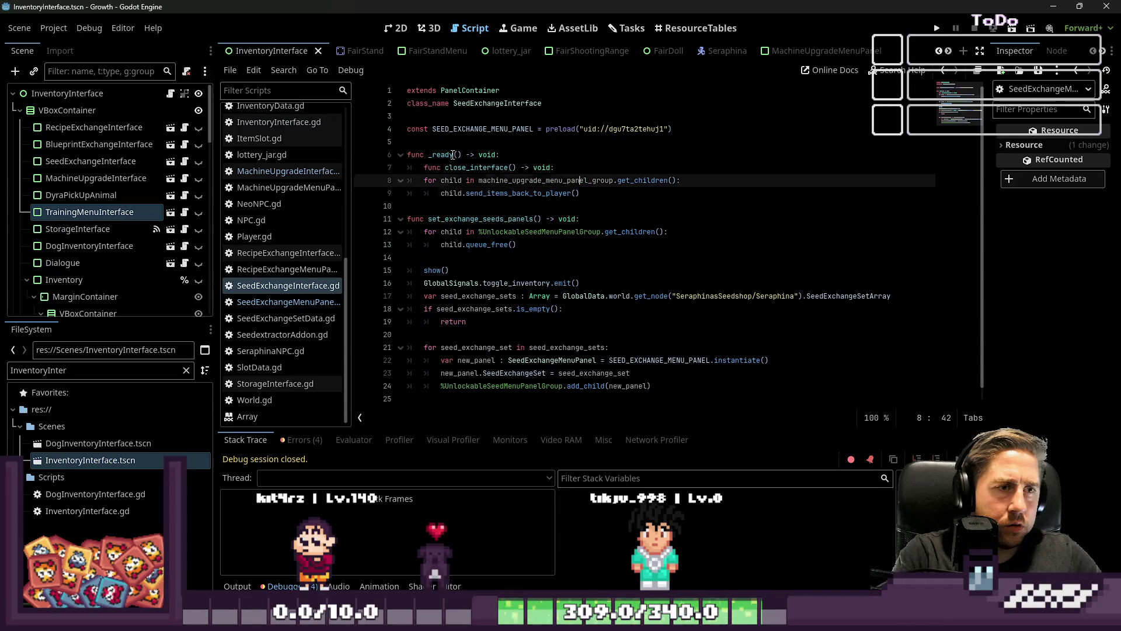
# Step: Cut the close_interface lines out of _ready and start an 'if Global' line on line 7
pyautogui.hotkey('shift', 'Down')
pyautogui.hotkey('shift', 'Down')
pyautogui.hotkey('ctrl', 'c')
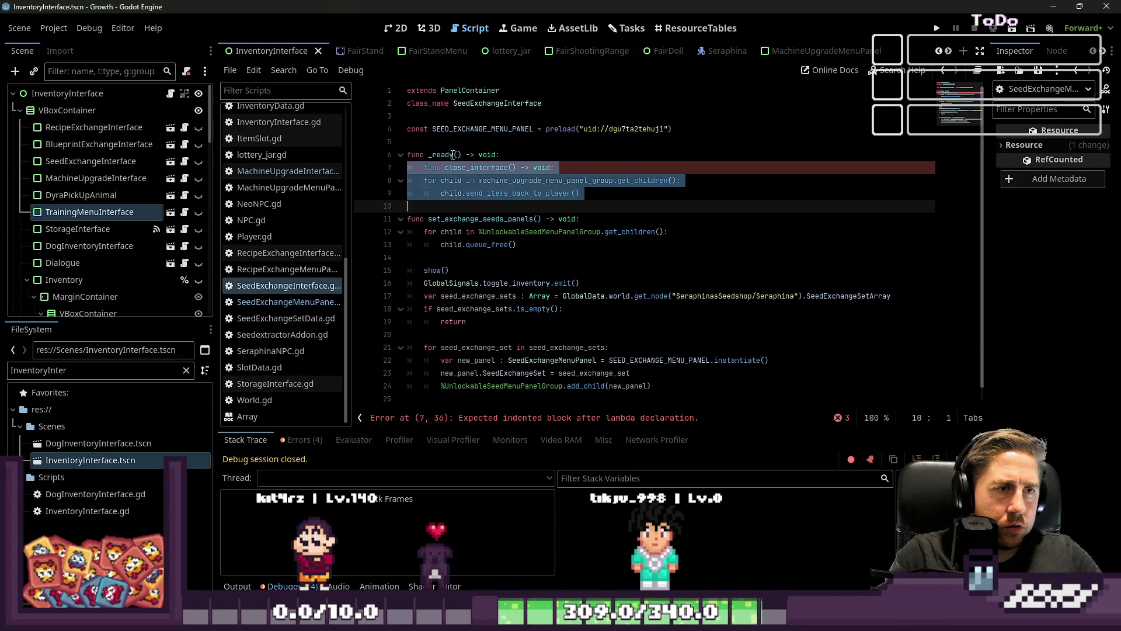
pyautogui.press('BackSpace')
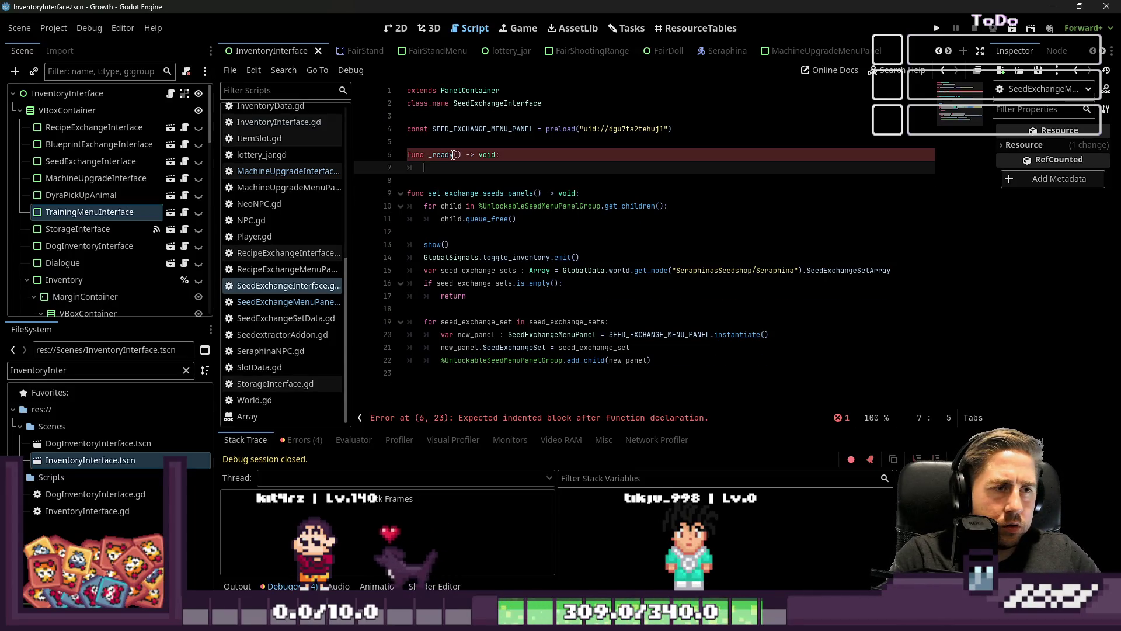
pyautogui.write('Glo')
pyautogui.press('BackSpace')
pyautogui.press('BackSpace')
pyautogui.press('BackSpace')
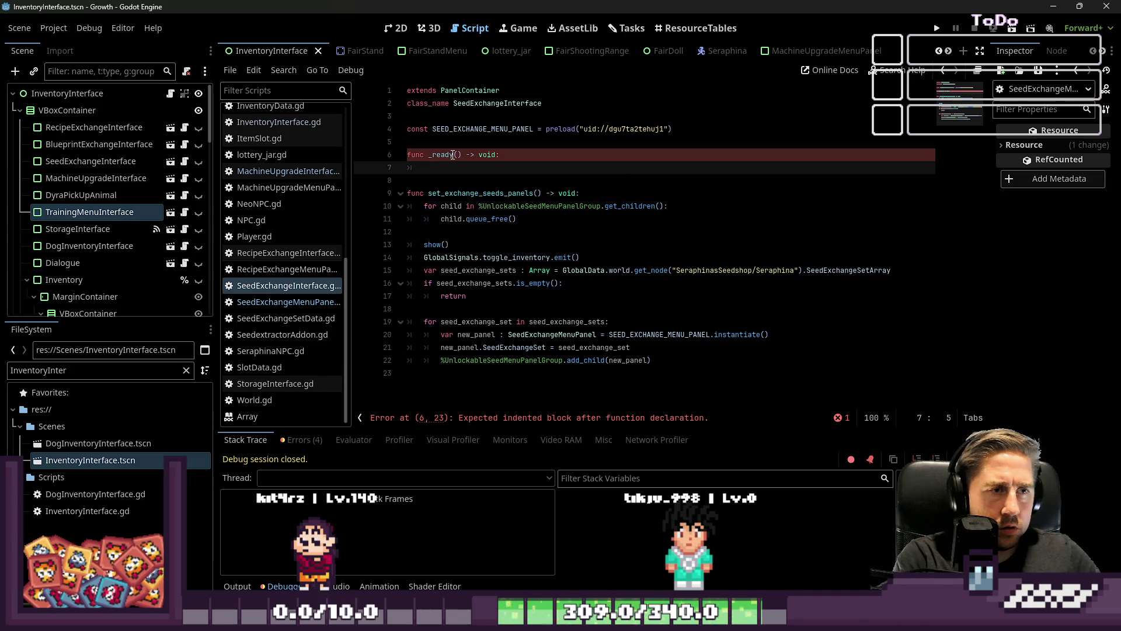
pyautogui.write('ifGlobal')
pyautogui.press('Escape')
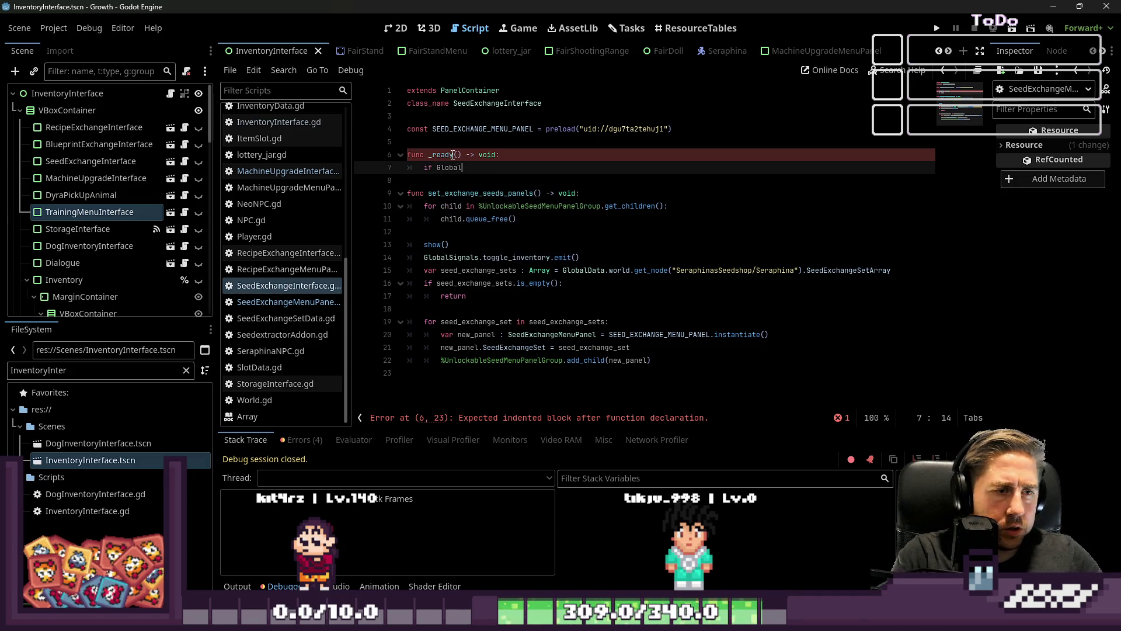
# Step: Paste the close_interface block at the end of the SeedExchangeInterface script
pyautogui.press('Down')
pyautogui.press('Down')
pyautogui.press('Down')
pyautogui.press('Down')
pyautogui.press('Down')
pyautogui.press('Down')
pyautogui.press('Return')
pyautogui.hotkey('ctrl', 'v')
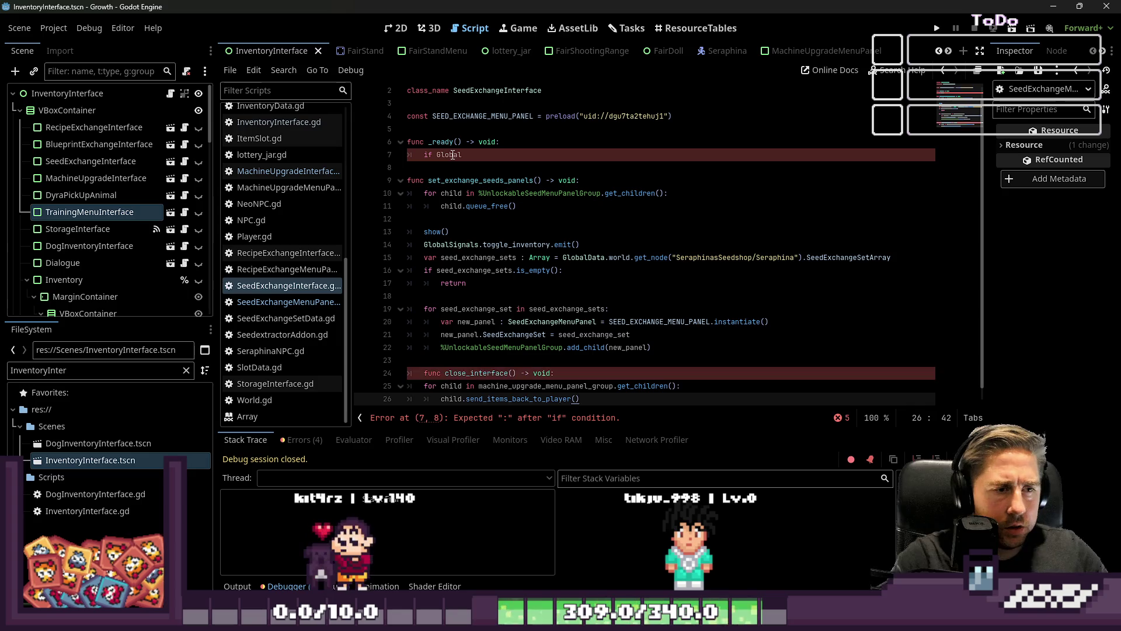
pyautogui.press('Up')
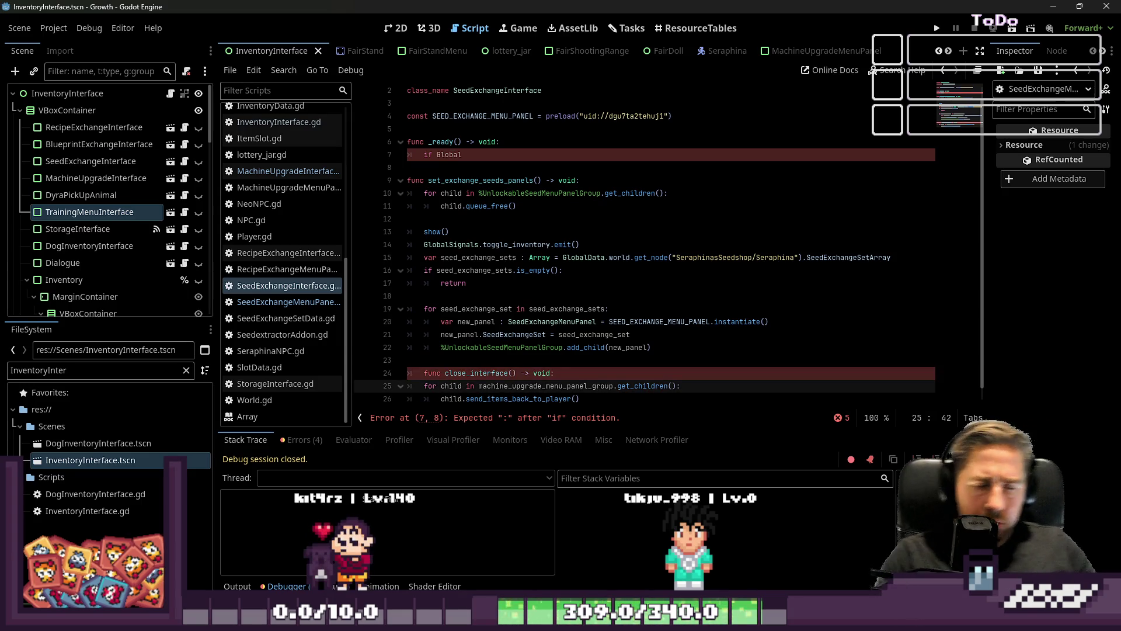
pyautogui.moveTo(500, 385); pyautogui.dragTo(499, 372)
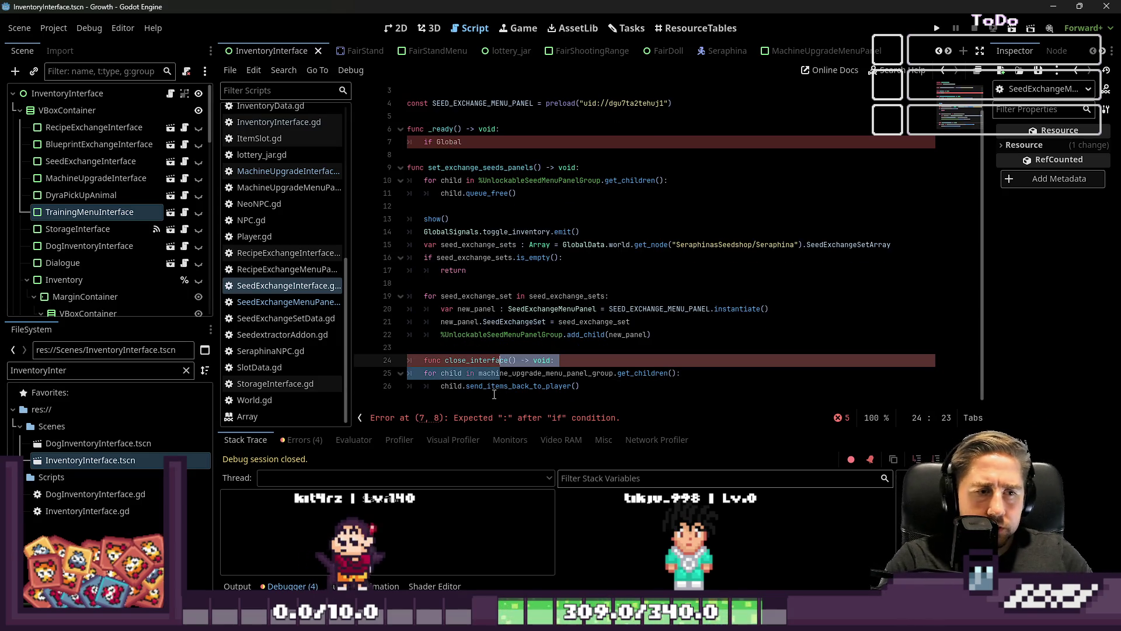
# Step: Complete line 7 as 'if GlobalSignals.SeedExchangeInterfaceClosed.is_connected(close_interface):'
pyautogui.click(512, 360)
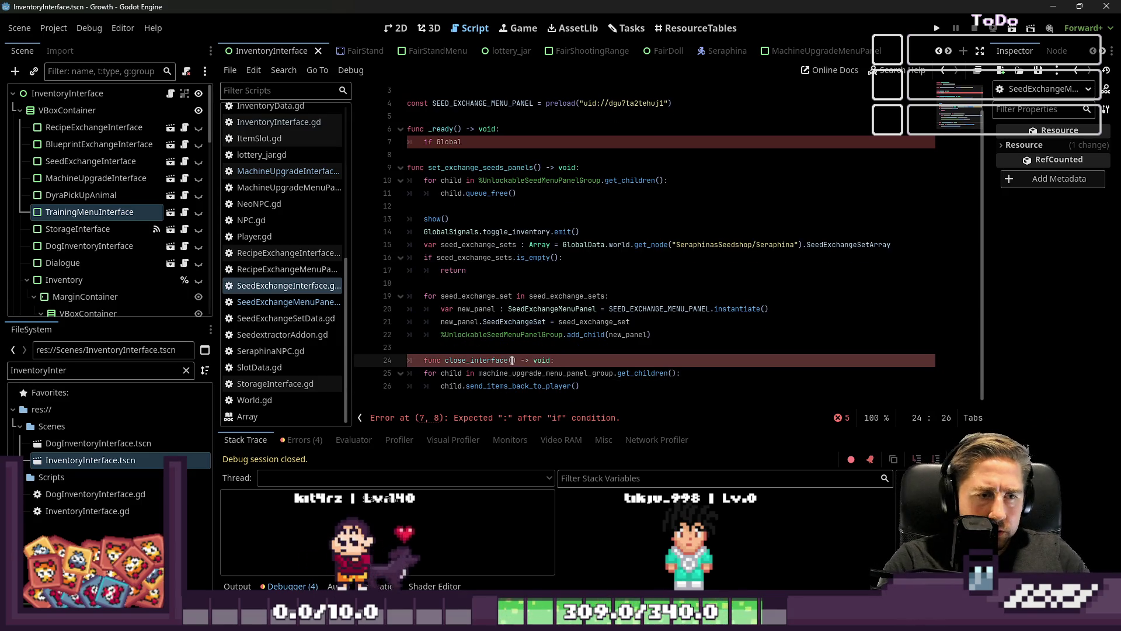
pyautogui.click(509, 142)
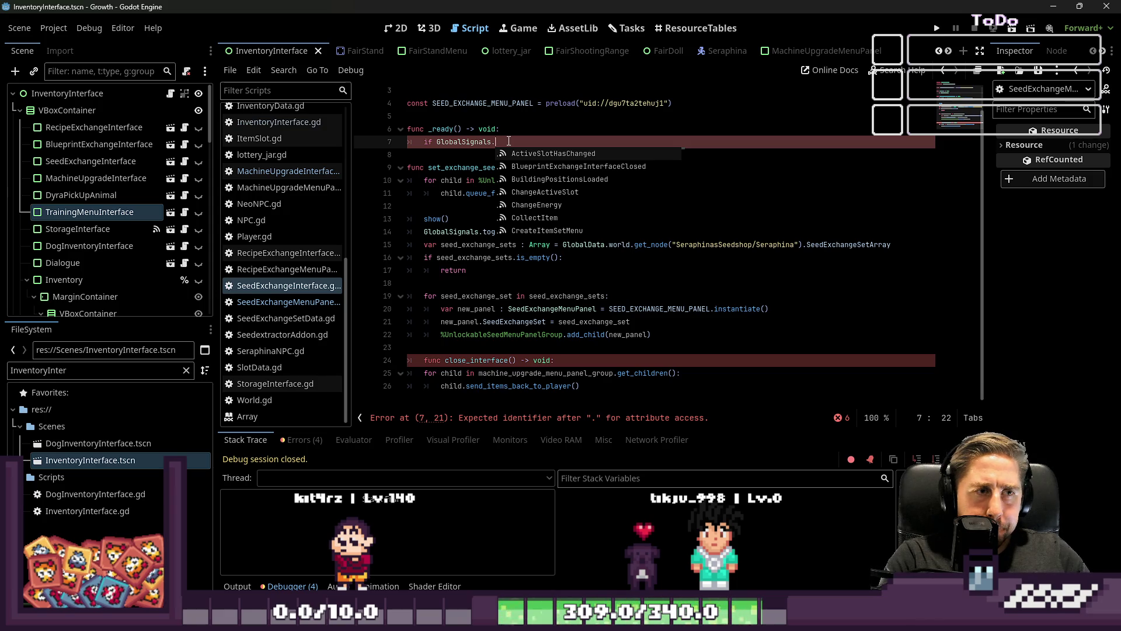
pyautogui.write('Seed')
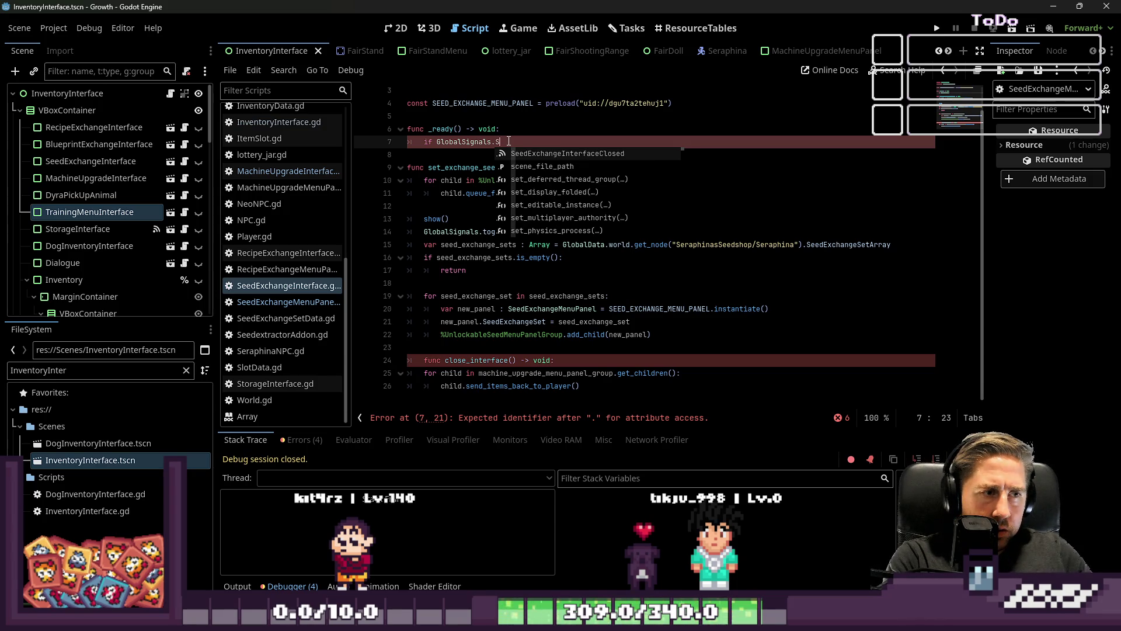
pyautogui.press('Return')
pyautogui.write('.')
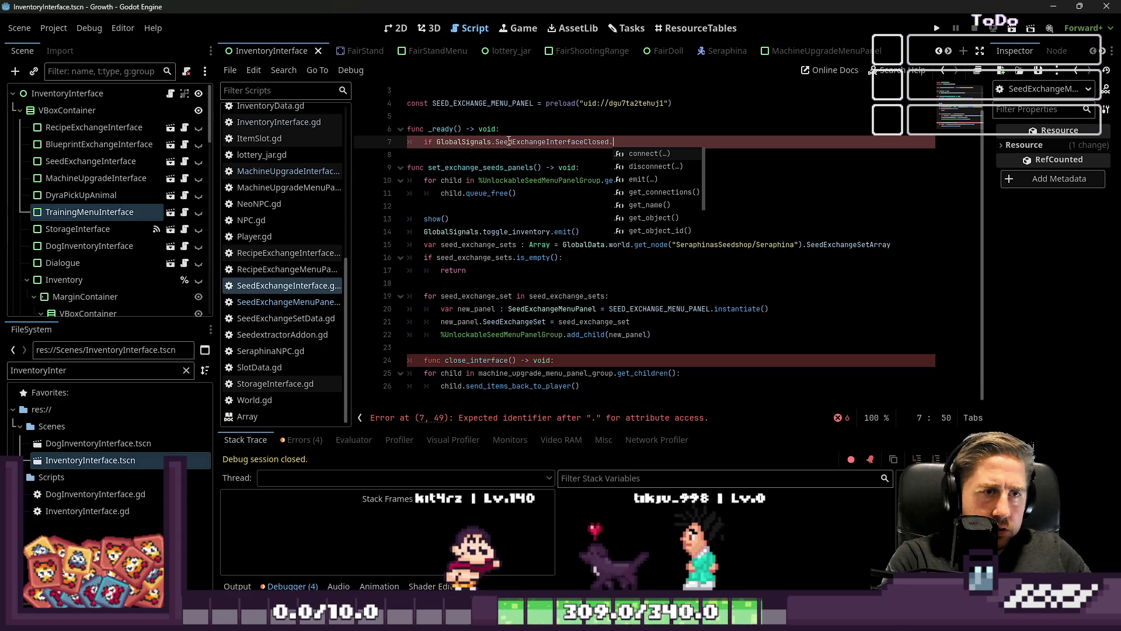
pyautogui.write('is')
pyautogui.press('Return')
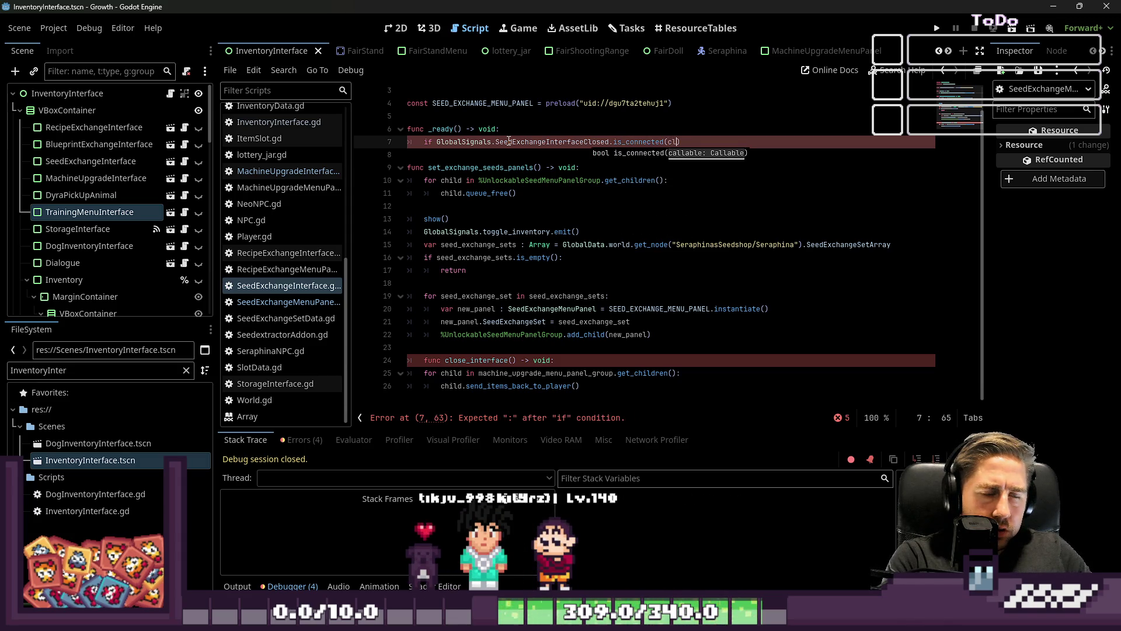
pyautogui.write('ose_interface')
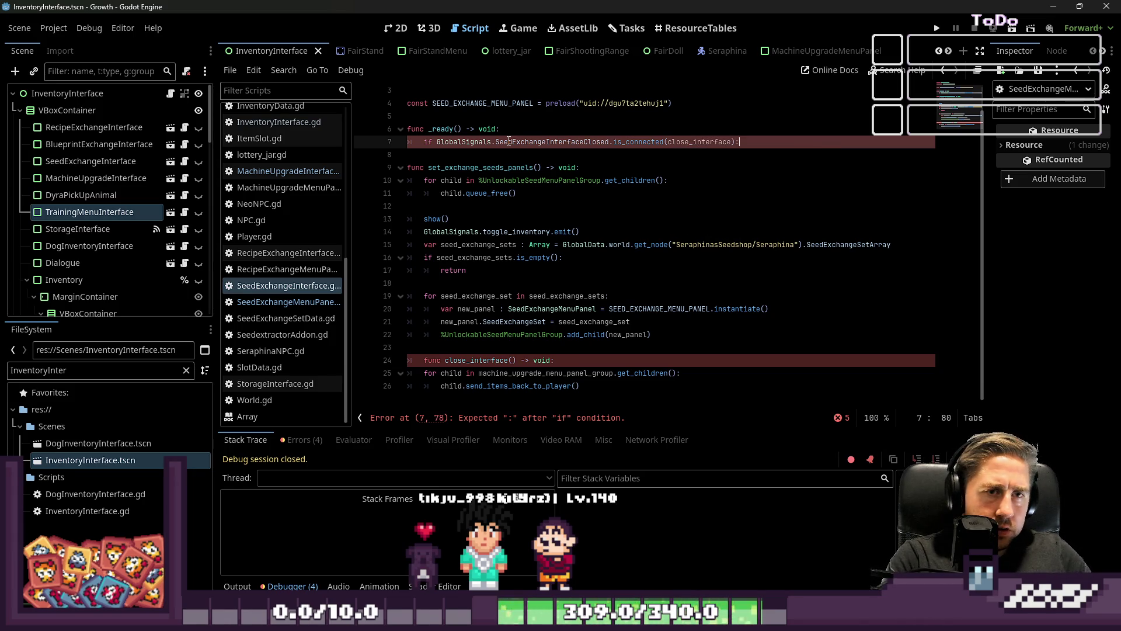
pyautogui.press('Return')
# Step: Add an indented line calling GlobalSignals.SeedExchangeInterfaceClosed.connect(close_interface) under the if
pyautogui.press('Up')
pyautogui.hotkey('ctrl', 'Left')
pyautogui.hotkey('ctrl', 'shift', 'Right')
pyautogui.hotkey('ctrl', 'shift', 'Right')
pyautogui.hotkey('ctrl', 'shift', 'Right')
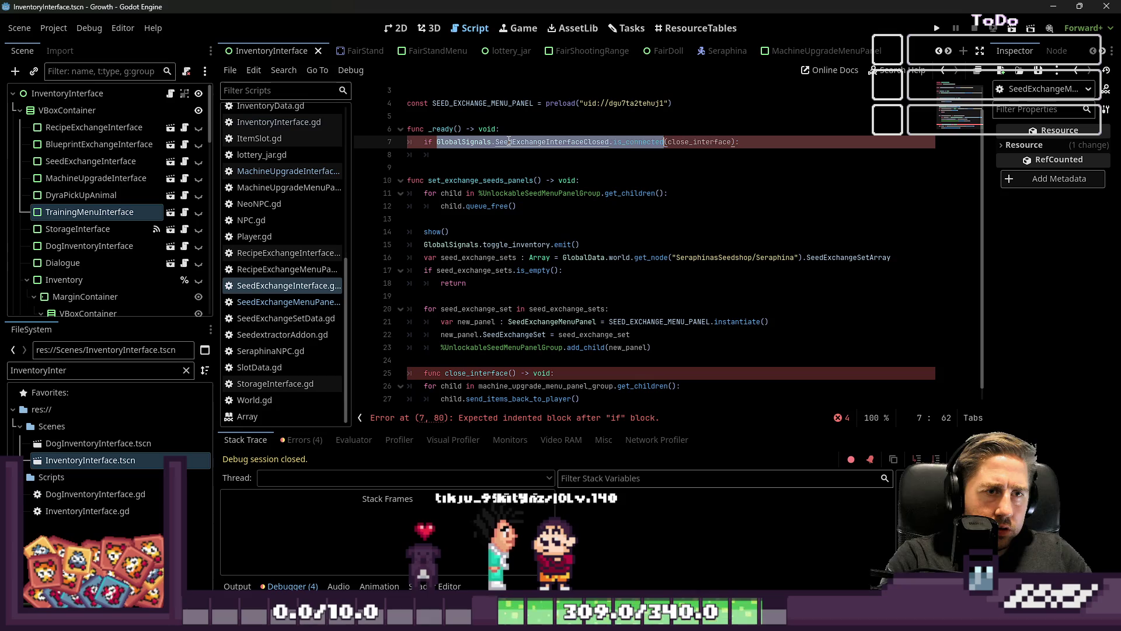
pyautogui.hotkey('ctrl', 'c')
pyautogui.press('Down')
pyautogui.hotkey('ctrl', 'v')
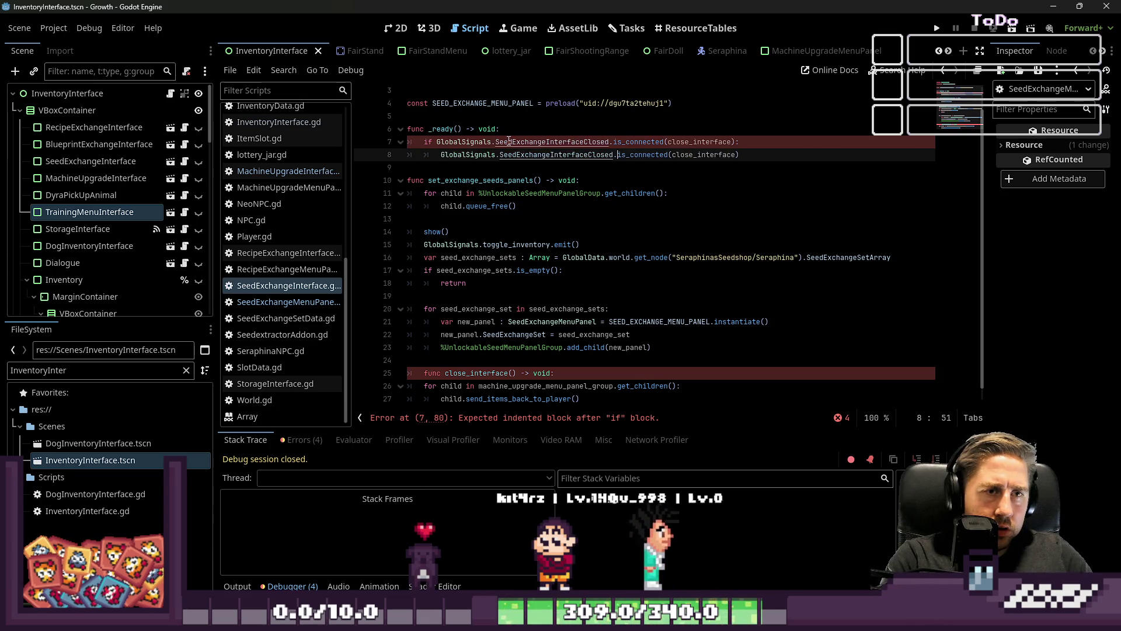
pyautogui.hotkey('ctrl', 'Left')
pyautogui.hotkey('ctrl', 'Left')
pyautogui.hotkey('ctrl', 'Left')
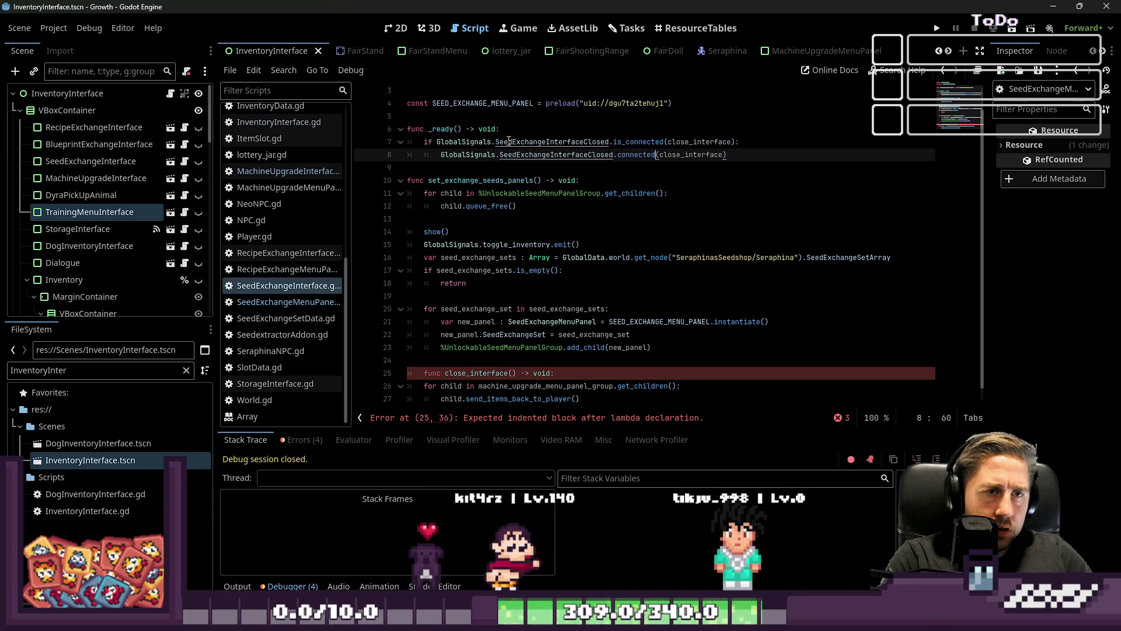
pyautogui.press('BackSpace')
# Step: Negate the condition with 'not' so the signal connects only when not already connected
pyautogui.press('Up')
pyautogui.hotkey('ctrl', 'Left')
pyautogui.hotkey('ctrl', 'Left')
pyautogui.hotkey('ctrl', 'Left')
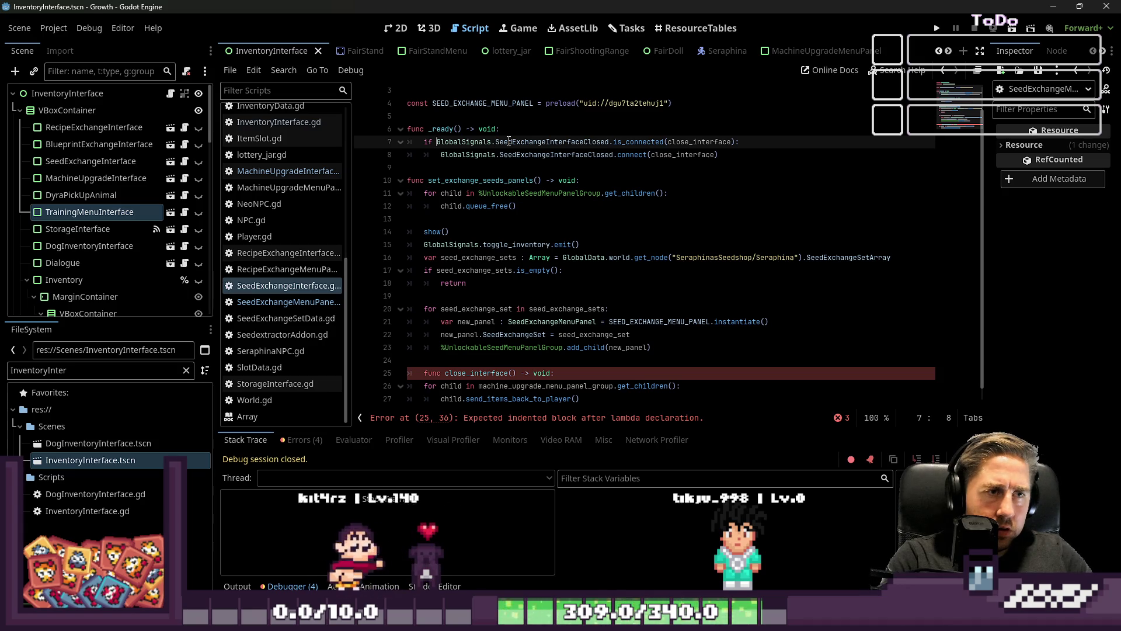
pyautogui.write('not')
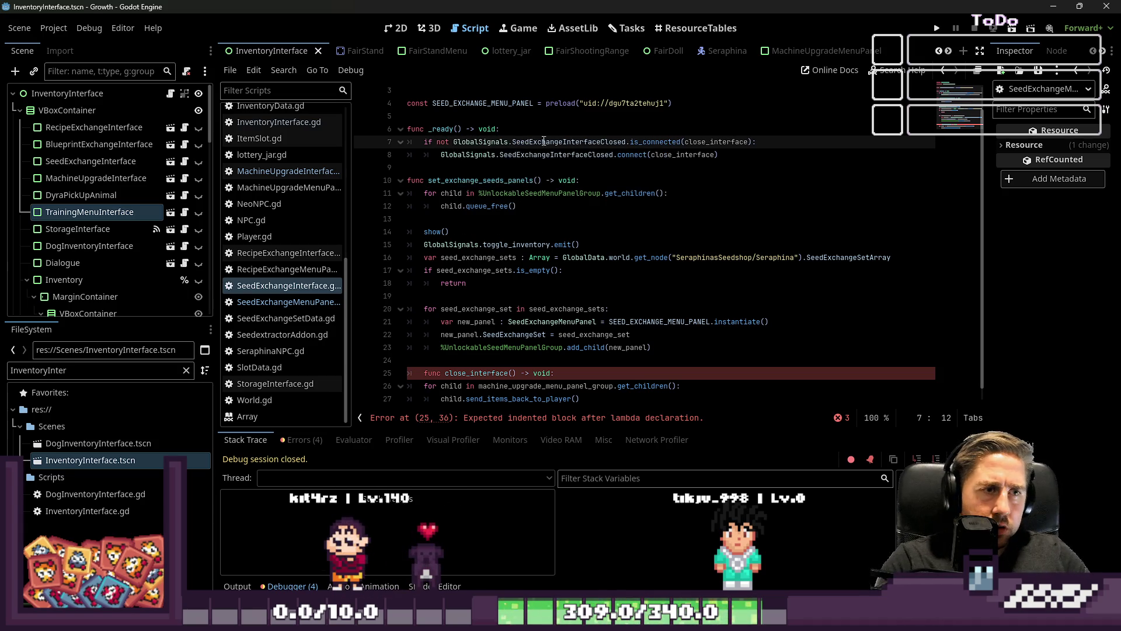
pyautogui.scroll(-1, 443, 351)
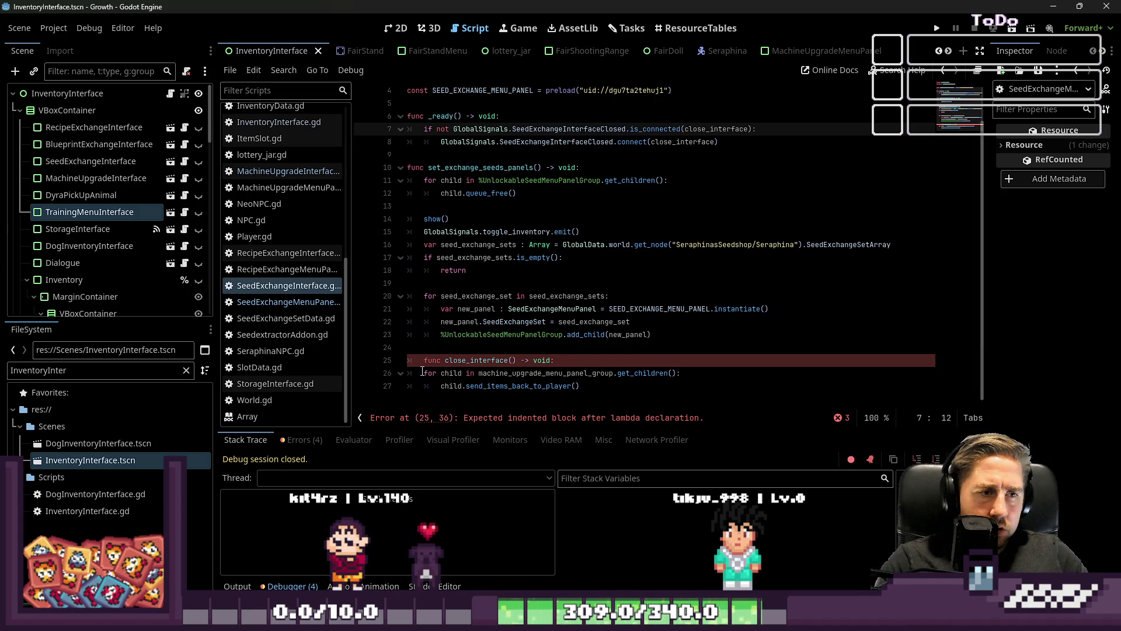
pyautogui.click(422, 372)
pyautogui.press('Up')
# Step: Unindent func close_interface to top level and fix its loop body indentation
pyautogui.press('BackSpace')
pyautogui.press('Down')
pyautogui.press('Down')
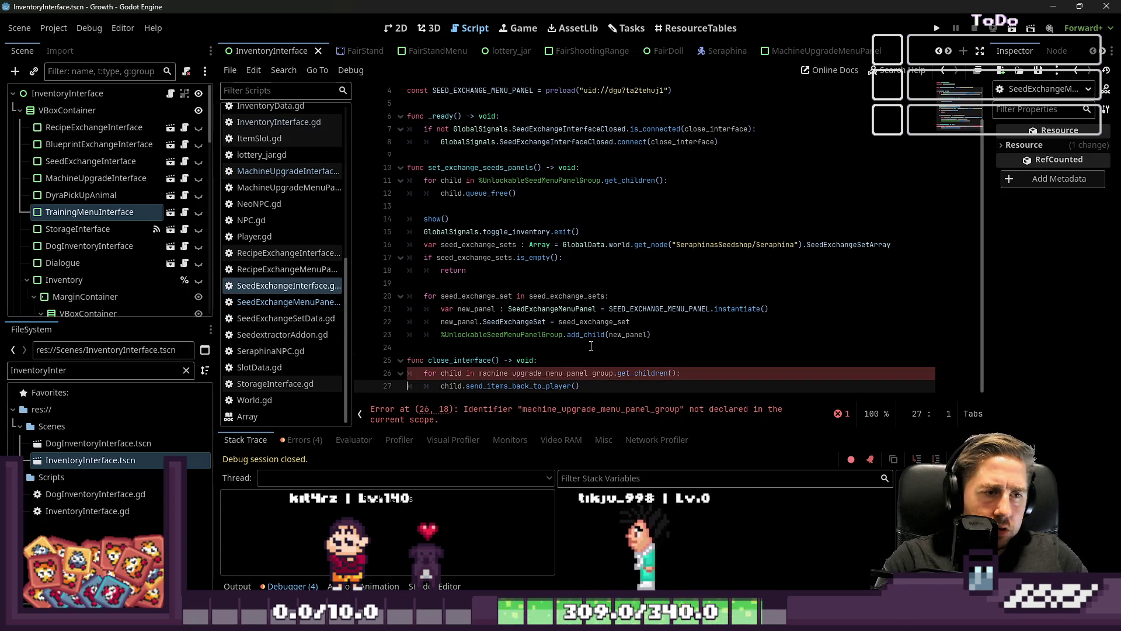
pyautogui.press('Up')
pyautogui.hotkey('ctrl', 'Right')
pyautogui.hotkey('ctrl', 'Right')
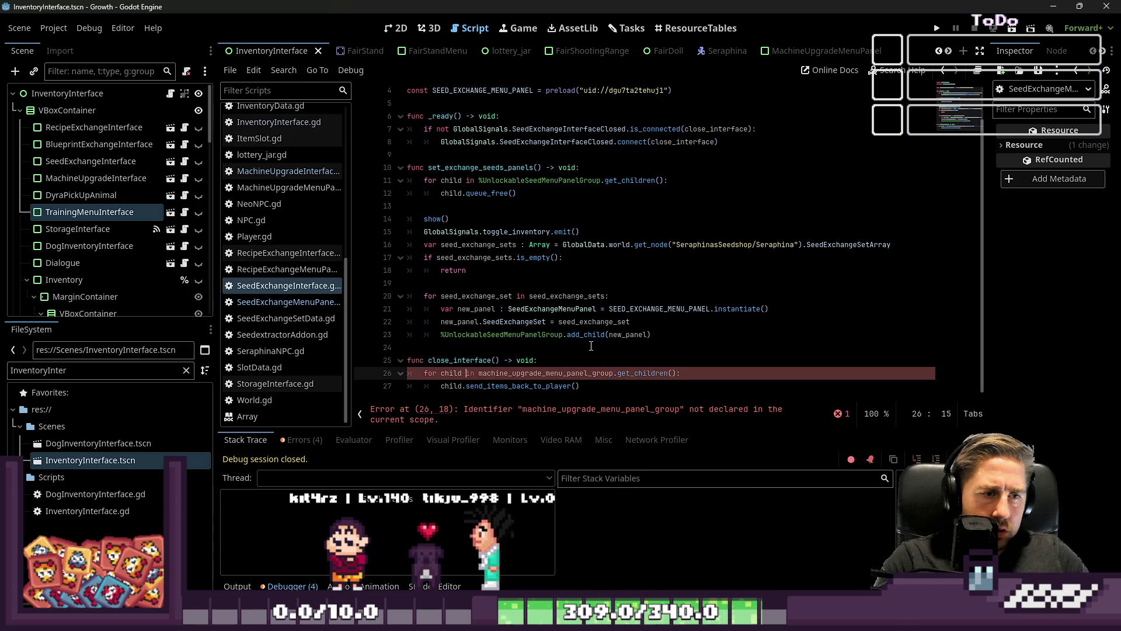
pyautogui.press('Right')
pyautogui.press('Right')
# Step: Replace machine_upgrade_menu_panel_group in the loop with %UnlockableSeedMenuPanelGroup from line 11
pyautogui.scroll(2, 619, 257)
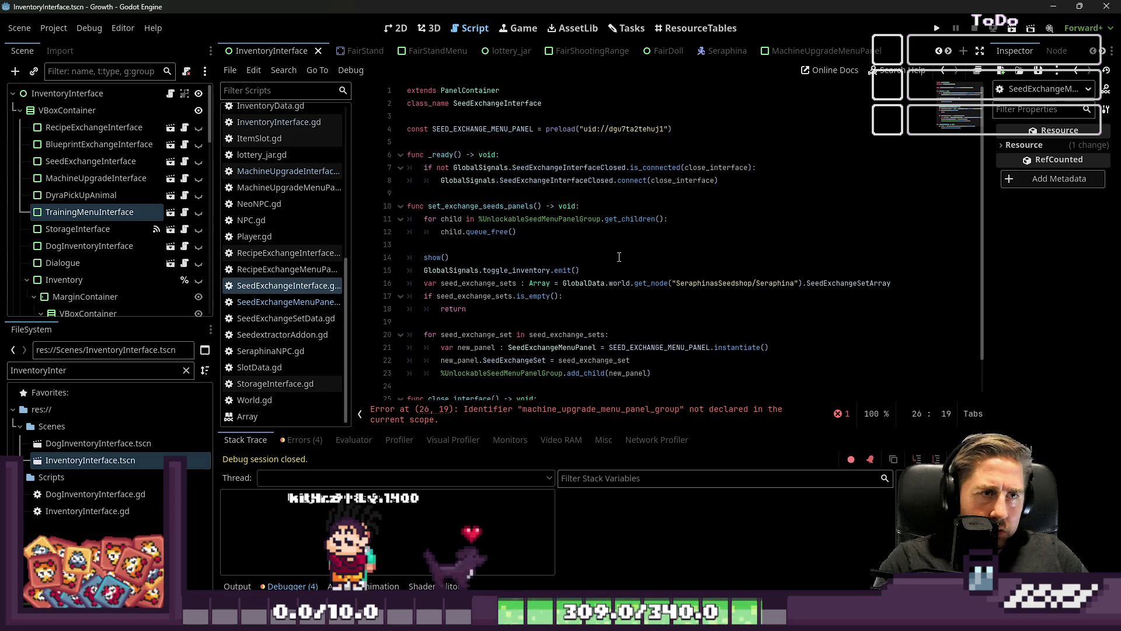
pyautogui.scroll(-5, 185, 261)
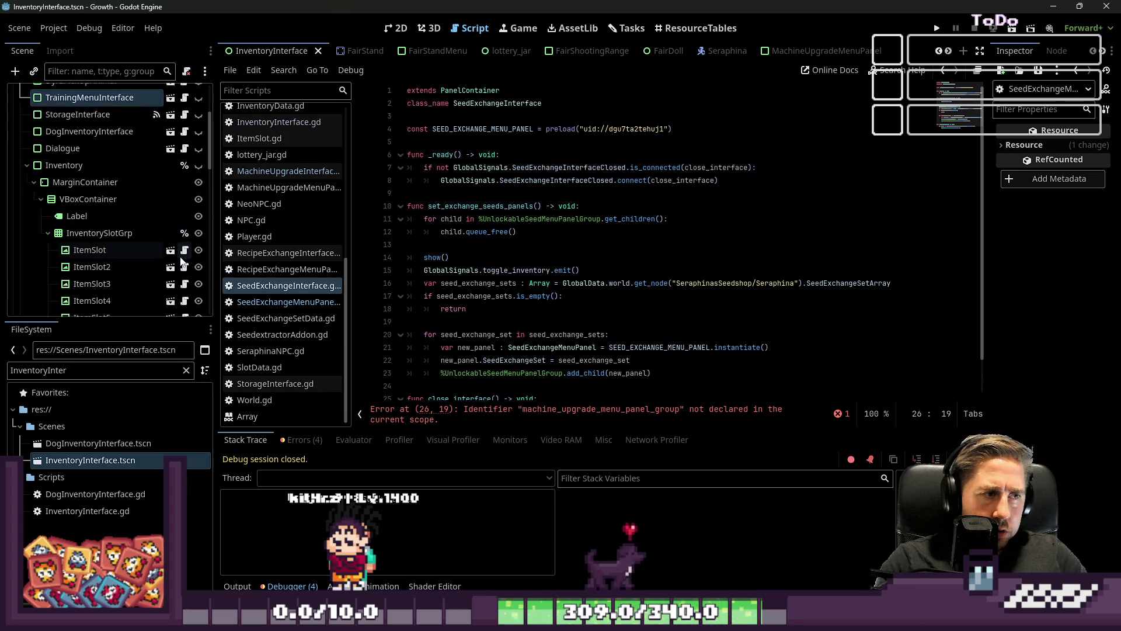
pyautogui.scroll(5, 182, 259)
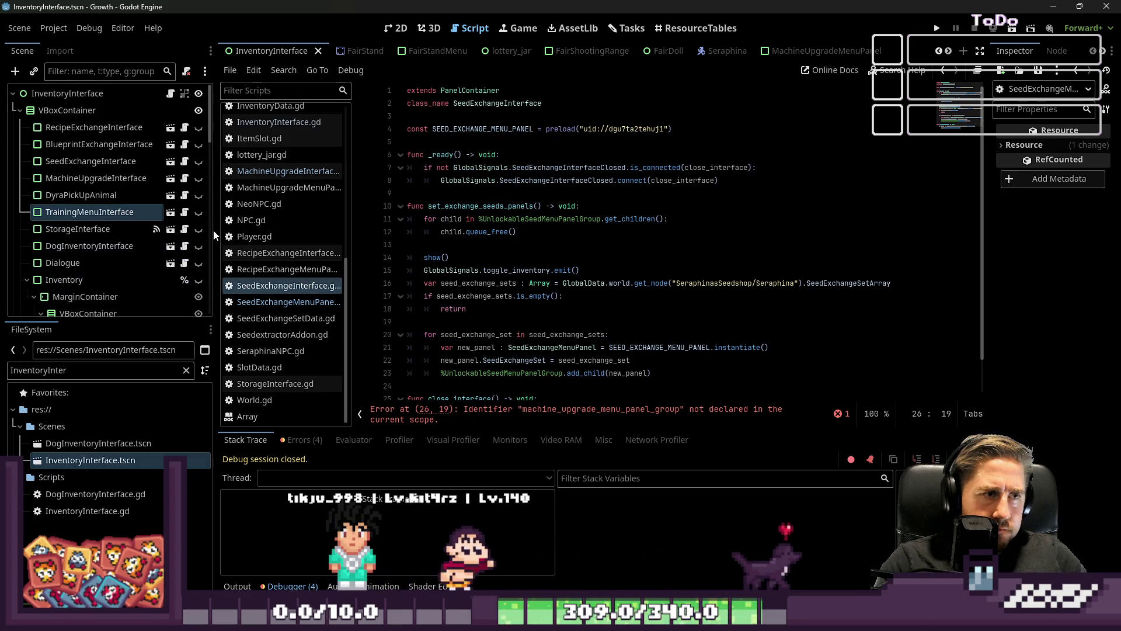
pyautogui.scroll(-1, 417, 274)
pyautogui.scroll(1, 417, 274)
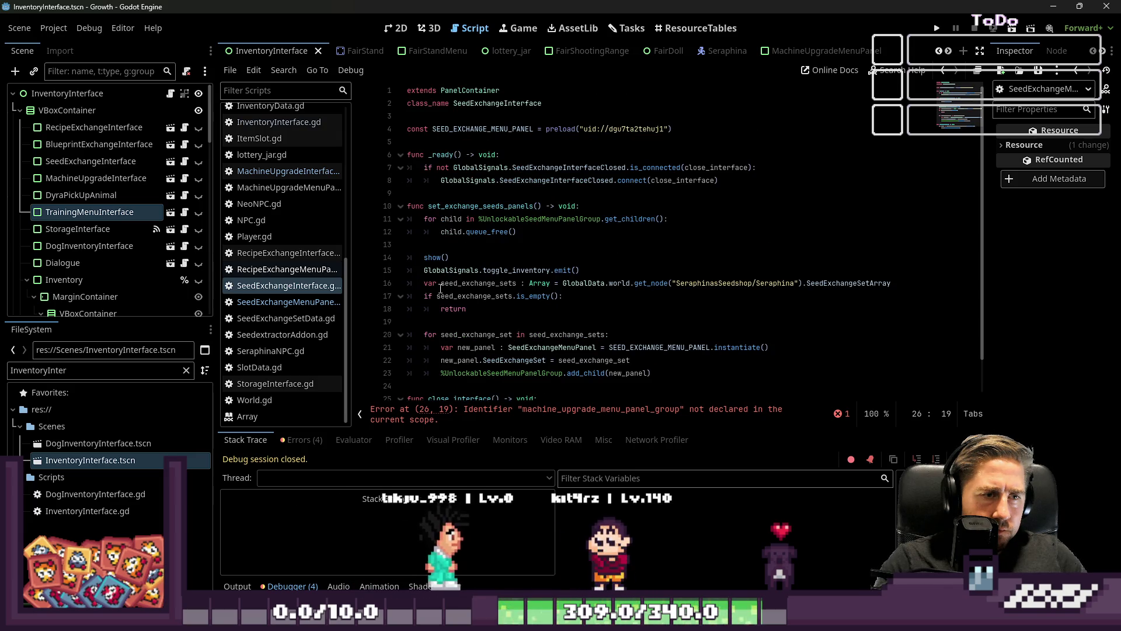
pyautogui.click(484, 283)
pyautogui.click(484, 270)
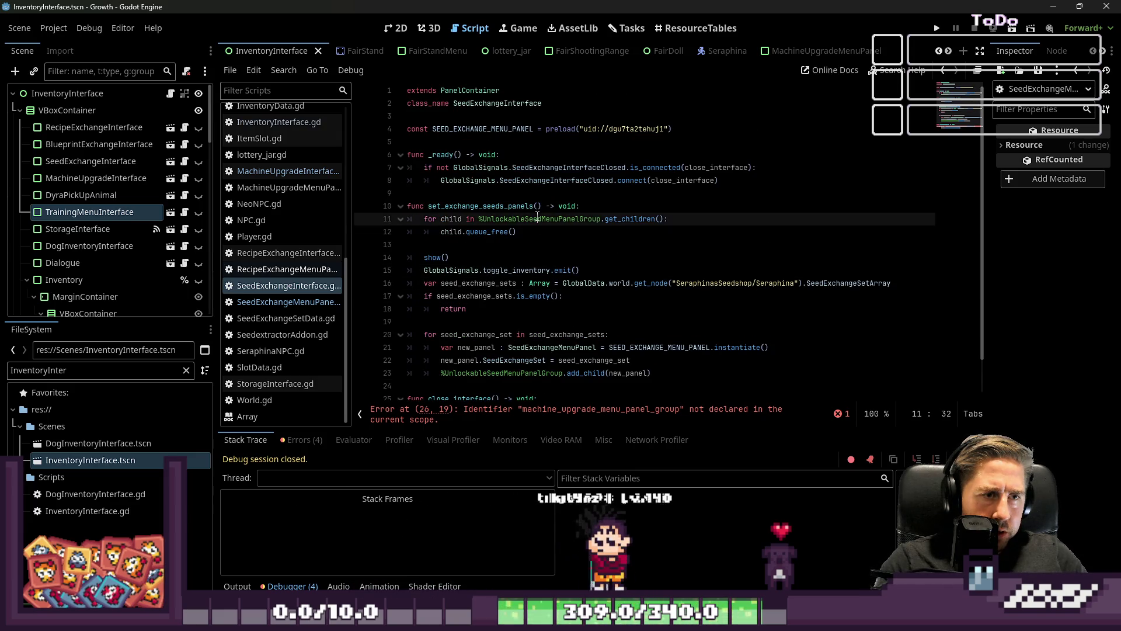
pyautogui.doubleClick(578, 219)
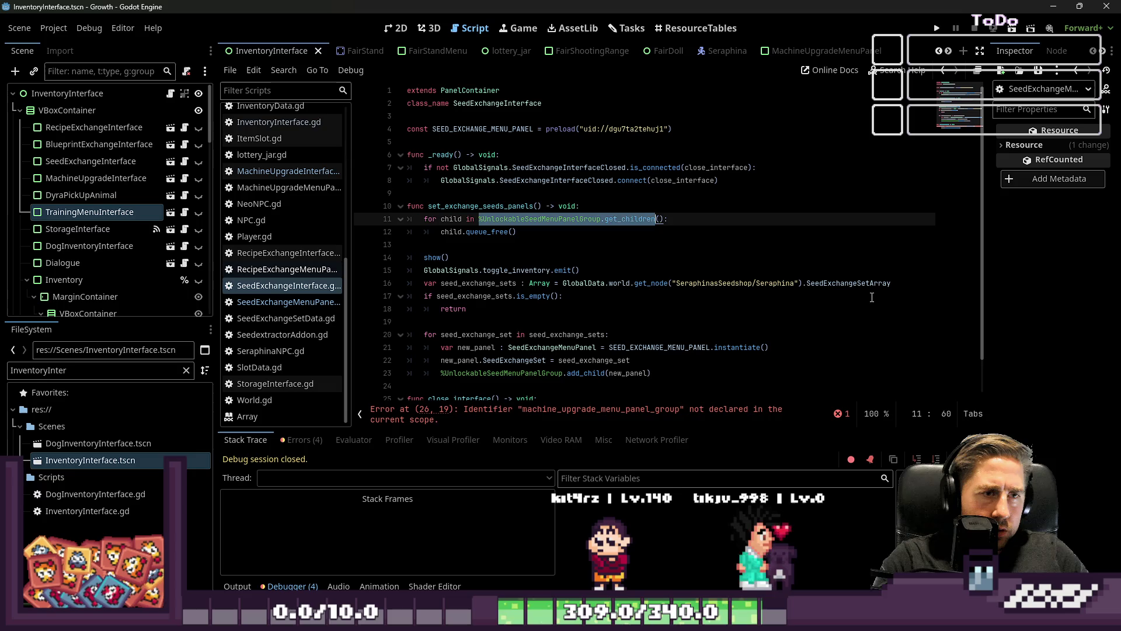
pyautogui.press('Left')
pyautogui.press('Down')
pyautogui.press('Down')
pyautogui.press('Down')
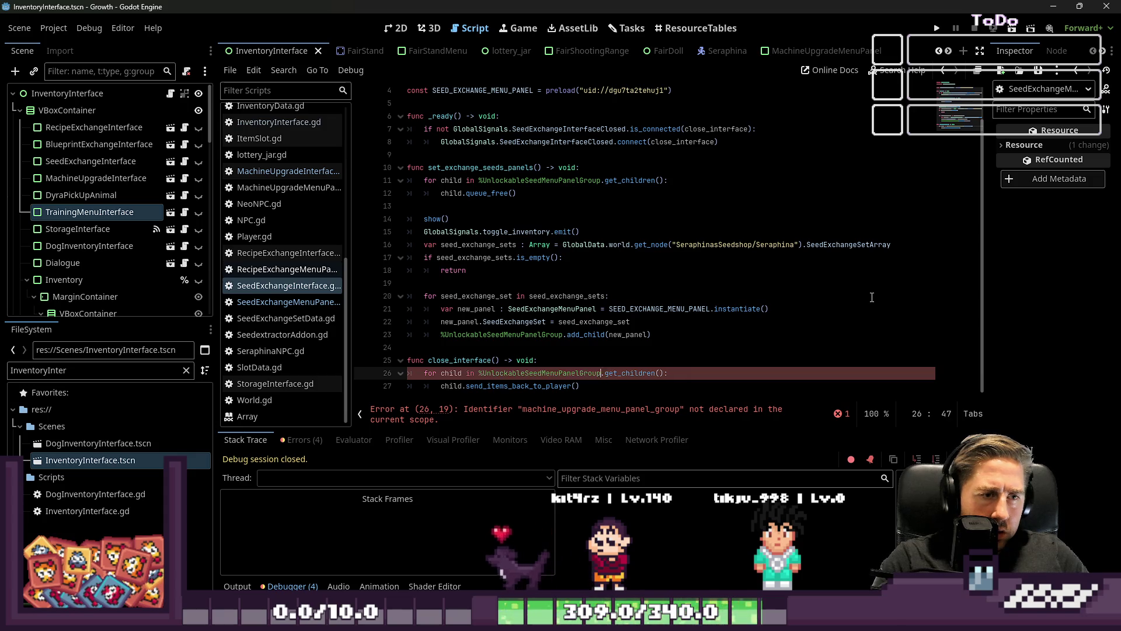
pyautogui.press('Up')
pyautogui.press('Down')
pyautogui.press('Down')
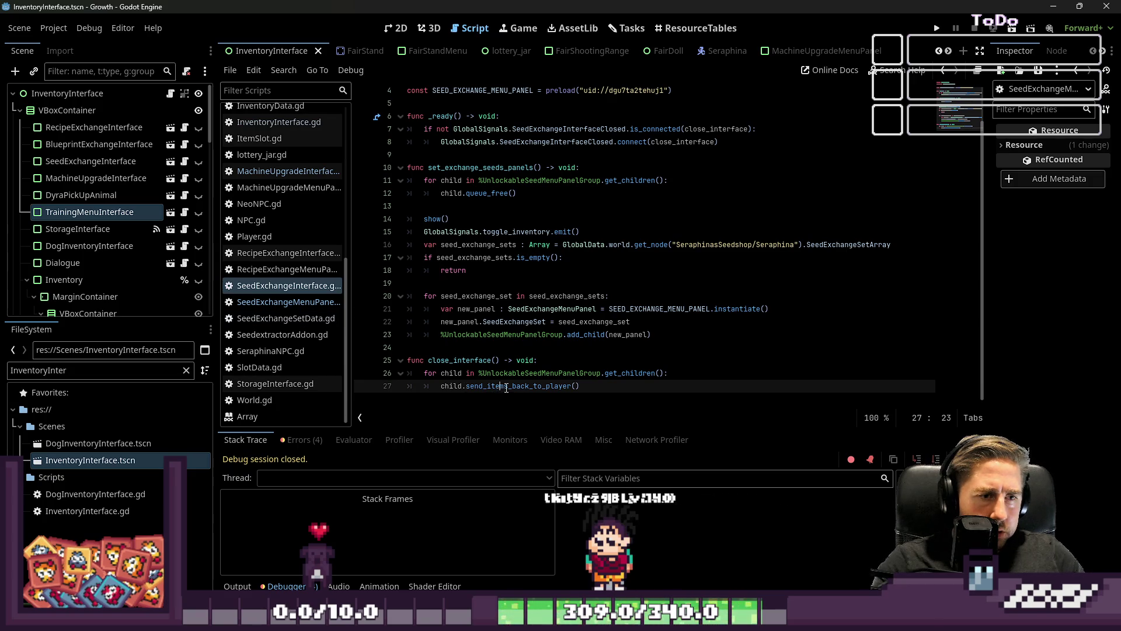
pyautogui.moveTo(580, 386); pyautogui.dragTo(463, 388)
# Step: In SeedExchangeMenuPanel, add 'func send_items_back_to_player() -> void:' with a pass placeholder
pyautogui.click(289, 302)
pyautogui.scroll(-10, 514, 380)
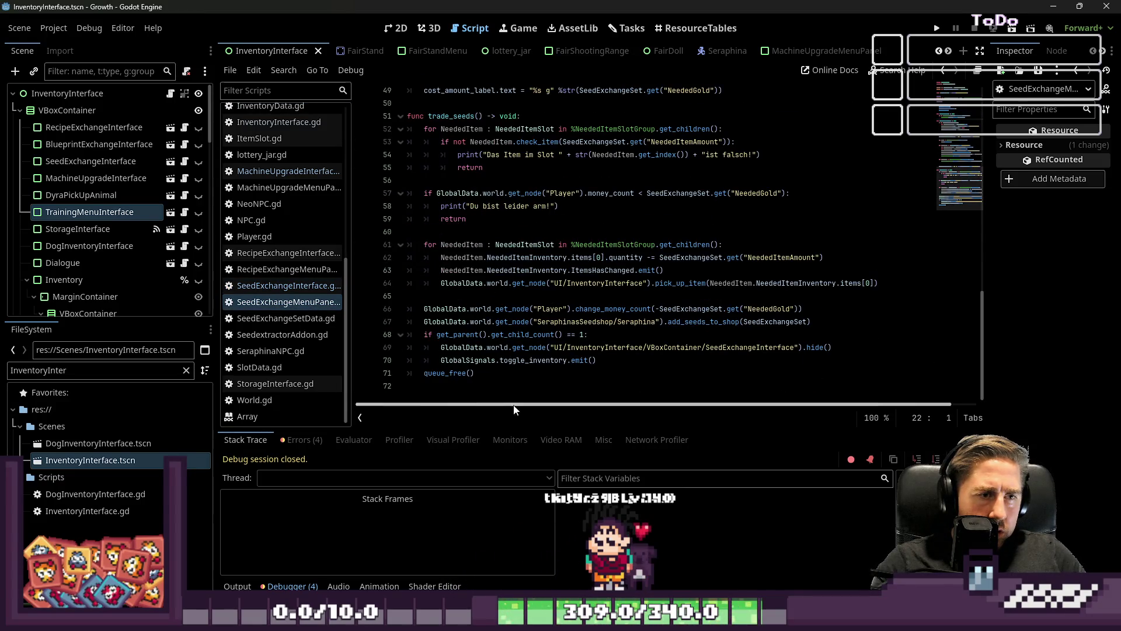
pyautogui.click(514, 388)
pyautogui.press('Return')
pyautogui.press('Home')
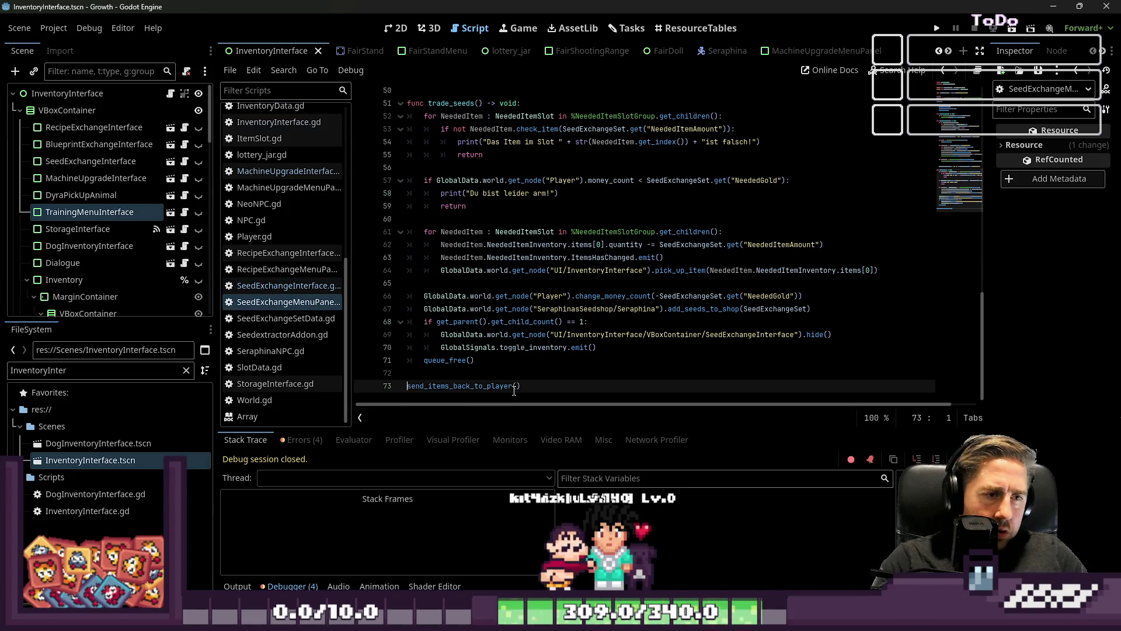
pyautogui.write('func')
pyautogui.press('End')
pyautogui.write('-> ')
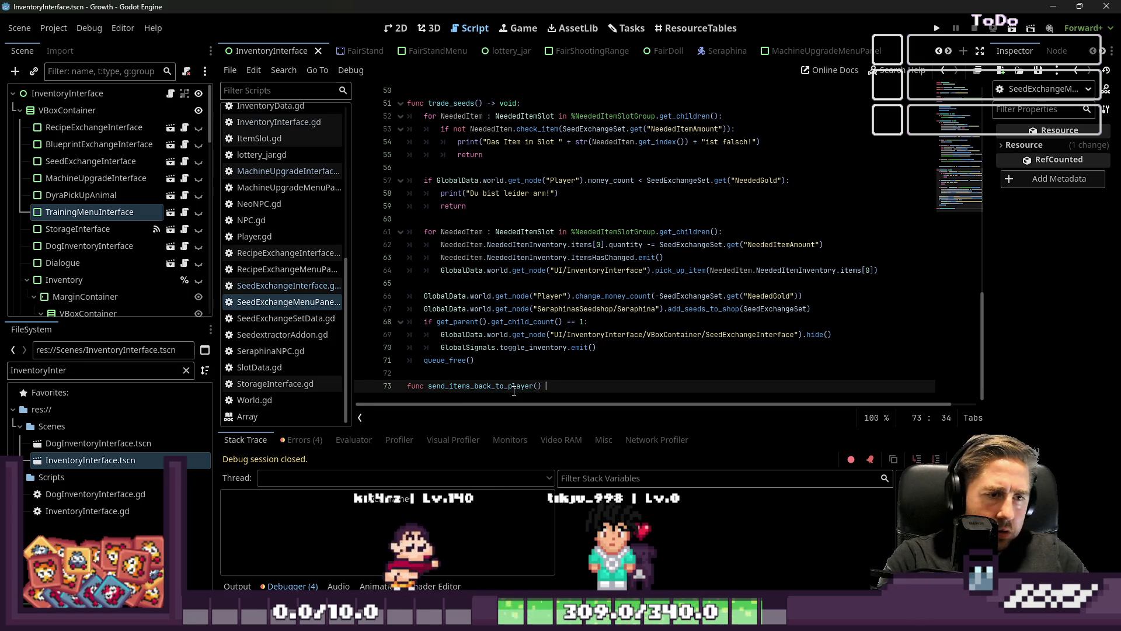
pyautogui.write('void:')
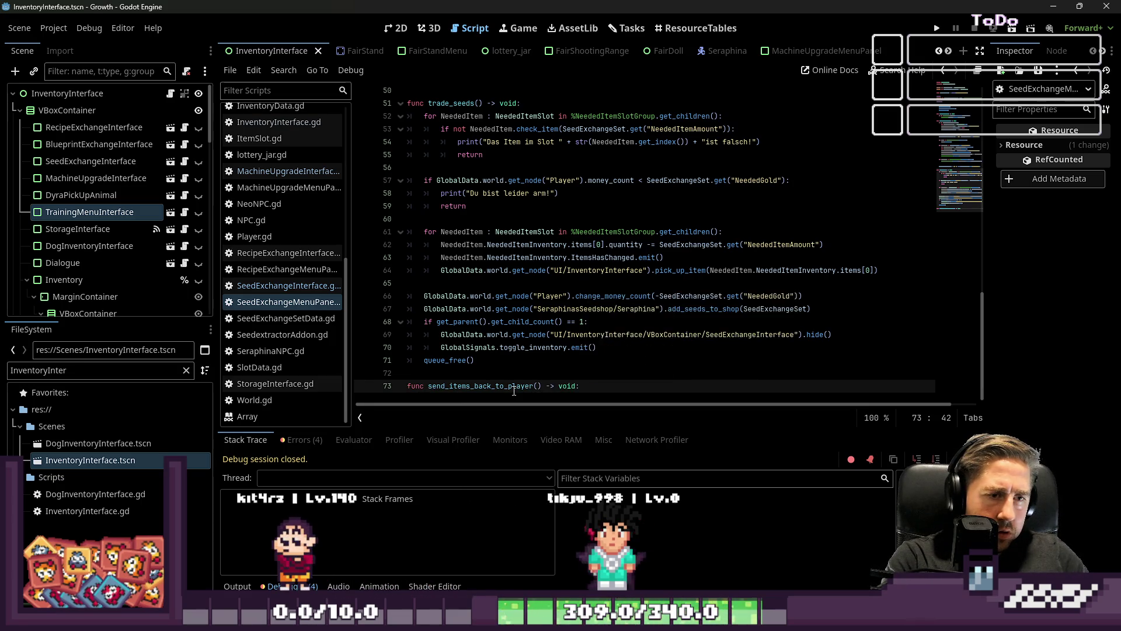
pyautogui.press('Return')
pyautogui.write('poas')
pyautogui.press('BackSpace')
pyautogui.press('BackSpace')
pyautogui.press('BackSpace')
pyautogui.write('ass')
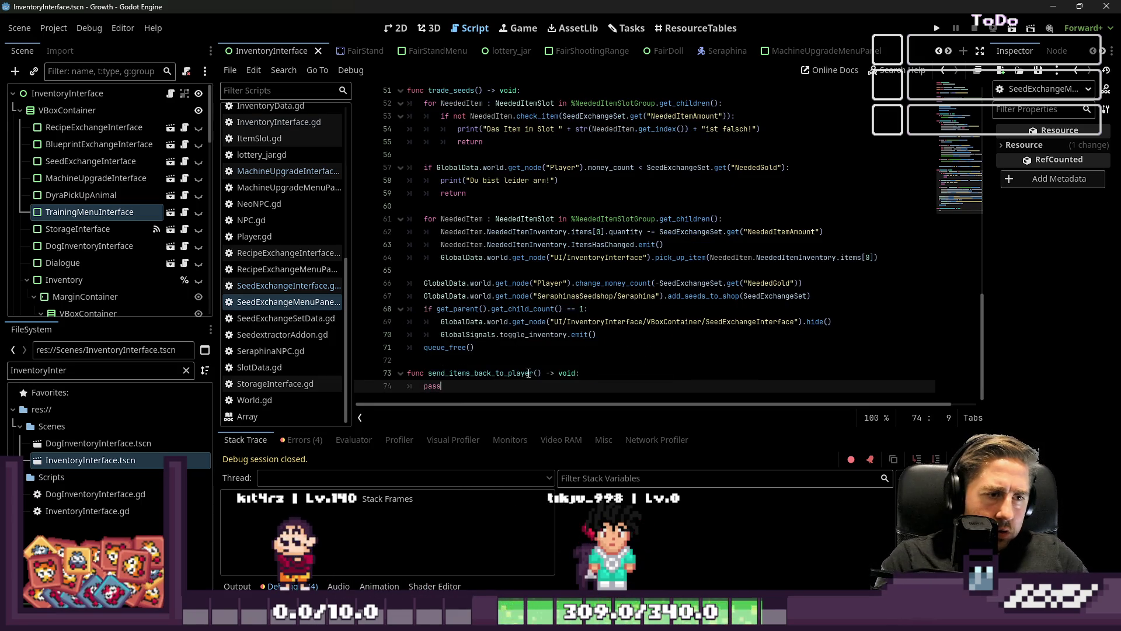
# Step: Copy the NeededItemSlotGroup loop from trade_seeds into send_items_back_to_player, replacing pass
pyautogui.click(555, 295)
pyautogui.scroll(1, 601, 287)
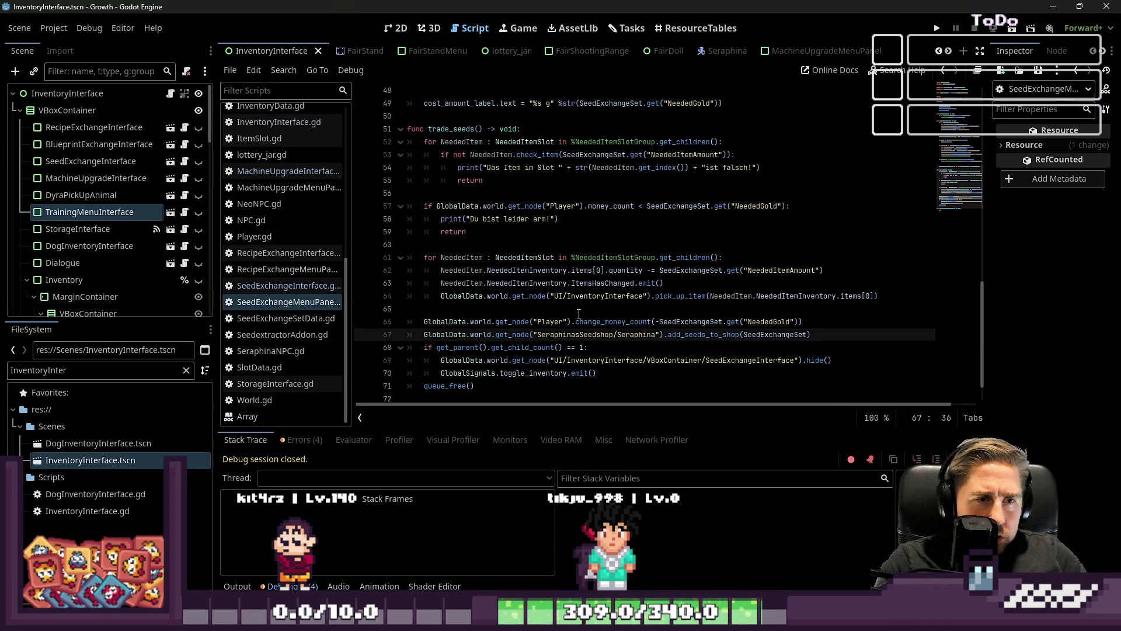
pyautogui.scroll(1, 597, 295)
pyautogui.click(578, 220)
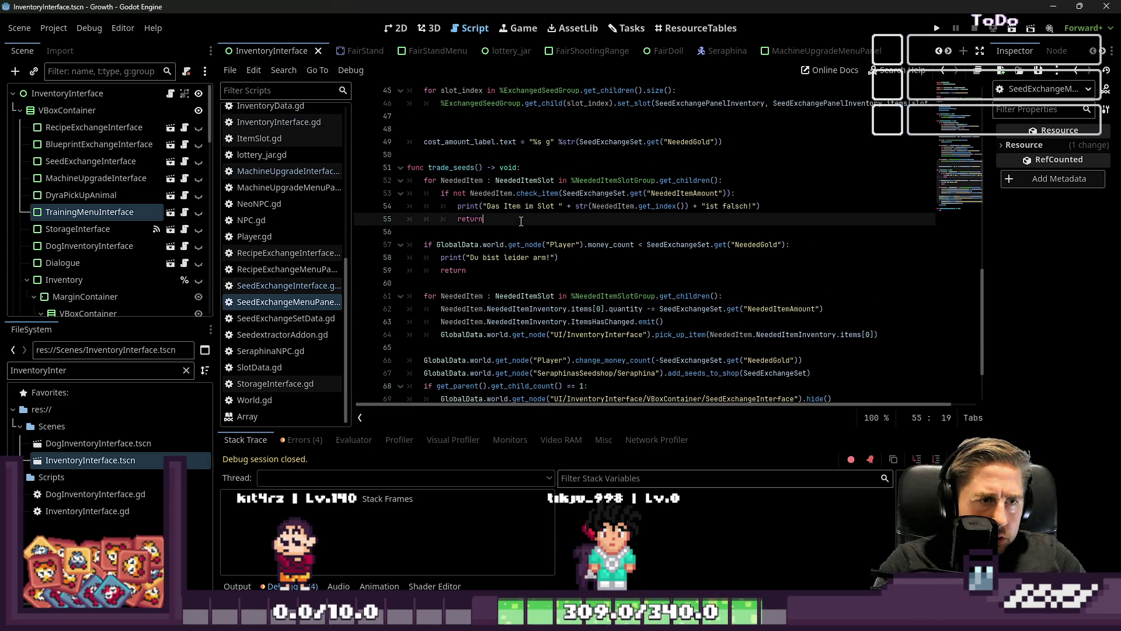
pyautogui.click(565, 194)
pyautogui.click(647, 181)
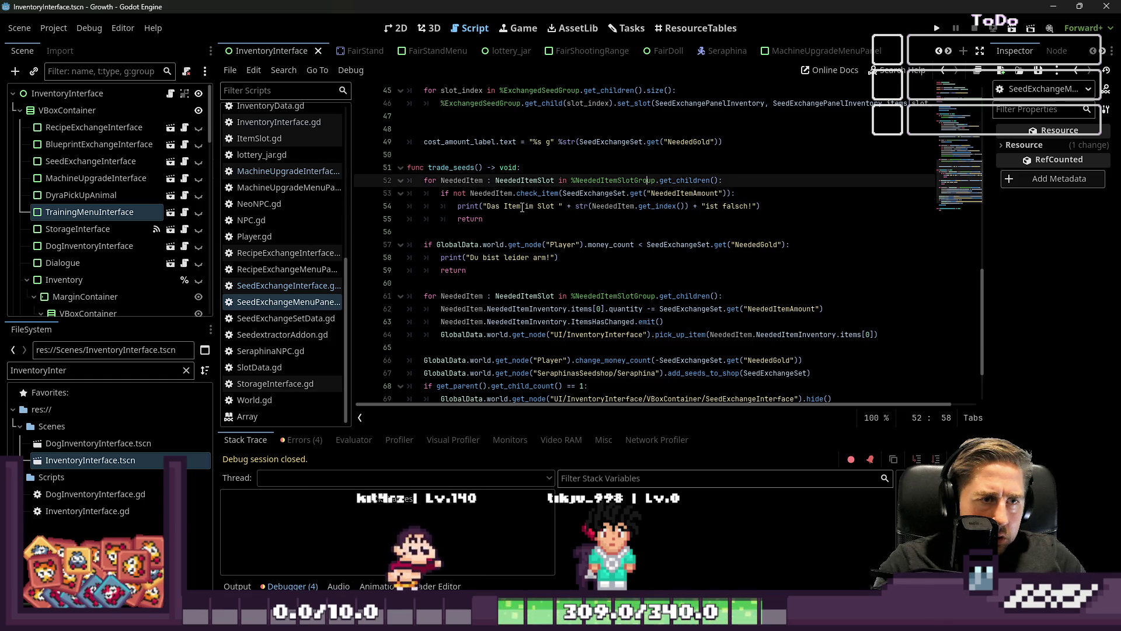
pyautogui.scroll(-1, 523, 207)
pyautogui.scroll(-1, 523, 207)
pyautogui.moveTo(877, 257); pyautogui.dragTo(409, 219)
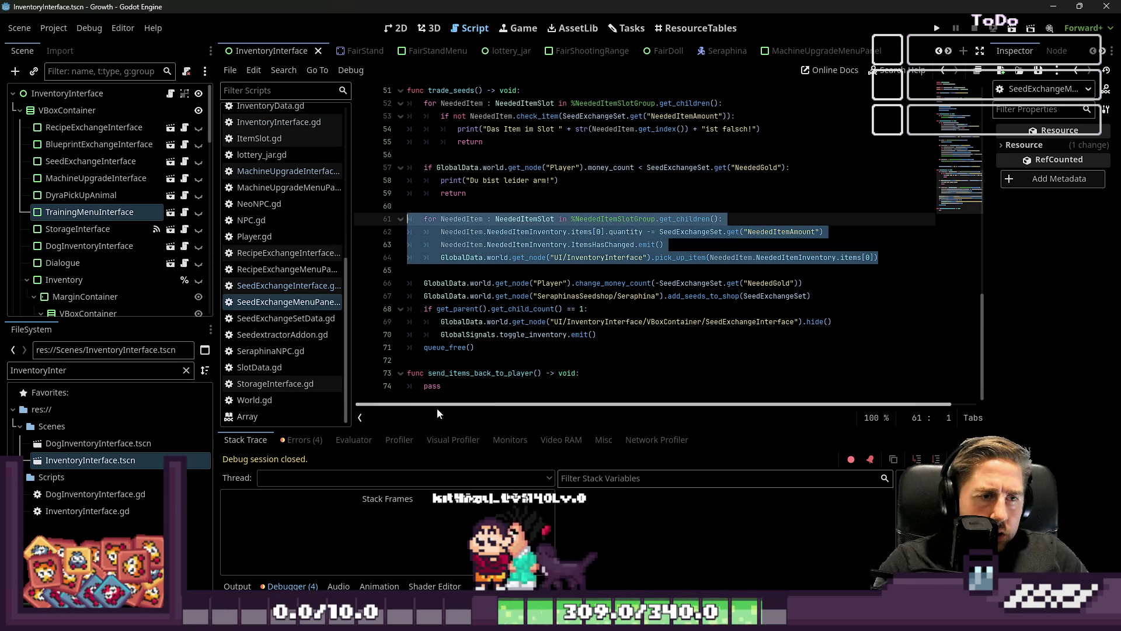
pyautogui.hotkey('ctrl', 'c')
pyautogui.moveTo(467, 396); pyautogui.dragTo(391, 397)
pyautogui.hotkey('ctrl', 'v')
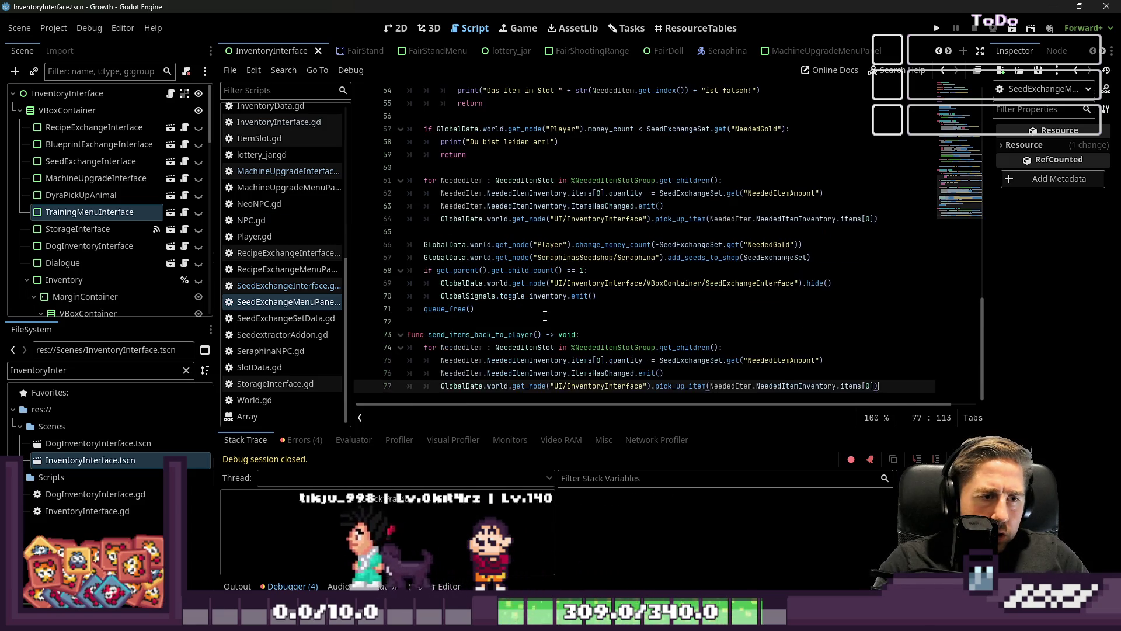
# Step: Delete the quantity and ItemsHasChanged lines from the pasted loop
pyautogui.moveTo(662, 373); pyautogui.dragTo(313, 367)
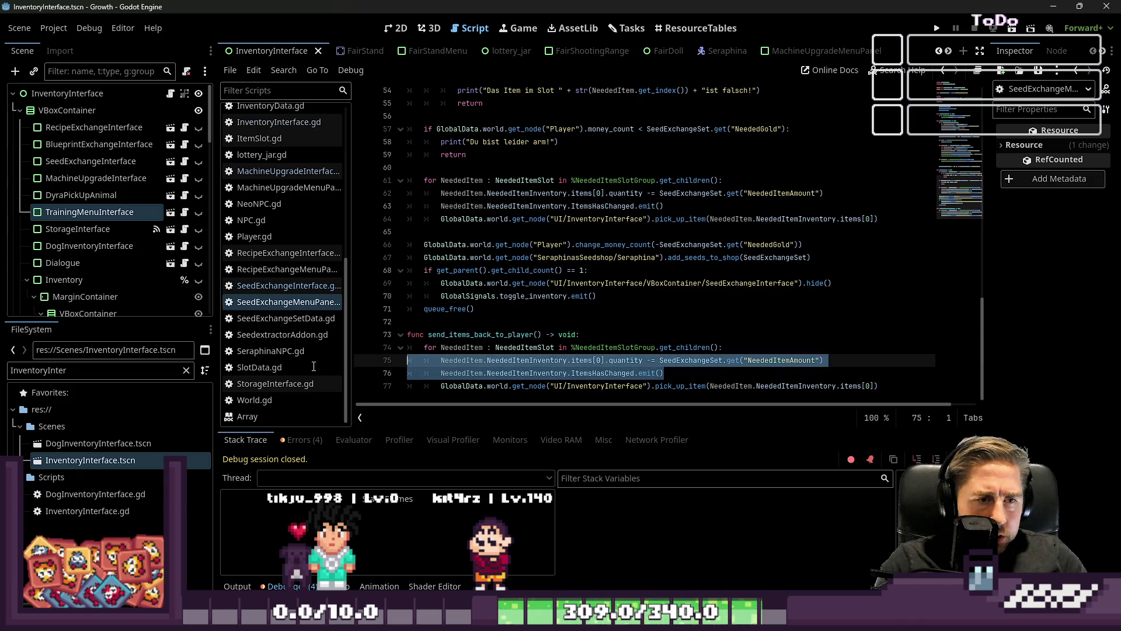
pyautogui.press('BackSpace')
pyautogui.press('Delete')
pyautogui.click(606, 381)
pyautogui.press('Up')
pyautogui.press('Up')
pyautogui.press('Up')
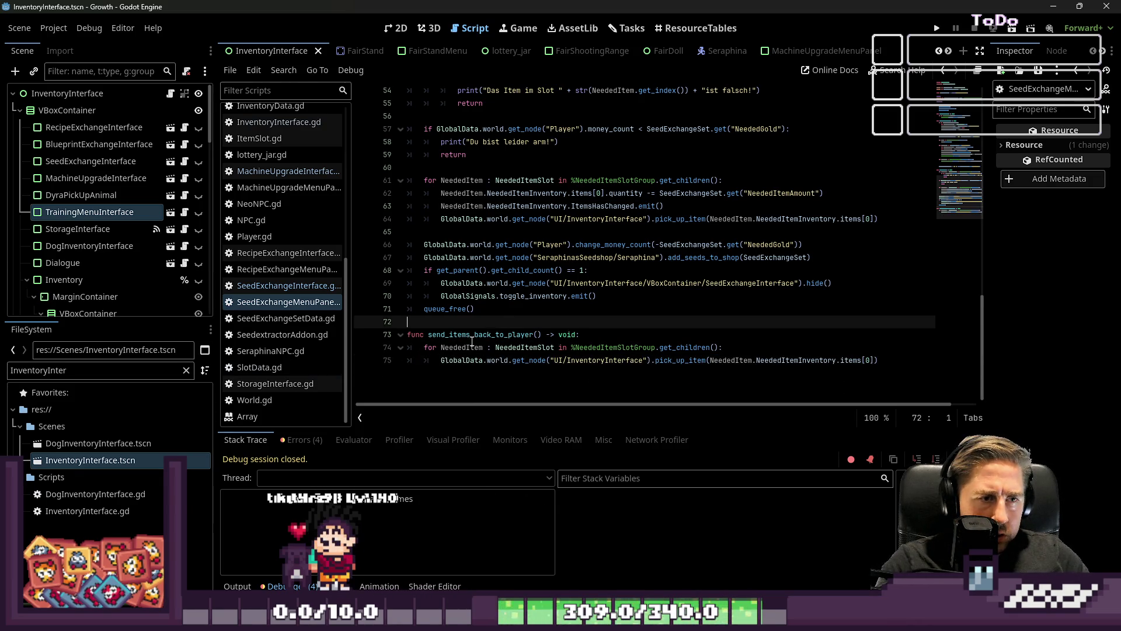
pyautogui.moveTo(928, 377); pyautogui.dragTo(333, 340)
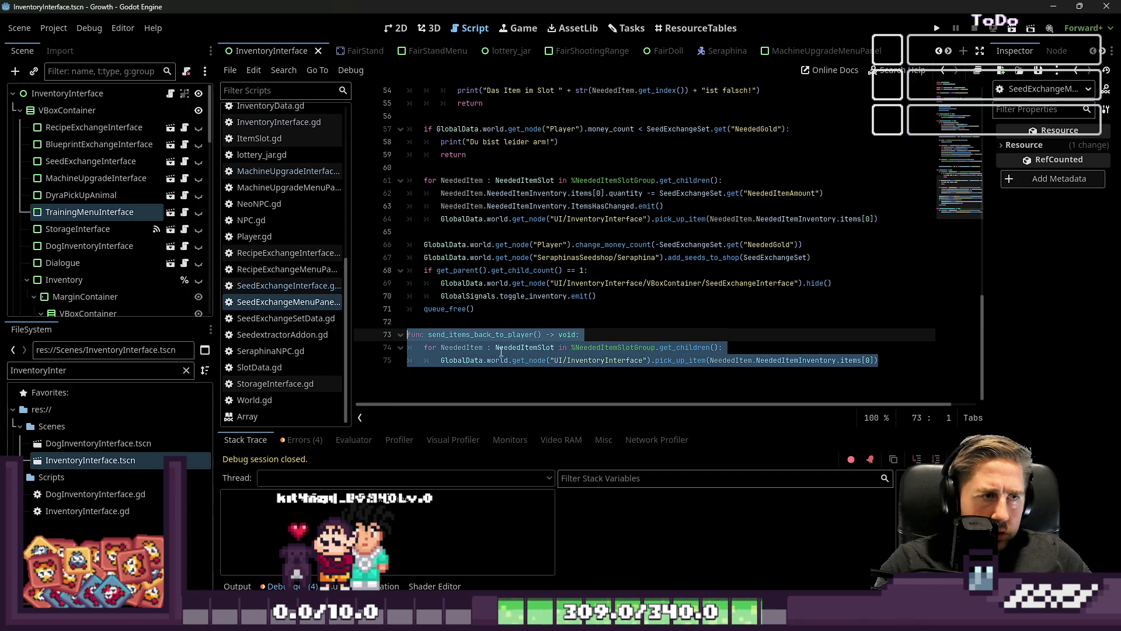
pyautogui.click(465, 325)
pyautogui.hotkey('ctrl', 'z')
# Step: Switch back to the SeedExchangeInterface.gd script
pyautogui.scroll(3, 321, 286)
pyautogui.scroll(3, 296, 253)
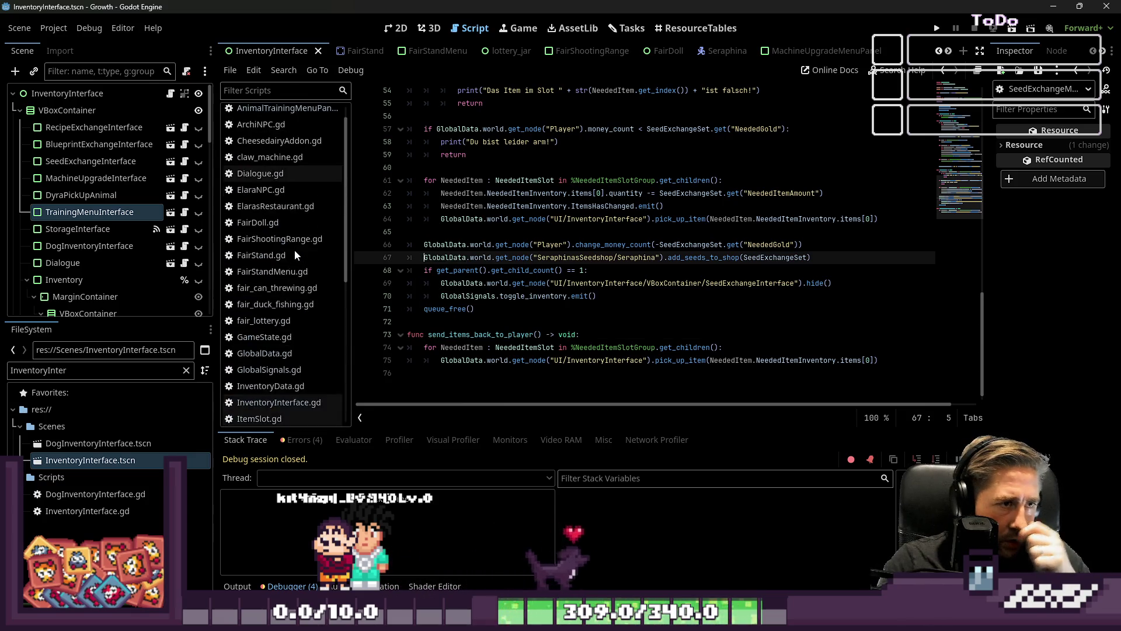
pyautogui.scroll(-6, 298, 250)
pyautogui.scroll(-2, 303, 245)
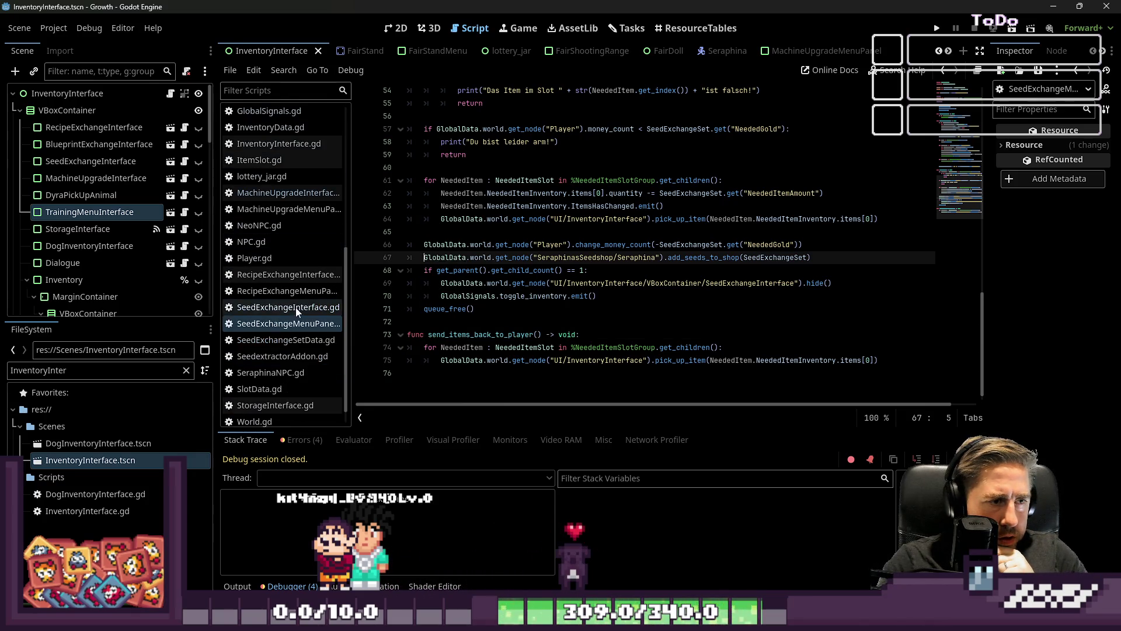
pyautogui.click(295, 306)
# Step: Copy close_interface from SeedExchangeInterface.gd to the end of RecipeExchangeInterface.gd
pyautogui.scroll(-2, 536, 319)
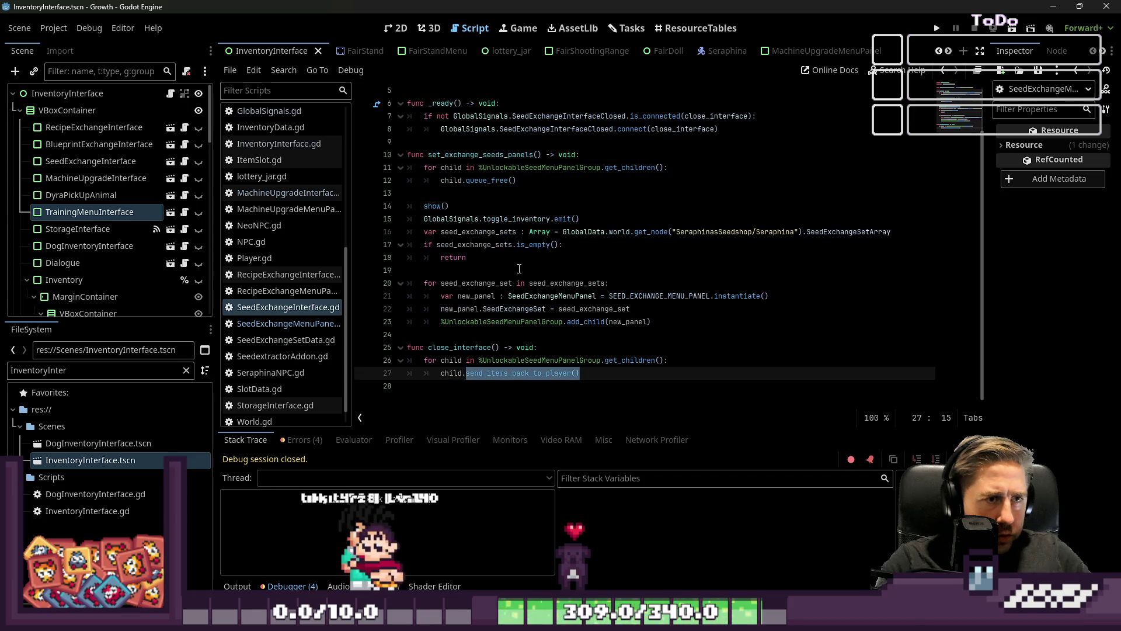
pyautogui.moveTo(584, 372); pyautogui.dragTo(406, 347)
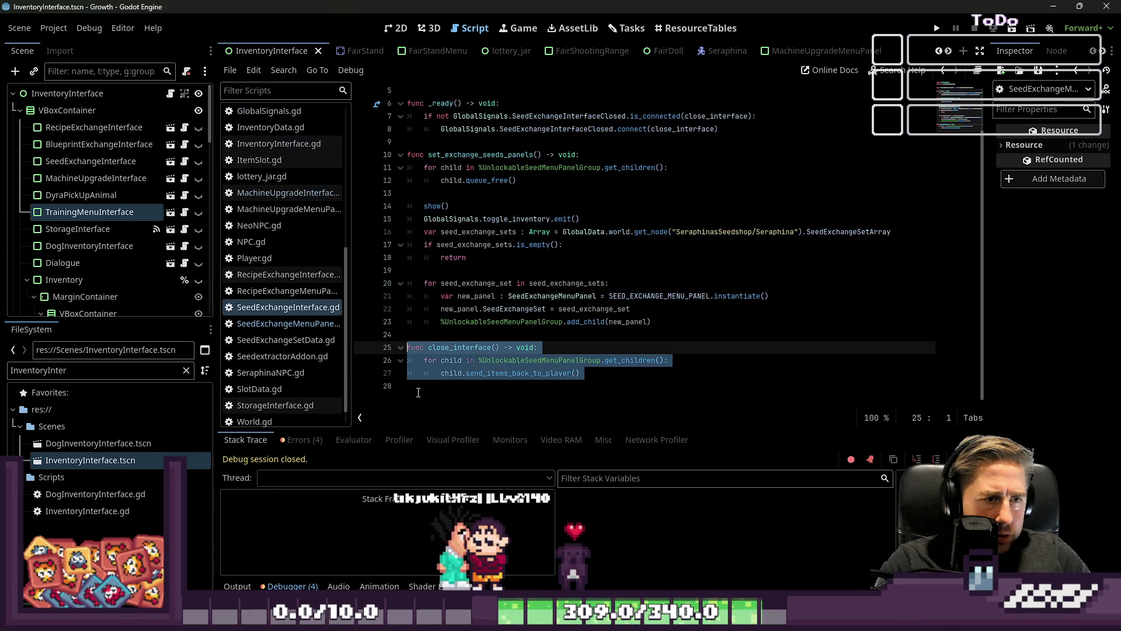
pyautogui.hotkey('ctrl', 'End')
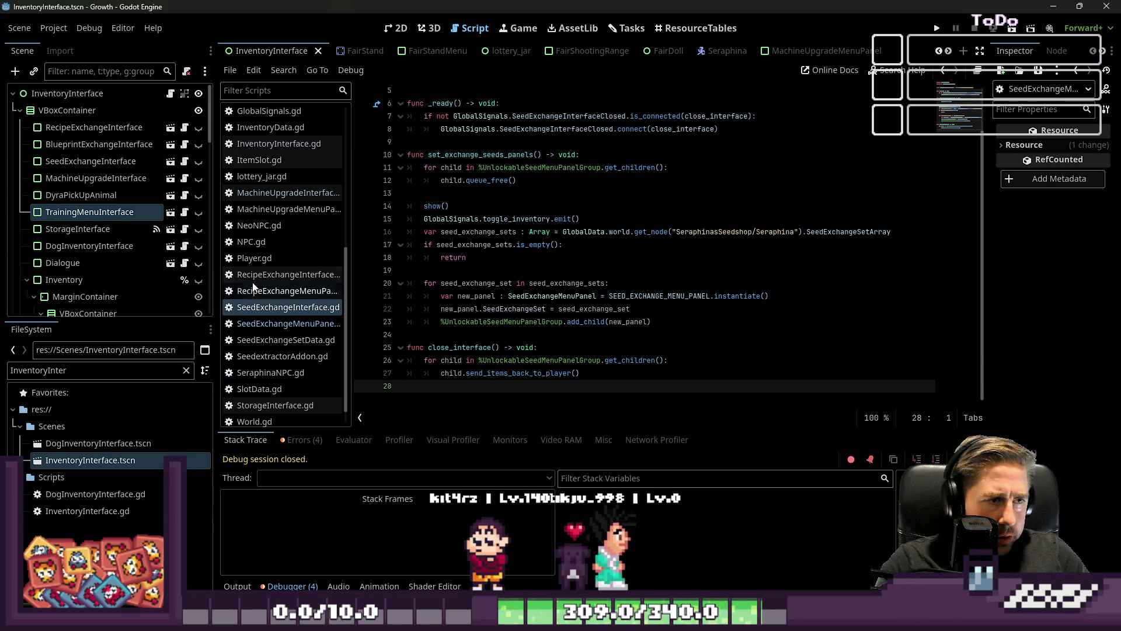
pyautogui.click(280, 274)
pyautogui.hotkey('ctrl', 'End')
pyautogui.write('#')
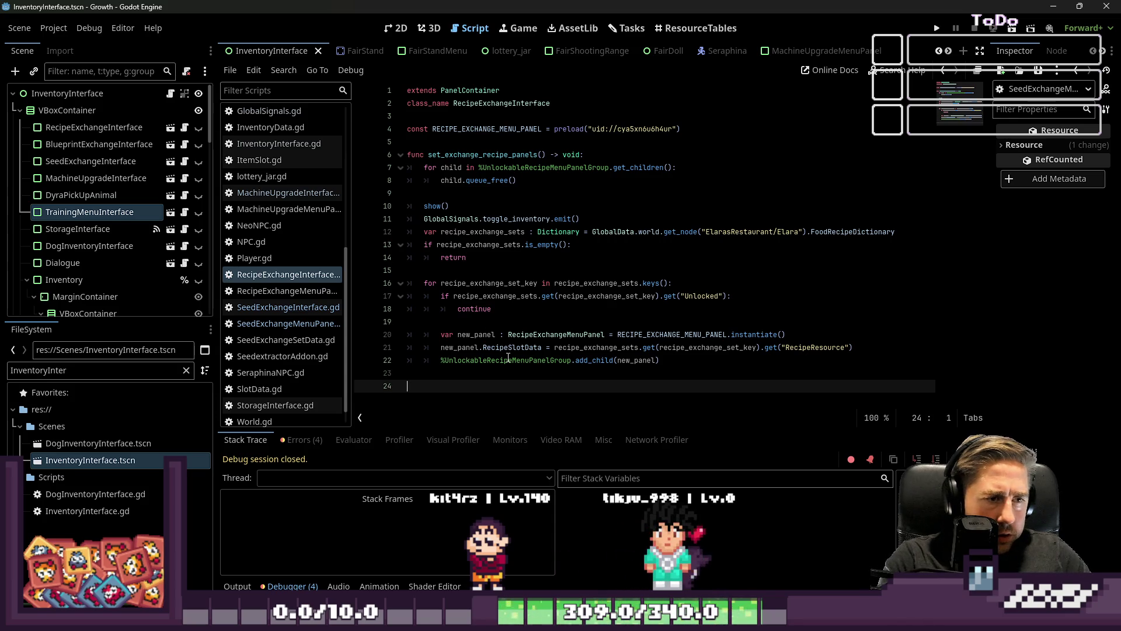
pyautogui.hotkey('ctrl', 'v')
pyautogui.press('Up')
pyautogui.press('Up')
pyautogui.press('Up')
# Step: Swap the seed panel group for %UnlockableRecipeMenuPanelGroup in close_interface and save
pyautogui.press('End')
pyautogui.press('Down')
pyautogui.hotkey('ctrl', 'Left')
pyautogui.hotkey('ctrl', 'Left')
pyautogui.hotkey('ctrl', 'Left')
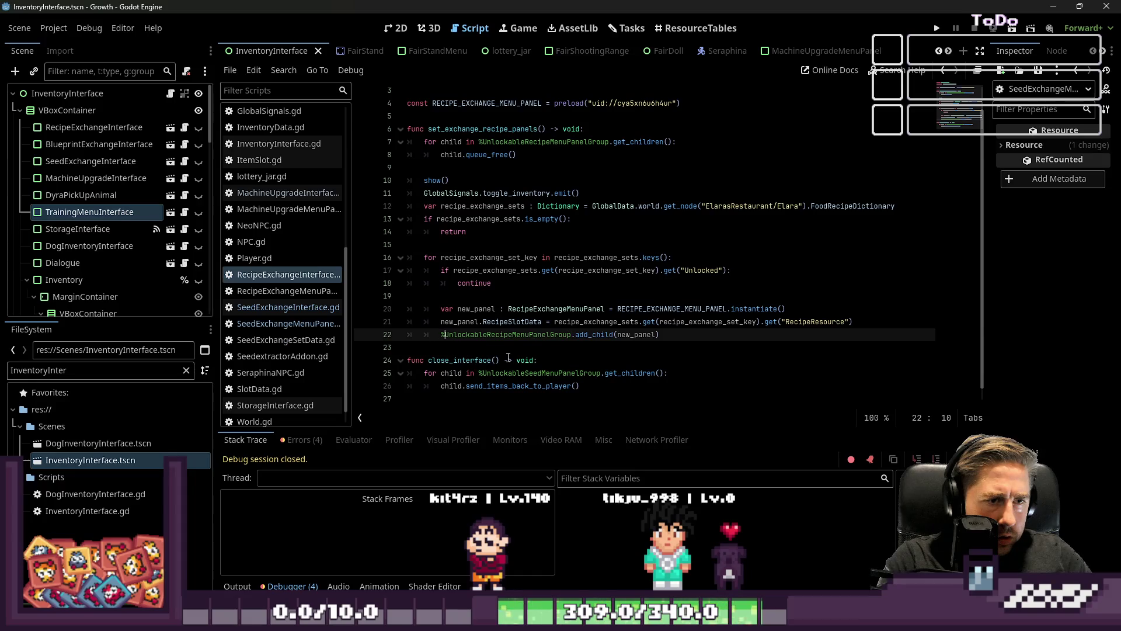
pyautogui.hotkey('ctrl', 'c')
pyautogui.press('Down')
pyautogui.press('Down')
pyautogui.press('Down')
pyautogui.hotkey('ctrl', 'shift', 'Left')
pyautogui.hotkey('ctrl', 'shift', 'Left')
pyautogui.hotkey('ctrl', 'v')
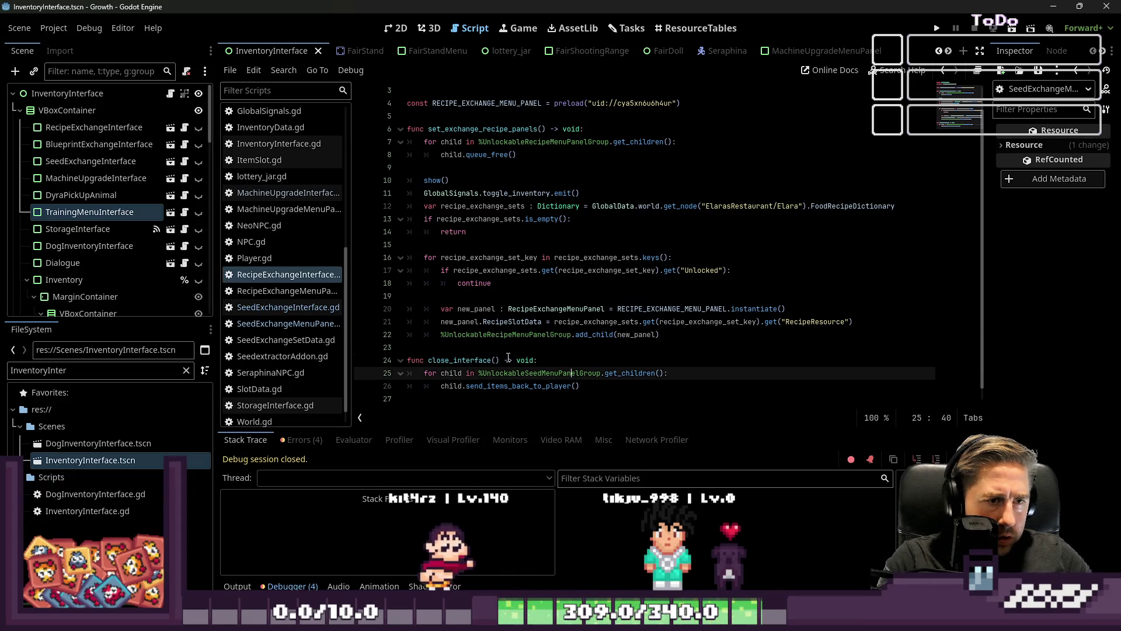
pyautogui.press('Up')
pyautogui.press('Up')
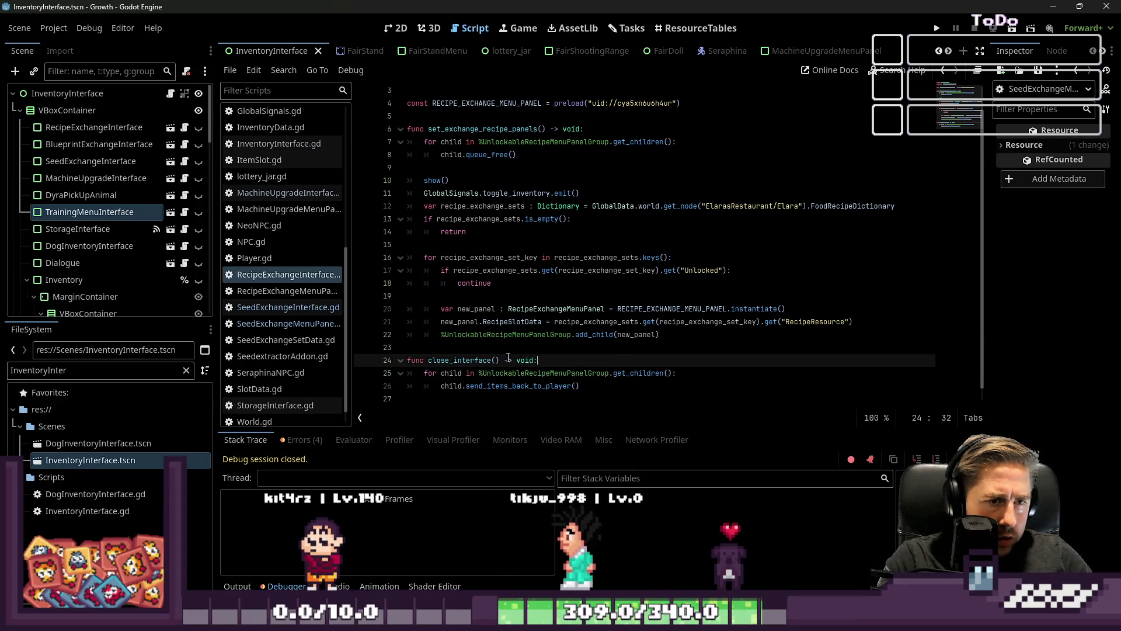
pyautogui.hotkey('ctrl', 's')
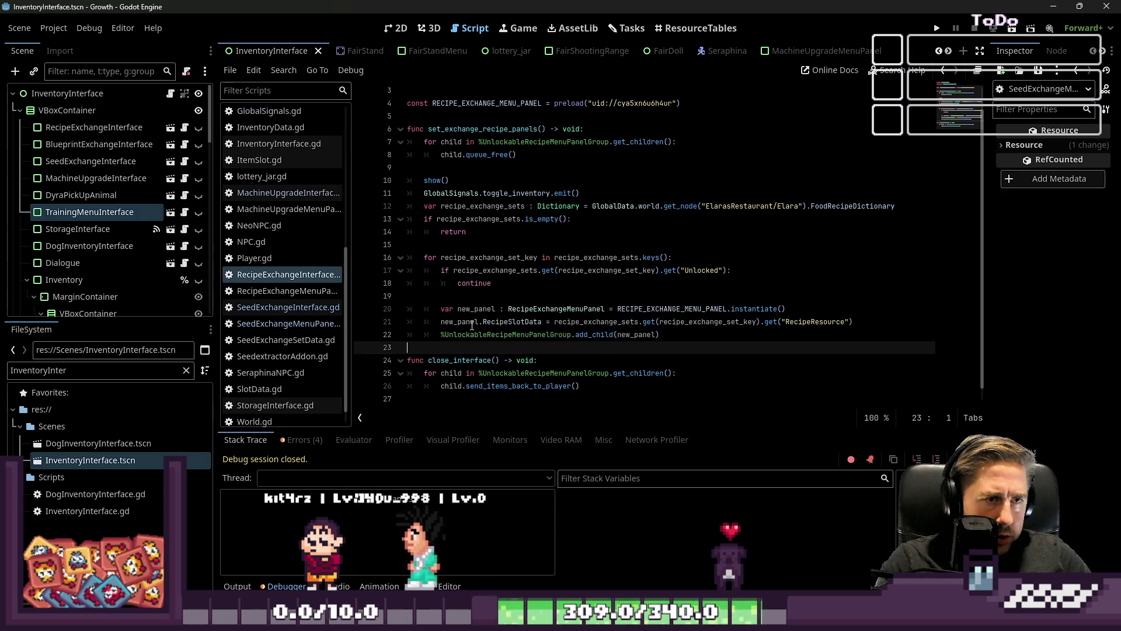
# Step: Create a _ready function below the panel constant in RecipeExchangeInterface.gd
pyautogui.scroll(1, 489, 139)
pyautogui.click(489, 139)
pyautogui.press('Return')
pyautogui.press('Return')
pyautogui.press('Up')
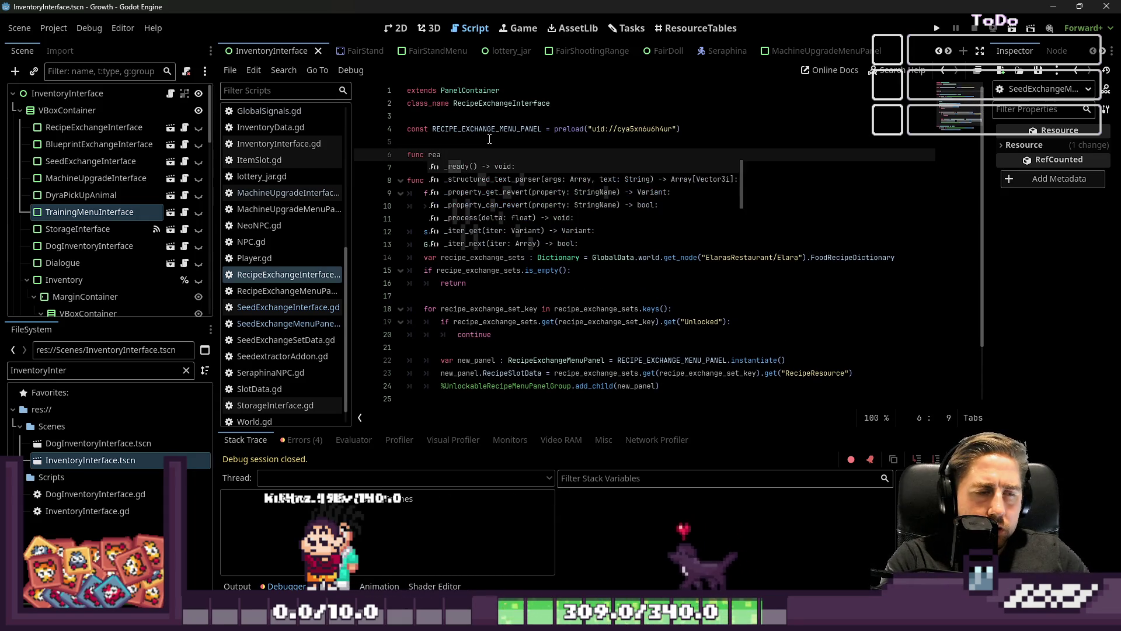
pyautogui.press('Return')
pyautogui.press('Return')
# Step: Paste the SeedExchangeInterfaceClosed connection lines into _ready, fix indentation, and save
pyautogui.click(287, 306)
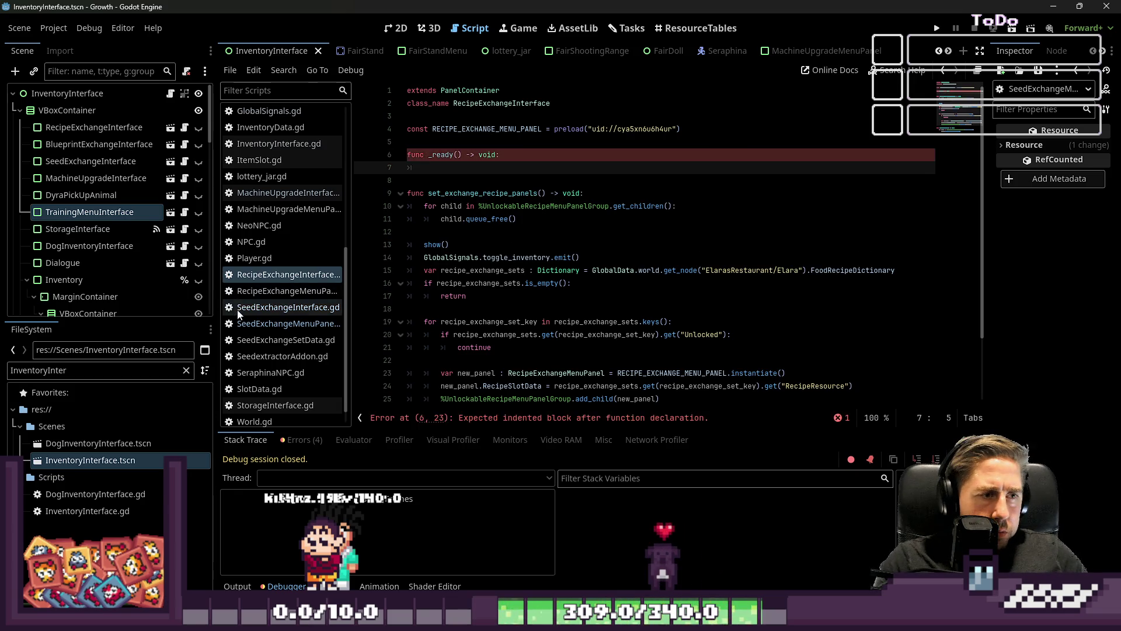
pyautogui.moveTo(719, 180); pyautogui.dragTo(324, 168)
pyautogui.click(288, 274)
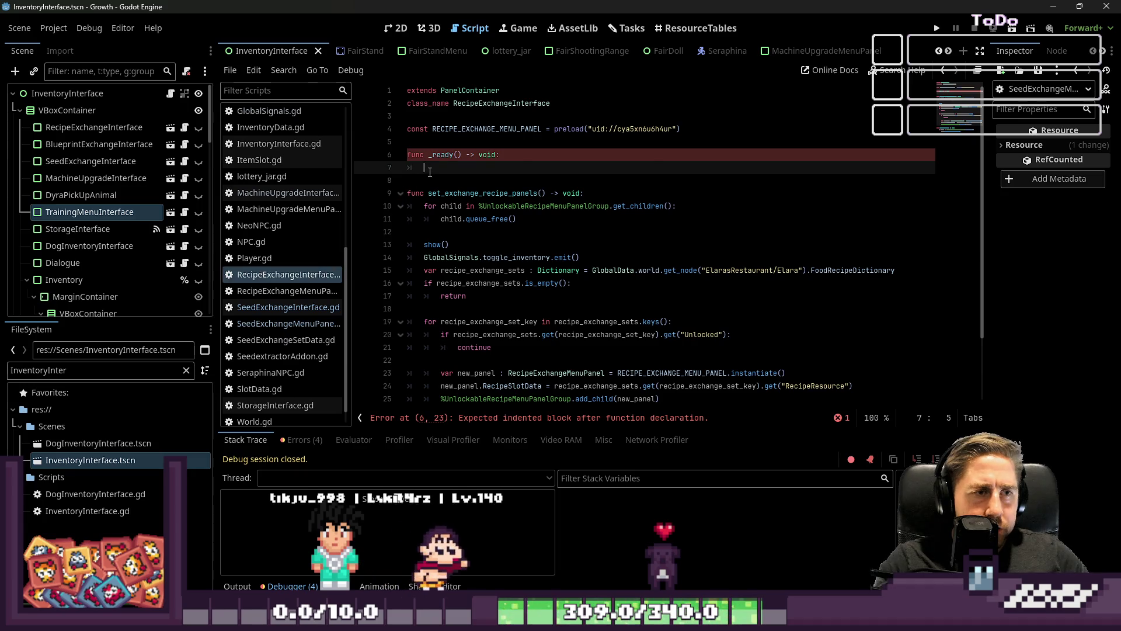
pyautogui.hotkey('ctrl', 'v')
pyautogui.press('Up')
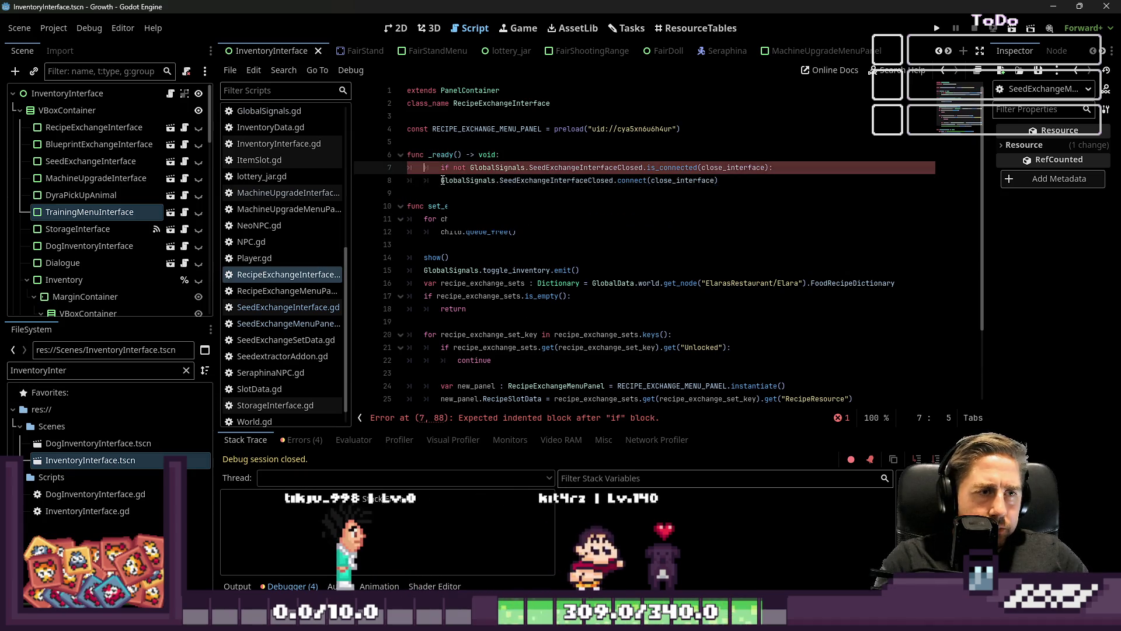
pyautogui.hotkey('shift', 'Tab')
pyautogui.press('Down')
pyautogui.press('Down')
pyautogui.hotkey('ctrl', 's')
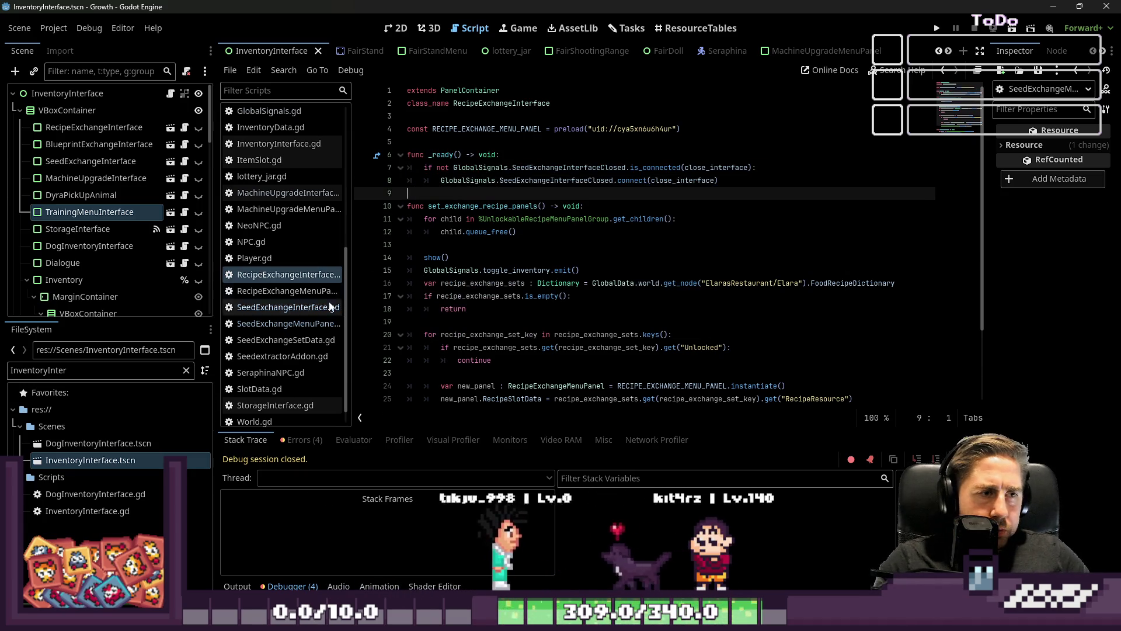
pyautogui.click(288, 290)
# Step: Copy send_items_back_to_player from SeedExchangeMenuPanel and paste it at the end of RecipeExchangeMenuPanel.gd
pyautogui.click(288, 322)
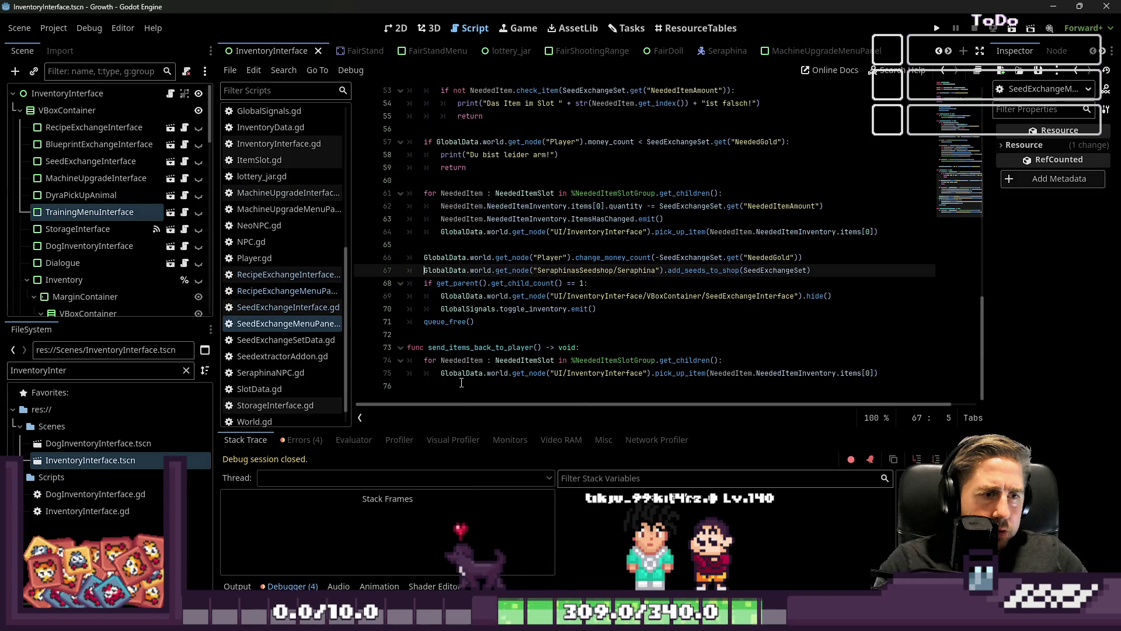
pyautogui.moveTo(883, 374); pyautogui.dragTo(407, 346)
pyautogui.click(288, 279)
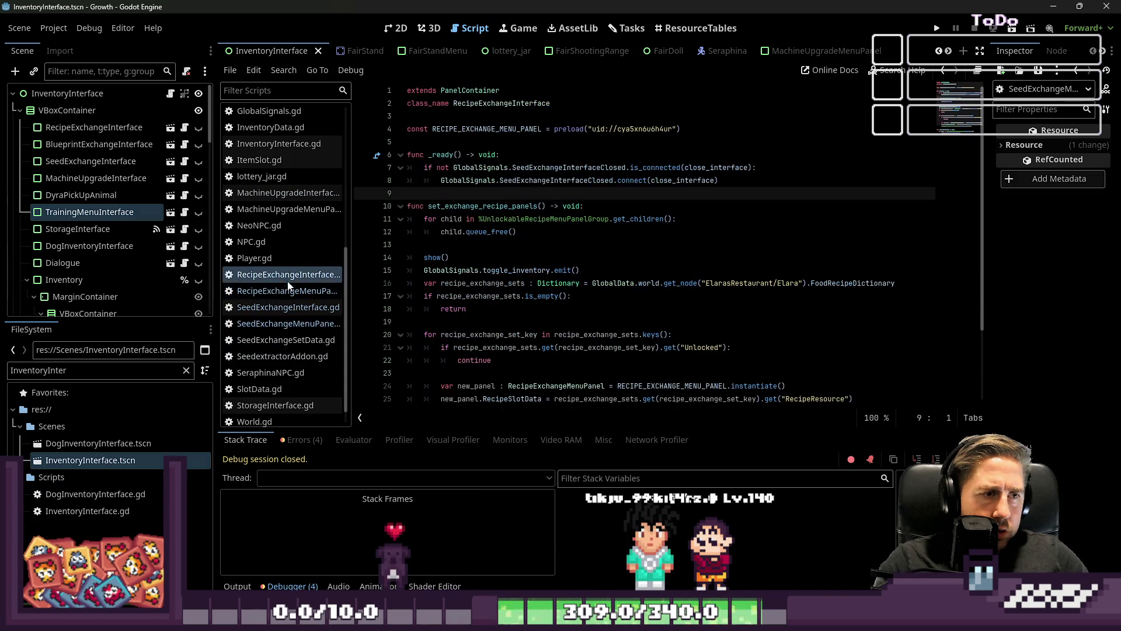
pyautogui.click(303, 292)
pyautogui.scroll(-15, 457, 380)
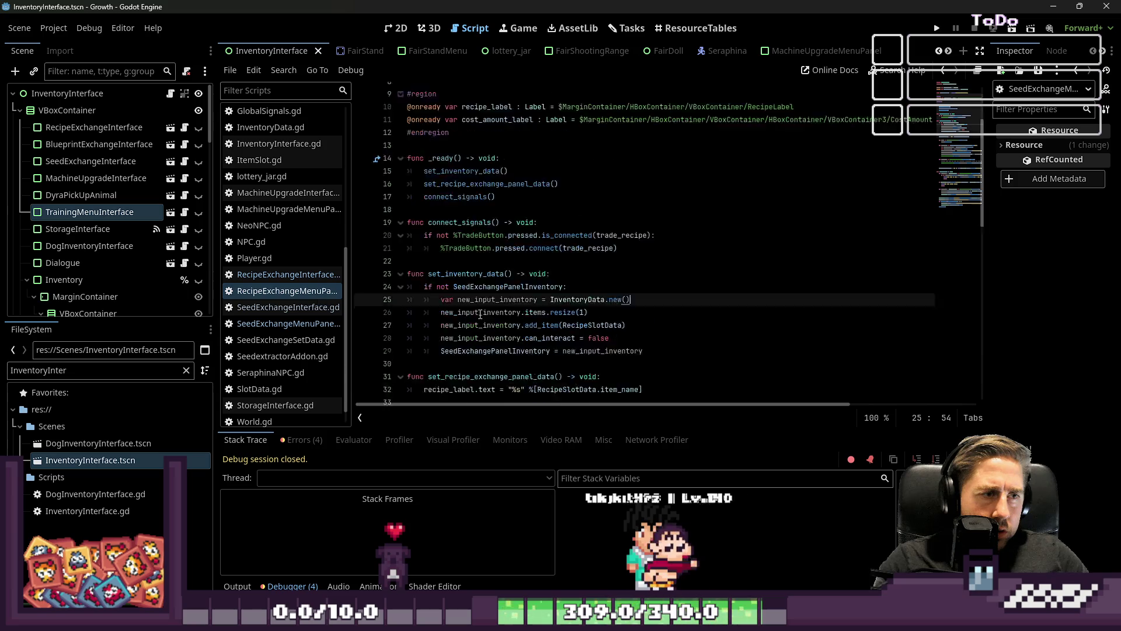
pyautogui.click(457, 382)
pyautogui.press('Return')
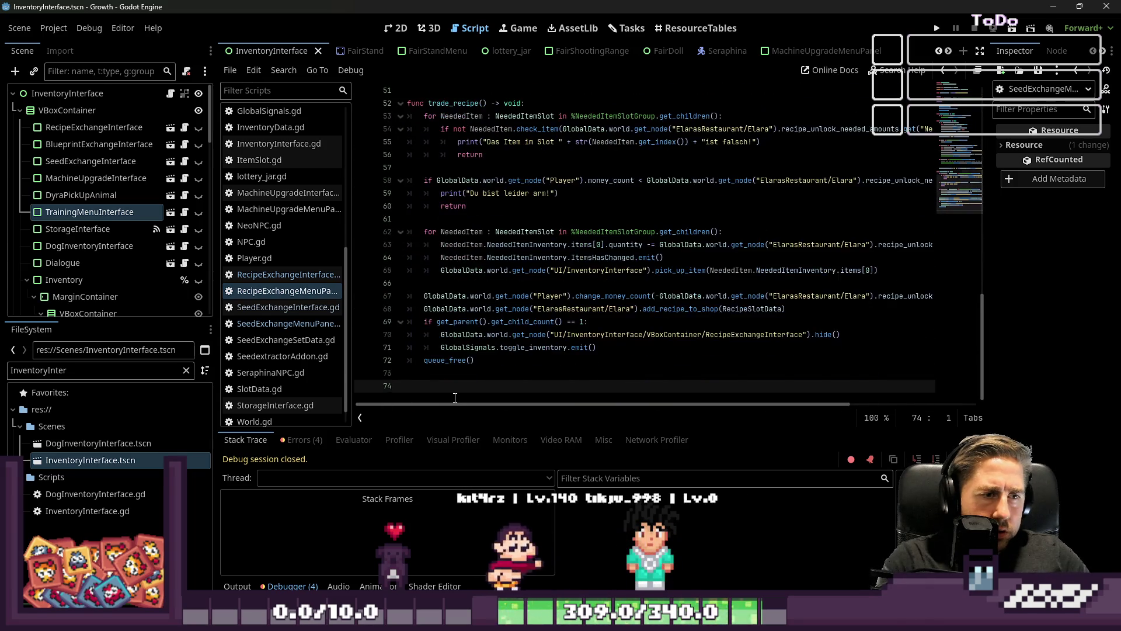
pyautogui.hotkey('ctrl', 'v')
# Step: Review the pasted loop's pick_up_item call and its loop header
pyautogui.doubleClick(677, 373)
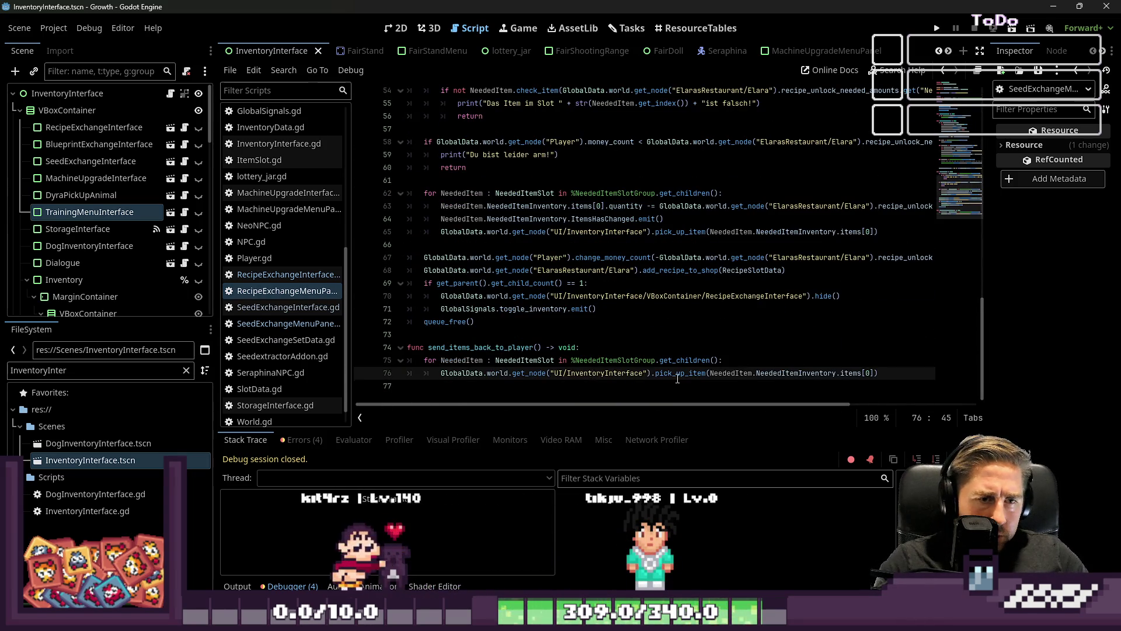
pyautogui.press('Up')
pyautogui.press('Up')
pyautogui.press('Up')
pyautogui.press('Down')
pyautogui.press('Down')
pyautogui.press('End')
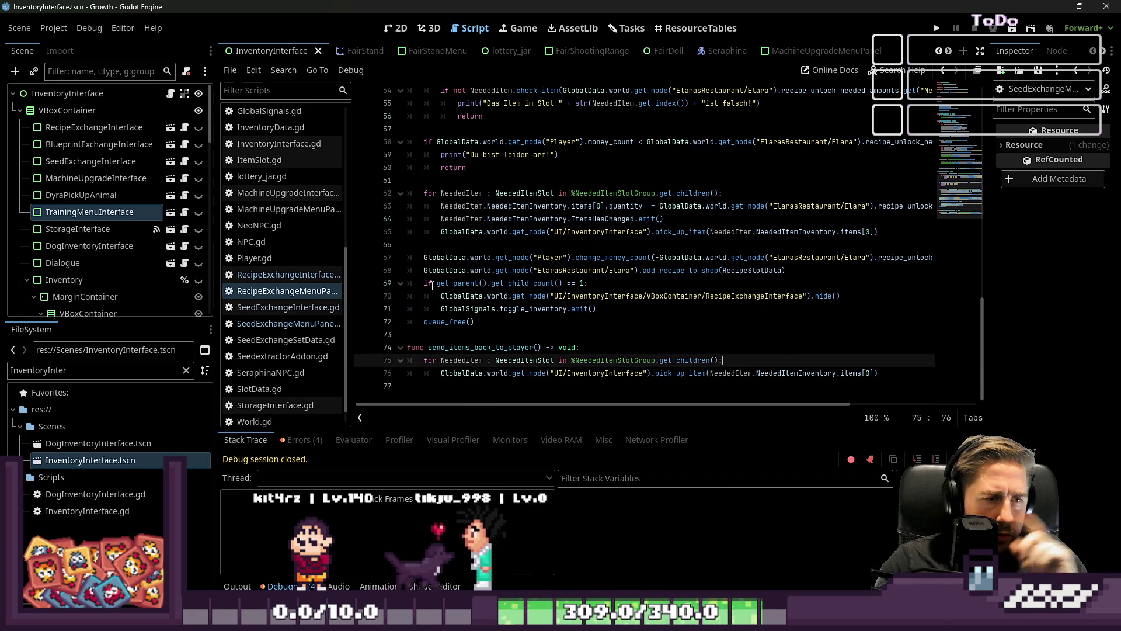
pyautogui.scroll(3, 272, 278)
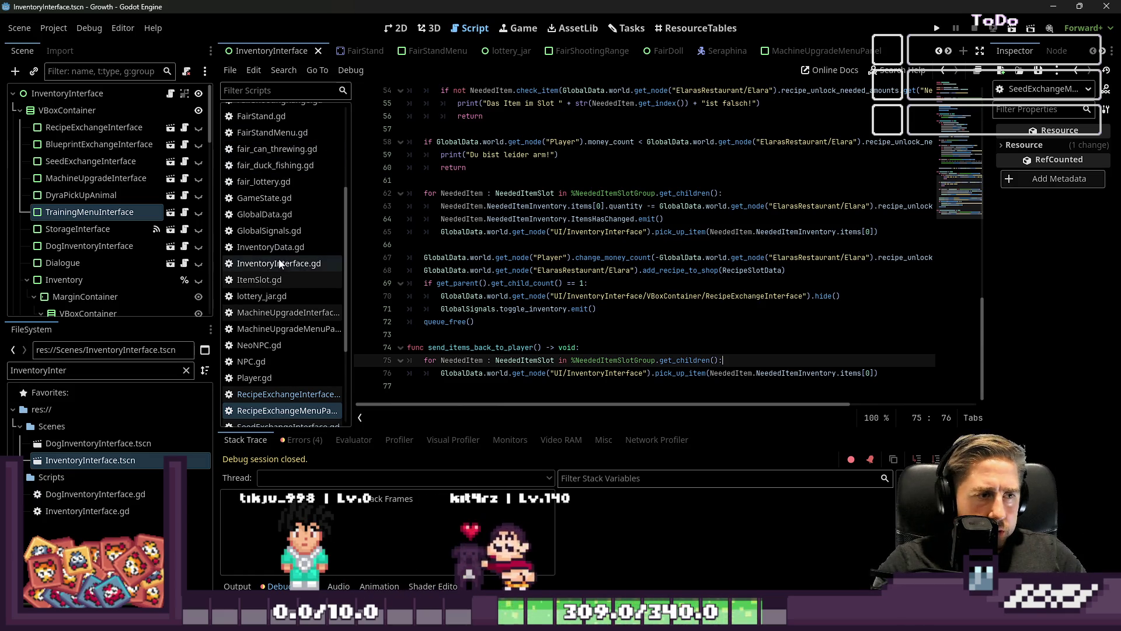
# Step: Review the empty-slot check in the machine upgrade menu panel's send_items_back_to_player
pyautogui.scroll(-2, 279, 259)
pyautogui.scroll(5, 280, 269)
pyautogui.scroll(-5, 281, 274)
pyautogui.scroll(-3, 281, 276)
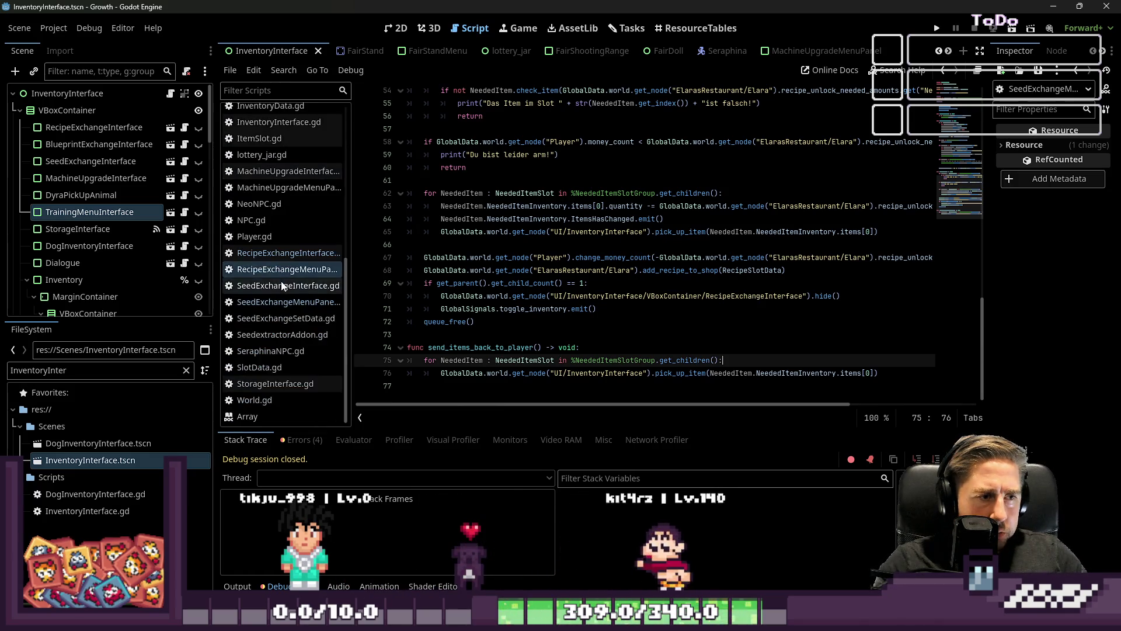
pyautogui.click(294, 213)
pyautogui.click(495, 373)
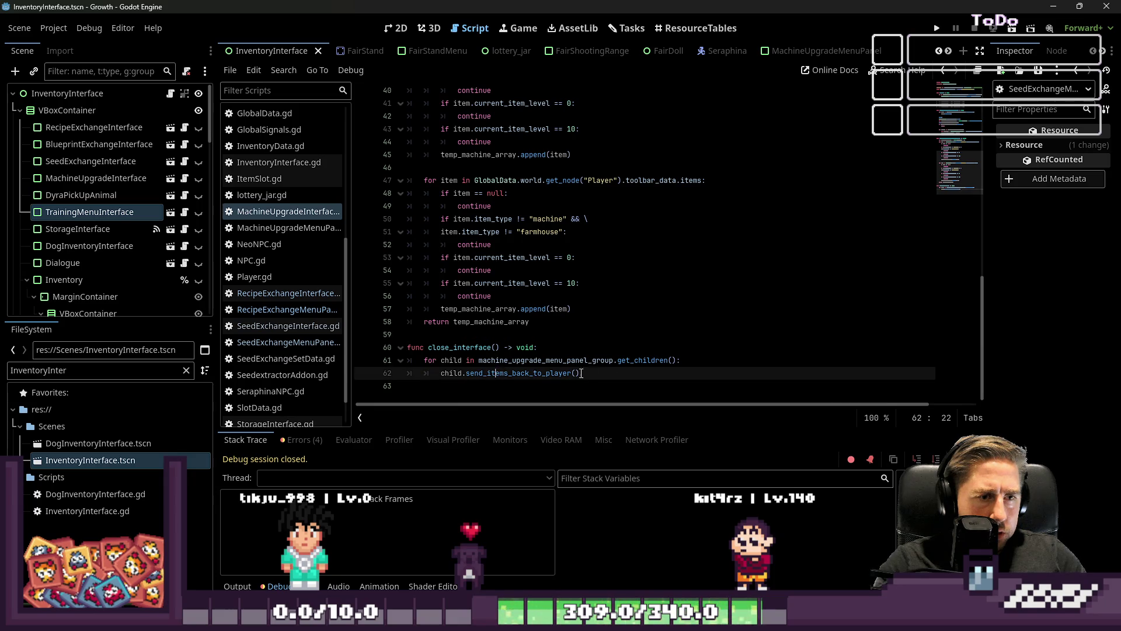
pyautogui.click(692, 358)
pyautogui.keyDown('ctrl'); pyautogui.click(514, 373); pyautogui.keyUp('ctrl')
pyautogui.moveTo(496, 360)
pyautogui.mouseDown()
pyautogui.moveTo(427, 361)
pyautogui.moveTo(412, 348)
pyautogui.mouseUp()
pyautogui.click(518, 311)
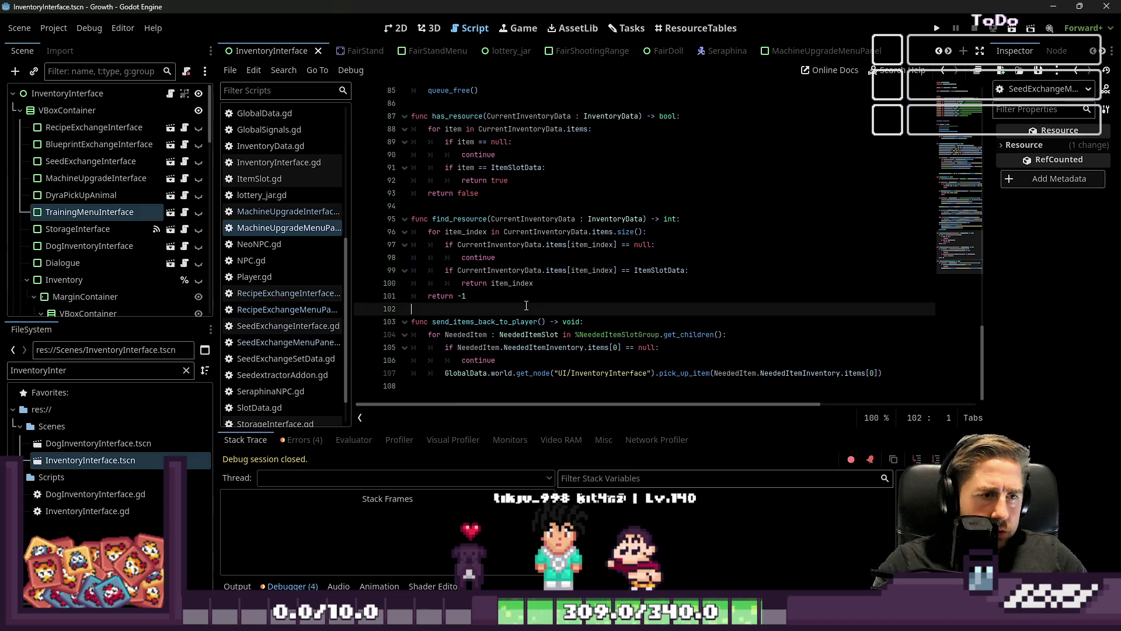
pyautogui.scroll(5, 266, 257)
pyautogui.scroll(-3, 266, 257)
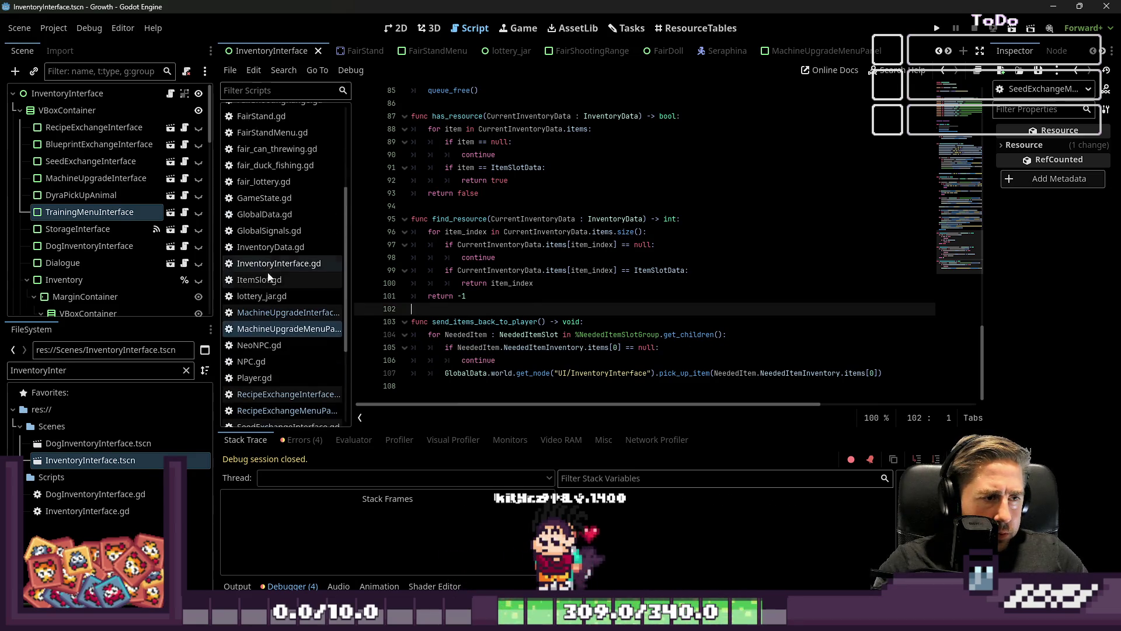
pyautogui.scroll(-3, 272, 316)
# Step: In RecipeExchangeMenuPanel.gd, add 'if NeededItem.NeededItemInventory.items[0] == null: continue' inside the loop
pyautogui.click(279, 269)
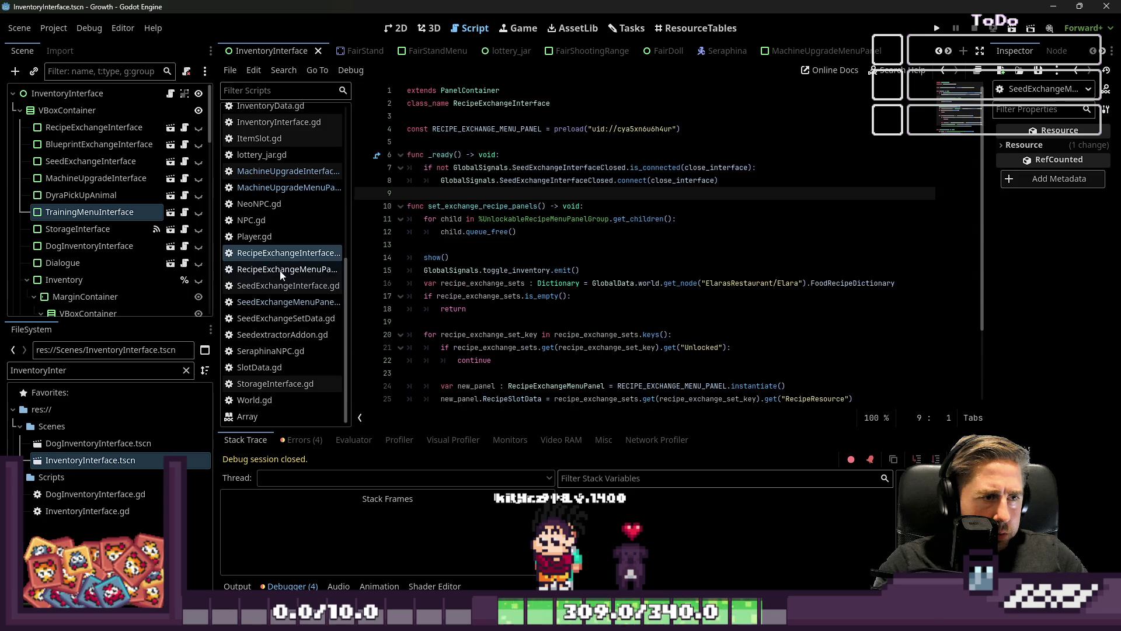
pyautogui.press('Return')
pyautogui.write('if NeededItem.NeededItemInventory.items[0] == null:')
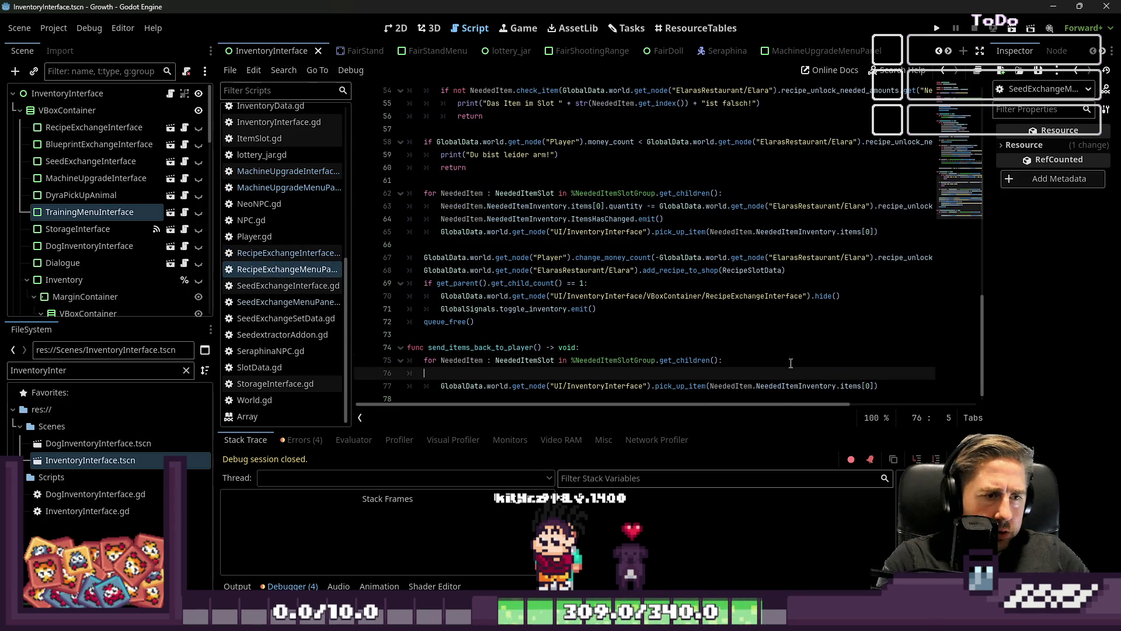
pyautogui.press('Return')
pyautogui.write('continue')
pyautogui.press('Up')
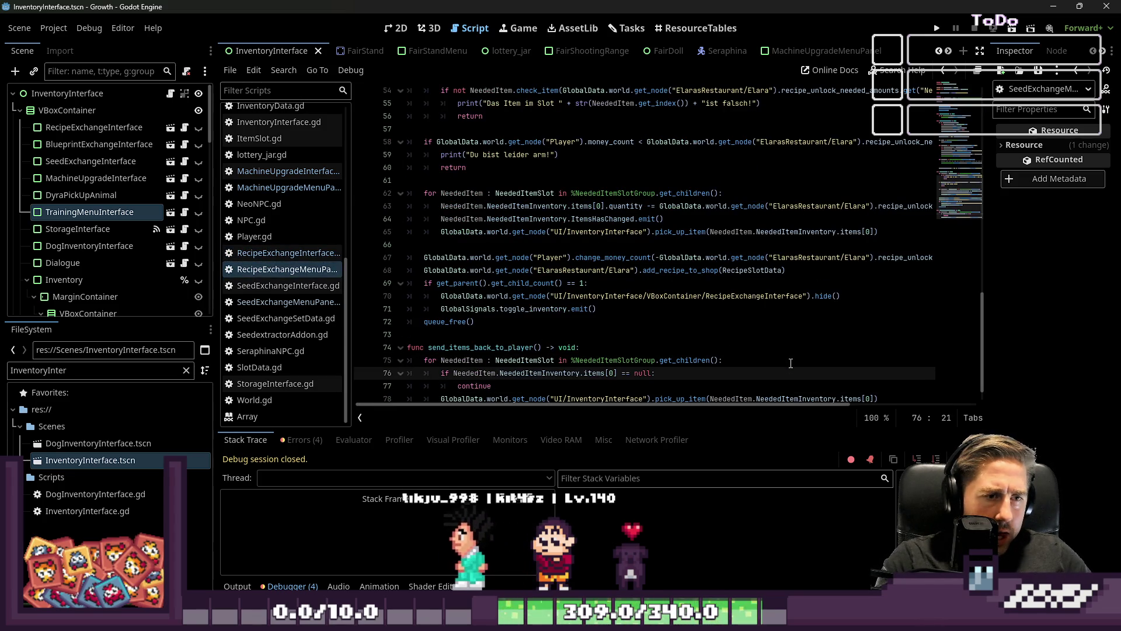
pyautogui.scroll(-1, 790, 363)
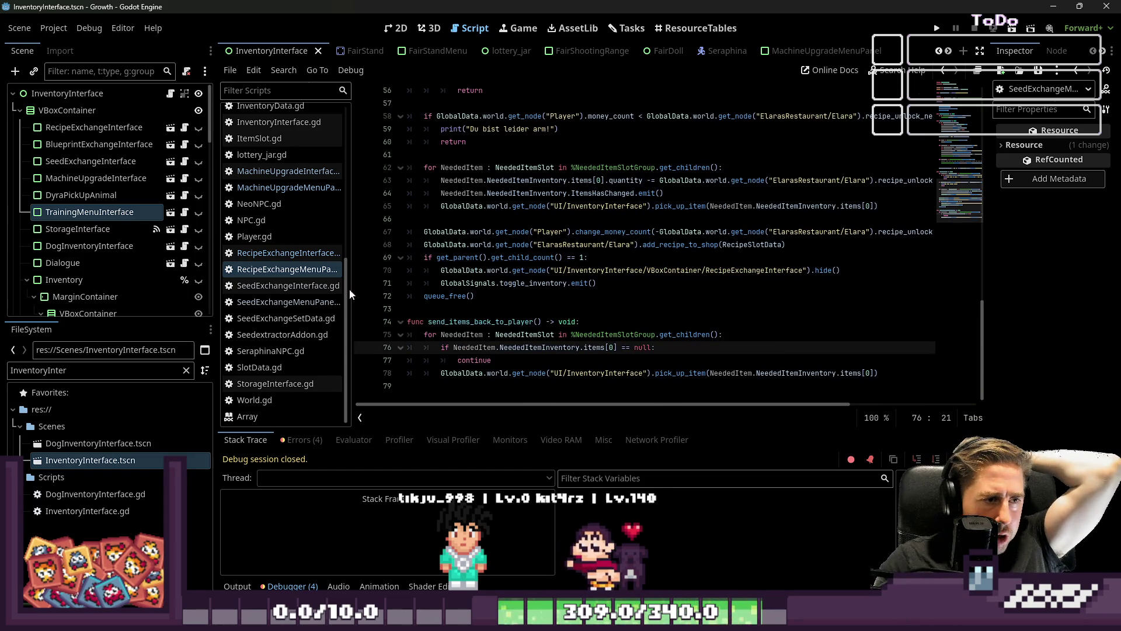
pyautogui.scroll(2, 294, 295)
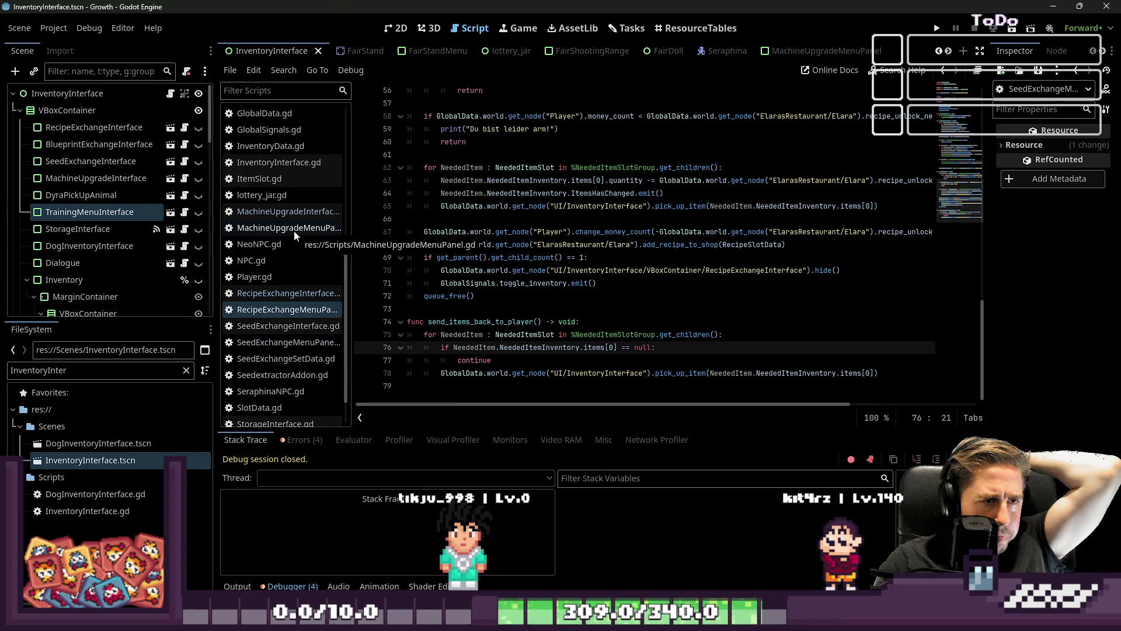
pyautogui.scroll(5, 293, 230)
pyautogui.scroll(-6, 293, 230)
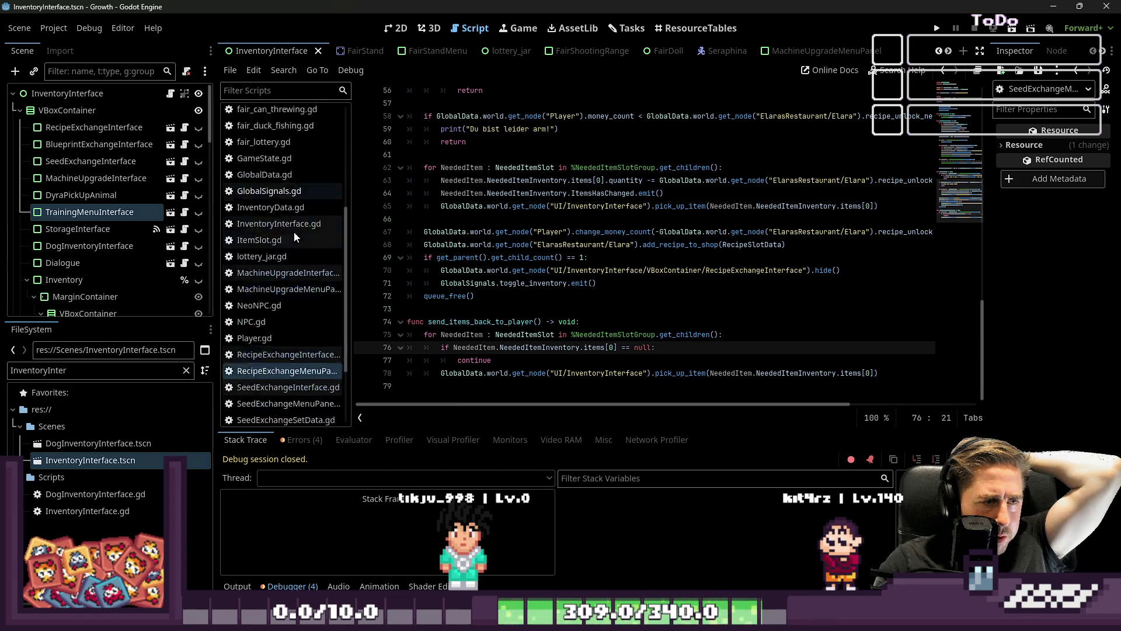
pyautogui.click(286, 292)
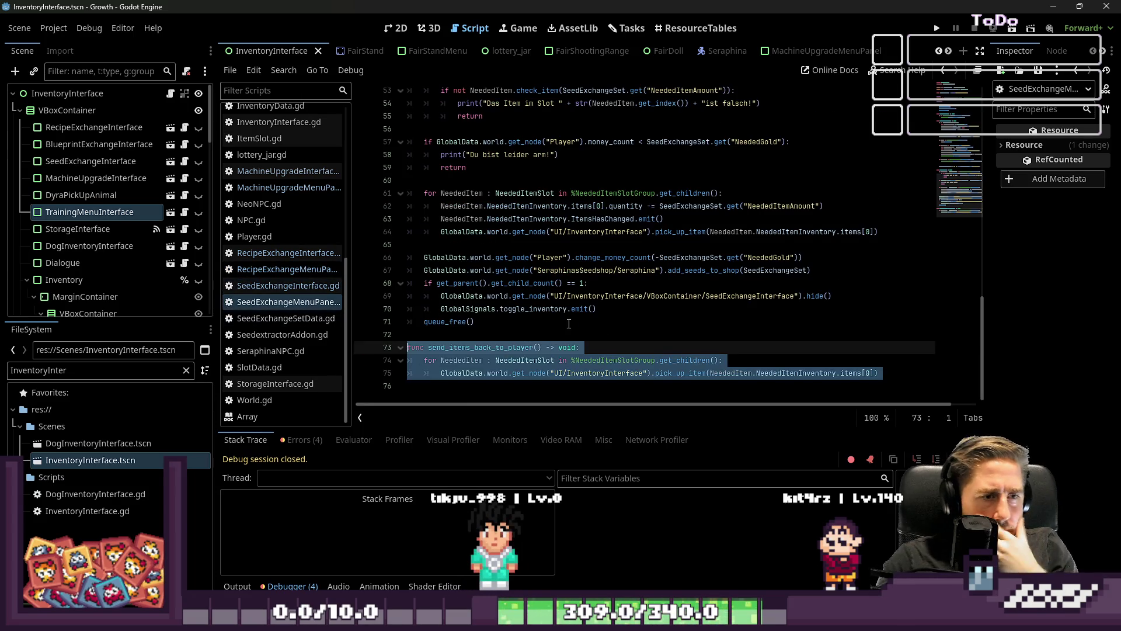
# Step: Add 'if NeededItem.NeededItemInventory.items[0] == null: continue' to SeedExchangeMenuPanel's item loop
pyautogui.click(567, 321)
pyautogui.click(742, 361)
pyautogui.press('Return')
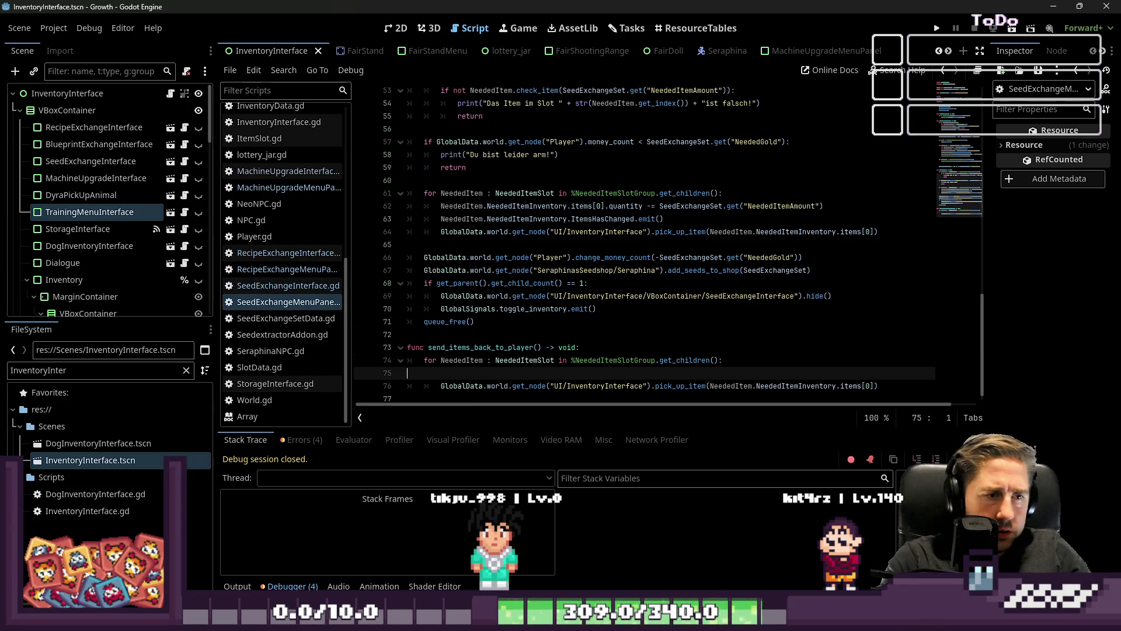
pyautogui.write('if NeededItem.NeededItemInventory.items[0] == null:')
pyautogui.press('Return')
pyautogui.write('continue')
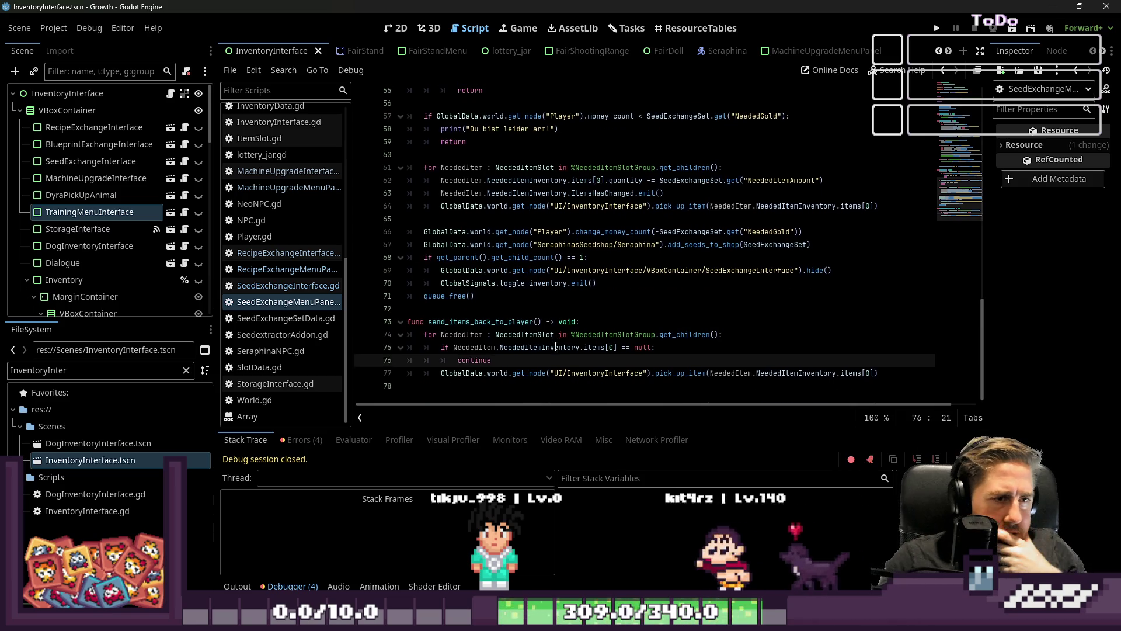
# Step: Select the whole send_items_back_to_player function in RecipeExchangeMenuPanel.gd for copying
pyautogui.doubleClick(496, 321)
pyautogui.scroll(3, 496, 322)
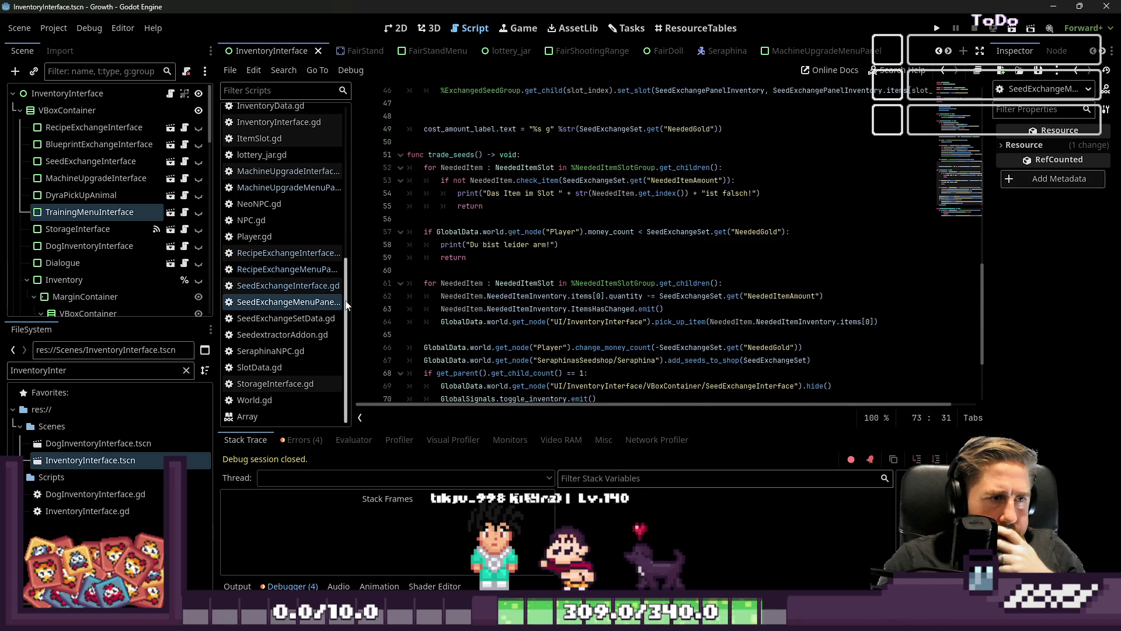
pyautogui.click(286, 269)
pyautogui.click(417, 309)
pyautogui.moveTo(424, 384)
pyautogui.mouseDown()
pyautogui.moveTo(409, 337)
pyautogui.moveTo(300, 325)
pyautogui.mouseUp()
pyautogui.hotkey('ctrl', 'c')
pyautogui.scroll(6, 269, 251)
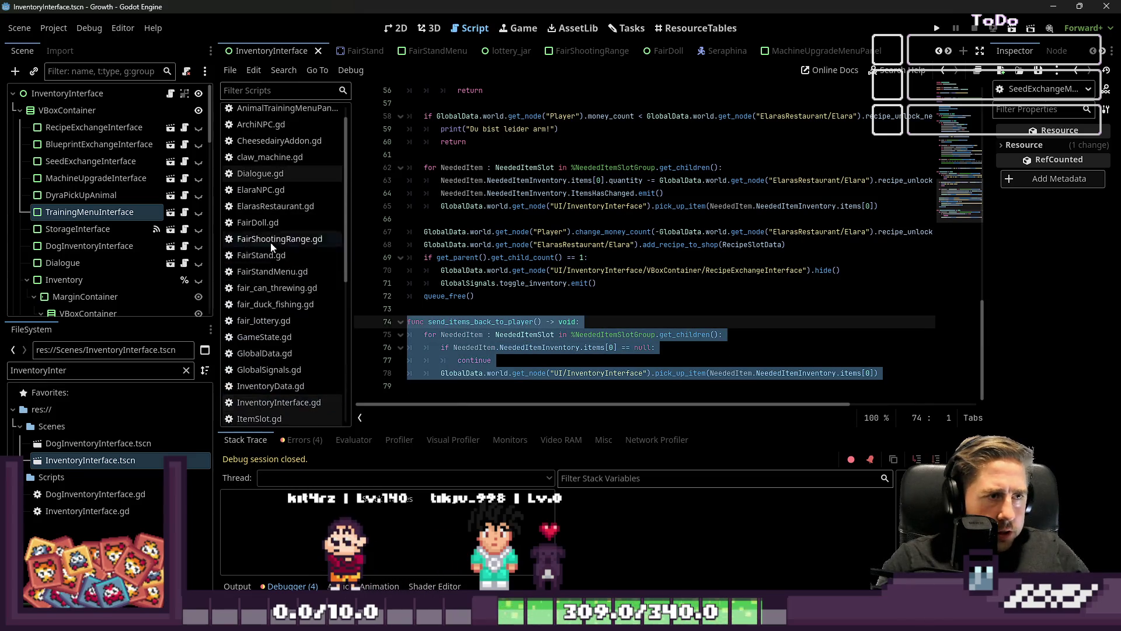
pyautogui.scroll(-5, 314, 187)
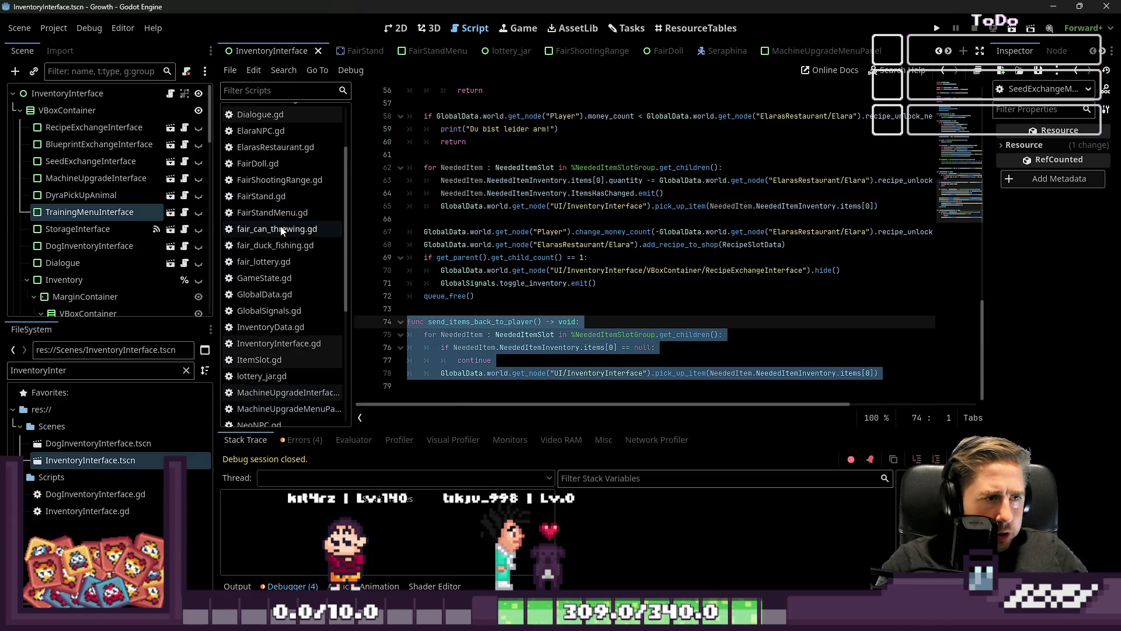
# Step: Review the interface-closed signals in GlobalSignals.gd and filter FileSystem for 'Blueprints'
pyautogui.click(281, 271)
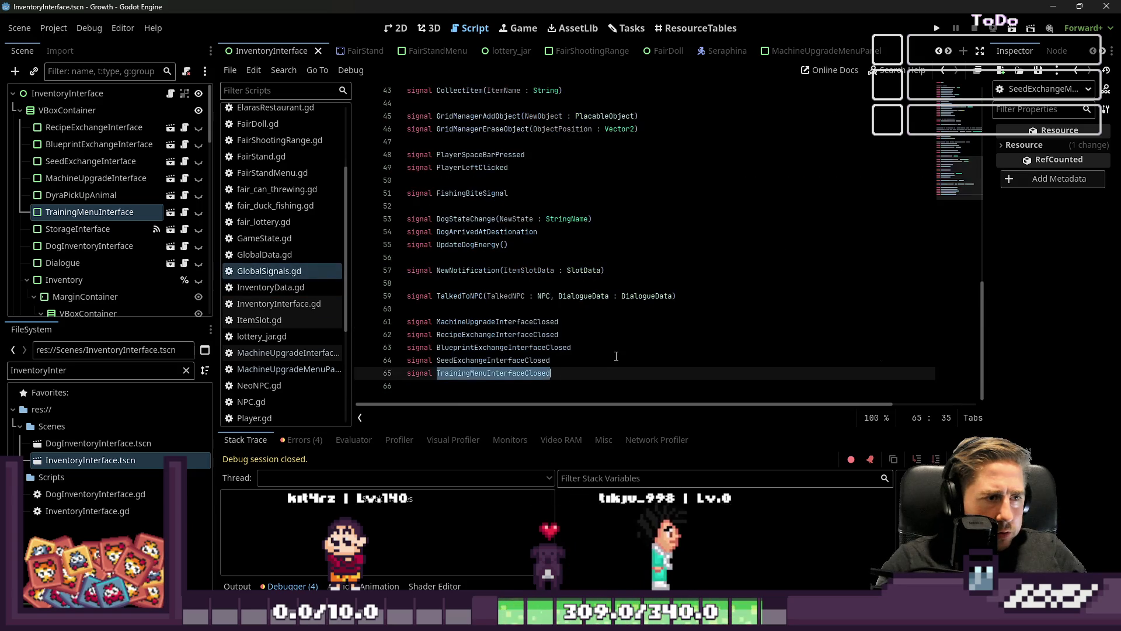
pyautogui.click(502, 360)
pyautogui.click(466, 321)
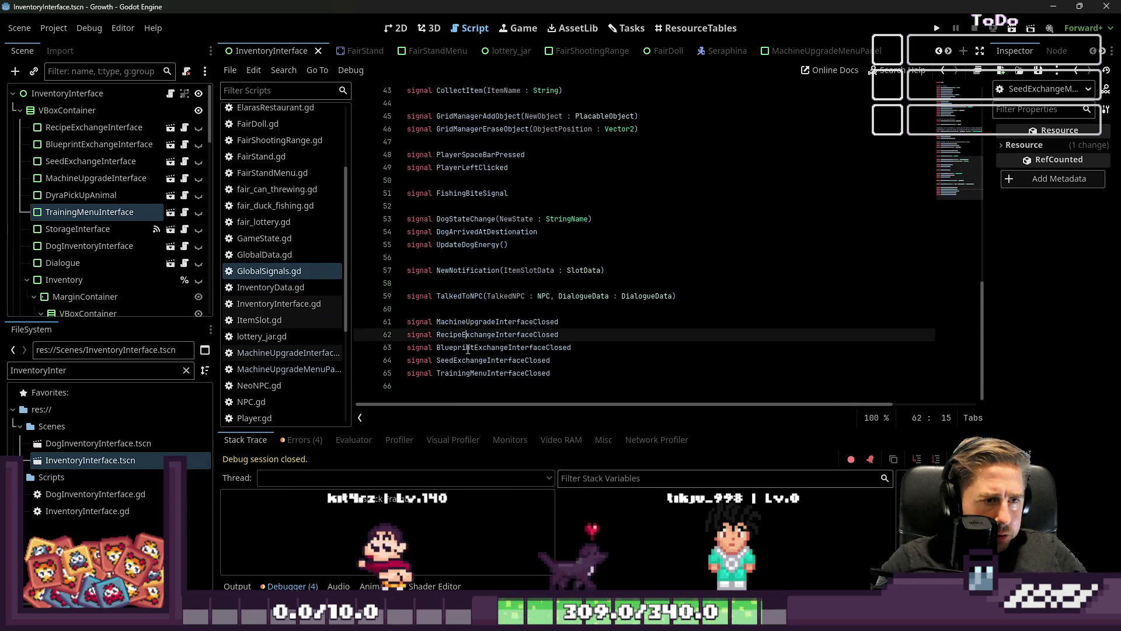
pyautogui.press('Down')
pyautogui.press('Down')
pyautogui.scroll(4, 318, 285)
pyautogui.doubleClick(77, 369)
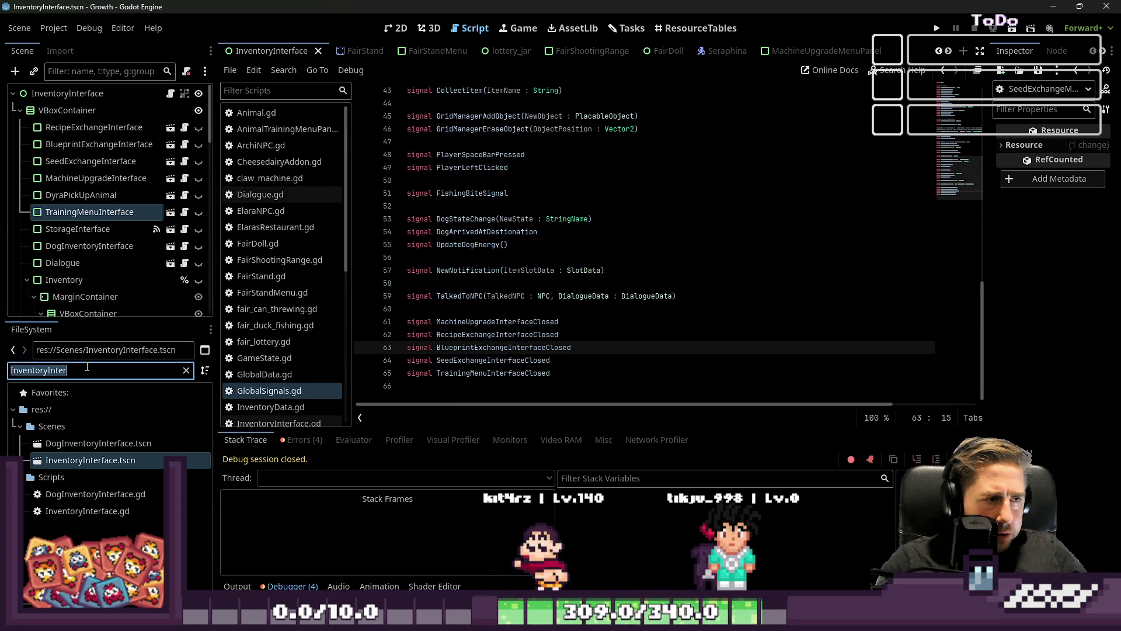
pyautogui.write('Blueprint')
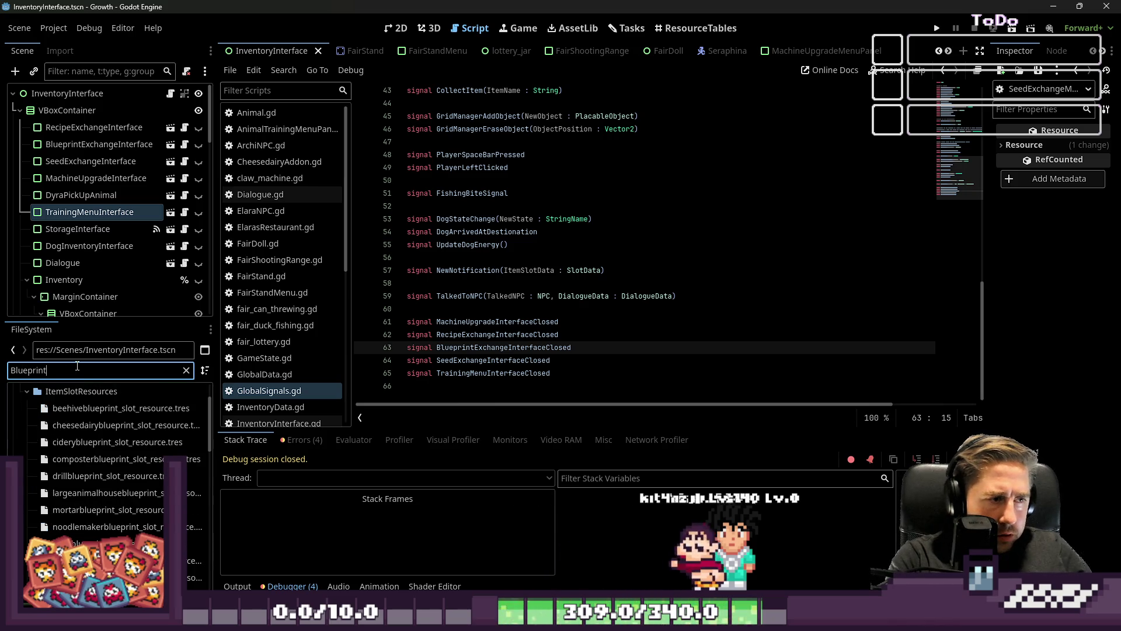
pyautogui.write('s')
# Step: Narrow the file filter to 'Blueprint' and open the BlueprintExchangeMenuPanel scene
pyautogui.press('BackSpace')
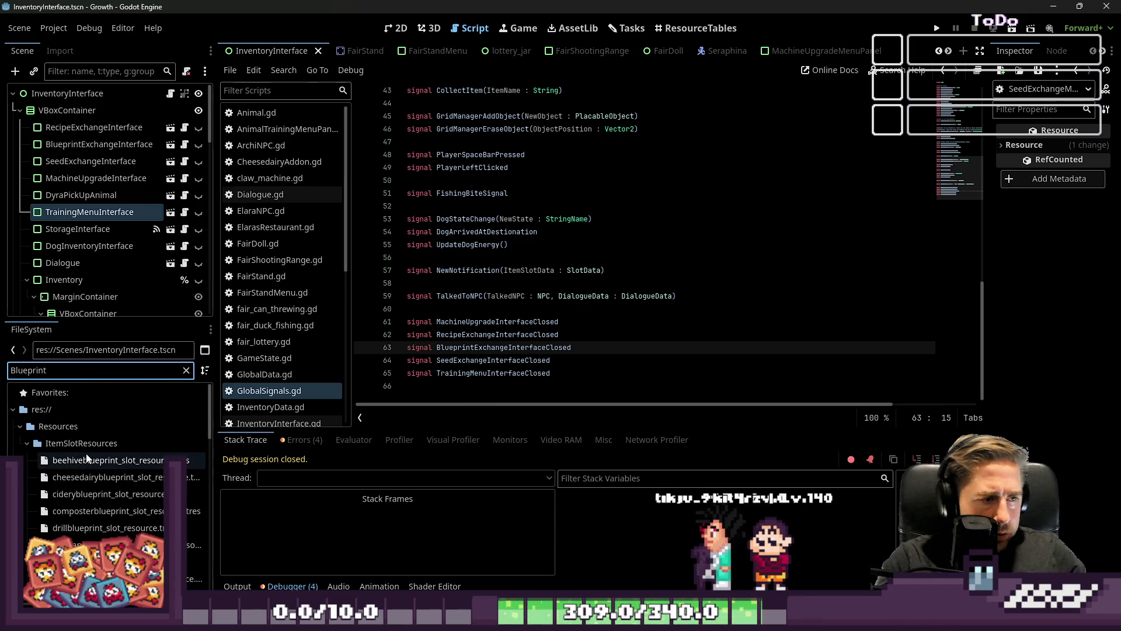
pyautogui.scroll(-5, 89, 458)
pyautogui.doubleClick(86, 440)
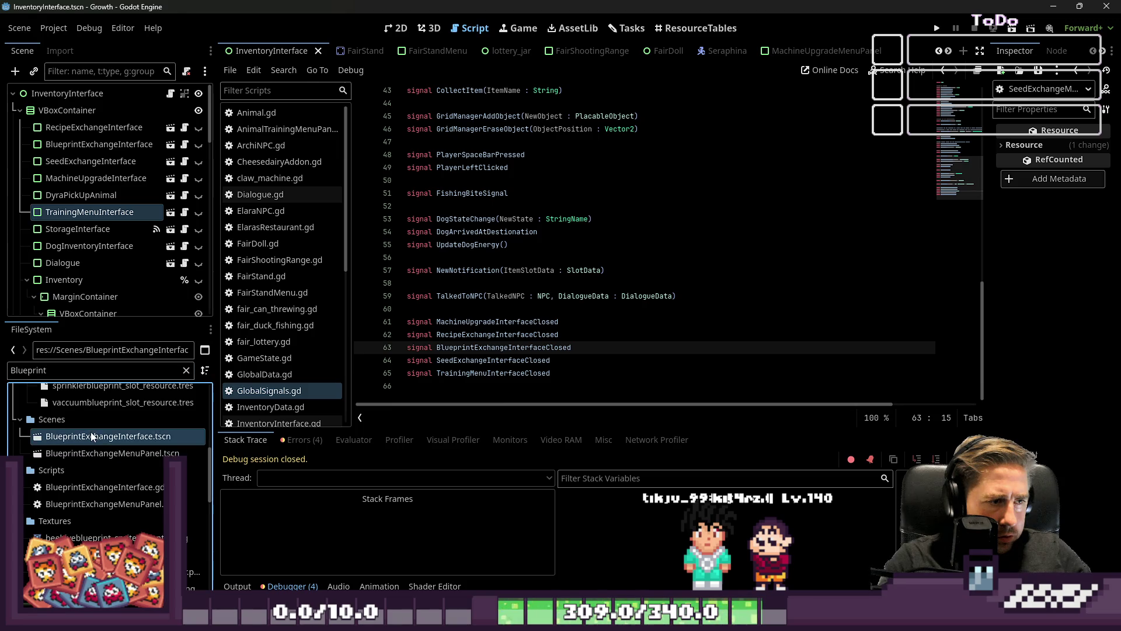
pyautogui.doubleClick(96, 455)
# Step: Paste send_items_back_to_player at the end of BlueprintExchangeMenuPanel's script, then view BlueprintExchangeInterface.gd
pyautogui.scroll(-10, 523, 285)
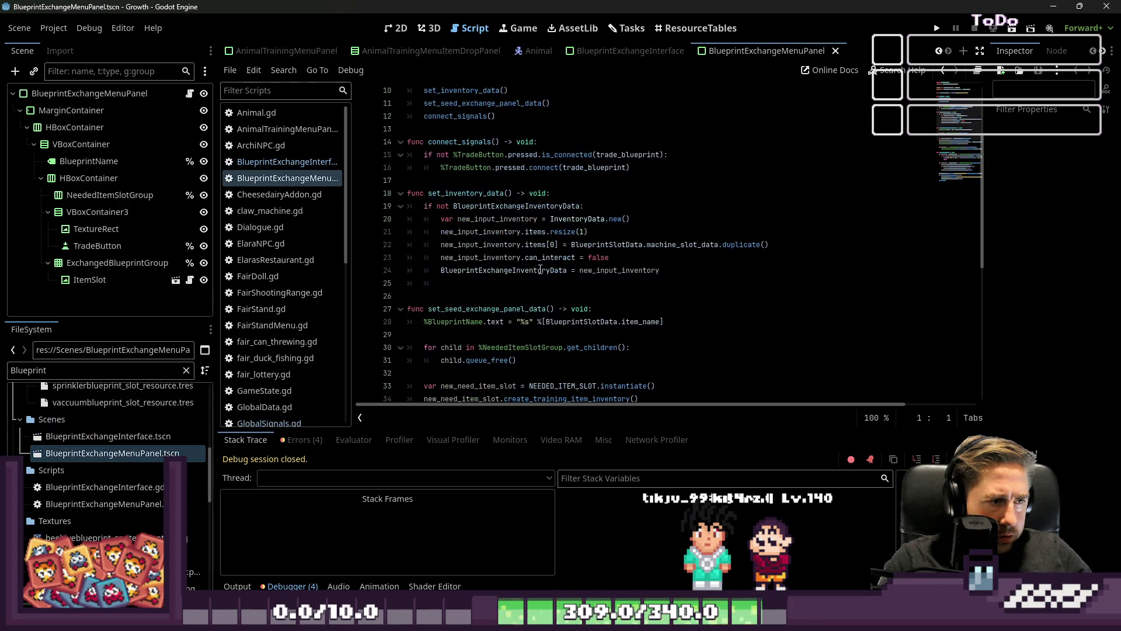
pyautogui.click(437, 383)
pyautogui.hotkey('ctrl', 'v')
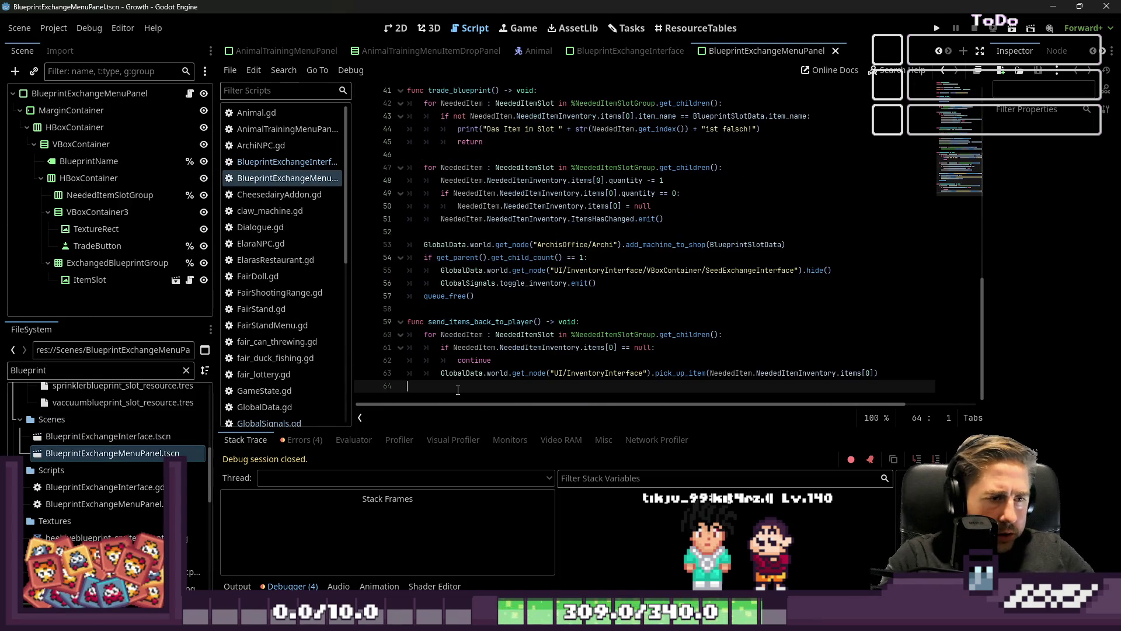
pyautogui.click(508, 334)
pyautogui.doubleClick(610, 334)
pyautogui.hotkey('ctrl', 'z')
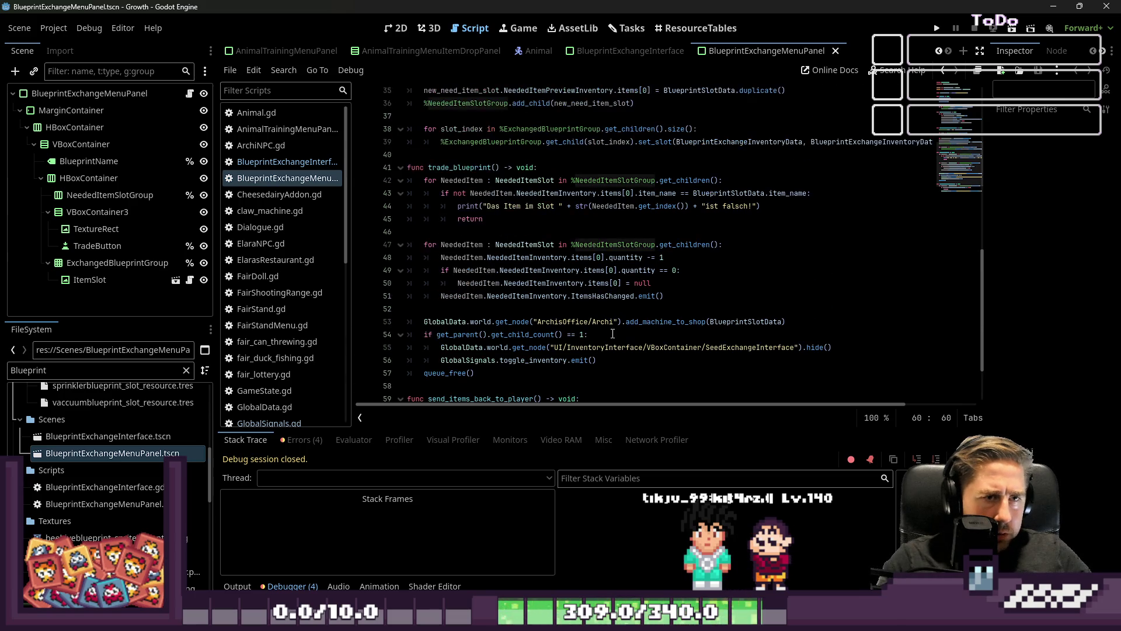
pyautogui.hotkey('ctrl', 'y')
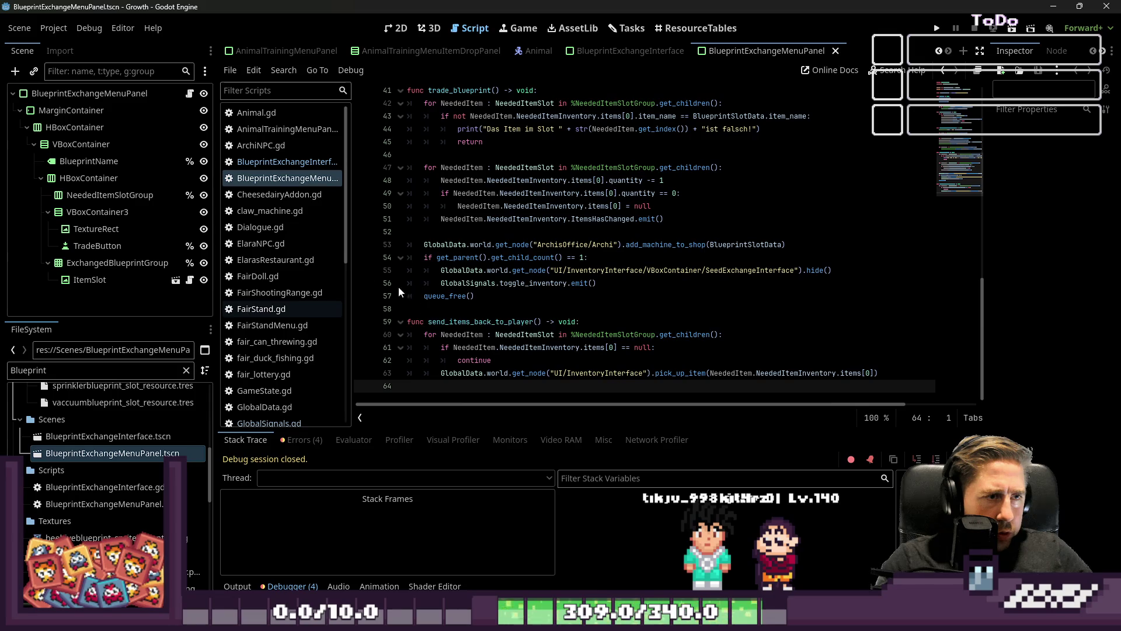
pyautogui.click(326, 164)
pyautogui.click(449, 332)
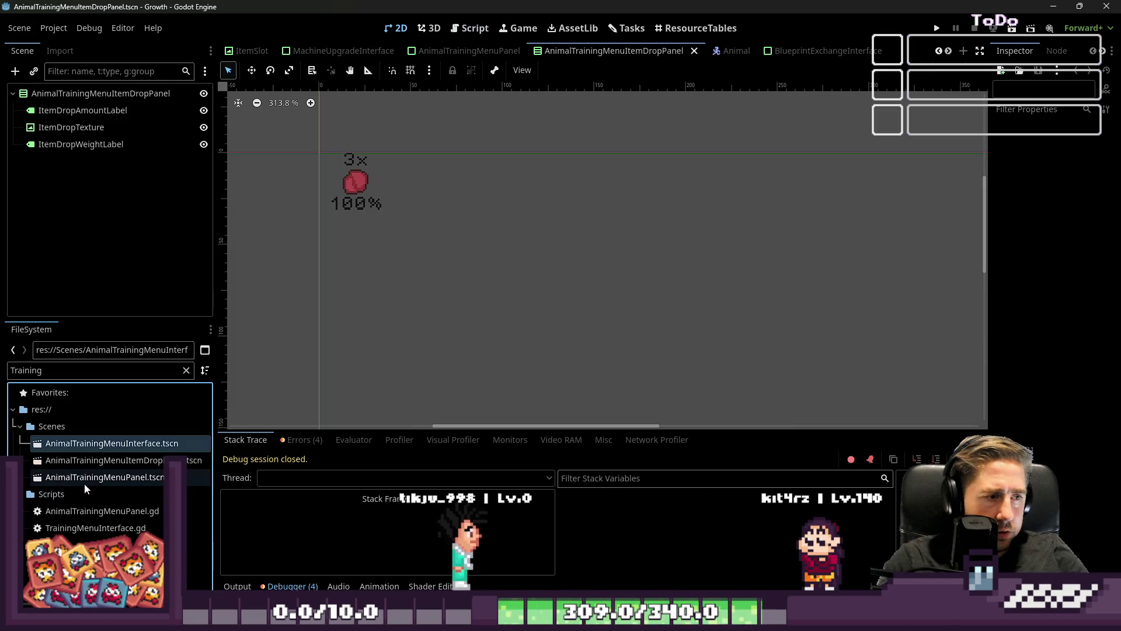
# Step: Rename TrainingMenuInterface.gd to AnimalTrainingMenuInterface.gd
pyautogui.click(69, 533)
pyautogui.press('F2')
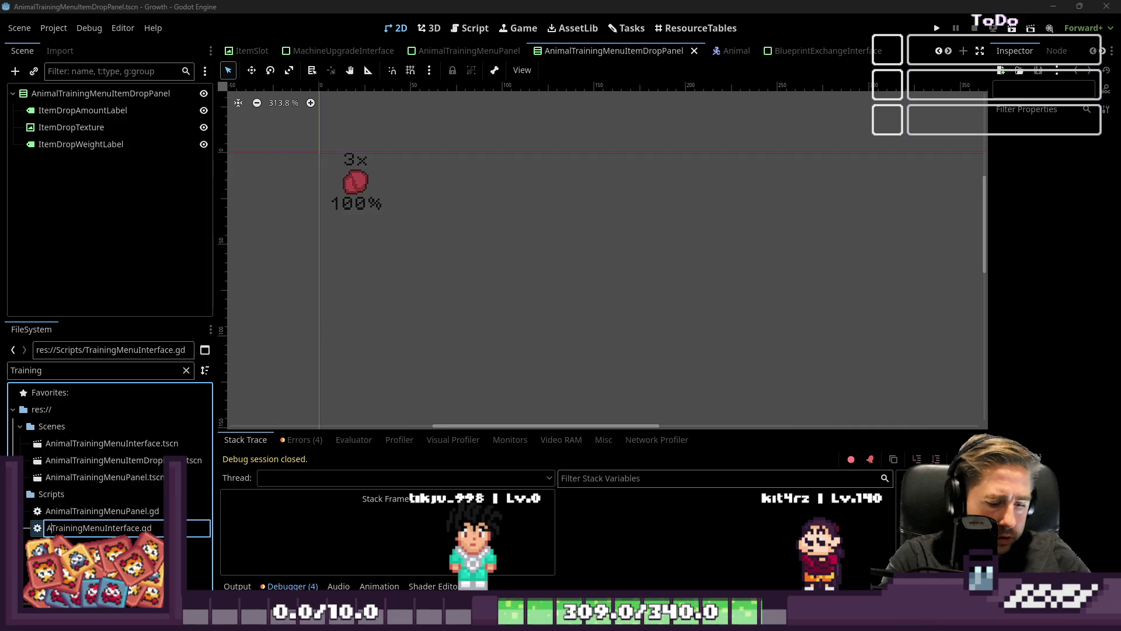
pyautogui.hotkey('ctrl', 'a')
pyautogui.hotkey('ctrl', 'c')
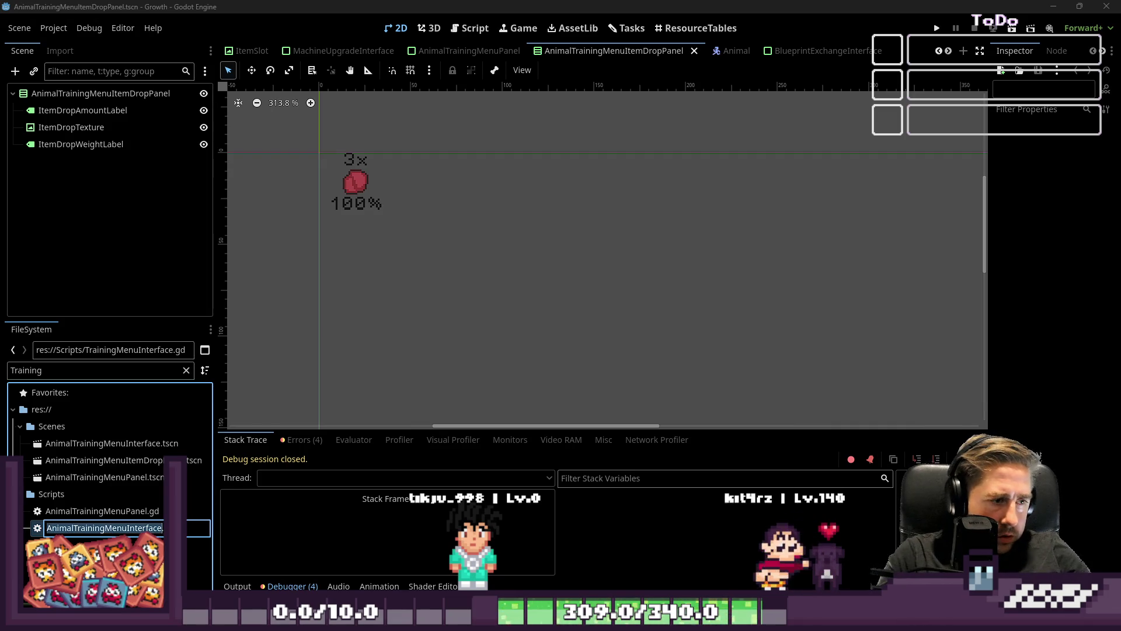
pyautogui.press('Return')
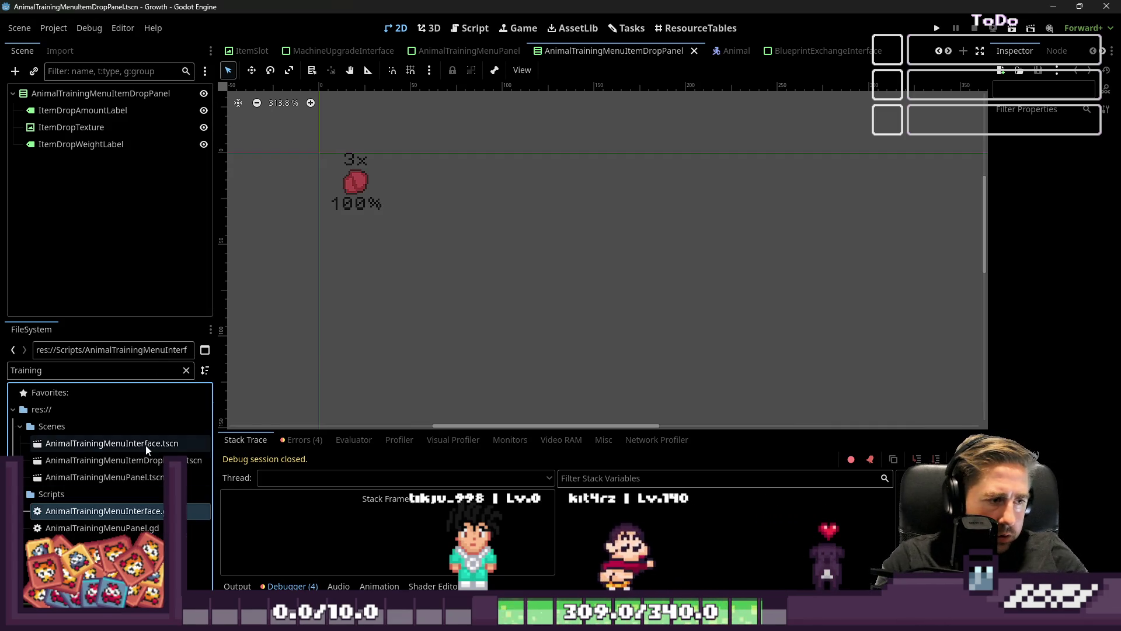
# Step: Search all project files for 'TrainingMenuInterface'
pyautogui.hotkey('ctrl', 'shift', 'f')
pyautogui.write('Tr')
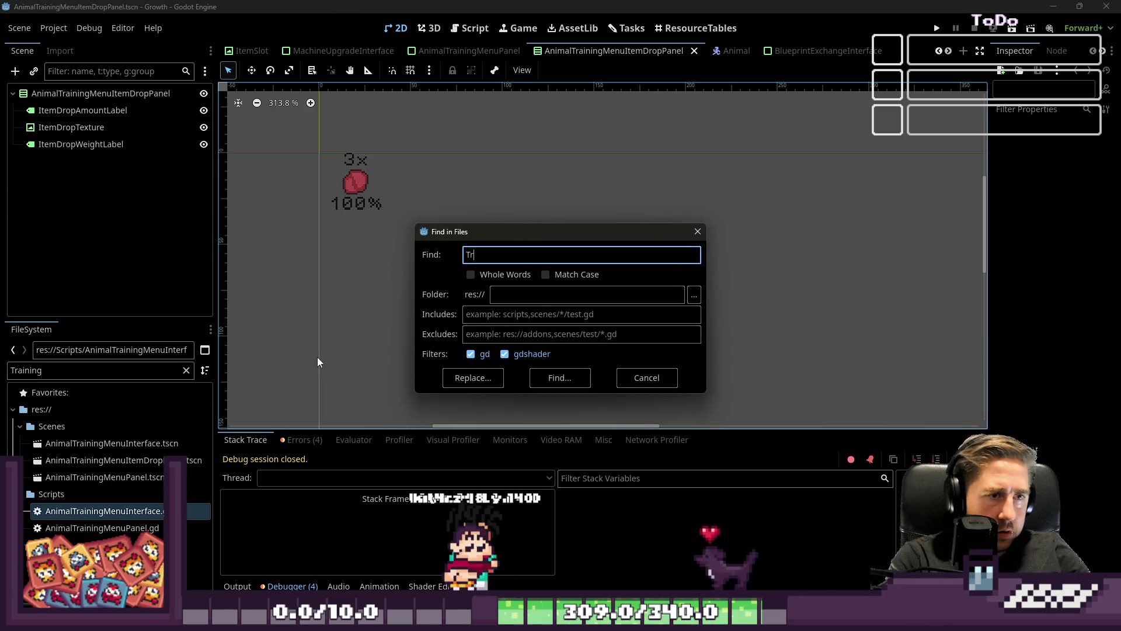
pyautogui.write('ainingMenu')
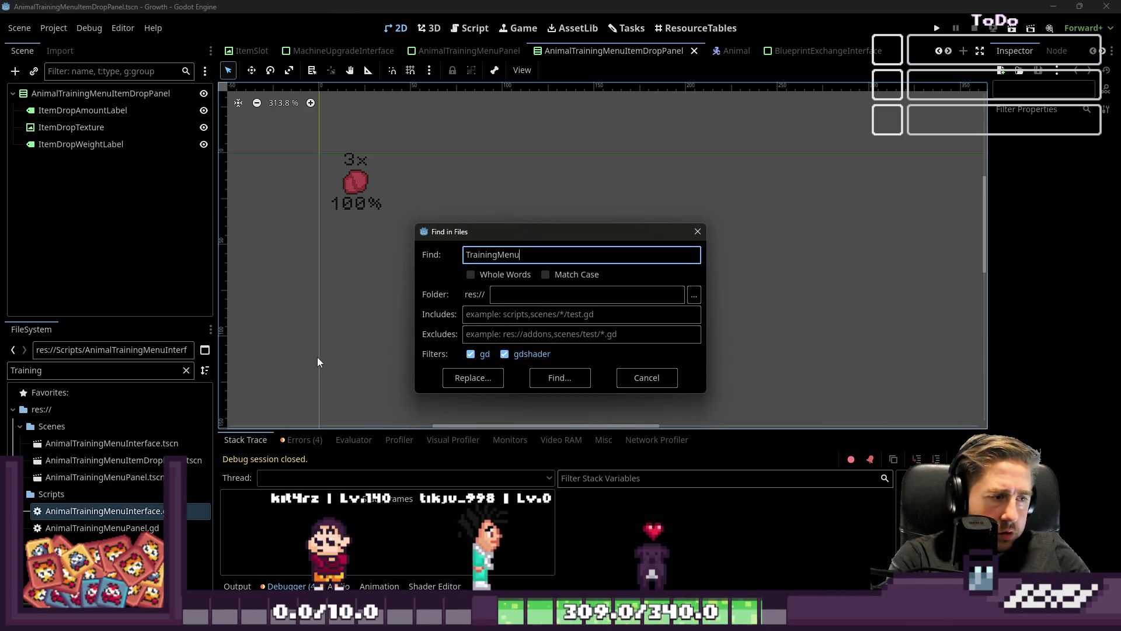
pyautogui.write('Interface')
pyautogui.press('Return')
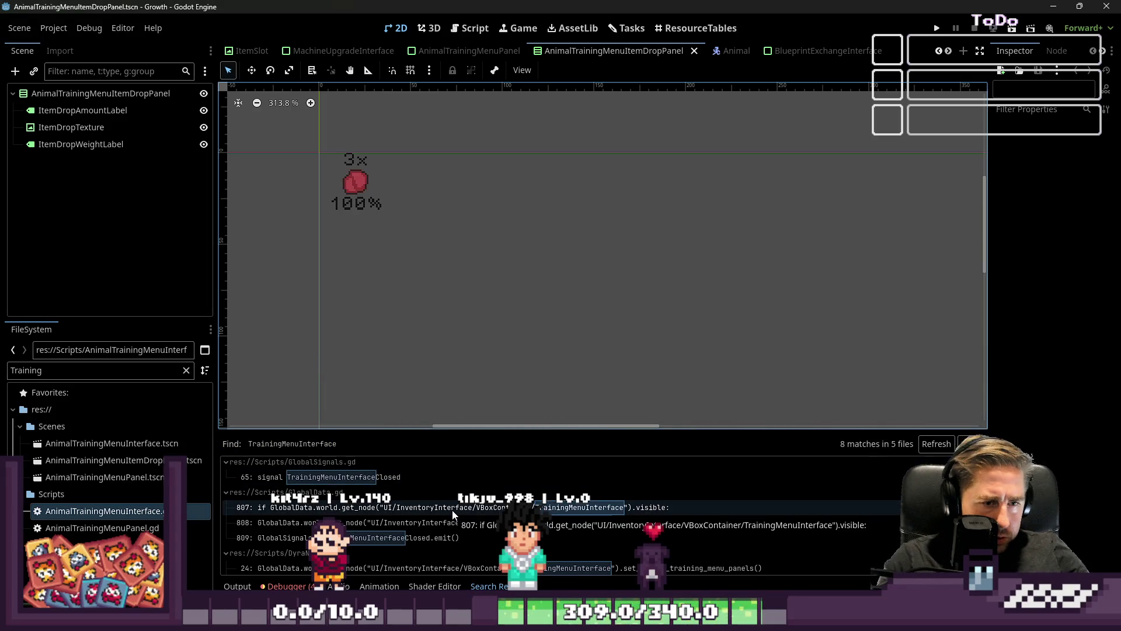
# Step: Rename the TrainingMenuInterfaceClosed signal in GlobalSignals and the GlobalData line 808 reference
pyautogui.click(374, 477)
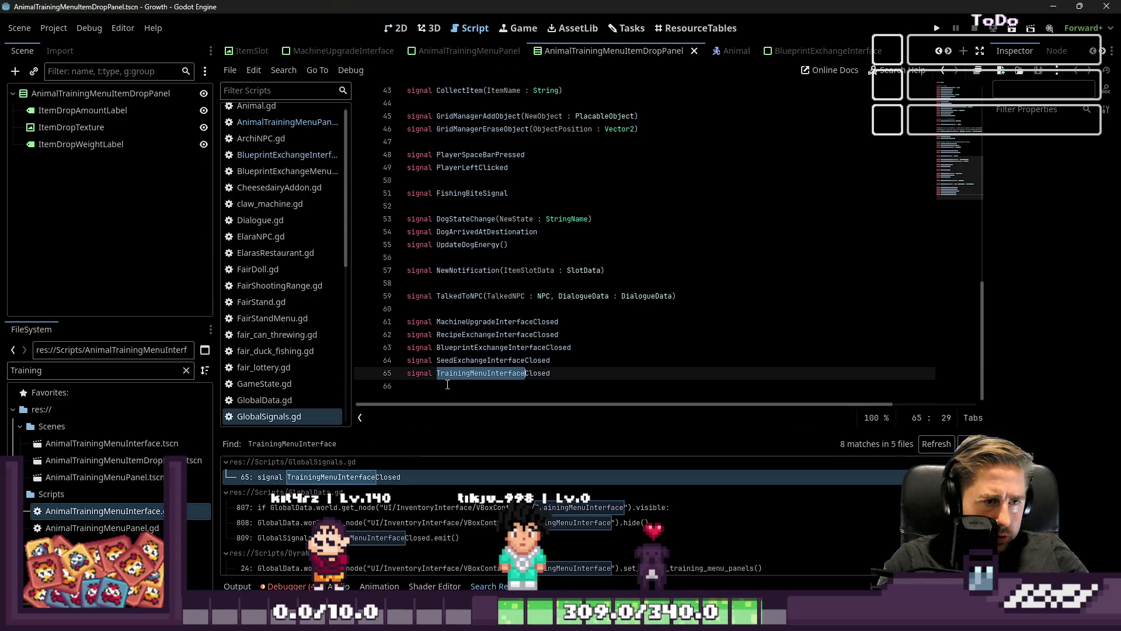
pyautogui.doubleClick(470, 372)
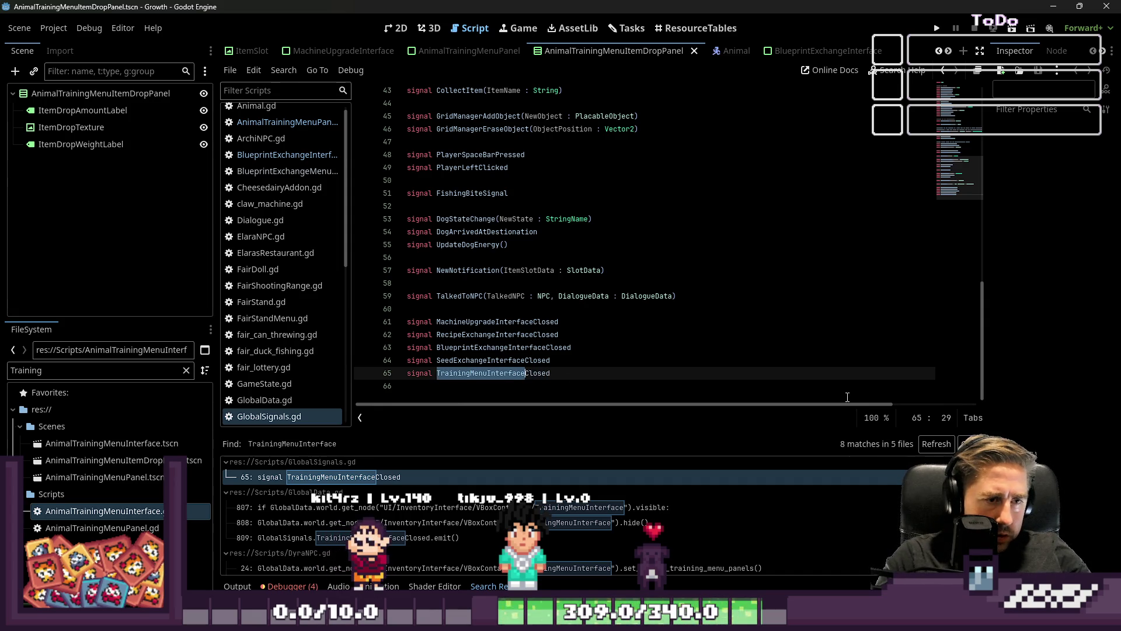
pyautogui.write('Animal')
pyautogui.hotkey('ctrl', 's')
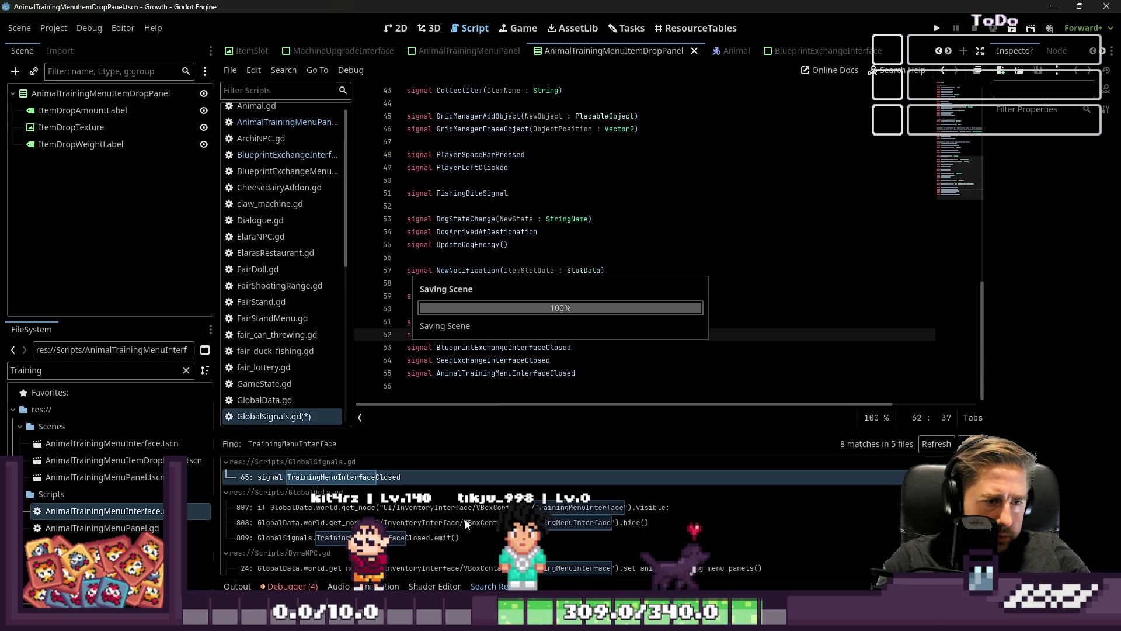
pyautogui.click(474, 503)
pyautogui.scroll(2, 702, 139)
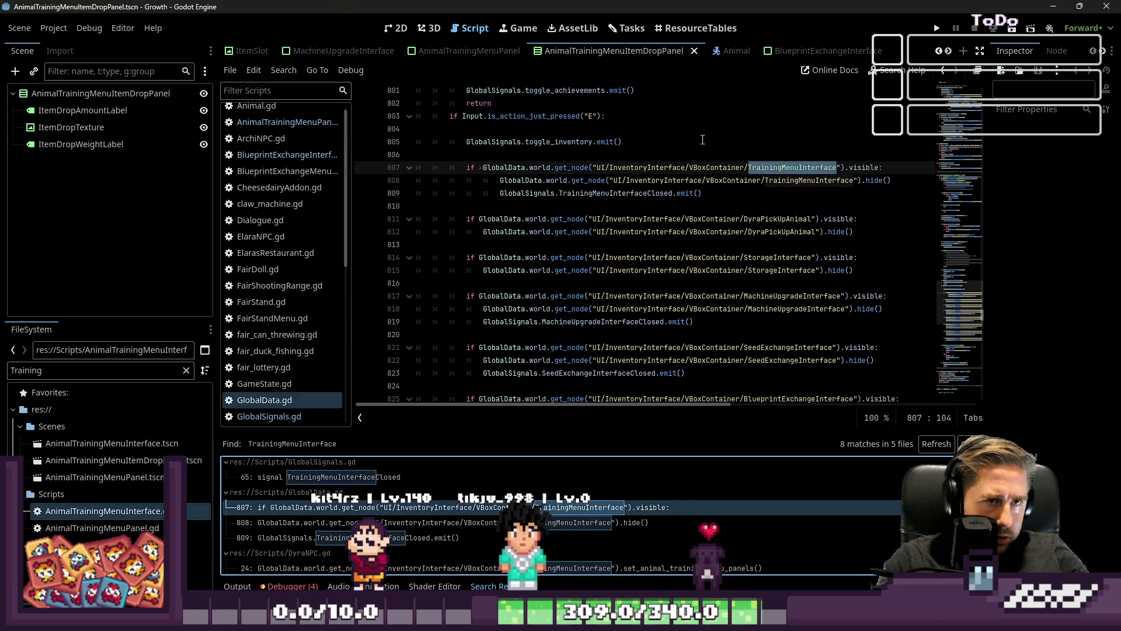
pyautogui.doubleClick(788, 180)
pyautogui.hotkey('ctrl', 'v')
pyautogui.click(502, 522)
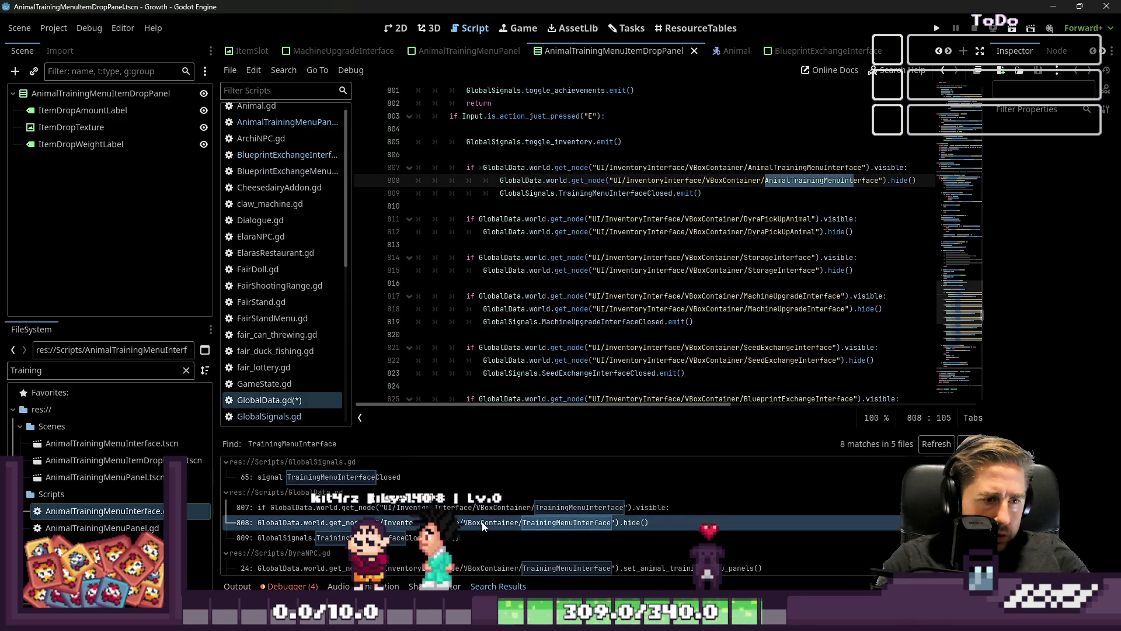
pyautogui.click(442, 538)
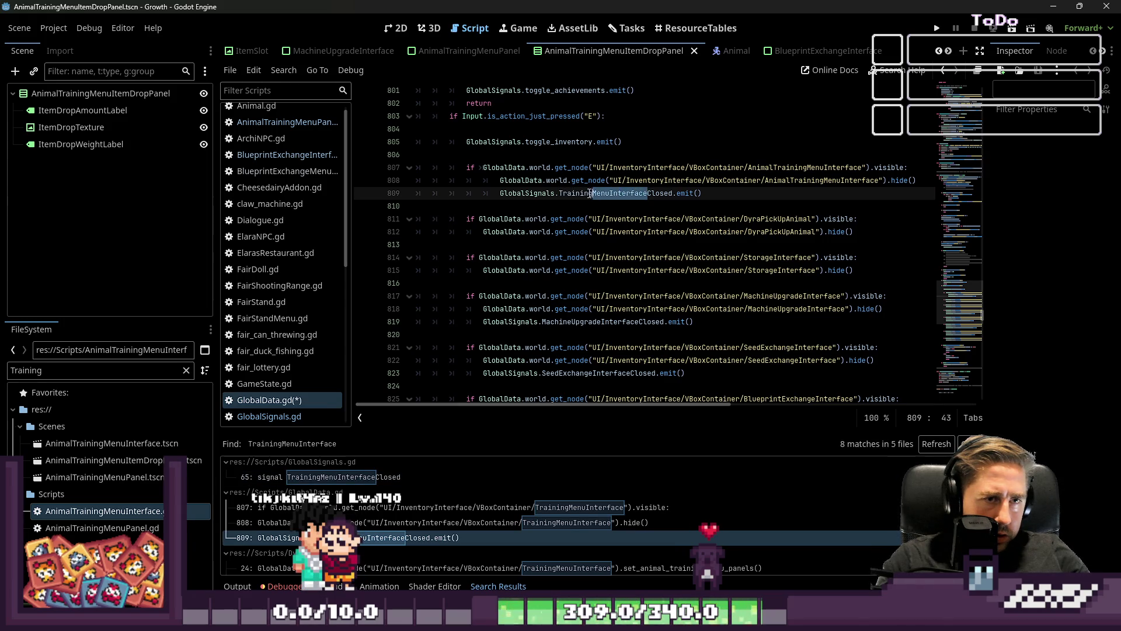
pyautogui.write('Animal')
pyautogui.scroll(-2, 492, 502)
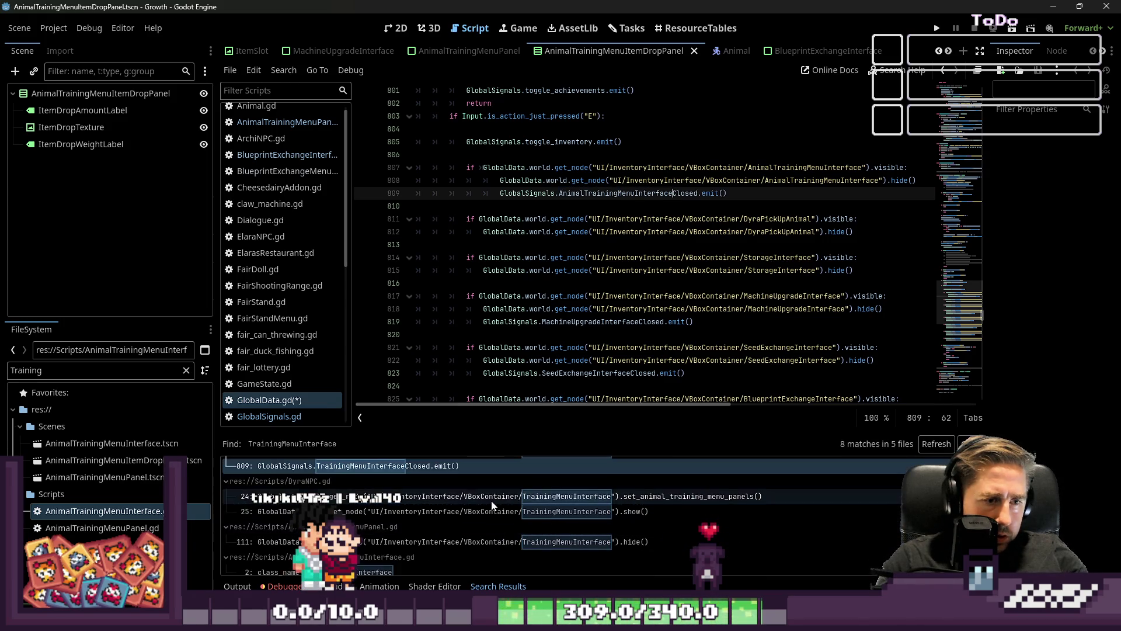
# Step: Change node paths to AnimalTrainingMenuInterface on DyraNPC lines 24–25 and AnimalTrainingMenuPanel line 111
pyautogui.click(492, 498)
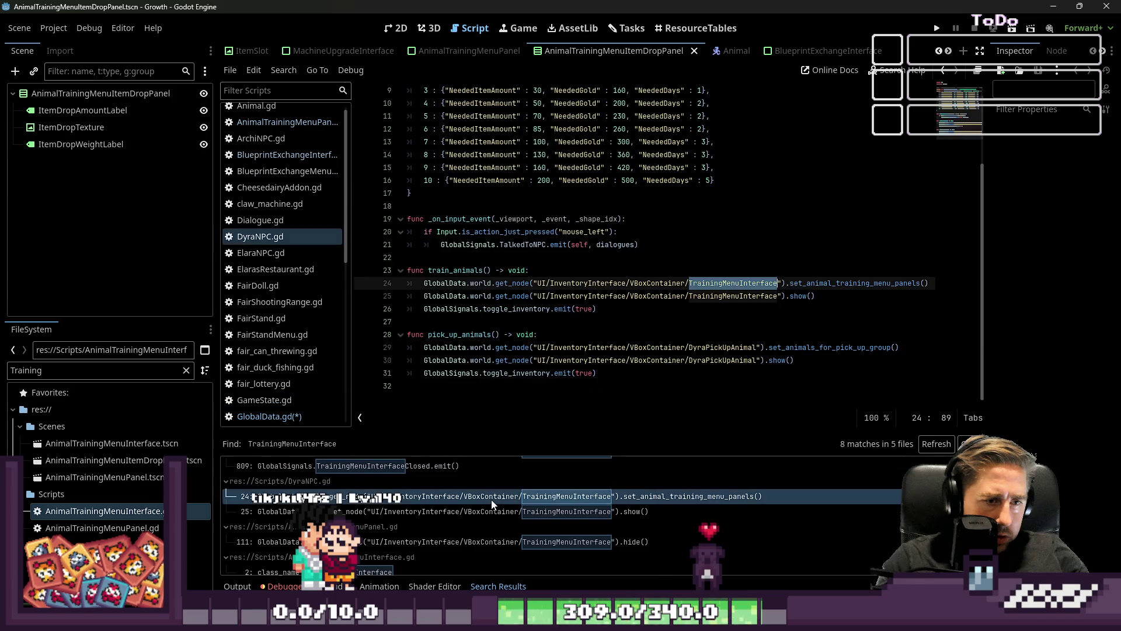
pyautogui.hotkey('ctrl', 'v')
pyautogui.doubleClick(724, 295)
pyautogui.hotkey('ctrl', 'v')
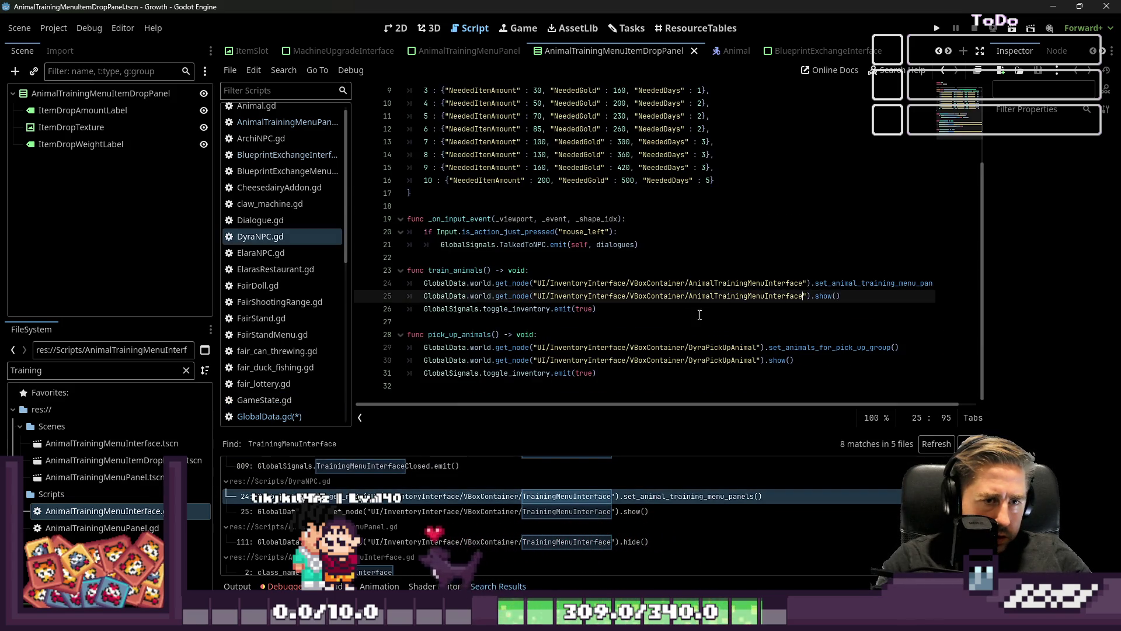
pyautogui.click(489, 512)
pyautogui.click(467, 541)
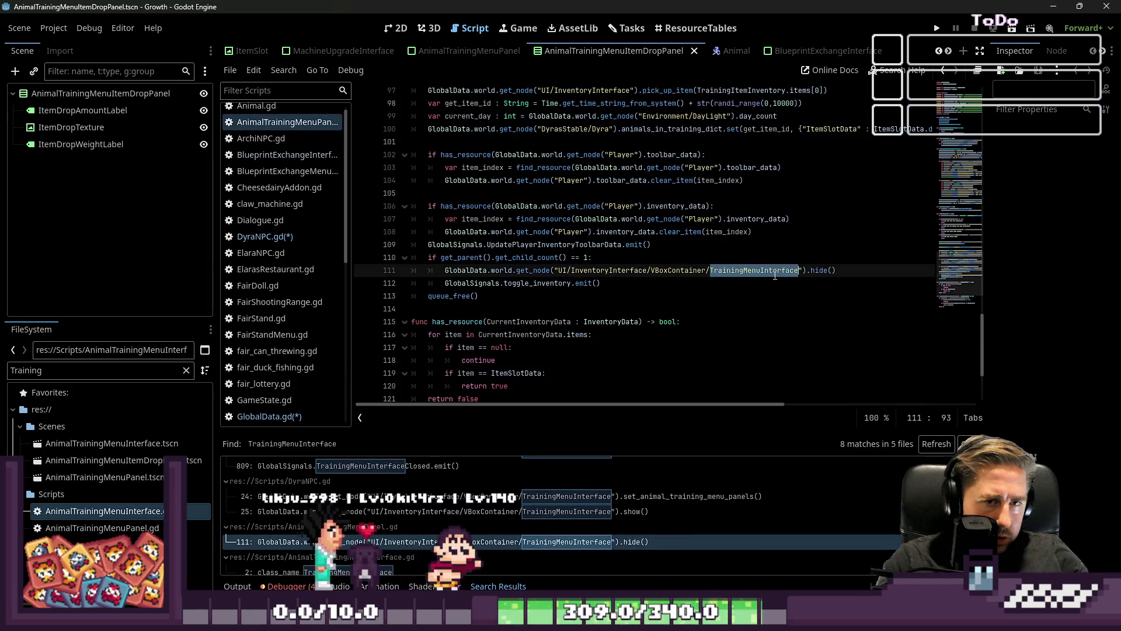
pyautogui.hotkey('ctrl', 'v')
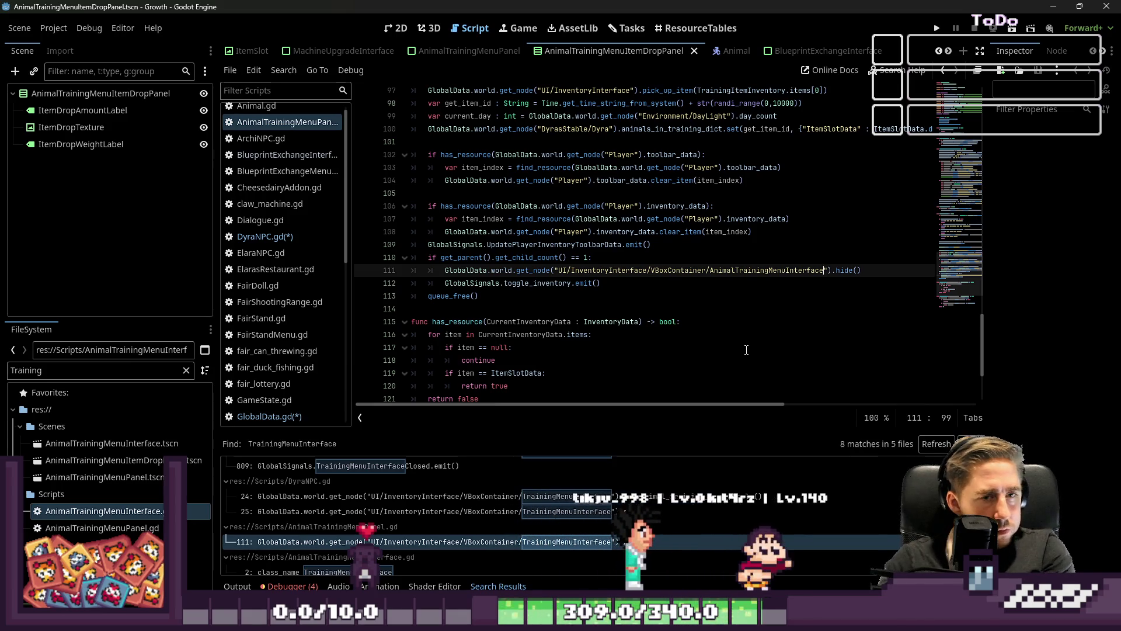
pyautogui.scroll(-1, 414, 562)
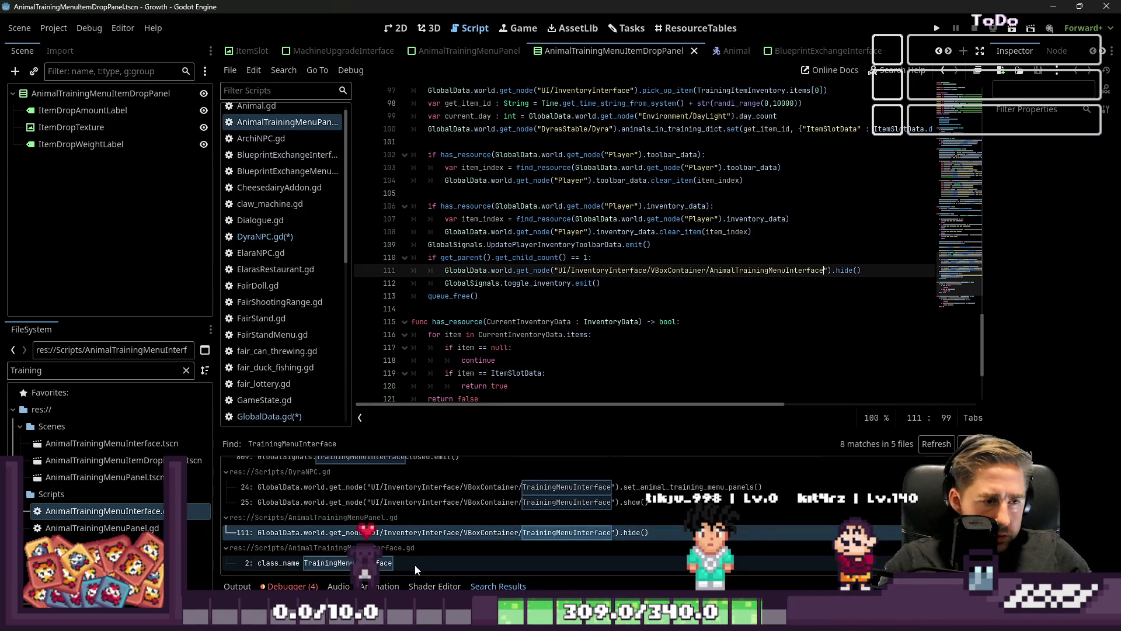
pyautogui.click(414, 563)
pyautogui.click(499, 111)
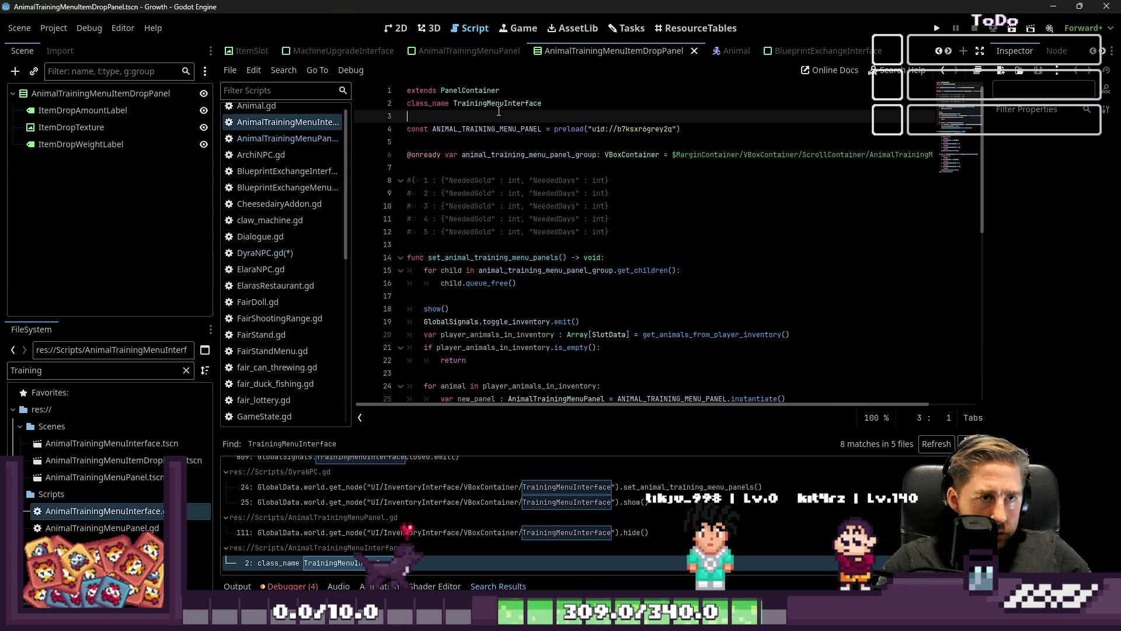
# Step: Change the script's class_name to AnimalTrainingMenuInterface and save
pyautogui.doubleClick(499, 104)
pyautogui.write('AnimalTrainingMenuInterface')
pyautogui.hotkey('ctrl', 's')
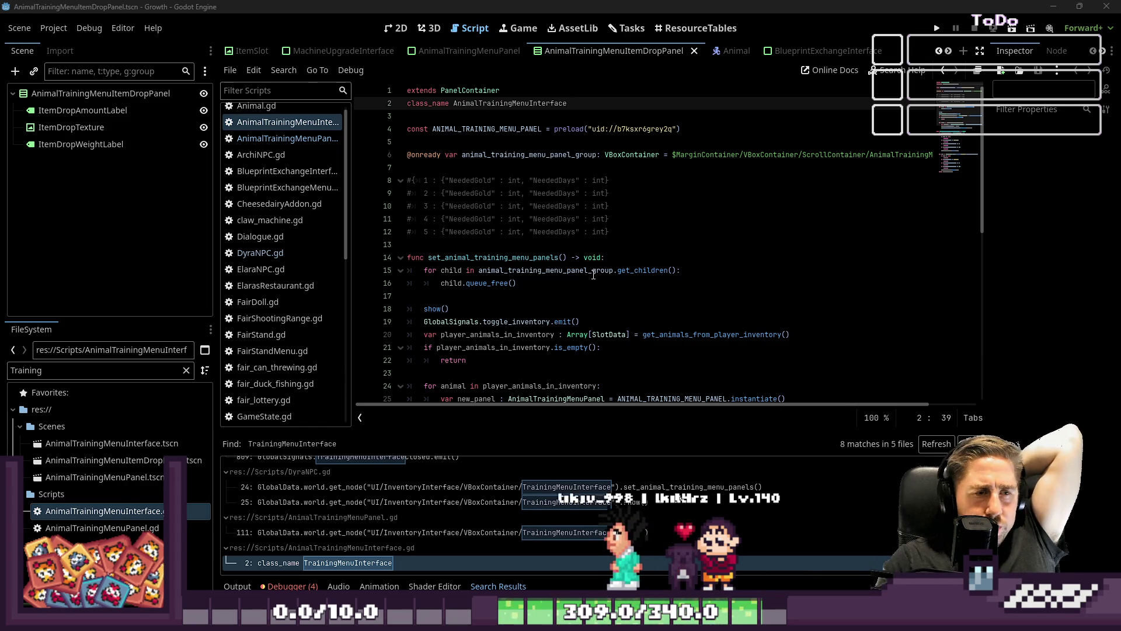
pyautogui.click(619, 218)
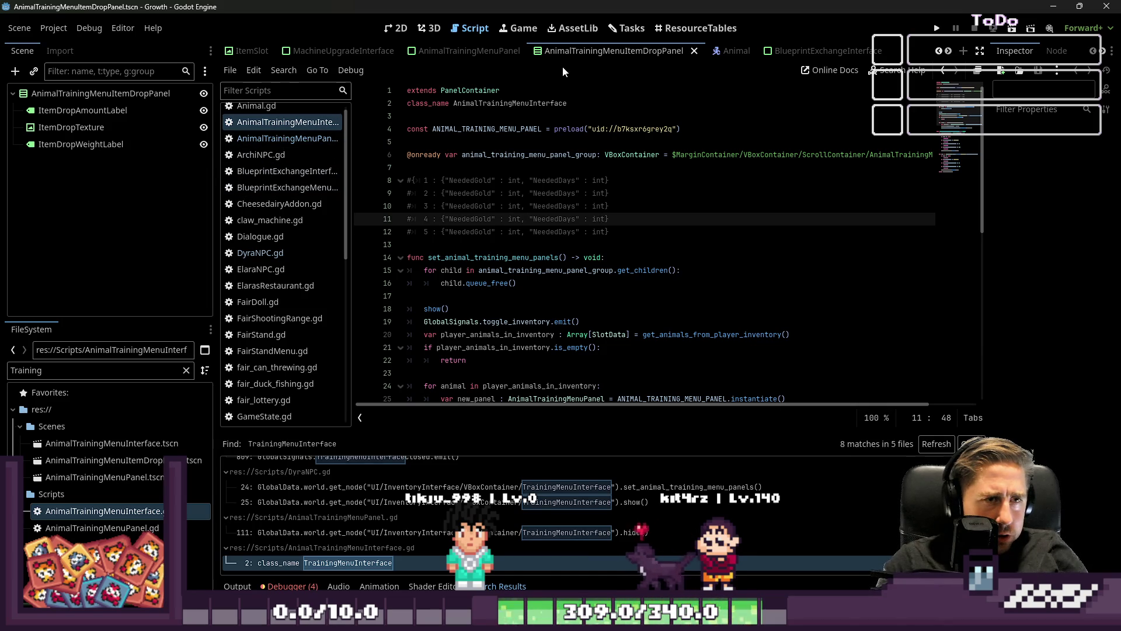
pyautogui.scroll(3, 487, 53)
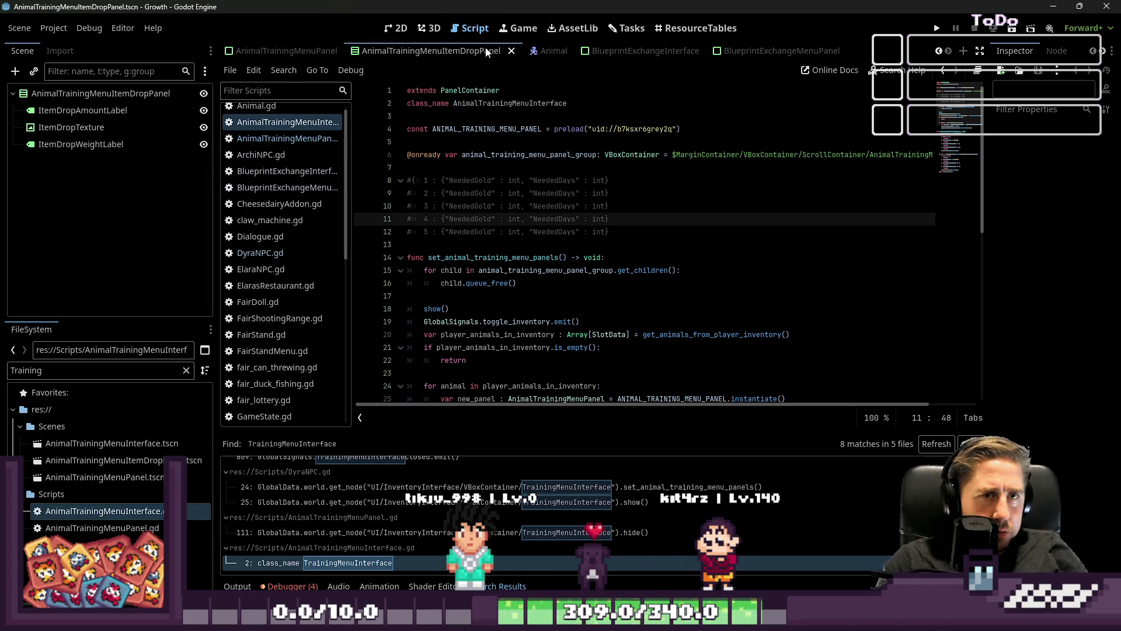
pyautogui.scroll(5, 487, 52)
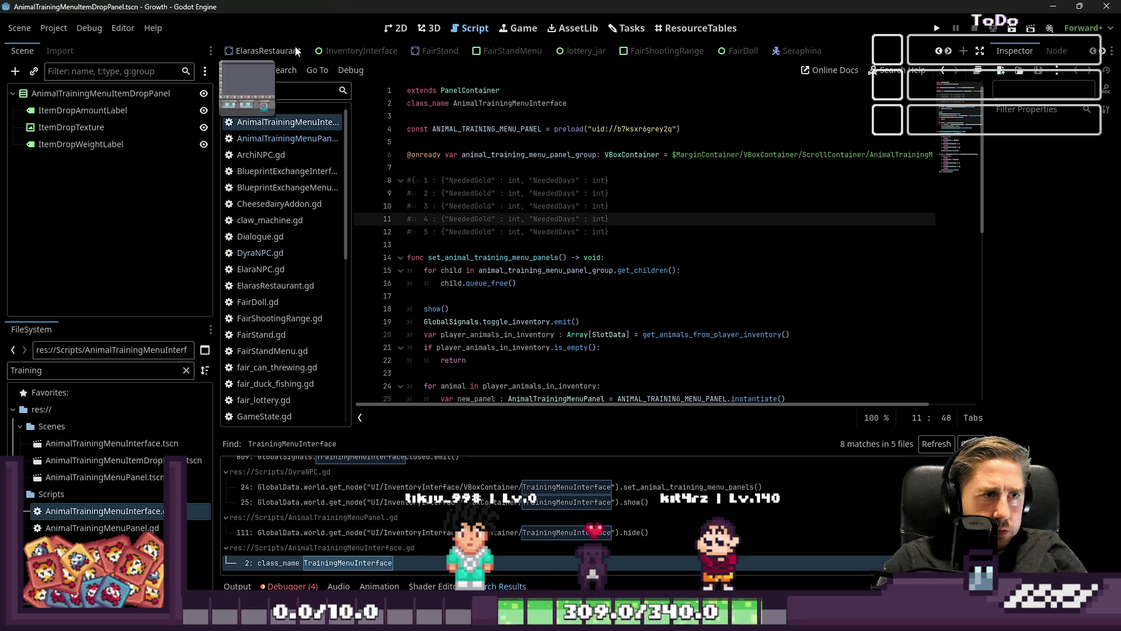
# Step: Rename the InventoryInterface scene's TrainingMenuInterface node to AnimalTrainingMenuInterface
pyautogui.click(349, 51)
pyautogui.doubleClick(98, 211)
pyautogui.press('Home')
pyautogui.write('Animal')
pyautogui.press('Return')
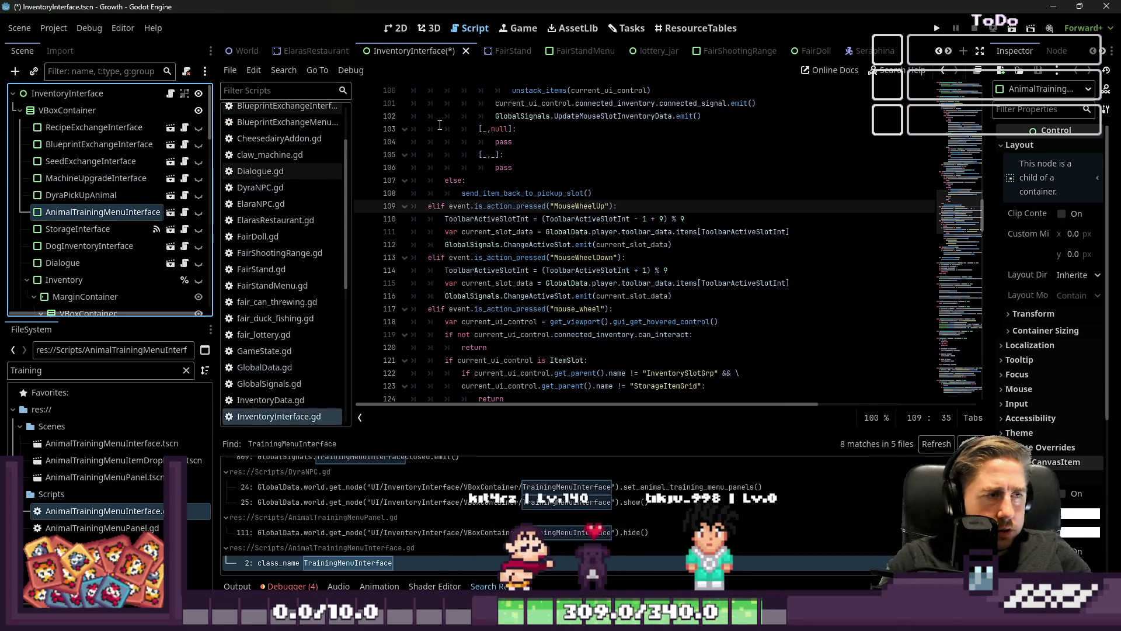
# Step: Add blank lines above the panel-setup function in AnimalTrainingMenuInterface.gd
pyautogui.scroll(3, 282, 337)
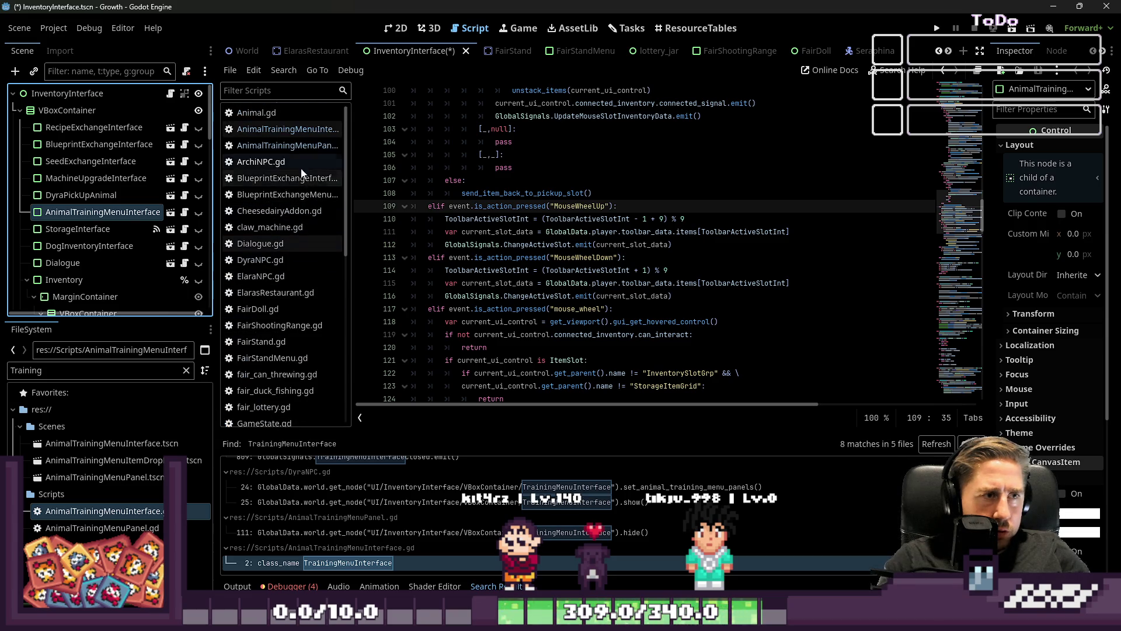
pyautogui.click(288, 146)
pyautogui.click(294, 130)
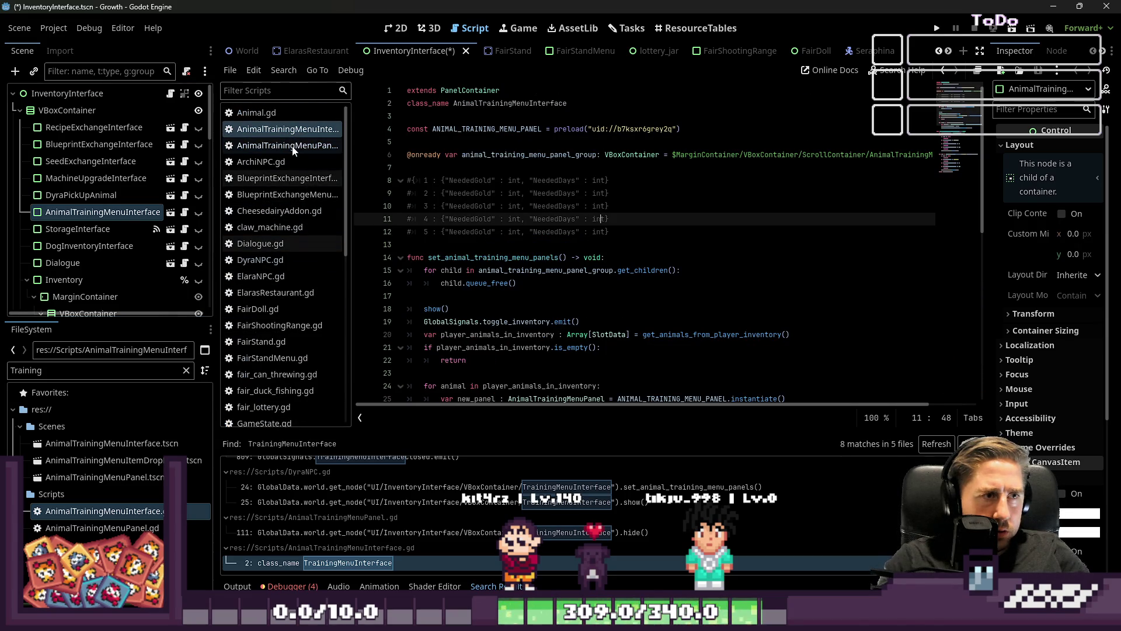
pyautogui.moveTo(352, 146); pyautogui.dragTo(409, 151)
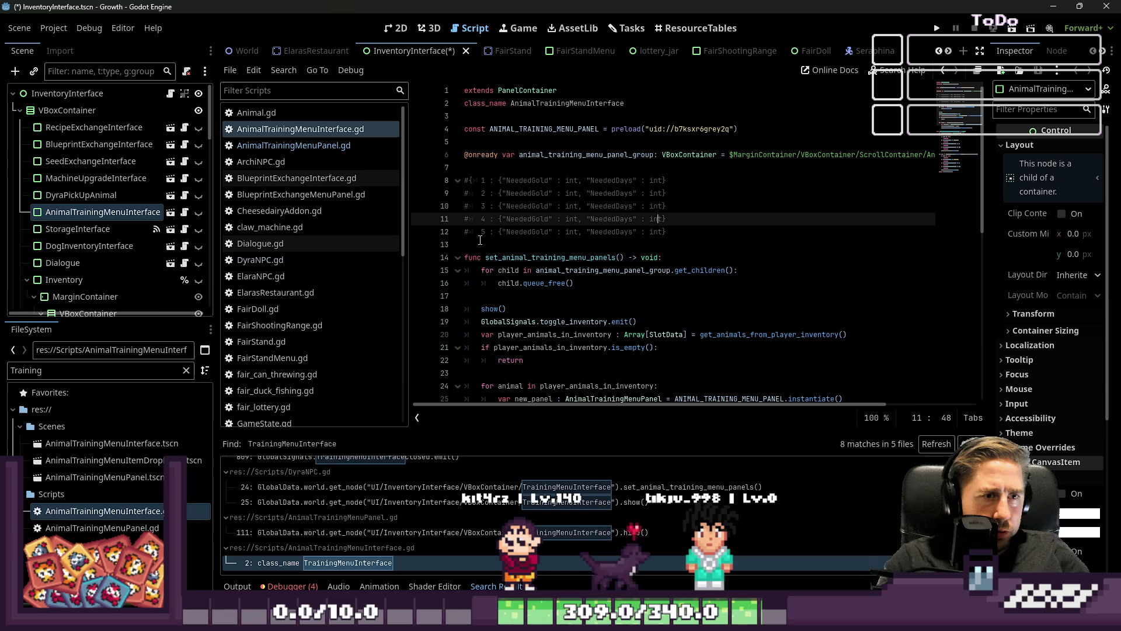
pyautogui.click(476, 245)
pyautogui.press('Return')
pyautogui.press('Return')
pyautogui.press('Up')
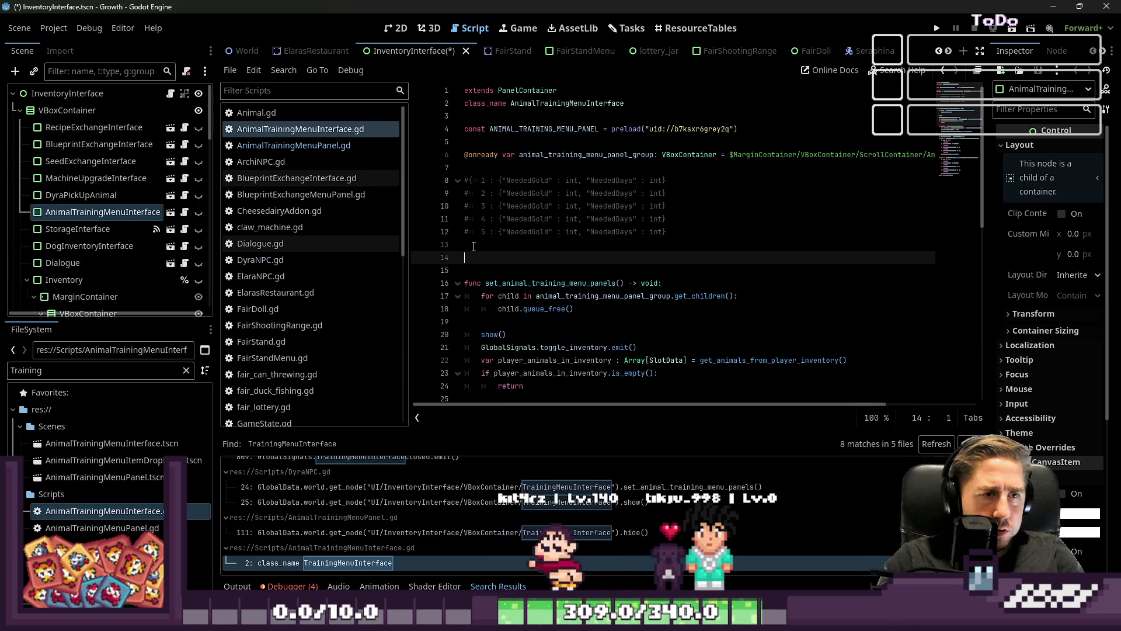
# Step: Copy SeedExchangeInterface's _ready() signal-connection block into AnimalTrainingMenuInterface.gd at line 14
pyautogui.scroll(-10, 301, 258)
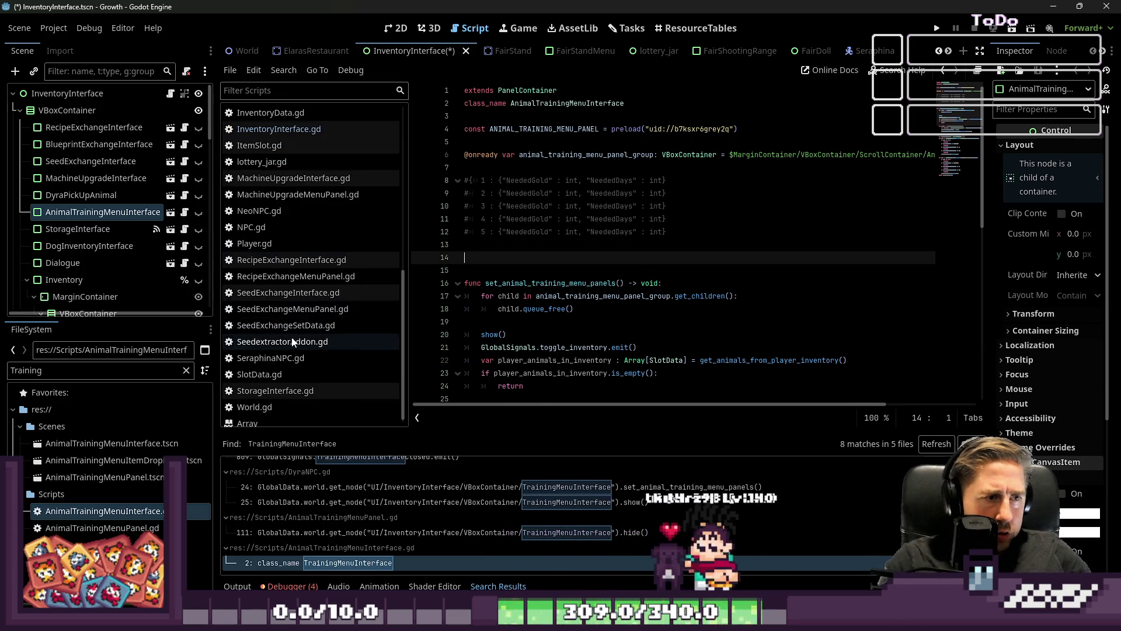
pyautogui.click(302, 292)
pyautogui.click(845, 193)
pyautogui.moveTo(800, 182)
pyautogui.mouseDown()
pyautogui.moveTo(424, 131)
pyautogui.moveTo(465, 155)
pyautogui.mouseUp()
pyautogui.hotkey('ctrl', 'c')
pyautogui.scroll(6, 288, 194)
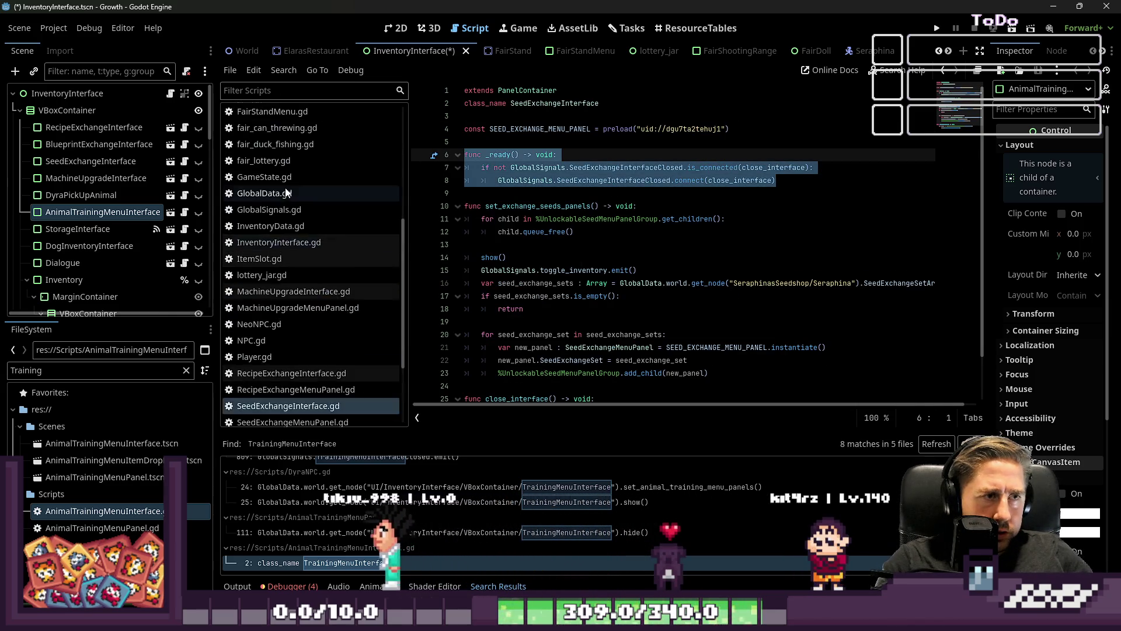
pyautogui.scroll(3, 286, 234)
pyautogui.click(261, 128)
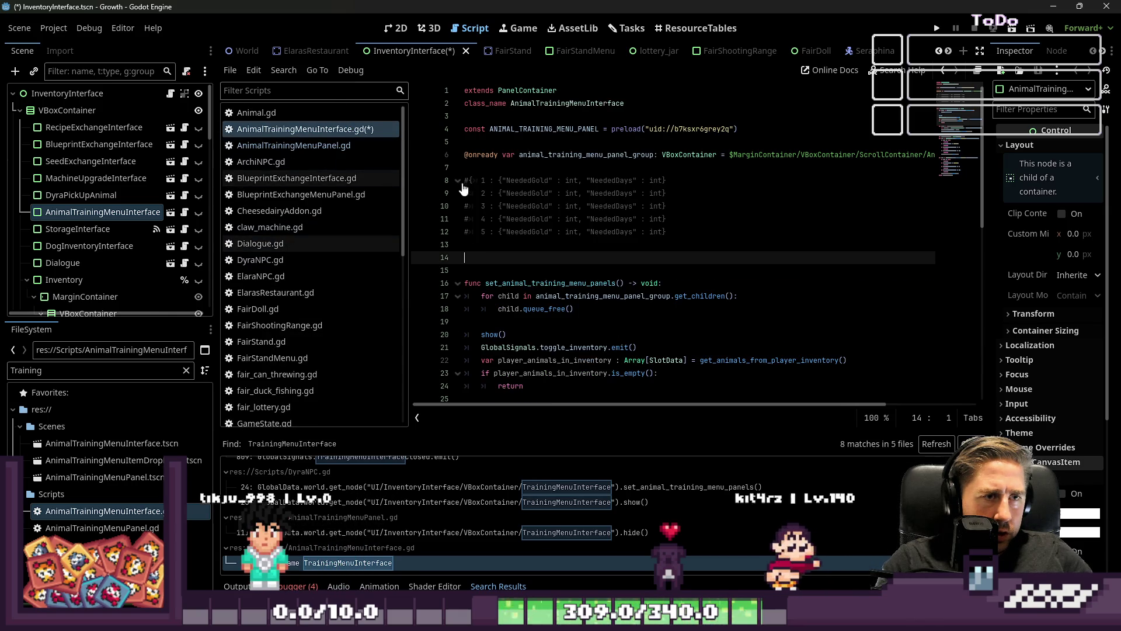
pyautogui.hotkey('ctrl', 'v')
# Step: Copy the close_interface function from SeedExchangeInterface.gd
pyautogui.doubleClick(774, 270)
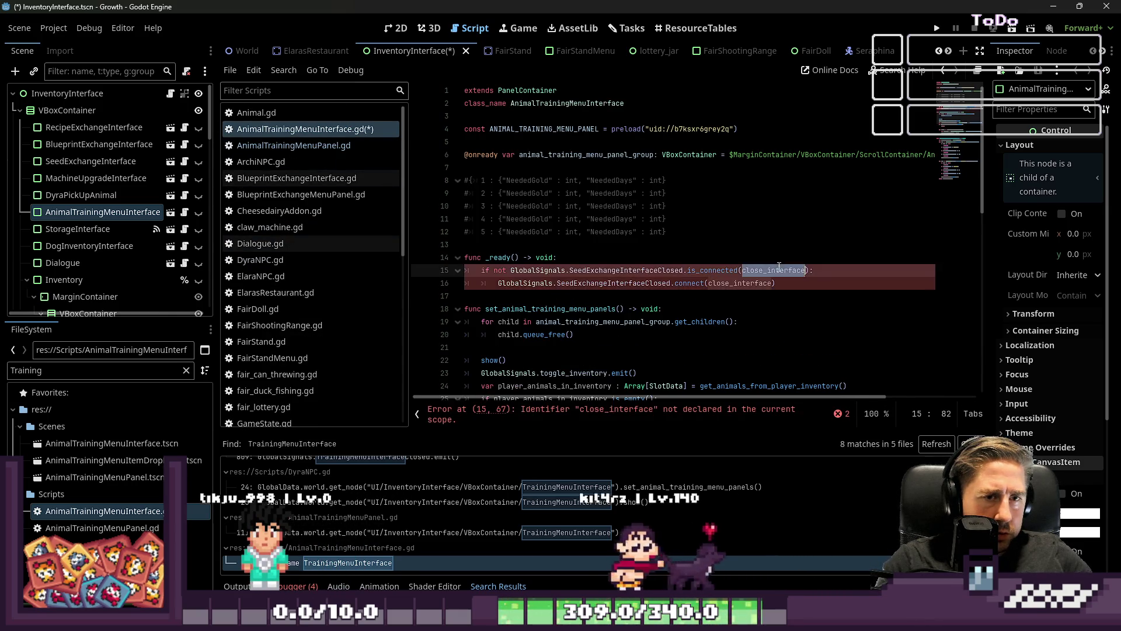
pyautogui.scroll(-8, 325, 239)
pyautogui.click(318, 292)
pyautogui.scroll(-2, 588, 245)
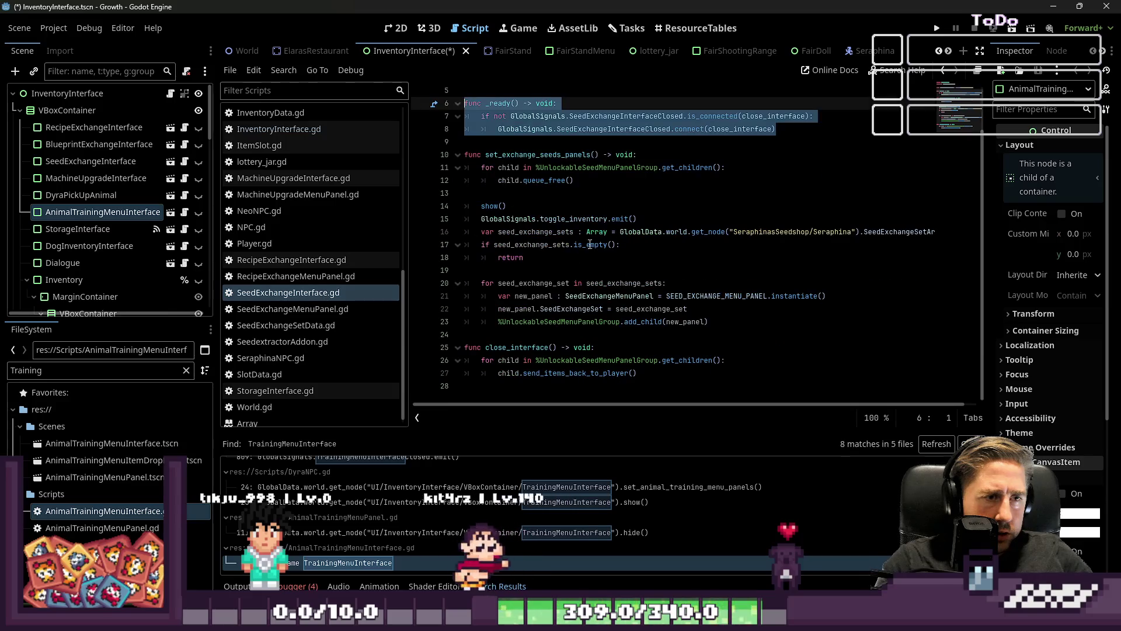
pyautogui.moveTo(639, 373); pyautogui.dragTo(464, 347)
pyautogui.hotkey('ctrl', 'c')
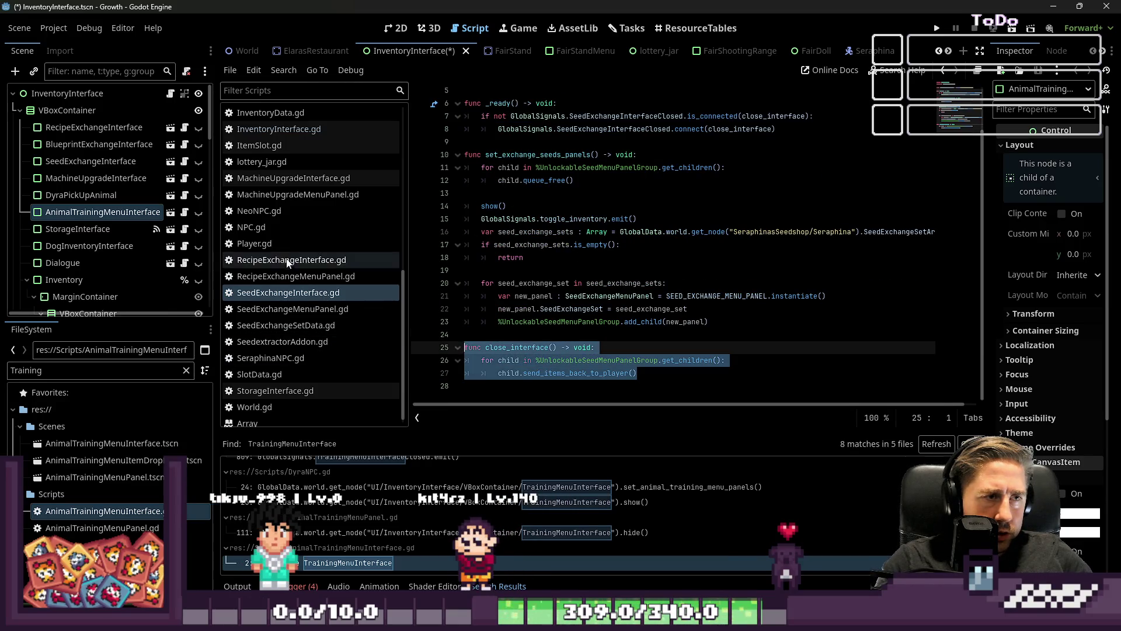
pyautogui.scroll(8, 288, 251)
pyautogui.click(292, 130)
pyautogui.scroll(-10, 501, 353)
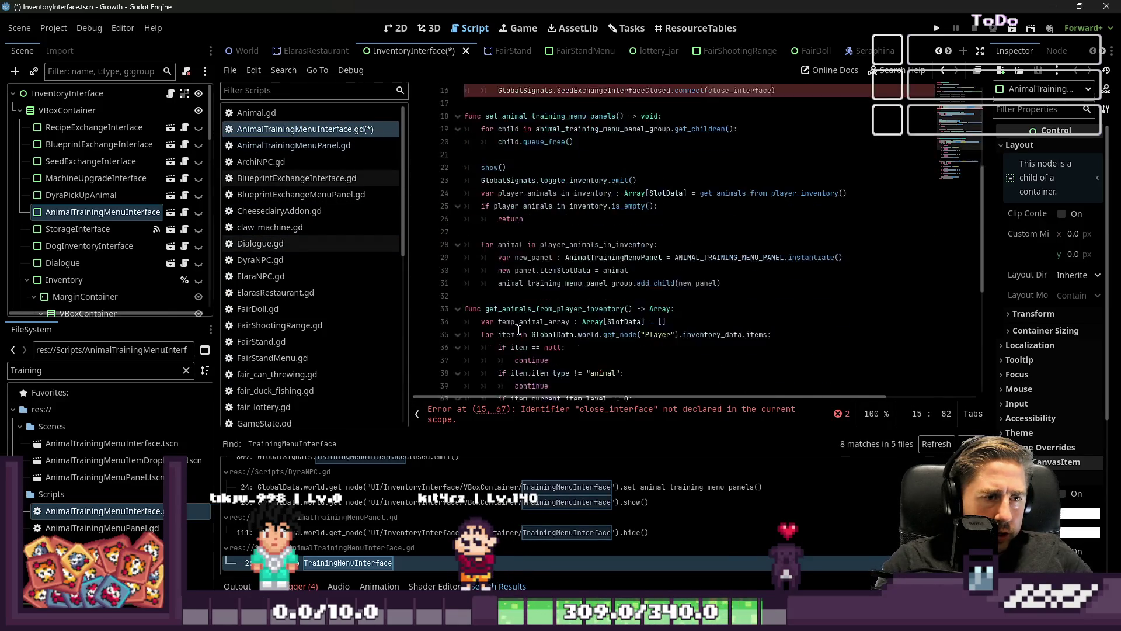
# Step: Paste close_interface at the end of AnimalTrainingMenuInterface.gd
pyautogui.click(525, 373)
pyautogui.press('Return')
pyautogui.hotkey('ctrl', 'v')
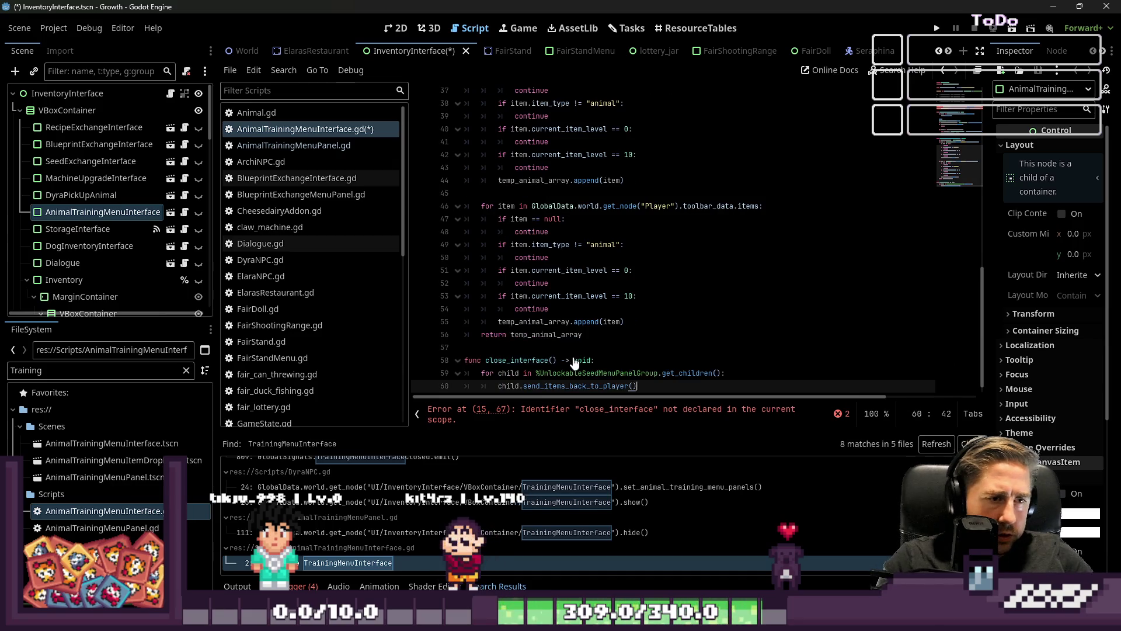
pyautogui.click(623, 352)
# Step: Replace %UnlockableSeedMenuPanelGroup in close_interface with animal_training_menu_panel_group and save
pyautogui.scroll(2, 634, 345)
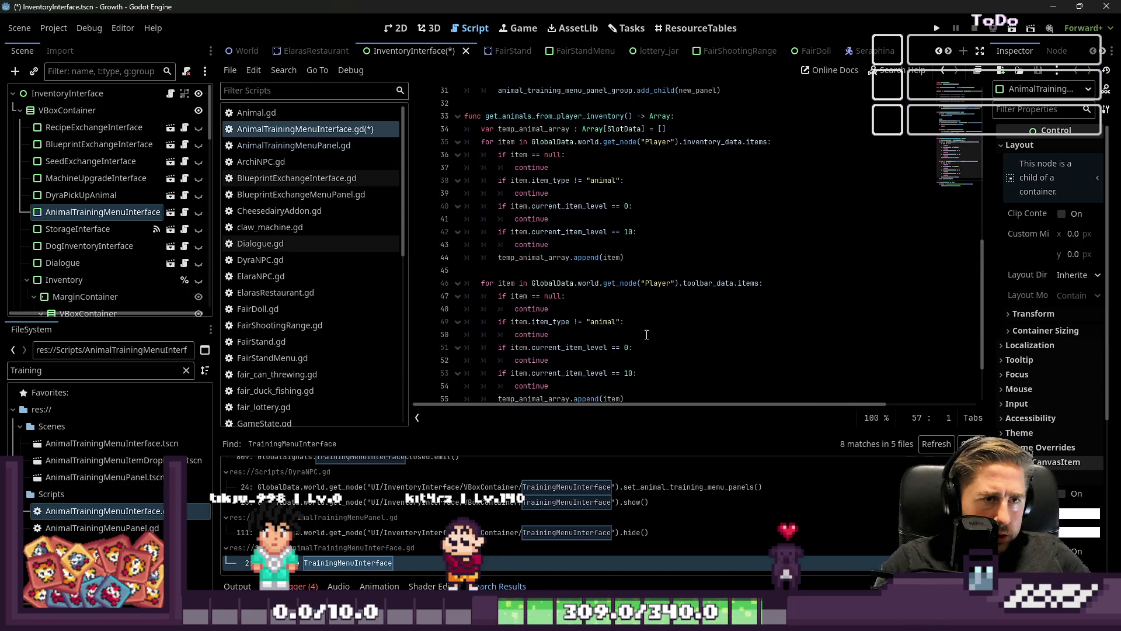
pyautogui.scroll(-2, 538, 271)
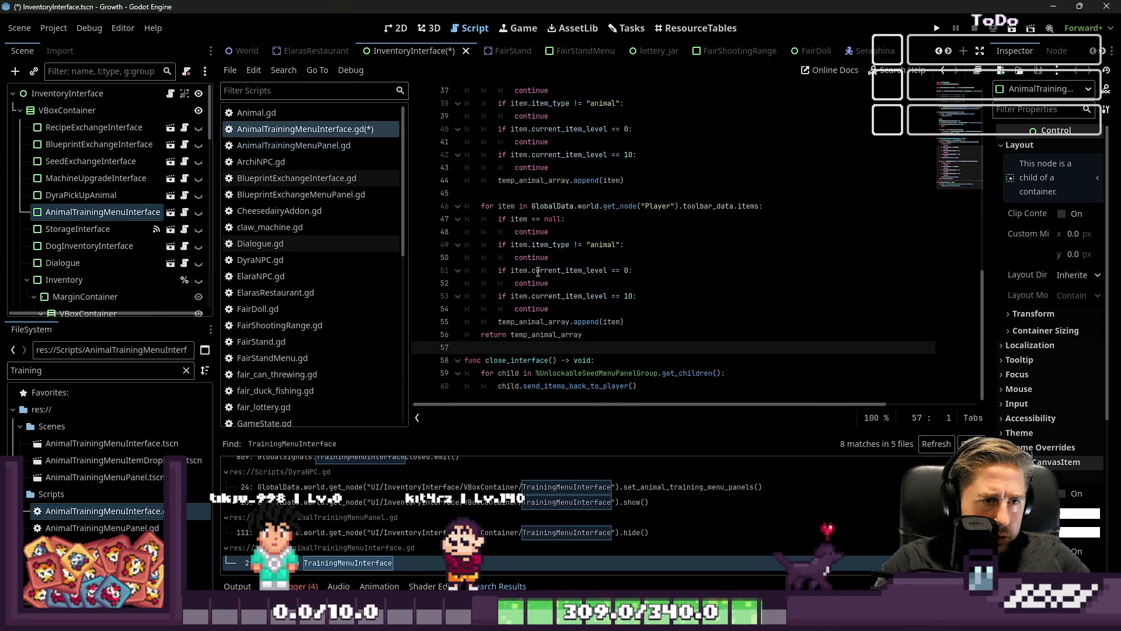
pyautogui.scroll(5, 538, 271)
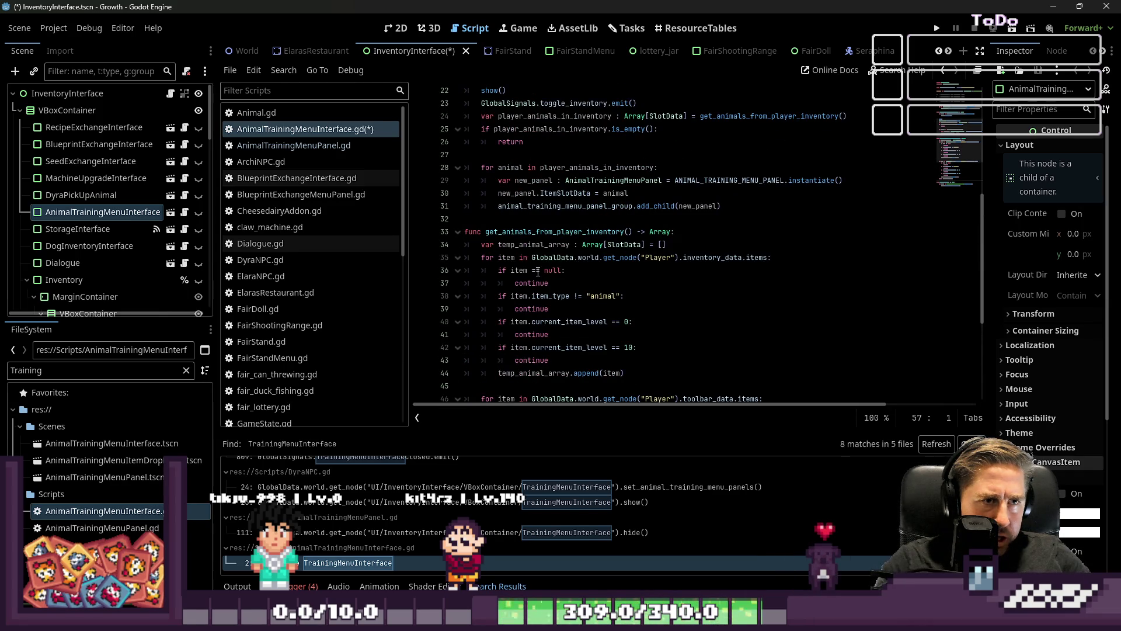
pyautogui.scroll(1, 537, 271)
pyautogui.scroll(3, 538, 271)
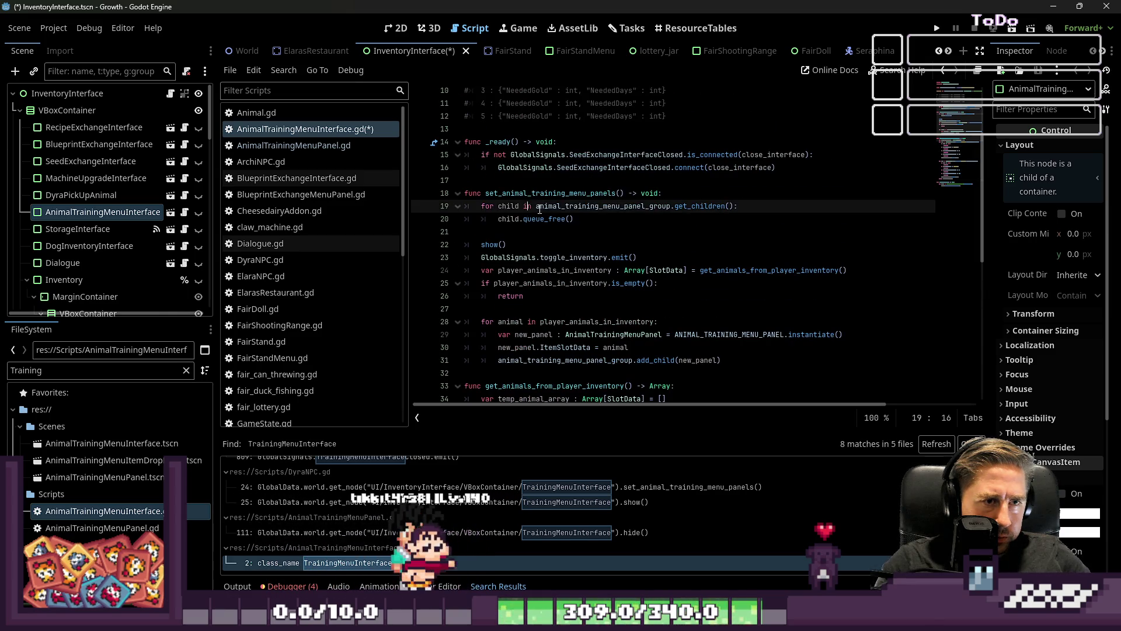
pyautogui.doubleClick(601, 205)
pyautogui.scroll(-1, 588, 251)
pyautogui.scroll(-8, 588, 251)
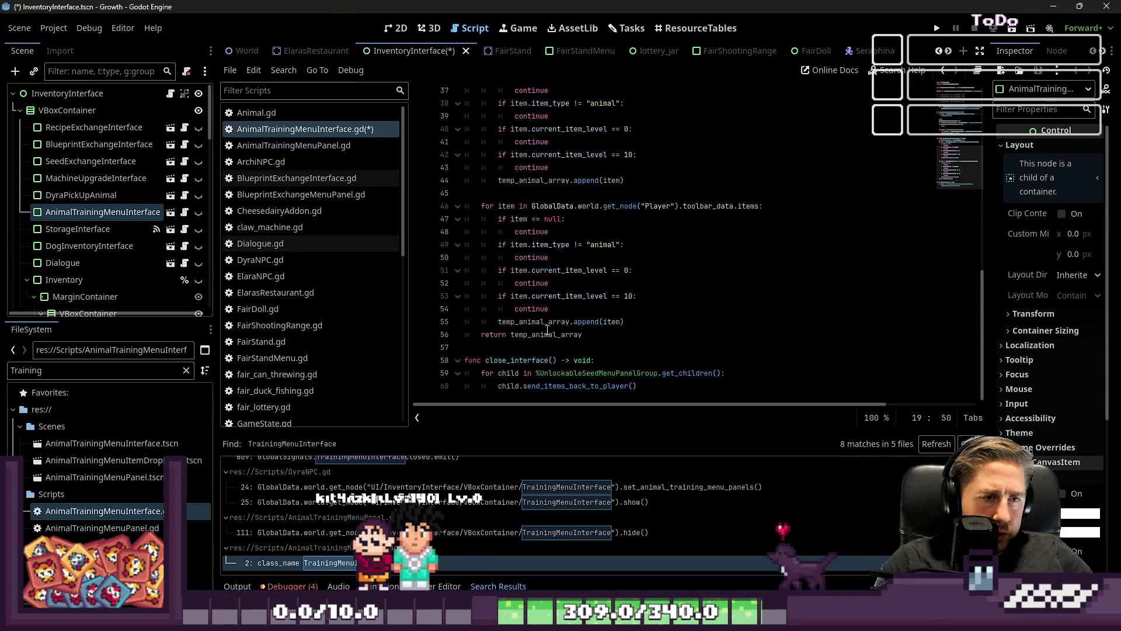
pyautogui.doubleClick(613, 375)
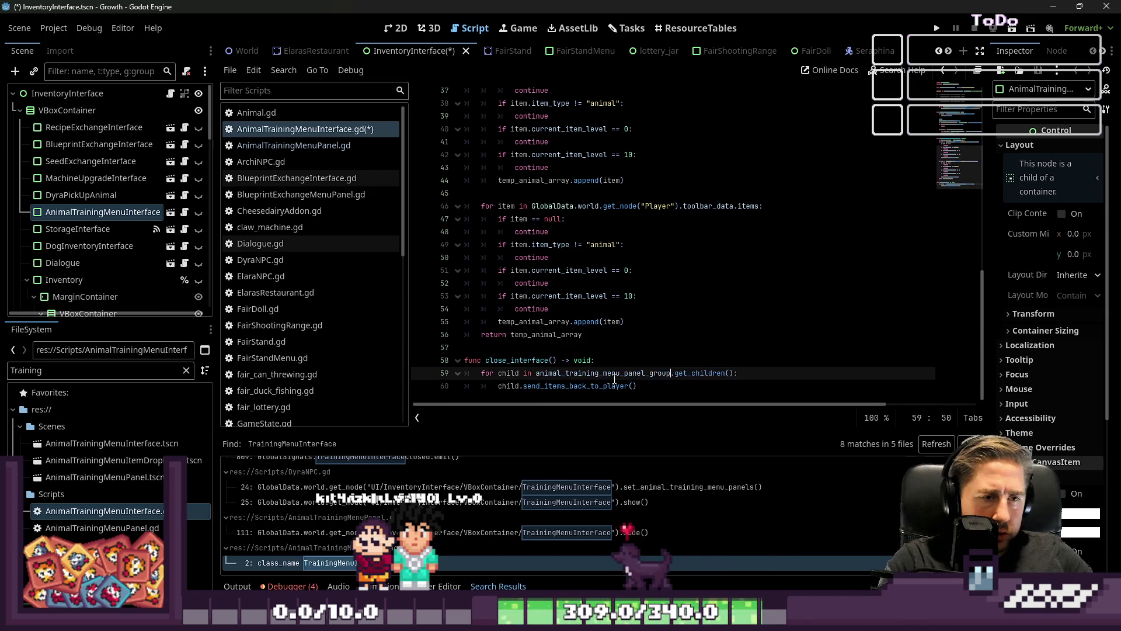
pyautogui.press('Up')
pyautogui.press('Up')
pyautogui.press('Up')
pyautogui.hotkey('ctrl', 's')
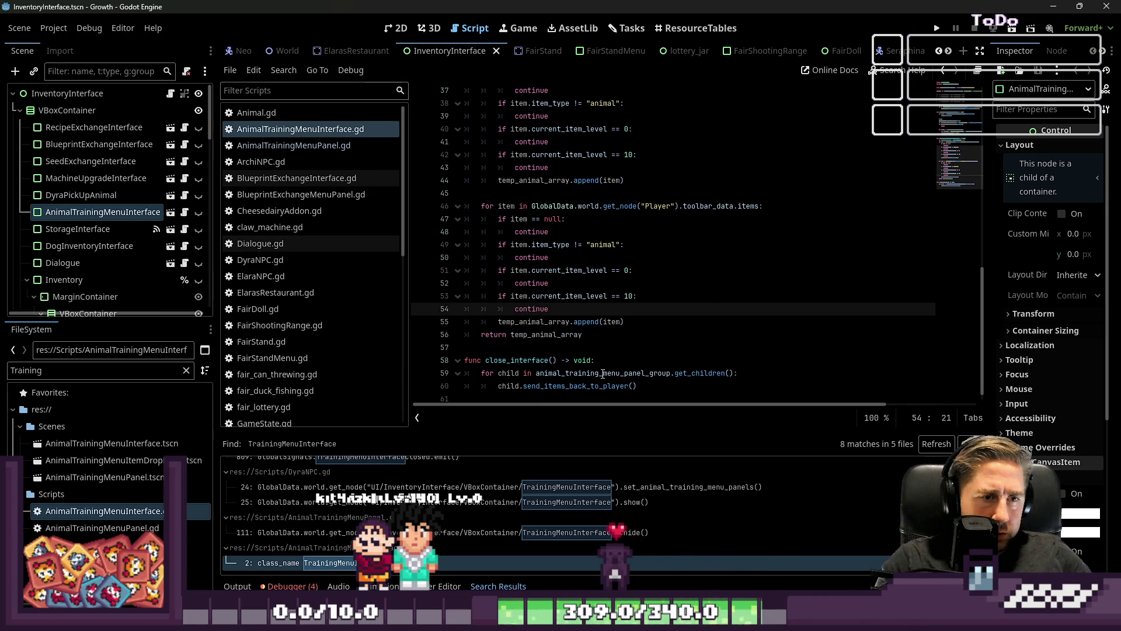
pyautogui.click(338, 145)
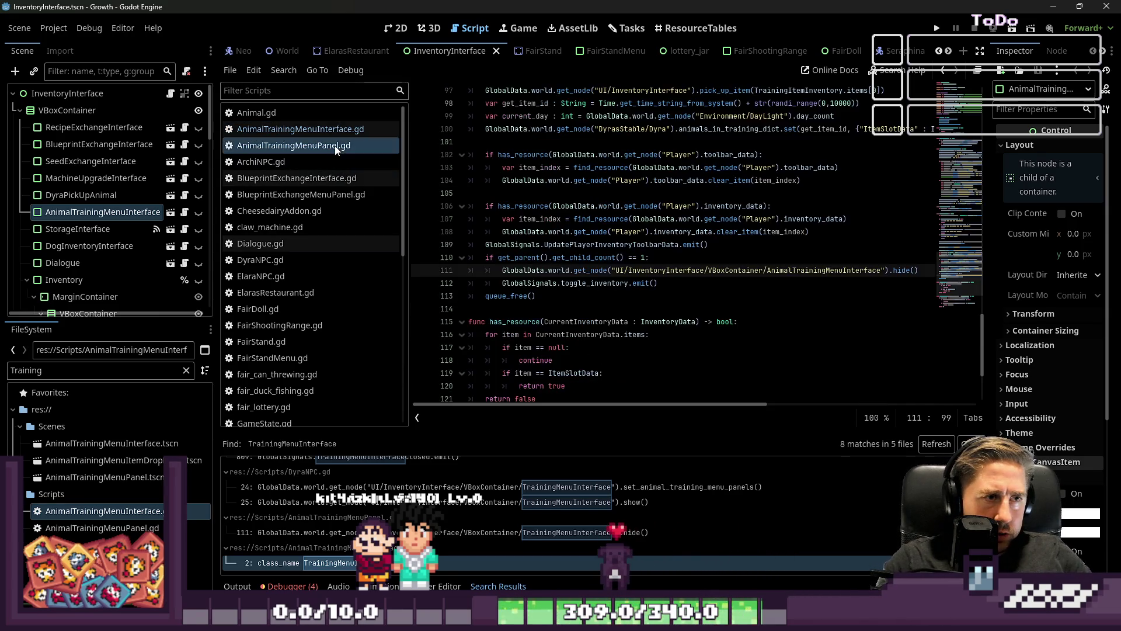
# Step: Add a blank line at the end of AnimalTrainingMenuPanel.gd and select send_items_back_to_player in SeedExchangeMenuPanel.gd
pyautogui.click(555, 389)
pyautogui.press('Return')
pyautogui.scroll(-10, 278, 342)
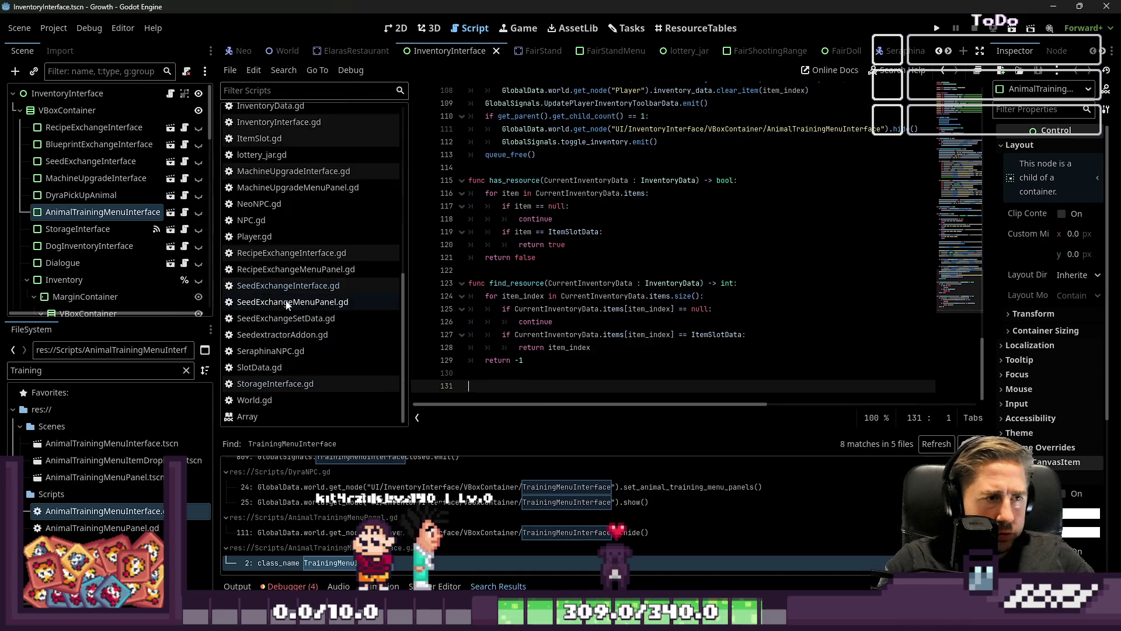
pyautogui.click(276, 289)
pyautogui.click(608, 374)
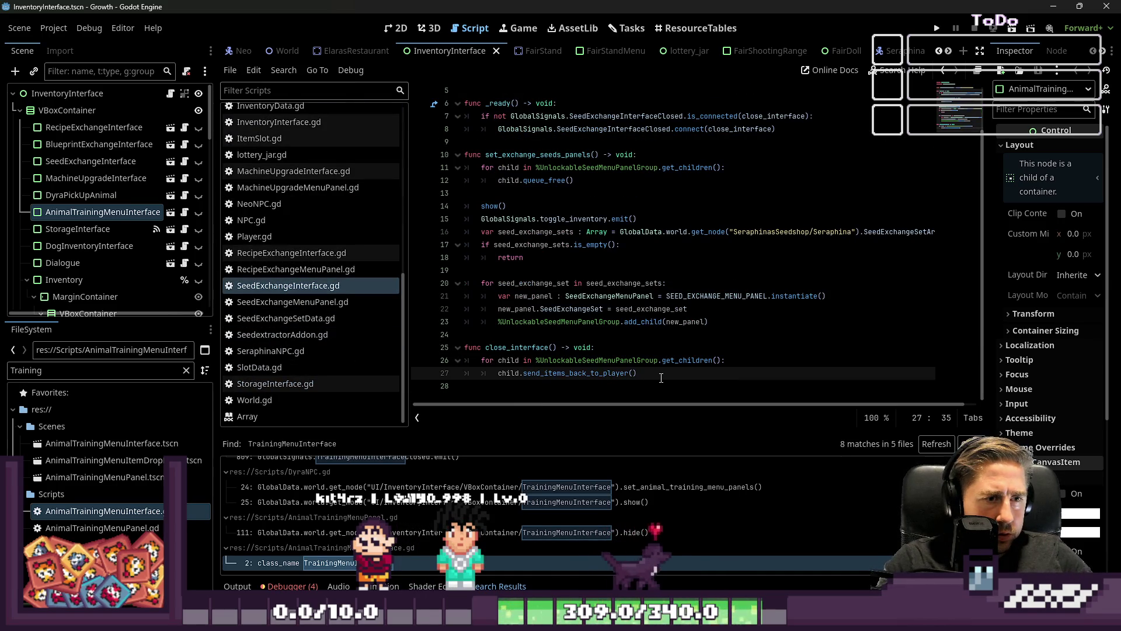
pyautogui.click(288, 302)
pyautogui.moveTo(514, 385); pyautogui.dragTo(455, 333)
pyautogui.hotkey('ctrl', 'c')
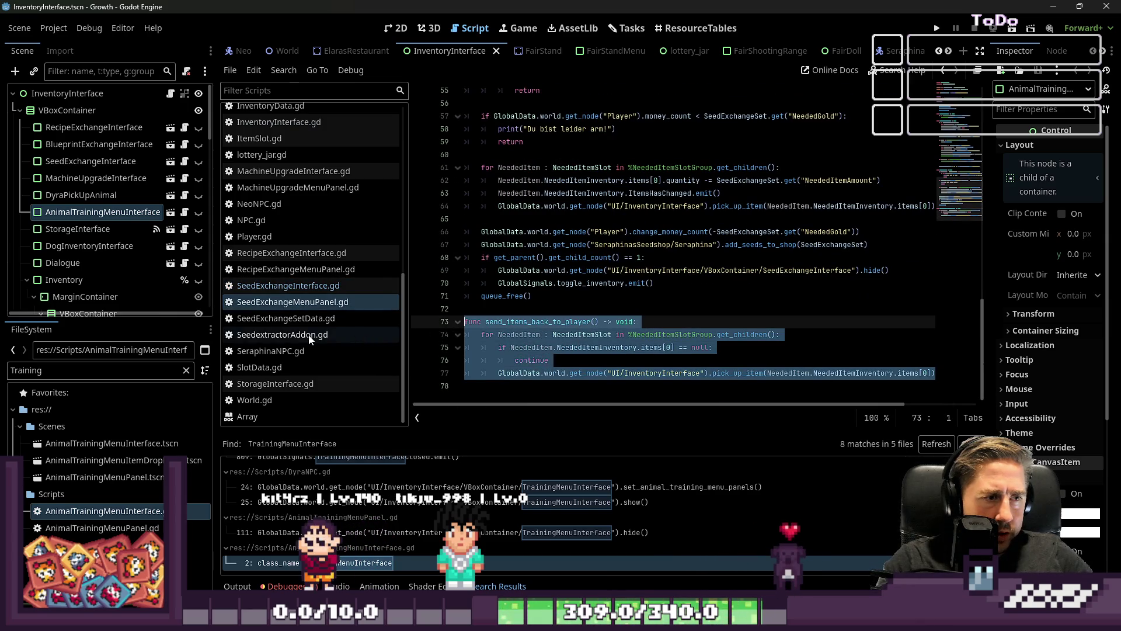
pyautogui.scroll(15, 278, 383)
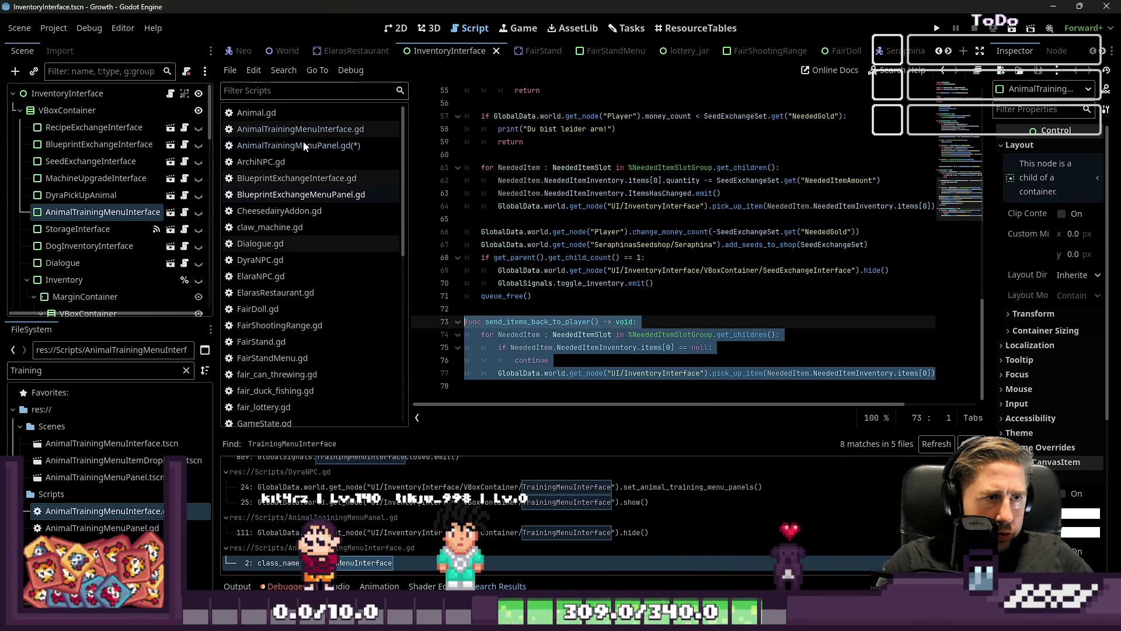
# Step: Paste send_items_back_to_player at the end of AnimalTrainingMenuPanel.gd and check its NeededItem loop
pyautogui.click(303, 146)
pyautogui.hotkey('ctrl', 'v')
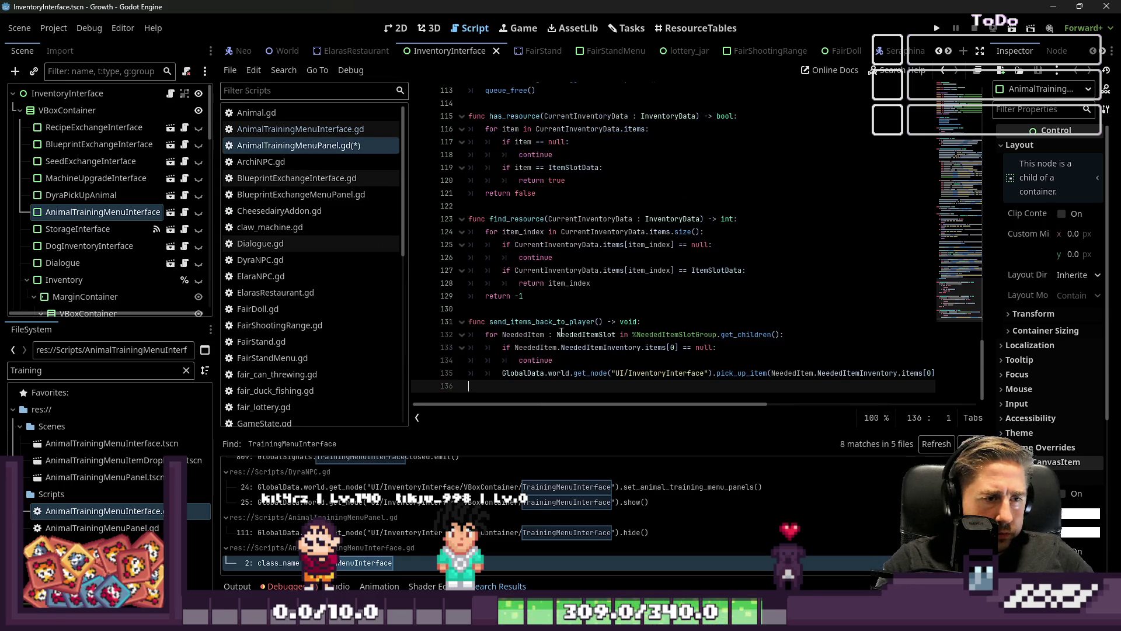
pyautogui.click(532, 323)
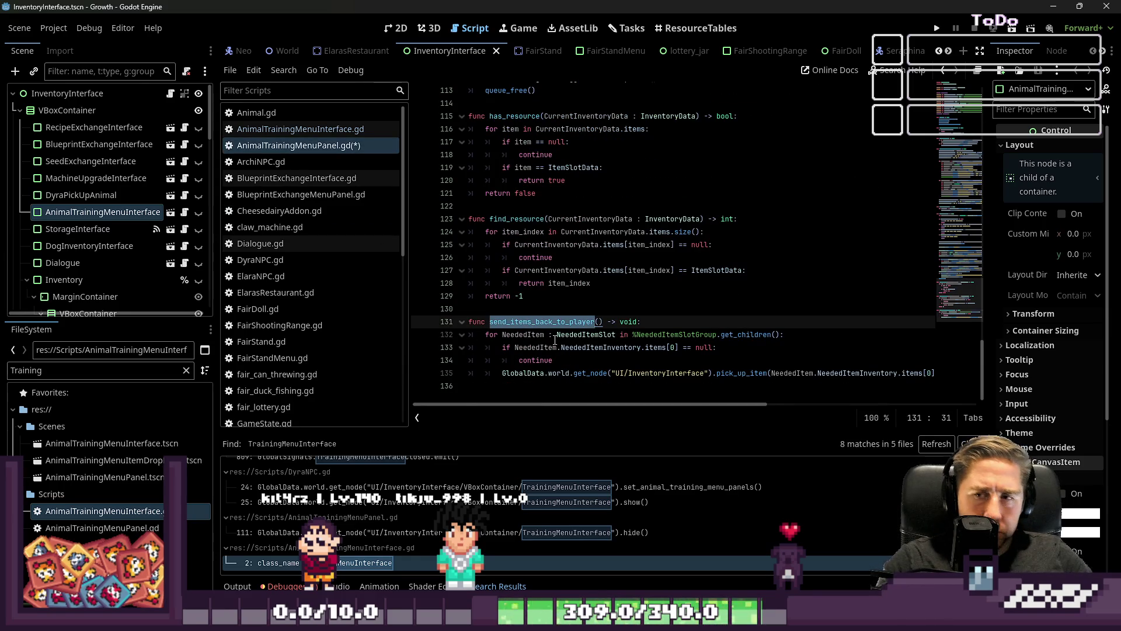
pyautogui.click(525, 336)
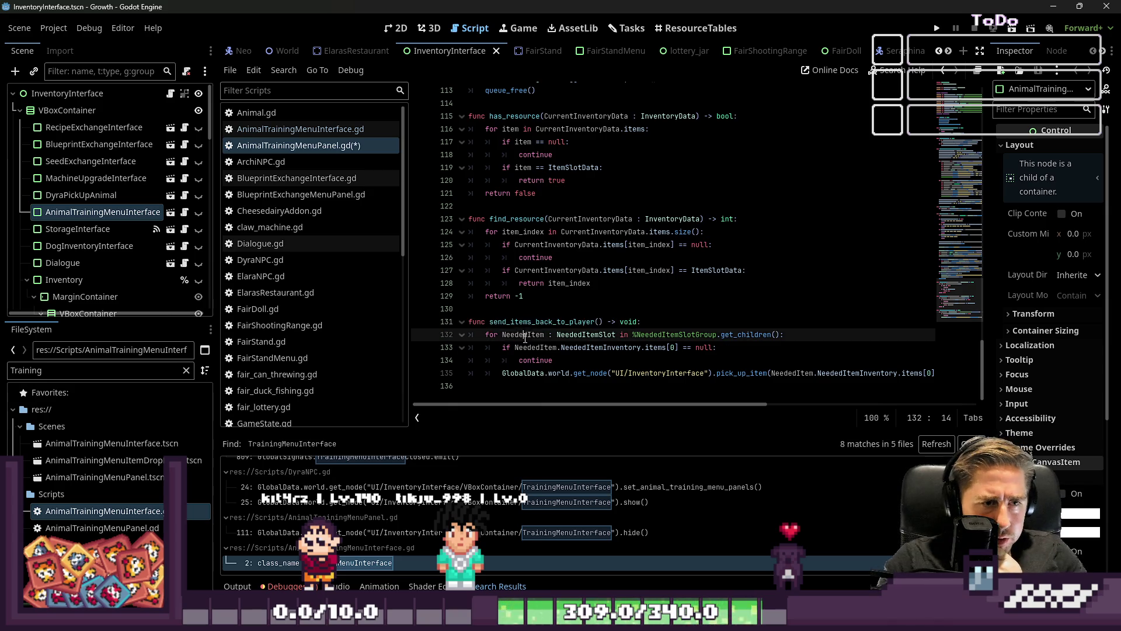
pyautogui.scroll(4, 543, 334)
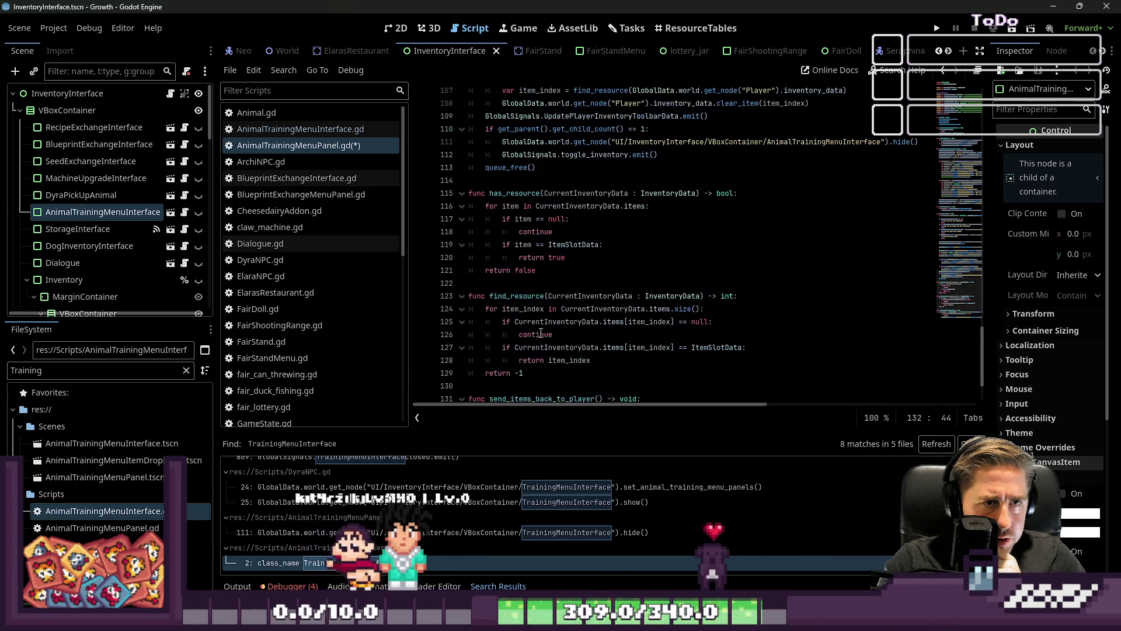
pyautogui.scroll(11, 541, 332)
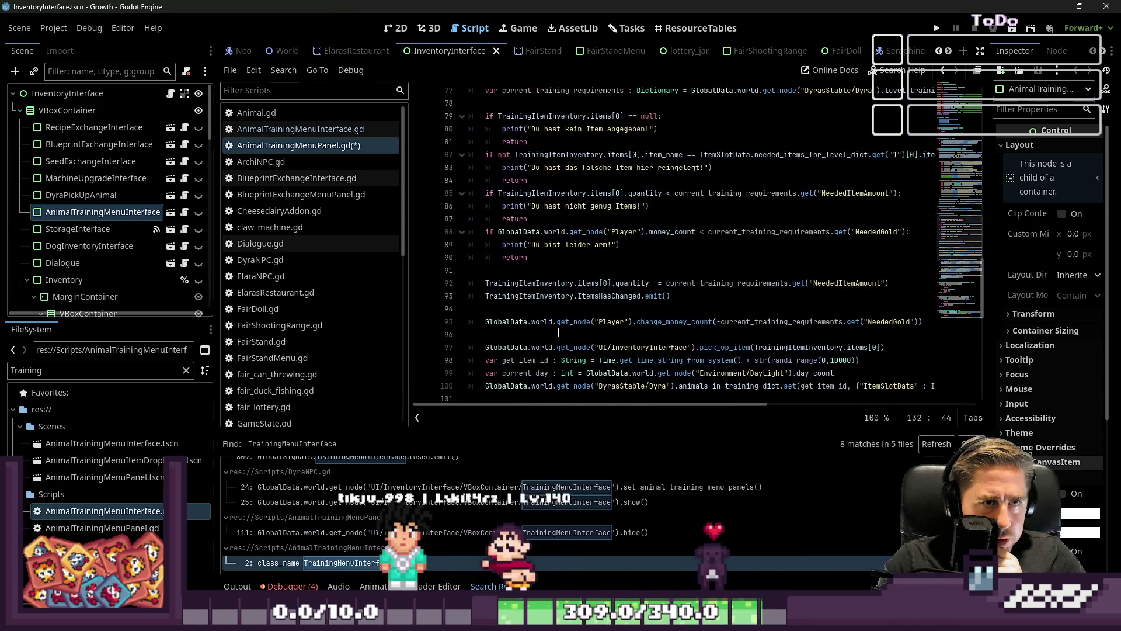
pyautogui.scroll(-5, 559, 331)
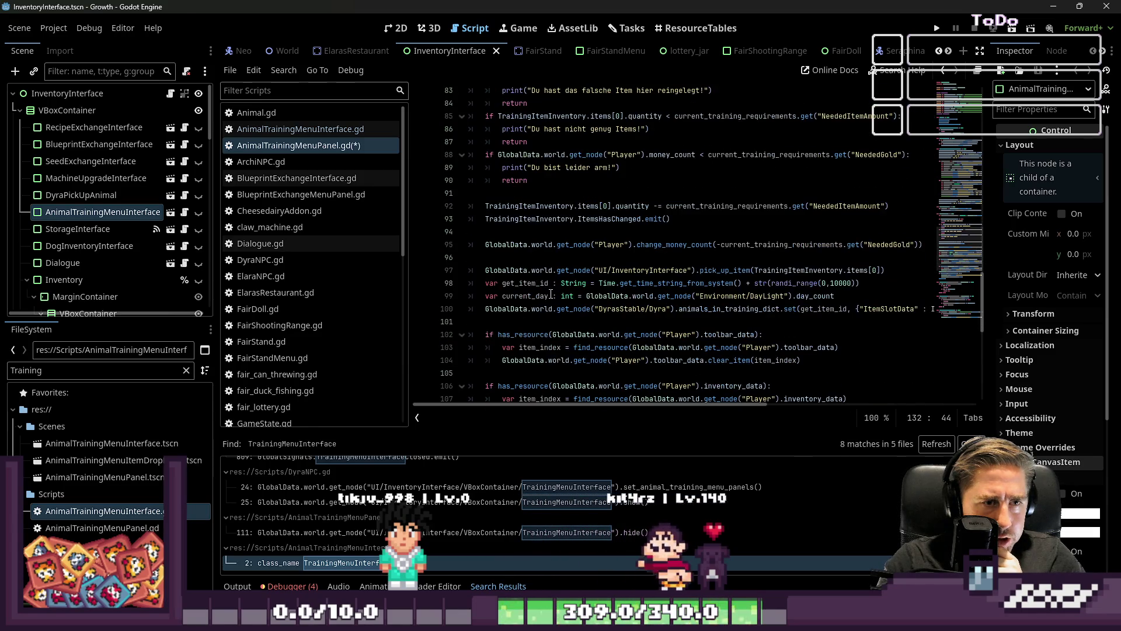
pyautogui.doubleClick(688, 283)
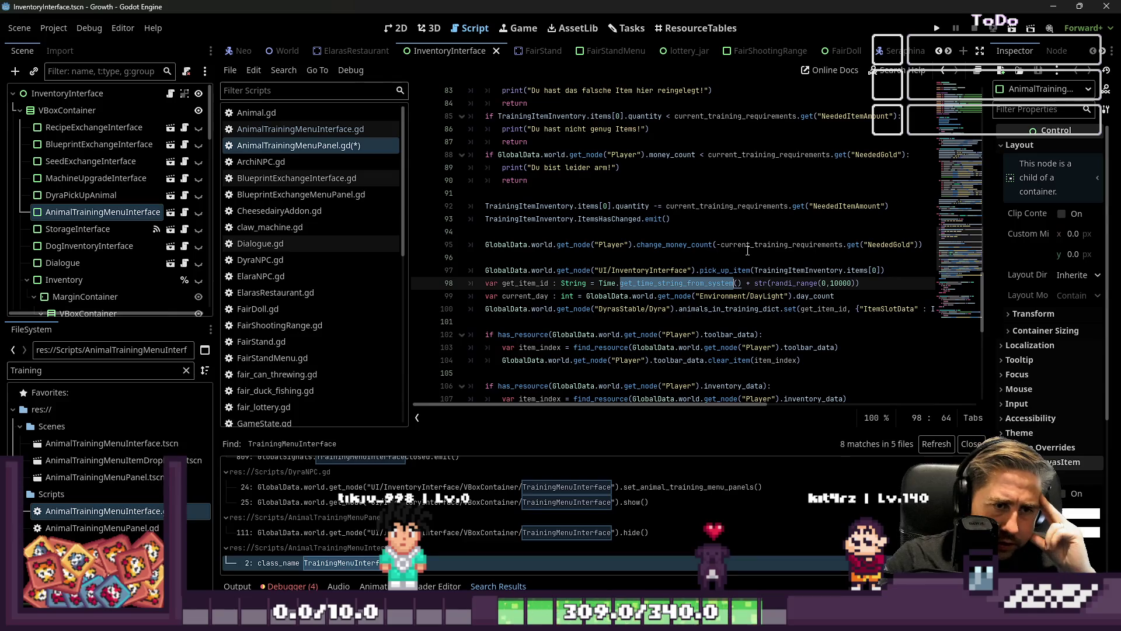
pyautogui.moveTo(724, 283)
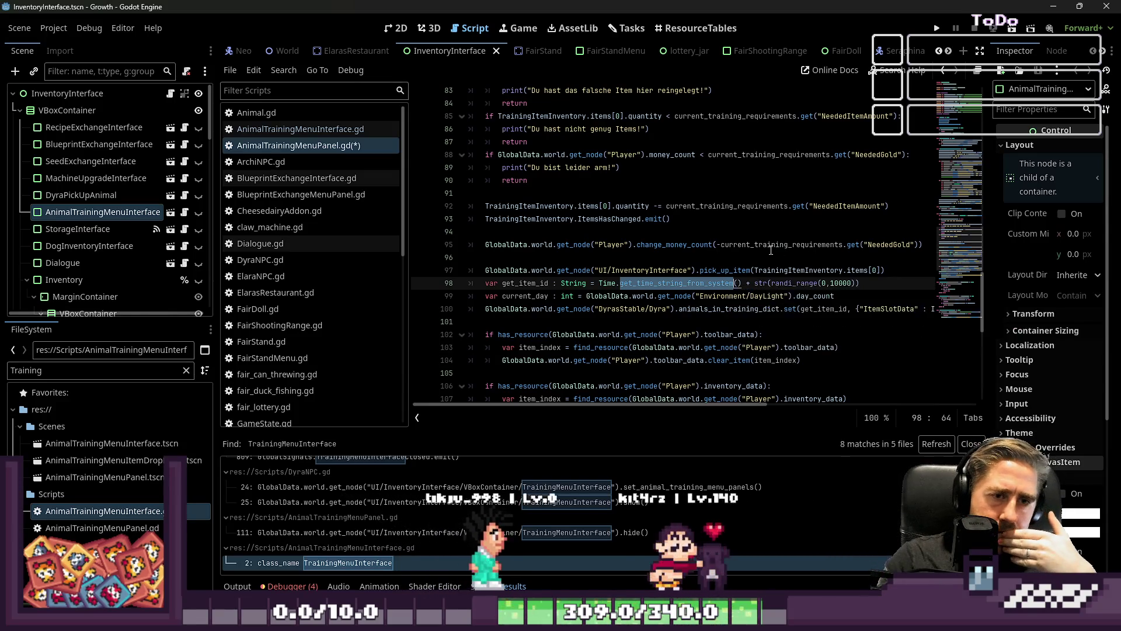
pyautogui.click(741, 258)
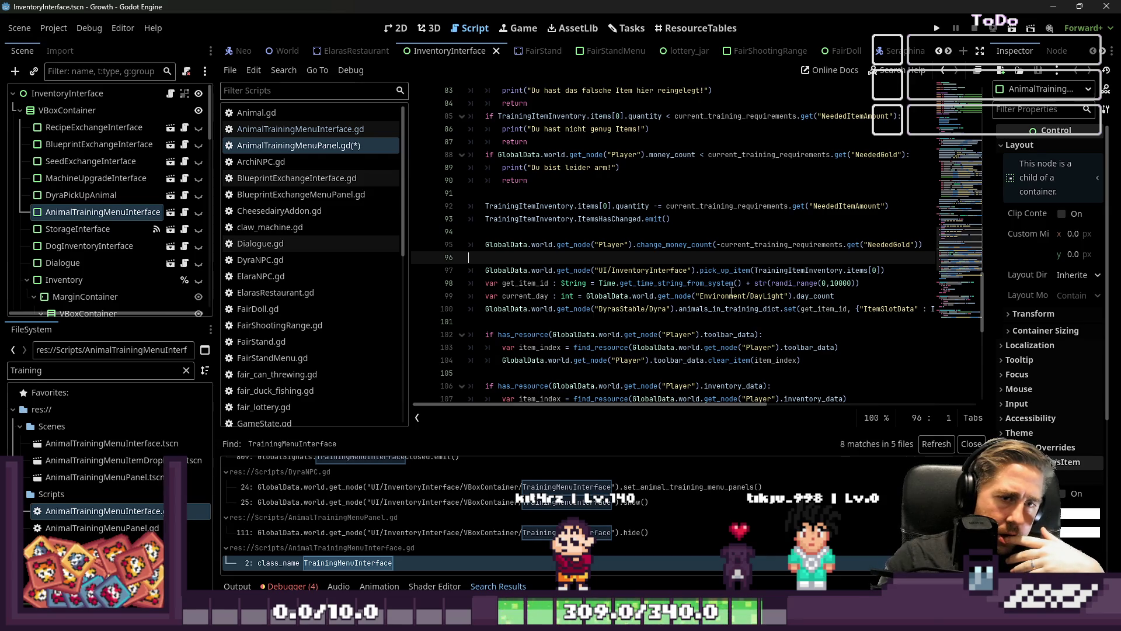
pyautogui.scroll(-1, 590, 301)
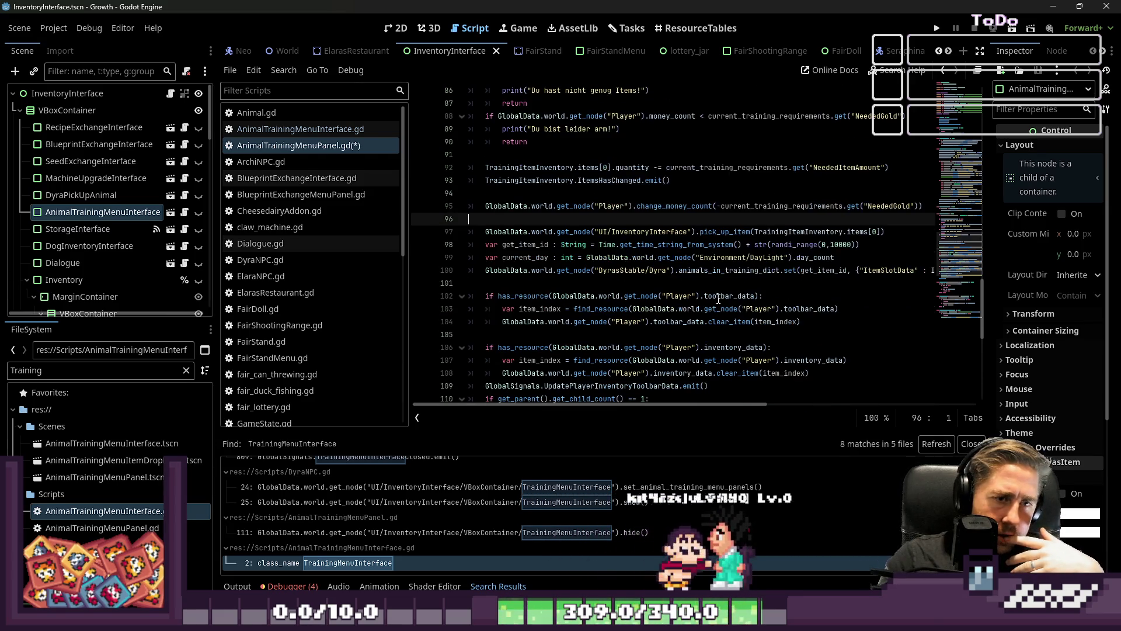
pyautogui.click(817, 322)
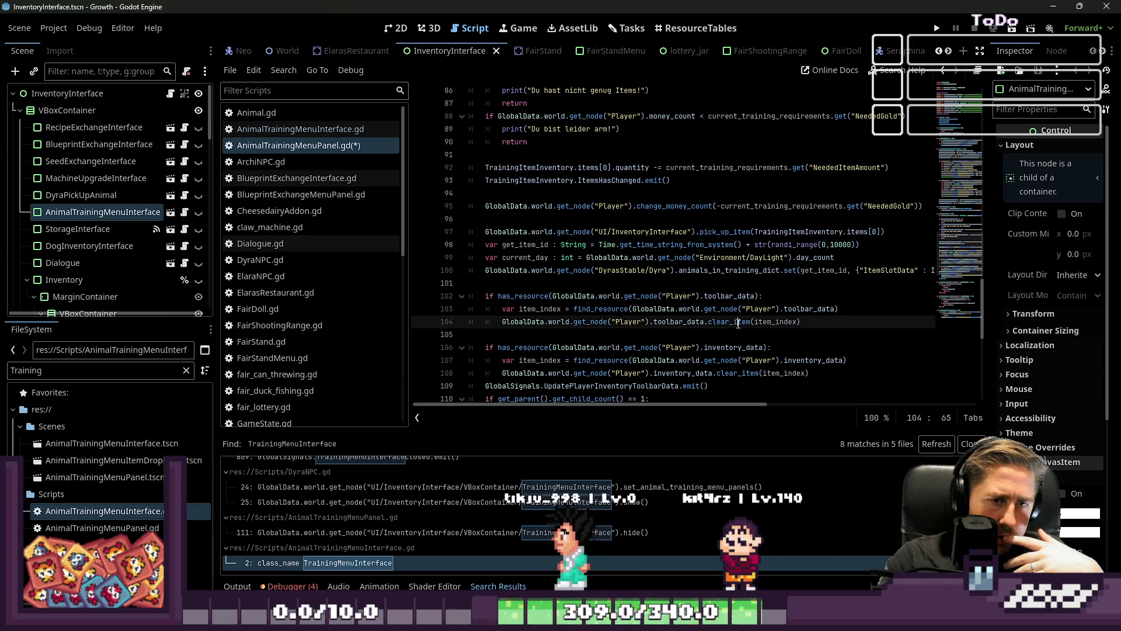
pyautogui.scroll(-1, 818, 332)
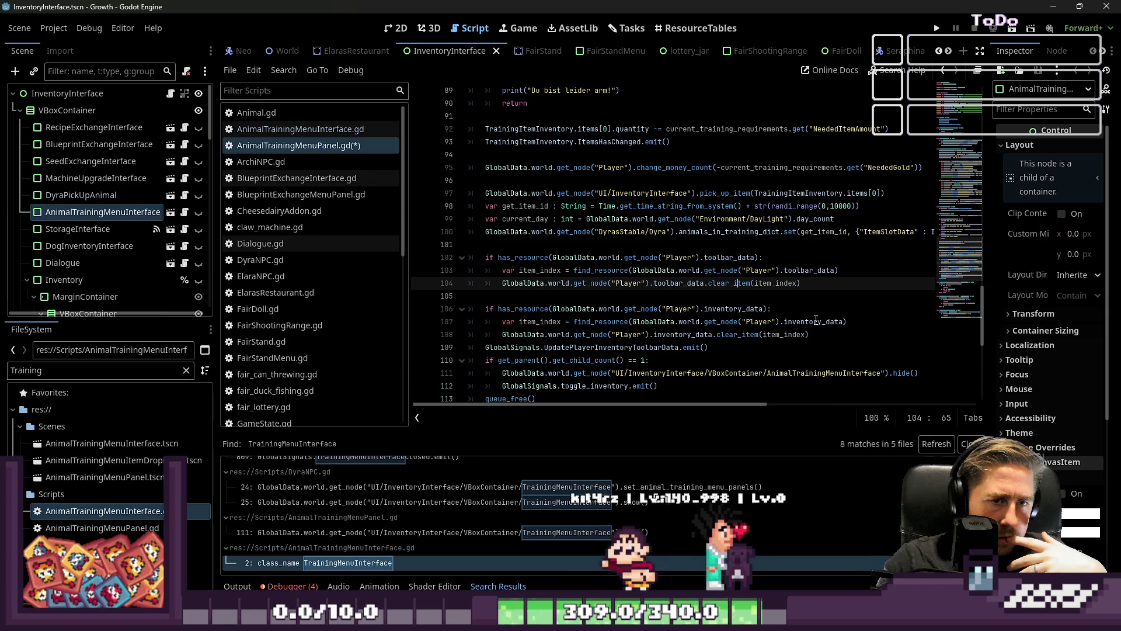
pyautogui.scroll(-1, 816, 320)
pyautogui.scroll(1, 815, 320)
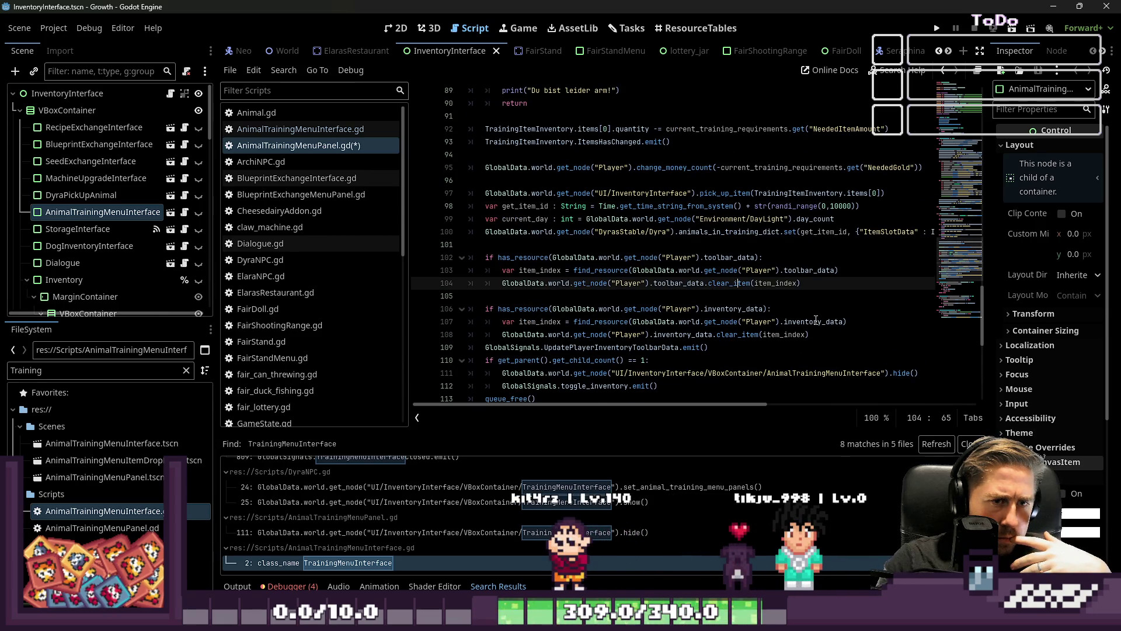
pyautogui.scroll(3, 815, 320)
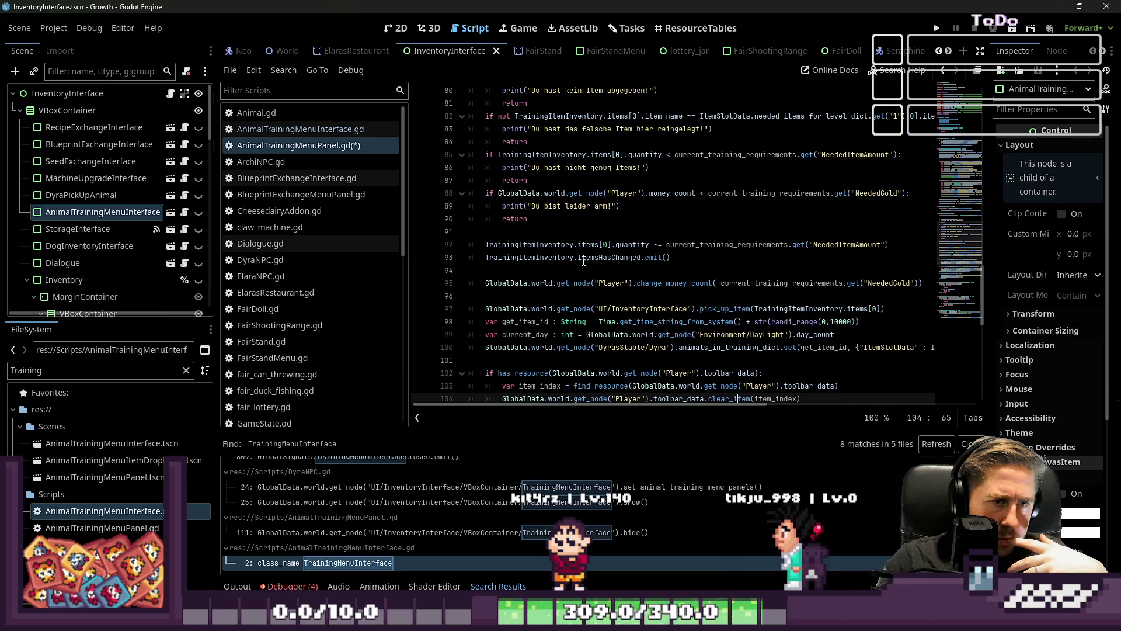
# Step: Inspect TrainingItemInventory on line 92 and bring lines 89–113 with the NeededItemAmount subtraction into view
pyautogui.doubleClick(545, 245)
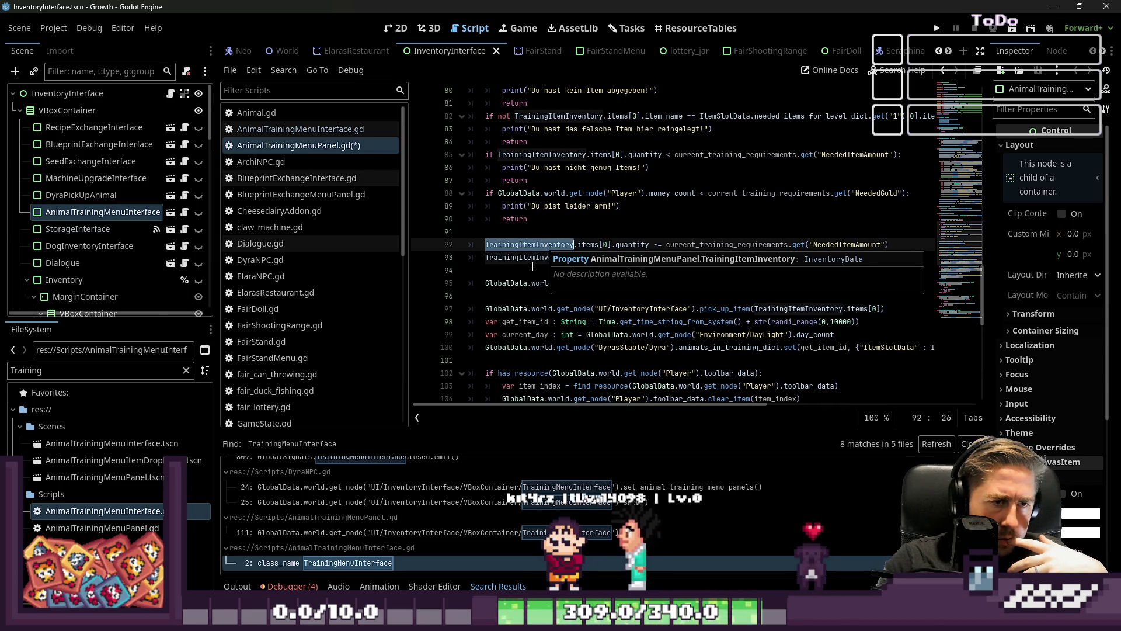
pyautogui.click(534, 263)
pyautogui.click(550, 244)
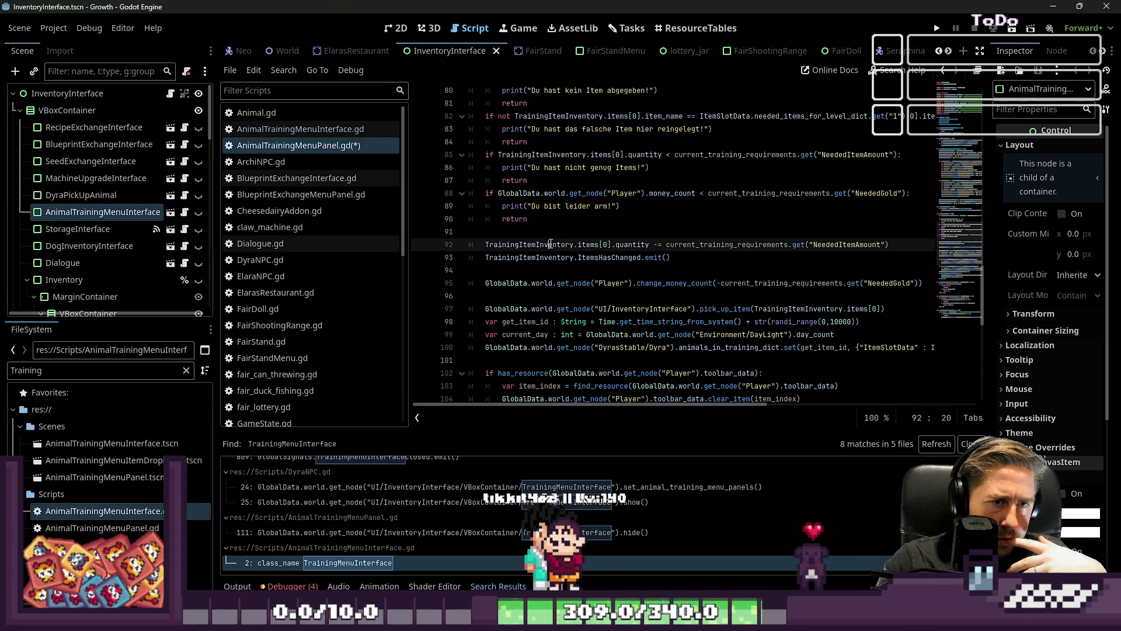
pyautogui.doubleClick(551, 244)
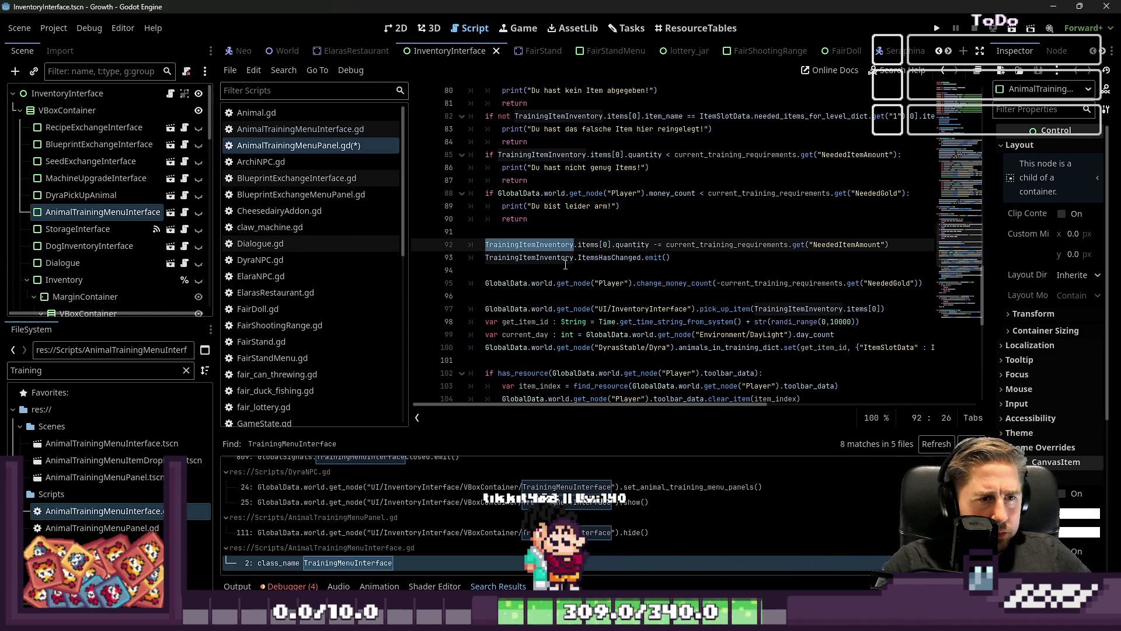
pyautogui.scroll(-4, 565, 265)
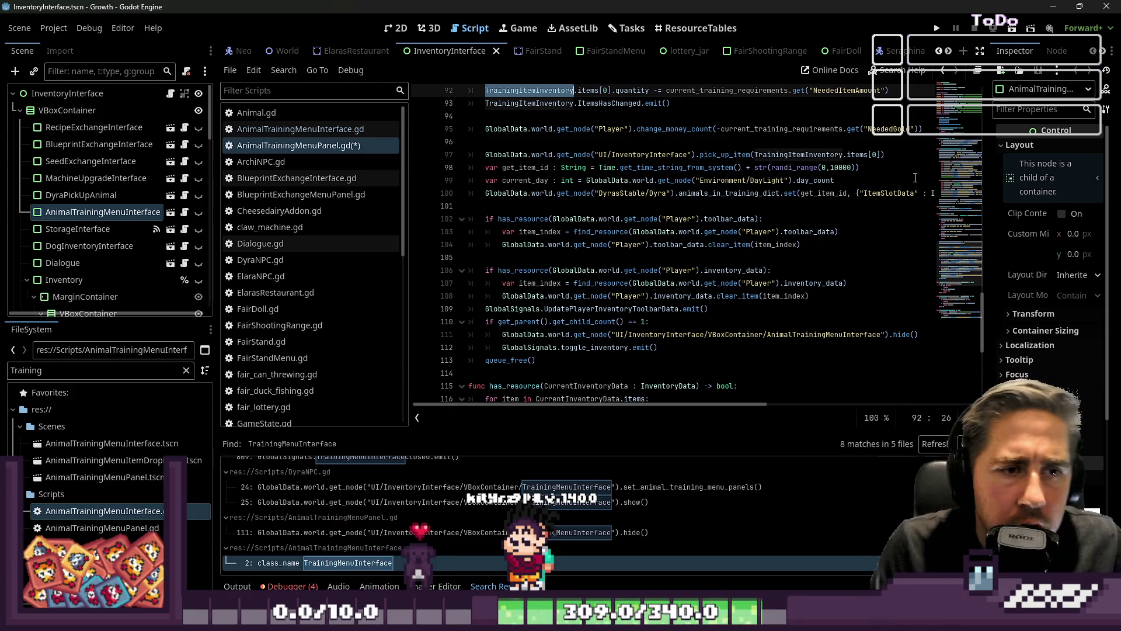
pyautogui.scroll(2, 651, 199)
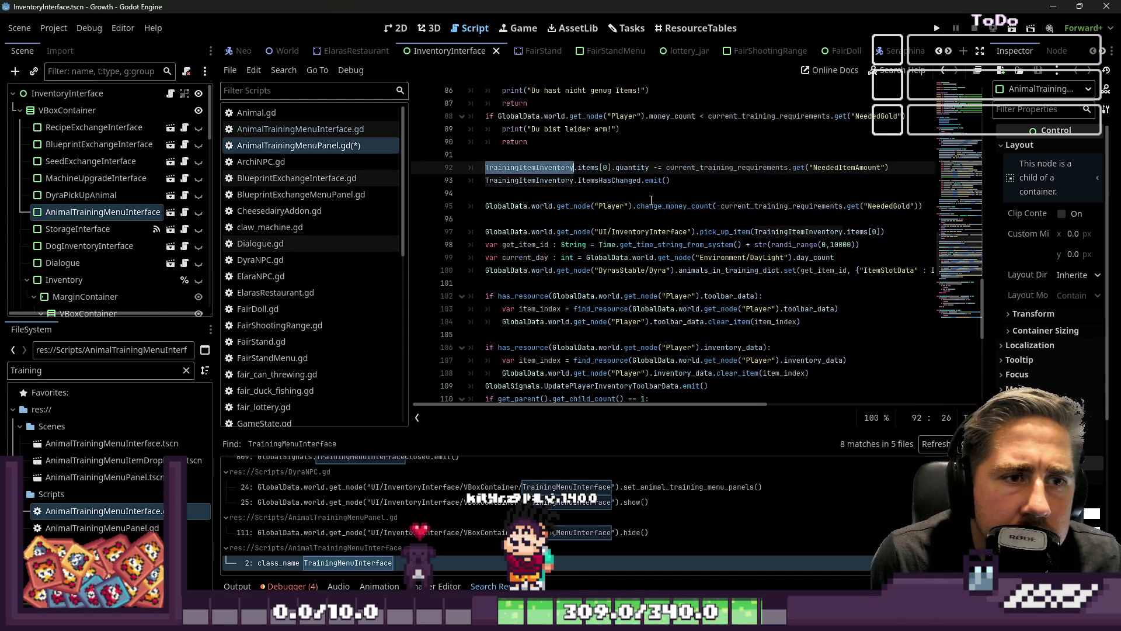
pyautogui.scroll(1, 658, 190)
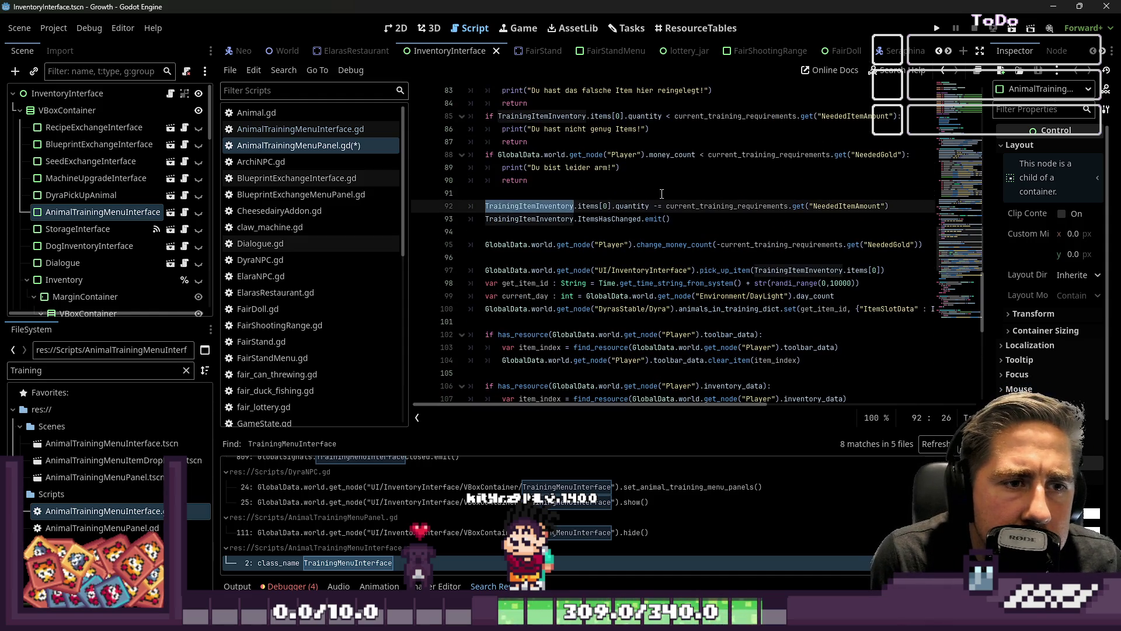
pyautogui.scroll(1, 662, 193)
pyautogui.scroll(1, 663, 193)
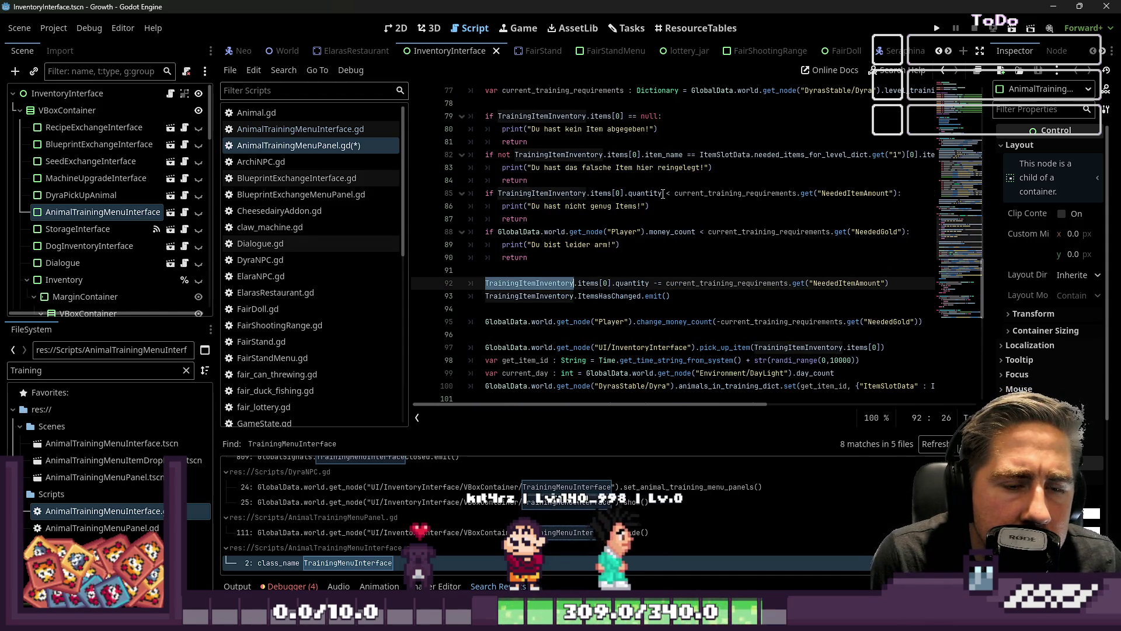
pyautogui.scroll(-4, 663, 193)
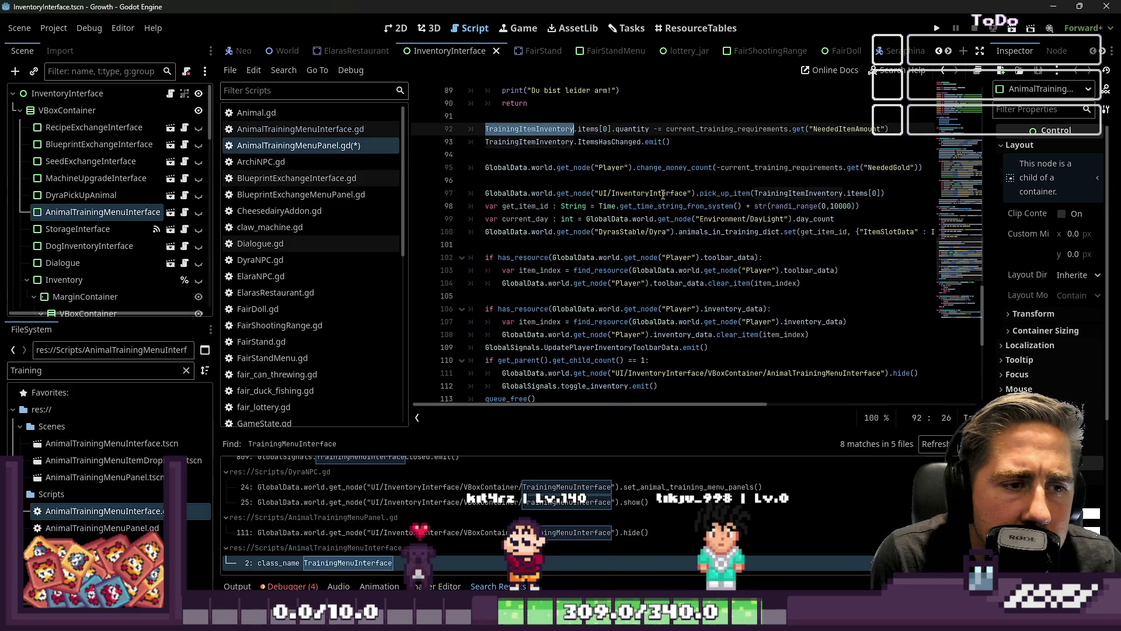
# Step: Find 'pick', add an 'if TrainingItemInventory.items[0] != null:' line above it, and indent the pick_up_item call
pyautogui.hotkey('ctrl', 'f')
pyautogui.write('pick')
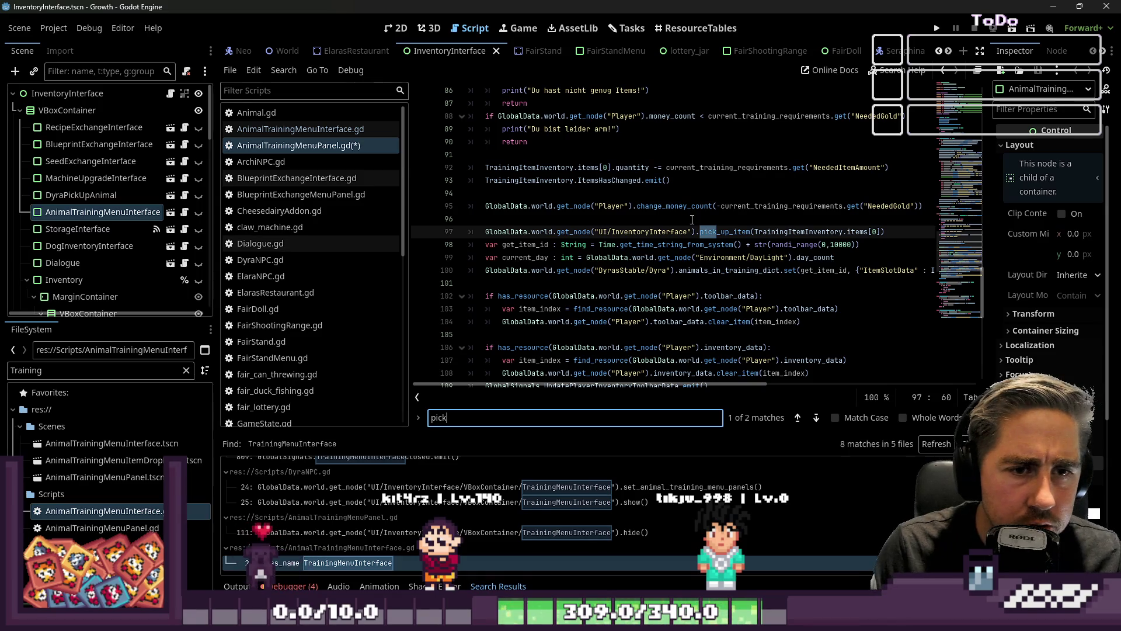
pyautogui.scroll(1, 708, 227)
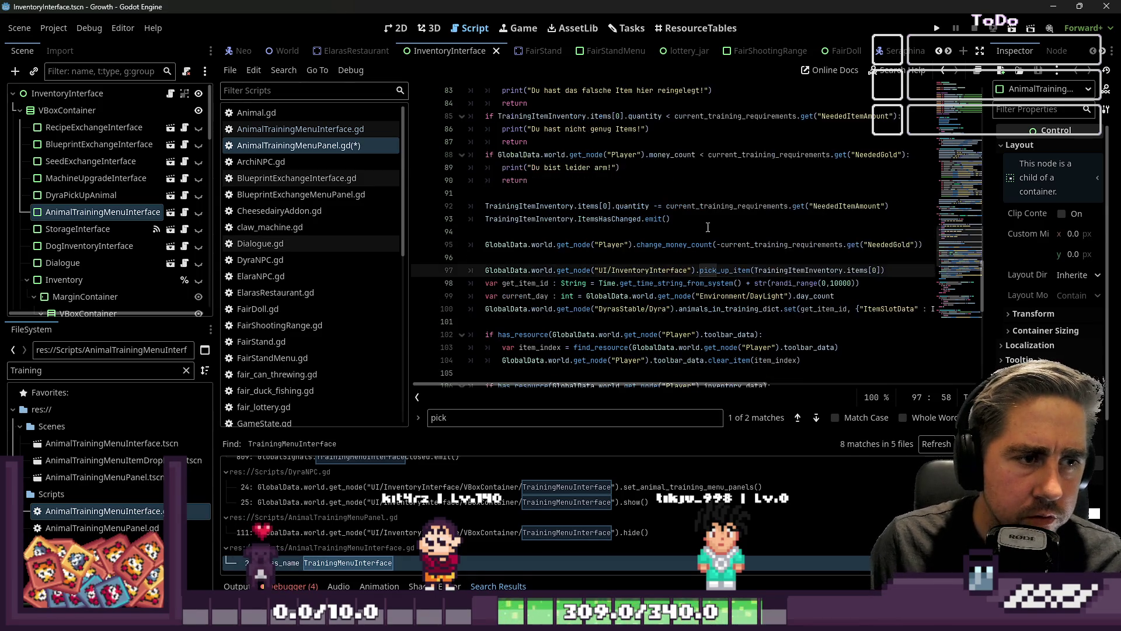
pyautogui.moveTo(895, 267)
pyautogui.mouseDown()
pyautogui.moveTo(461, 270)
pyautogui.moveTo(484, 270)
pyautogui.mouseUp()
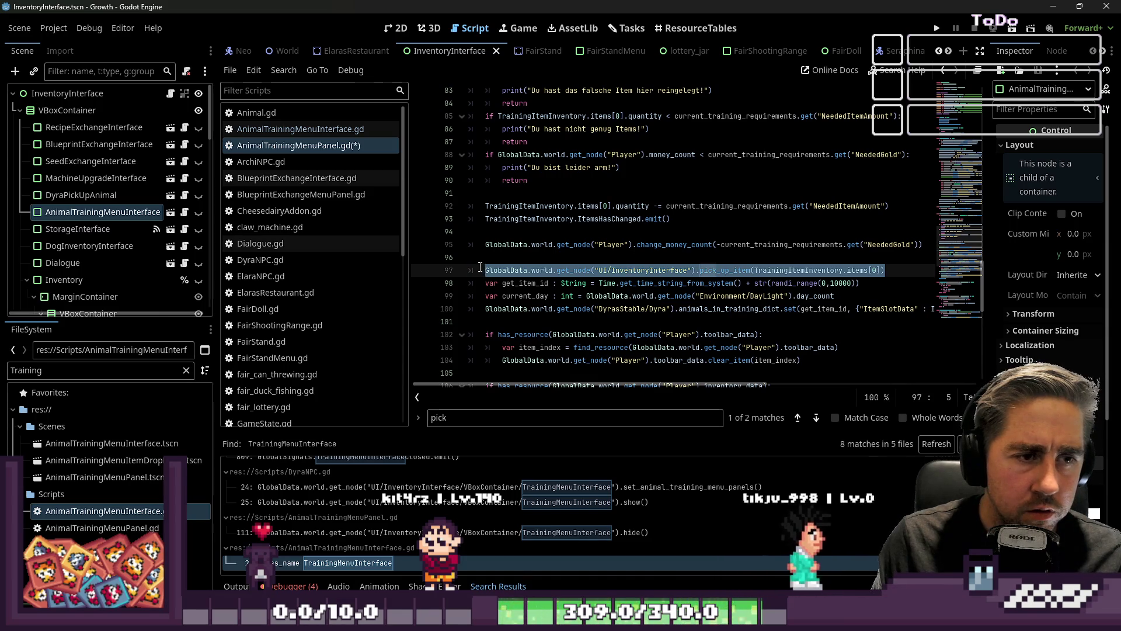
pyautogui.click(500, 254)
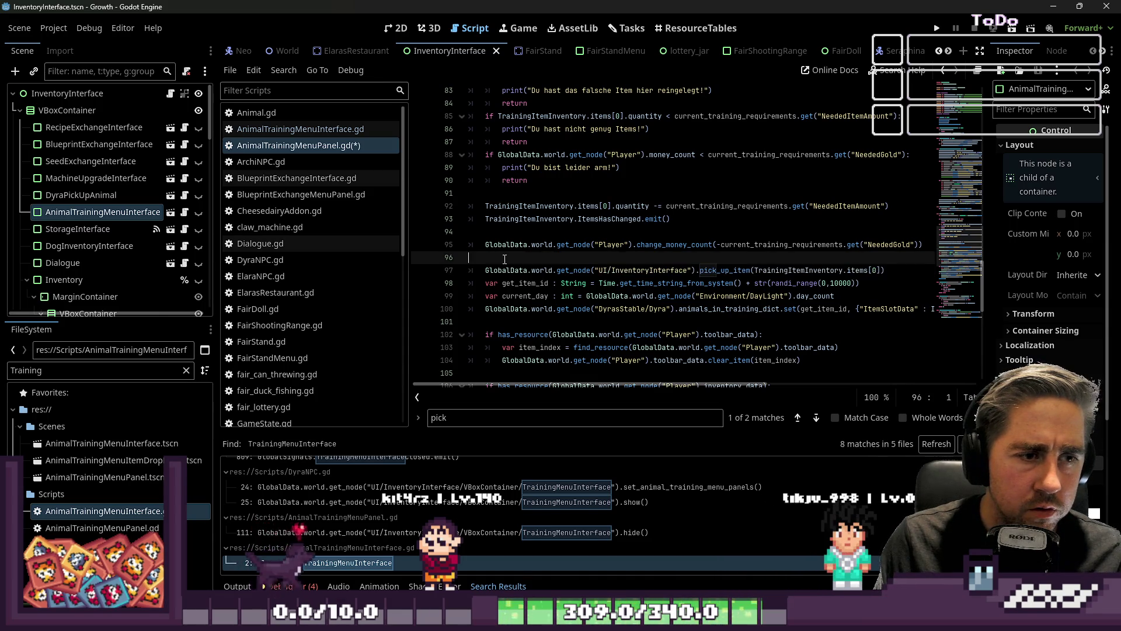
pyautogui.press('Return')
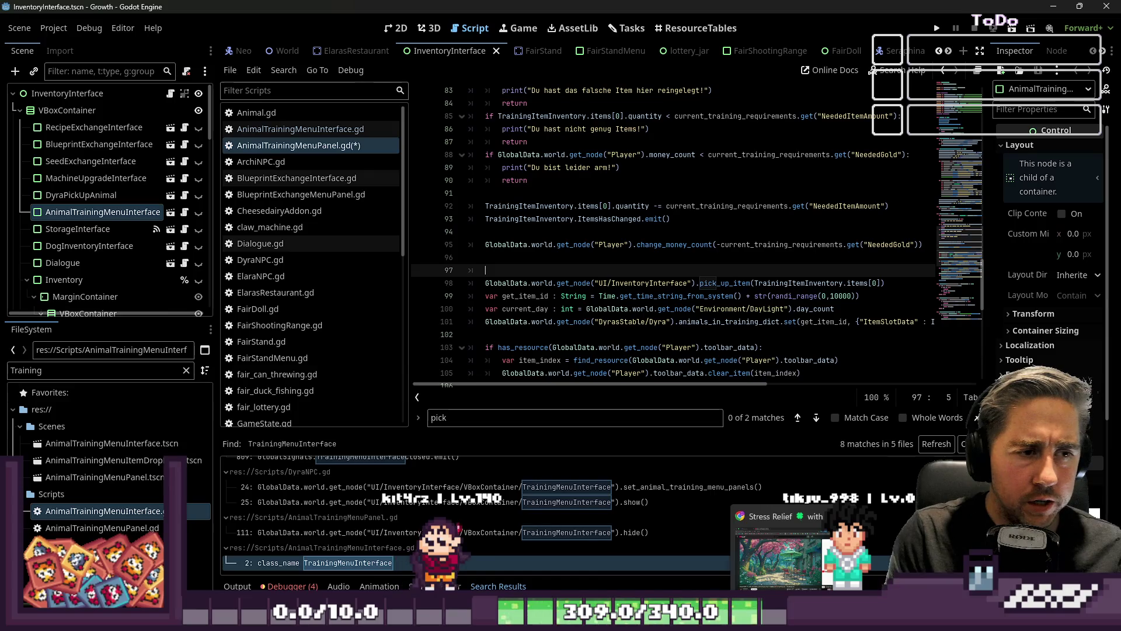
pyautogui.write('if')
pyautogui.click(529, 282)
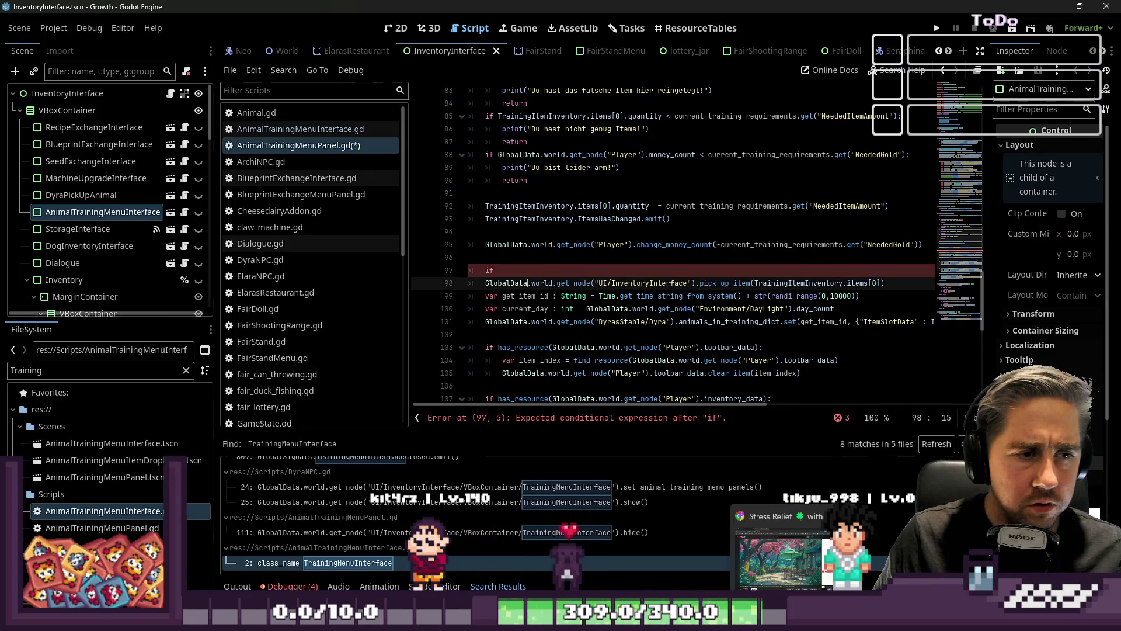
pyautogui.doubleClick(756, 282)
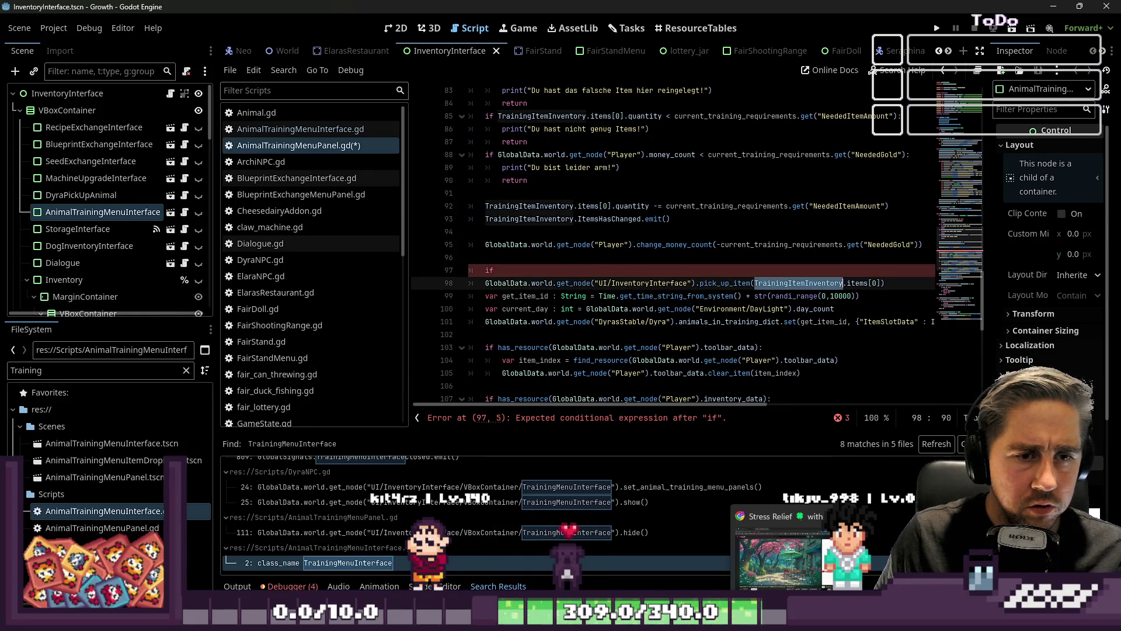
pyautogui.click(498, 270)
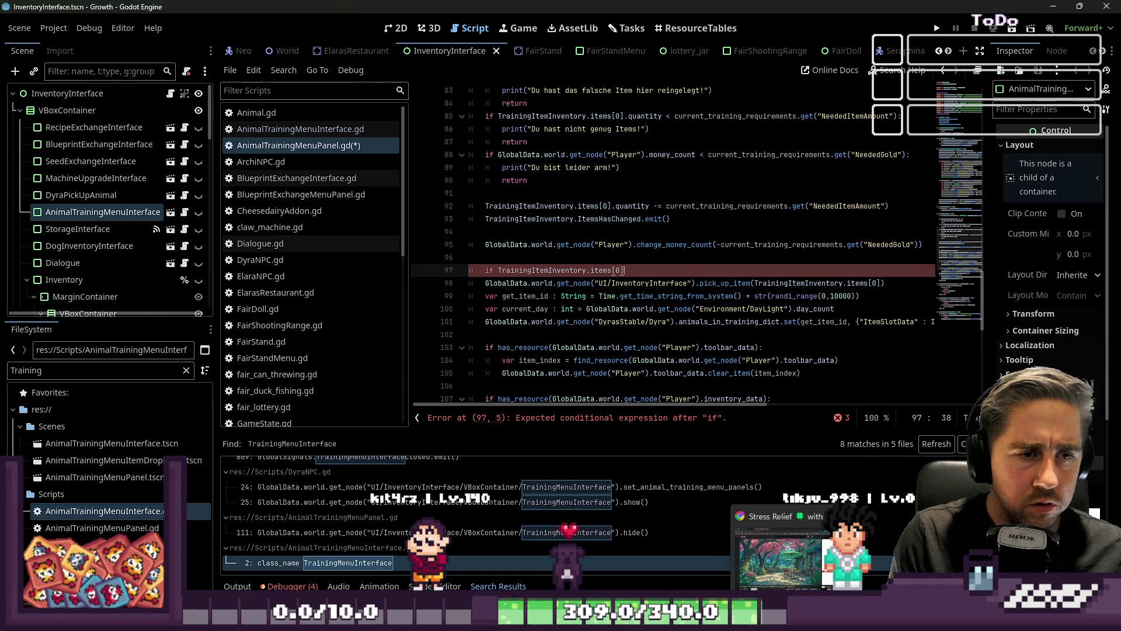
pyautogui.write(' != ')
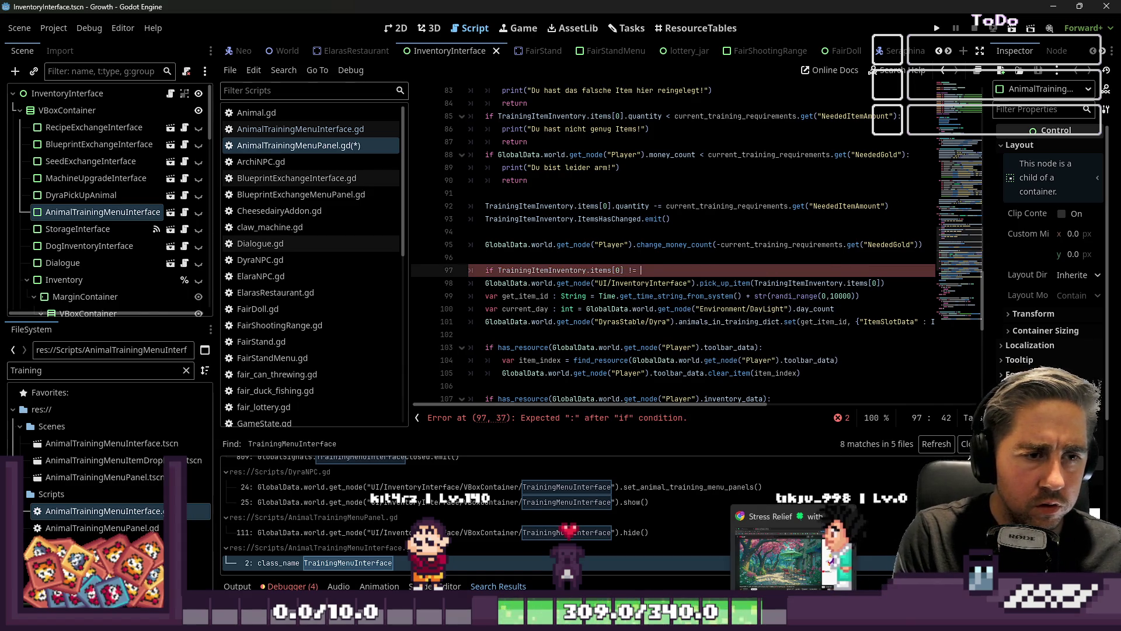
pyautogui.write('null:')
pyautogui.press('Down')
pyautogui.press('Home')
pyautogui.press('Home')
pyautogui.press('Tab')
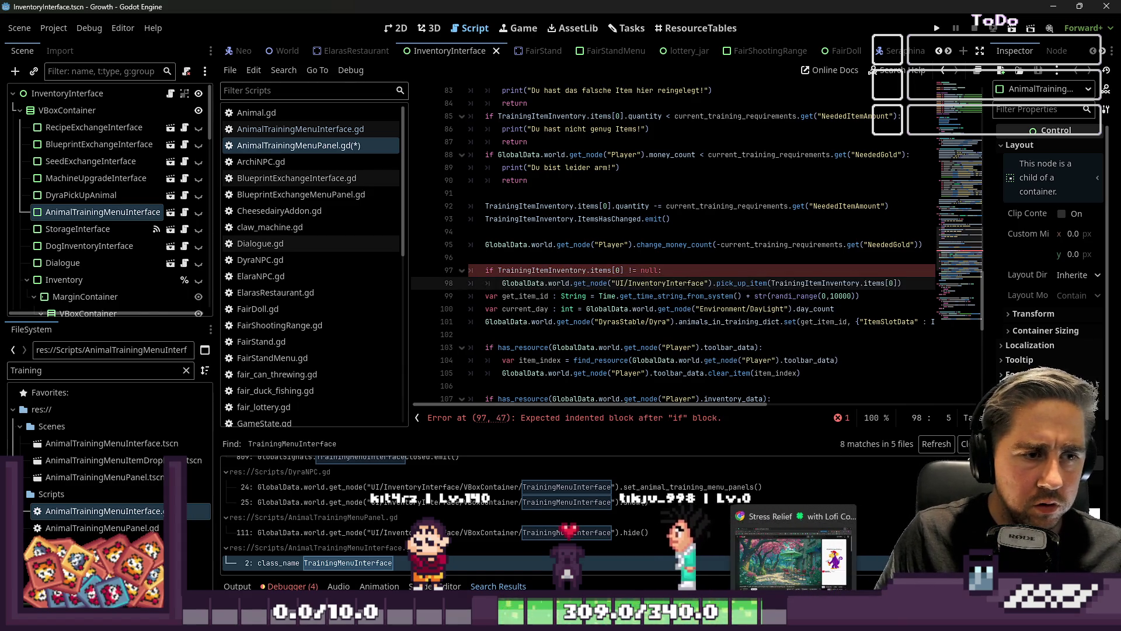
# Step: Extend the condition with '&& TrainingItemInventory.items[0].quantity == 0'
pyautogui.press('Home')
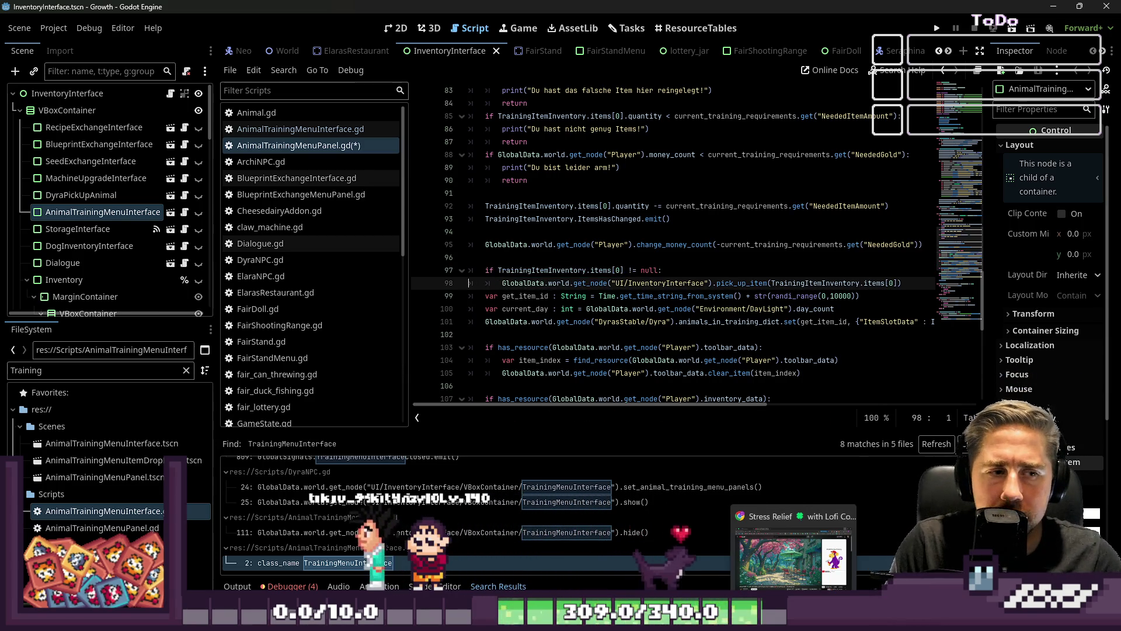
pyautogui.press('Up')
pyautogui.press('End')
pyautogui.press('Left')
pyautogui.write('&&')
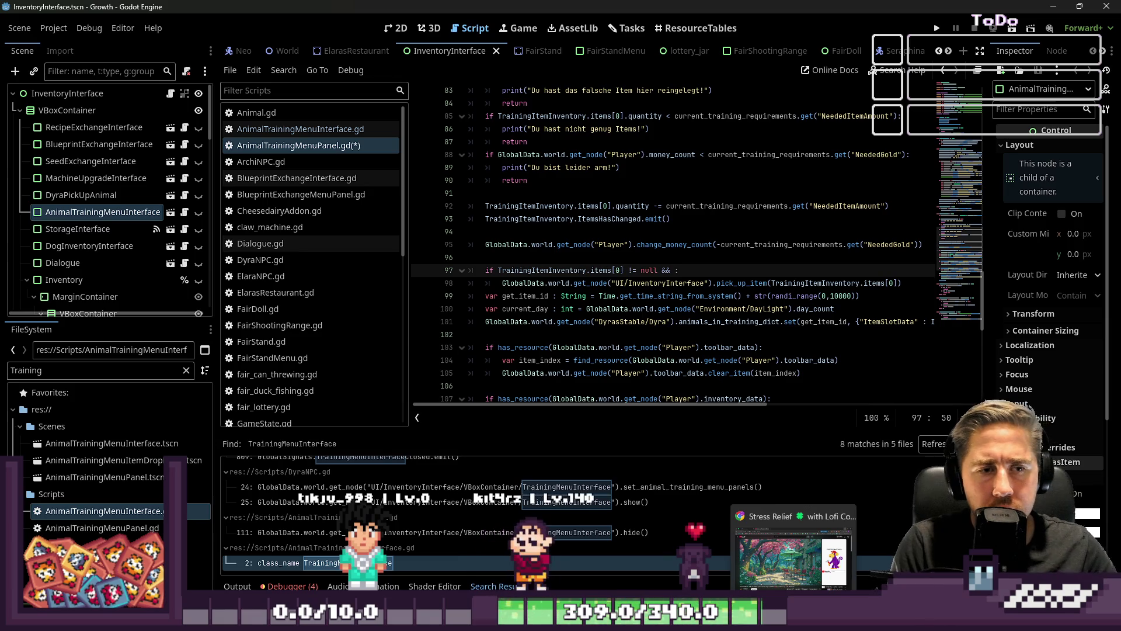
pyautogui.click(641, 270)
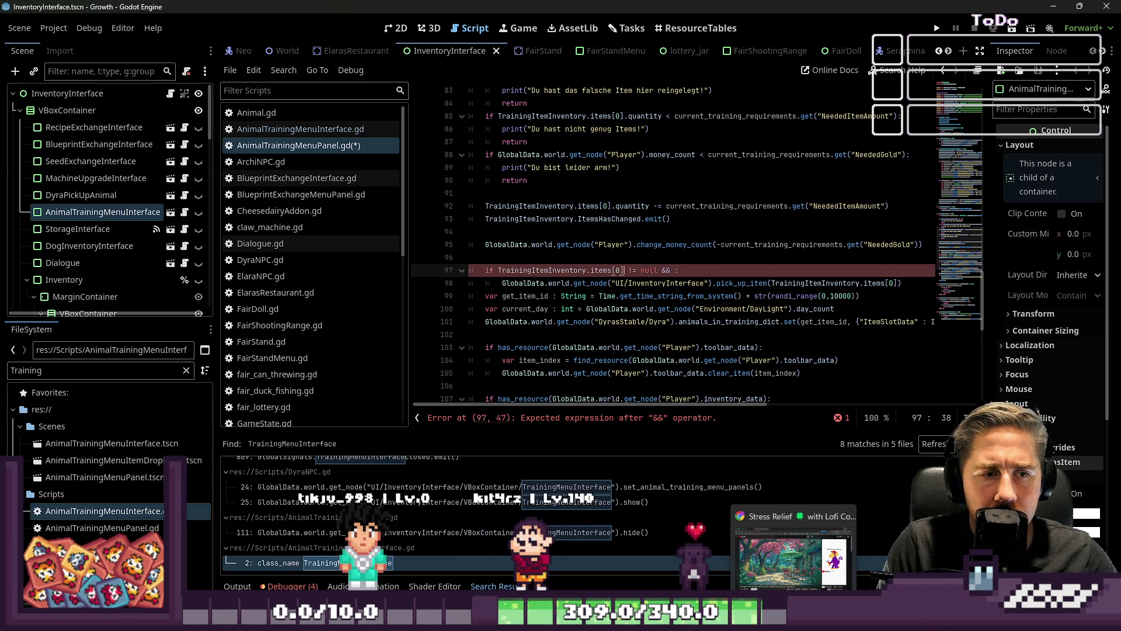
pyautogui.press('Left')
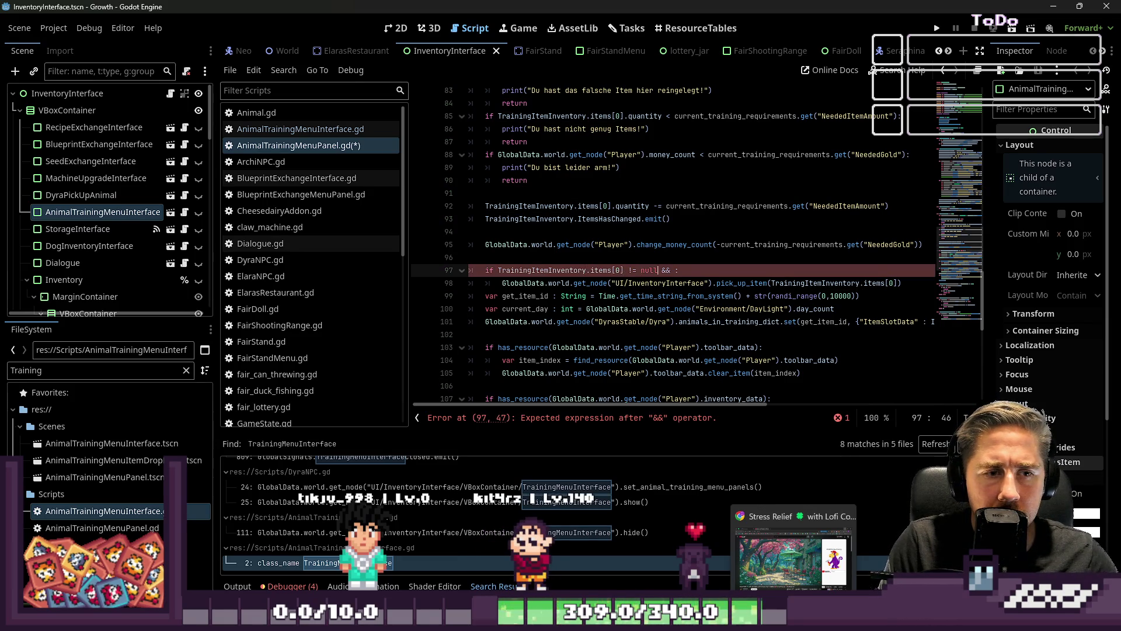
pyautogui.write('.u')
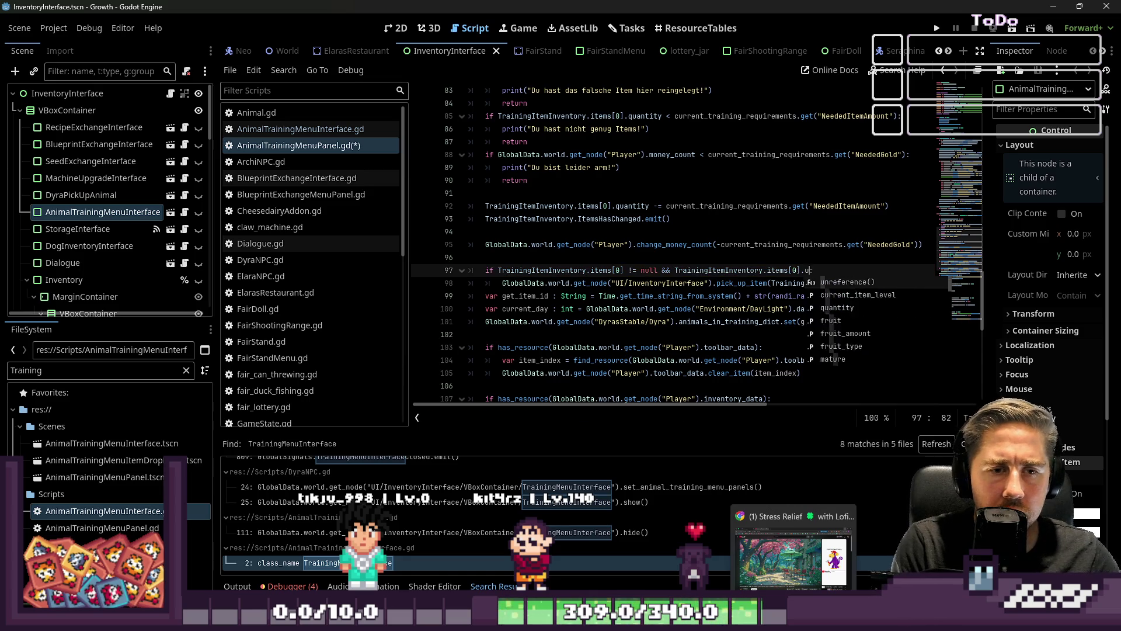
pyautogui.write('quantity == 0:')
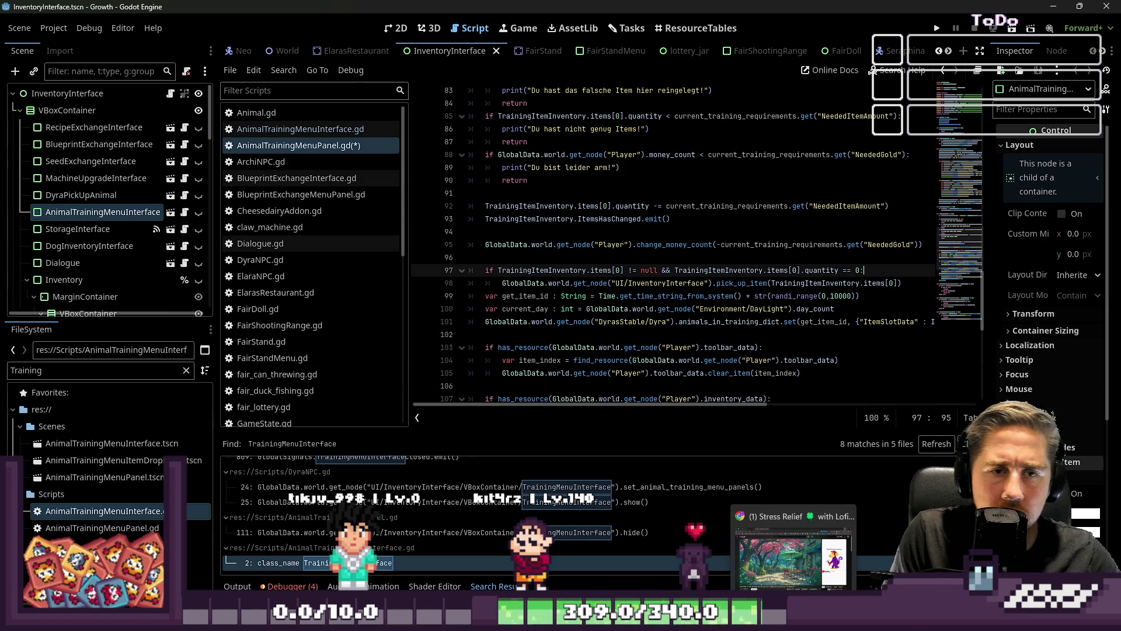
pyautogui.press('Right')
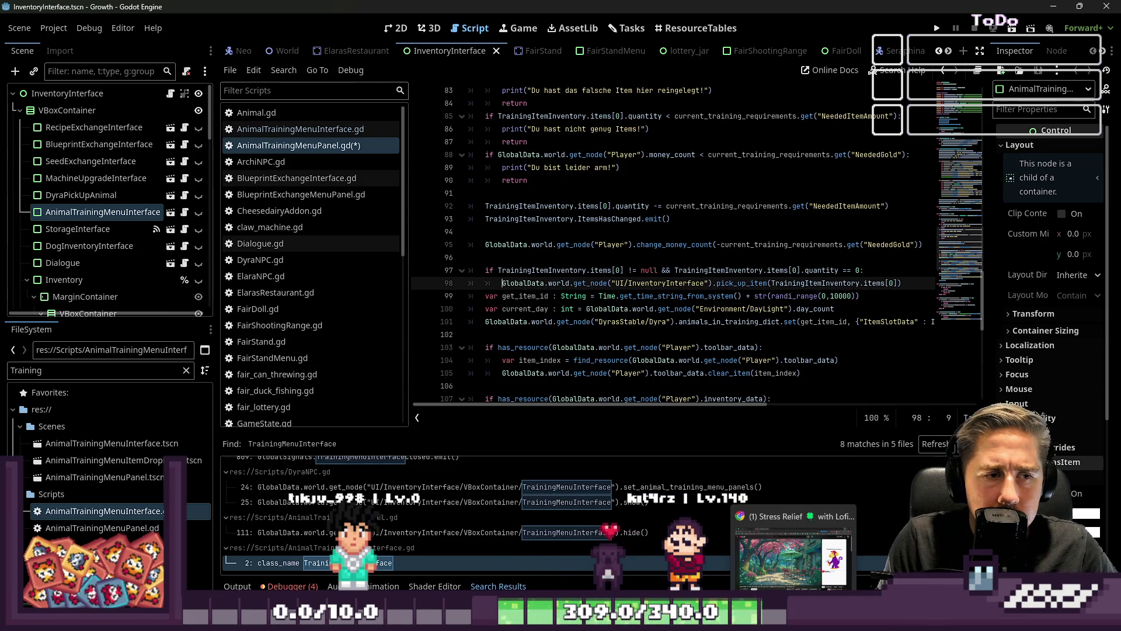
pyautogui.hotkey('ctrl', 'shift', 'Right')
pyautogui.hotkey('ctrl', 'shift', 'Right')
pyautogui.hotkey('ctrl', 'shift', 'Right')
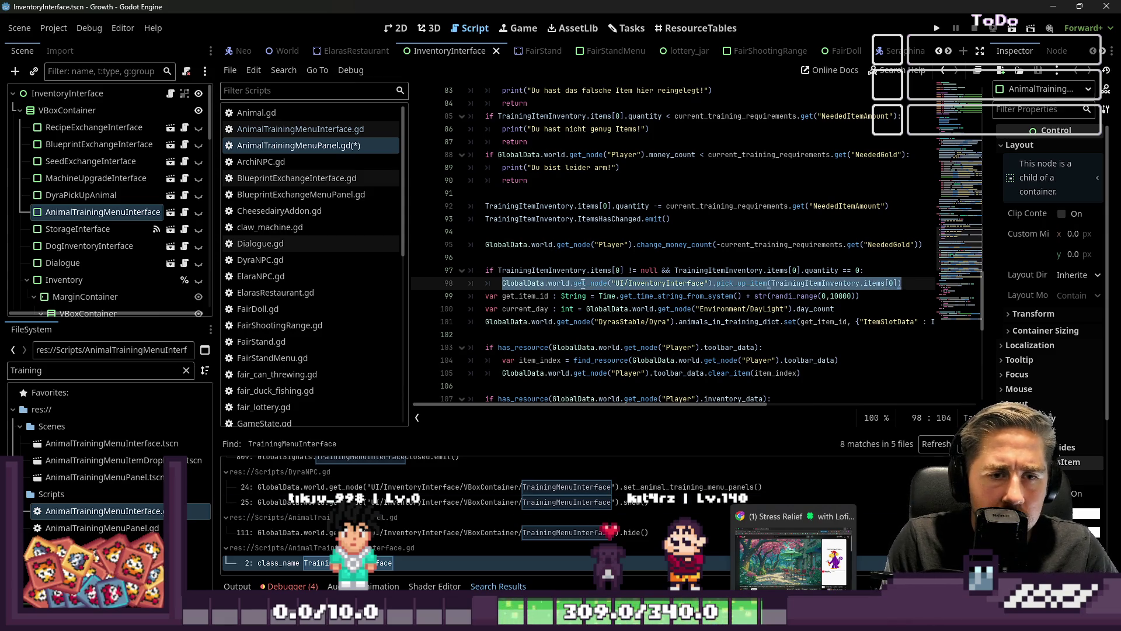
pyautogui.scroll(-10, 612, 256)
# Step: Remove the for-loop header in send_items_back_to_player and make its condition check TrainingItemInventory.items[0]
pyautogui.click(626, 352)
pyautogui.click(708, 334)
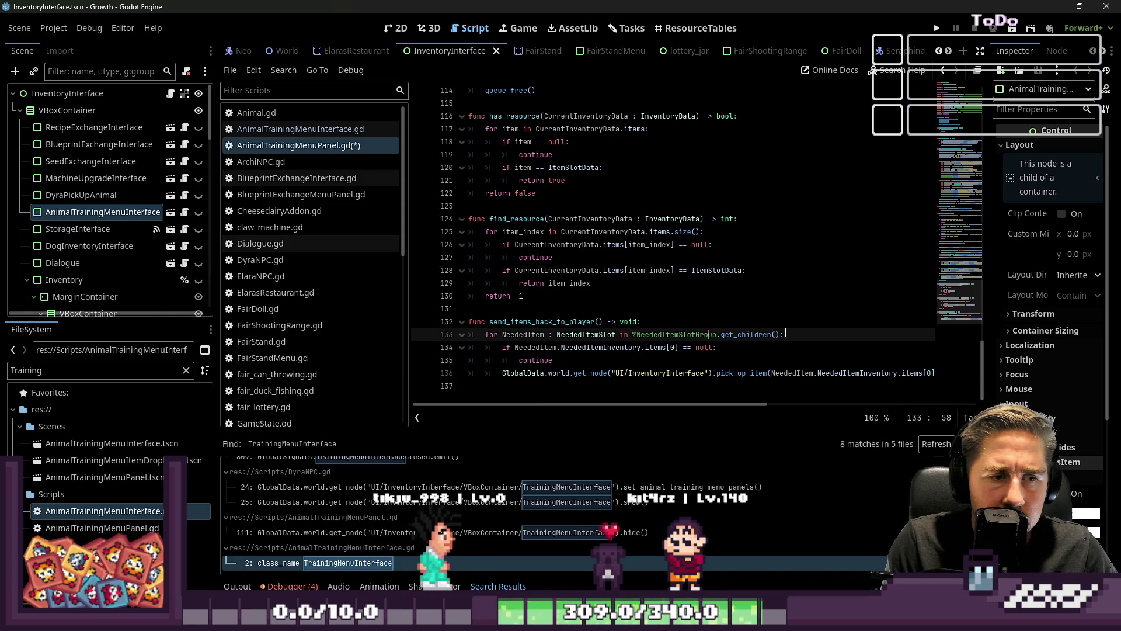
pyautogui.moveTo(784, 334); pyautogui.dragTo(383, 334)
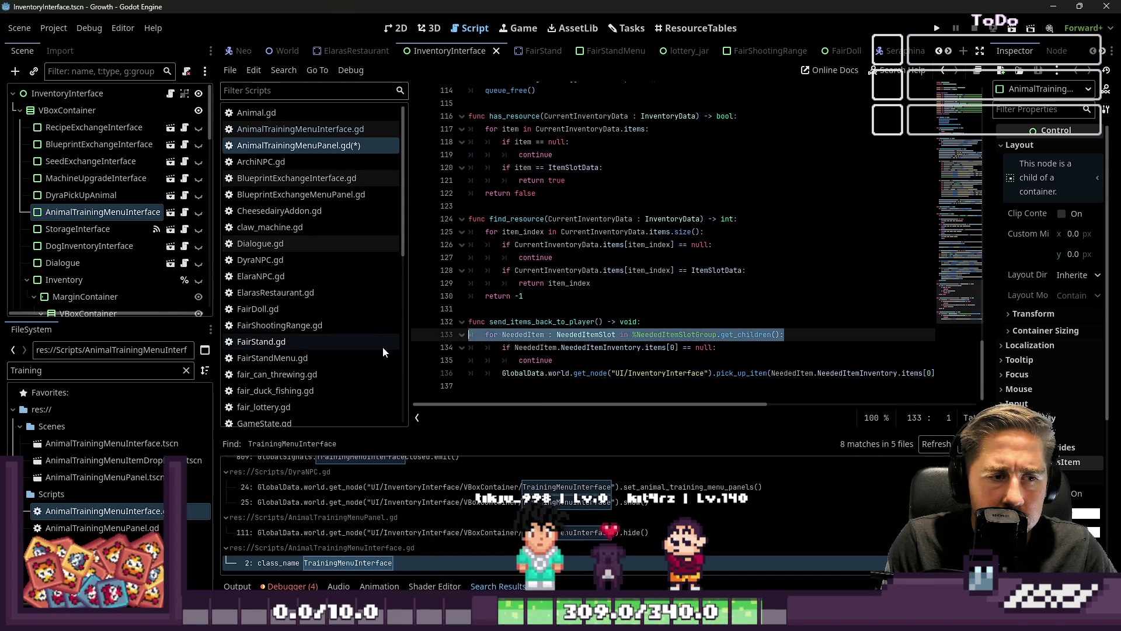
pyautogui.press('BackSpace')
pyautogui.press('Delete')
pyautogui.hotkey('shift', 'Tab')
pyautogui.press('Down')
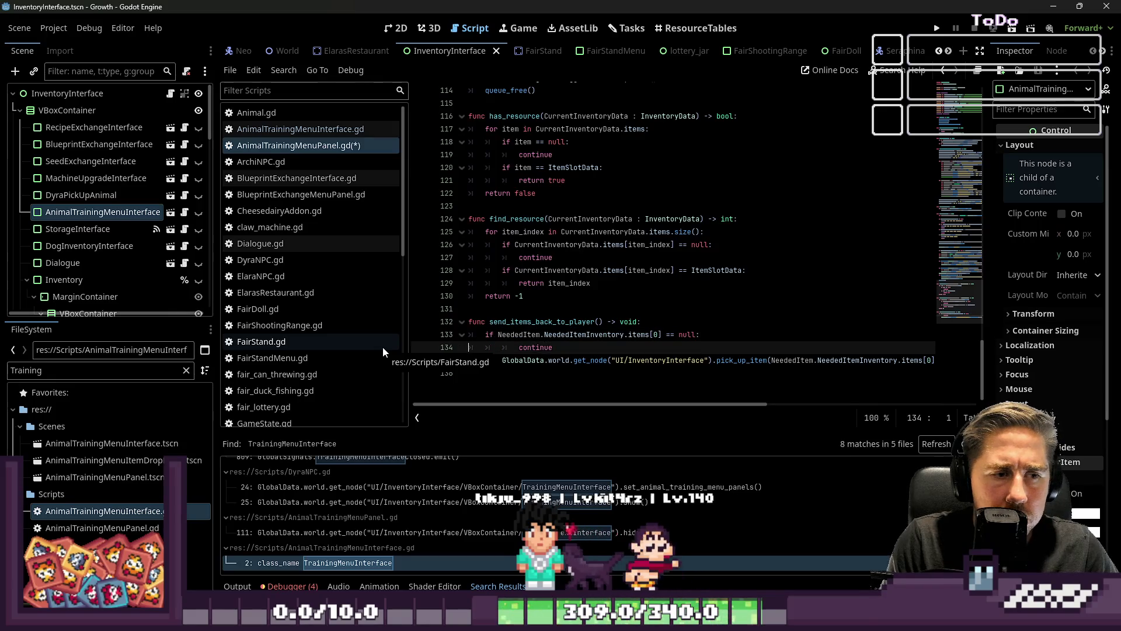
pyautogui.hotkey('shift', 'Down')
pyautogui.hotkey('shift', 'Tab')
pyautogui.press('Up')
pyautogui.press('Up')
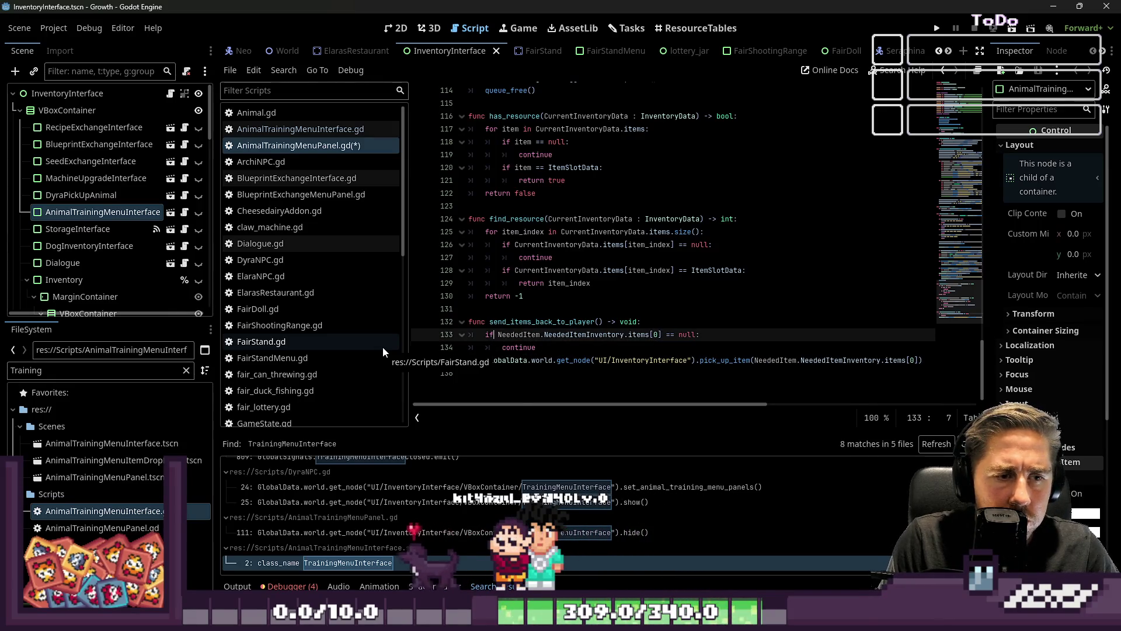
pyautogui.hotkey('ctrl', 'shift', 'Right')
pyautogui.hotkey('ctrl', 'shift', 'Right')
pyautogui.hotkey('ctrl', 'shift', 'Right')
pyautogui.hotkey('shift', 'Left')
pyautogui.hotkey('shift', 'Left')
pyautogui.hotkey('shift', 'Left')
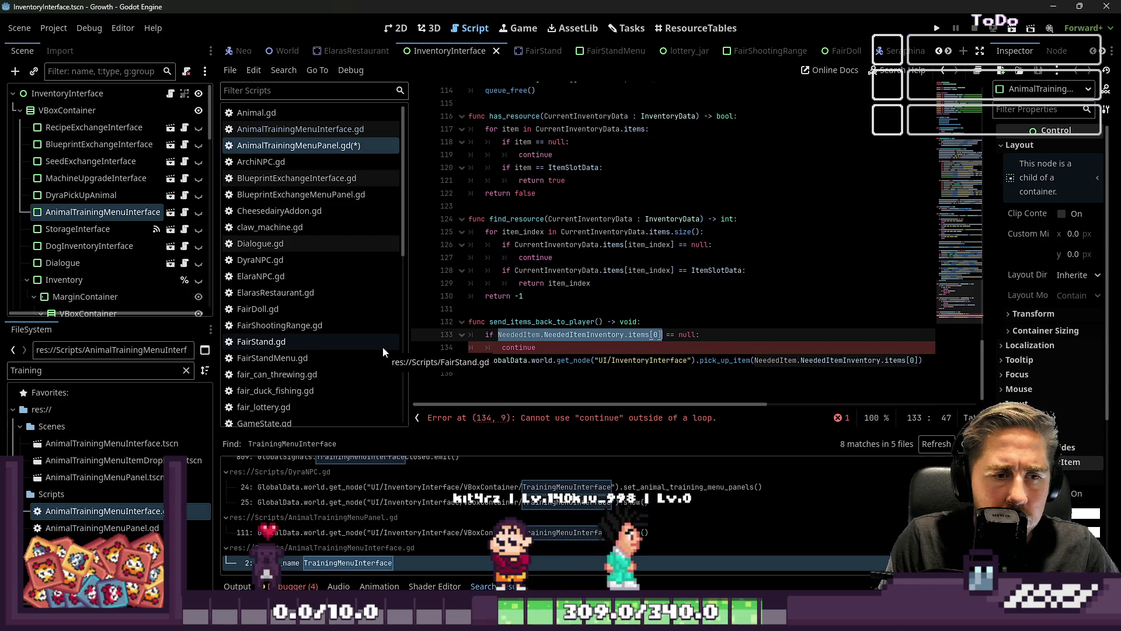
pyautogui.write('GlobalData.world.get_node("UI/InventoryInterface").pick_up_item(TrainingItemInventory.items[0])')
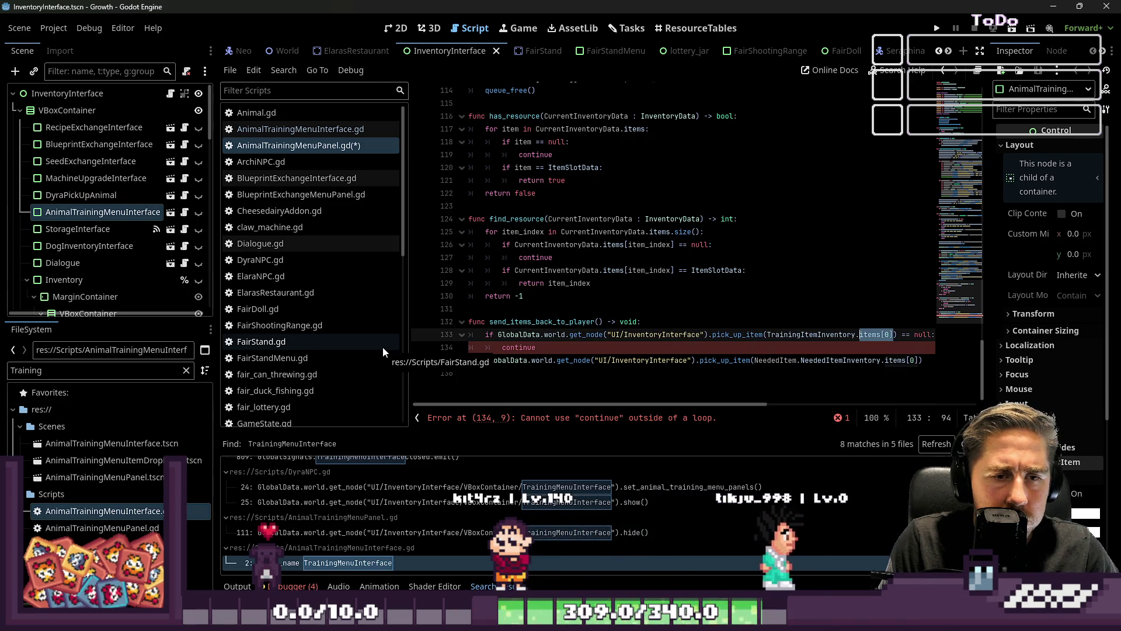
pyautogui.hotkey('ctrl', 'BackSpace')
pyautogui.hotkey('ctrl', 'BackSpace')
pyautogui.hotkey('ctrl', 'BackSpace')
pyautogui.press('Delete')
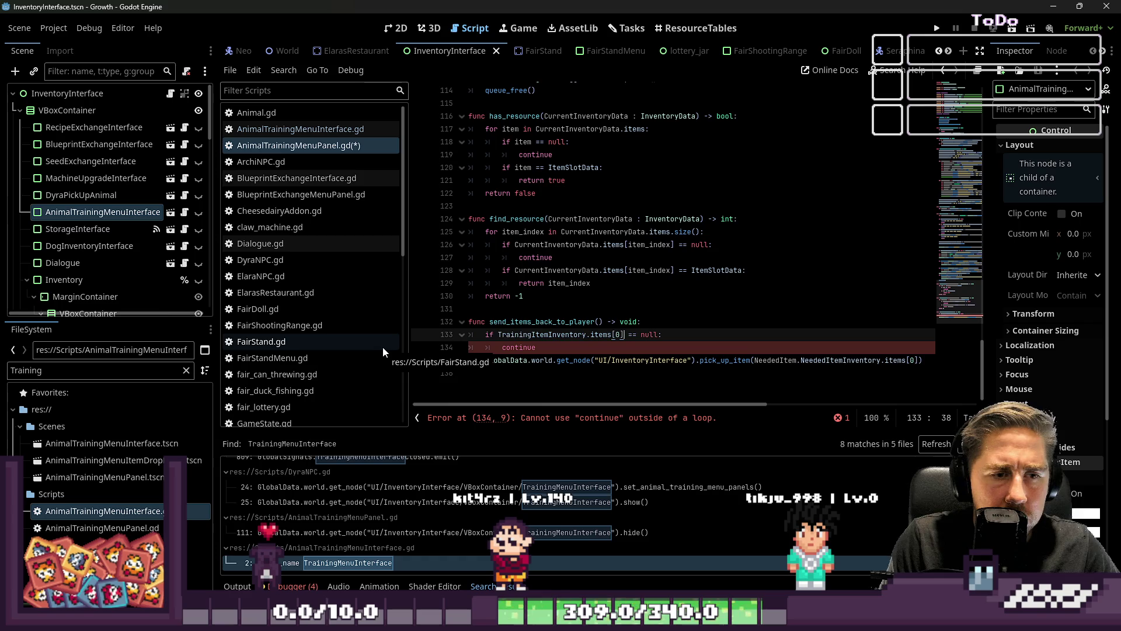
pyautogui.press('Left')
pyautogui.press('Left')
pyautogui.press('Left')
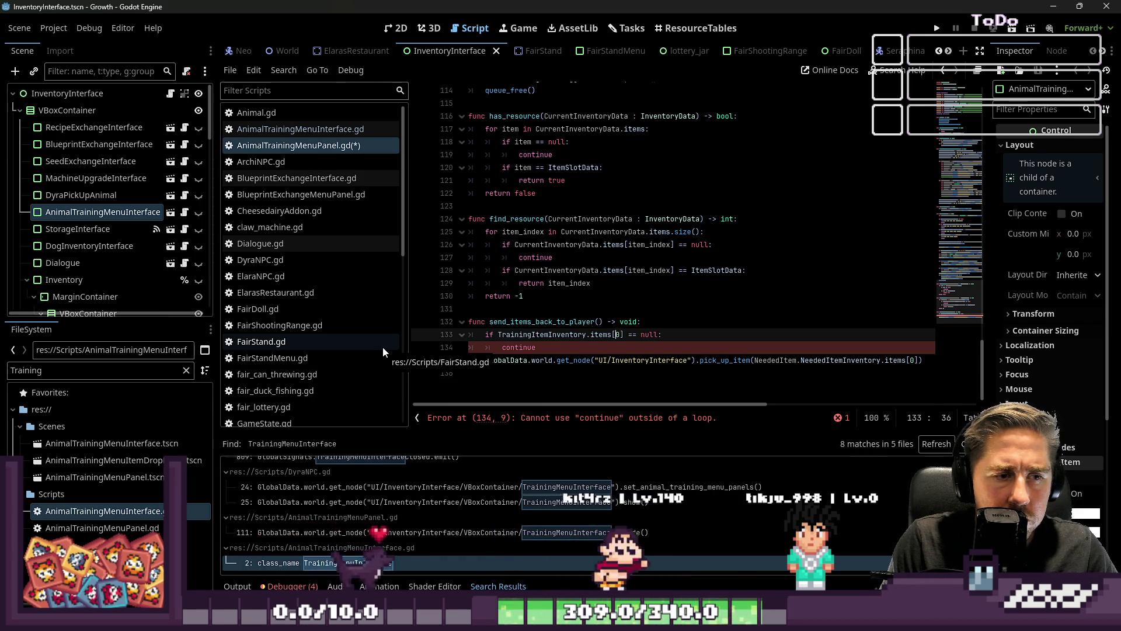
# Step: Replace continue with return and change line 135's NeededItem argument to TrainingItemInventory.items[0]
pyautogui.press('Down')
pyautogui.press('Left')
pyautogui.press('Left')
pyautogui.press('Left')
pyautogui.press('Left')
pyautogui.press('Left')
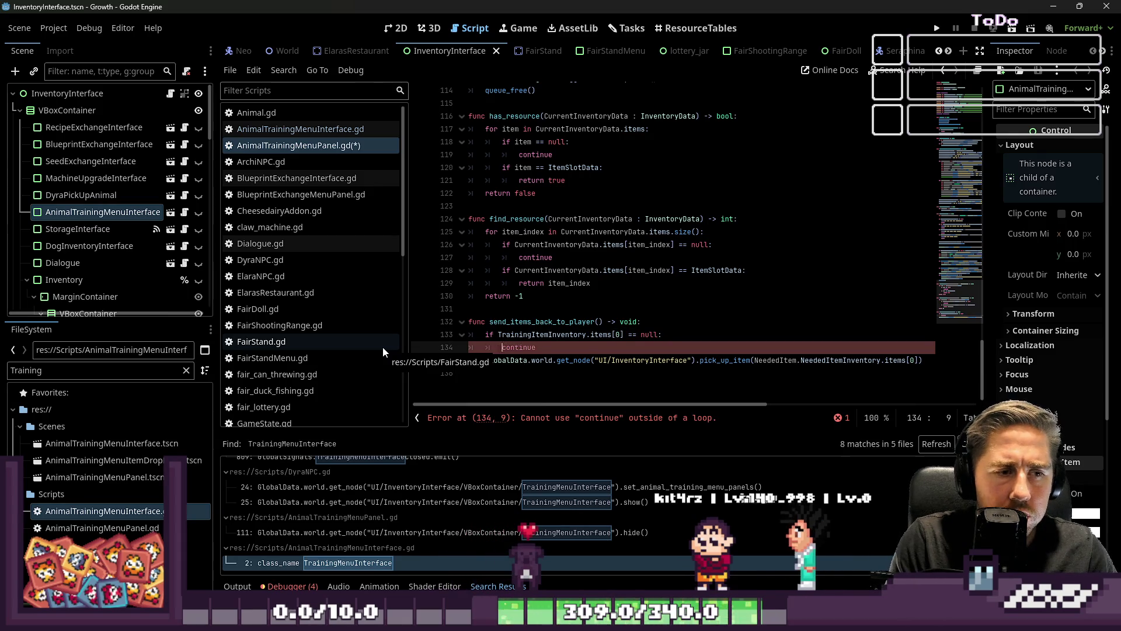
pyautogui.press('Up')
pyautogui.press('End')
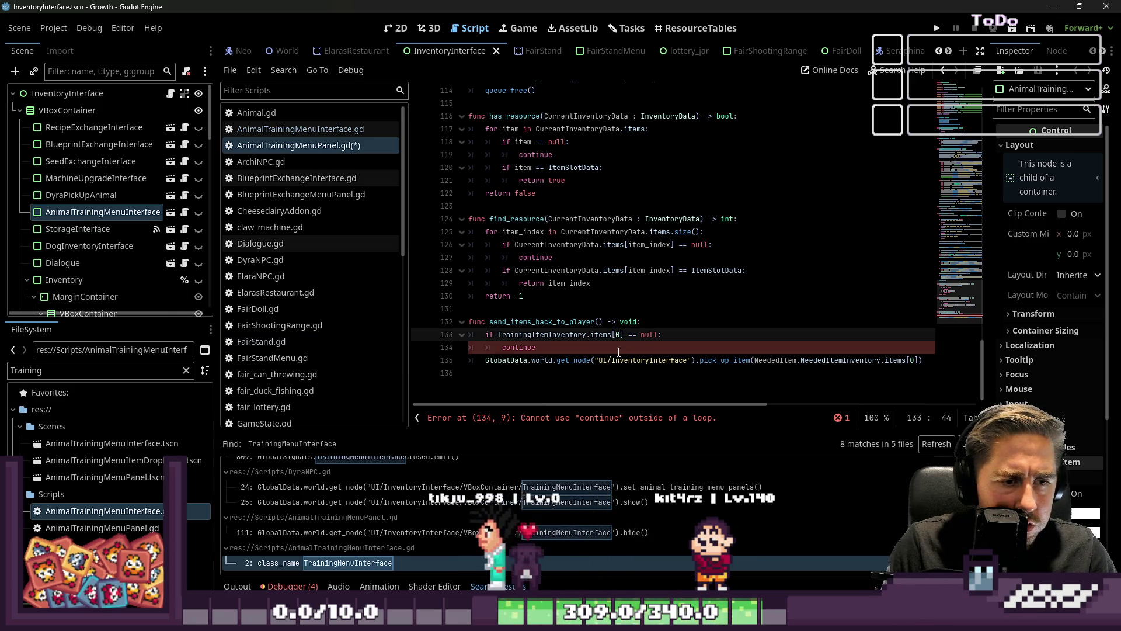
pyautogui.click(595, 377)
pyautogui.moveTo(552, 348); pyautogui.dragTo(501, 348)
pyautogui.write('return')
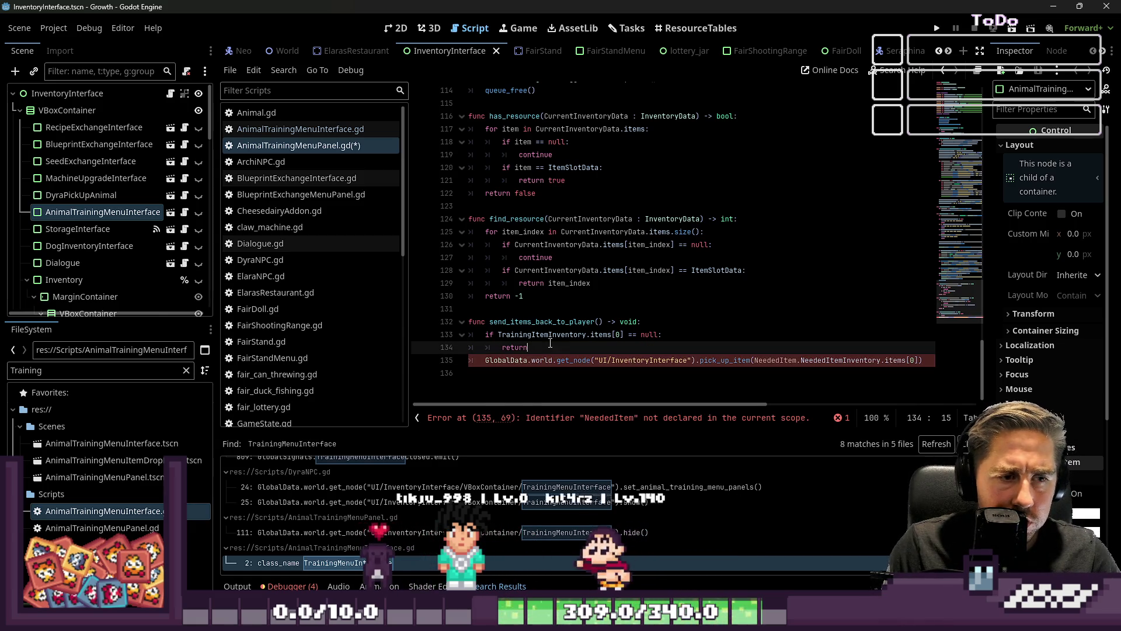
pyautogui.moveTo(623, 334); pyautogui.dragTo(529, 334)
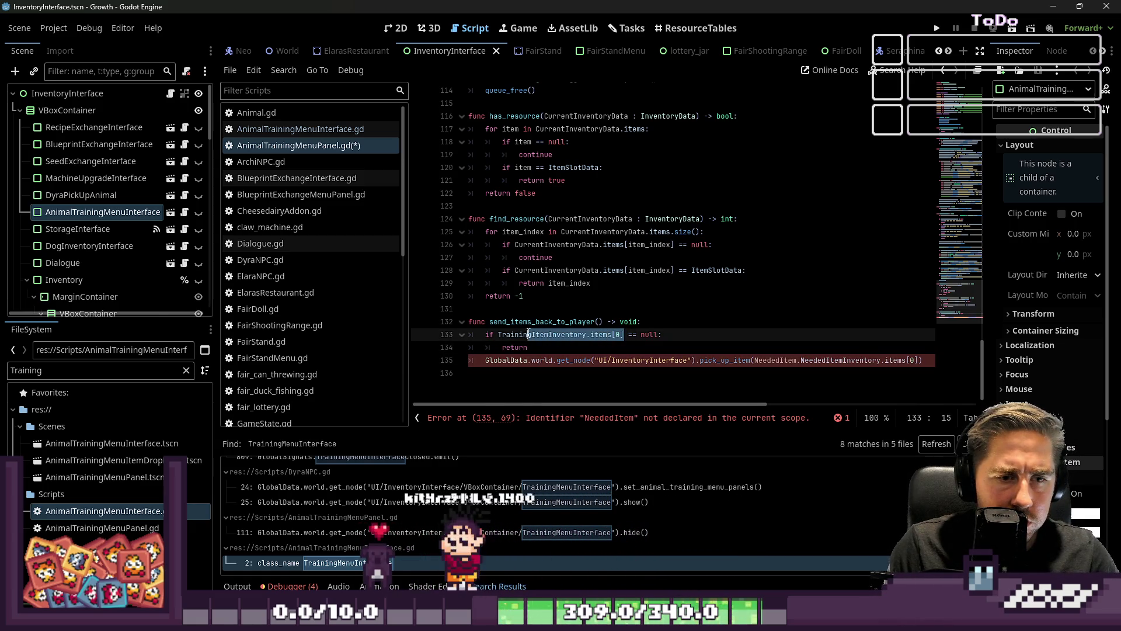
pyautogui.click(755, 360)
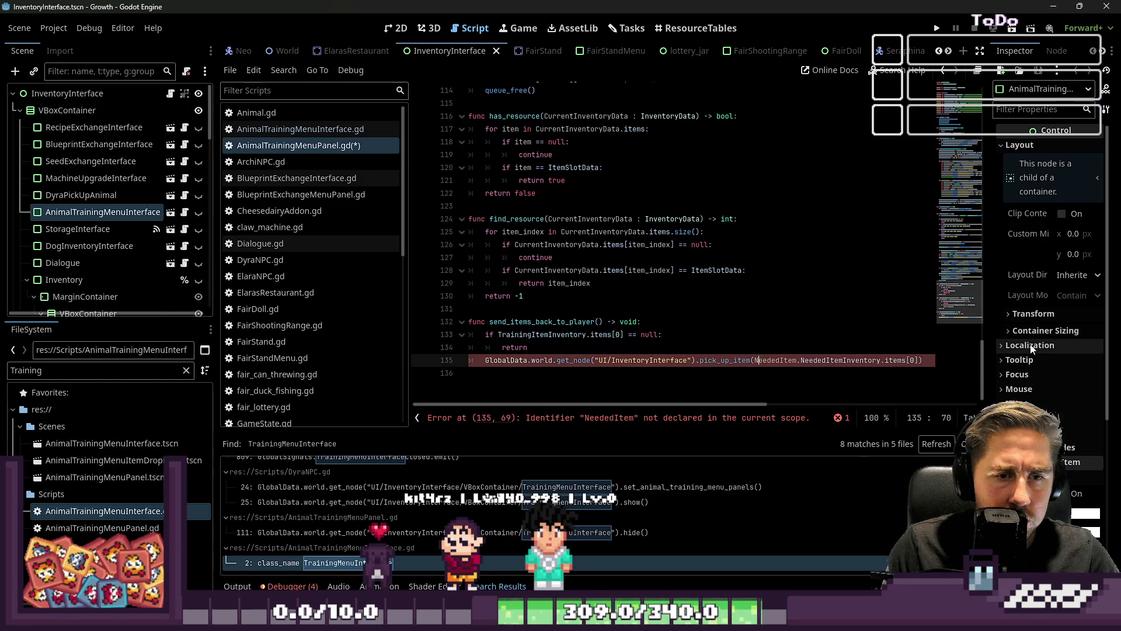
pyautogui.hotkey('shift', 'Right')
pyautogui.hotkey('shift', 'Right')
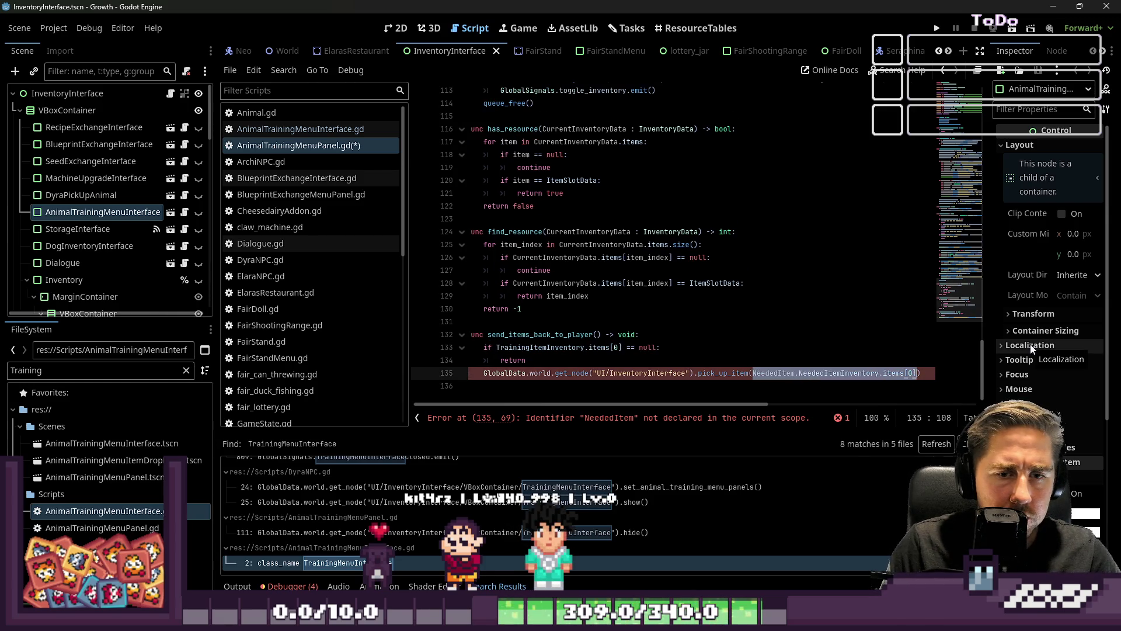
pyautogui.press('Up')
pyautogui.press('Up')
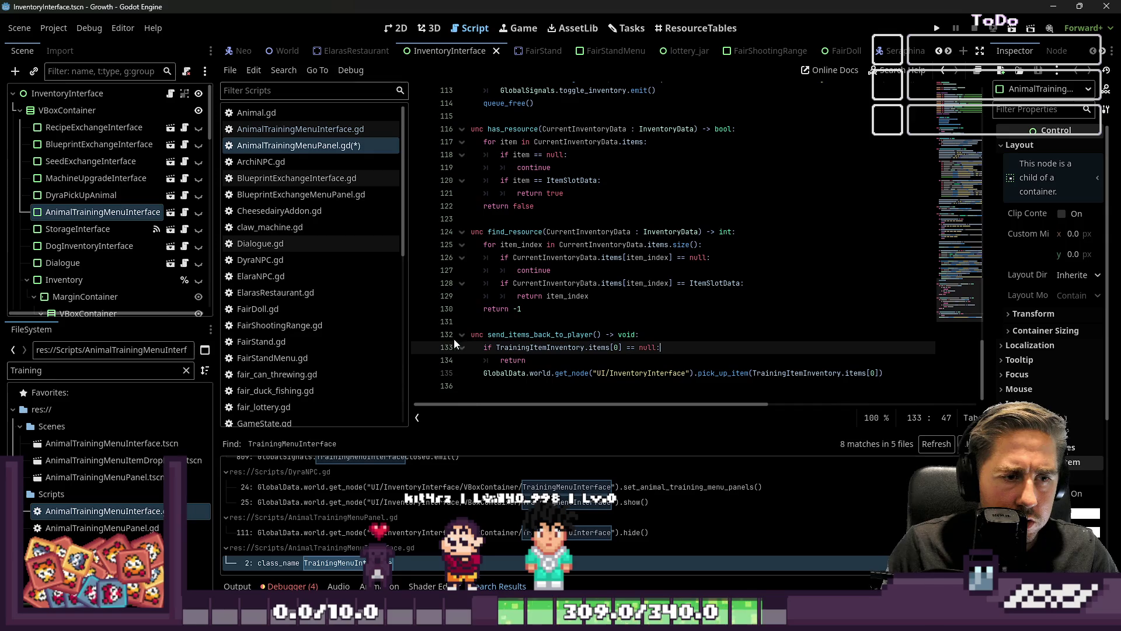
pyautogui.scroll(20, 582, 348)
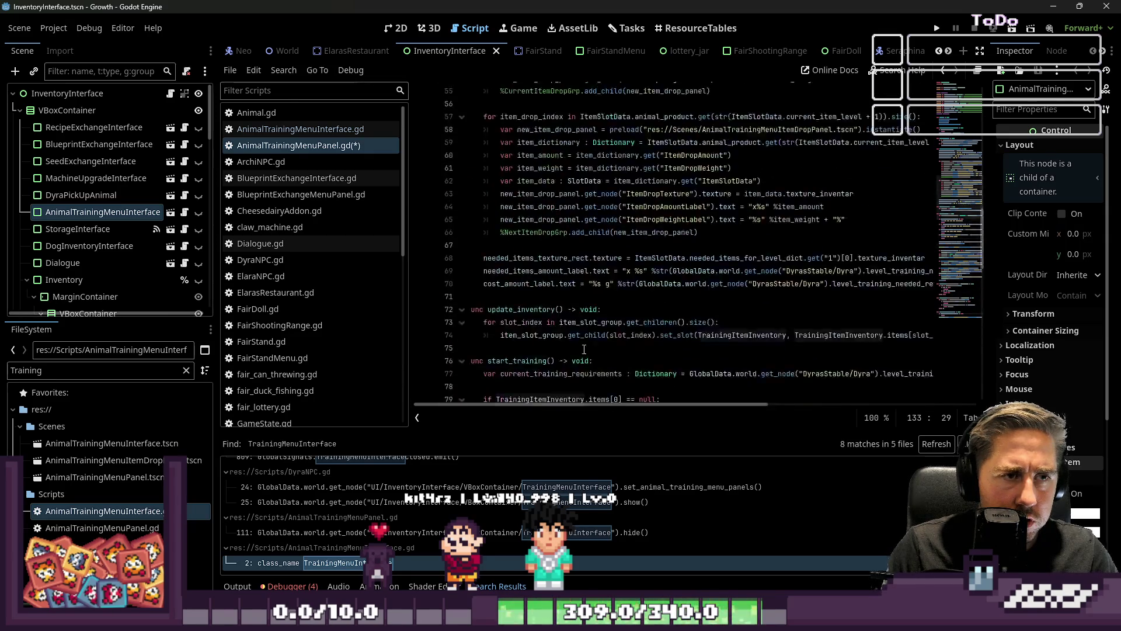
pyautogui.scroll(-10, 584, 347)
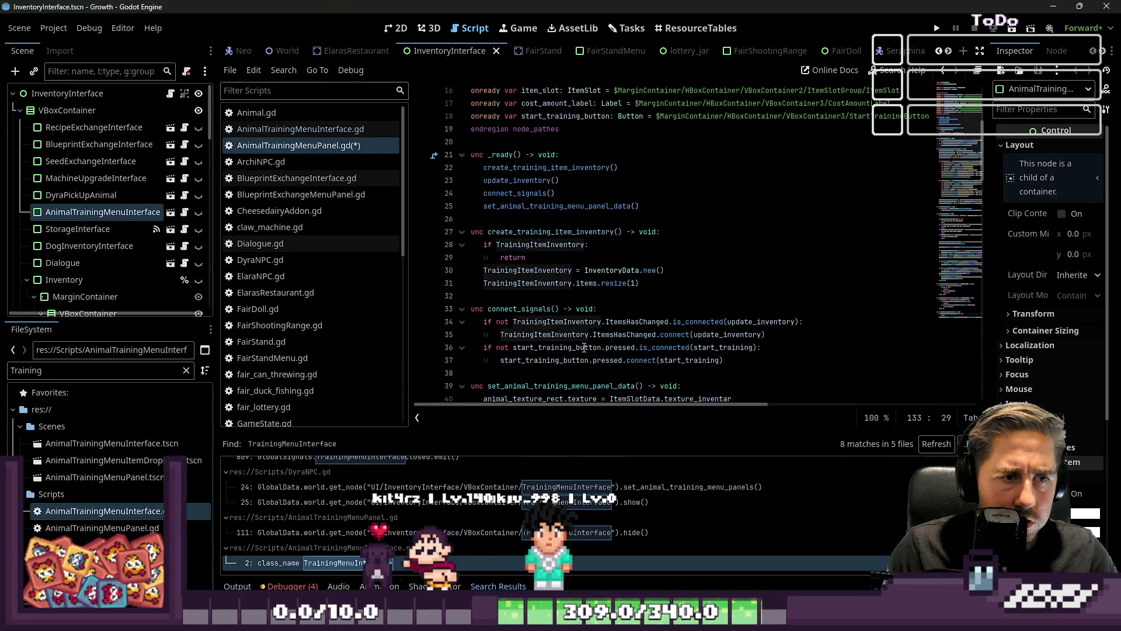
pyautogui.scroll(-20, 599, 312)
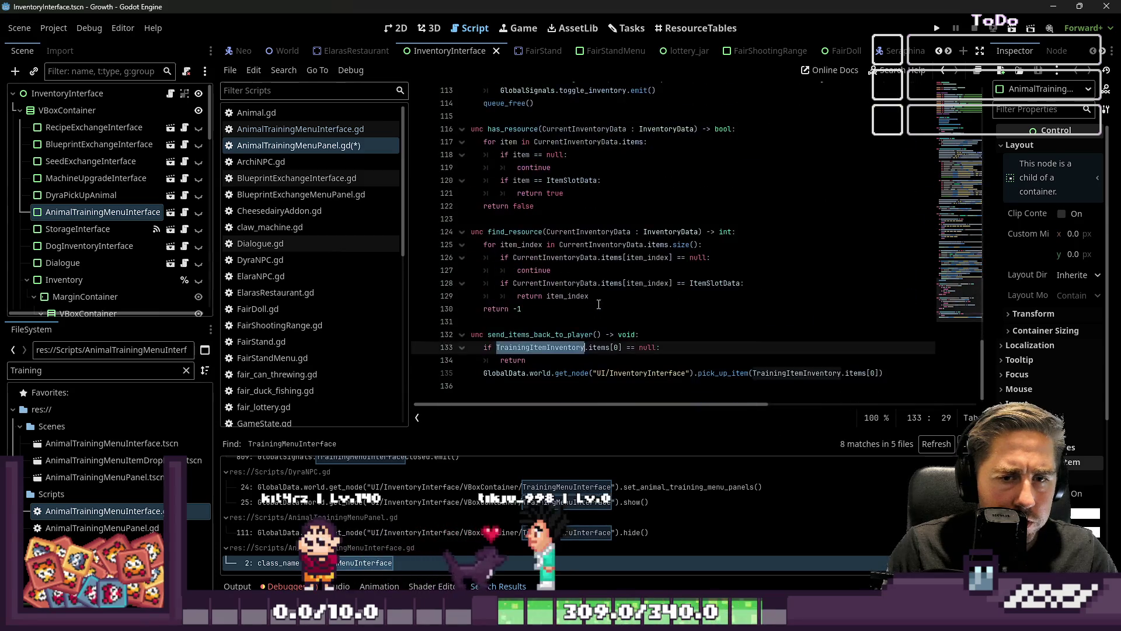
# Step: Save AnimalTrainingMenuPanel.gd and run the game
pyautogui.click(599, 306)
pyautogui.hotkey('ctrl', 's')
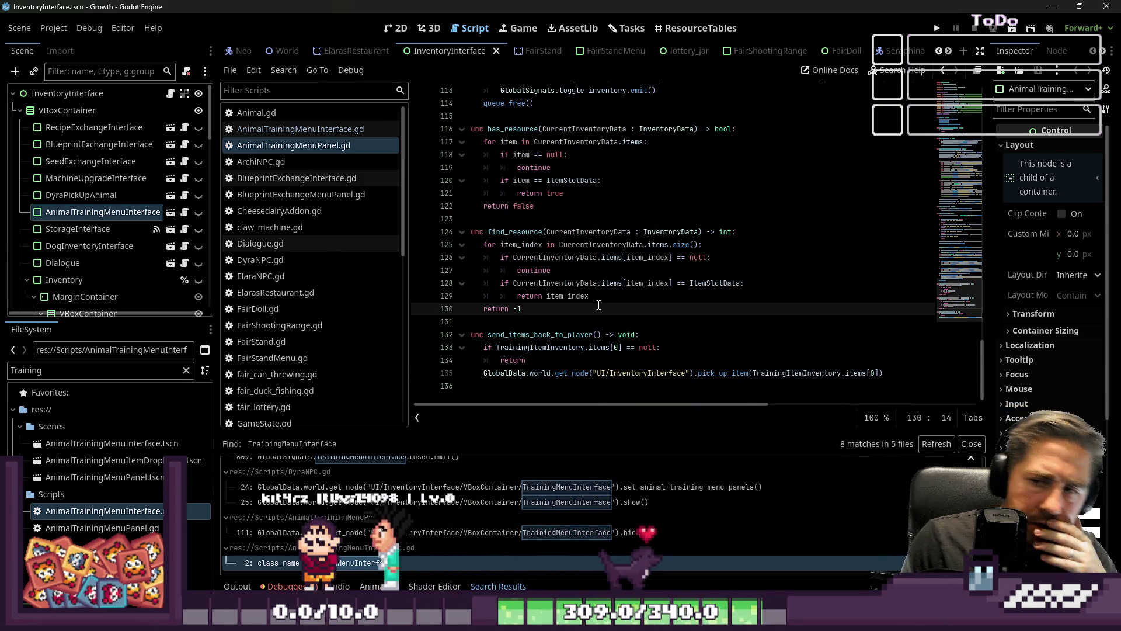
pyautogui.scroll(6, 598, 305)
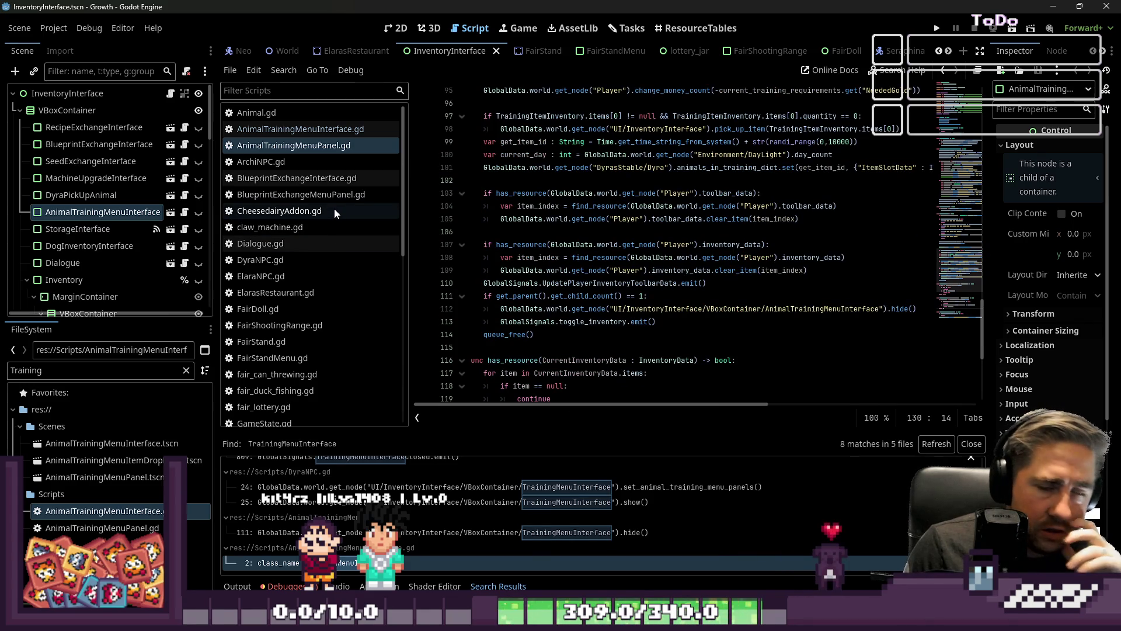
pyautogui.click(937, 28)
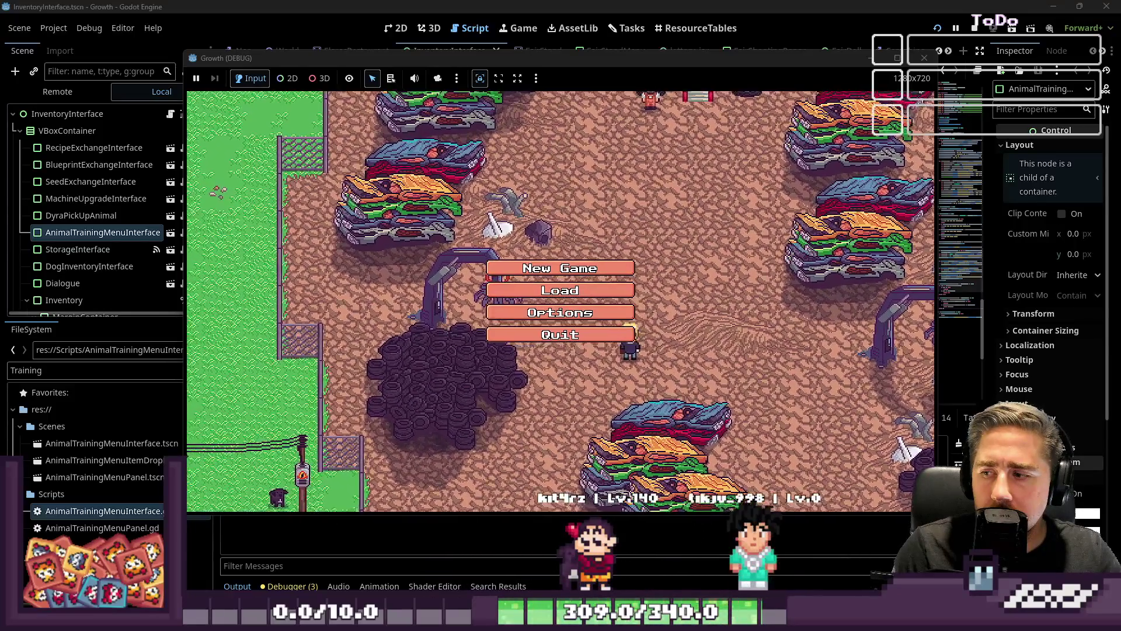
pyautogui.click(560, 268)
pyautogui.write('sda')
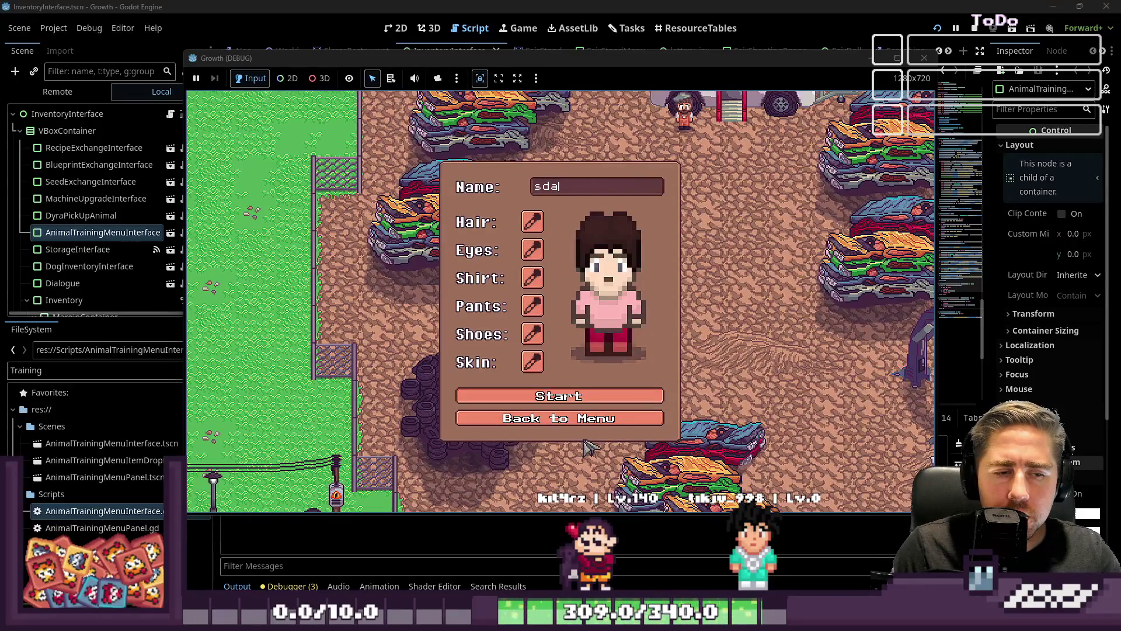
pyautogui.write('wd')
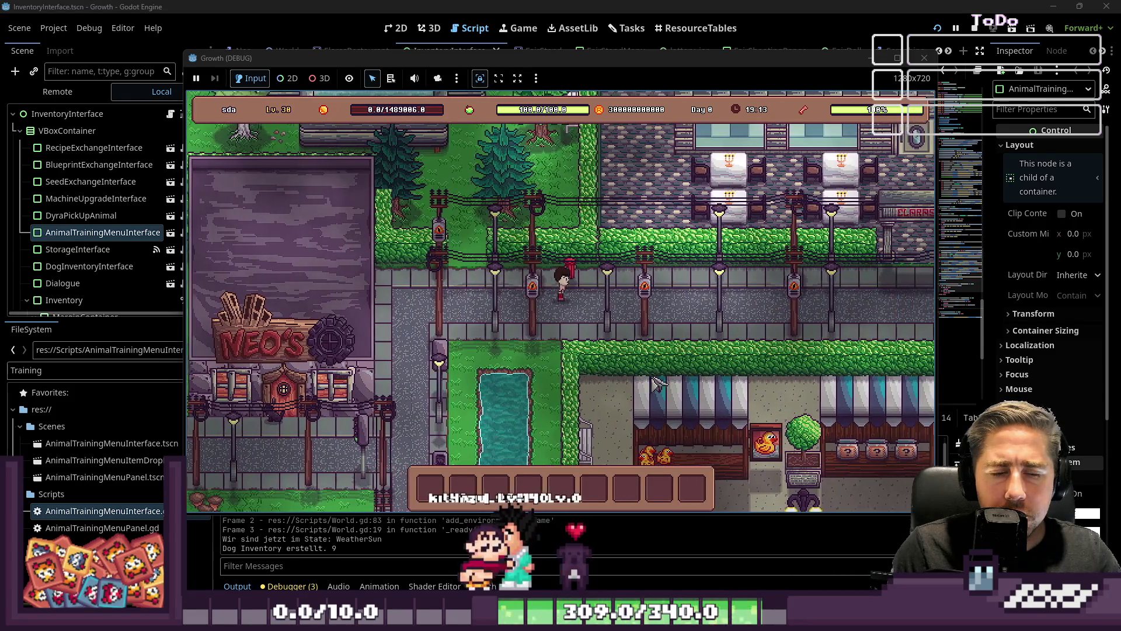
pyautogui.write('d')
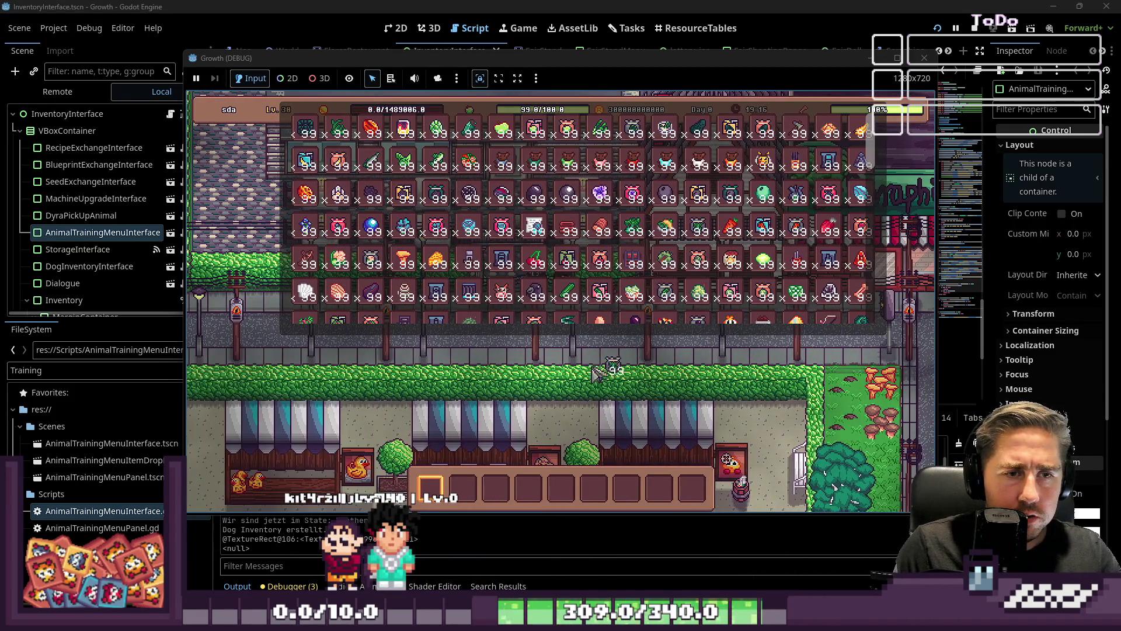
pyautogui.write('w')
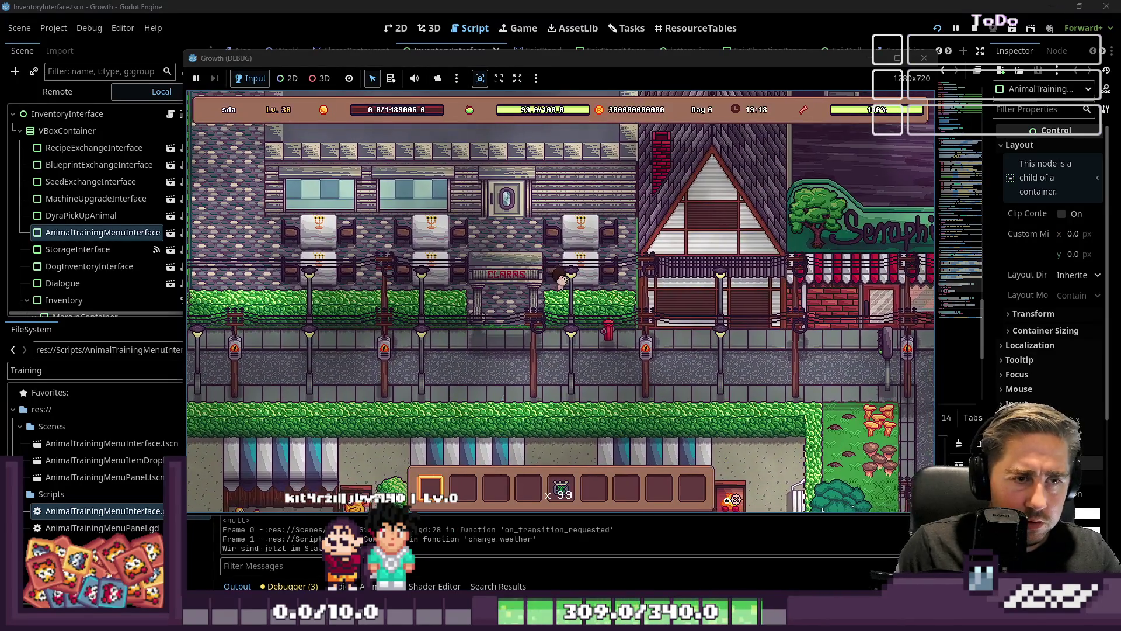
pyautogui.write('w')
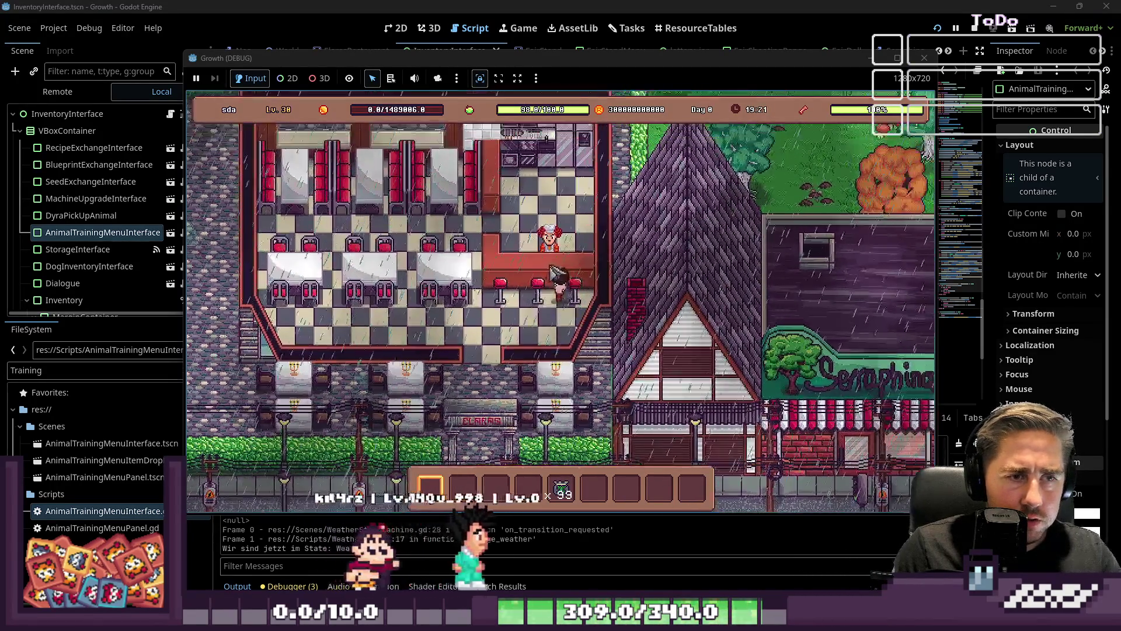
pyautogui.click(560, 240)
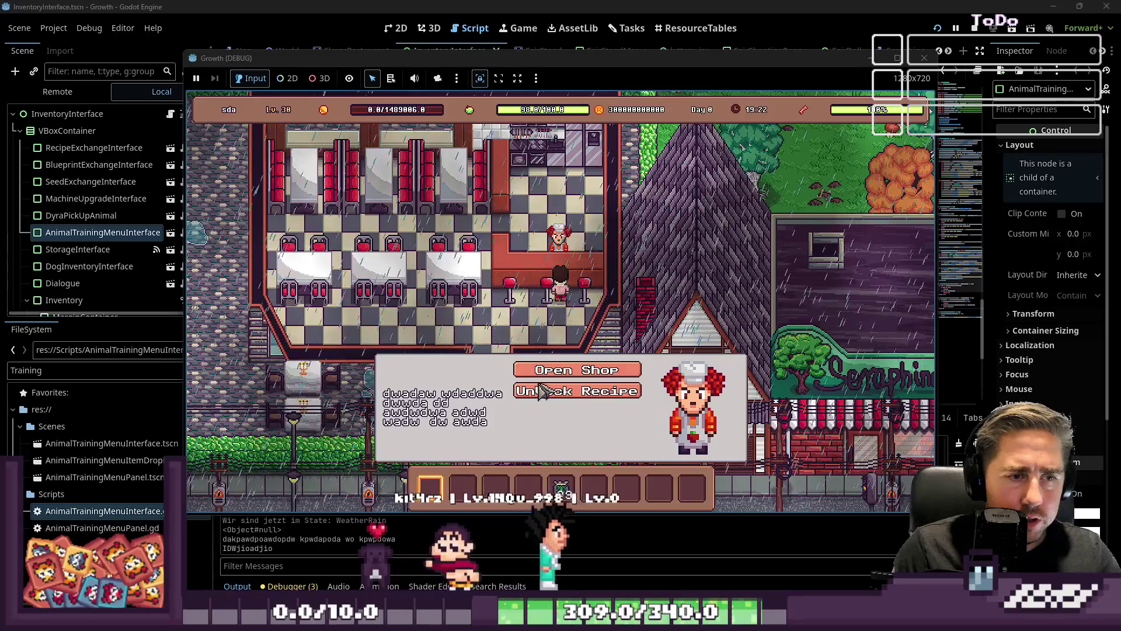
pyautogui.click(577, 370)
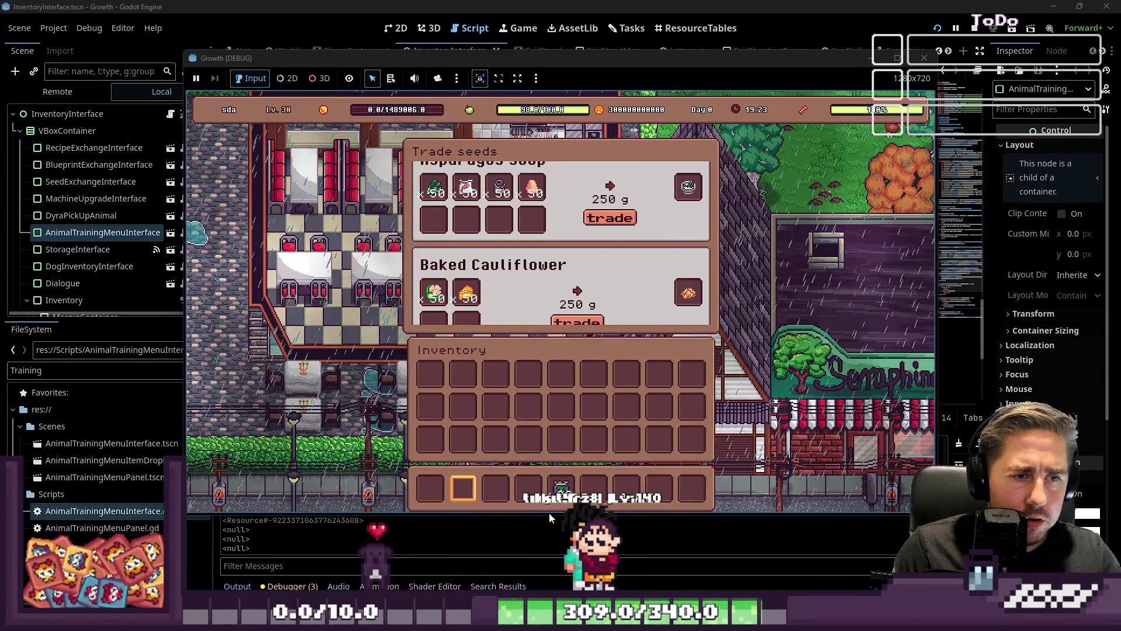
pyautogui.moveTo(560, 488); pyautogui.dragTo(476, 237)
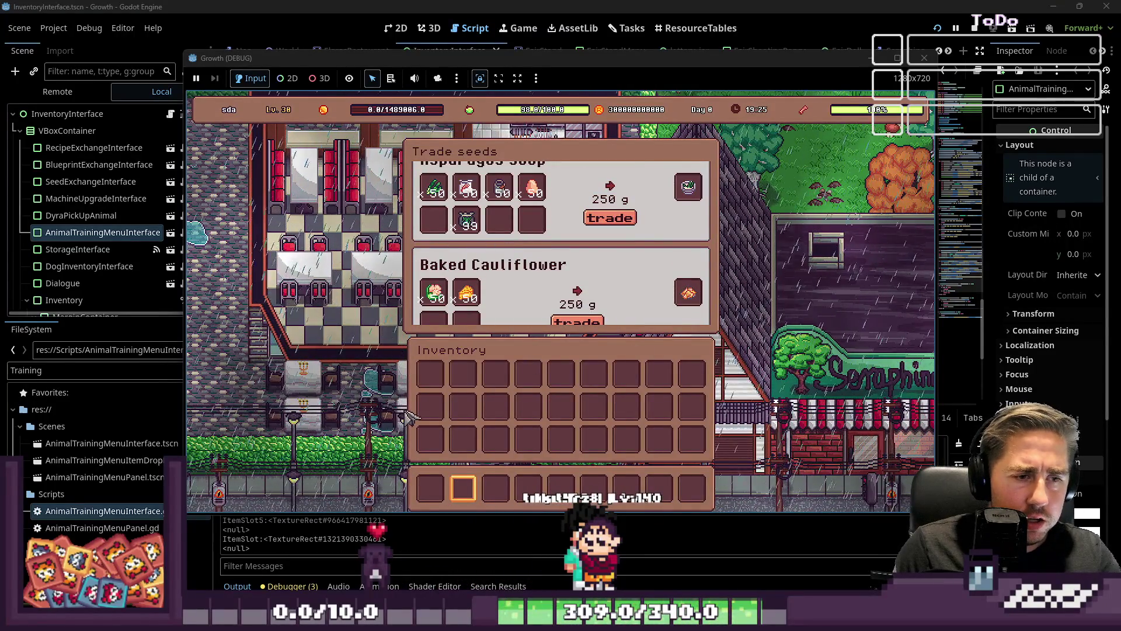
pyautogui.press('s')
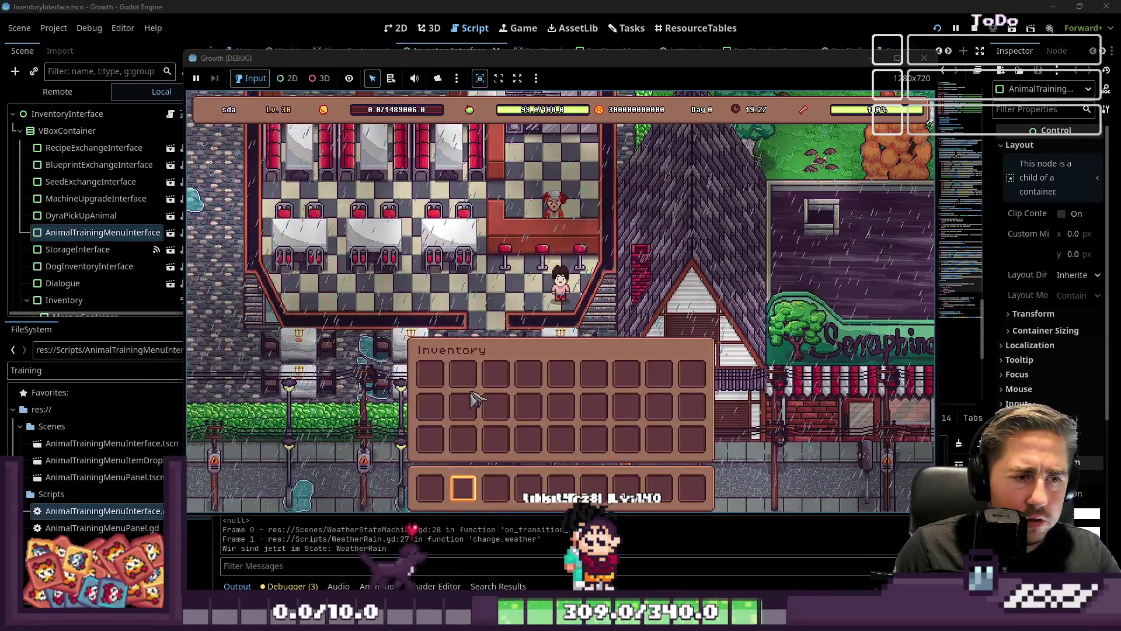
pyautogui.press('w')
pyautogui.press('e')
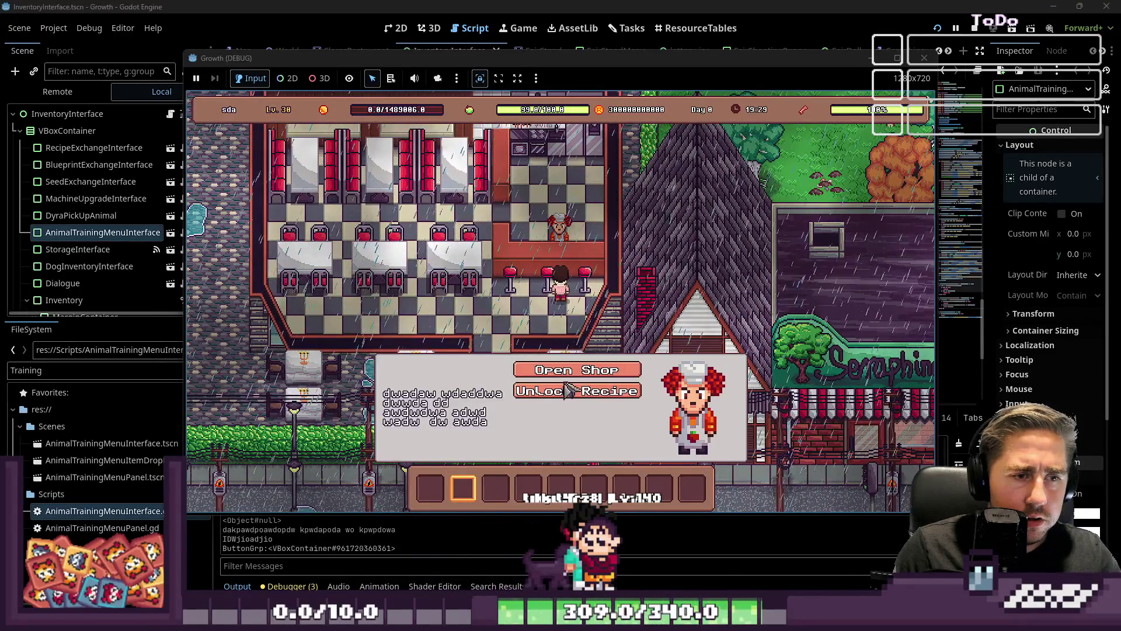
pyautogui.click(564, 376)
pyautogui.press('Escape')
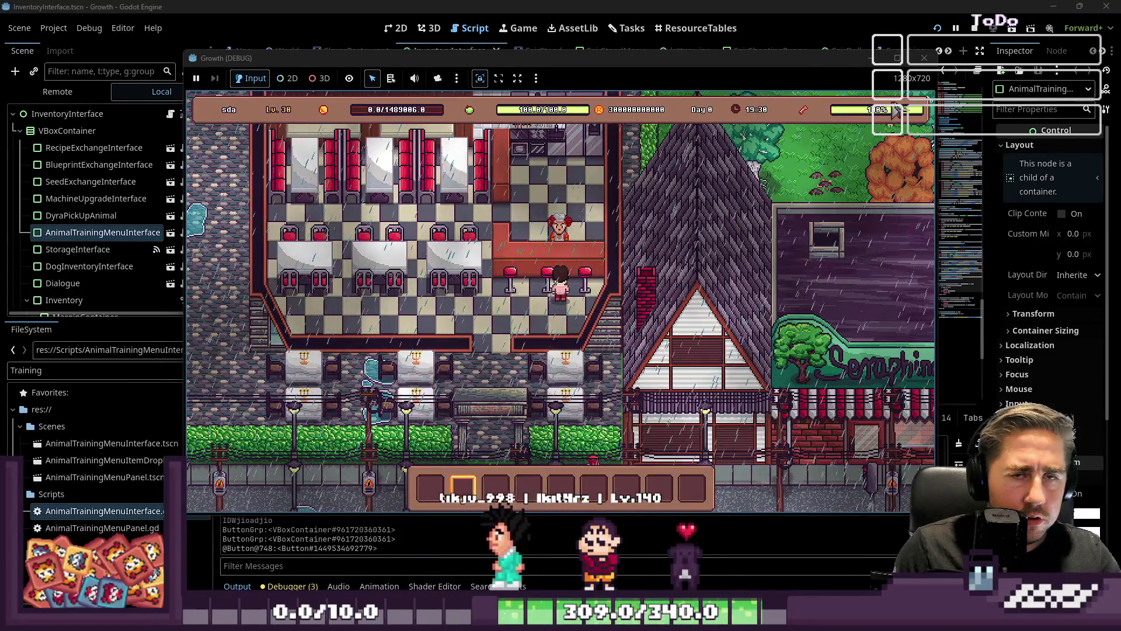
pyautogui.press('F8')
pyautogui.scroll(-10, 365, 244)
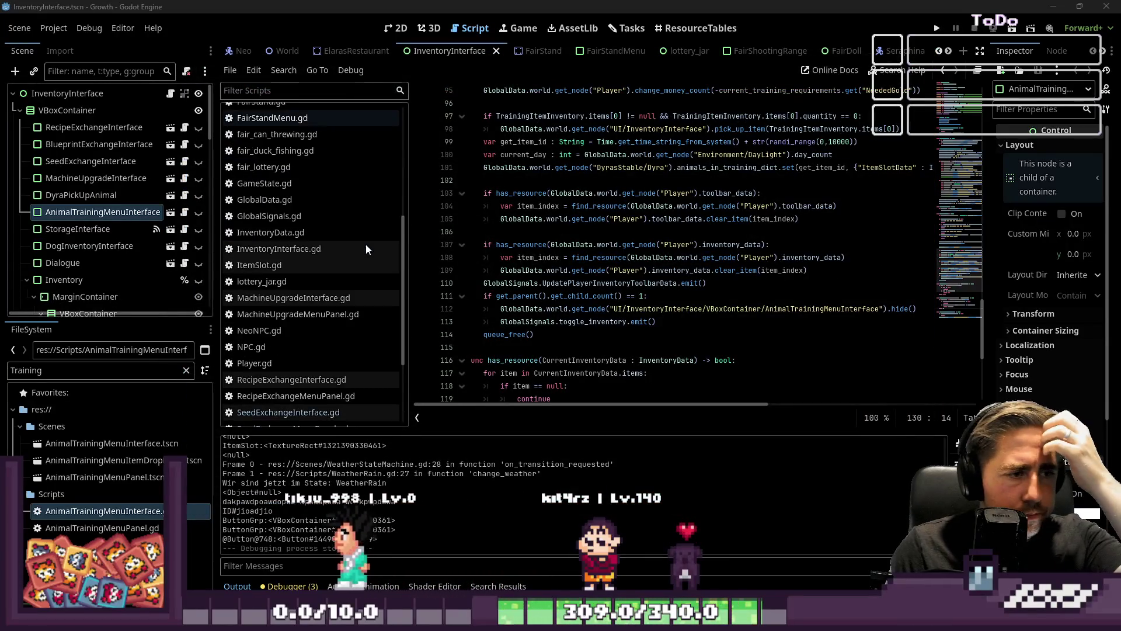
# Step: In RecipeExchangeInterface.gd, change lines 7–8 to use RecipeExchangeInterfaceClosed and save
pyautogui.scroll(-2, 343, 337)
pyautogui.click(292, 299)
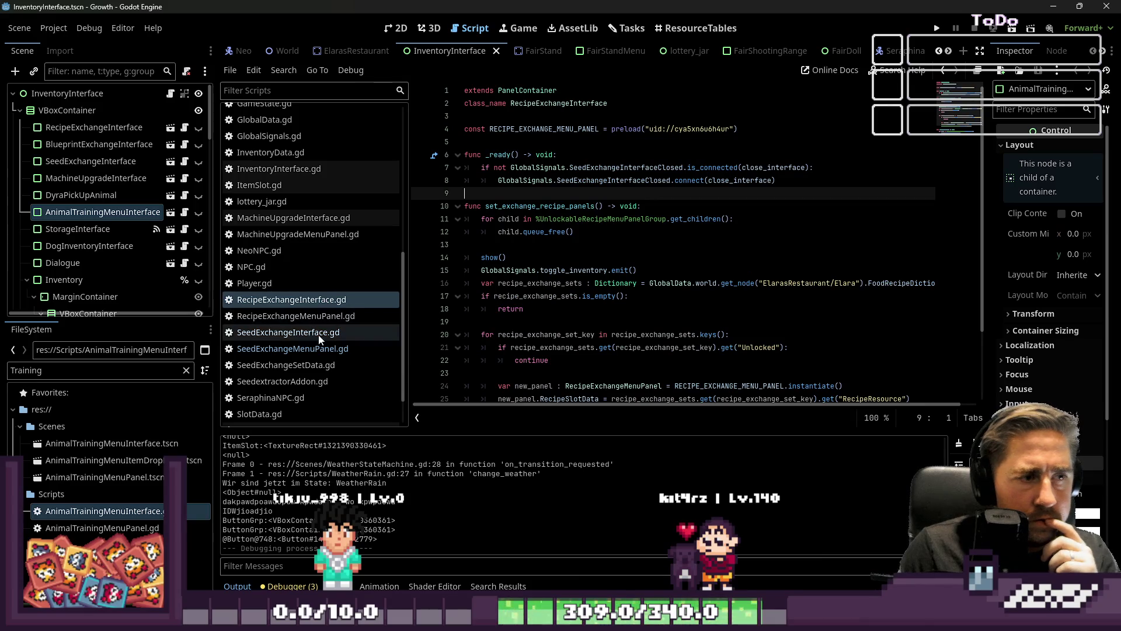
pyautogui.doubleClick(612, 168)
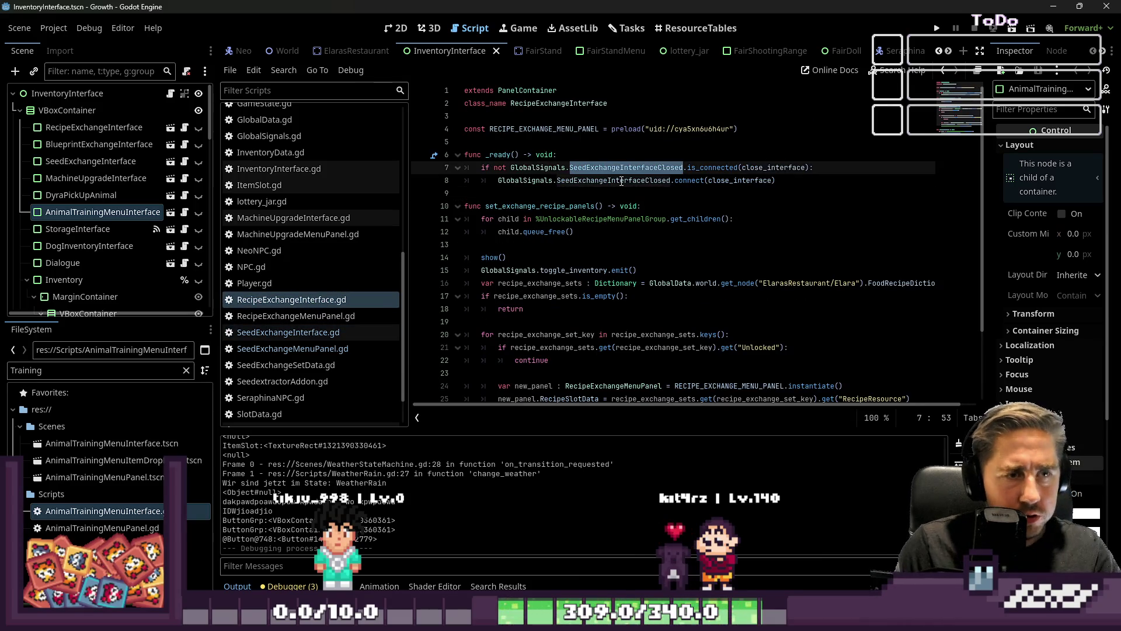
pyautogui.write('Recipe')
pyautogui.press('Return')
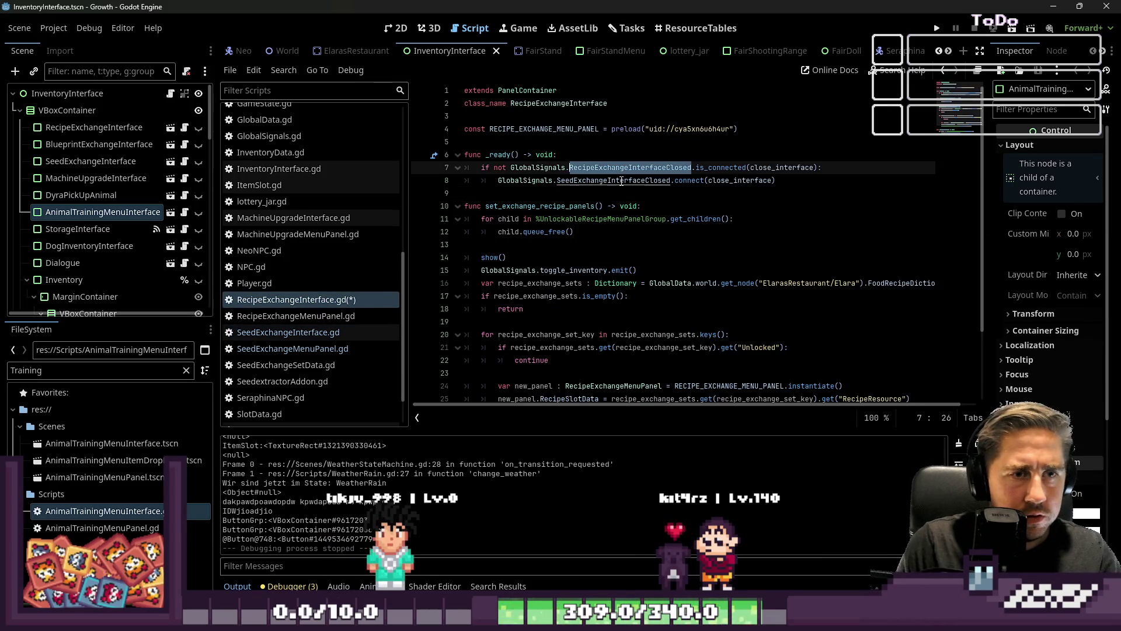
pyautogui.press('Down')
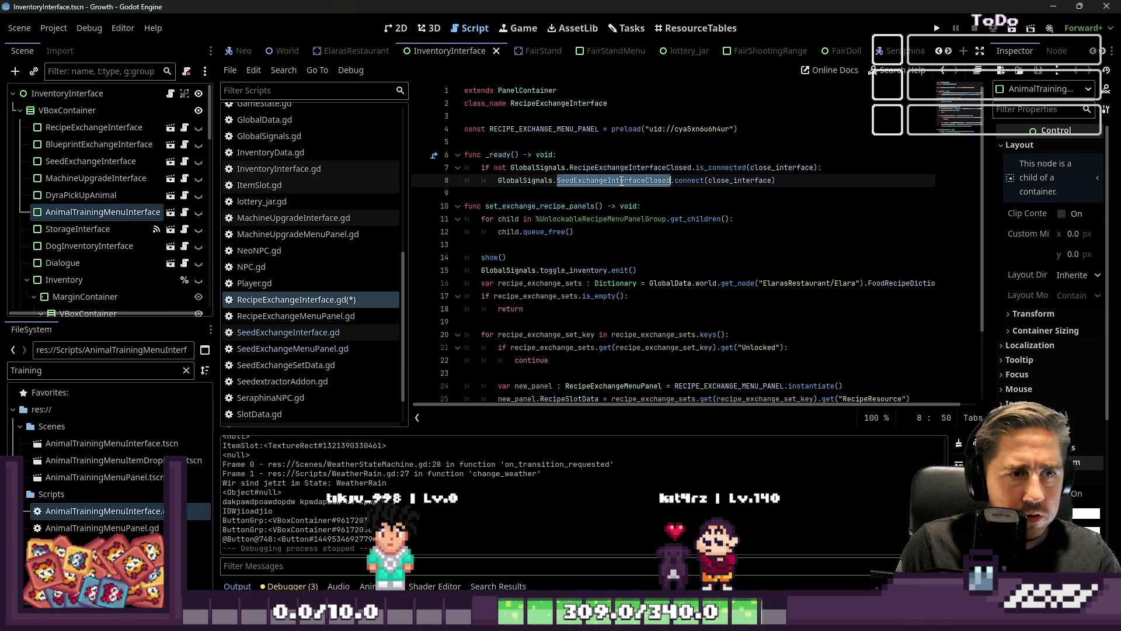
pyautogui.write('Recip')
pyautogui.click(639, 193)
pyautogui.hotkey('ctrl', 's')
pyautogui.doubleClick(642, 180)
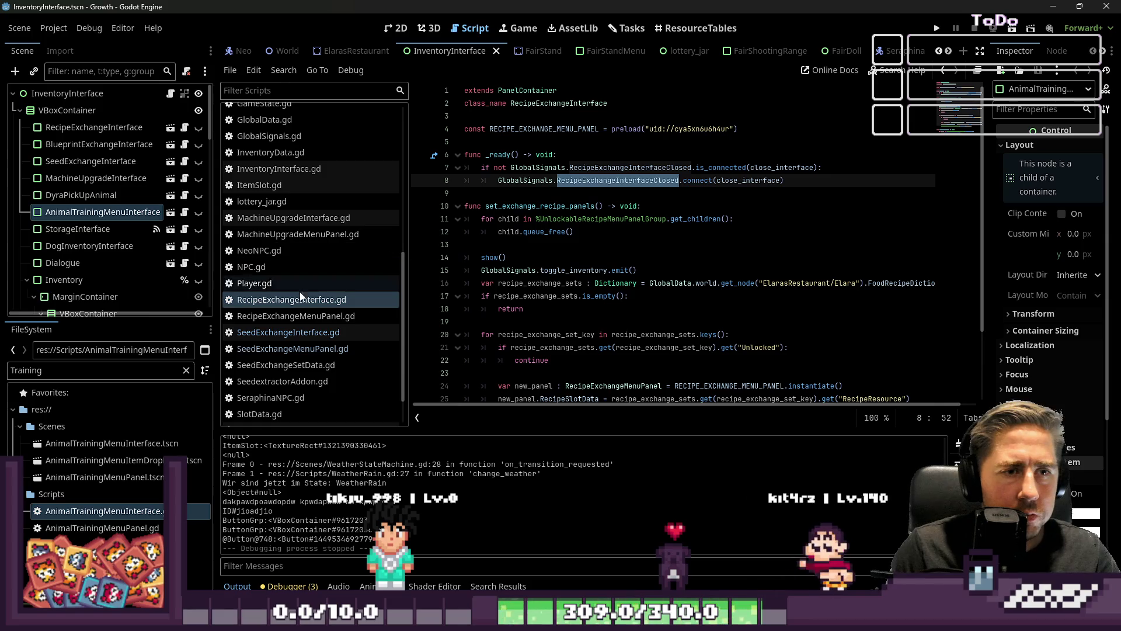
# Step: Compare the signal name in SeedExchangeInterface.gd, then switch to AnimalTrainingMenuInterface.gd
pyautogui.click(286, 348)
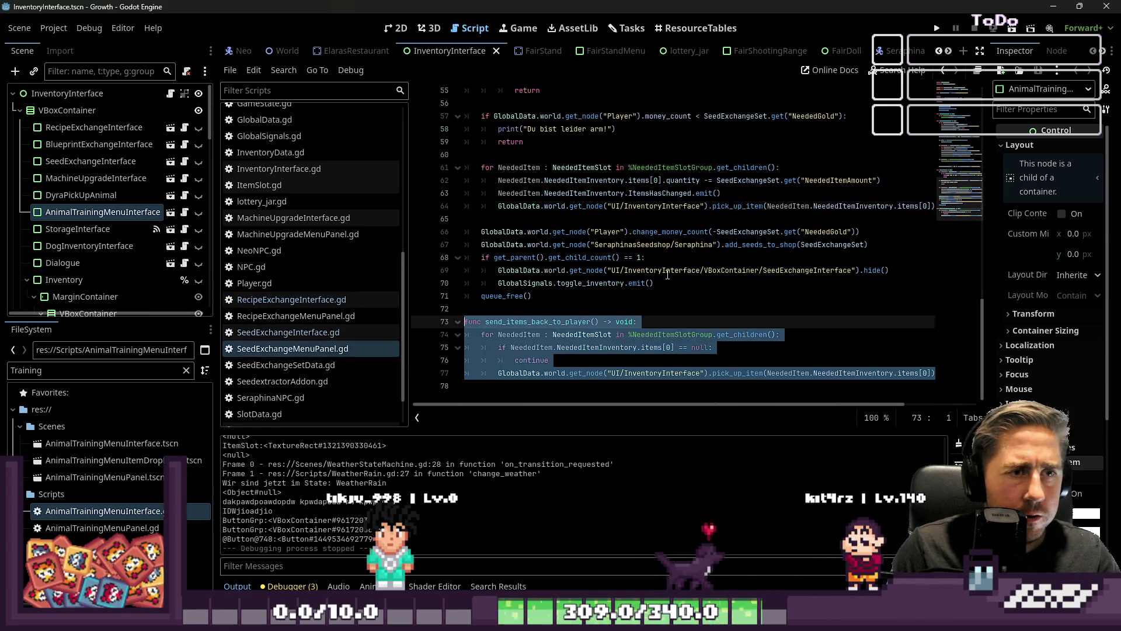
pyautogui.scroll(15, 674, 257)
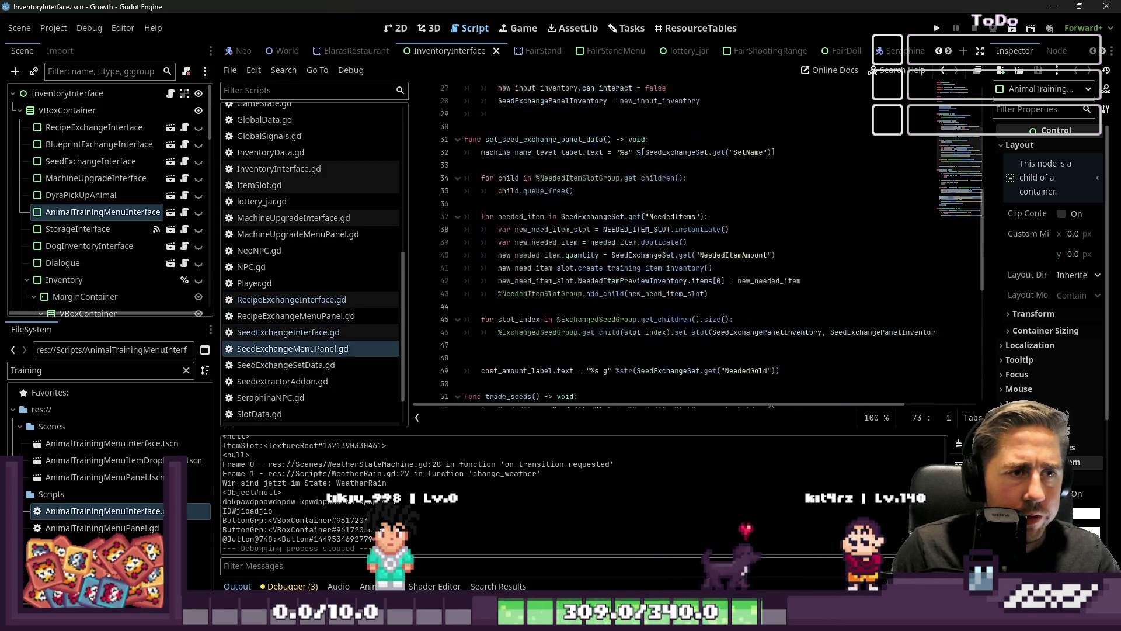
pyautogui.click(284, 332)
pyautogui.doubleClick(592, 179)
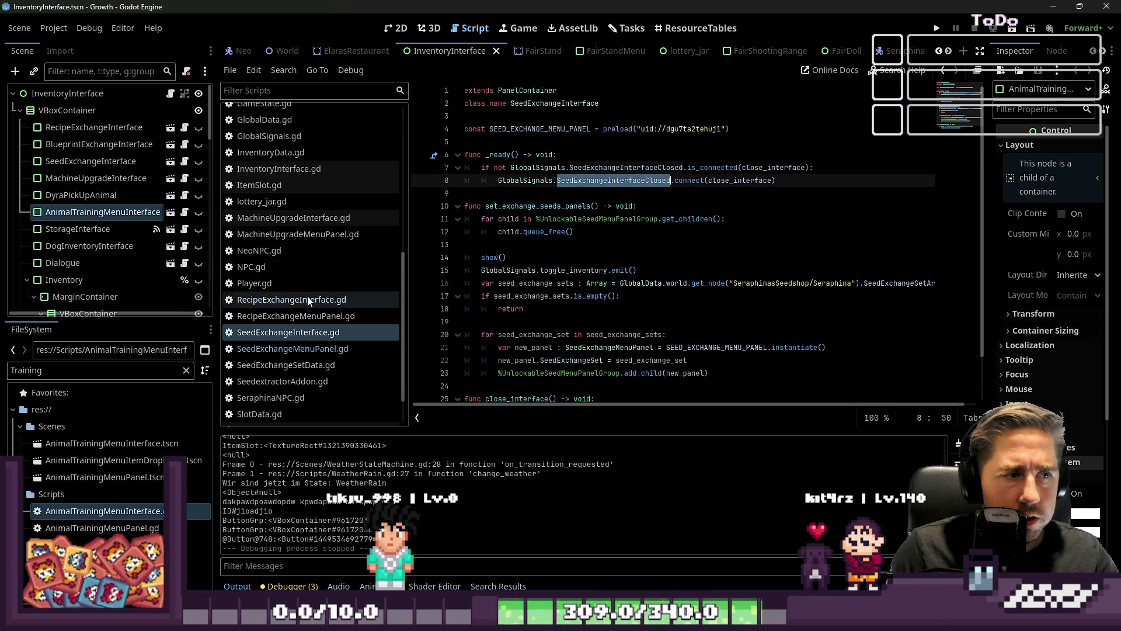
pyautogui.scroll(7, 307, 290)
pyautogui.click(303, 140)
pyautogui.scroll(12, 542, 164)
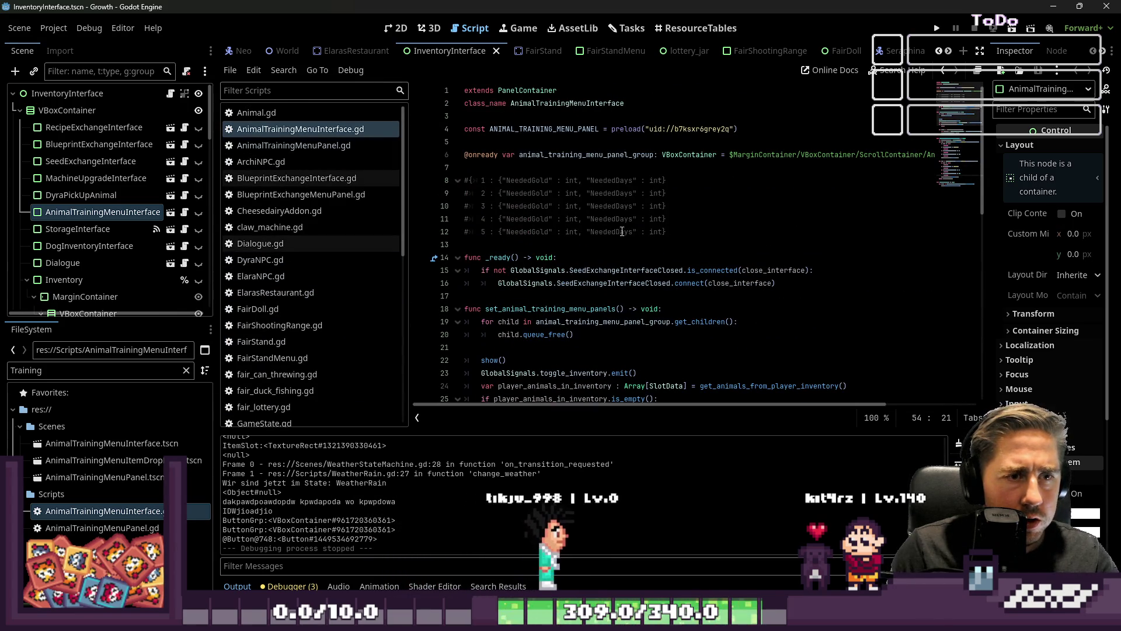
# Step: Change lines 15–16 of AnimalTrainingMenuInterface.gd to AnimalTrainingMenuInterfaceClosed and save
pyautogui.doubleClick(616, 270)
pyautogui.write('AnimalTrai')
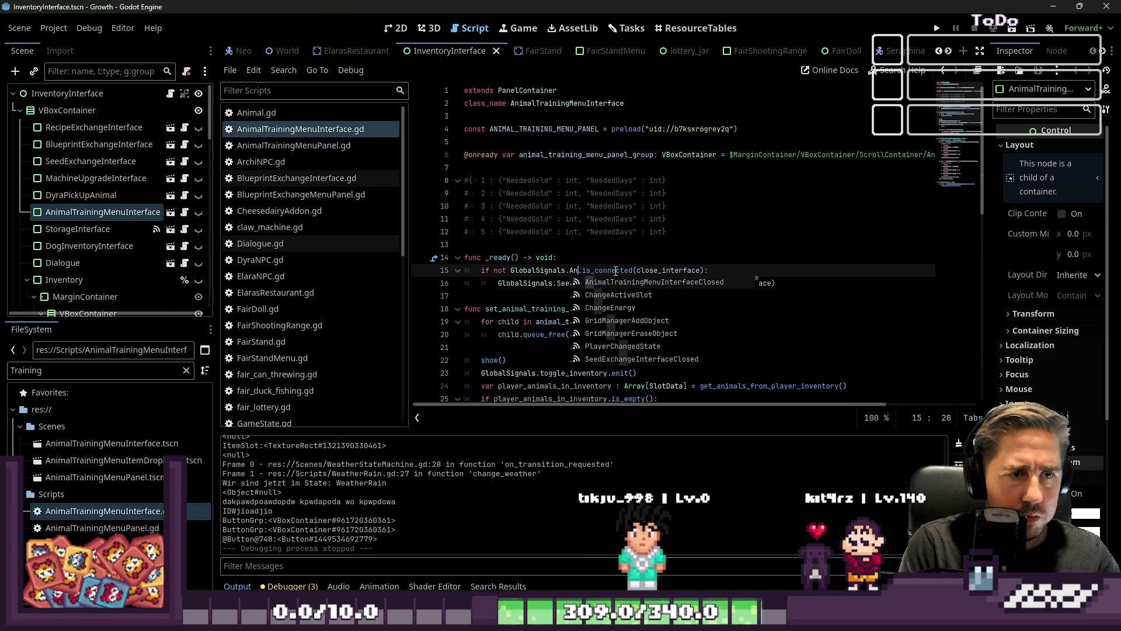
pyautogui.press('Return')
pyautogui.hotkey('ctrl', 'c')
pyautogui.press('Down')
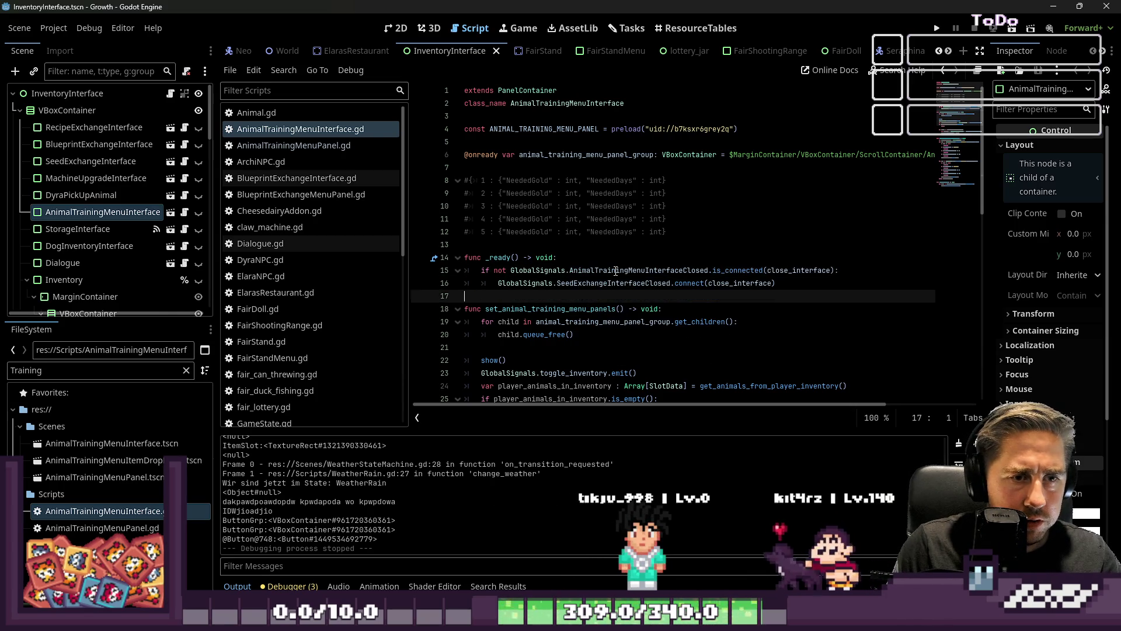
pyautogui.hotkey('ctrl', 'Left')
pyautogui.hotkey('ctrl', 'shift', 'Right')
pyautogui.hotkey('ctrl', 'v')
pyautogui.hotkey('ctrl', 's')
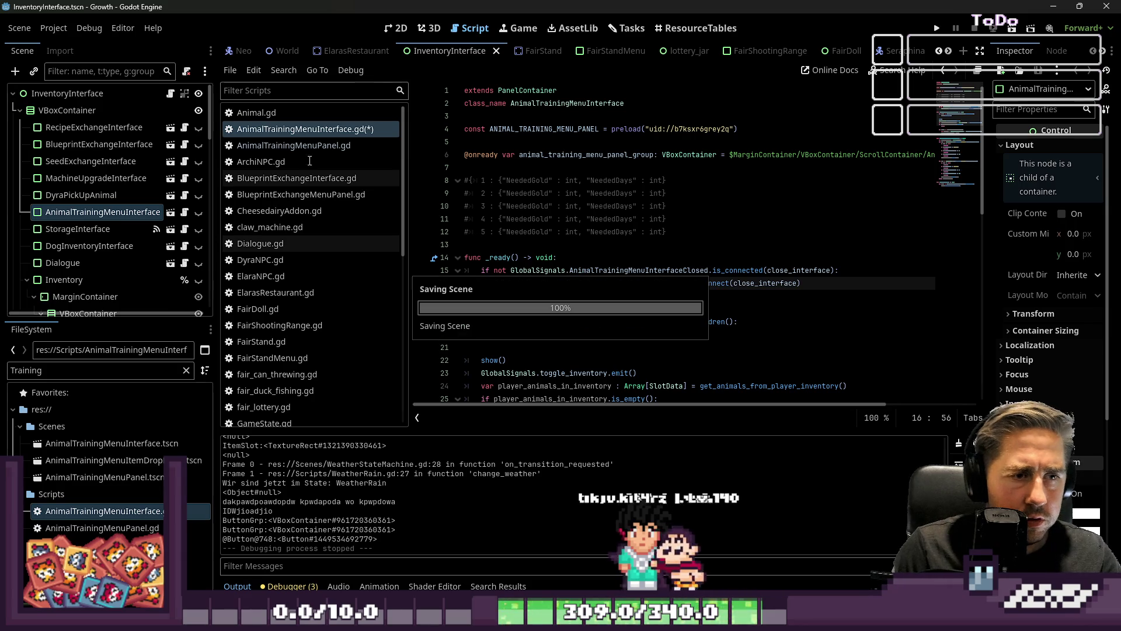
# Step: Look through the AnimalTrainingMenuPanel script to review it
pyautogui.click(351, 146)
pyautogui.scroll(20, 691, 165)
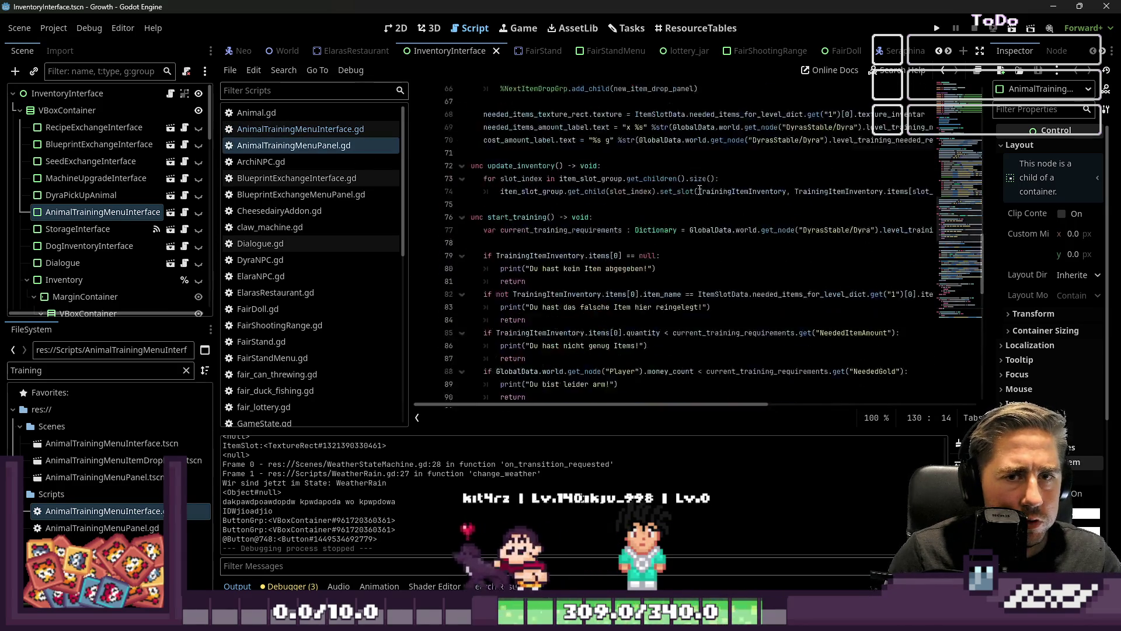
pyautogui.scroll(-3, 698, 179)
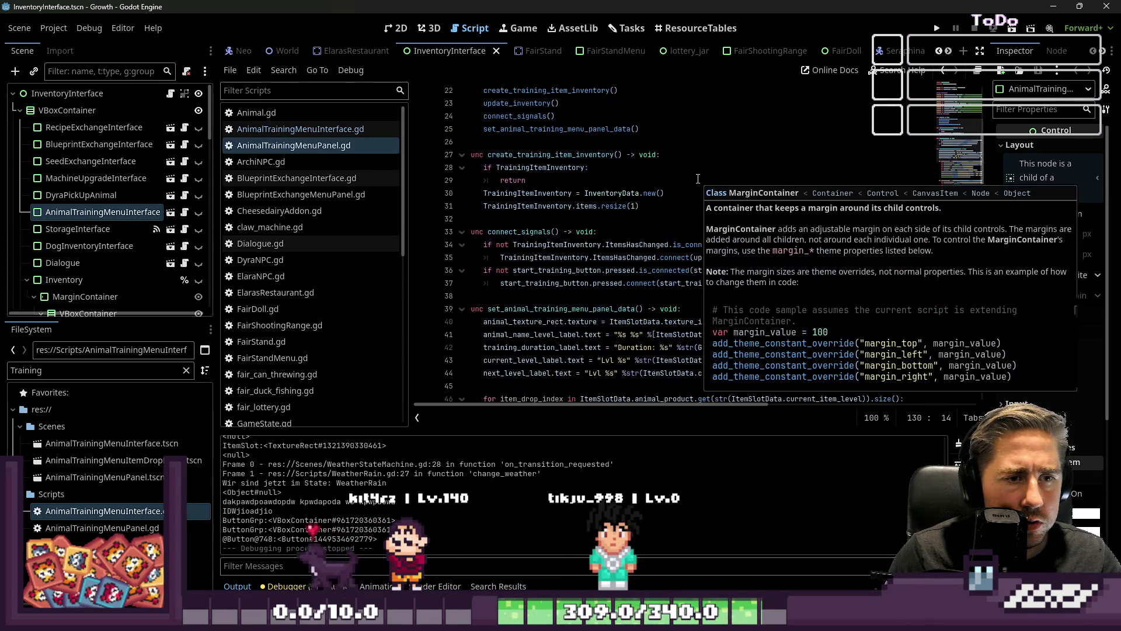
pyautogui.moveTo(631, 251)
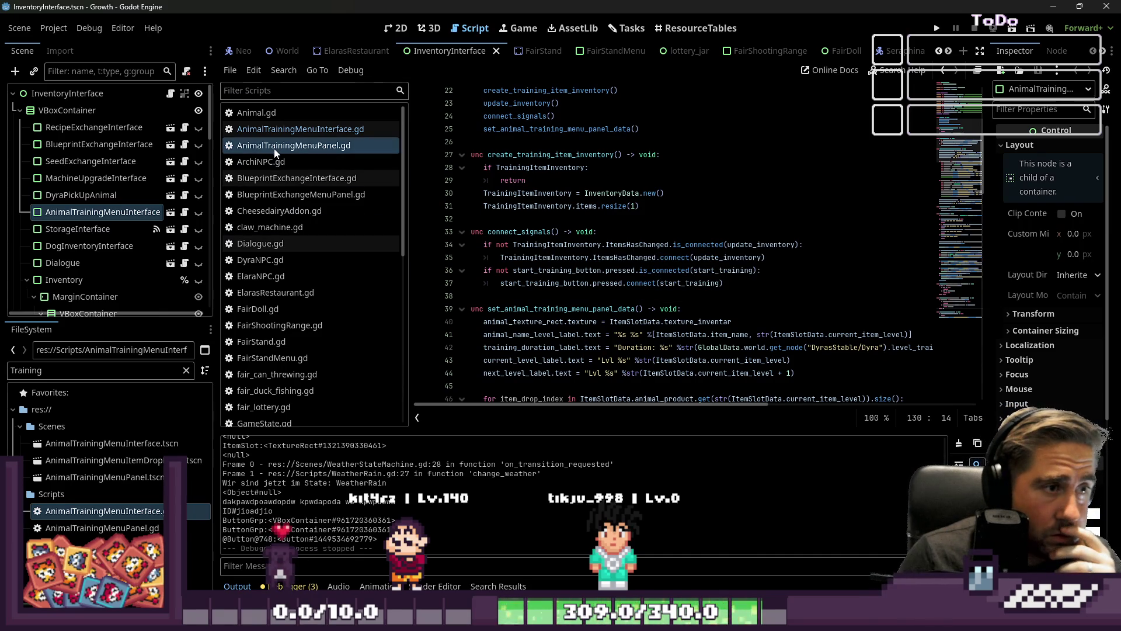
pyautogui.scroll(-5, 584, 234)
# Step: Rename the close signal in BlueprintExchangeInterface.gd's _ready to BlueprintExchangeInterfaceClosed
pyautogui.click(283, 177)
pyautogui.scroll(1, 739, 269)
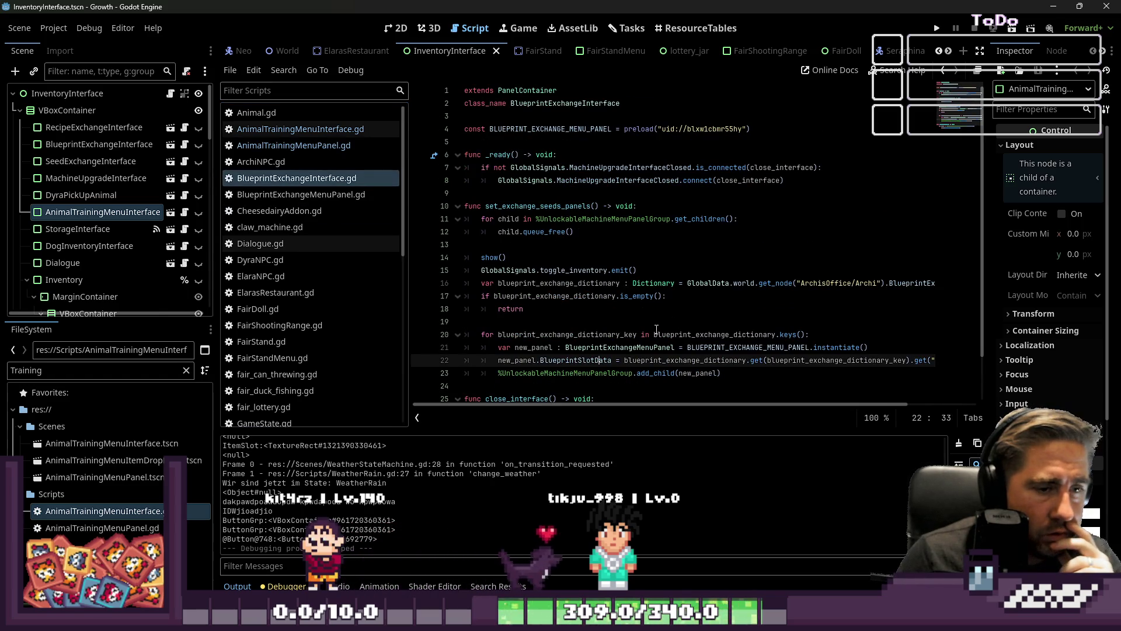
pyautogui.doubleClick(624, 168)
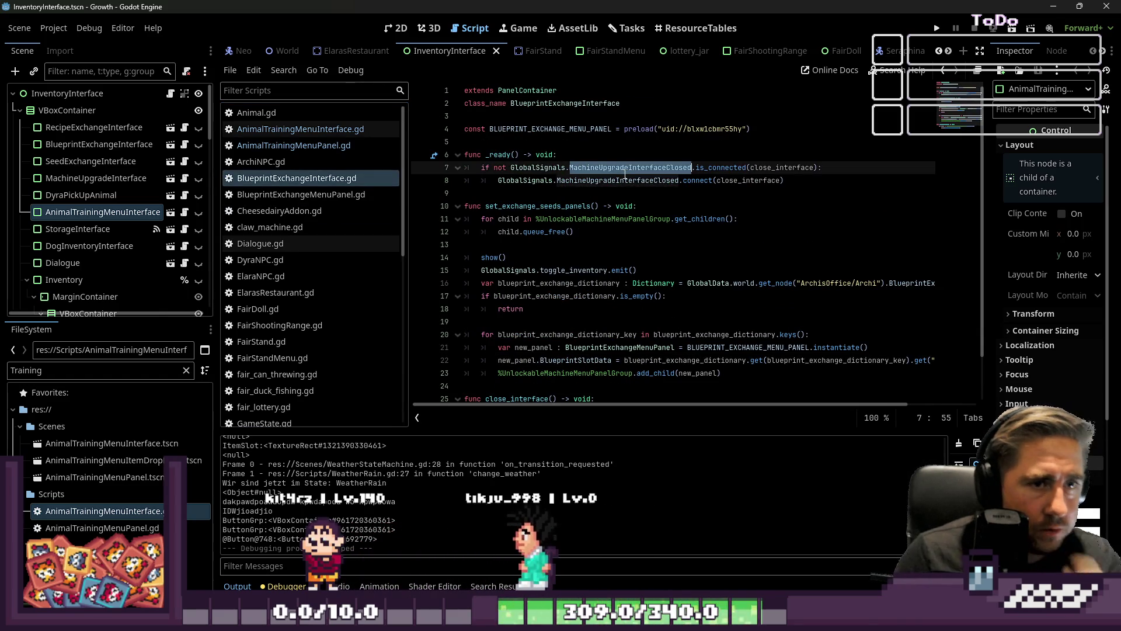
pyautogui.write('BlueprintExcha')
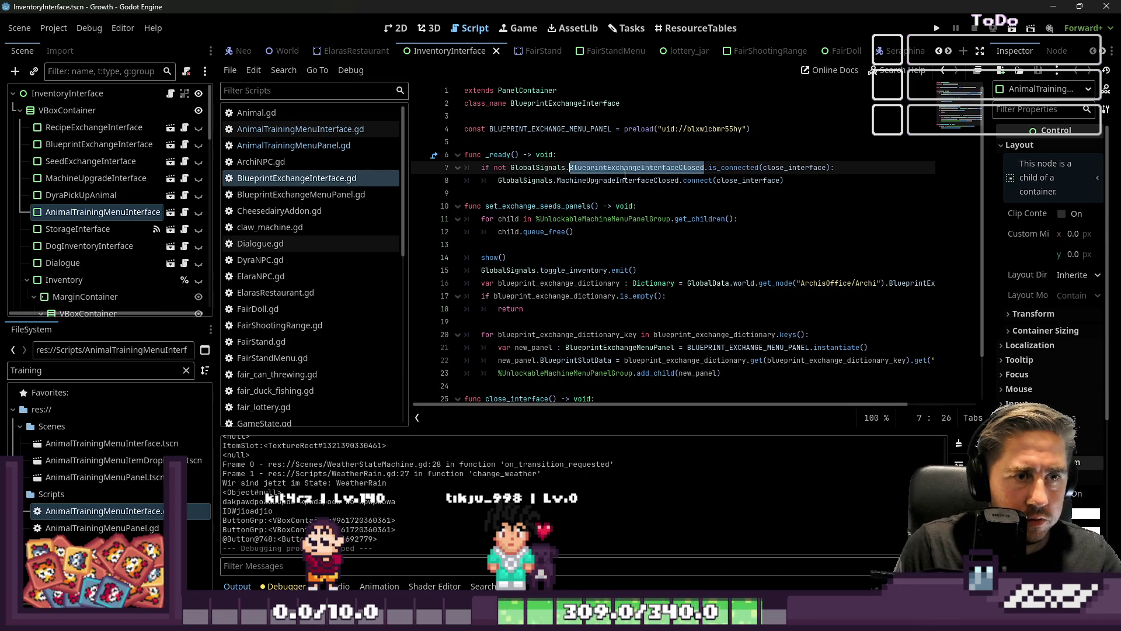
pyautogui.press('Down')
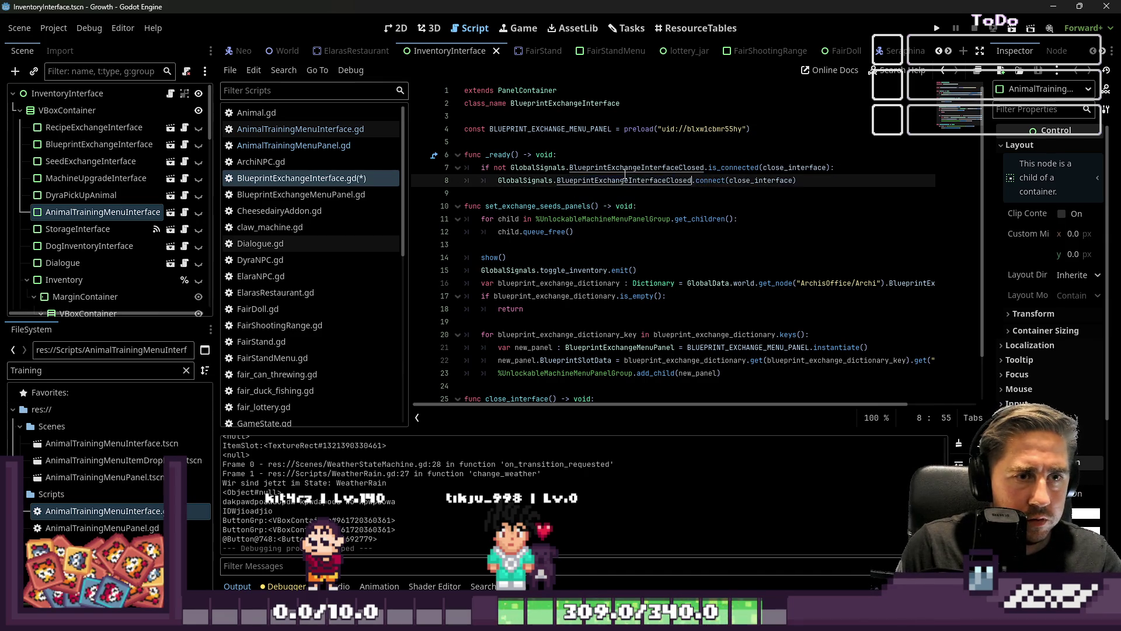
pyautogui.scroll(-5, 302, 252)
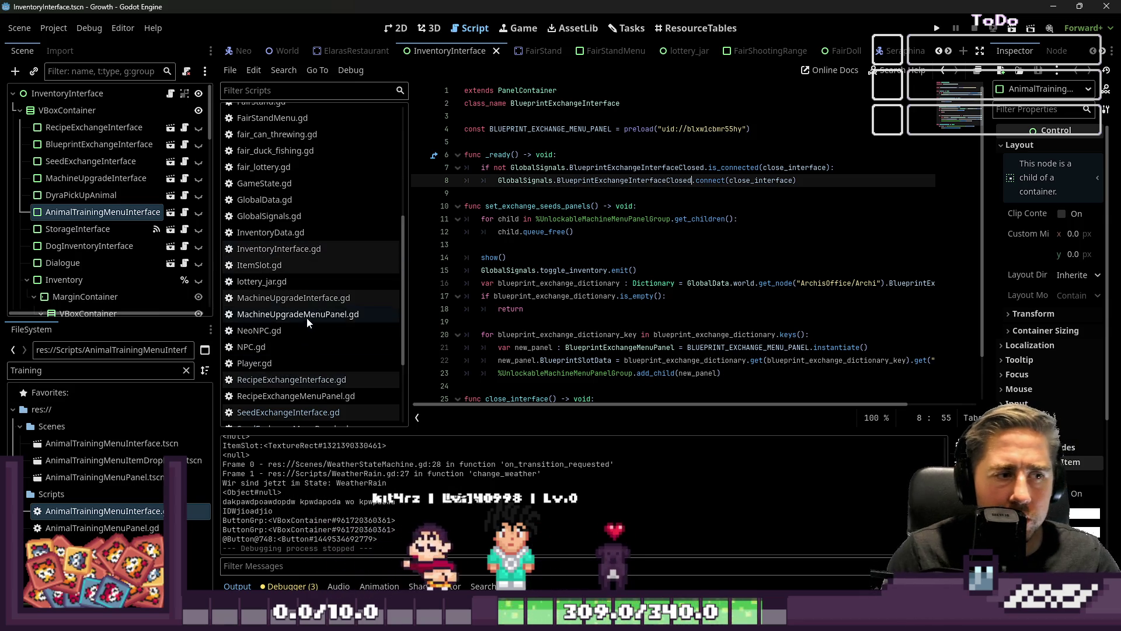
# Step: Check the close signals in MachineUpgrade, RecipeExchange and SeedExchange interface scripts, then run the game
pyautogui.click(298, 298)
pyautogui.press('F3')
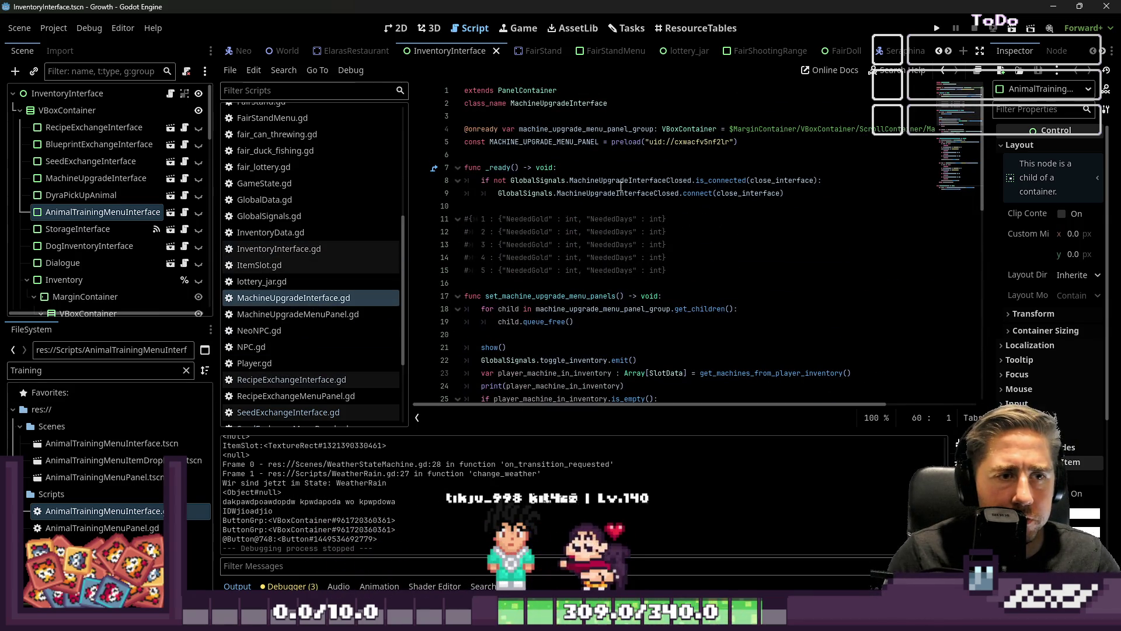
pyautogui.scroll(-5, 338, 299)
pyautogui.click(274, 299)
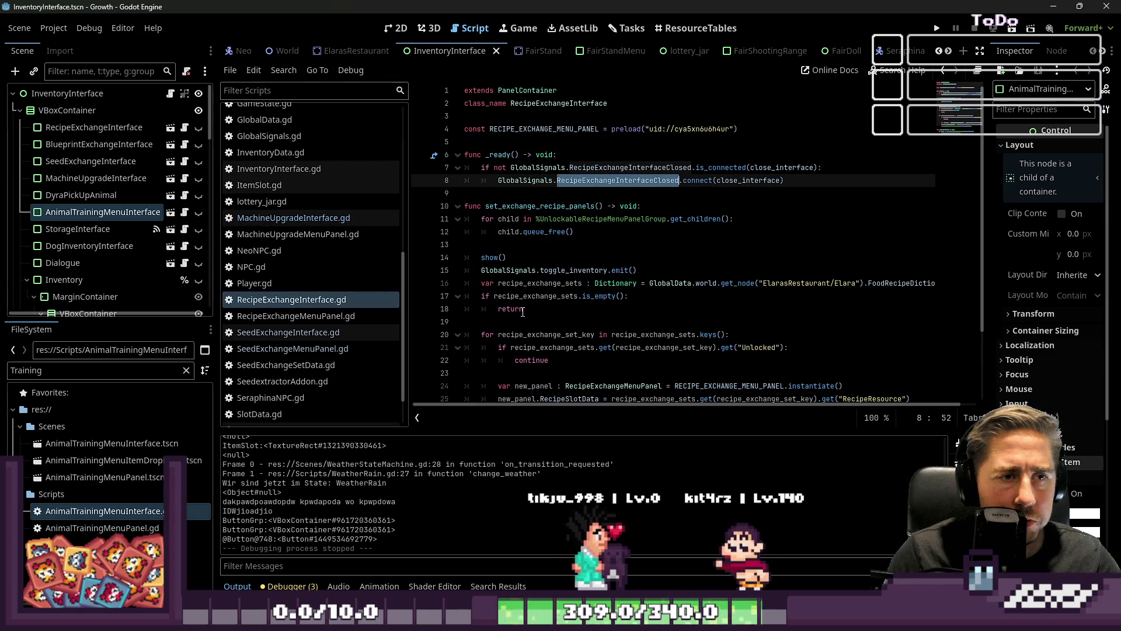
pyautogui.click(246, 333)
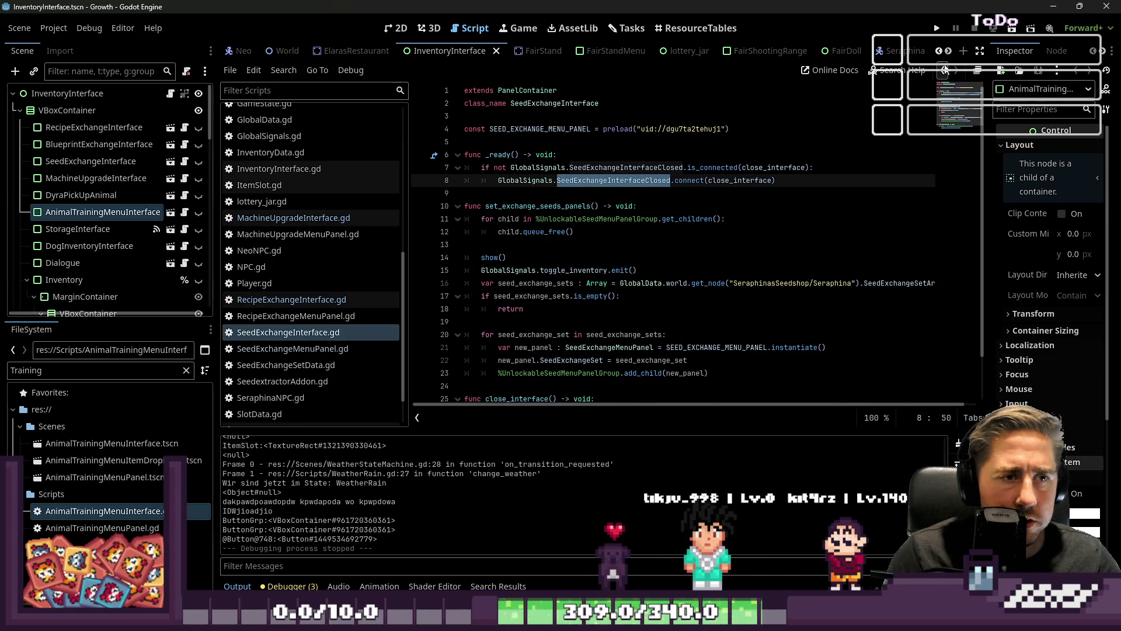
pyautogui.click(940, 28)
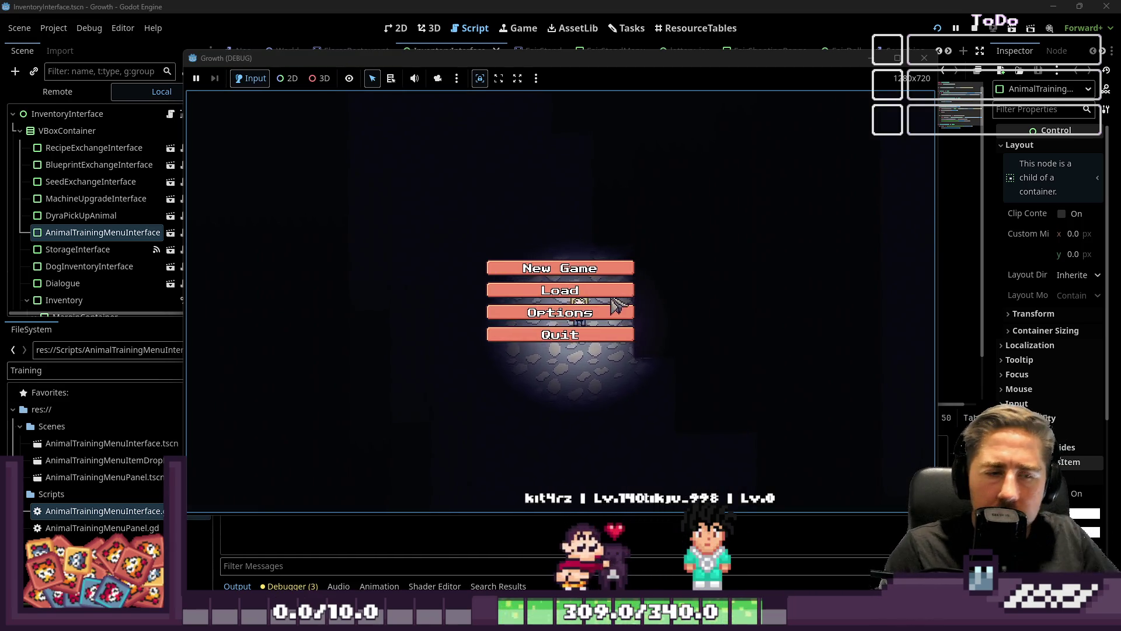
# Step: Load the existing save and walk the character from Neo's shop to the restaurant entrance
pyautogui.click(618, 295)
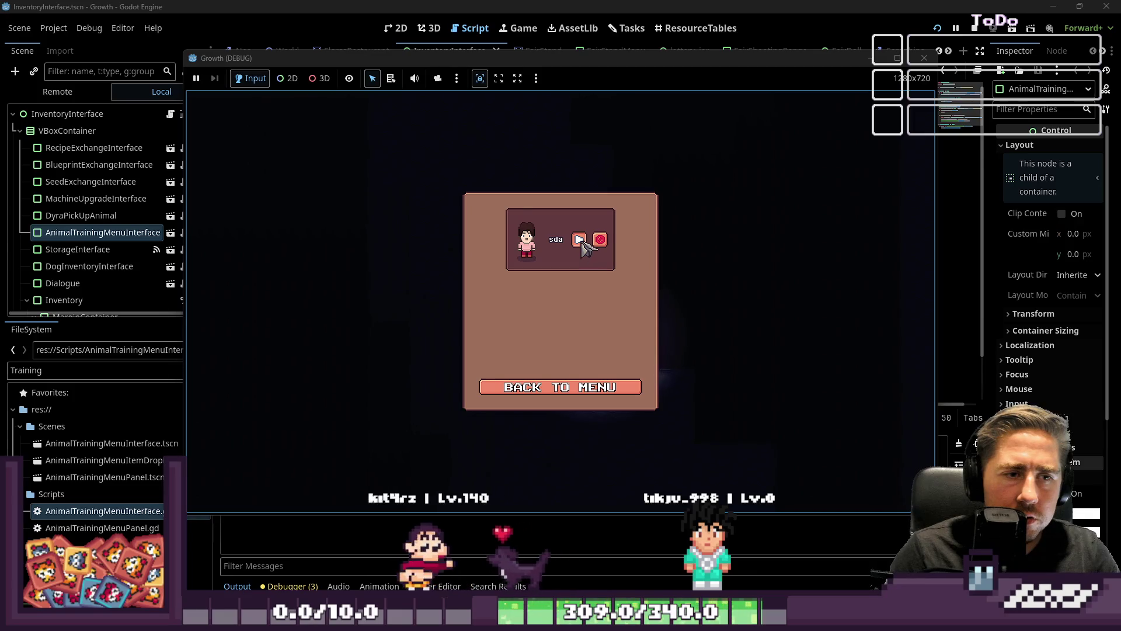
pyautogui.click(579, 240)
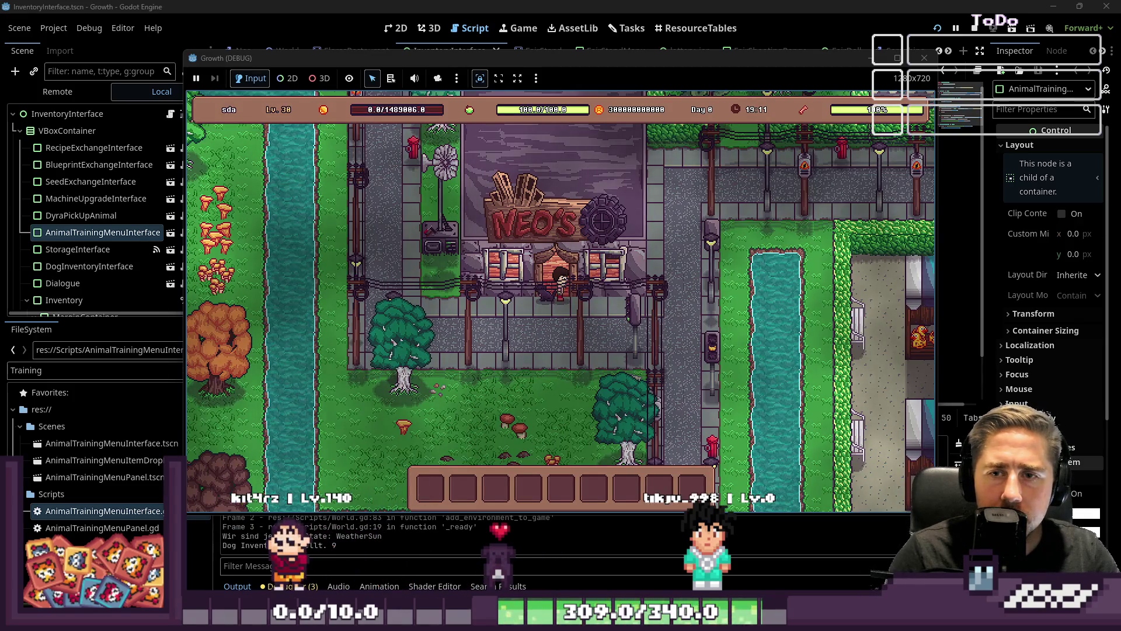
pyautogui.press('d')
pyautogui.press('s')
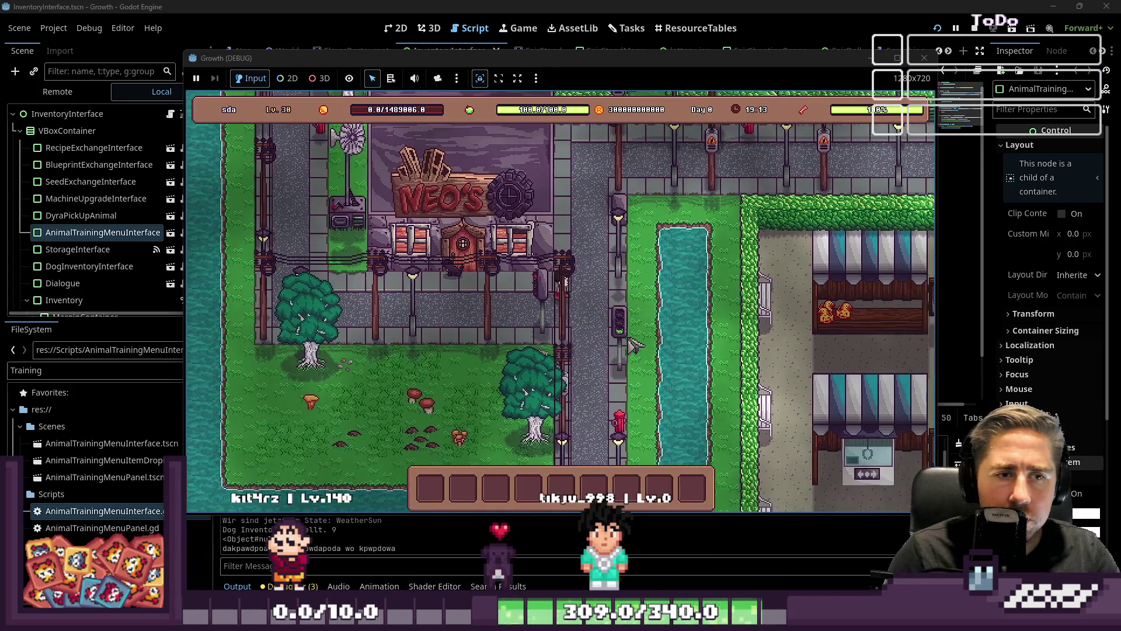
pyautogui.press('w')
pyautogui.press('d')
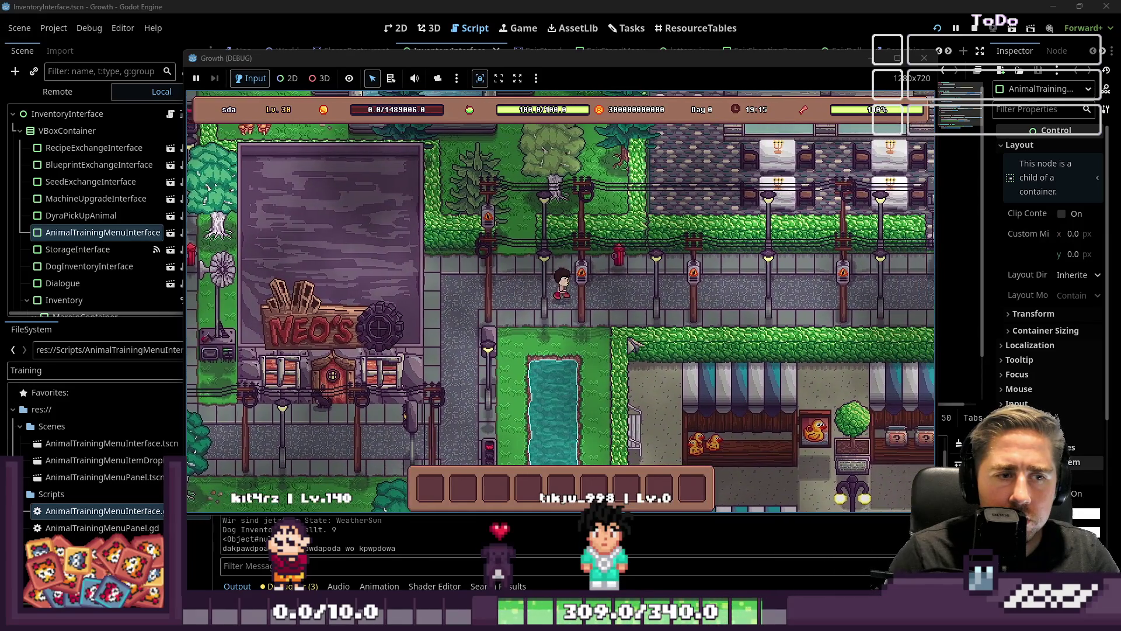
pyautogui.press('d')
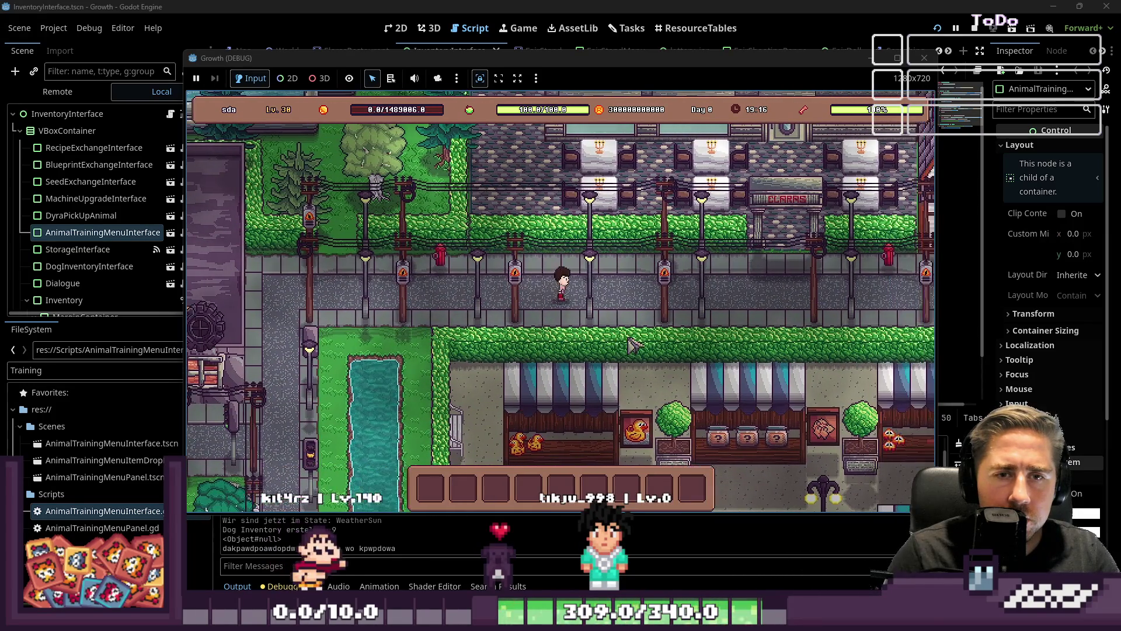
pyautogui.press('w')
pyautogui.press('d')
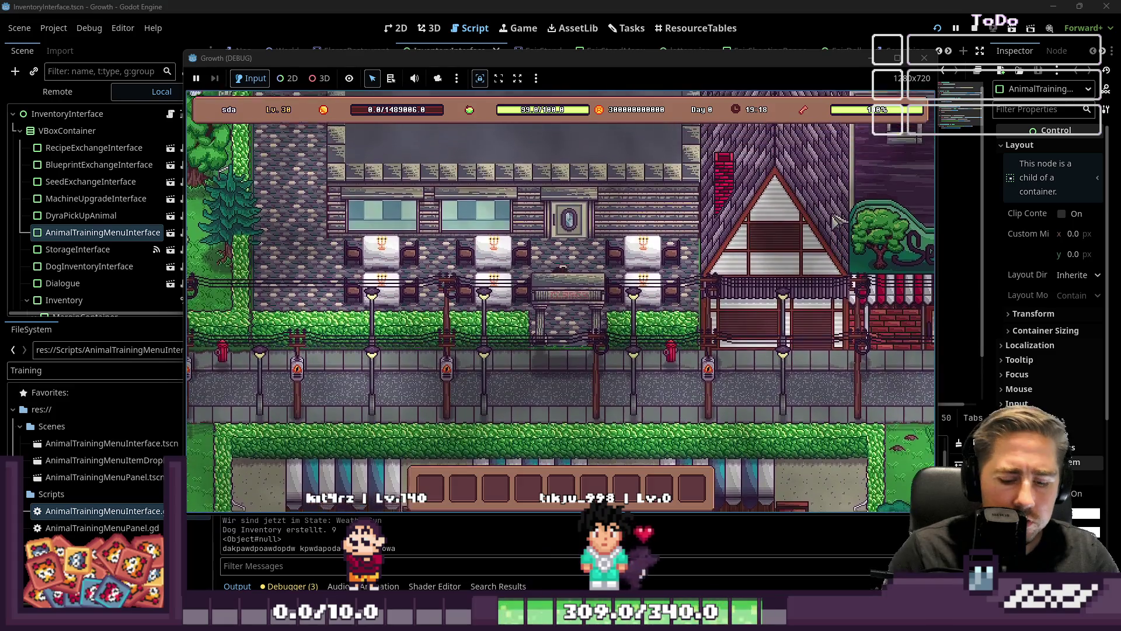
# Step: Take the Broccoli Gratin from the in-game inventory
pyautogui.press('i')
pyautogui.press('w')
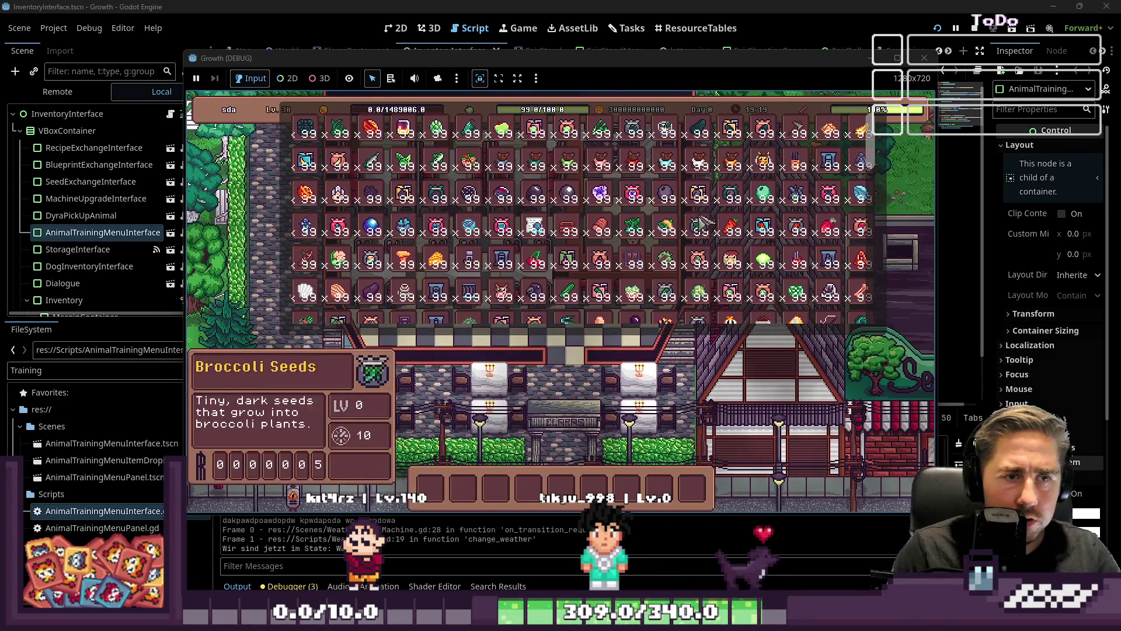
pyautogui.click(683, 229)
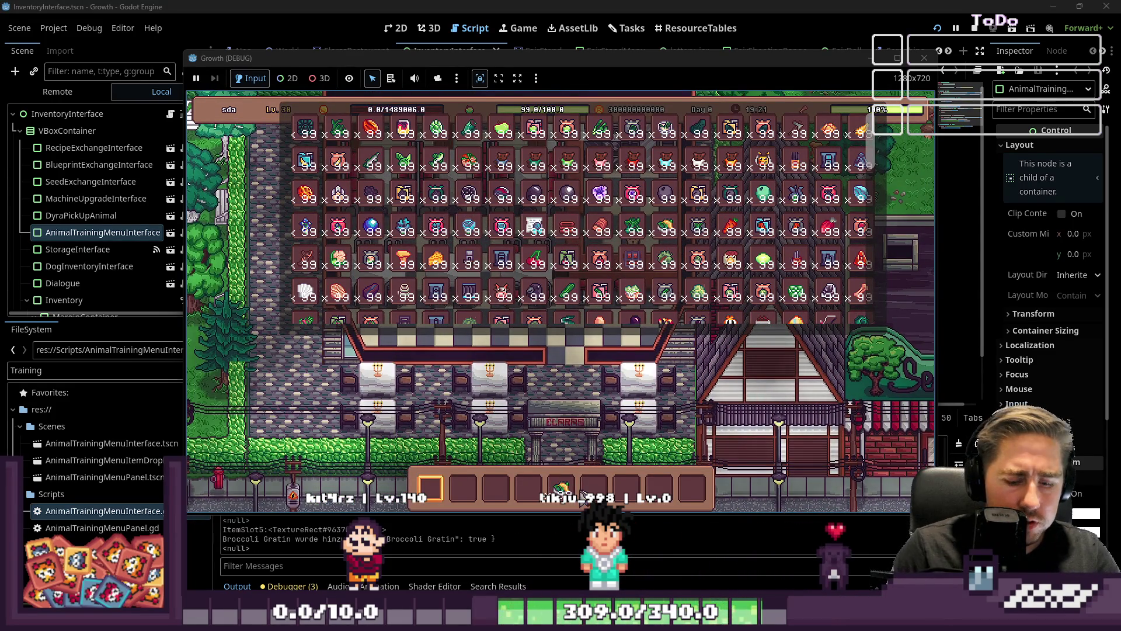
pyautogui.press('i')
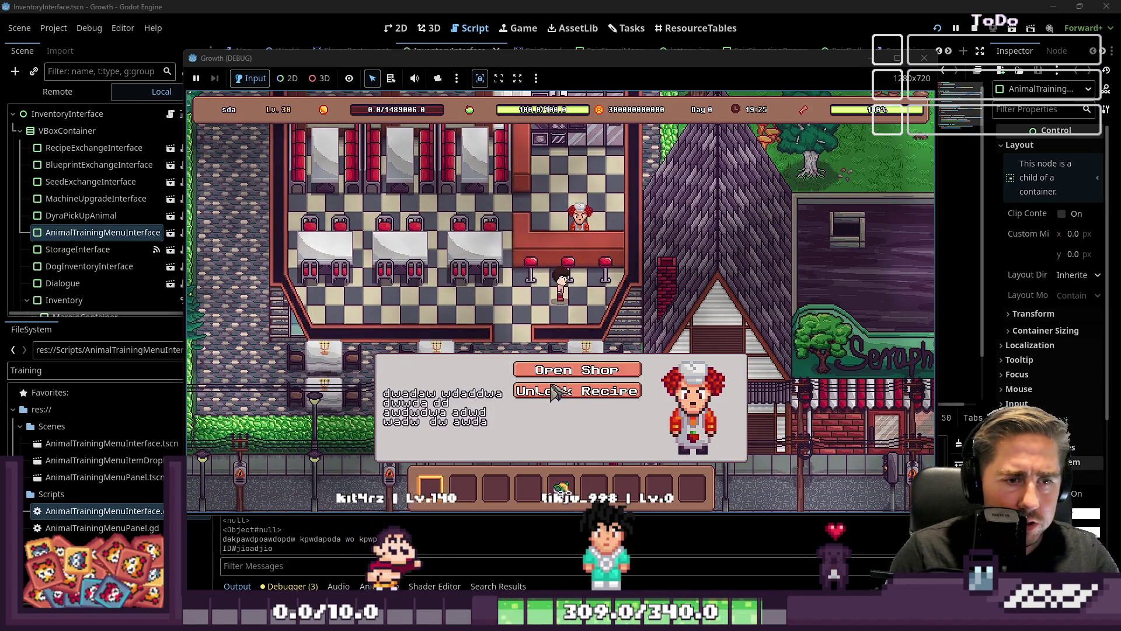
# Step: In the chef's Unlock Recipe panel, try the Asparagus Soup trade with Broccoli Gratin in the third slot
pyautogui.click(577, 370)
pyautogui.press('Escape')
pyautogui.click(571, 392)
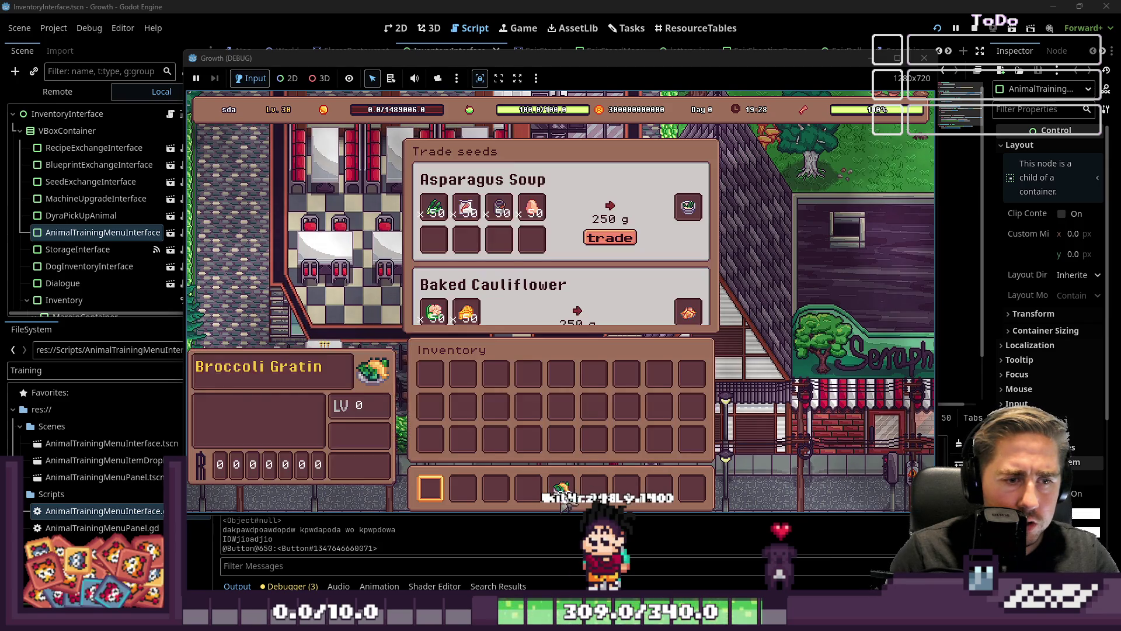
pyautogui.click(608, 238)
pyautogui.click(607, 238)
pyautogui.moveTo(479, 240)
pyautogui.moveTo(478, 239); pyautogui.dragTo(509, 245)
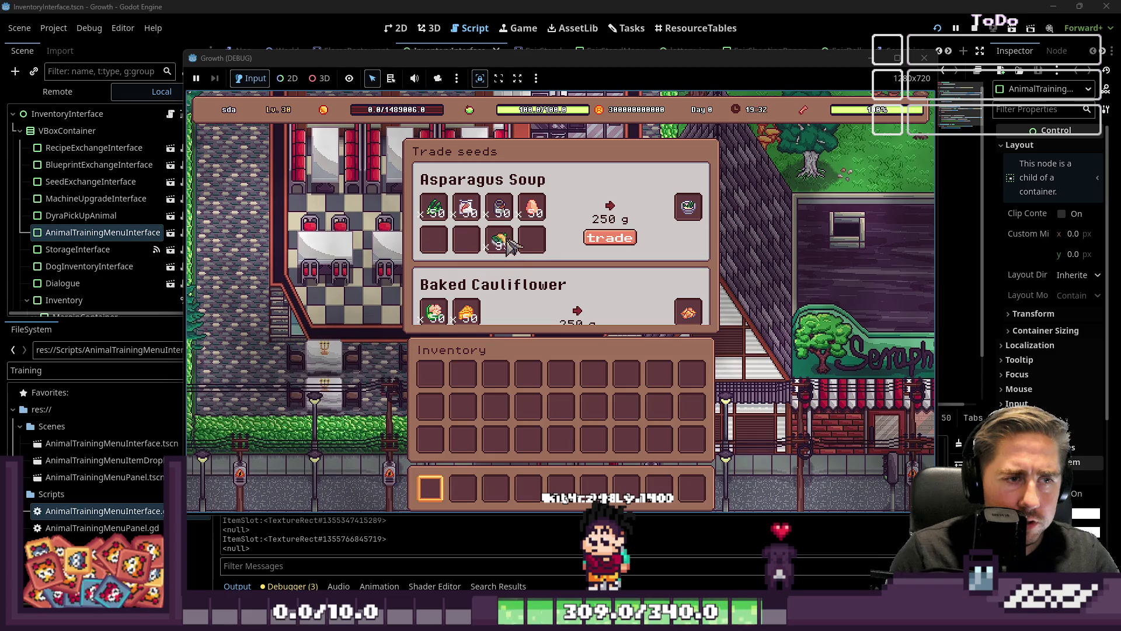
pyautogui.press('Escape')
# Step: Walk back onto the street, stop the game with F8, and switch to ResourceTables
pyautogui.press('s')
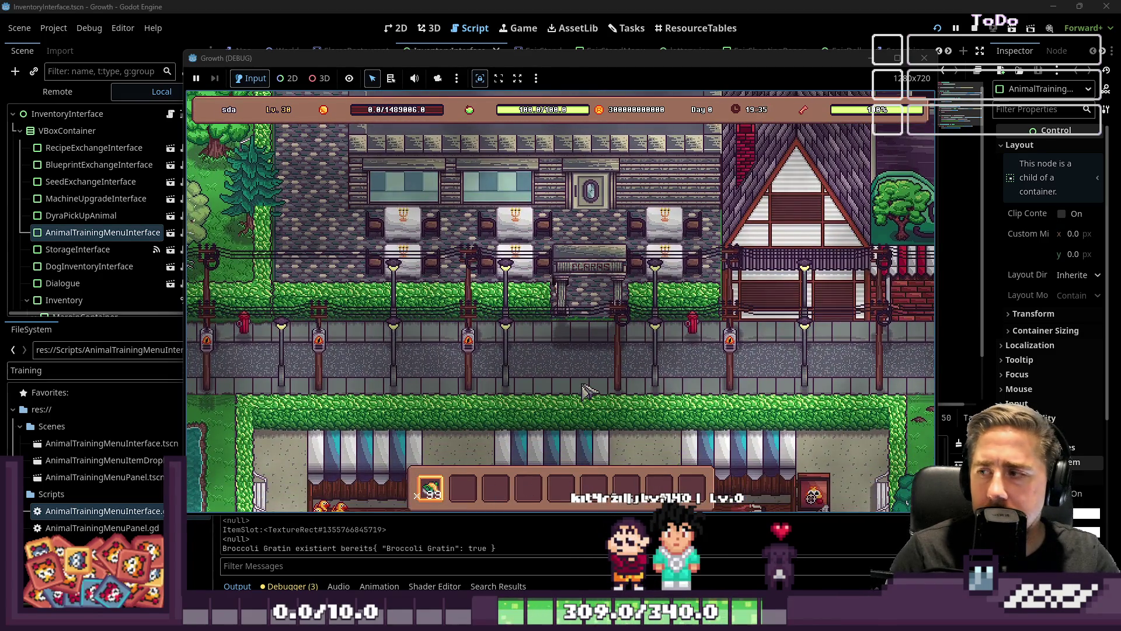
pyautogui.press('s')
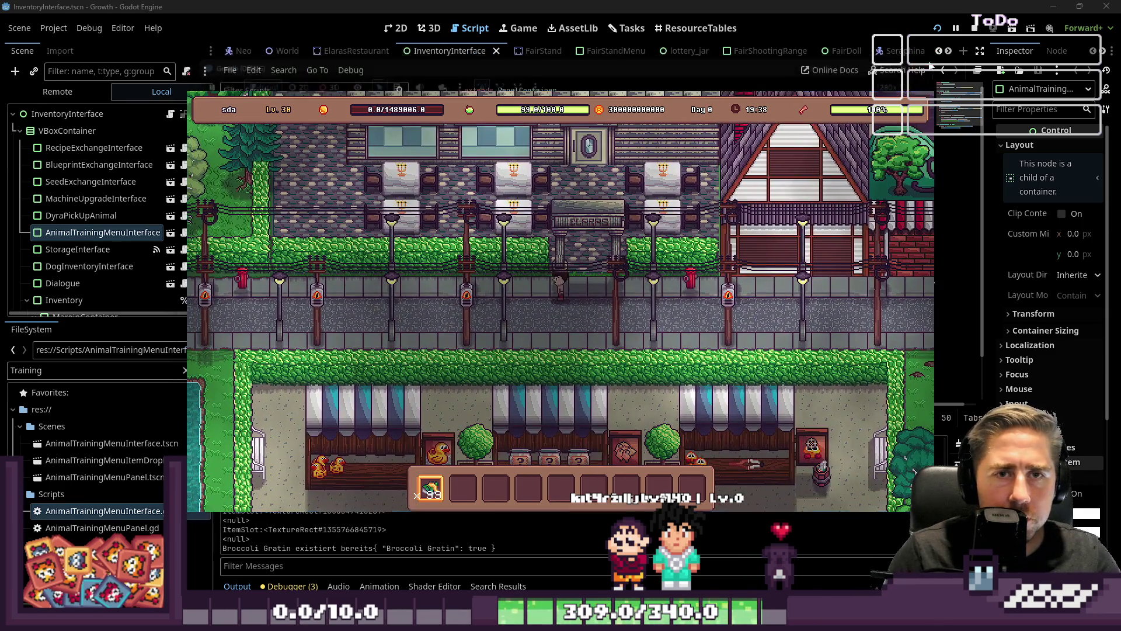
pyautogui.press('F8')
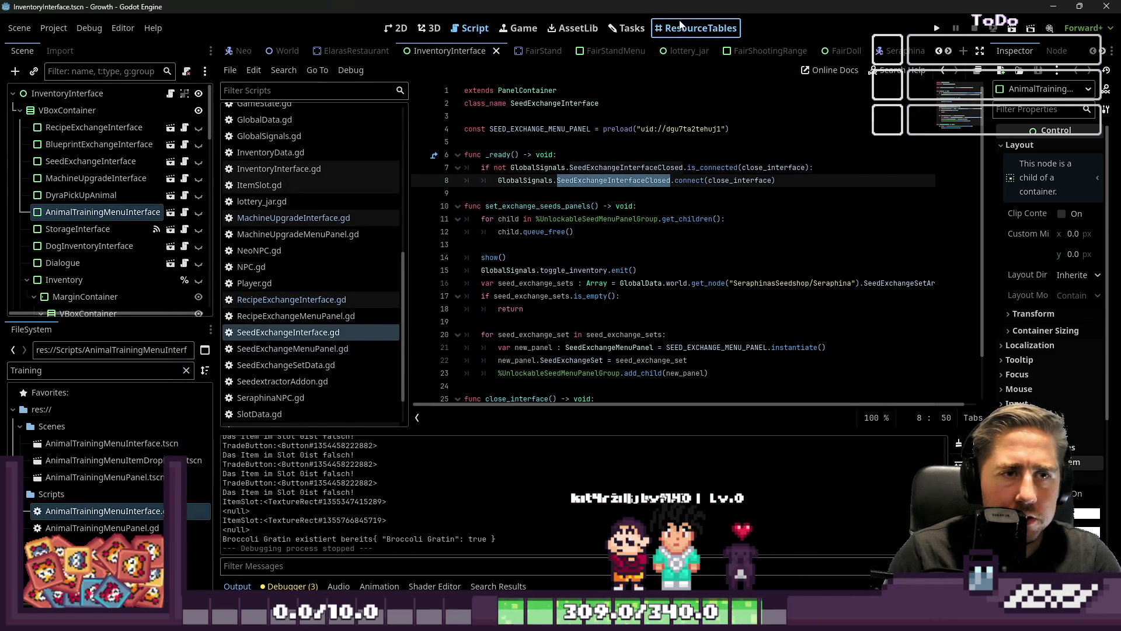
pyautogui.click(665, 29)
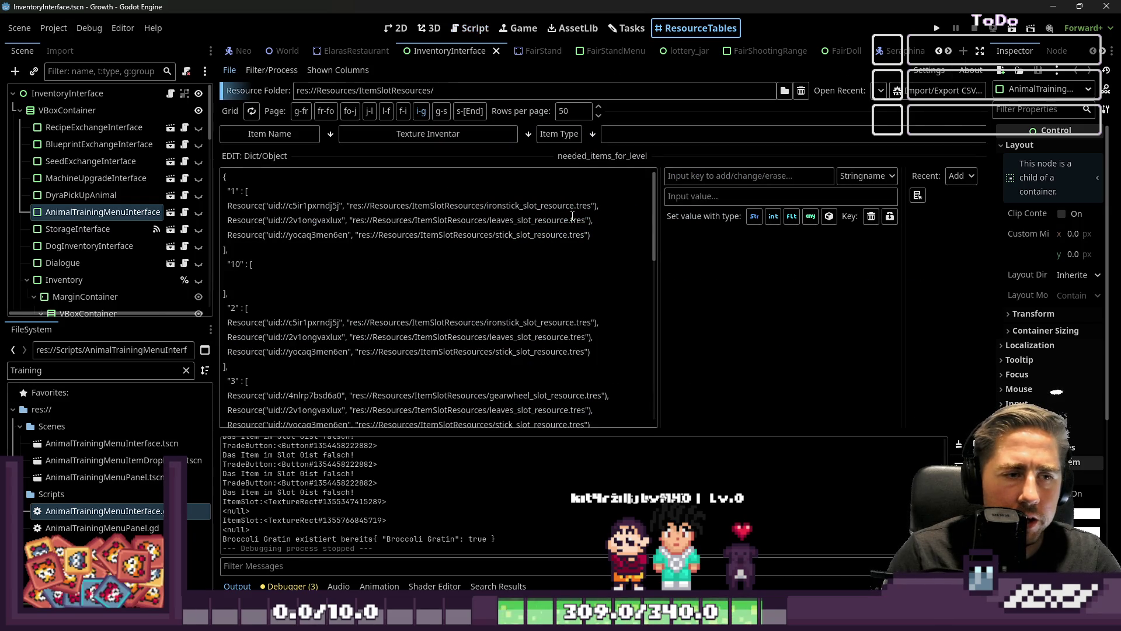
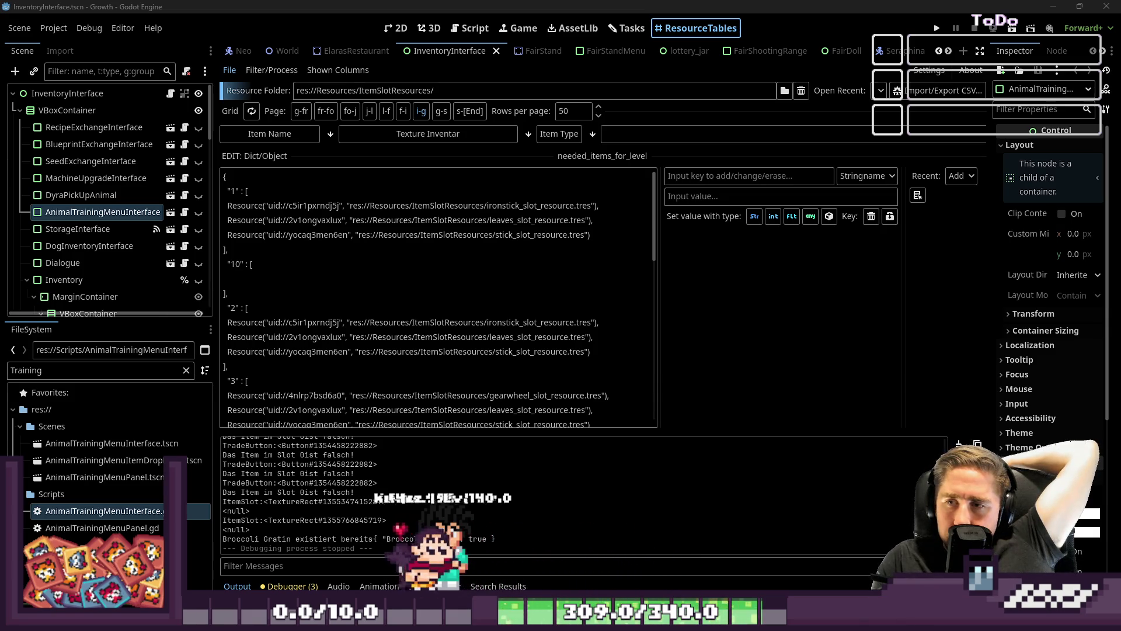
# Step: Enlarge the item table and sort it by the Item Type column
pyautogui.scroll(-1, 358, 347)
pyautogui.scroll(1, 358, 348)
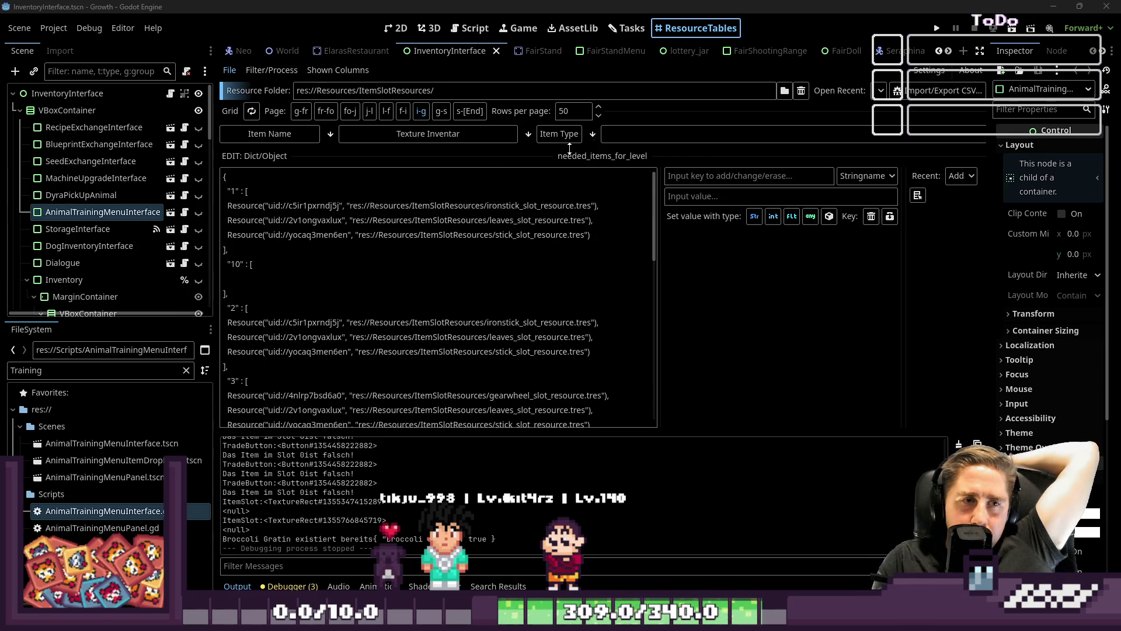
pyautogui.moveTo(627, 166); pyautogui.dragTo(629, 346)
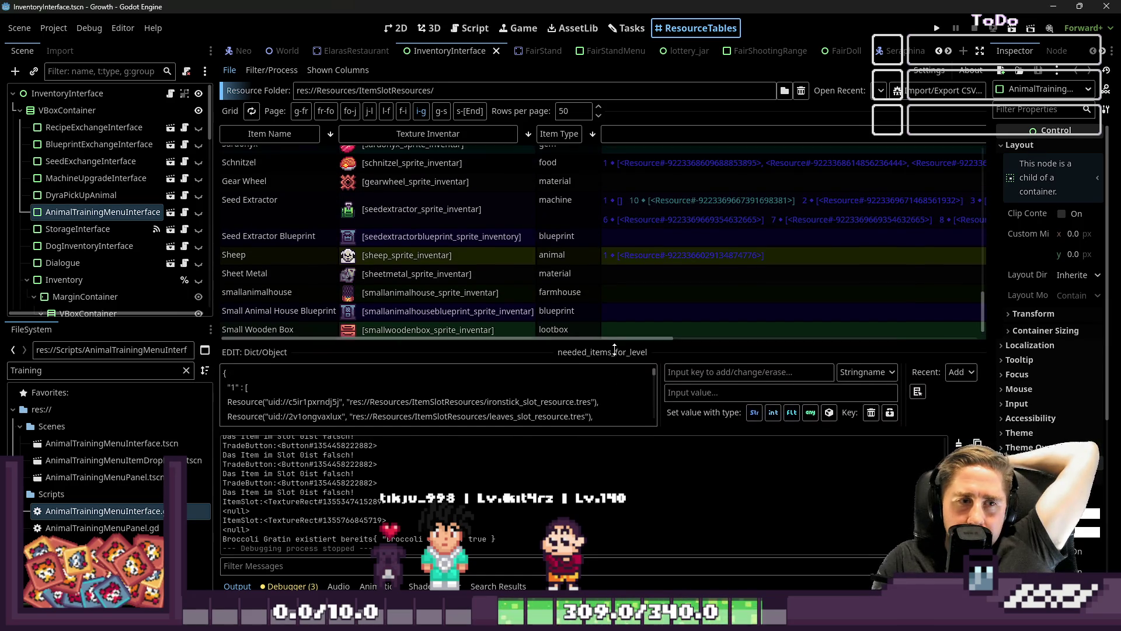
pyautogui.scroll(3, 618, 262)
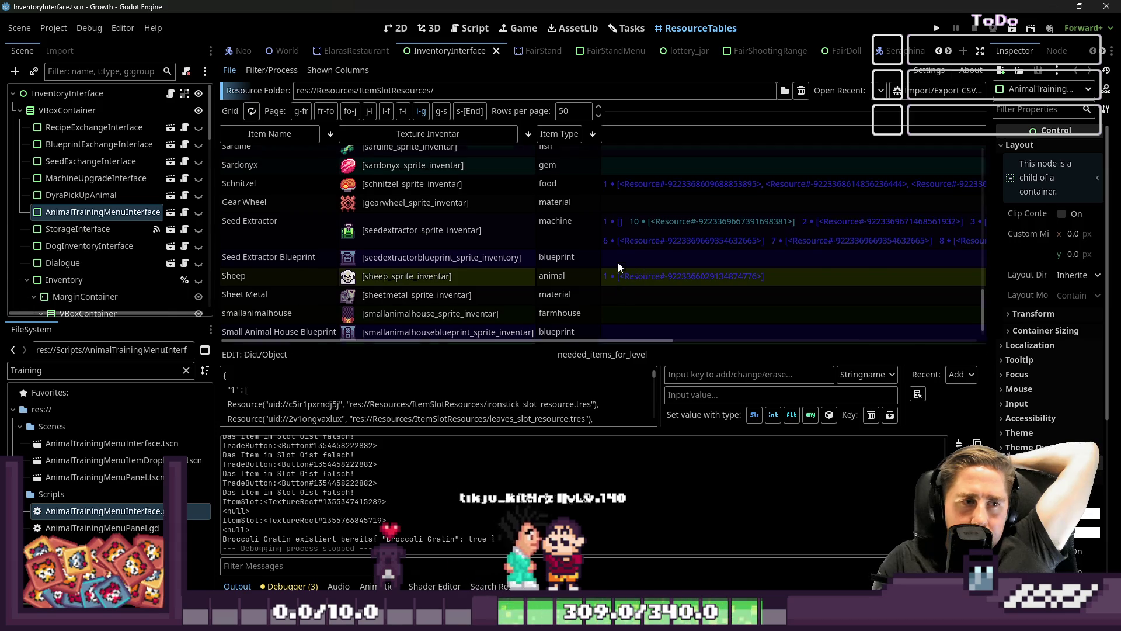
pyautogui.scroll(2, 615, 260)
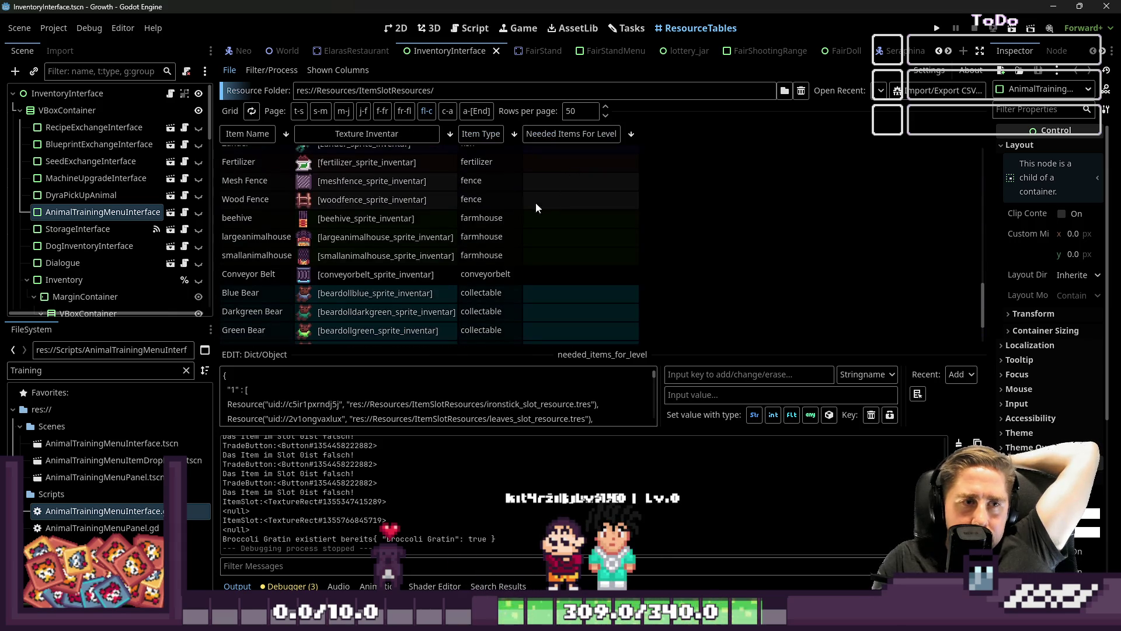
pyautogui.click(463, 132)
# Step: Check the Composter's needed items among the machine rows, then select the Sprinkler
pyautogui.scroll(-5, 629, 237)
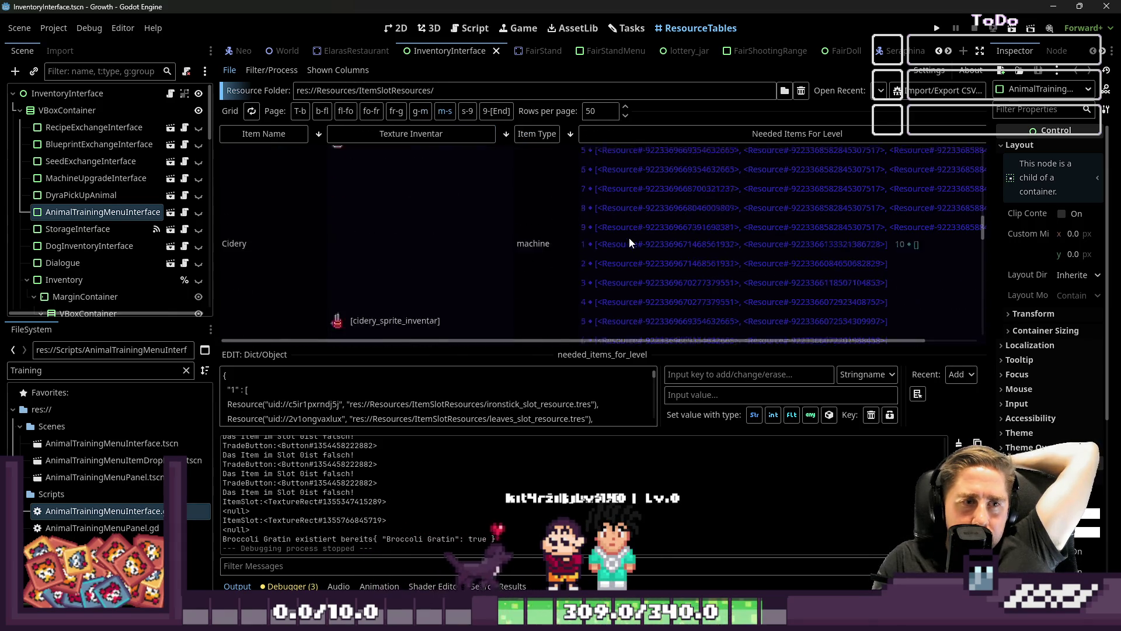
pyautogui.scroll(5, 631, 238)
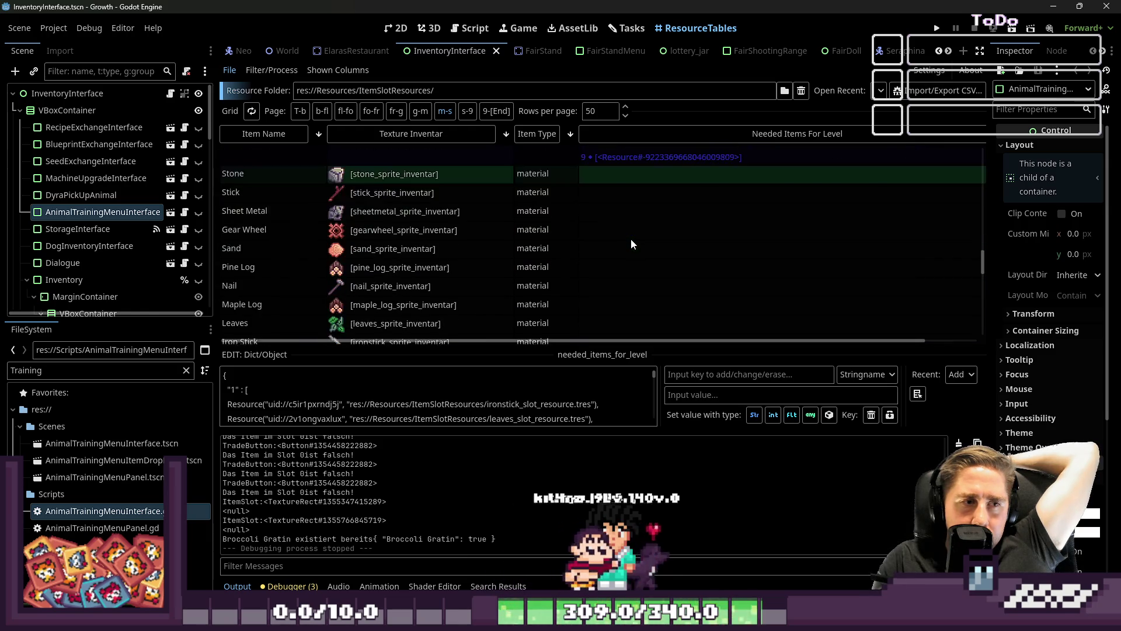
pyautogui.scroll(-5, 633, 233)
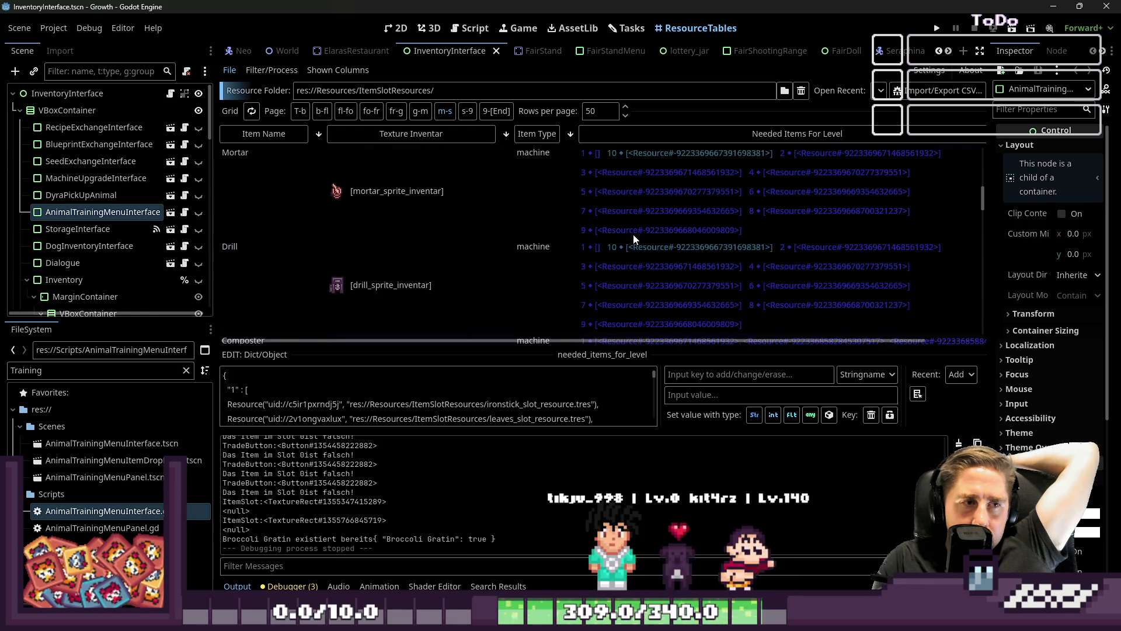
pyautogui.scroll(4, 633, 234)
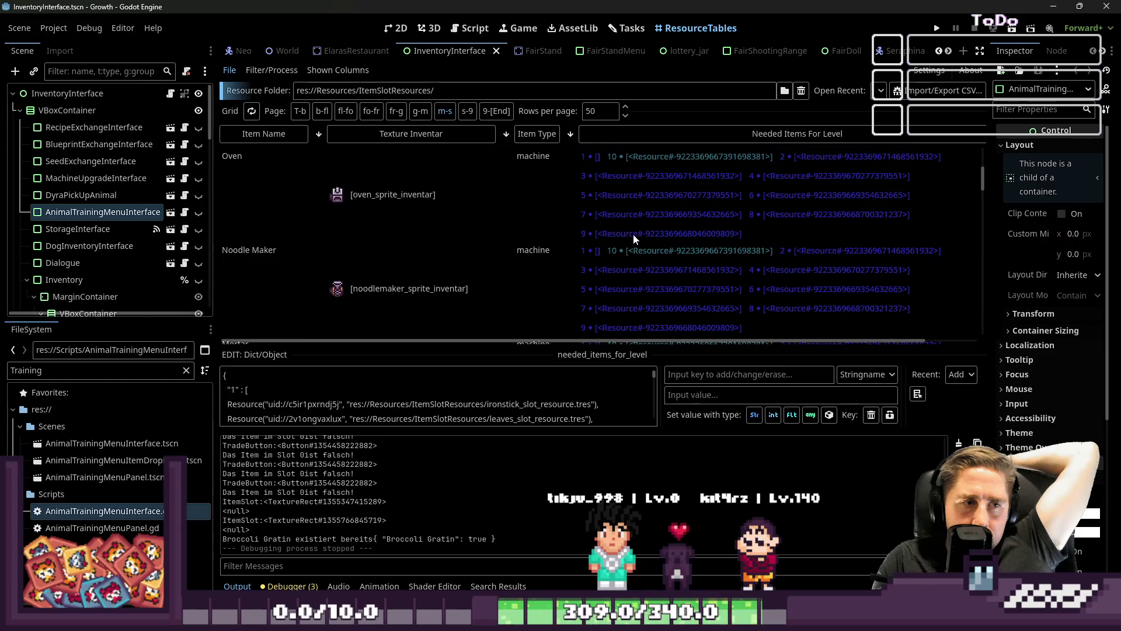
pyautogui.scroll(-2, 631, 230)
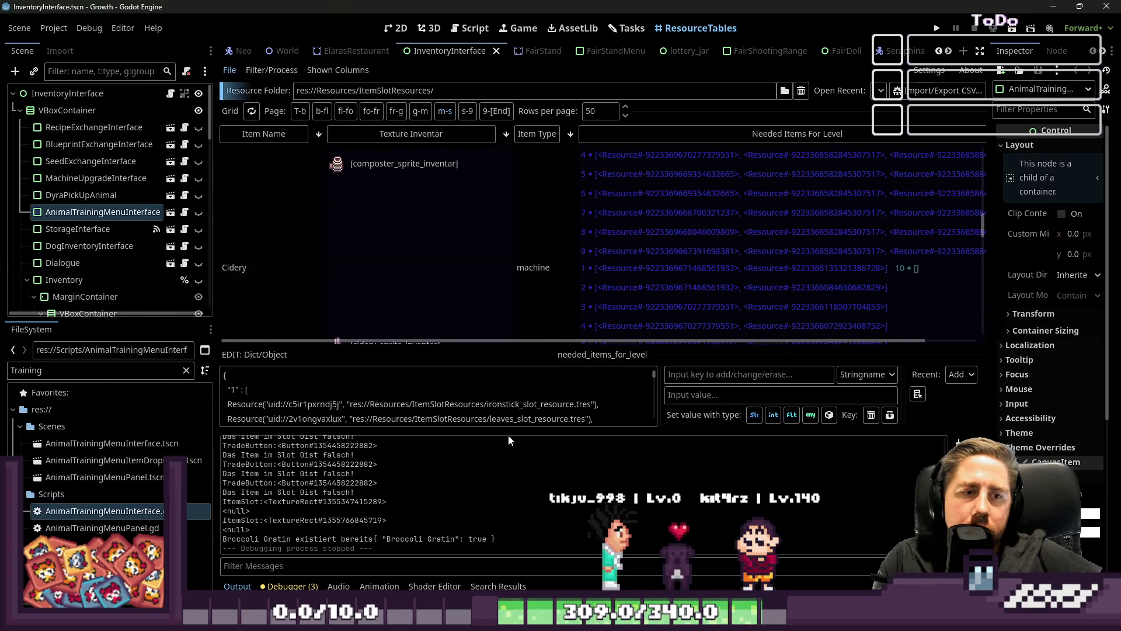
pyautogui.click(630, 219)
pyautogui.click(633, 222)
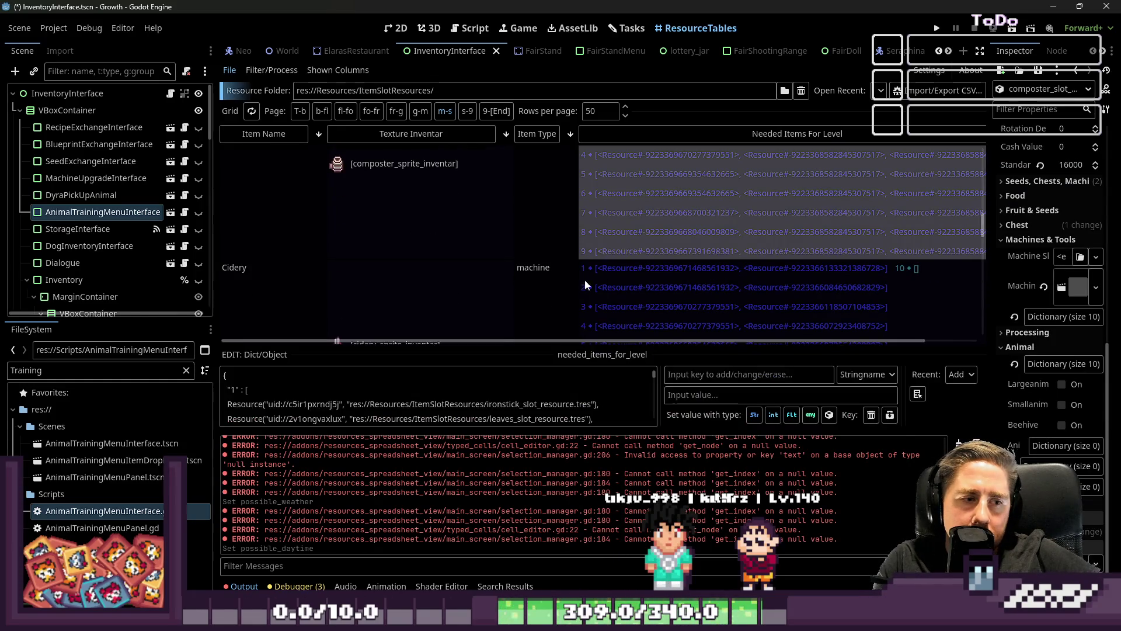
pyautogui.scroll(1, 622, 298)
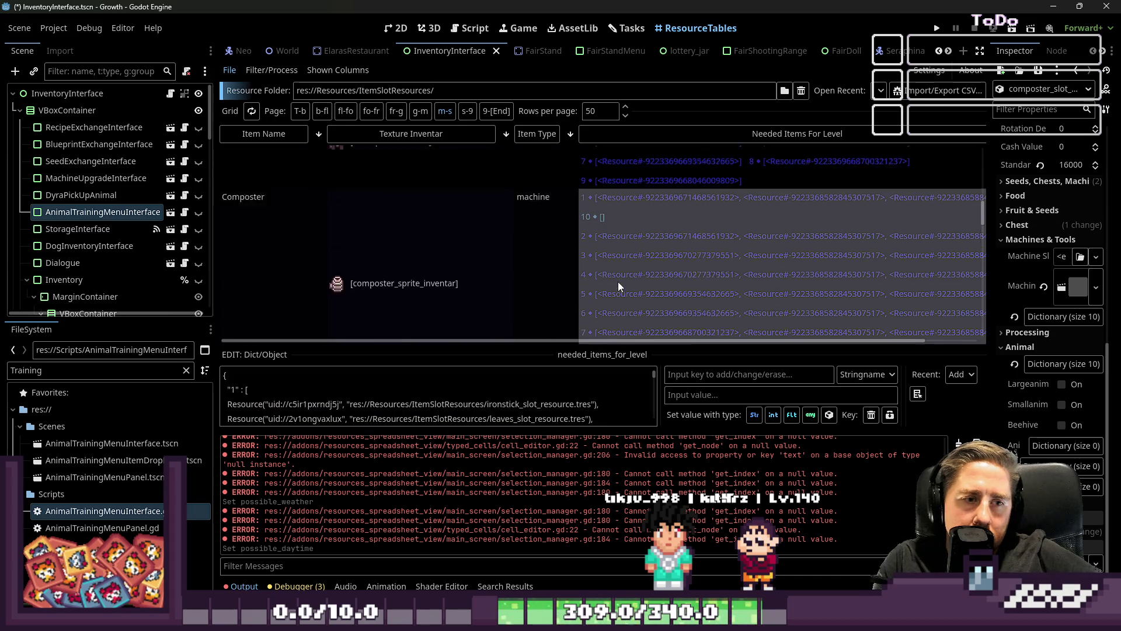
pyautogui.scroll(-4, 618, 281)
pyautogui.scroll(6, 619, 263)
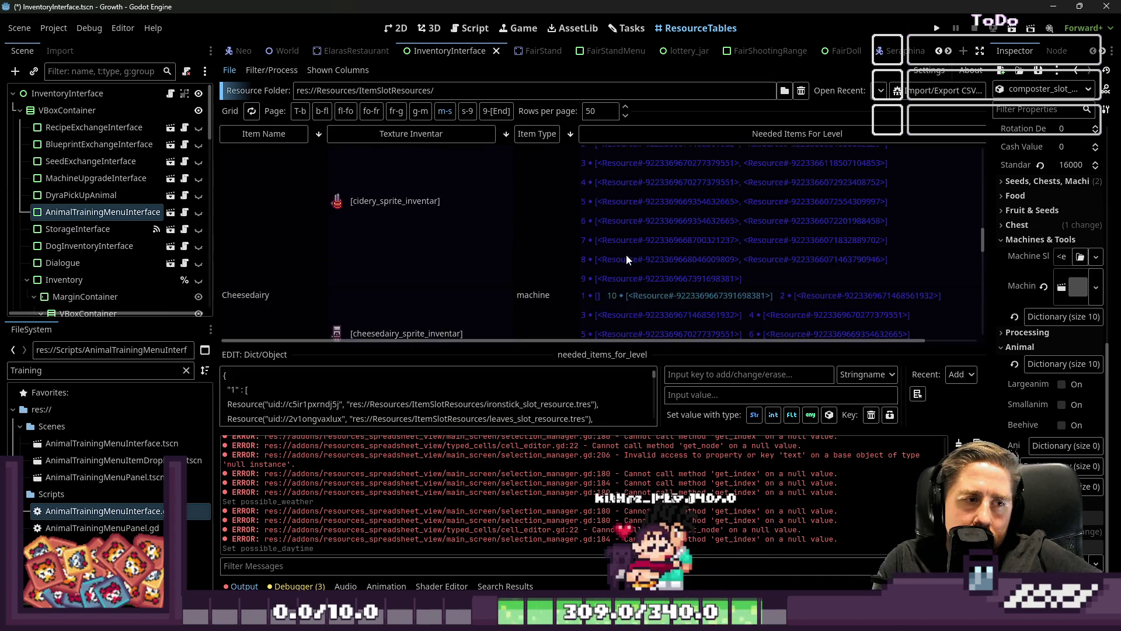
pyautogui.scroll(4, 629, 244)
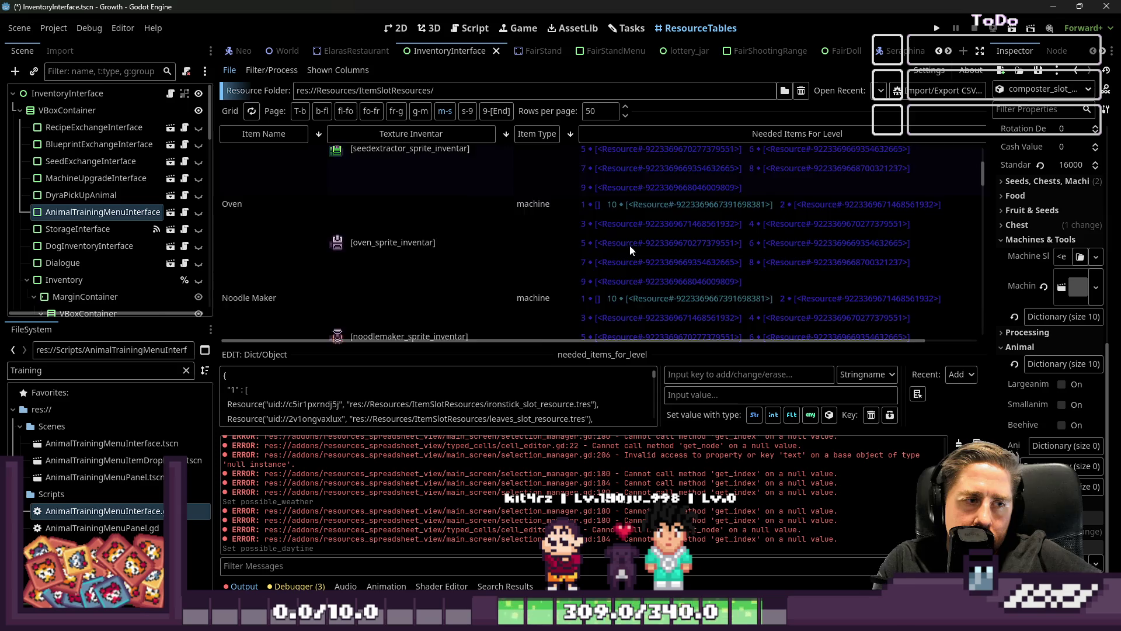
pyautogui.click(630, 205)
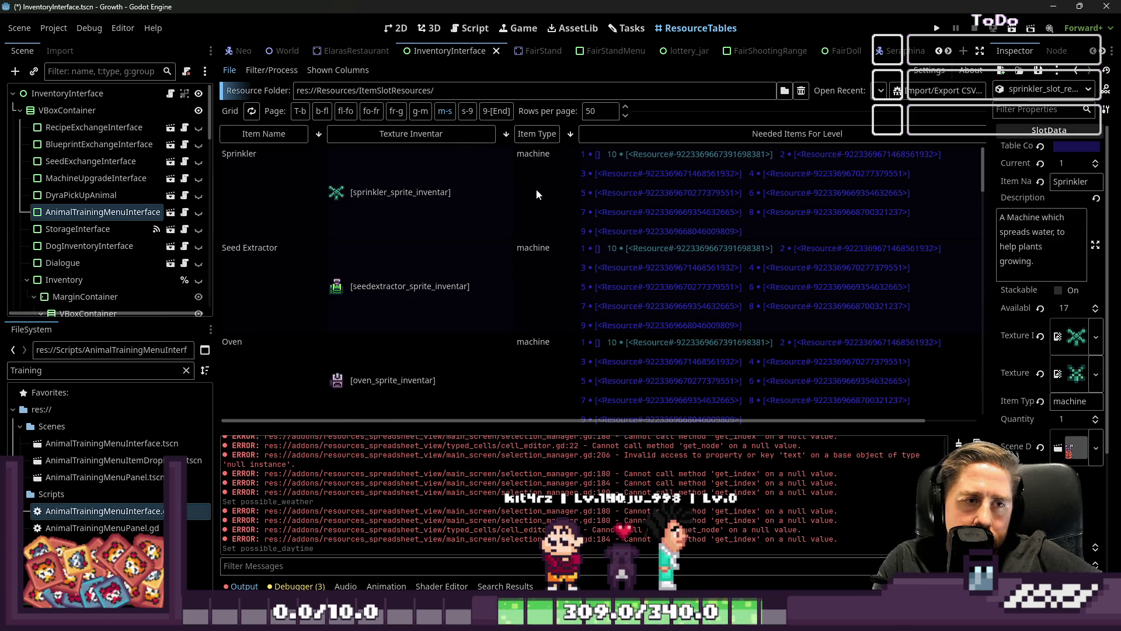
# Step: Replace the Sprinkler's needed-items text with the copied per-level ingredient dictionary
pyautogui.click(639, 181)
pyautogui.click(402, 380)
pyautogui.hotkey('ctrl', 'a')
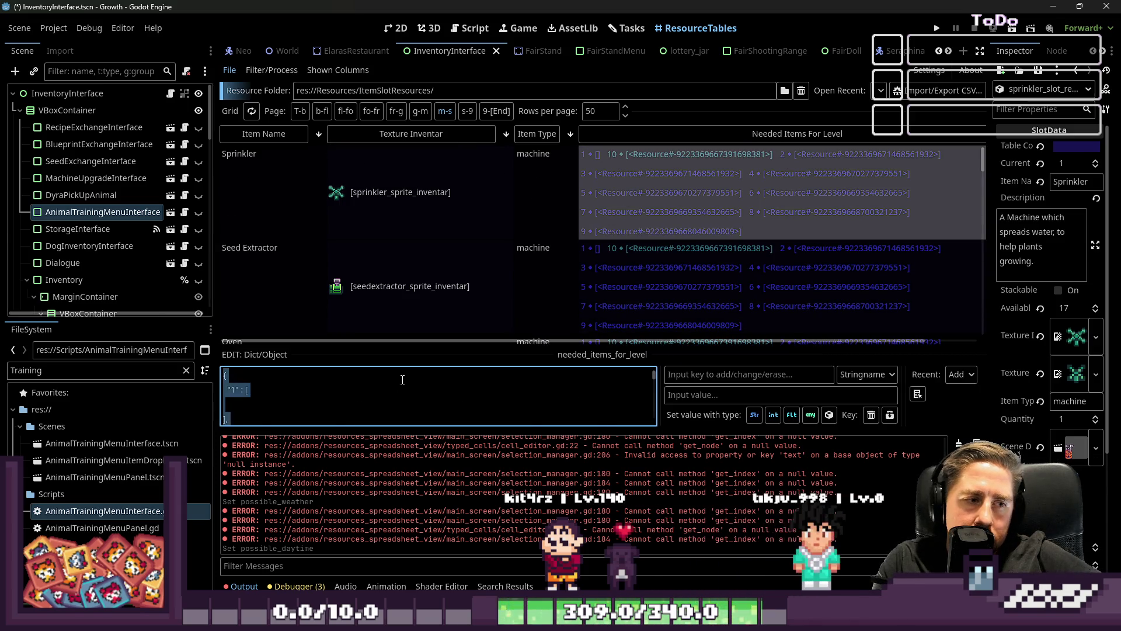
pyautogui.hotkey('ctrl', 'v')
pyautogui.moveTo(413, 347); pyautogui.dragTo(462, 149)
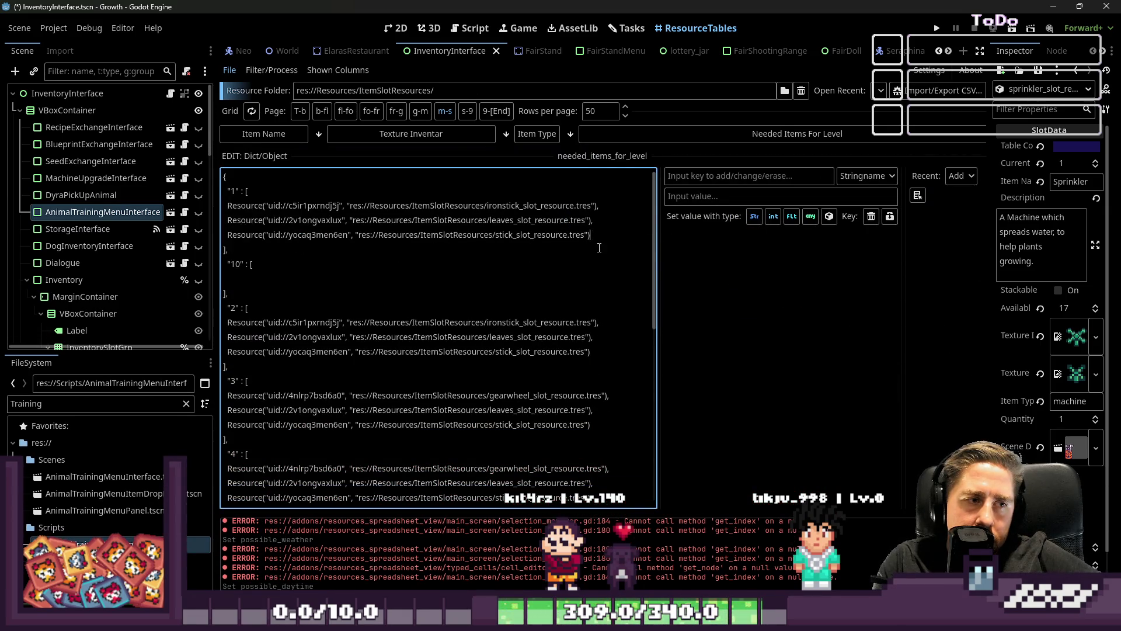
# Step: Delete the leaves and stick entries under levels 1 through 5
pyautogui.moveTo(603, 241); pyautogui.dragTo(213, 223)
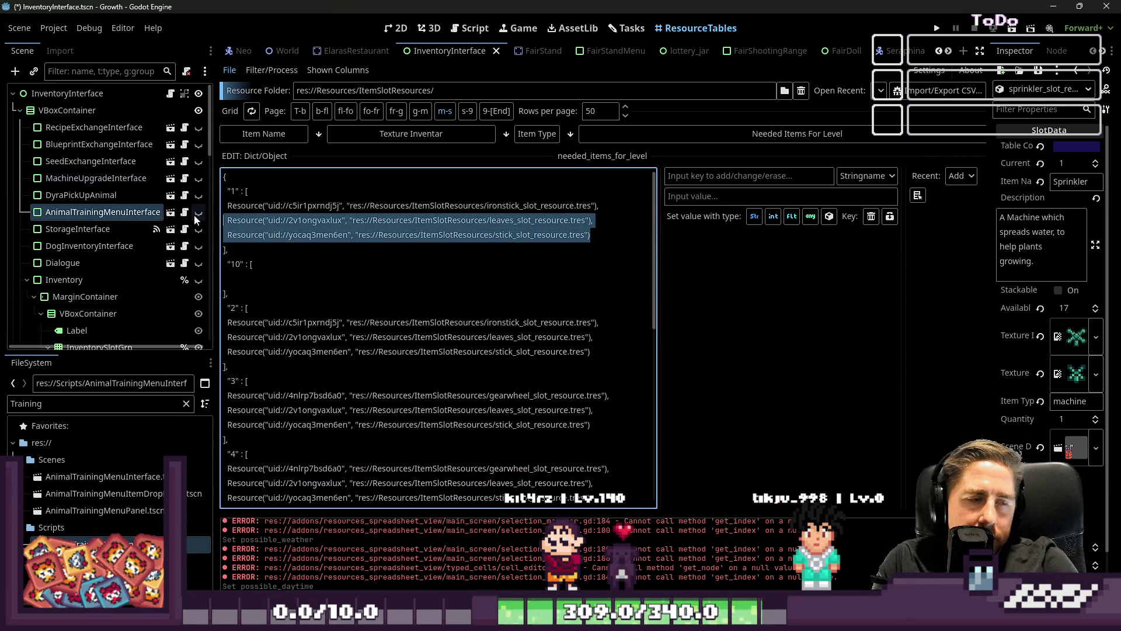
pyautogui.press('BackSpace')
pyautogui.moveTo(591, 323)
pyautogui.mouseDown()
pyautogui.moveTo(223, 323)
pyautogui.moveTo(223, 307)
pyautogui.mouseUp()
pyautogui.moveTo(614, 358)
pyautogui.mouseDown()
pyautogui.moveTo(350, 337)
pyautogui.moveTo(608, 338)
pyautogui.mouseUp()
pyautogui.press('BackSpace')
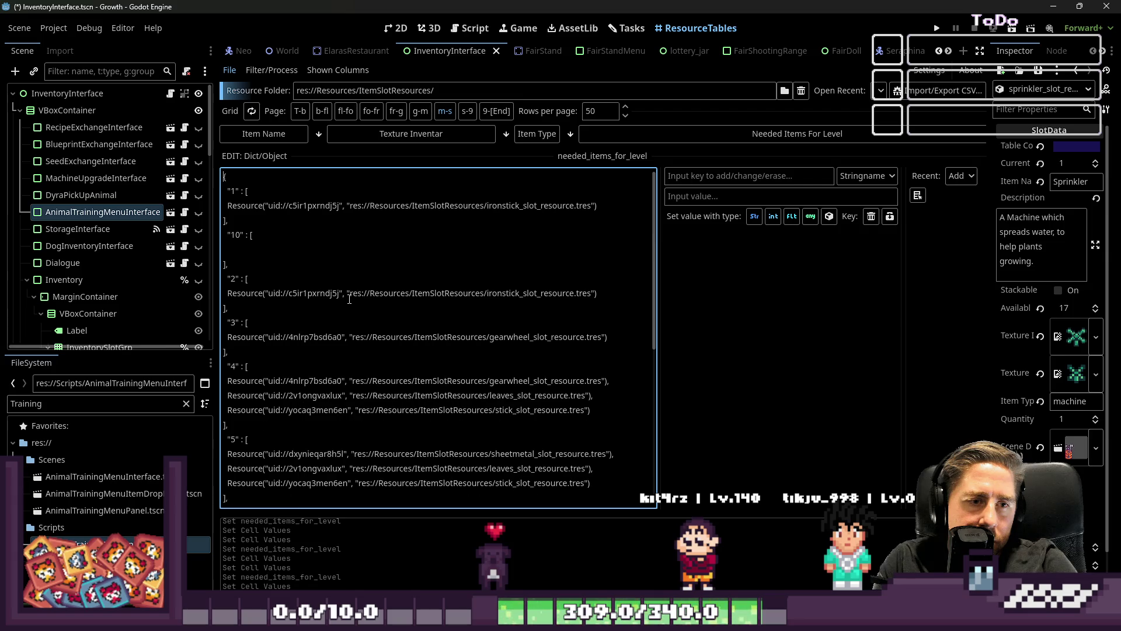
pyautogui.scroll(-1, 348, 299)
pyautogui.moveTo(379, 362); pyautogui.dragTo(607, 337)
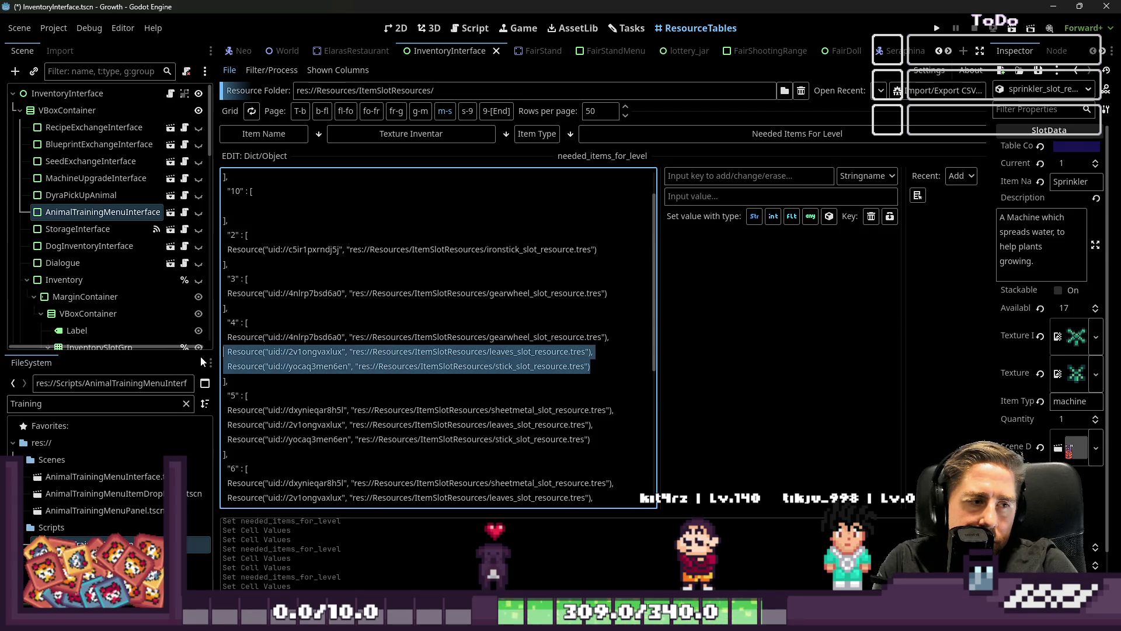
pyautogui.press('BackSpace')
pyautogui.scroll(1, 499, 390)
pyautogui.scroll(-3, 623, 404)
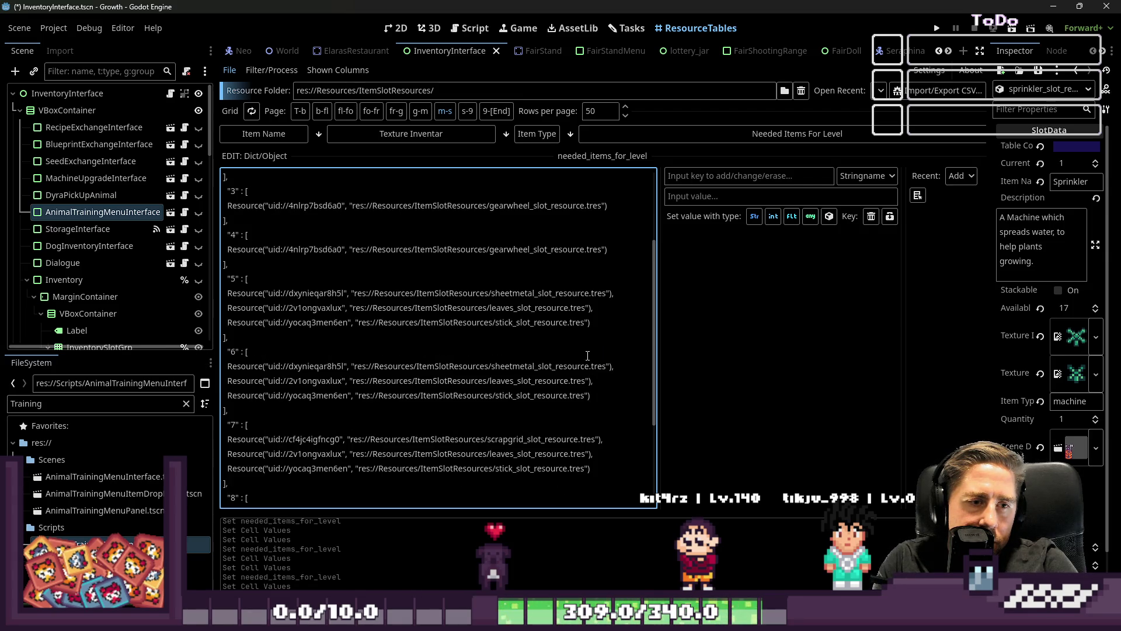
pyautogui.moveTo(605, 321); pyautogui.dragTo(613, 294)
pyautogui.press('BackSpace')
# Step: Delete the leaves and stick entries under levels 6 through 9
pyautogui.scroll(3, 431, 343)
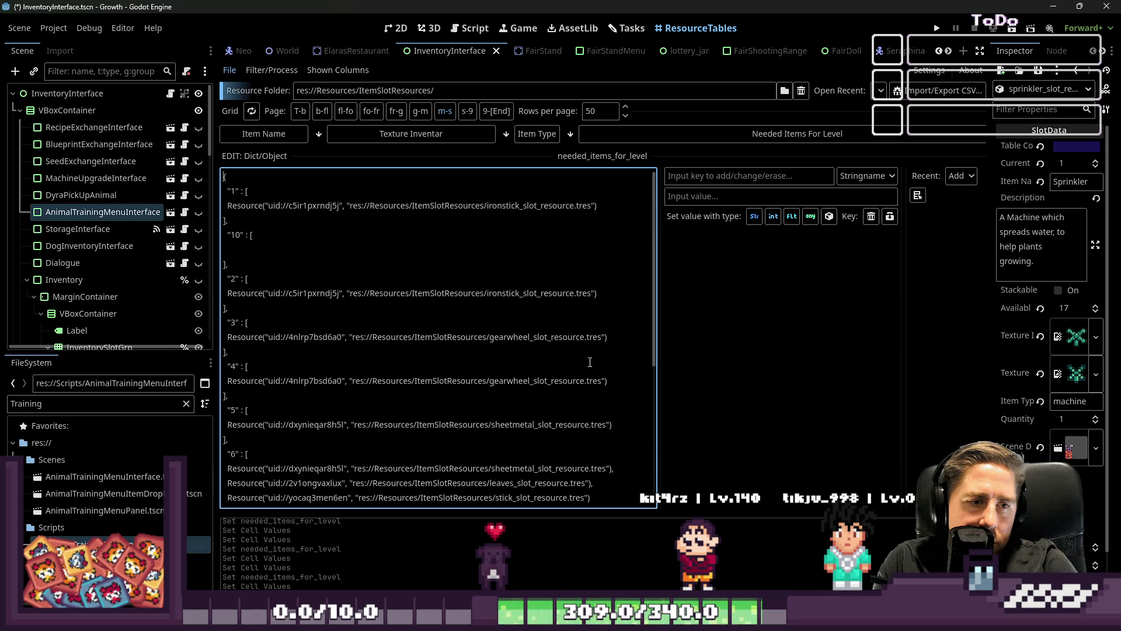
pyautogui.scroll(-5, 590, 362)
pyautogui.moveTo(605, 274); pyautogui.dragTo(612, 249)
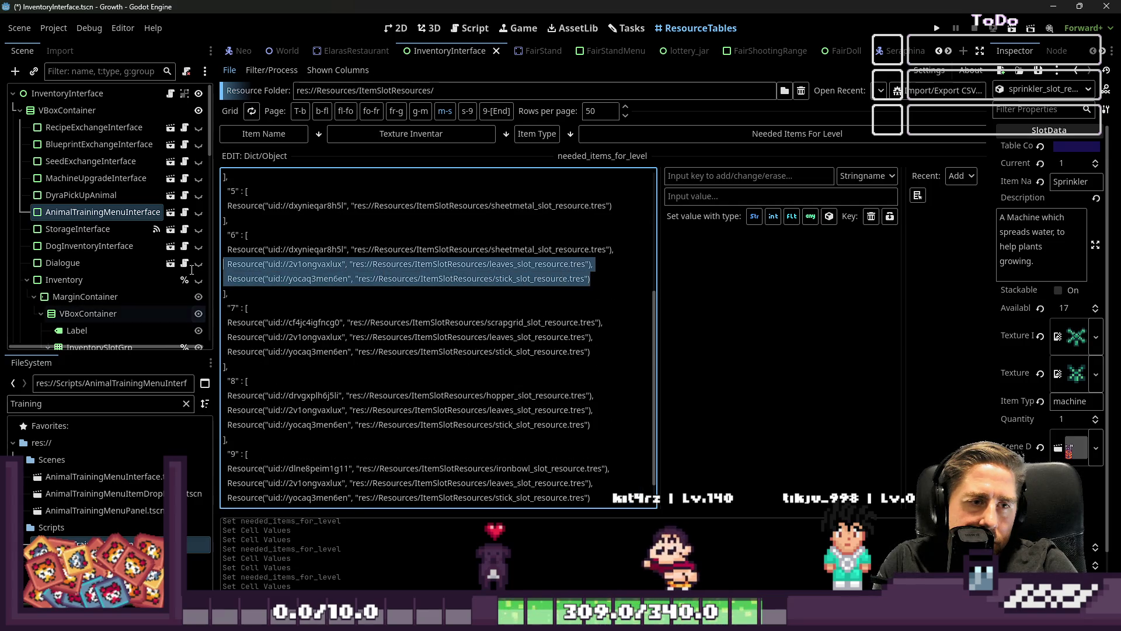
pyautogui.press('BackSpace')
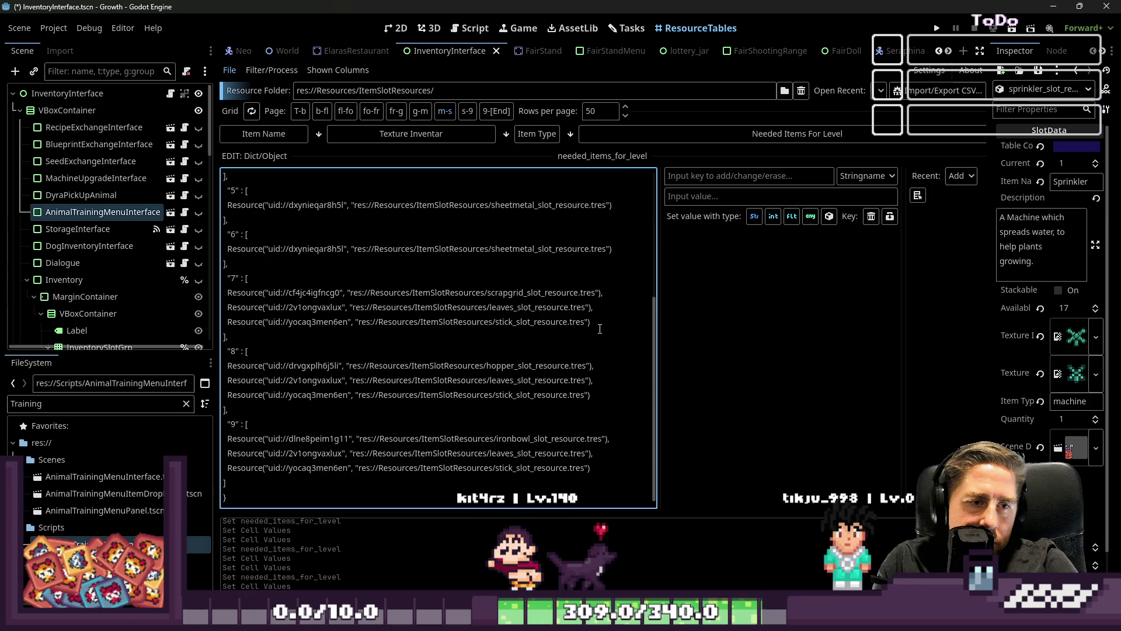
pyautogui.moveTo(590, 322); pyautogui.dragTo(603, 292)
pyautogui.press('BackSpace')
pyautogui.scroll(5, 467, 349)
pyautogui.scroll(-5, 559, 366)
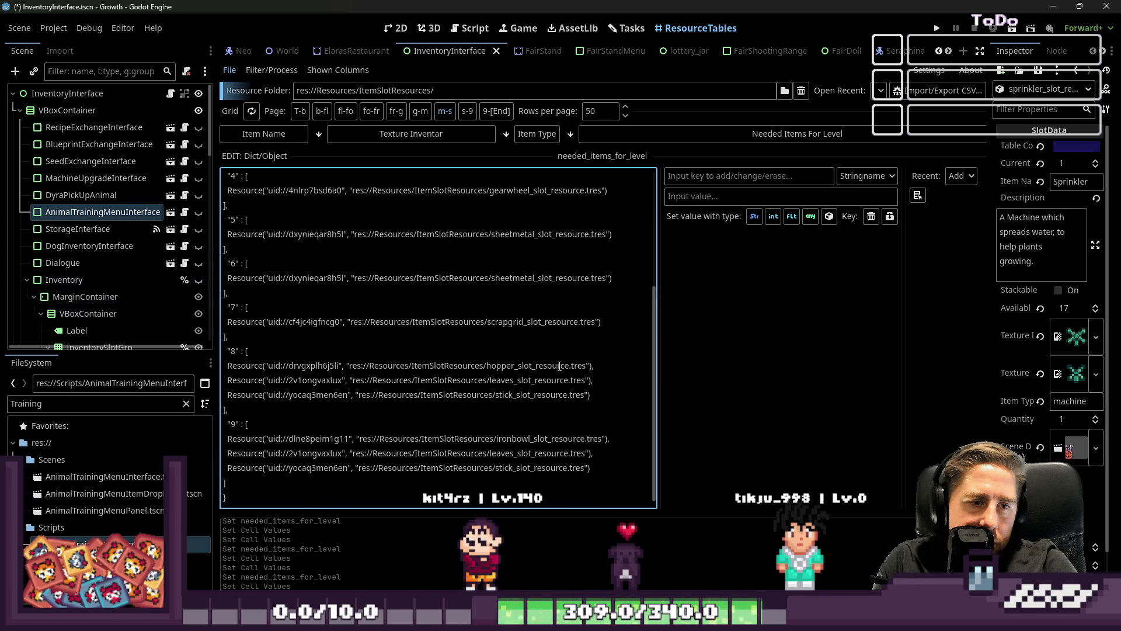
pyautogui.moveTo(551, 393); pyautogui.dragTo(593, 366)
pyautogui.press('BackSpace')
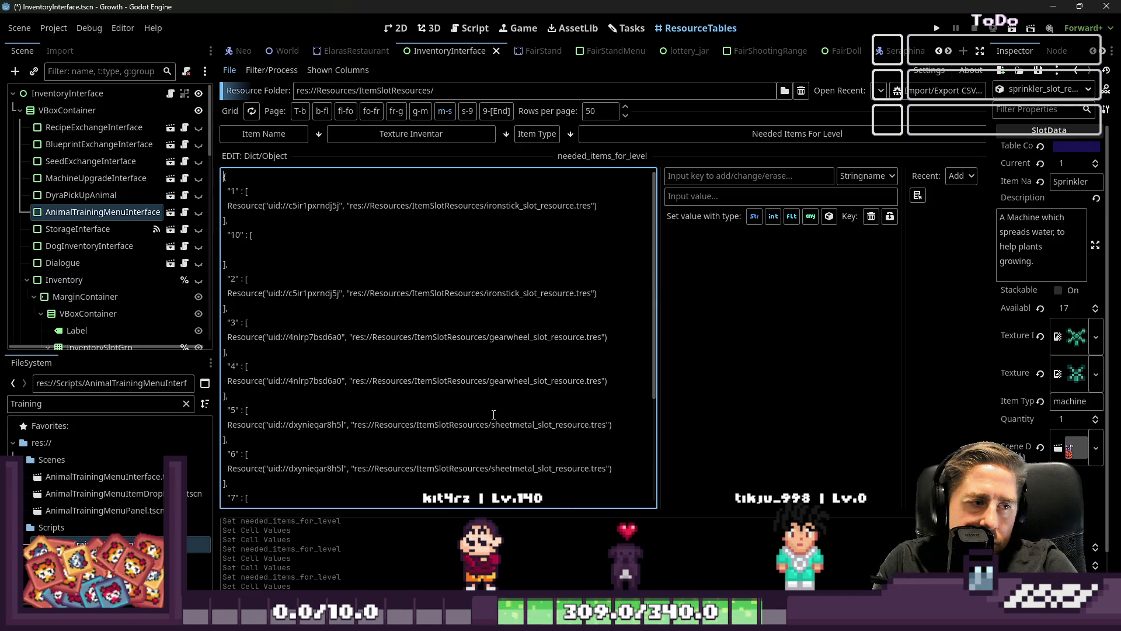
pyautogui.moveTo(592, 466); pyautogui.dragTo(226, 450)
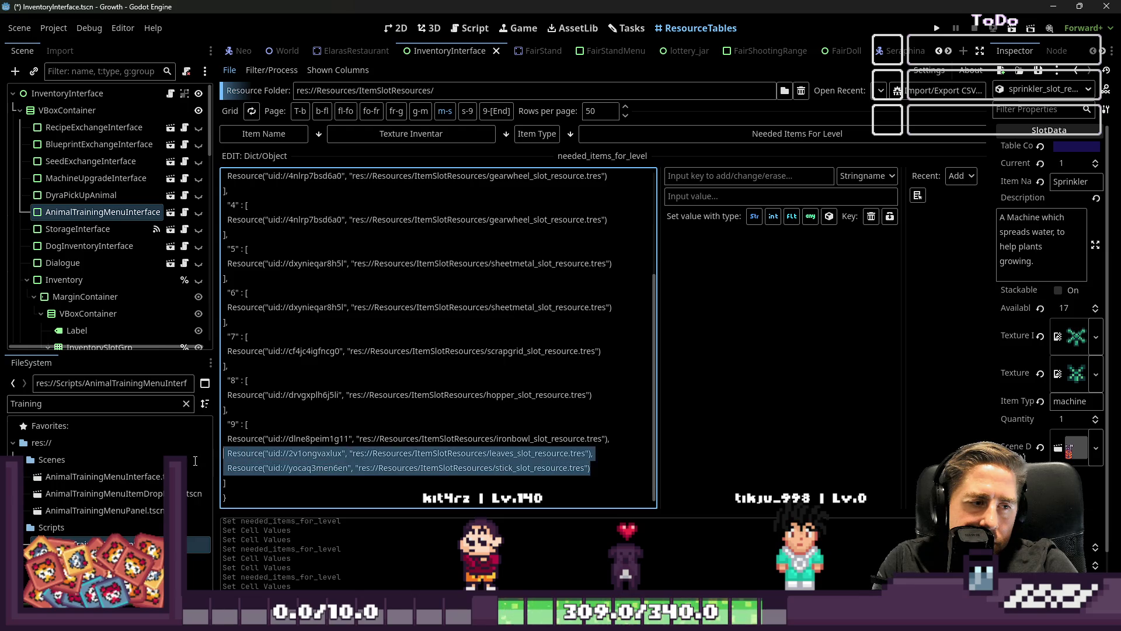
pyautogui.press('BackSpace')
pyautogui.scroll(10, 257, 417)
pyautogui.scroll(-5, 300, 380)
pyautogui.scroll(5, 303, 381)
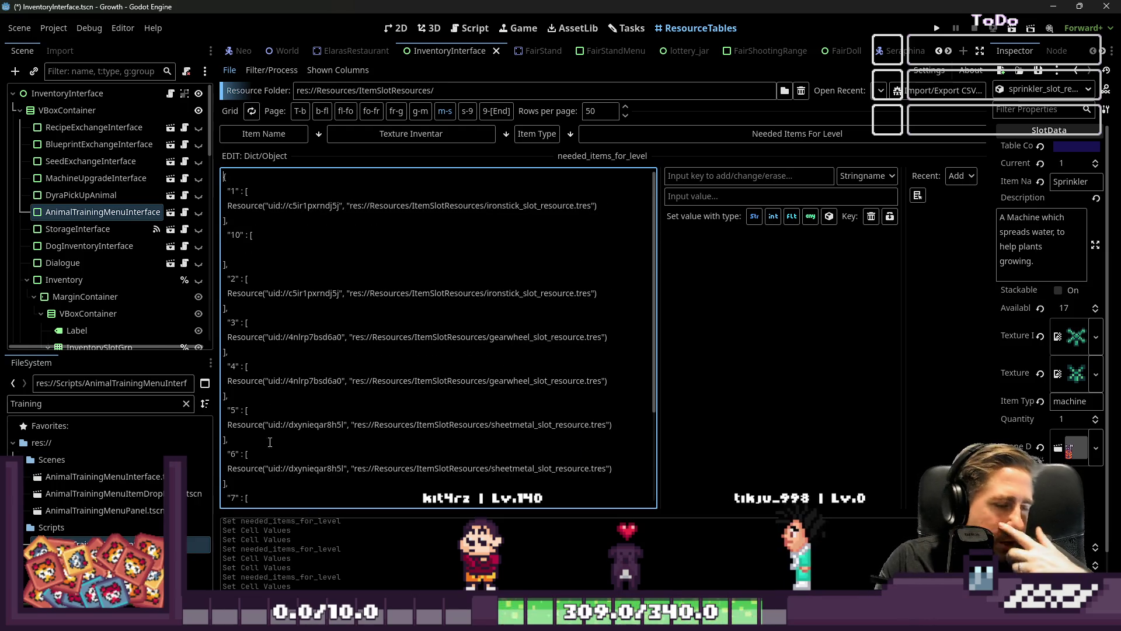
pyautogui.doubleClick(21, 399)
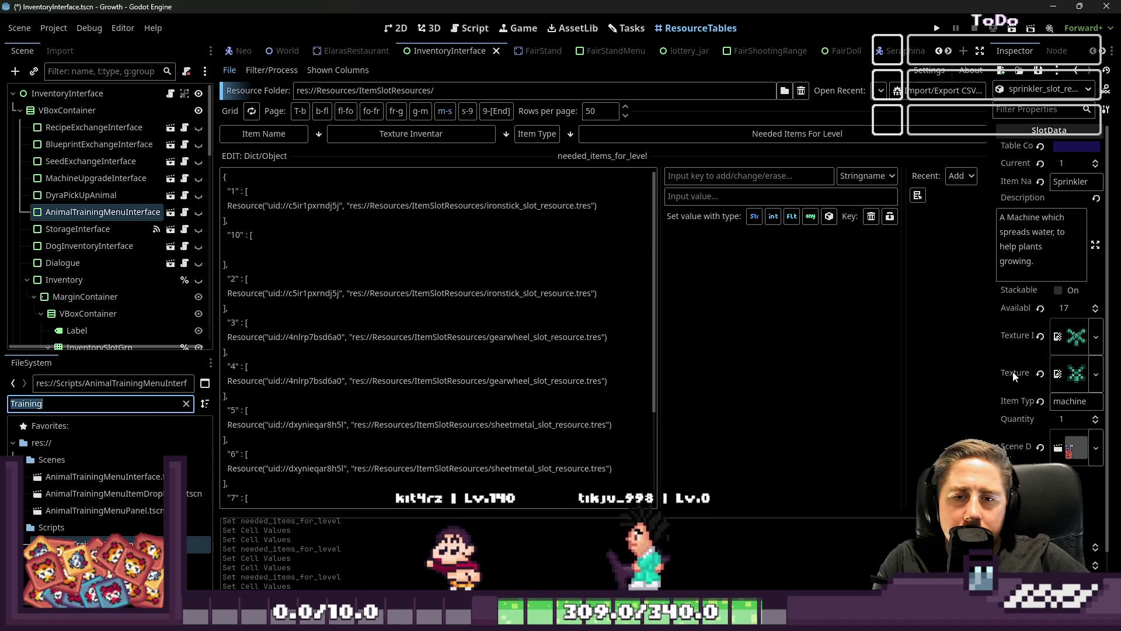
# Step: Expand level 1 in Needed Items for Level, add two empty slots, and search FileSystem for 'Ferti'
pyautogui.moveTo(995, 375); pyautogui.dragTo(744, 372)
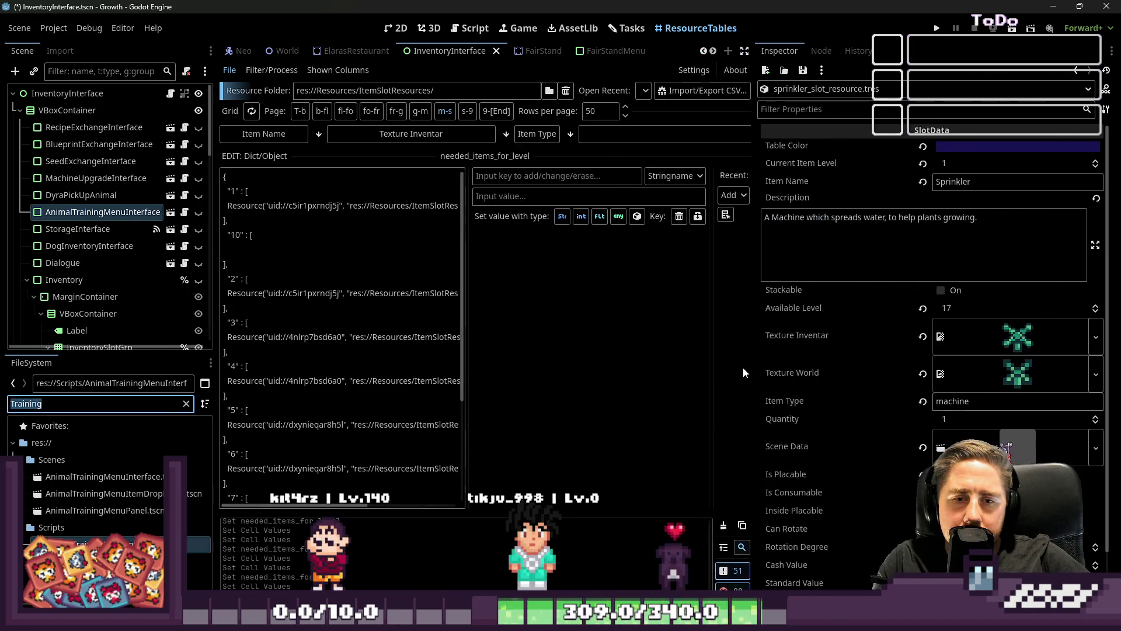
pyautogui.scroll(-5, 1017, 418)
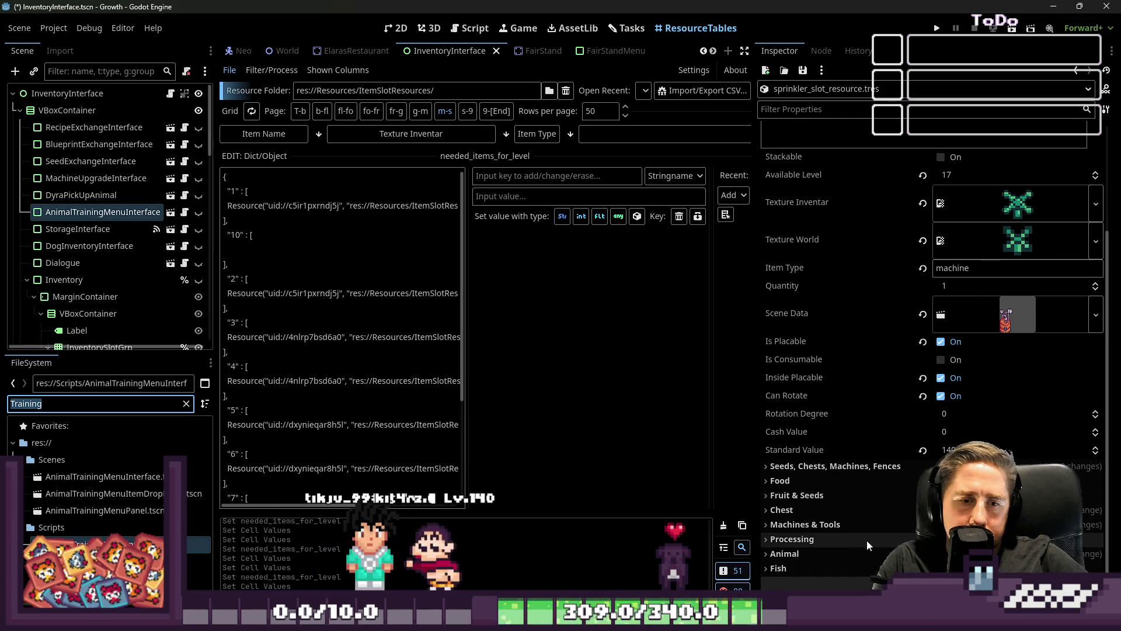
pyautogui.click(850, 549)
pyautogui.scroll(-3, 909, 428)
pyautogui.click(1018, 429)
pyautogui.scroll(-3, 1027, 380)
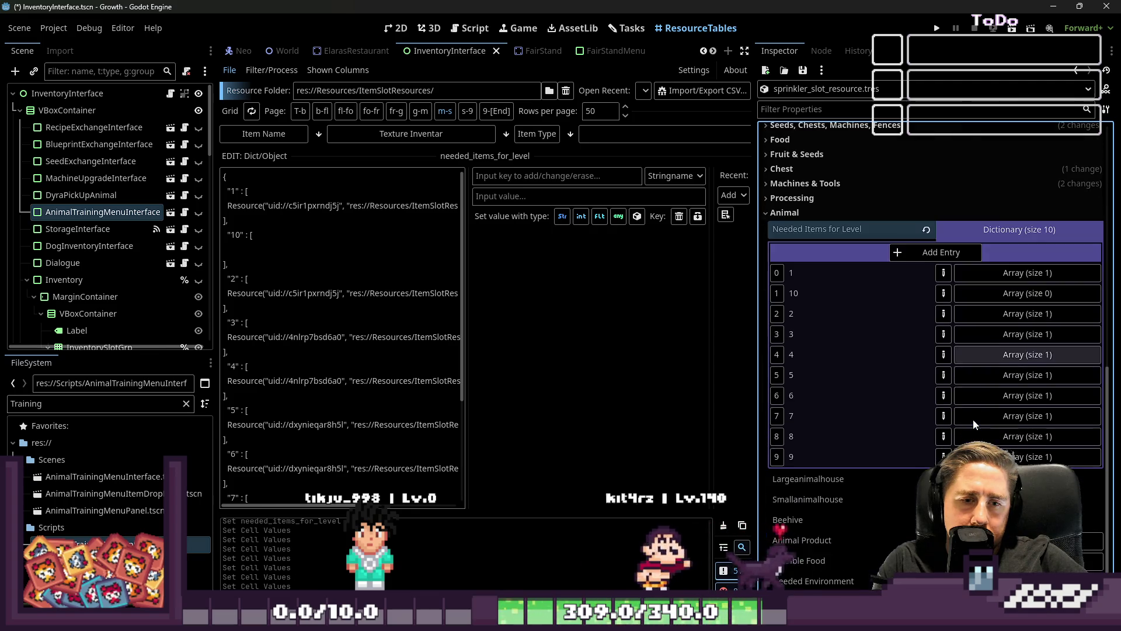
pyautogui.click(1027, 272)
pyautogui.click(946, 296)
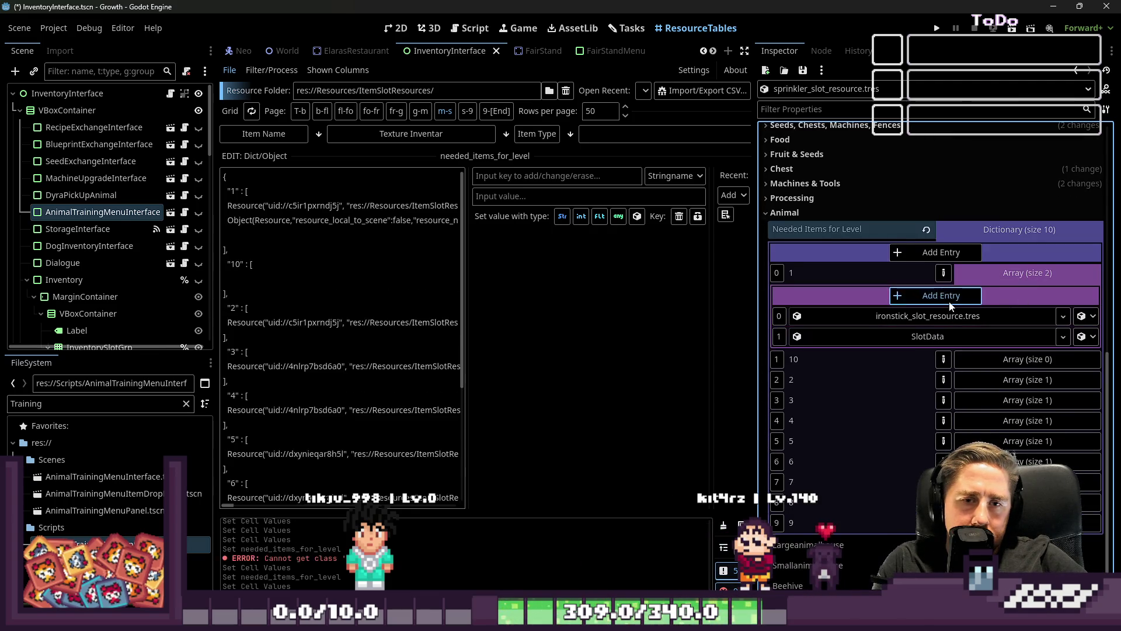
pyautogui.click(945, 295)
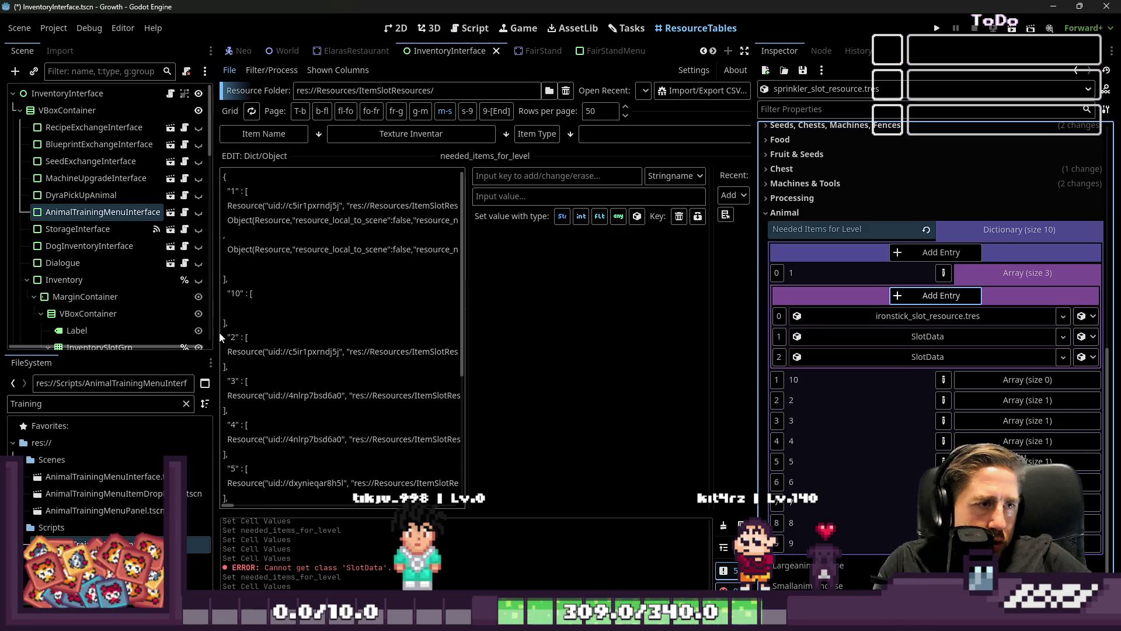
pyautogui.doubleClick(91, 403)
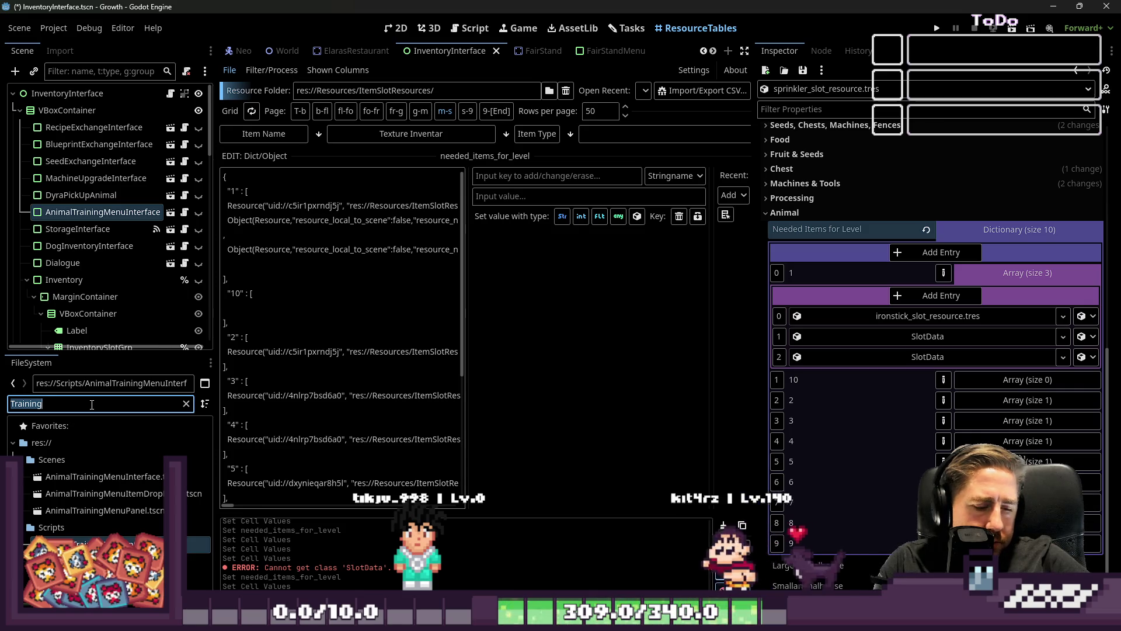
pyautogui.write('Ferti')
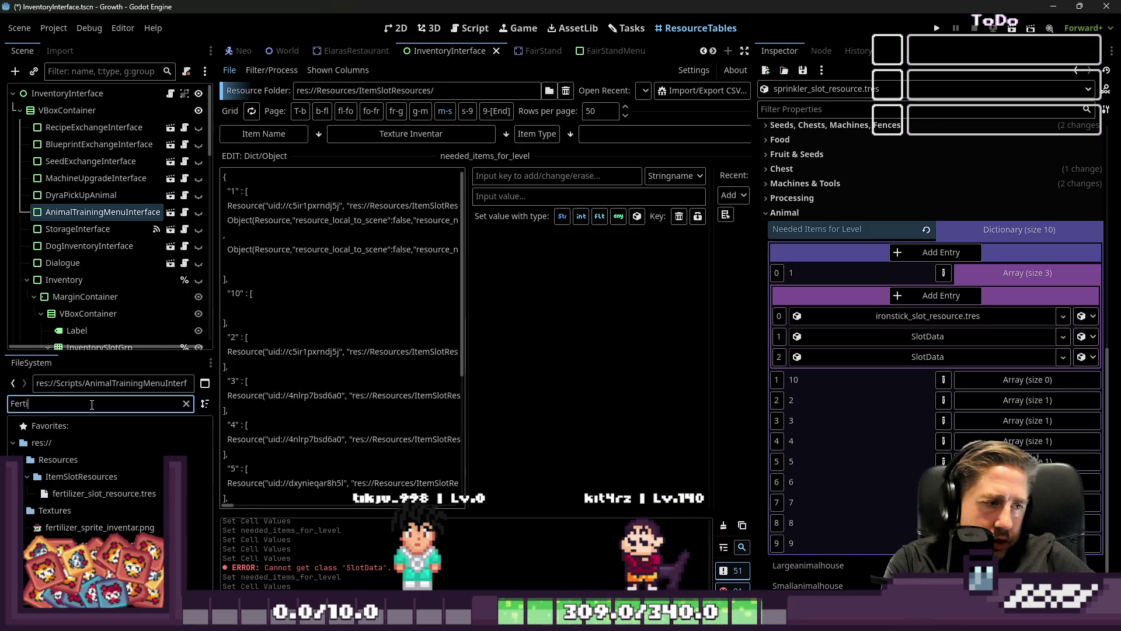
# Step: Drop the fertilizer and water resources into level 1's second and third slots
pyautogui.moveTo(104, 494)
pyautogui.mouseDown()
pyautogui.moveTo(851, 384)
pyautogui.moveTo(927, 337)
pyautogui.mouseUp()
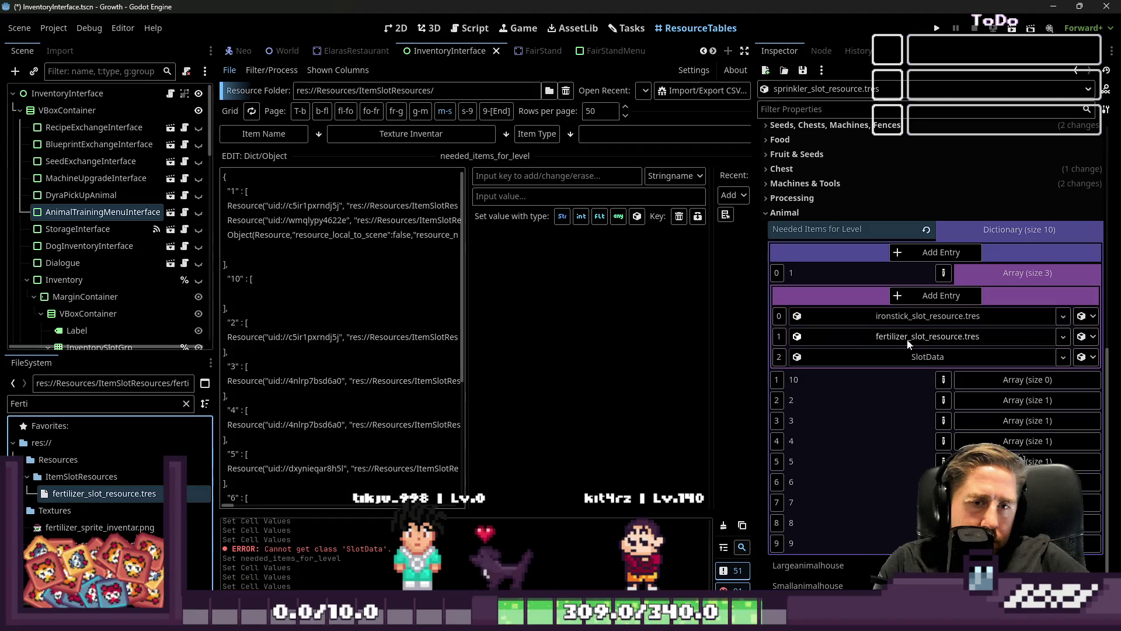
pyautogui.hotkey('ctrl', 'a')
pyautogui.write('Water')
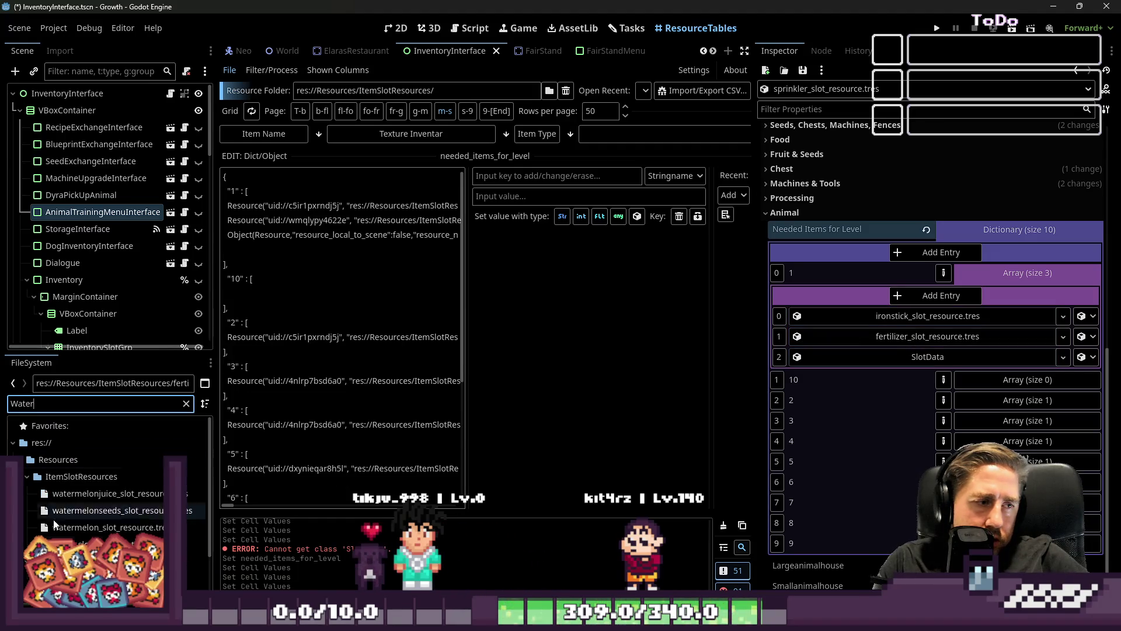
pyautogui.moveTo(98, 484)
pyautogui.mouseDown()
pyautogui.moveTo(961, 363)
pyautogui.moveTo(935, 359)
pyautogui.mouseUp()
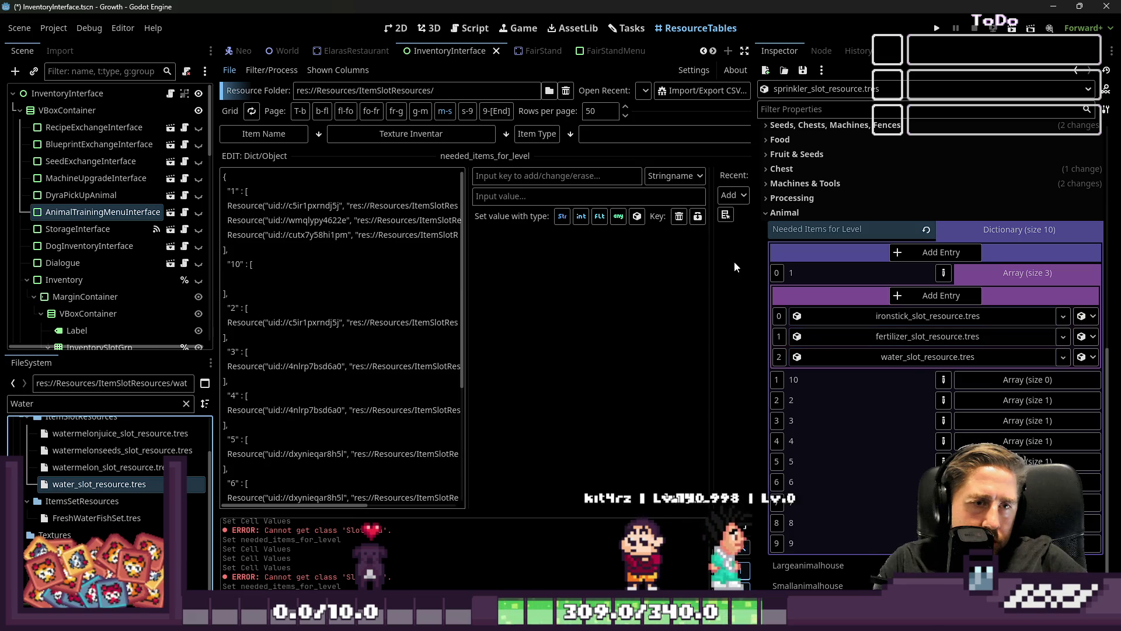
# Step: Copy level 1's fertilizer and water lines and paste them into level 2
pyautogui.moveTo(755, 268); pyautogui.dragTo(1018, 309)
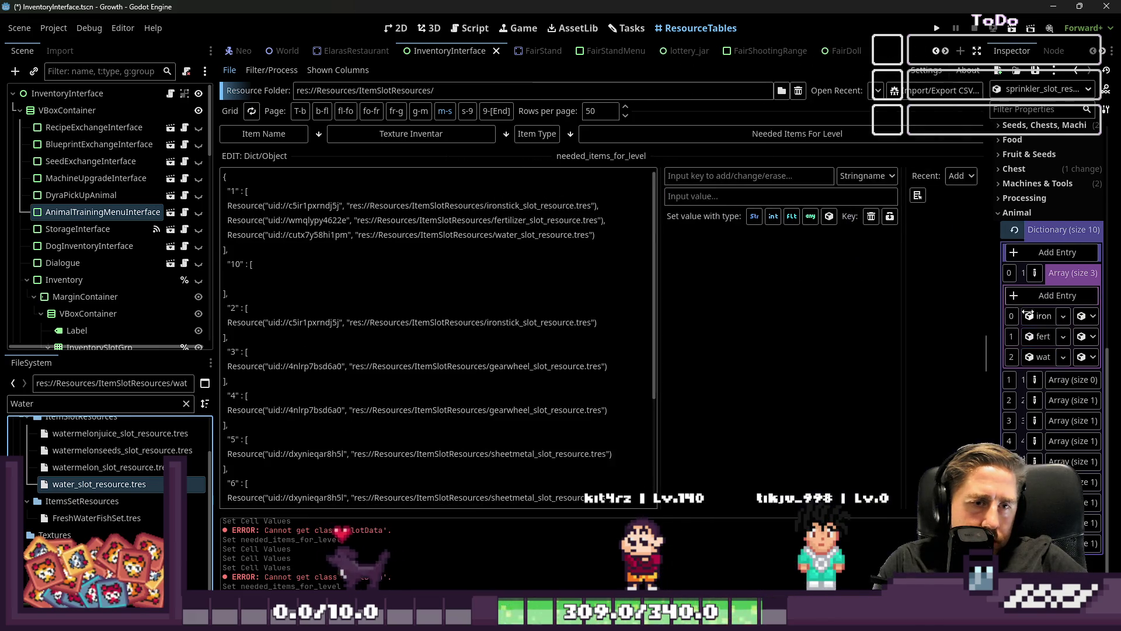
pyautogui.moveTo(595, 231)
pyautogui.mouseDown()
pyautogui.moveTo(225, 234)
pyautogui.moveTo(227, 220)
pyautogui.mouseUp()
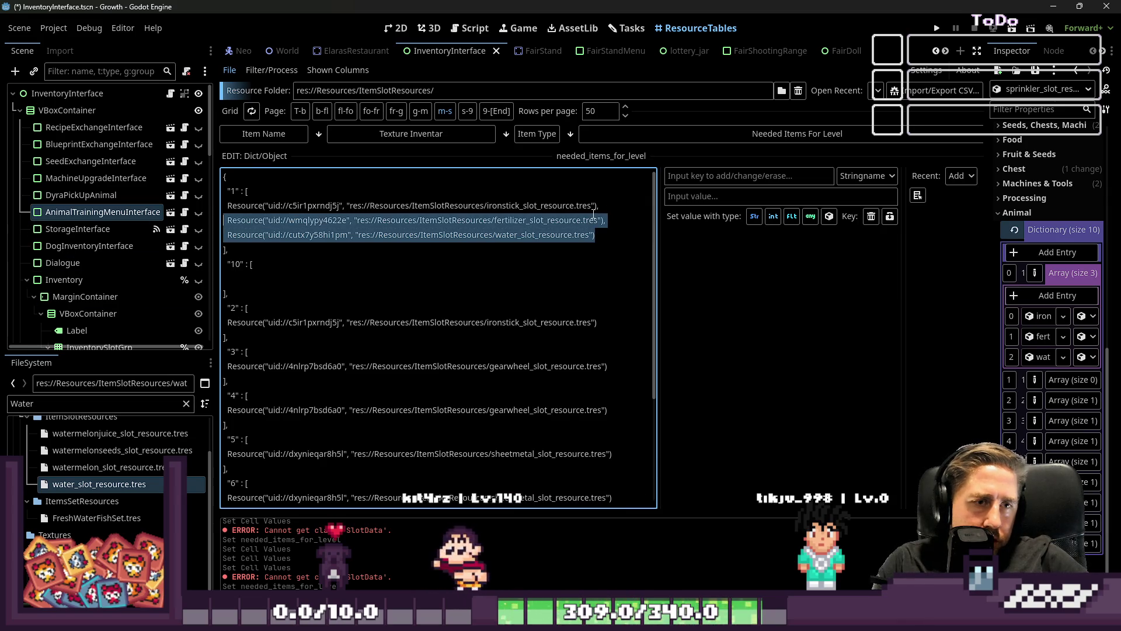
pyautogui.moveTo(598, 206); pyautogui.dragTo(603, 233)
pyautogui.hotkey('ctrl', 'c')
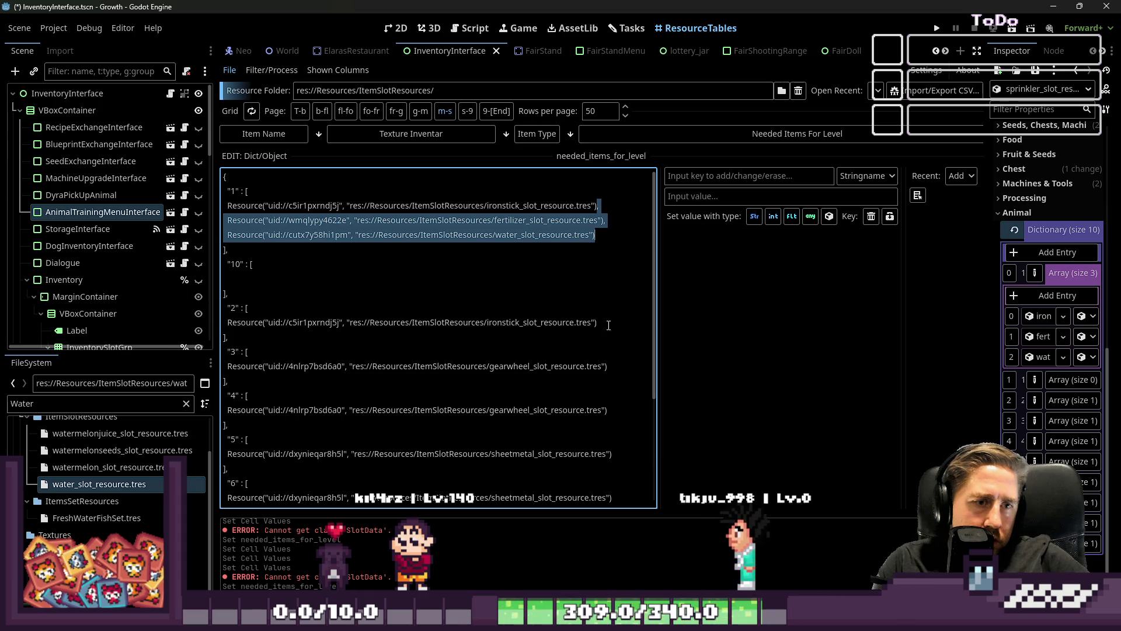
pyautogui.click(599, 323)
pyautogui.hotkey('ctrl', 'v')
pyautogui.click(607, 395)
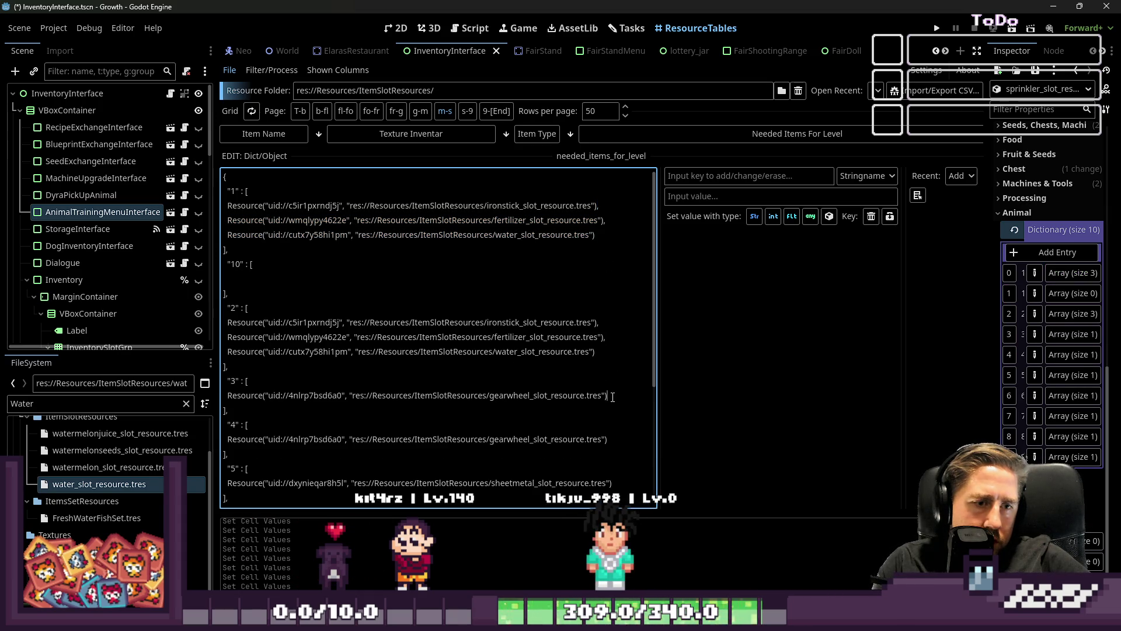
# Step: Paste the fertilizer and water lines into levels 3 through 6
pyautogui.hotkey('ctrl', 'v')
pyautogui.scroll(-4, 607, 349)
pyautogui.hotkey('ctrl', 'v')
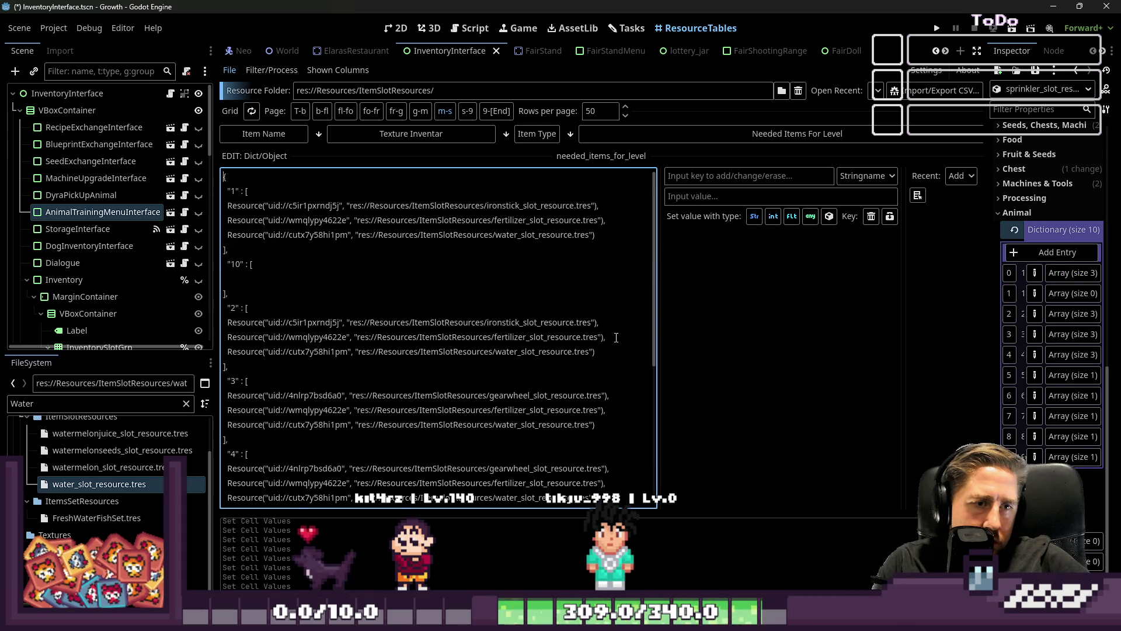
pyautogui.scroll(-2, 618, 370)
pyautogui.click(618, 294)
pyautogui.hotkey('ctrl', 'v')
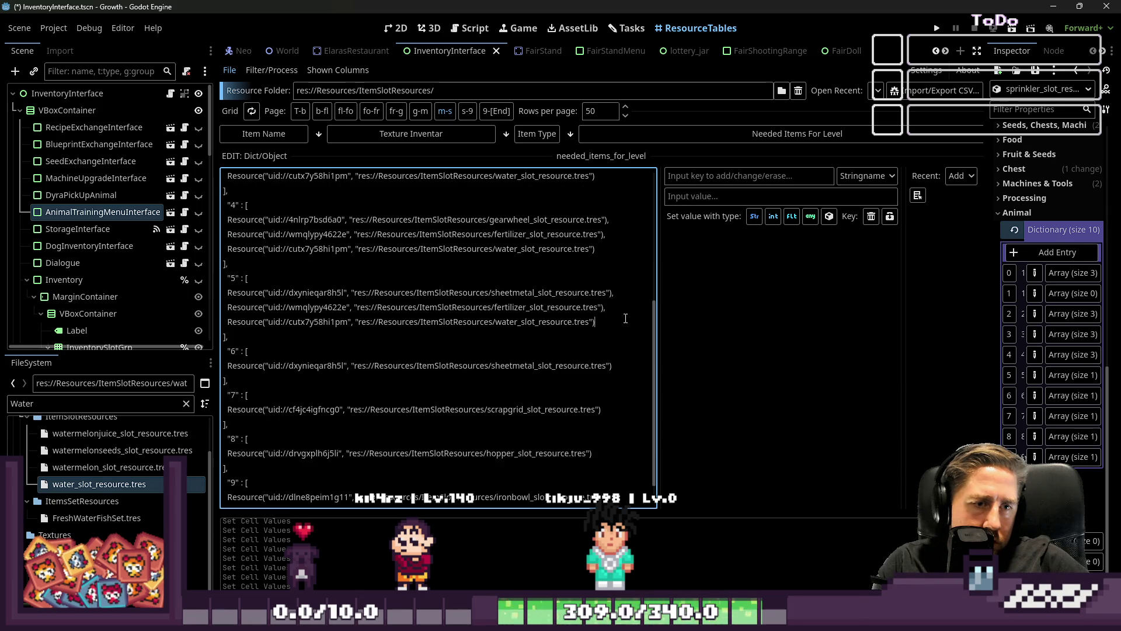
pyautogui.scroll(-1, 617, 351)
pyautogui.hotkey('ctrl', 'v')
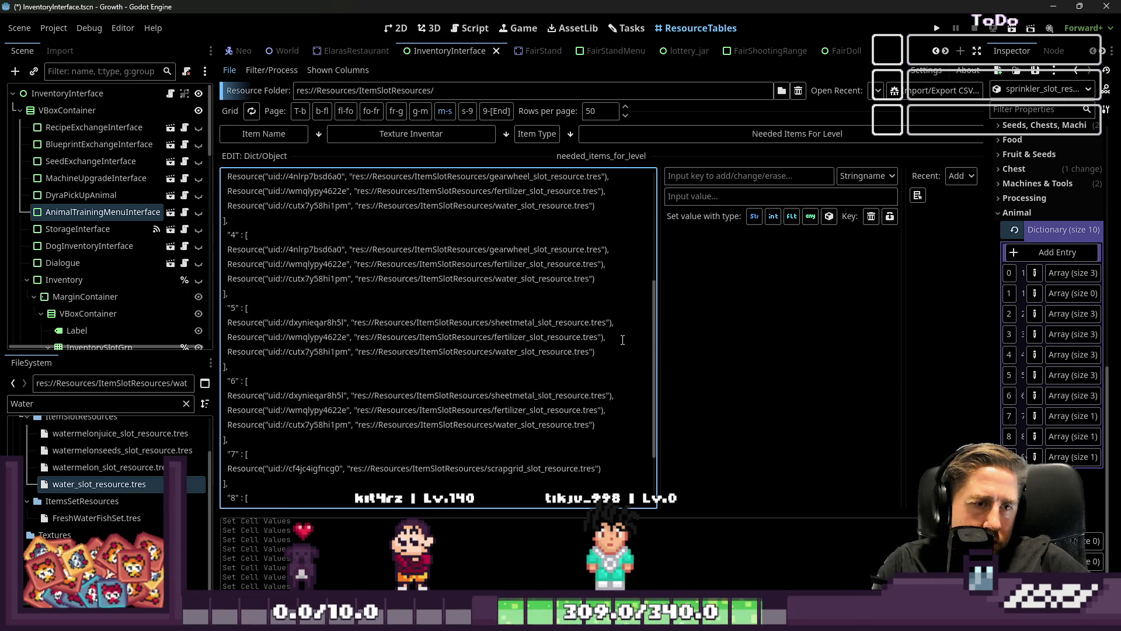
pyautogui.scroll(-1, 619, 351)
# Step: Paste the fertilizer and water lines into levels 7 through 9
pyautogui.click(617, 380)
pyautogui.hotkey('ctrl', 'v')
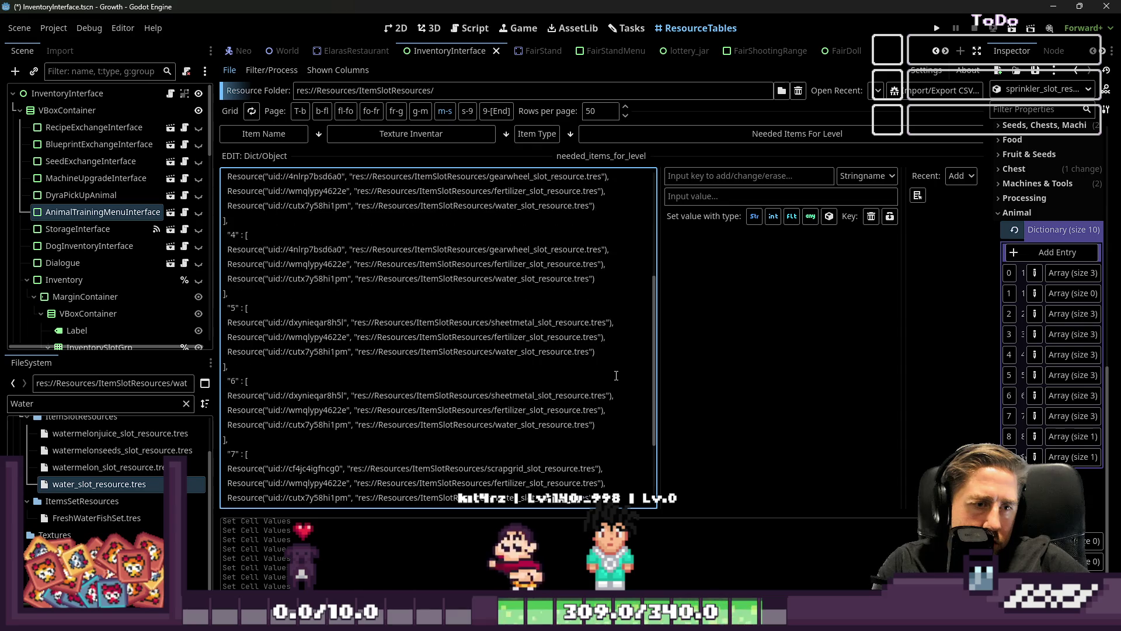
pyautogui.scroll(-1, 618, 379)
pyautogui.click(608, 424)
pyautogui.hotkey('ctrl', 'v')
pyautogui.scroll(-1, 608, 425)
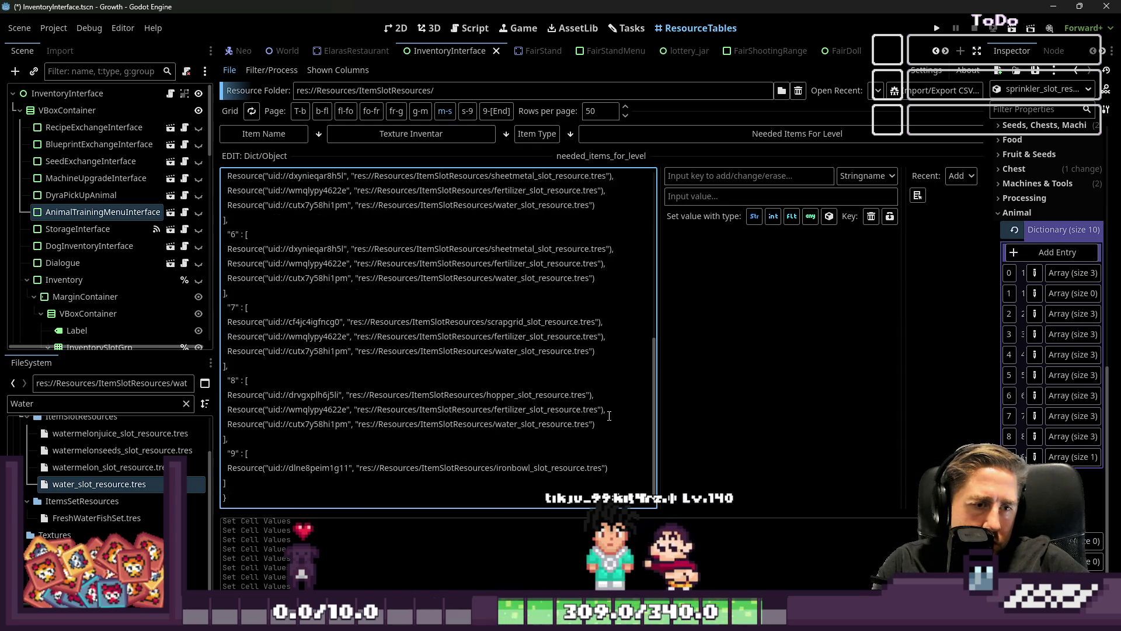
pyautogui.click(610, 467)
pyautogui.hotkey('ctrl', 'v')
# Step: Save the scene with Ctrl+S and switch to the item icon artwork
pyautogui.scroll(5, 606, 391)
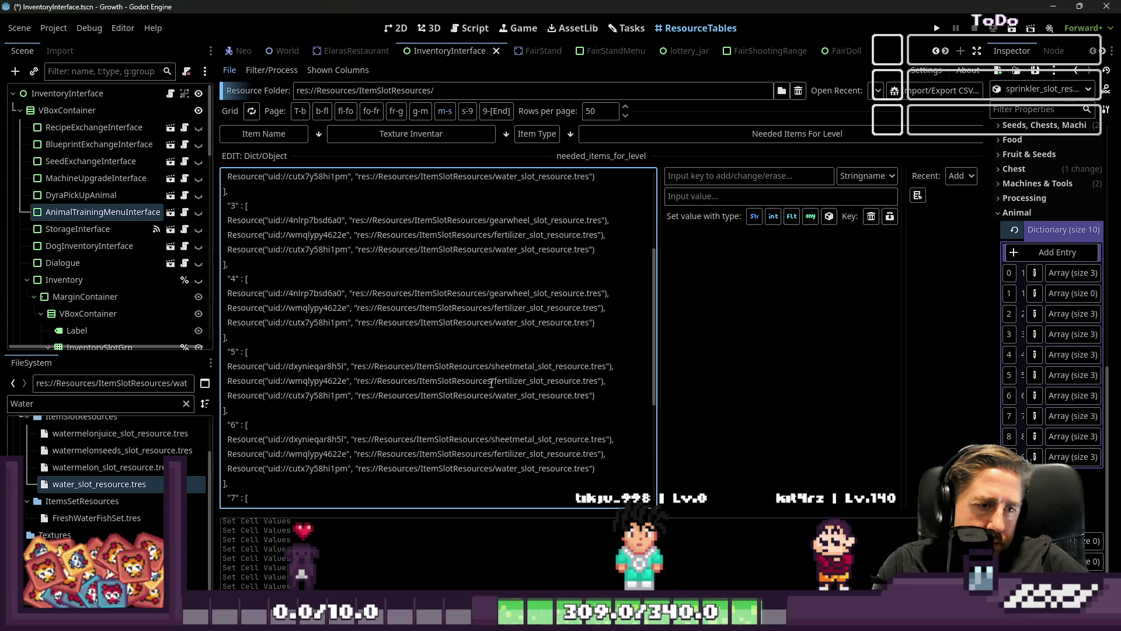
pyautogui.scroll(5, 493, 383)
pyautogui.click(227, 366)
pyautogui.hotkey('ctrl', 's')
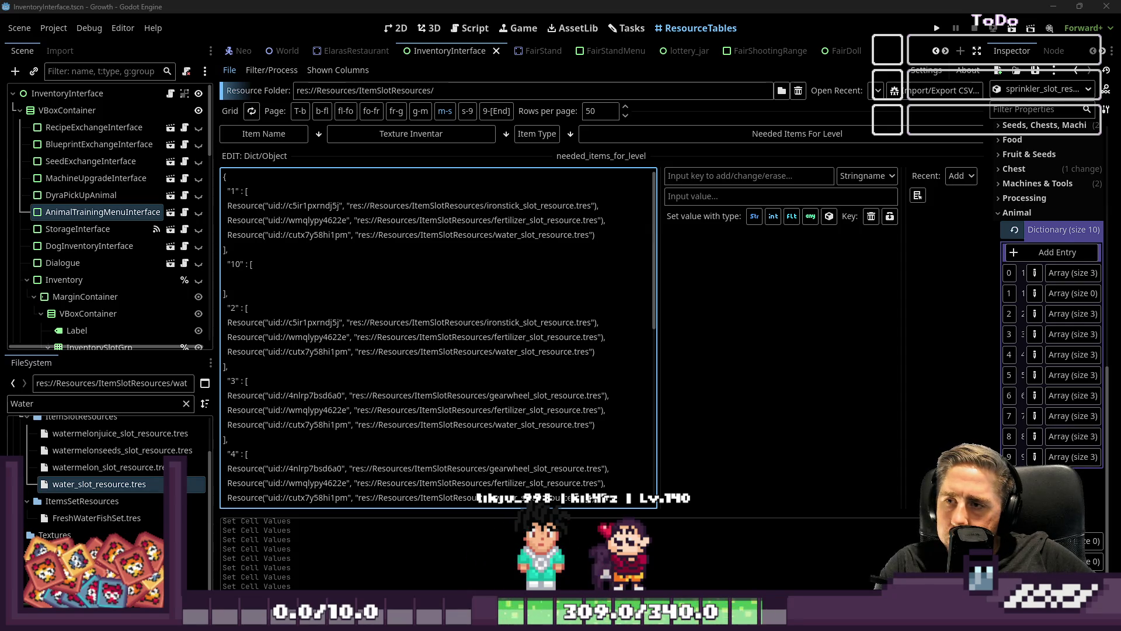
pyautogui.click(546, 255)
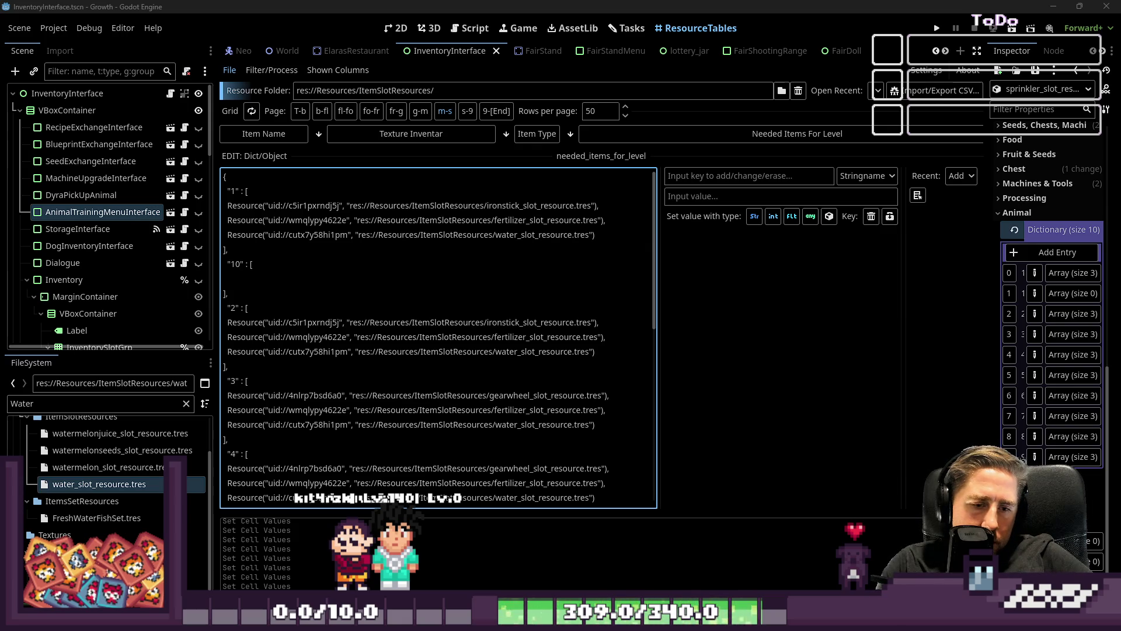
pyautogui.hotkey('alt', 'Tab')
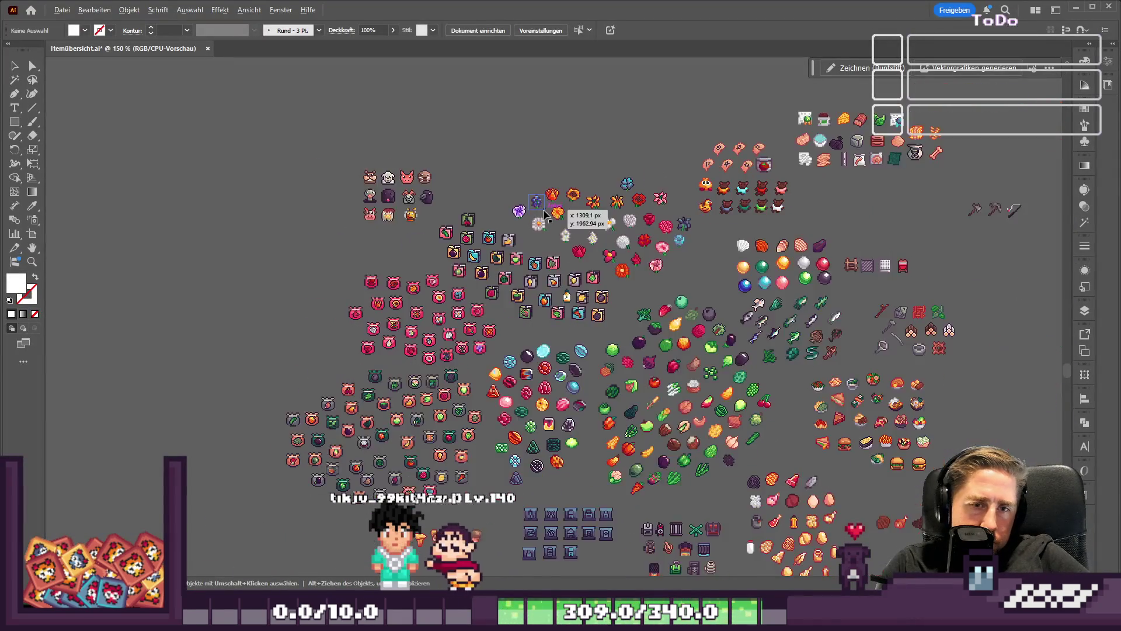
pyautogui.scroll(-2, 546, 215)
pyautogui.scroll(2, 658, 416)
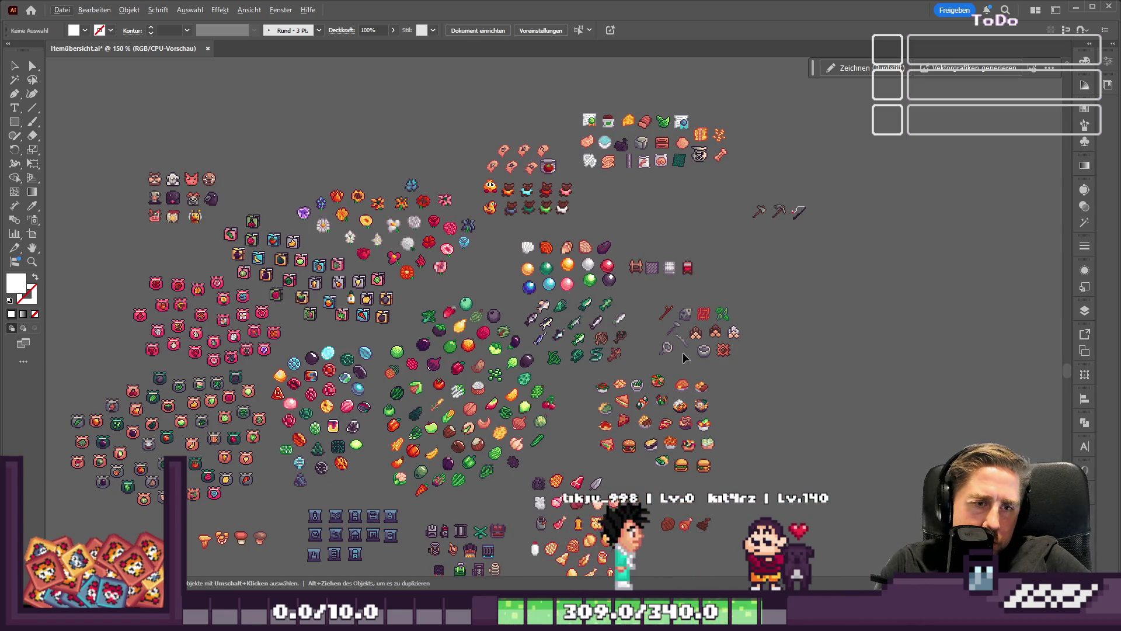
pyautogui.scroll(2, 676, 341)
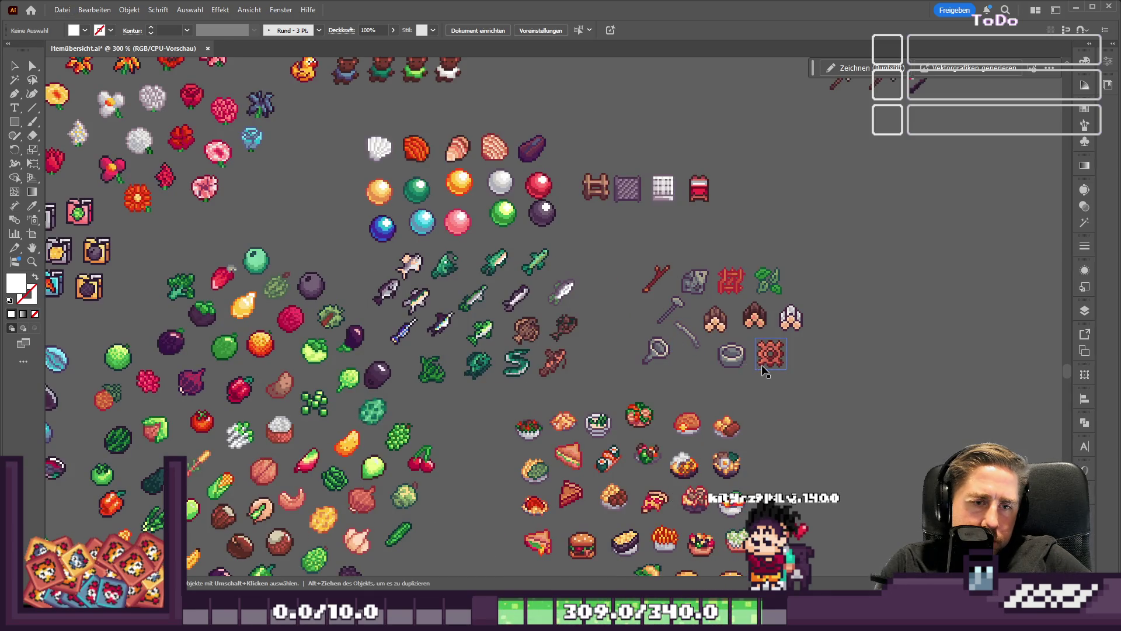
pyautogui.scroll(5, 594, 229)
pyautogui.scroll(1, 594, 230)
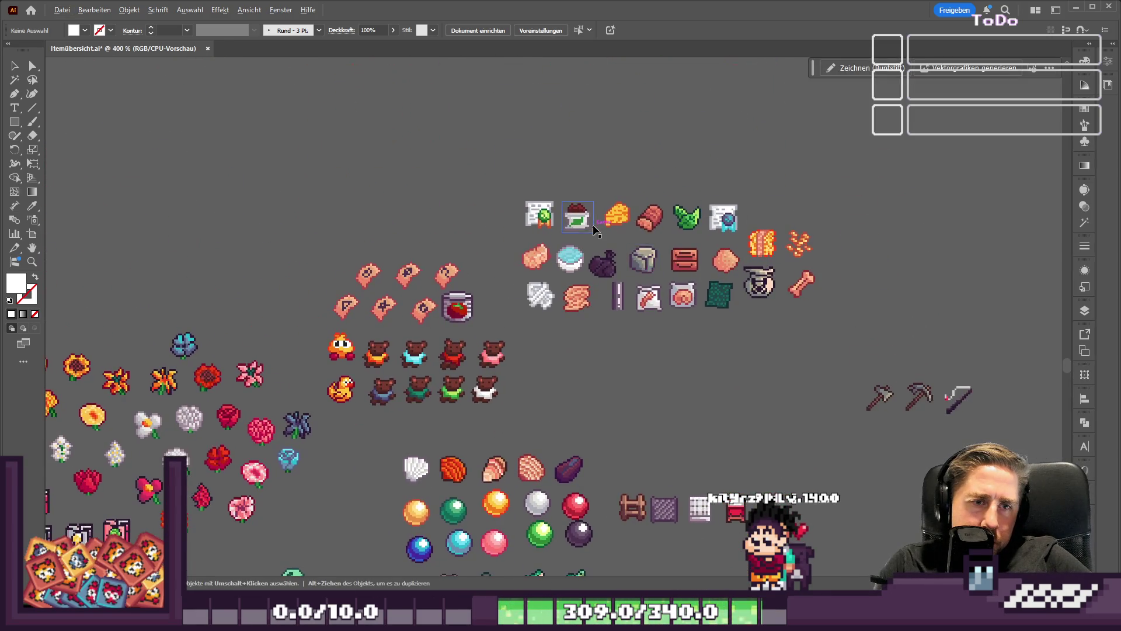
pyautogui.scroll(2, 593, 230)
pyautogui.scroll(-1, 514, 190)
pyautogui.moveTo(771, 343); pyautogui.dragTo(870, 367)
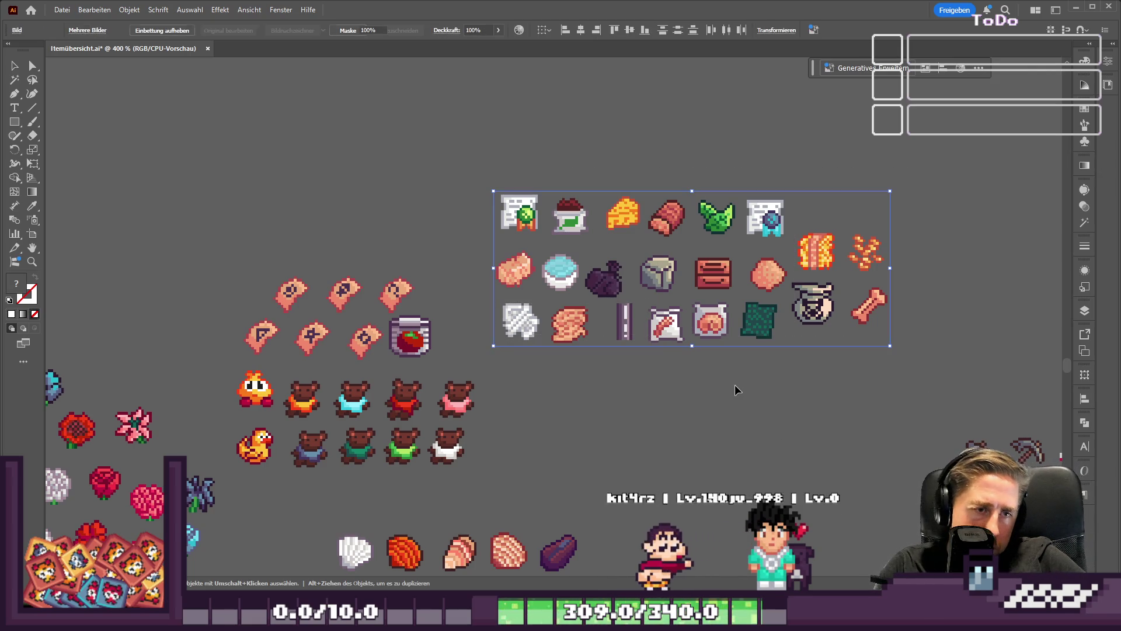
pyautogui.click(545, 400)
pyautogui.scroll(-3, 556, 358)
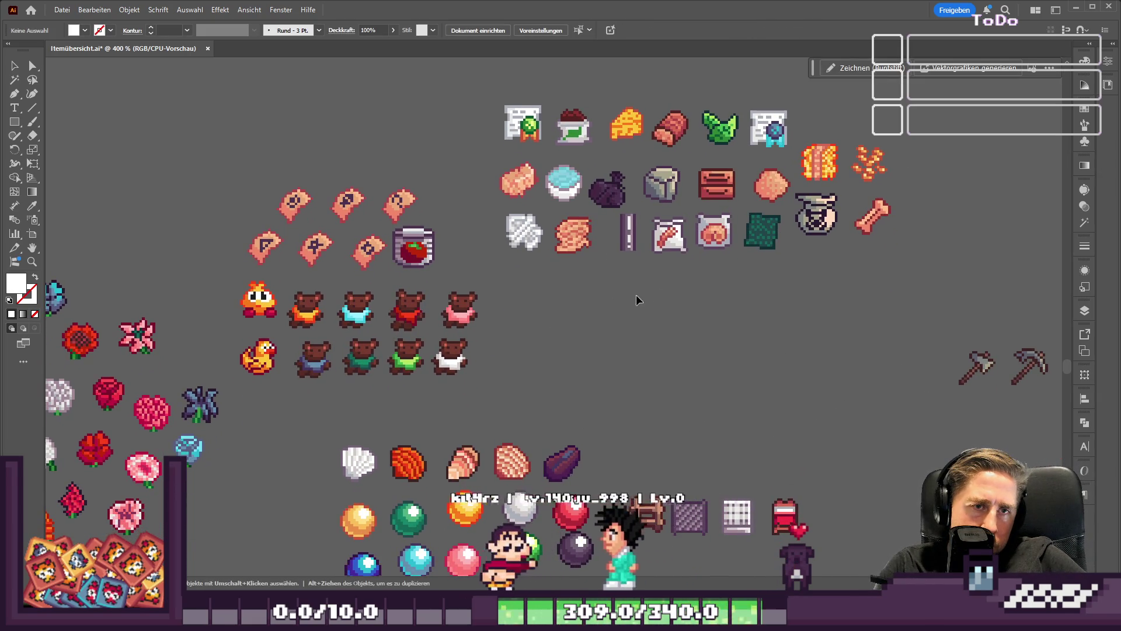
pyautogui.scroll(-2, 680, 288)
pyautogui.scroll(2, 672, 175)
pyautogui.scroll(2, 673, 175)
pyautogui.moveTo(771, 298); pyautogui.dragTo(753, 190)
pyautogui.hotkey('ctrl', 'z')
pyautogui.click(674, 209)
pyautogui.scroll(-1, 624, 217)
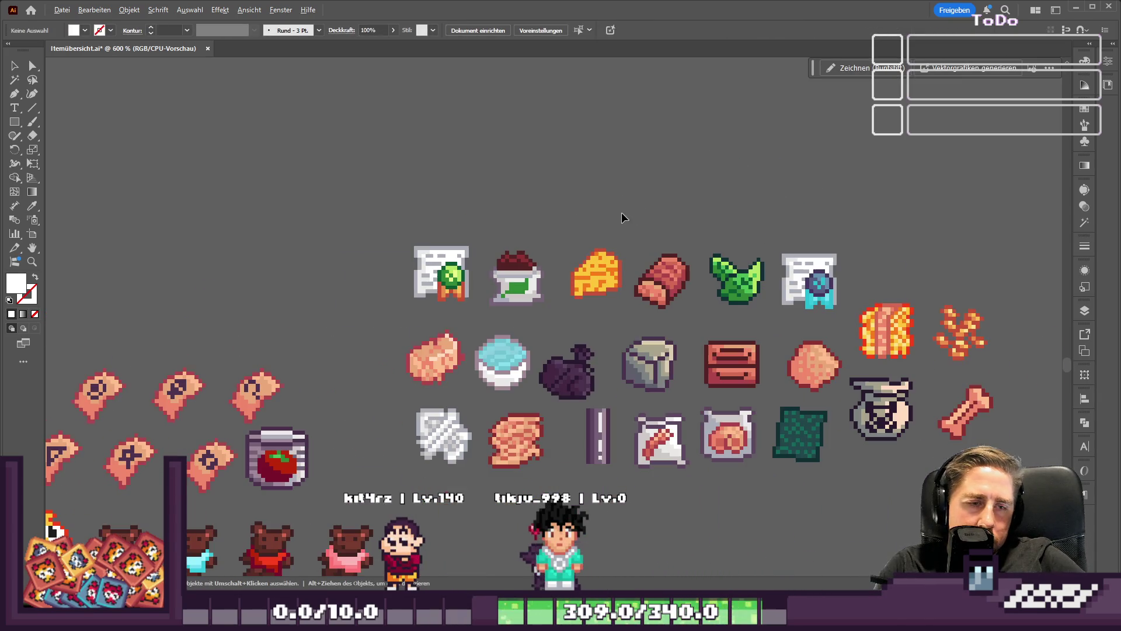
pyautogui.moveTo(575, 248)
pyautogui.mouseDown()
pyautogui.moveTo(694, 313)
pyautogui.moveTo(636, 160)
pyautogui.mouseUp()
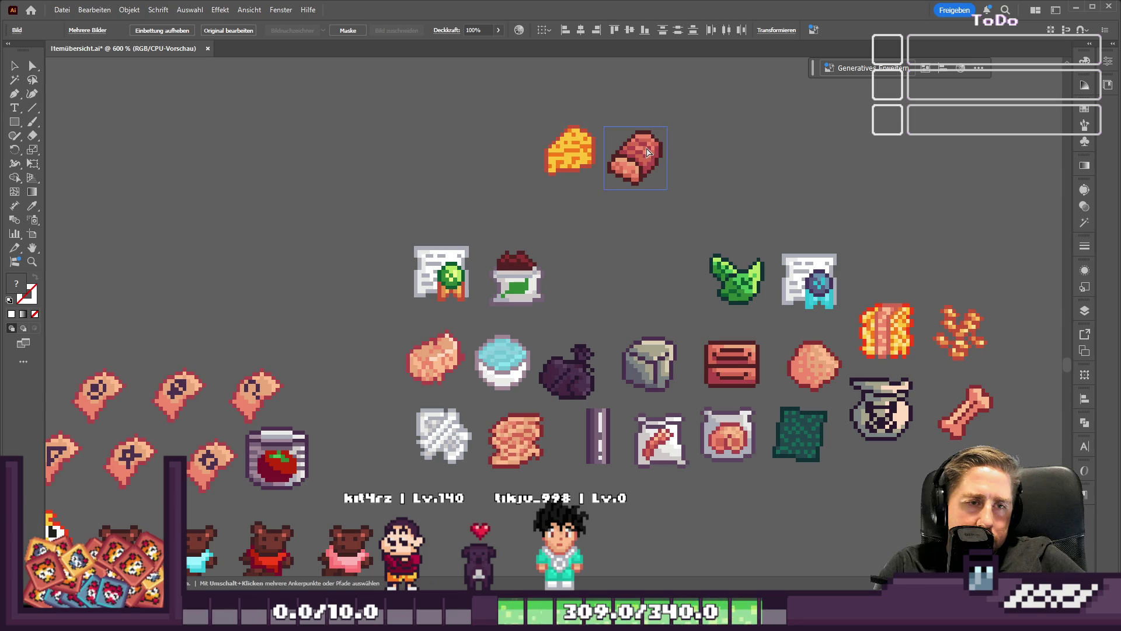
pyautogui.hotkey('ctrl', 'z')
pyautogui.moveTo(847, 292); pyautogui.dragTo(1000, 369)
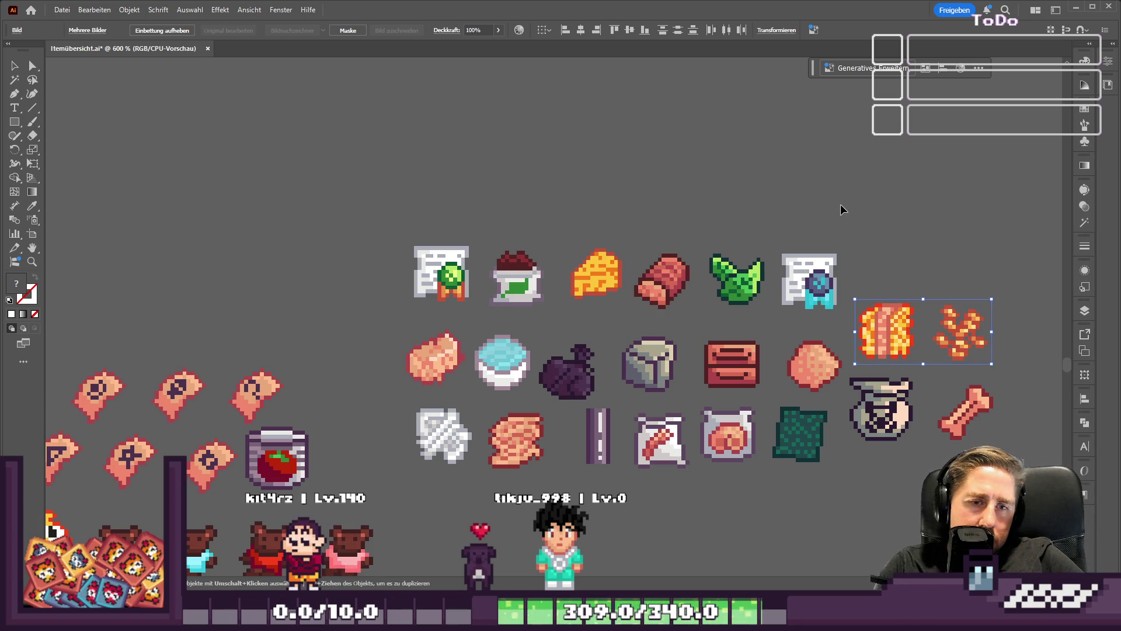
pyautogui.scroll(-1, 842, 209)
pyautogui.scroll(-1, 759, 201)
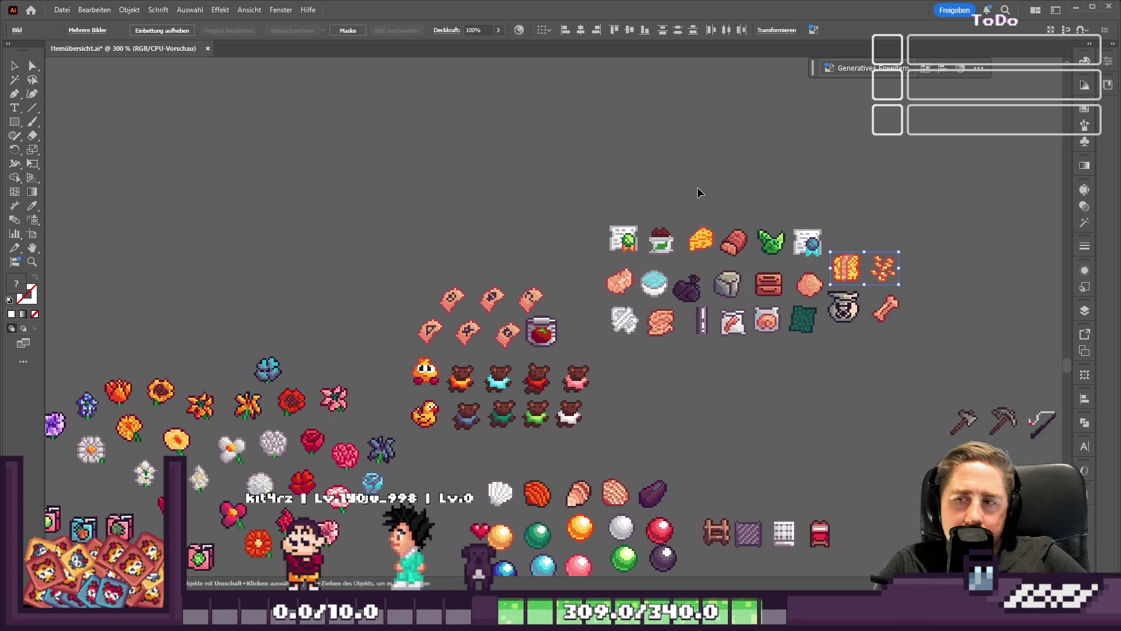
pyautogui.click(818, 290)
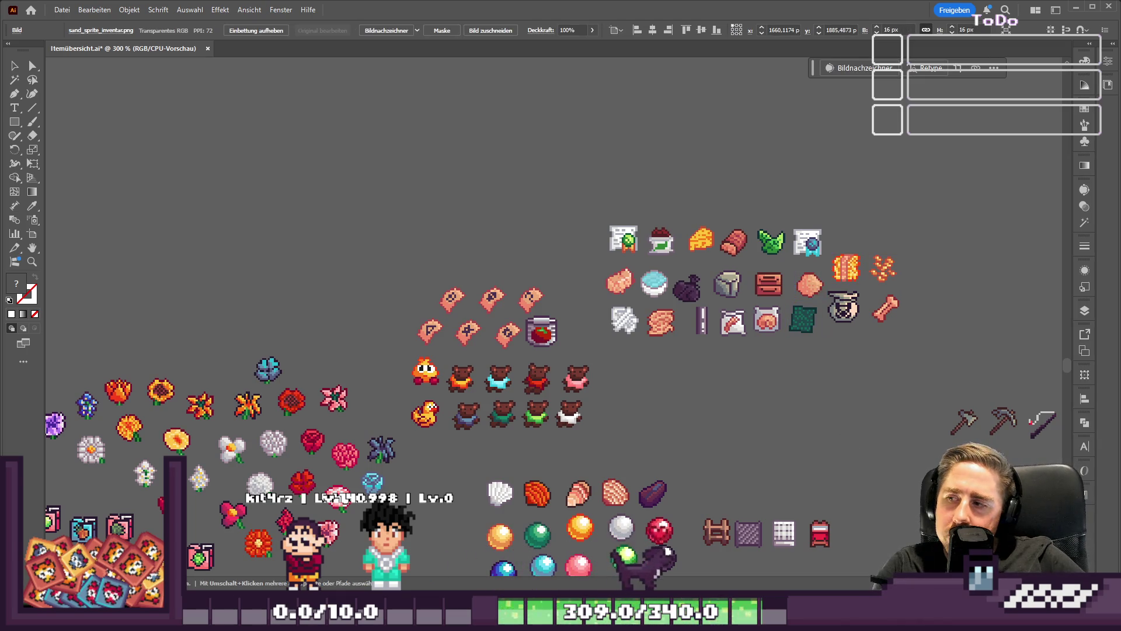
pyautogui.moveTo(802, 282); pyautogui.dragTo(799, 283)
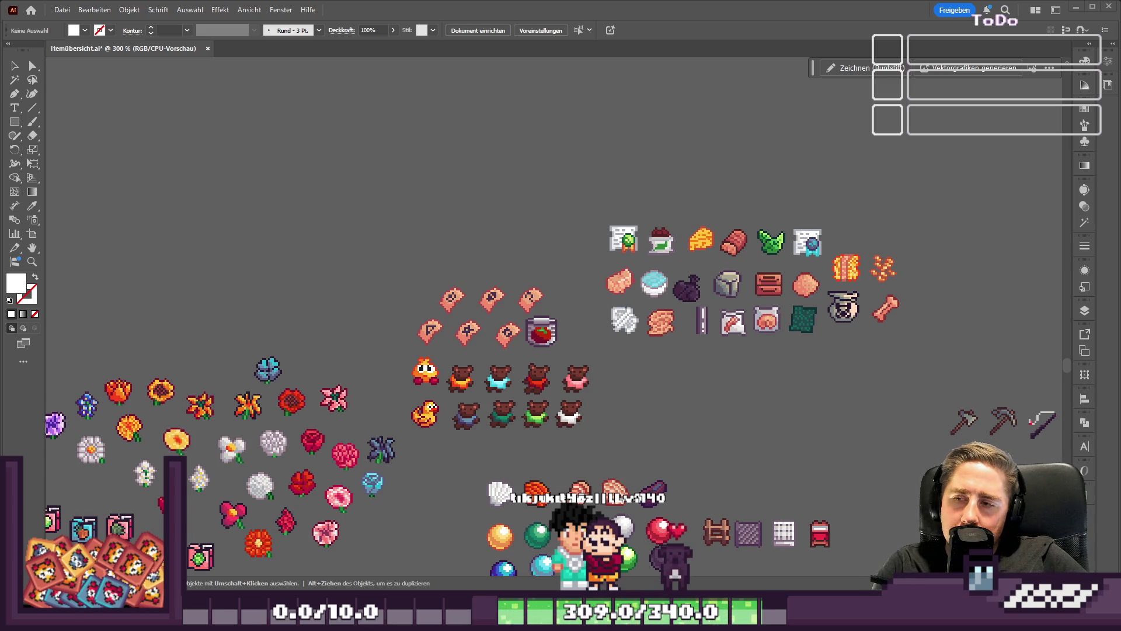
pyautogui.scroll(-2, 782, 331)
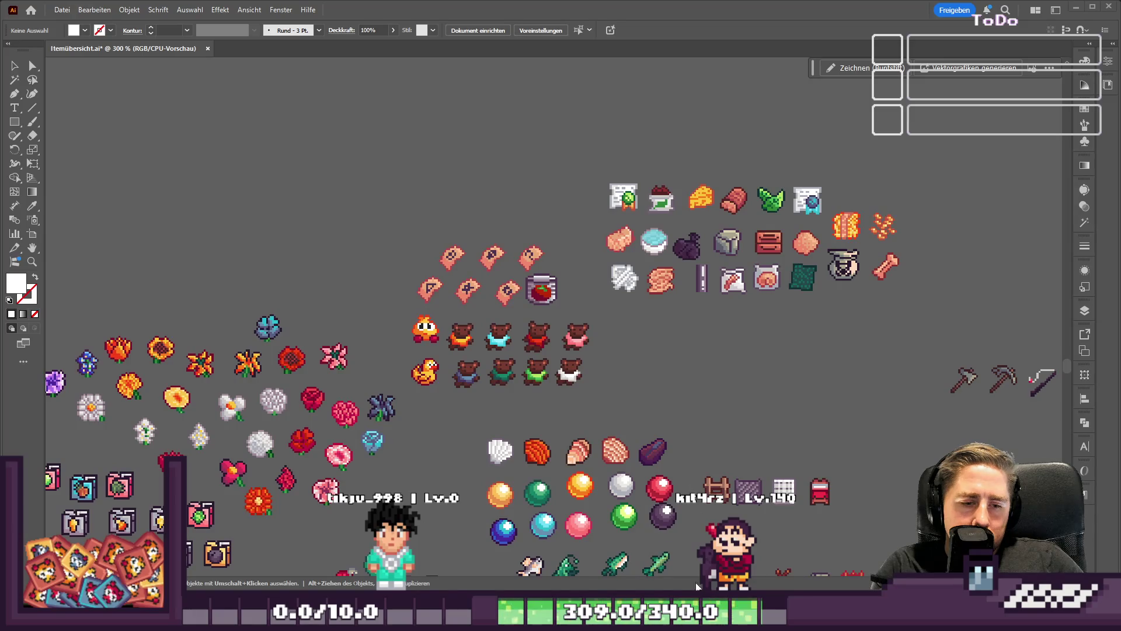
pyautogui.moveTo(742, 620)
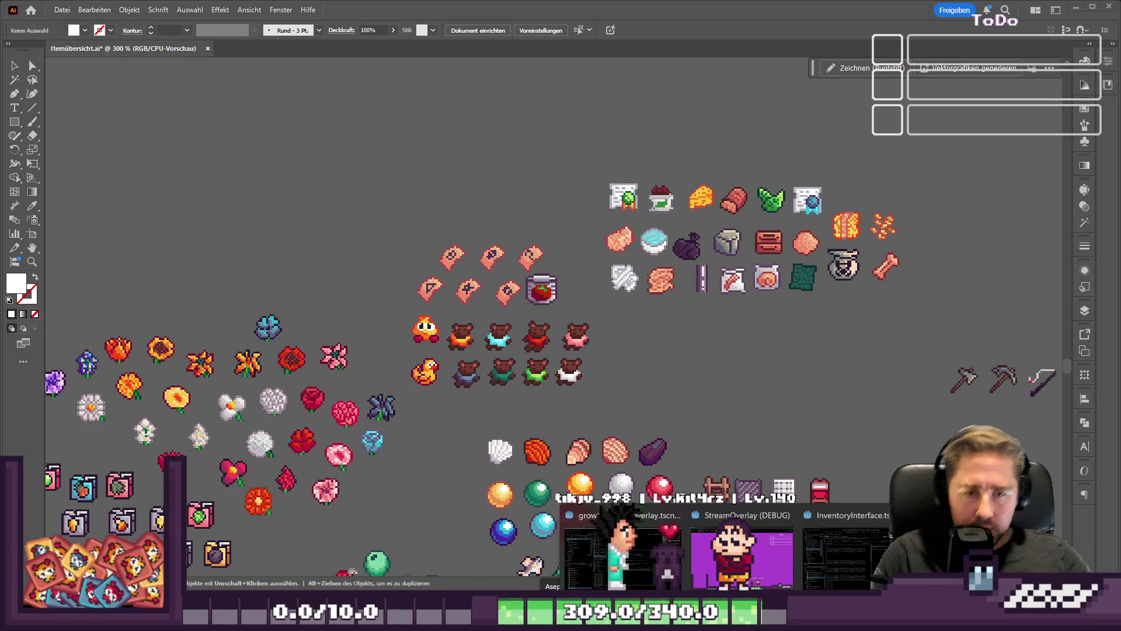
pyautogui.moveTo(819, 576)
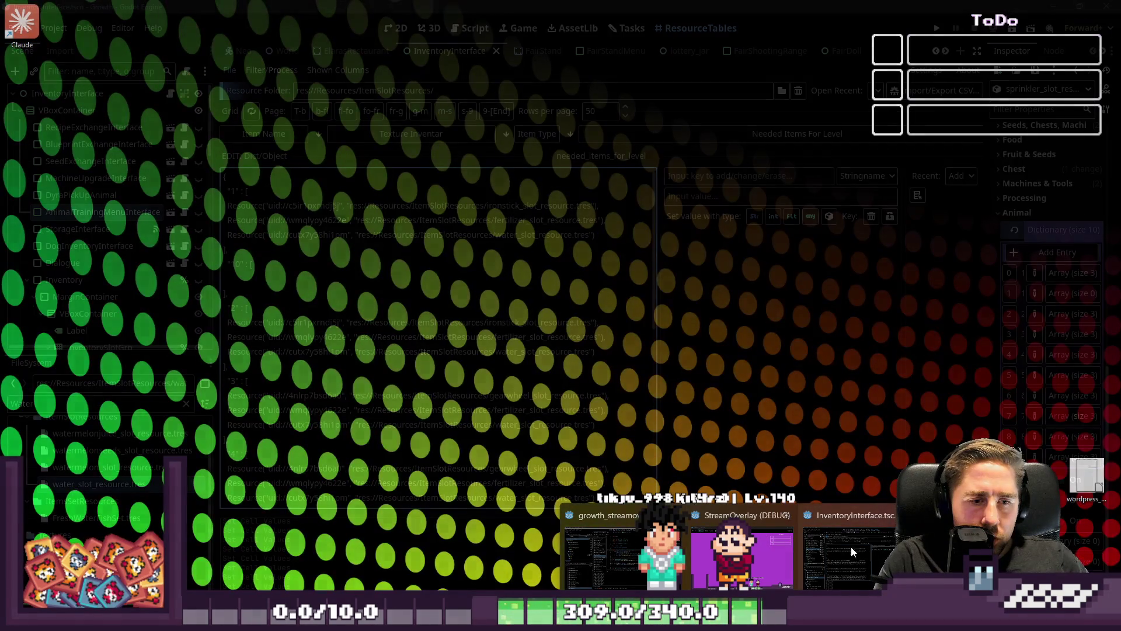
# Step: Return to Godot and collapse the dictionary editor so the resource table fills the view
pyautogui.click(853, 543)
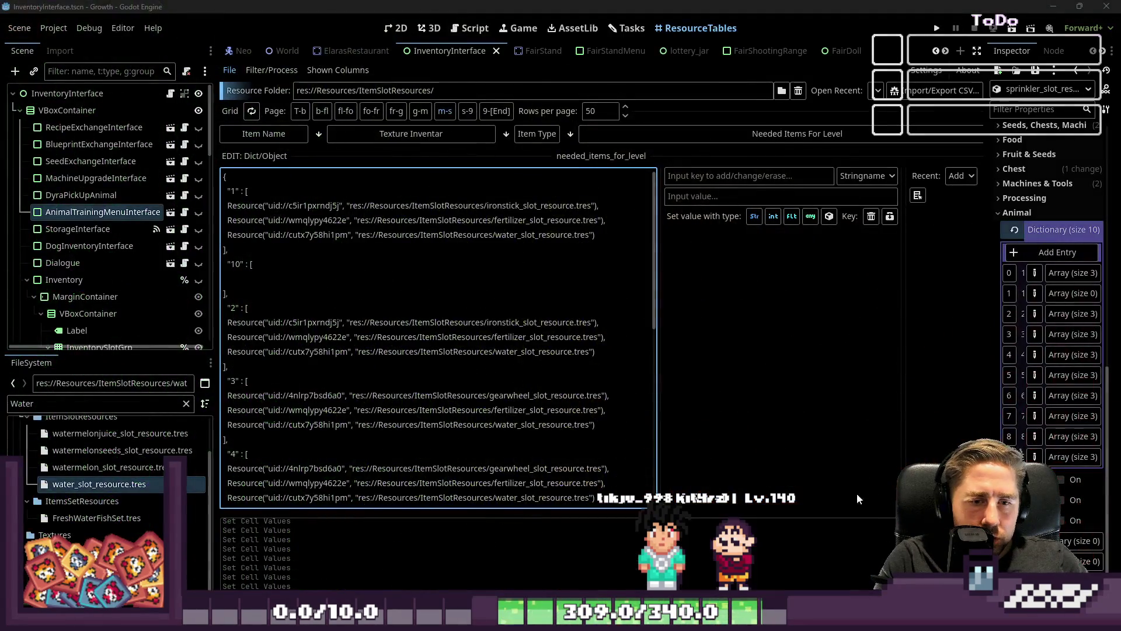
pyautogui.scroll(-1, 491, 240)
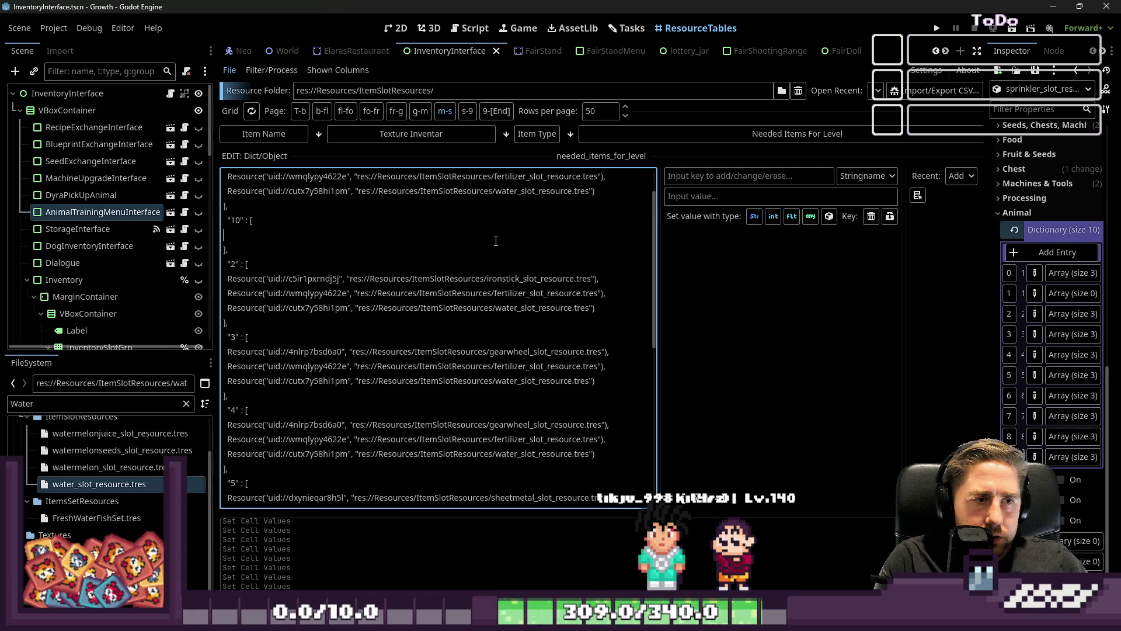
pyautogui.hotkey('ctrl', 'a')
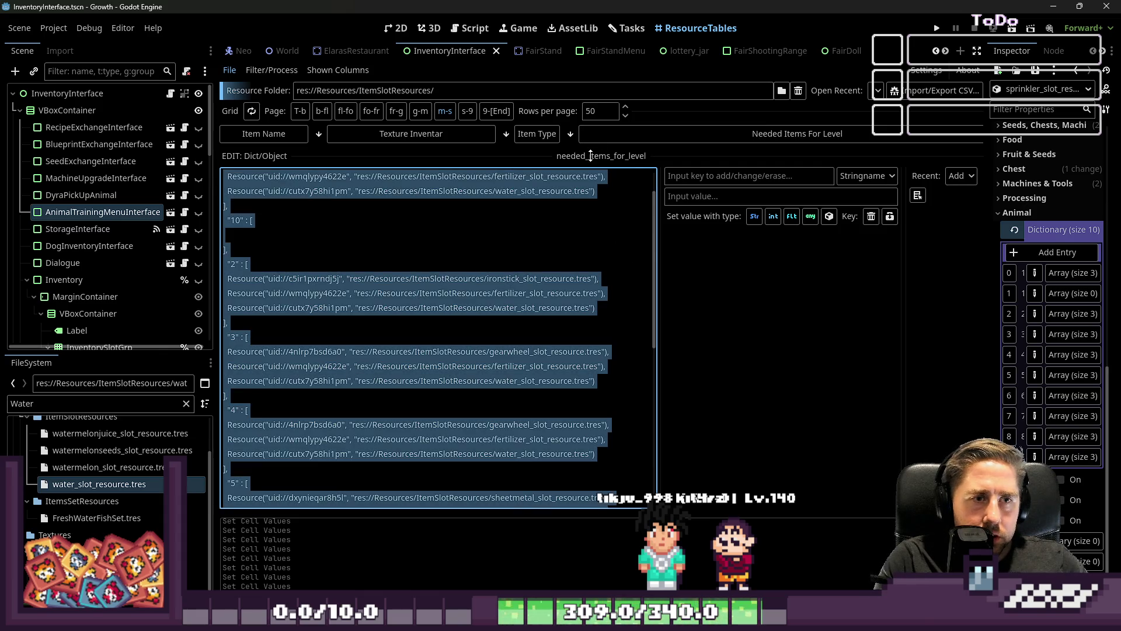
pyautogui.moveTo(590, 155); pyautogui.dragTo(599, 261)
# Step: Review the machine rows' per-level needed items, then widen the Inspector panel
pyautogui.scroll(-10, 615, 254)
pyautogui.scroll(-3, 619, 254)
pyautogui.scroll(10, 625, 253)
pyautogui.scroll(-3, 626, 251)
pyautogui.scroll(12, 639, 239)
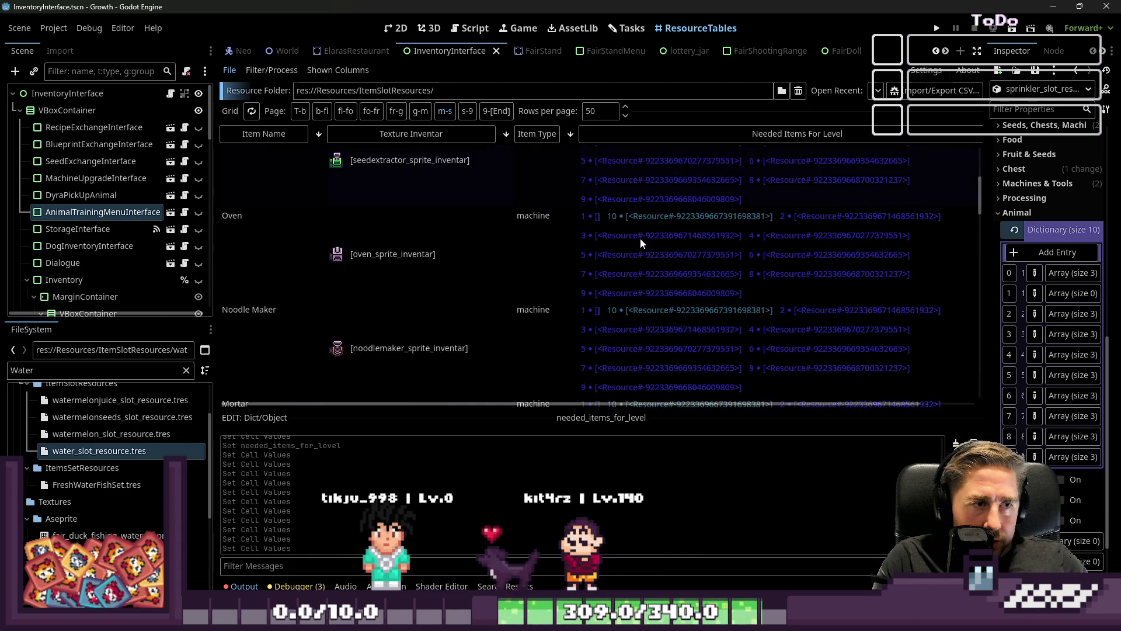
pyautogui.scroll(3, 640, 238)
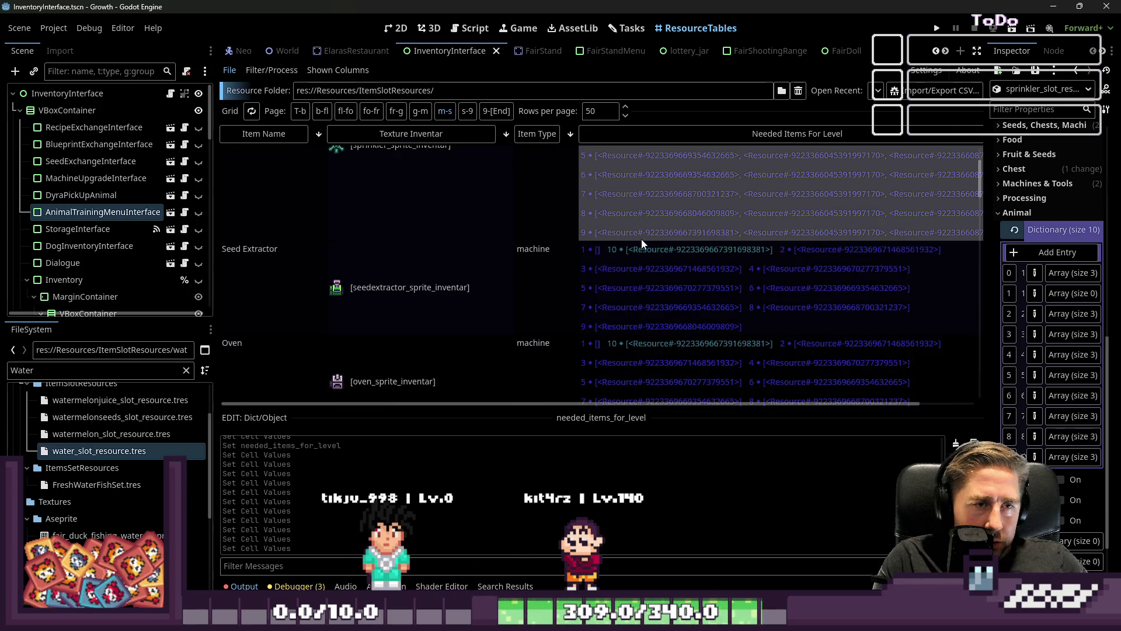
pyautogui.scroll(-5, 641, 240)
pyautogui.scroll(-5, 641, 239)
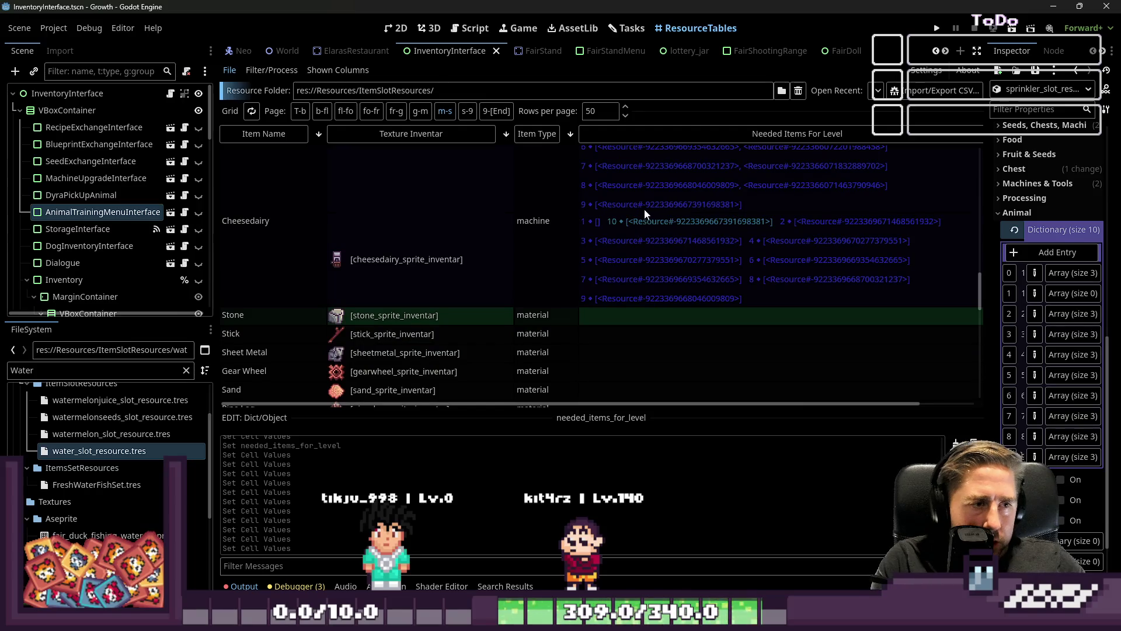
pyautogui.scroll(-2, 643, 231)
pyautogui.scroll(5, 625, 209)
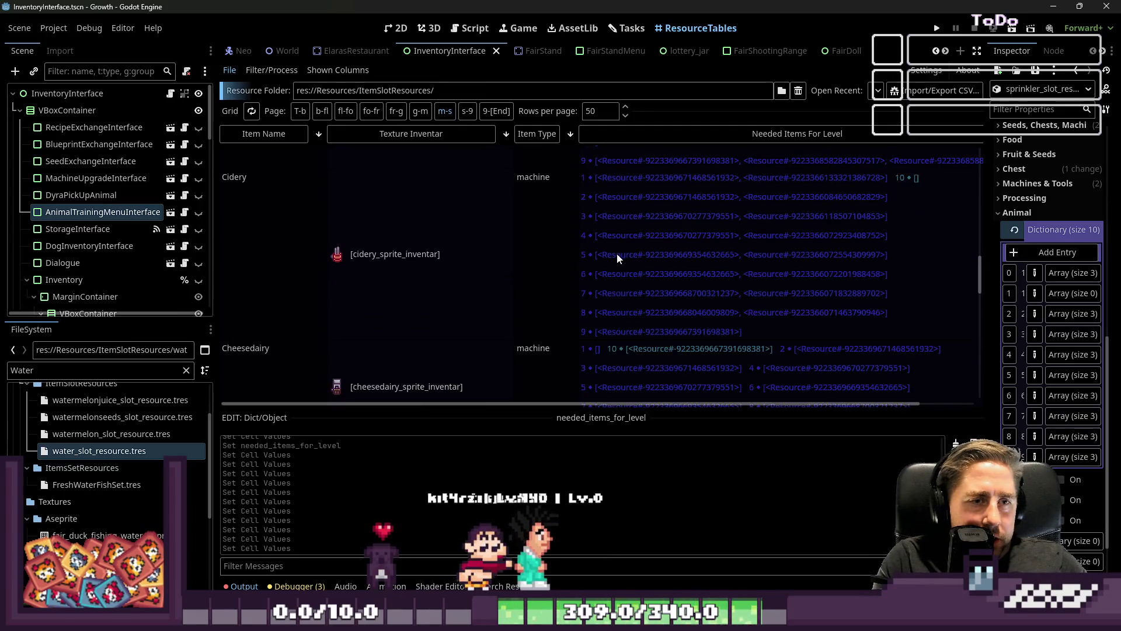
pyautogui.scroll(6, 617, 266)
pyautogui.scroll(5, 639, 271)
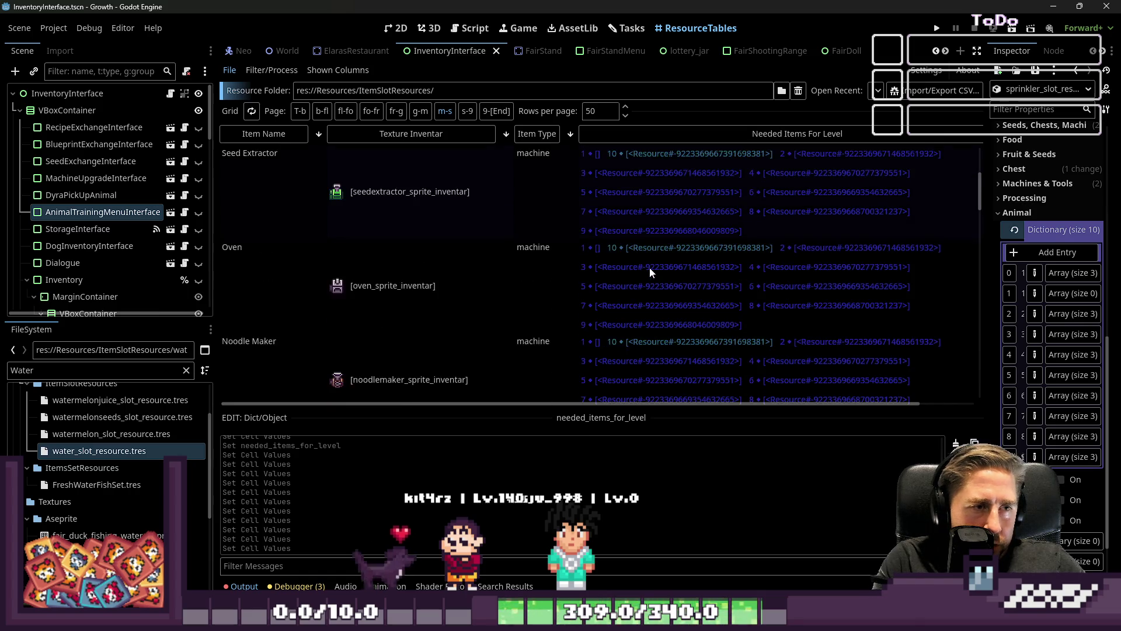
pyautogui.scroll(4, 649, 267)
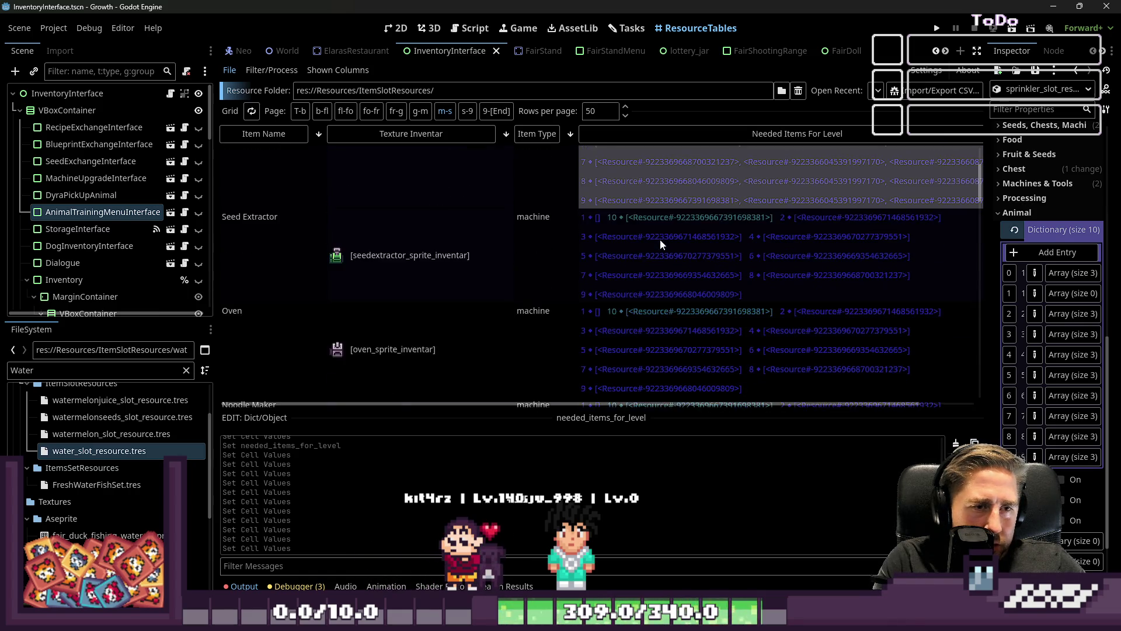
pyautogui.scroll(-2, 660, 241)
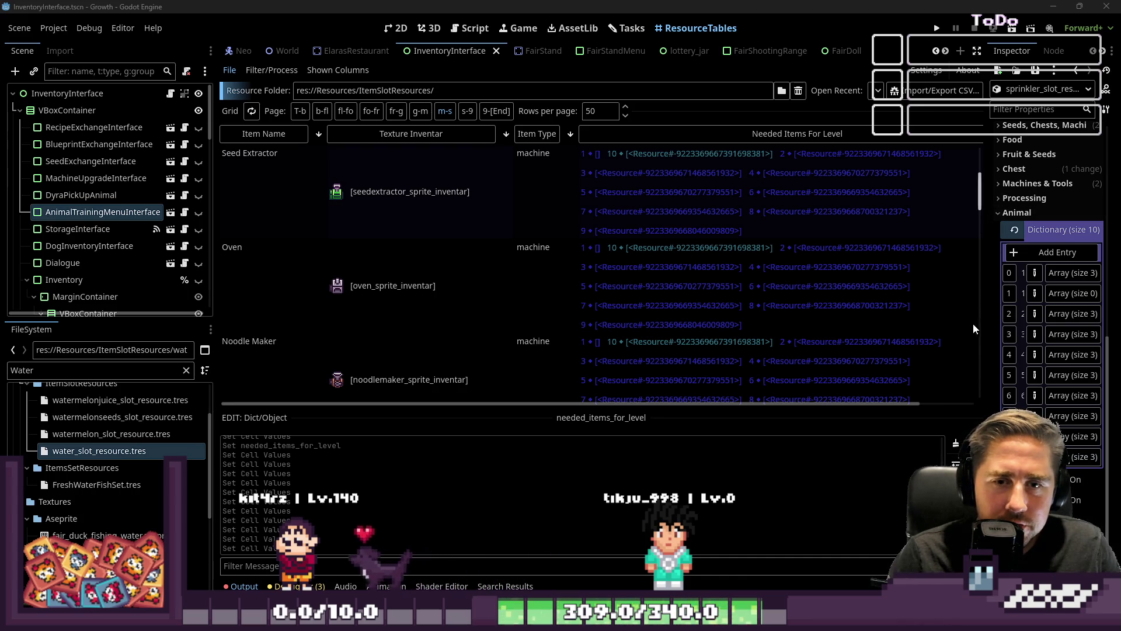
pyautogui.moveTo(988, 325); pyautogui.dragTo(794, 326)
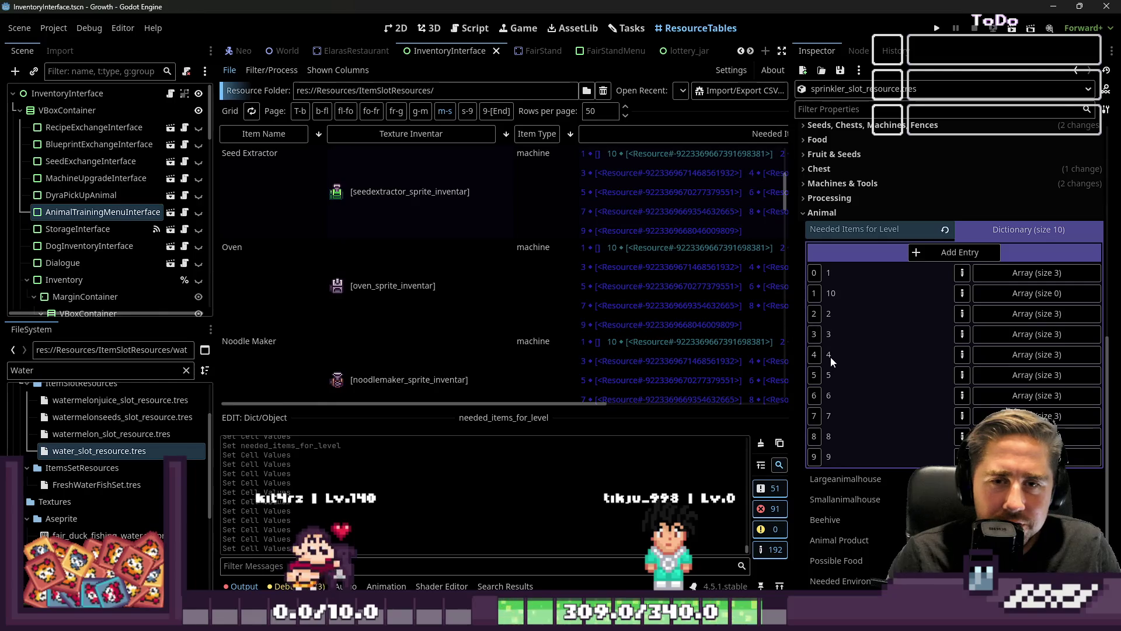
# Step: Narrow the Inspector, switch the table to the g-m page, and select the Vaccuum row
pyautogui.scroll(-10, 486, 272)
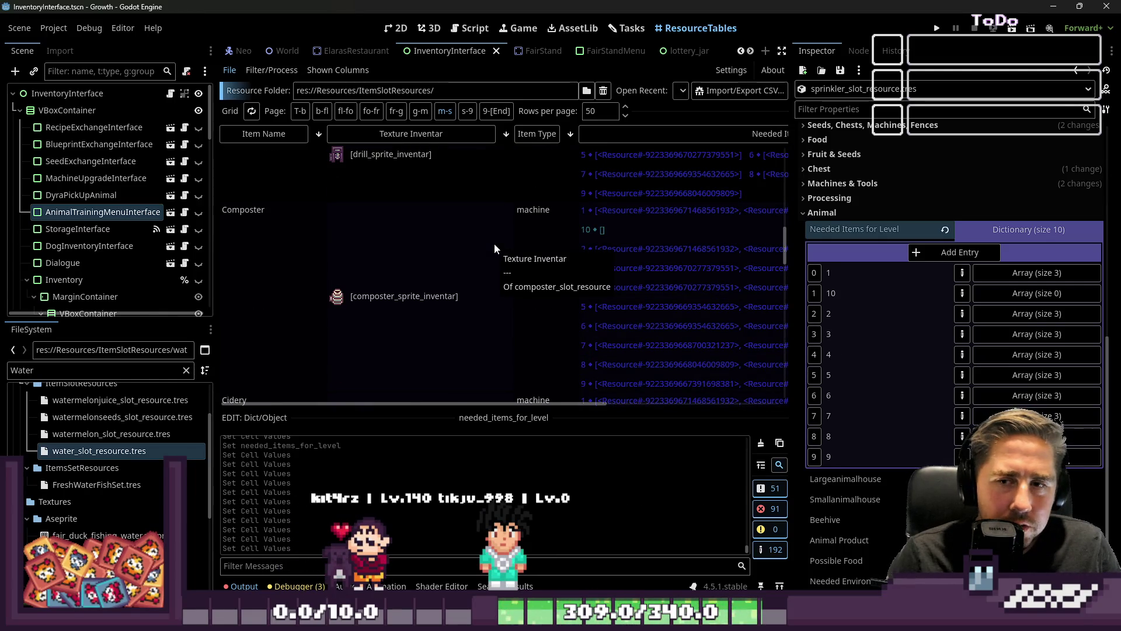
pyautogui.moveTo(791, 298); pyautogui.dragTo(927, 310)
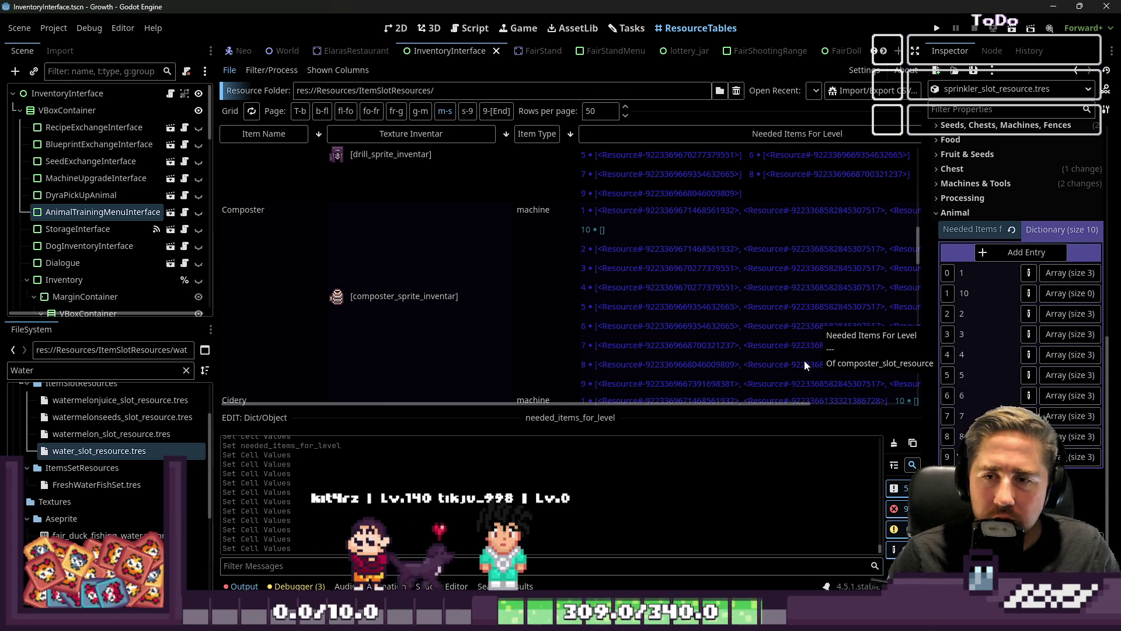
pyautogui.scroll(-3, 769, 269)
pyautogui.scroll(-2, 769, 271)
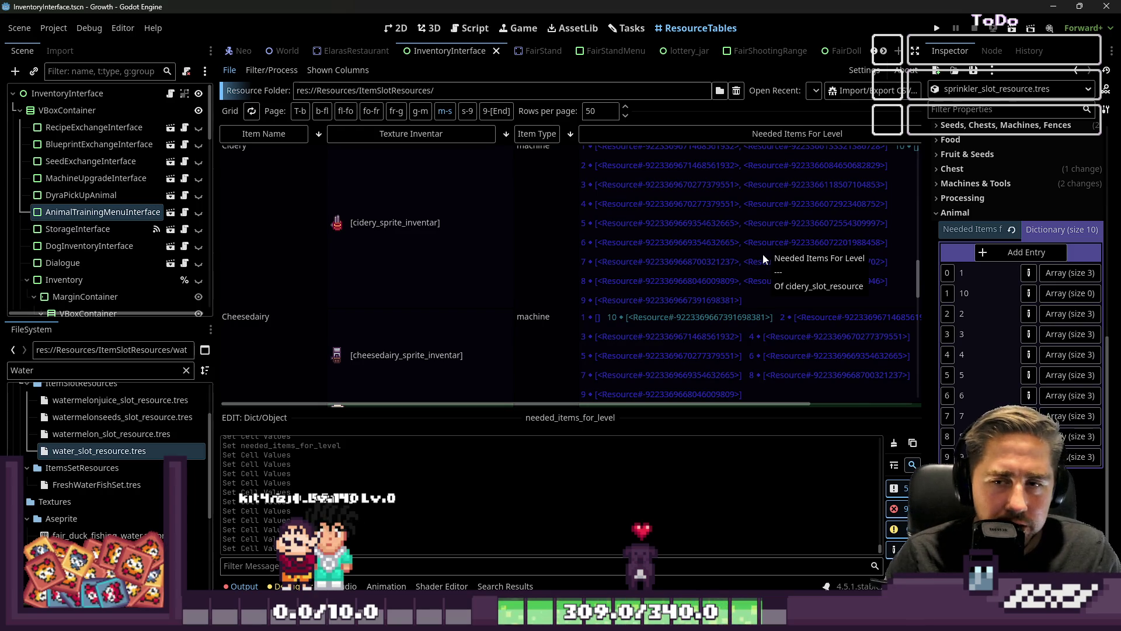
pyautogui.scroll(-1, 762, 254)
pyautogui.scroll(2, 762, 270)
pyautogui.scroll(6, 762, 274)
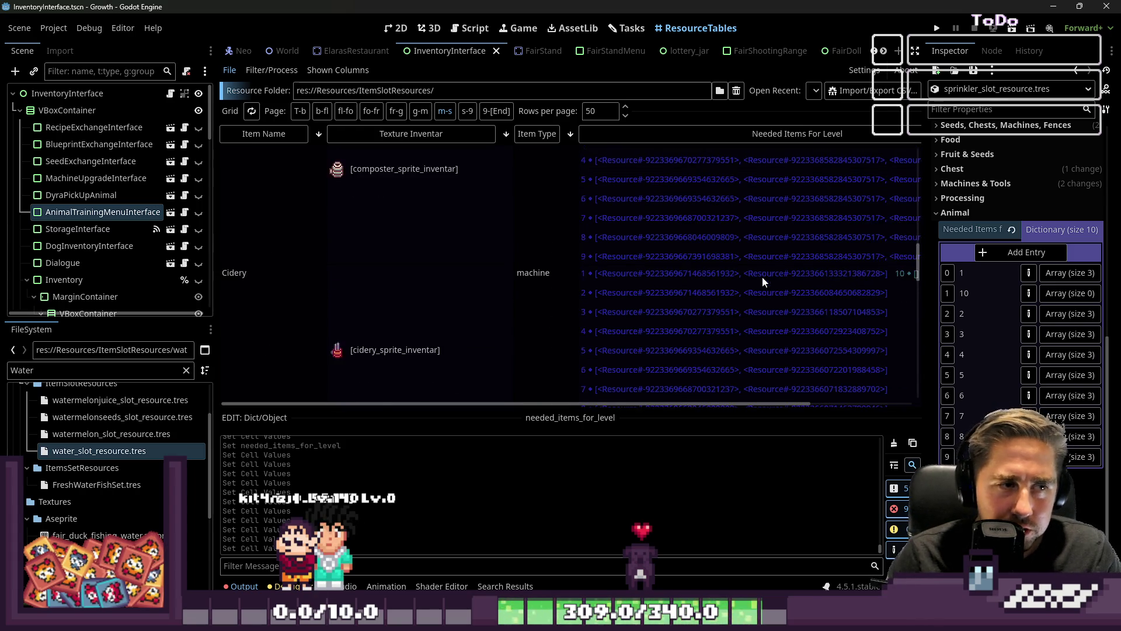
pyautogui.scroll(5, 761, 276)
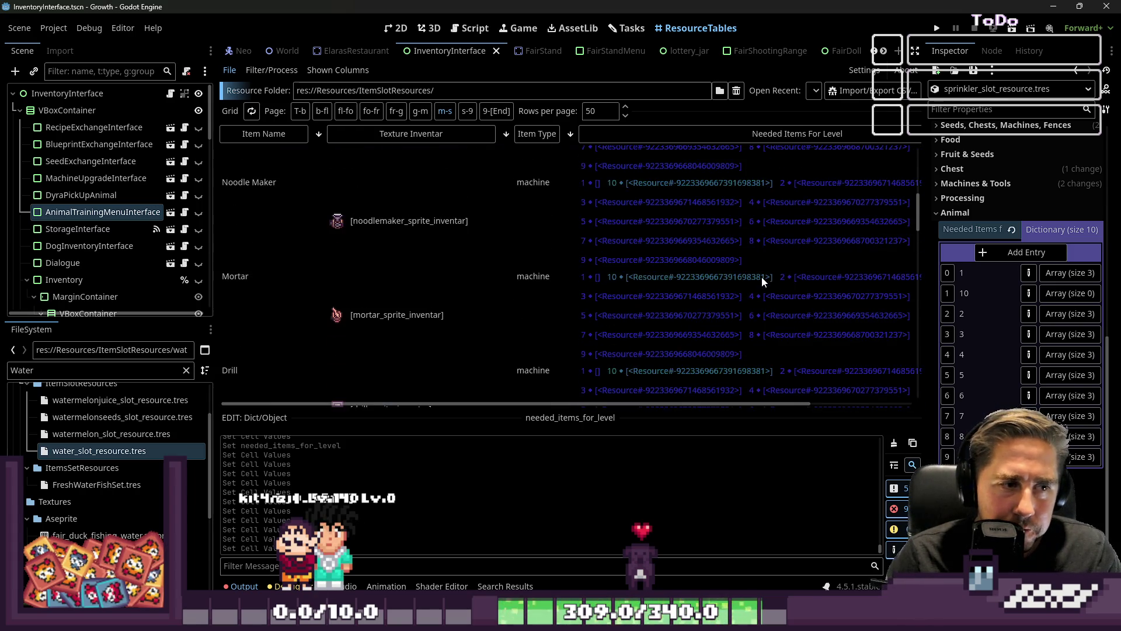
pyautogui.scroll(-5, 761, 277)
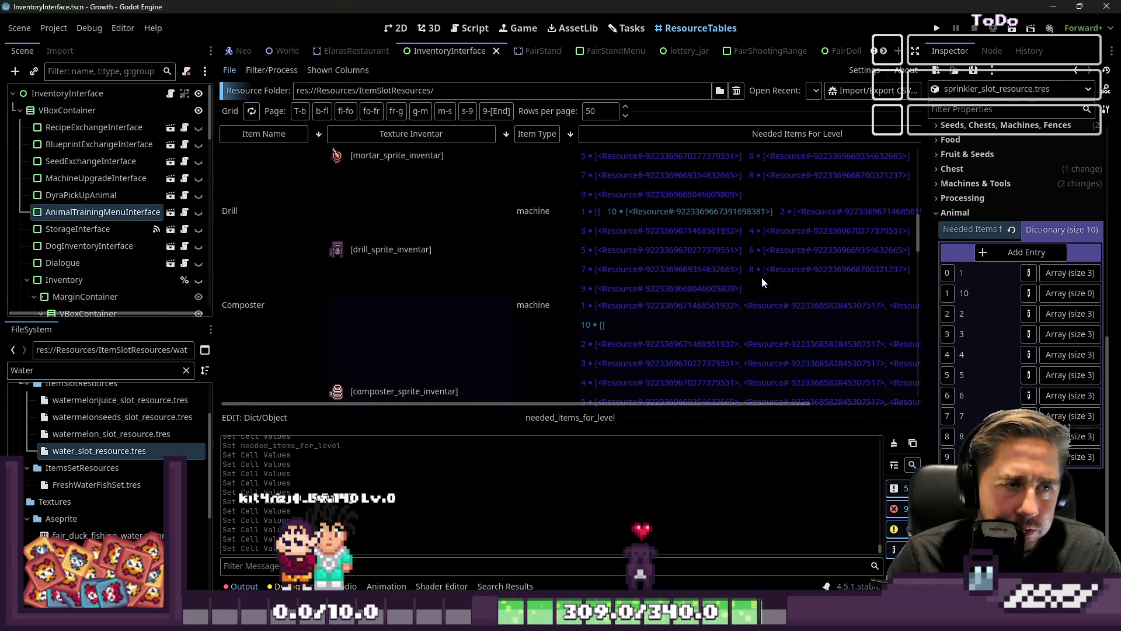
pyautogui.click(420, 111)
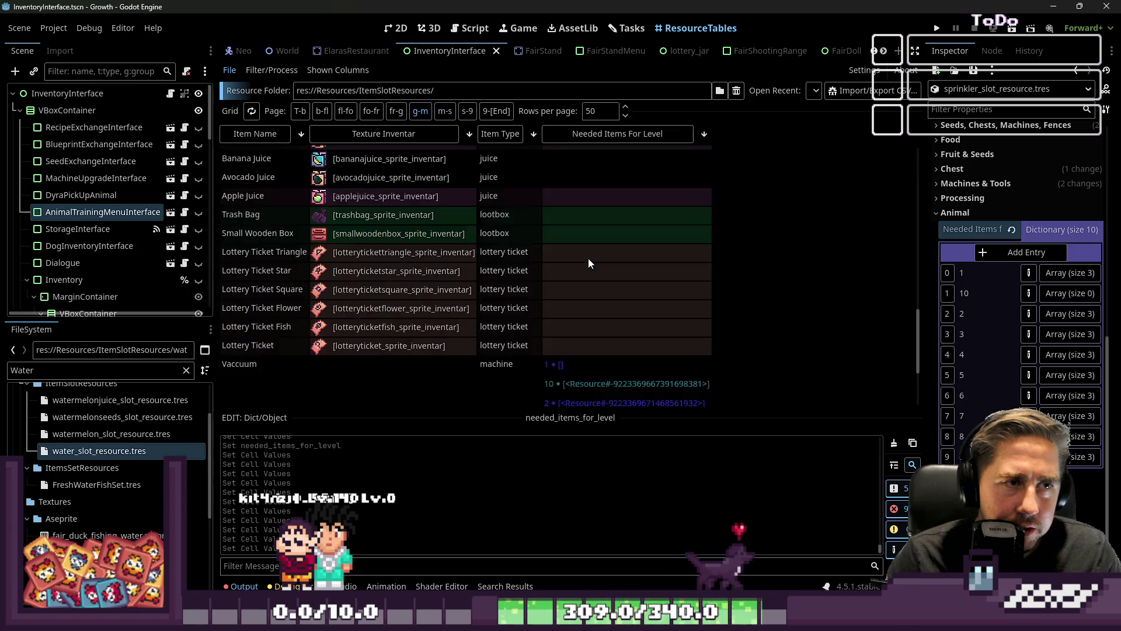
pyautogui.scroll(-5, 588, 257)
pyautogui.click(587, 280)
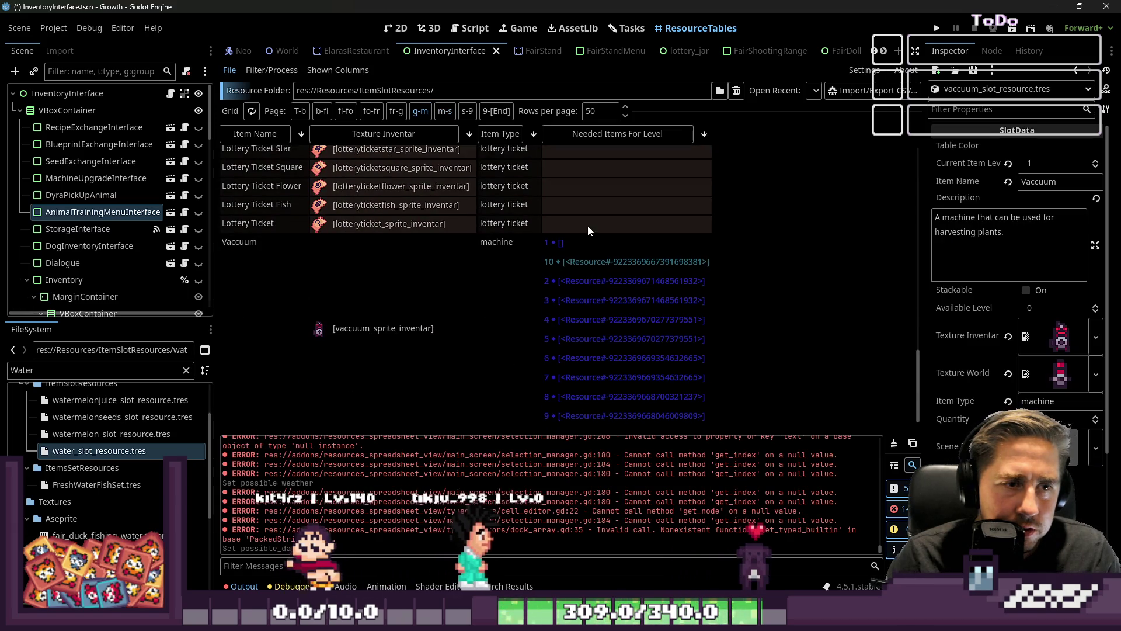
# Step: Open the Vaccuum needed-items dictionary in an enlarged editor and remove ironbowl from level 10
pyautogui.click(586, 240)
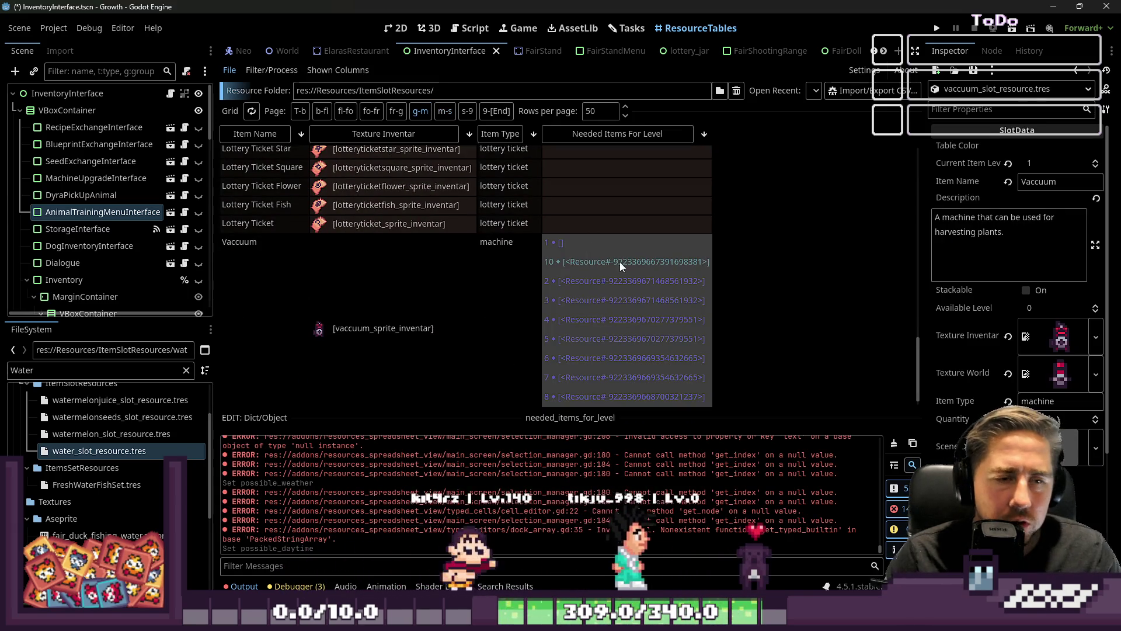
pyautogui.moveTo(304, 411); pyautogui.dragTo(304, 152)
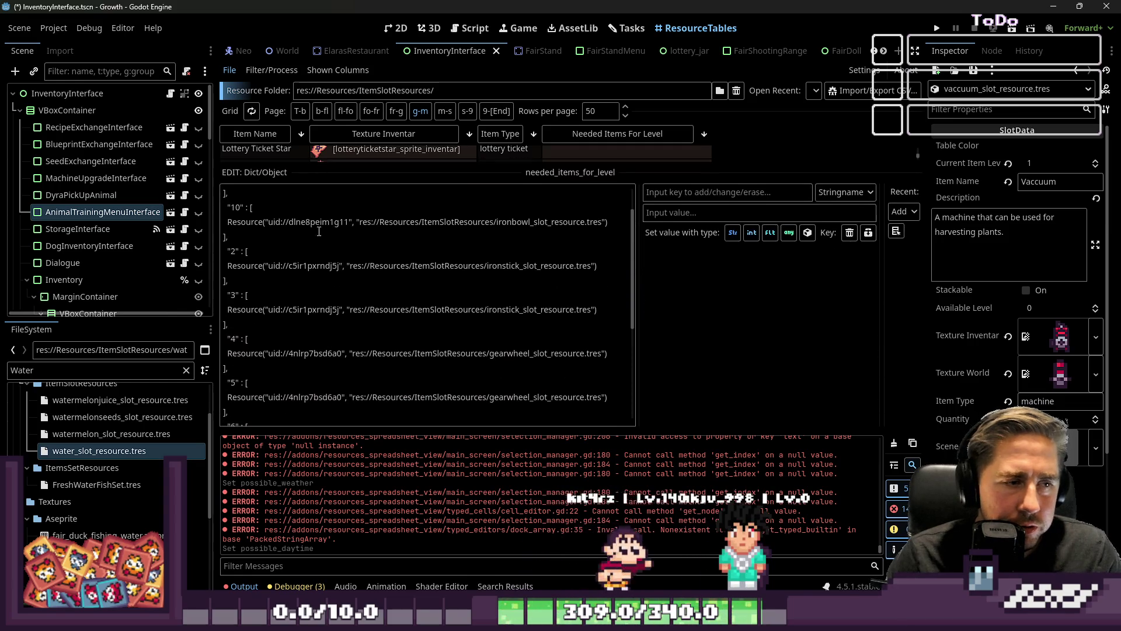
pyautogui.tripleClick(332, 287)
pyautogui.press('Delete')
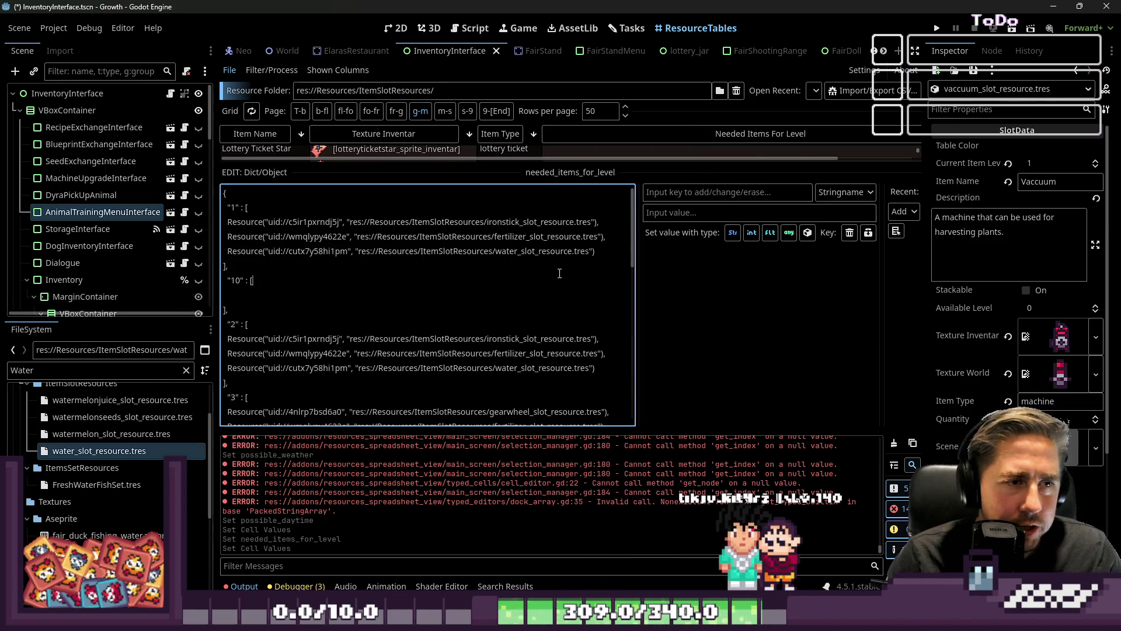
# Step: Delete the fertilizer and water lines from levels 1, 2 and 3
pyautogui.moveTo(595, 251)
pyautogui.mouseDown()
pyautogui.moveTo(263, 225)
pyautogui.moveTo(417, 246)
pyautogui.moveTo(595, 242)
pyautogui.moveTo(596, 222)
pyautogui.mouseUp()
pyautogui.press('Delete')
pyautogui.moveTo(611, 341); pyautogui.dragTo(598, 309)
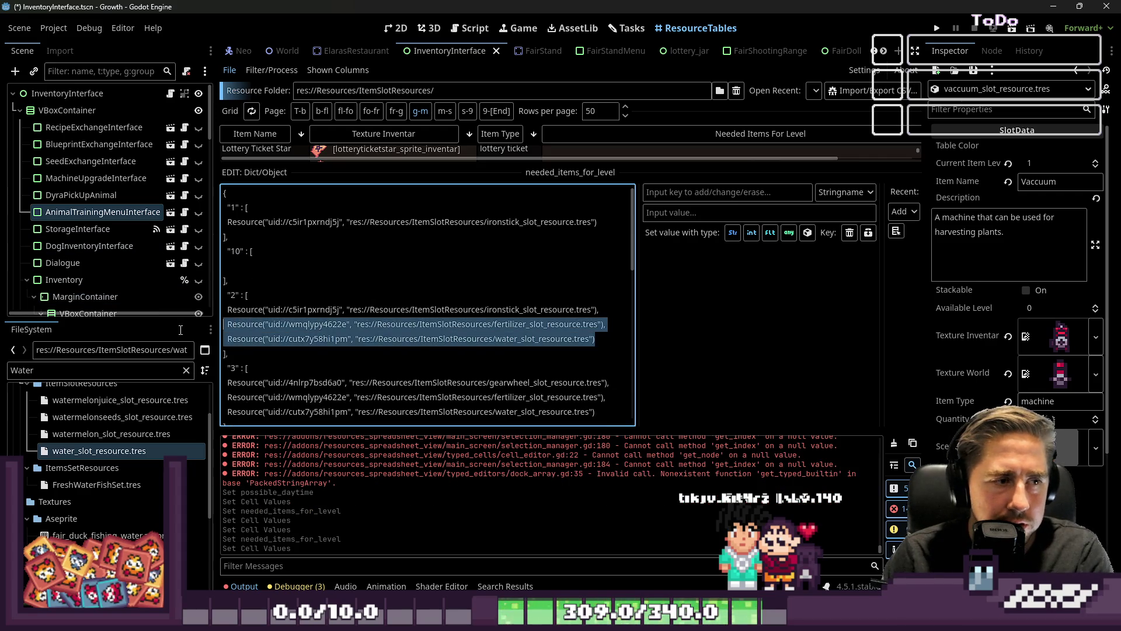
pyautogui.press('Delete')
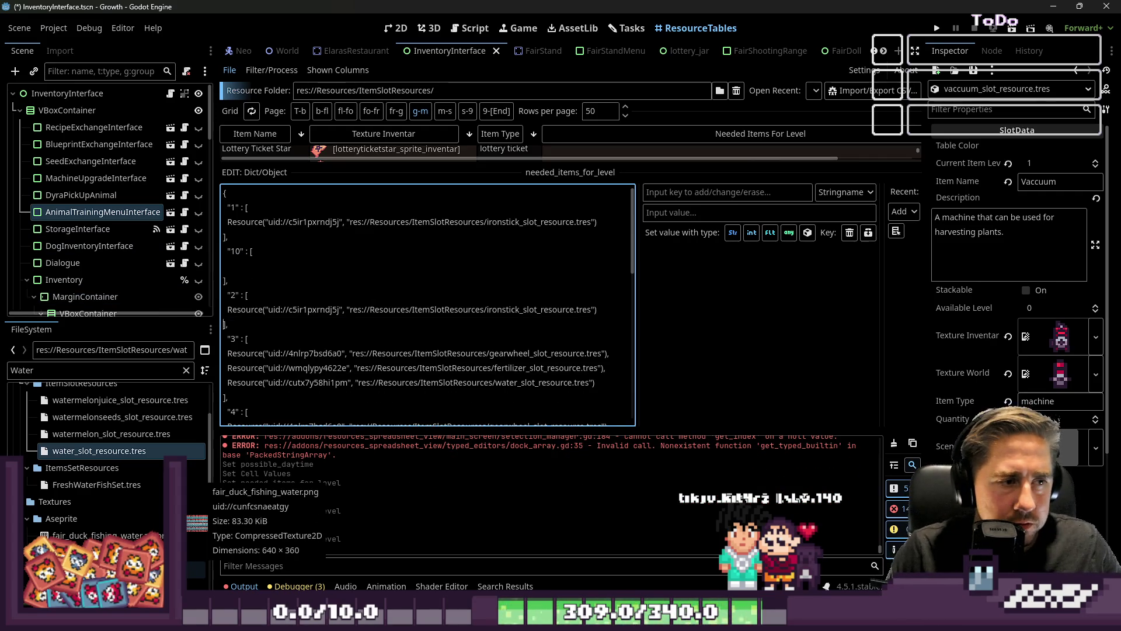
pyautogui.moveTo(609, 353); pyautogui.dragTo(595, 382)
pyautogui.press('Delete')
pyautogui.click(224, 368)
pyautogui.scroll(-2, 503, 295)
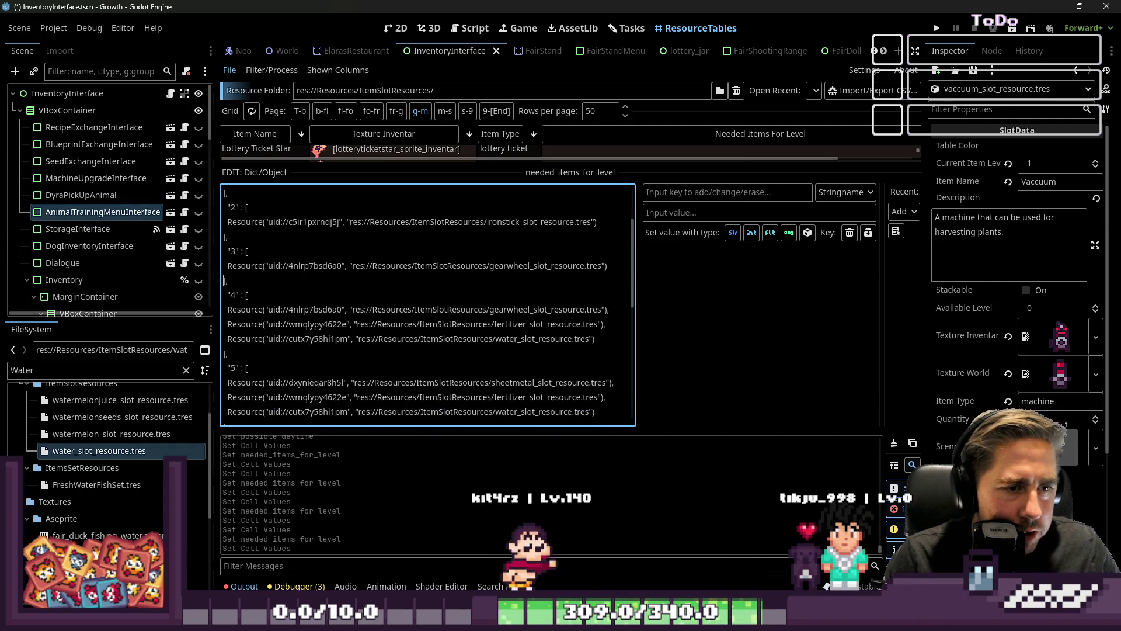
# Step: Remove fertilizer and water from levels 4, 6 and 7
pyautogui.moveTo(604, 342); pyautogui.dragTo(250, 320)
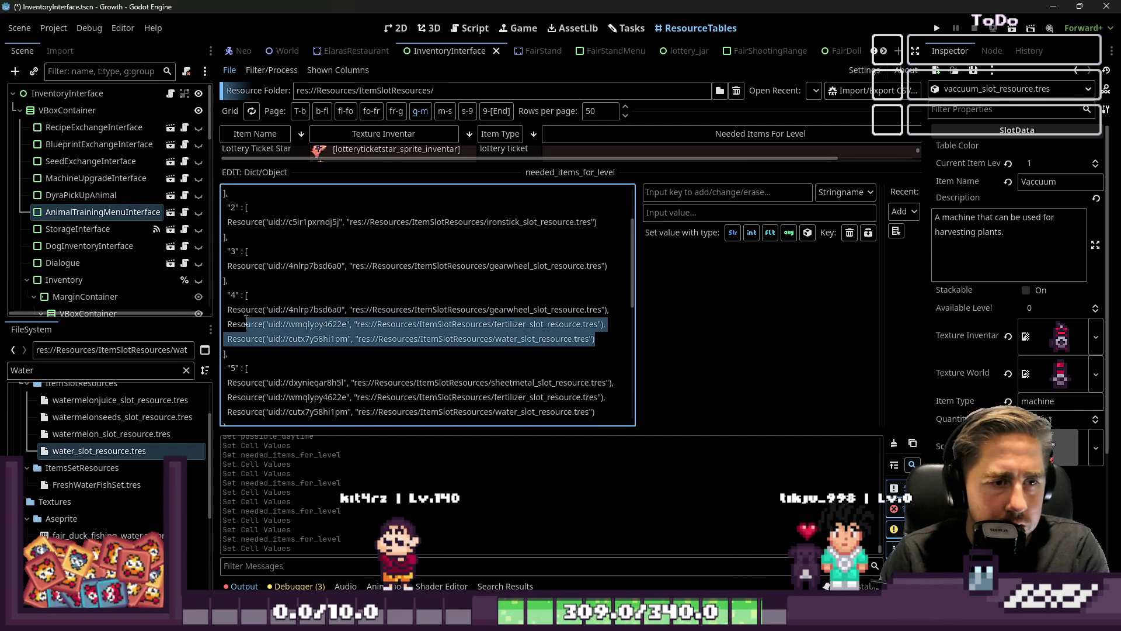
pyautogui.scroll(-6, 547, 332)
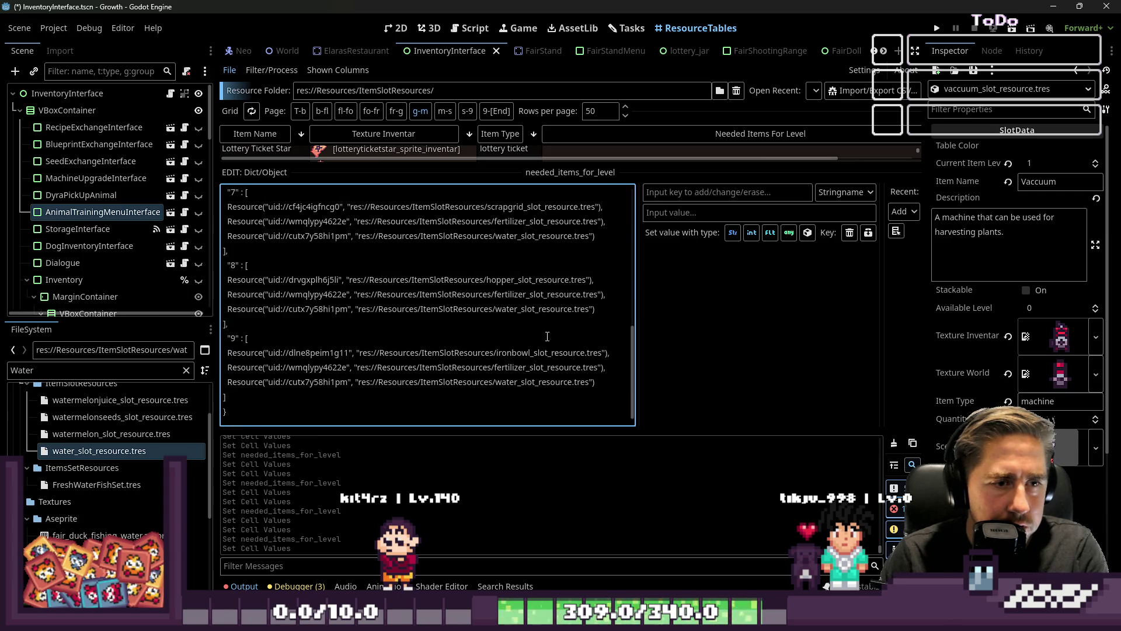
pyautogui.moveTo(543, 381)
pyautogui.mouseDown()
pyautogui.moveTo(227, 352)
pyautogui.moveTo(227, 367)
pyautogui.mouseUp()
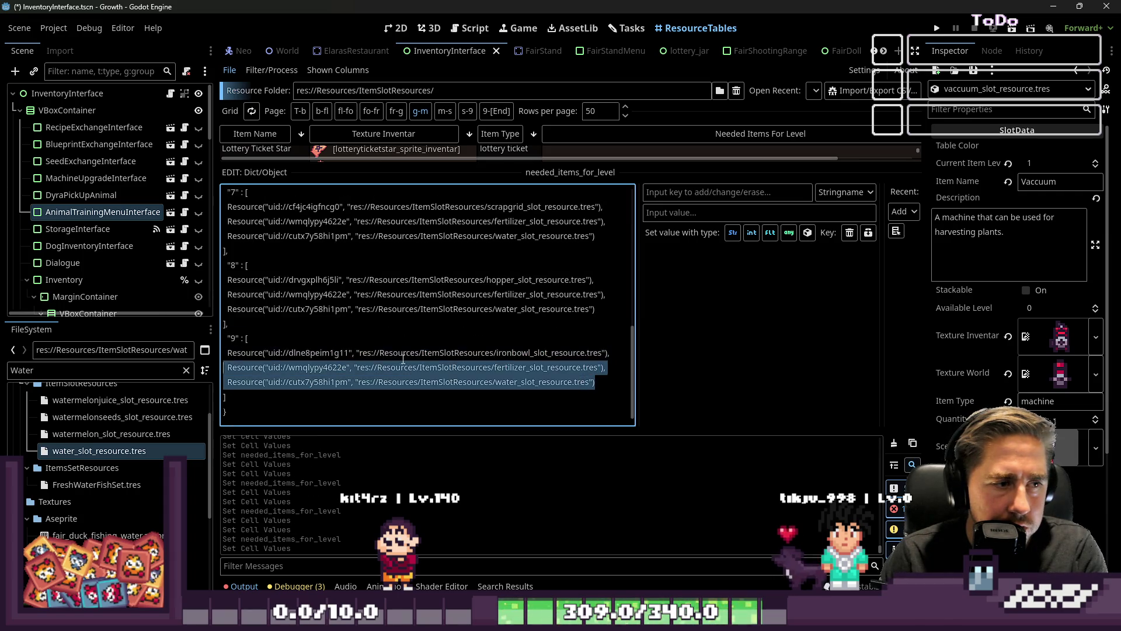
pyautogui.scroll(3, 588, 288)
pyautogui.moveTo(595, 281); pyautogui.dragTo(613, 251)
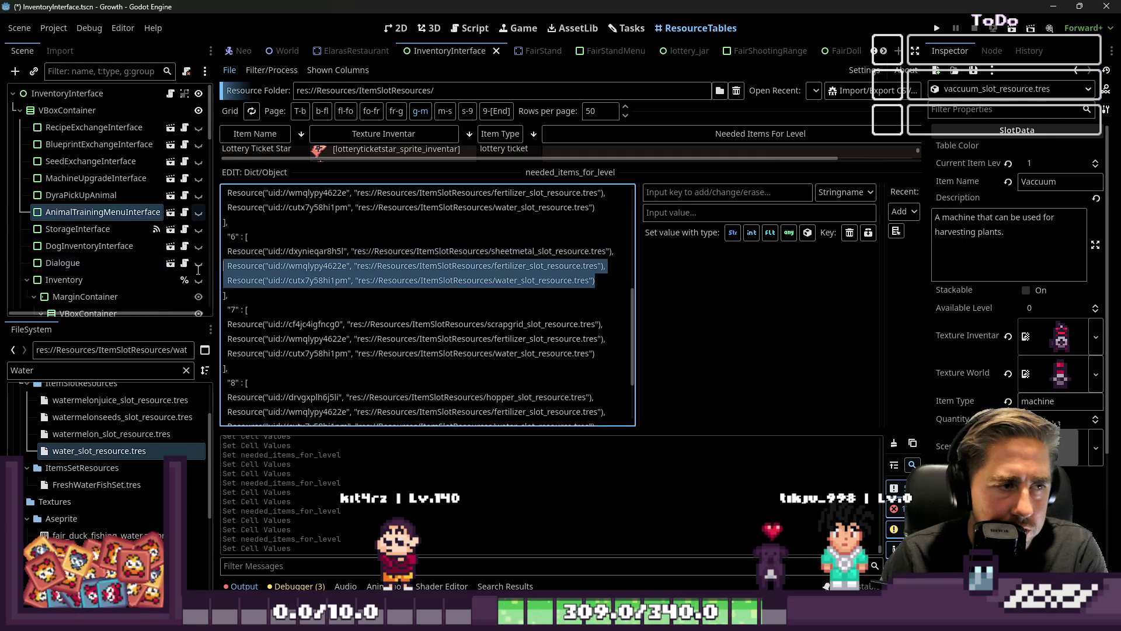
pyautogui.press('BackSpace')
pyautogui.moveTo(603, 338); pyautogui.dragTo(595, 368)
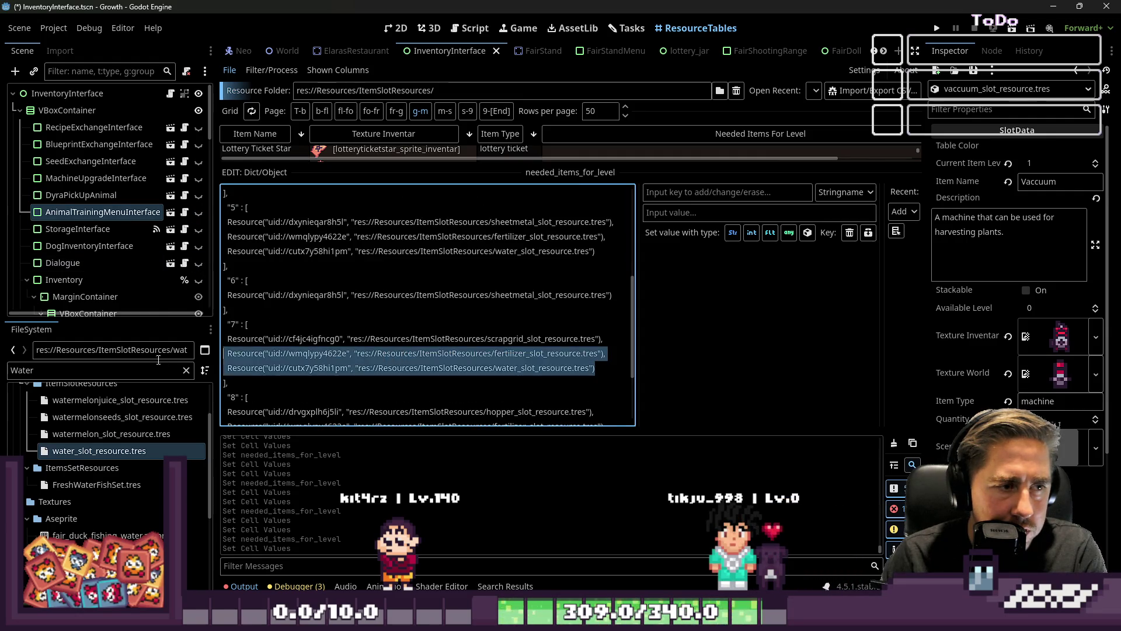
pyautogui.press('BackSpace')
# Step: Remove fertilizer and water from levels 5 and 8, leaving level 8 with only the hopper
pyautogui.scroll(-2, 509, 317)
pyautogui.moveTo(596, 251); pyautogui.dragTo(614, 222)
pyautogui.press('BackSpace')
pyautogui.scroll(-2, 518, 294)
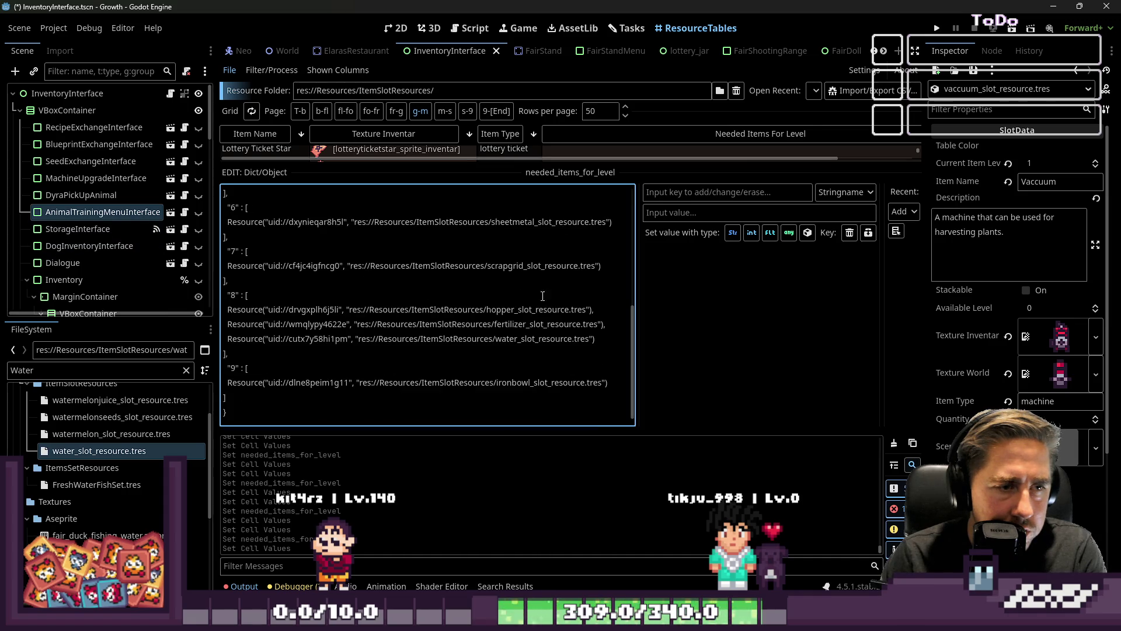
pyautogui.moveTo(593, 338); pyautogui.dragTo(593, 310)
pyautogui.press('BackSpace')
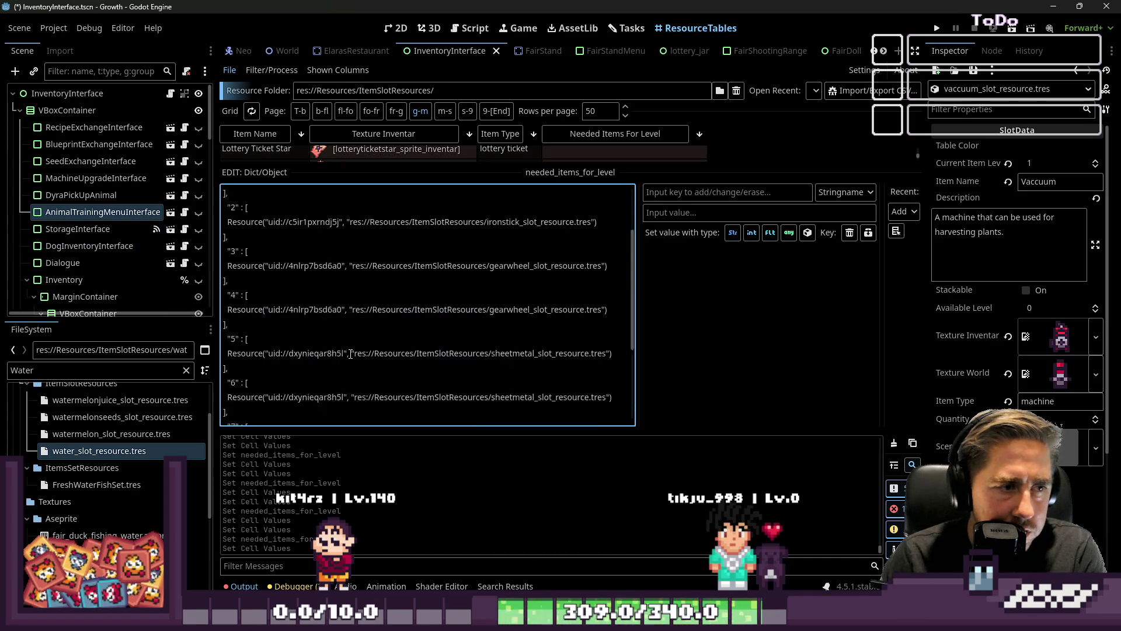
pyautogui.scroll(5, 353, 358)
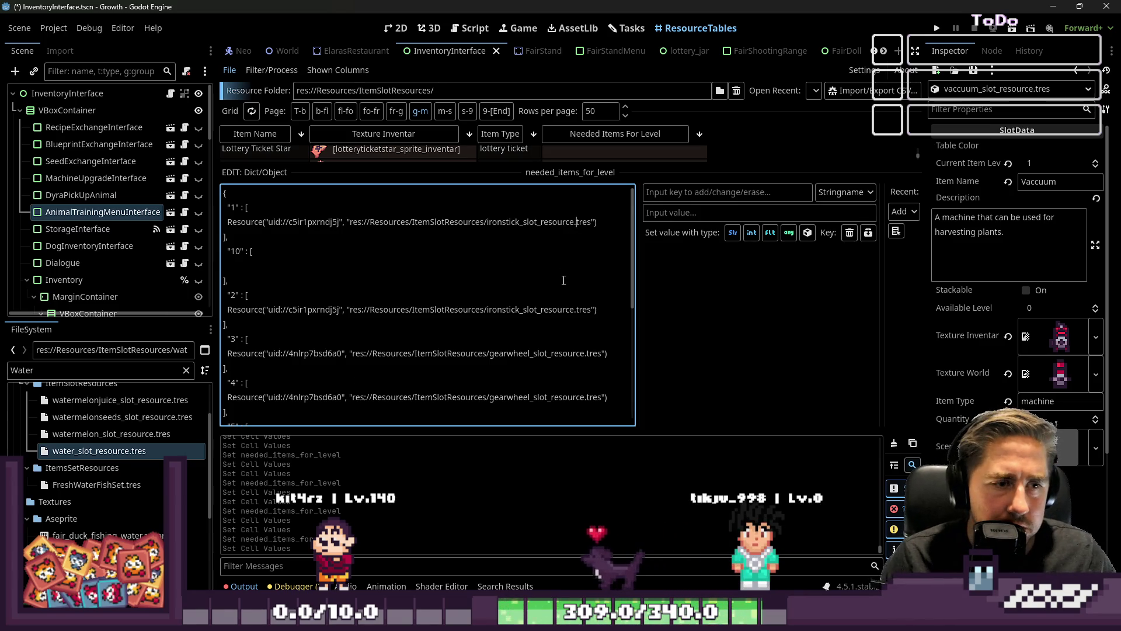
pyautogui.click(537, 309)
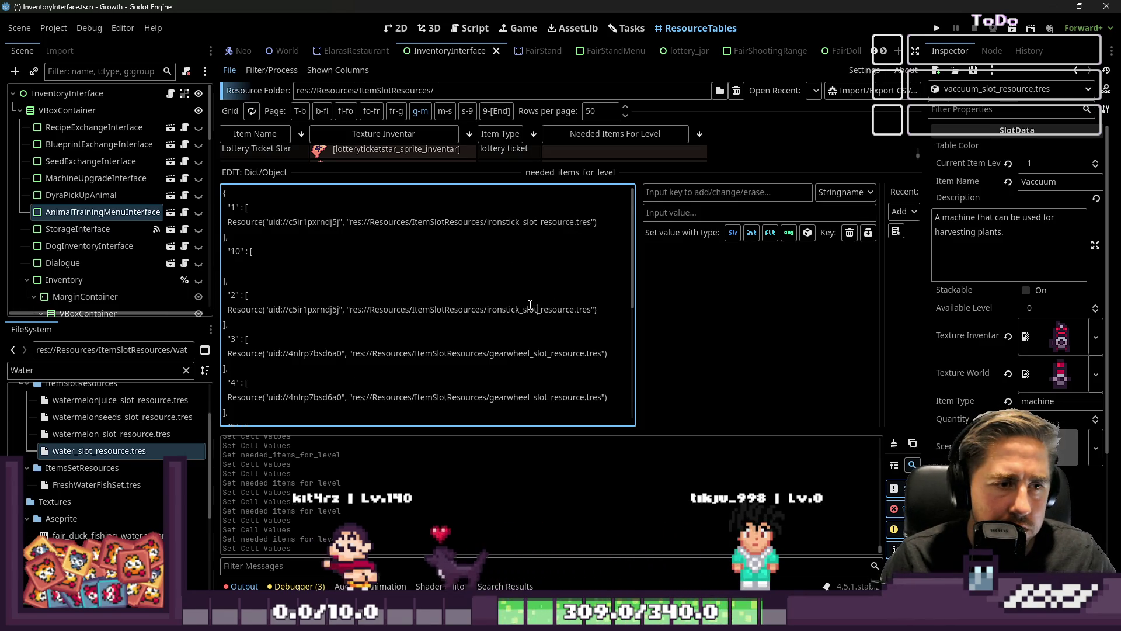
# Step: Copy level 2's ironstick line and add it as level 3's second ingredient after gearwheel
pyautogui.click(473, 308)
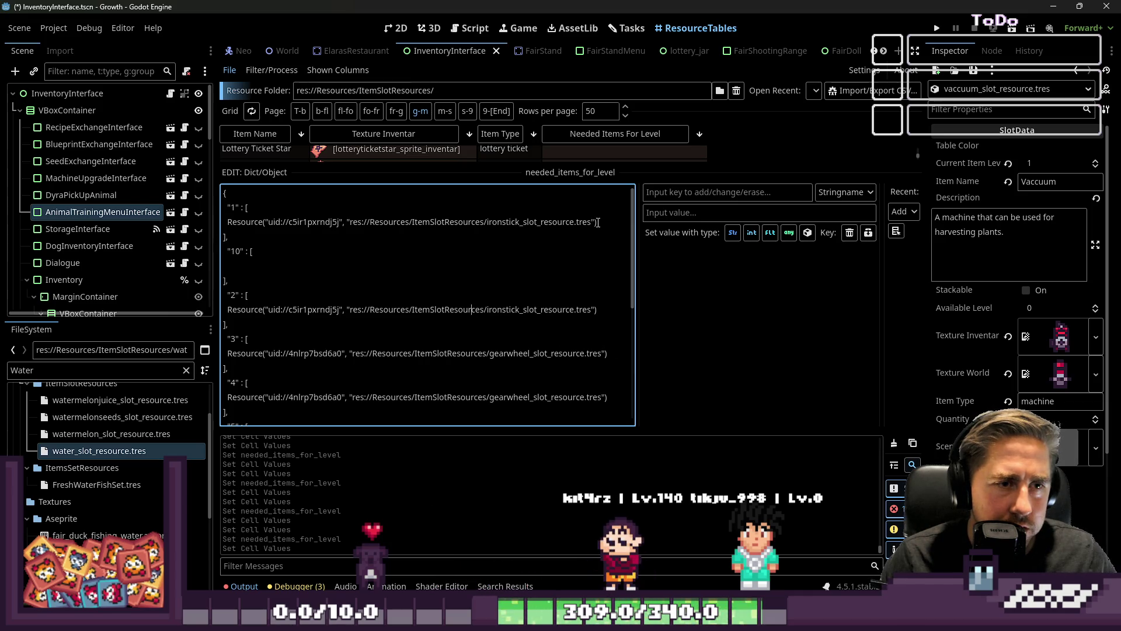
pyautogui.scroll(-1, 588, 334)
pyautogui.moveTo(612, 276); pyautogui.dragTo(192, 237)
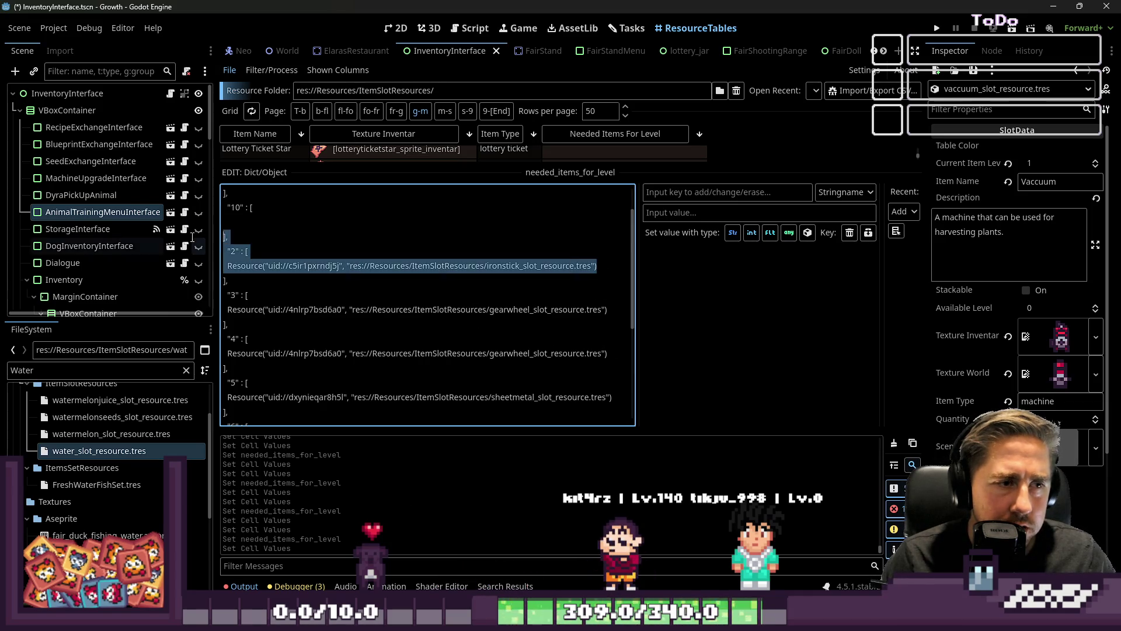
pyautogui.hotkey('ctrl', 'c')
pyautogui.click(610, 310)
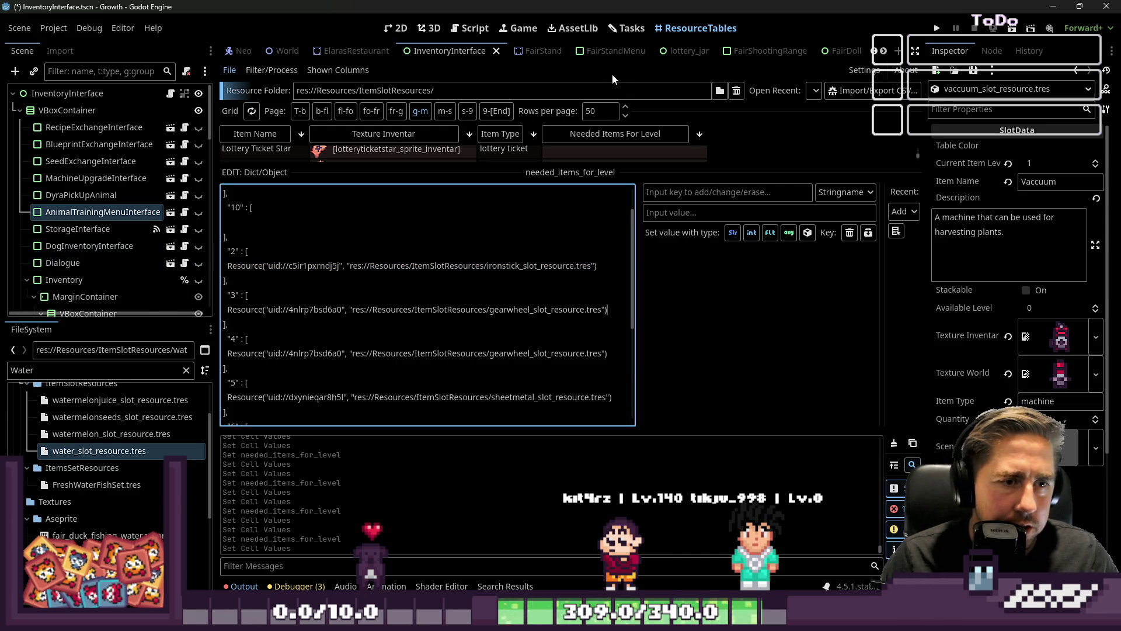
pyautogui.press('Return')
pyautogui.hotkey('ctrl', 'v')
pyautogui.click(611, 310)
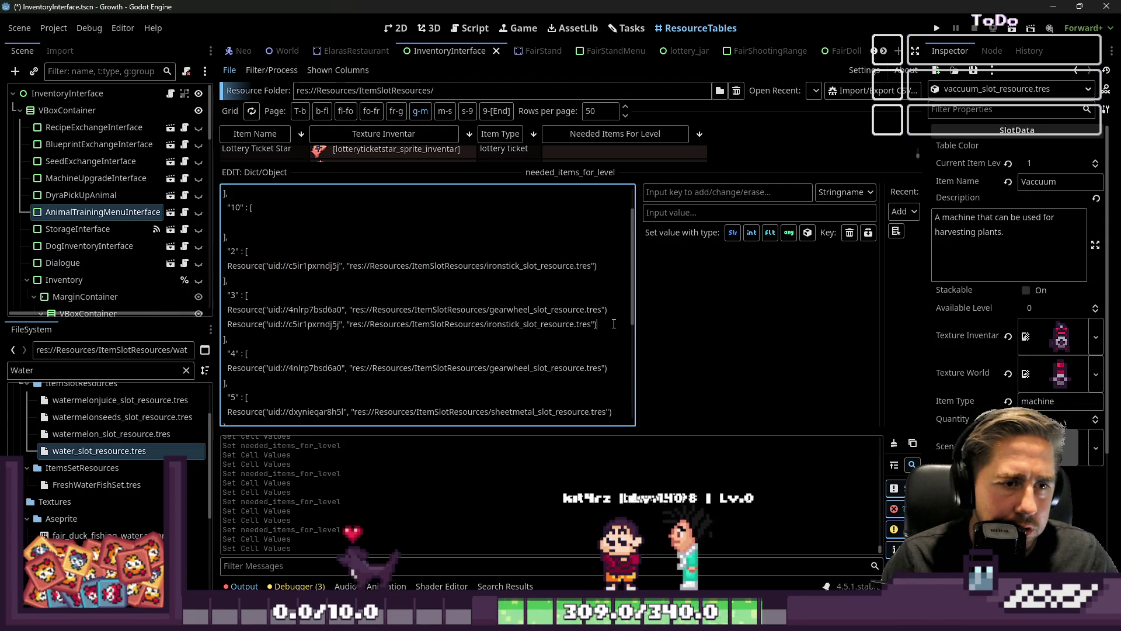
pyautogui.write(',')
# Step: Add the same ironstick ingredient to level 4 after its gearwheel entry
pyautogui.scroll(1, 614, 309)
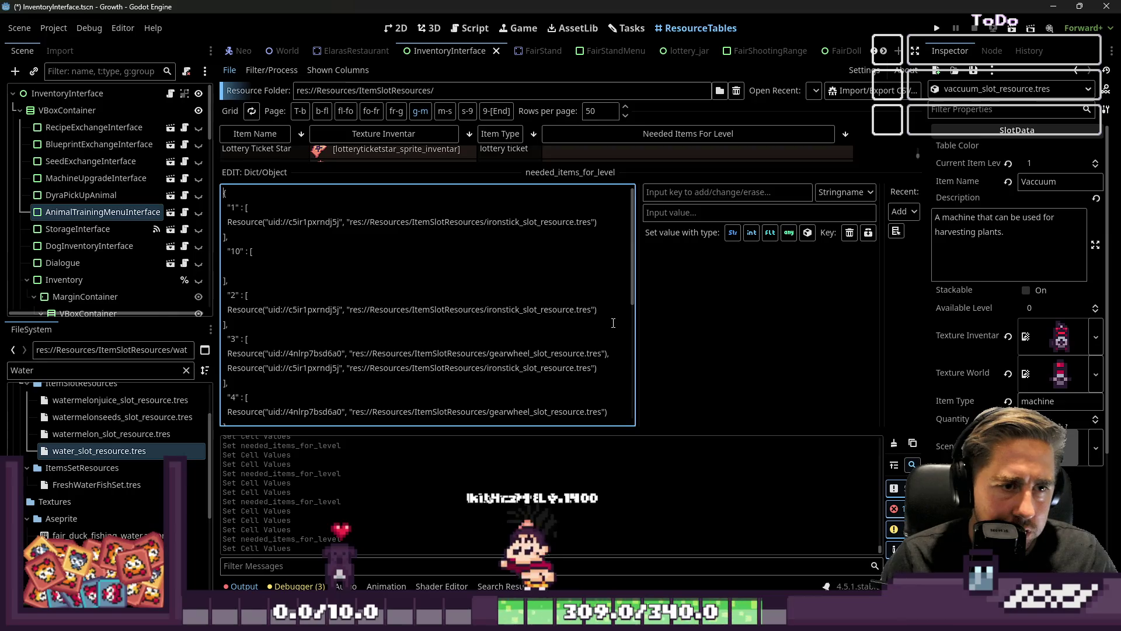
pyautogui.scroll(-2, 610, 321)
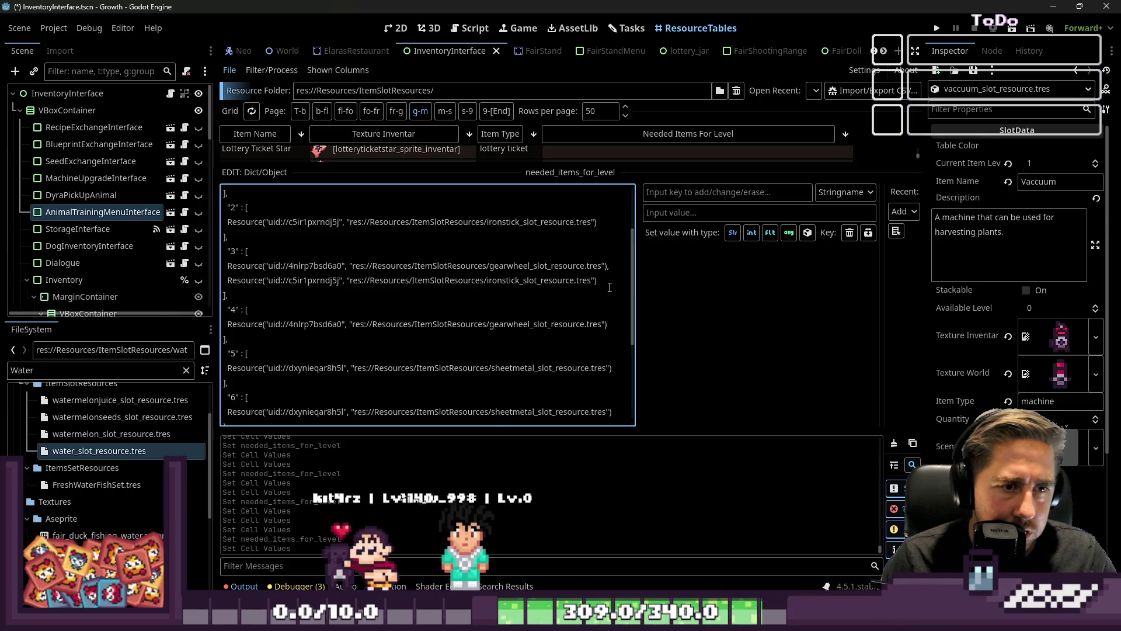
pyautogui.moveTo(608, 269); pyautogui.dragTo(609, 279)
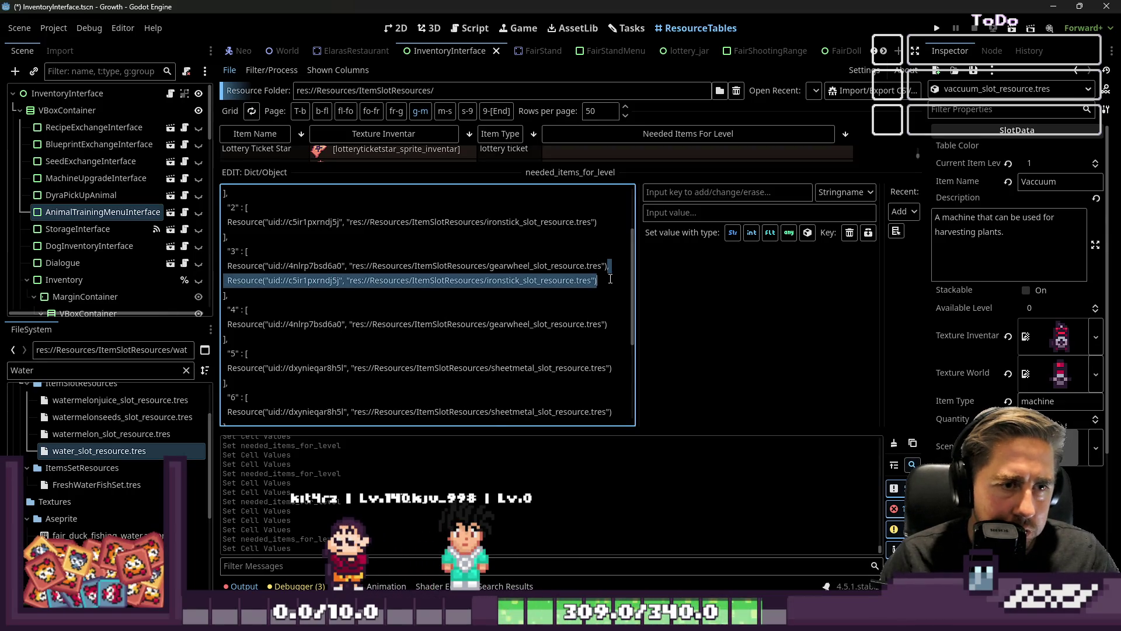
pyautogui.hotkey('ctrl', 'c')
pyautogui.click(623, 321)
pyautogui.hotkey('ctrl', 'v')
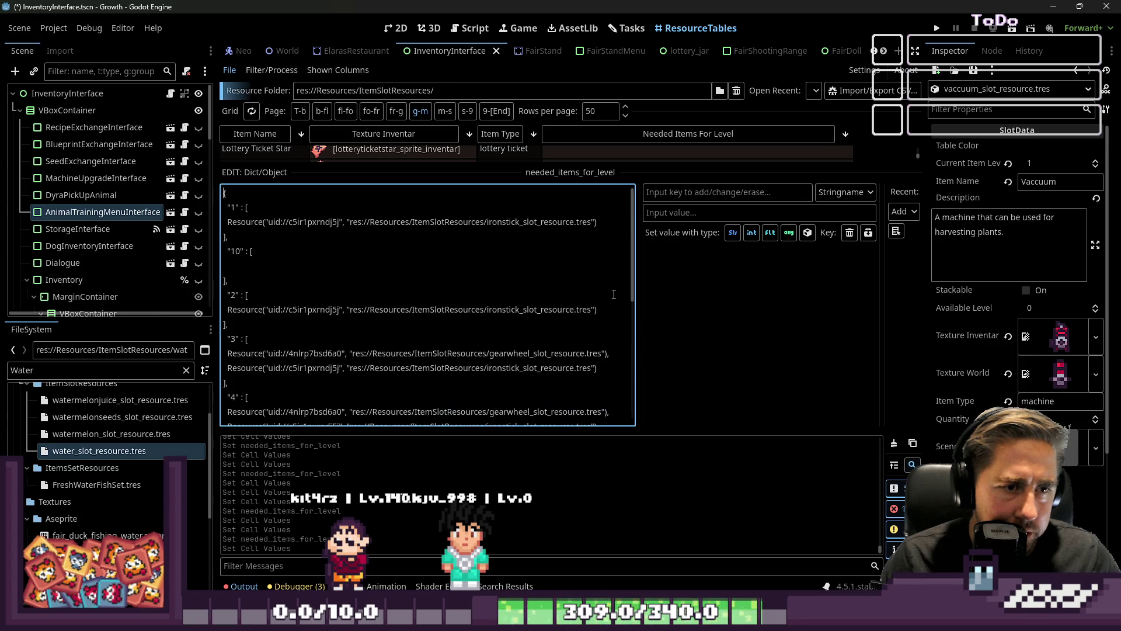
# Step: Add gearwheel as level 5's second ingredient after sheetmetal, separated by a comma
pyautogui.scroll(-2, 581, 294)
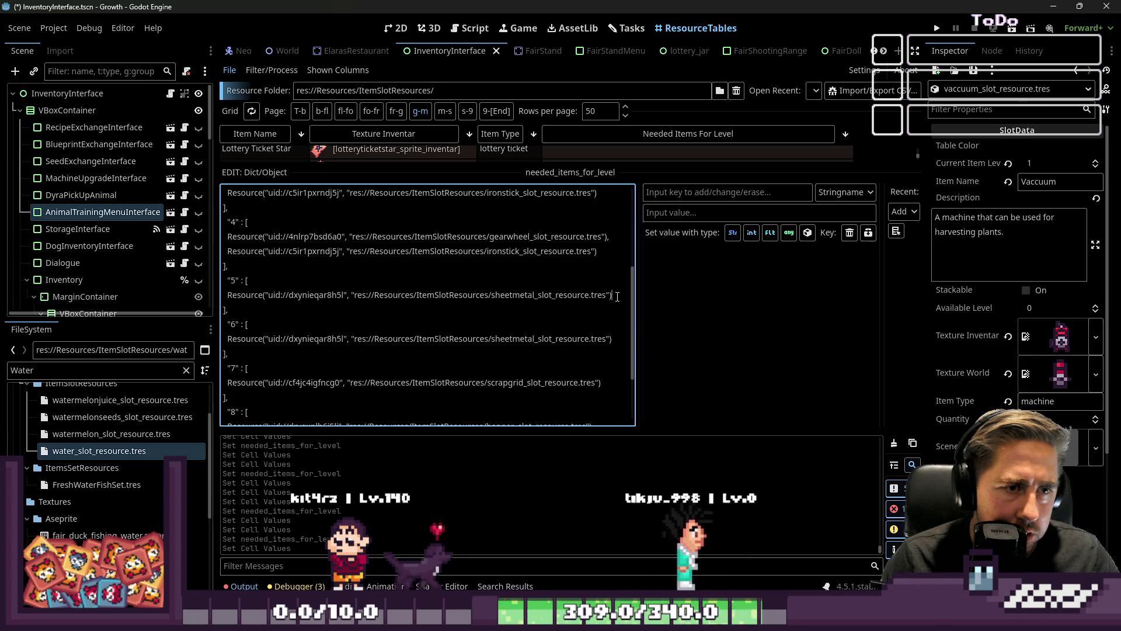
pyautogui.moveTo(613, 296); pyautogui.dragTo(225, 297)
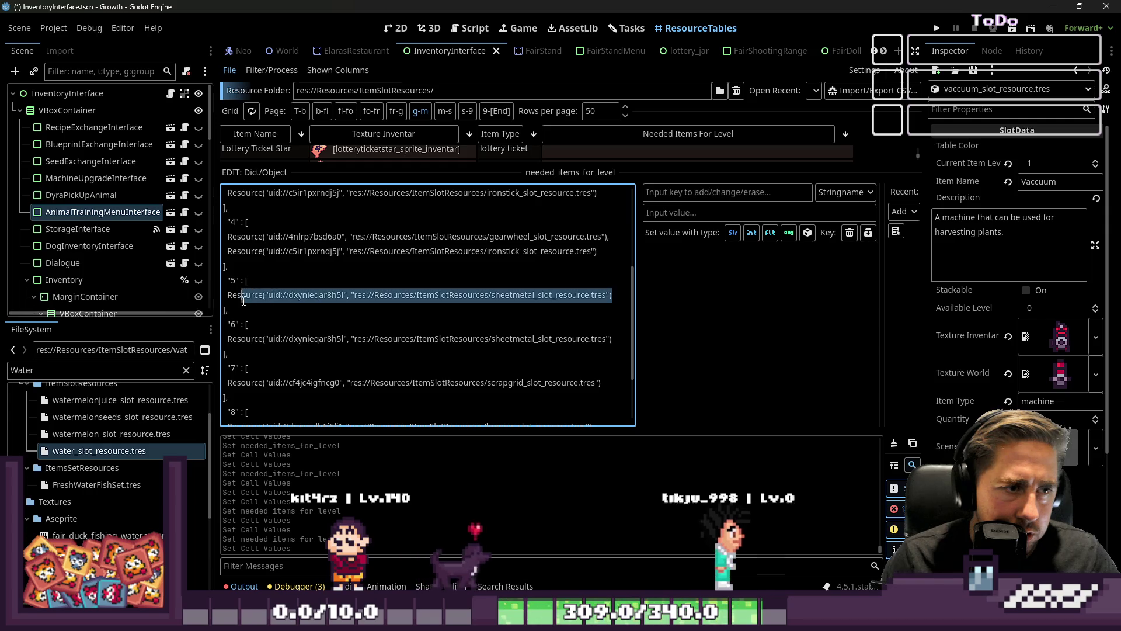
pyautogui.click(459, 250)
pyautogui.doubleClick(610, 240)
pyautogui.press('Left')
pyautogui.moveTo(334, 252); pyautogui.dragTo(229, 238)
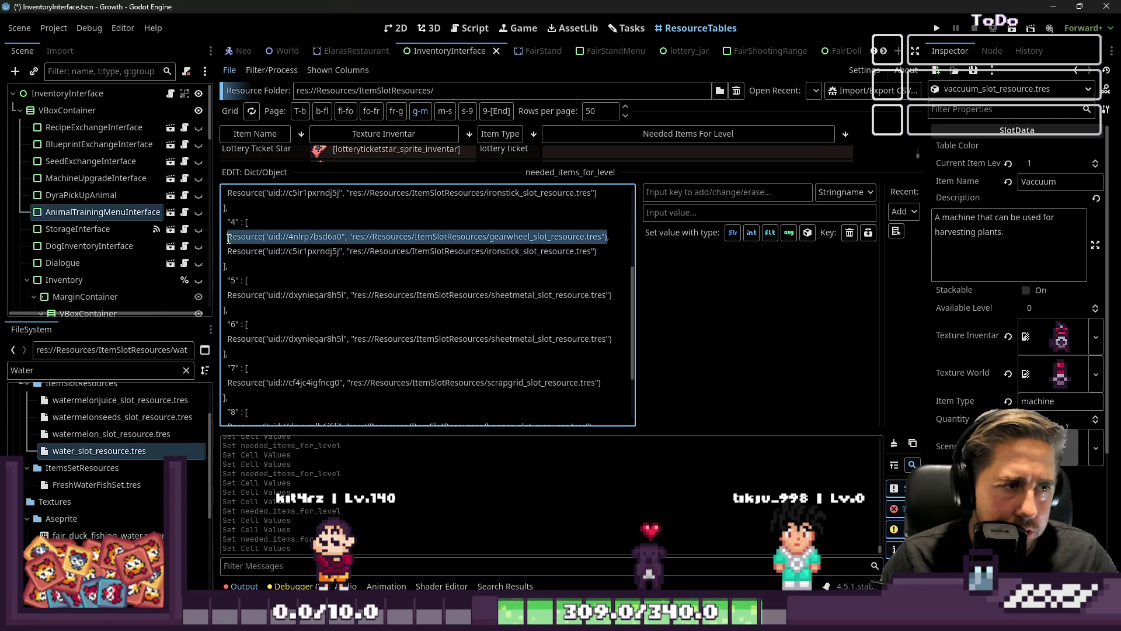
pyautogui.click(619, 298)
pyautogui.press('Return')
pyautogui.hotkey('ctrl', 'v')
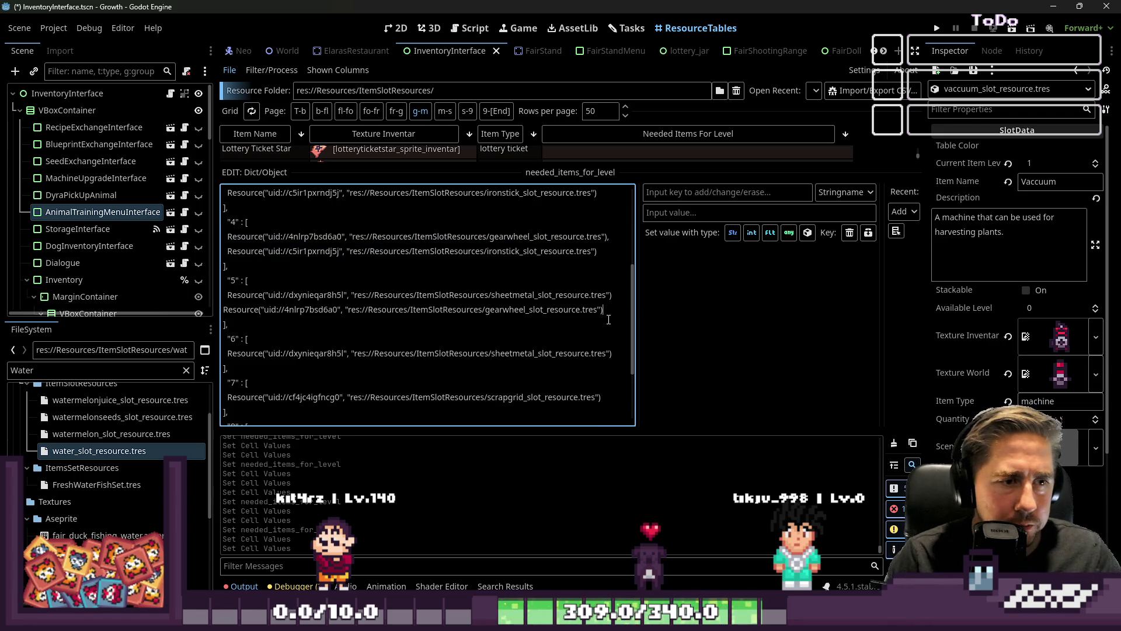
pyautogui.press('Home')
pyautogui.press('Left')
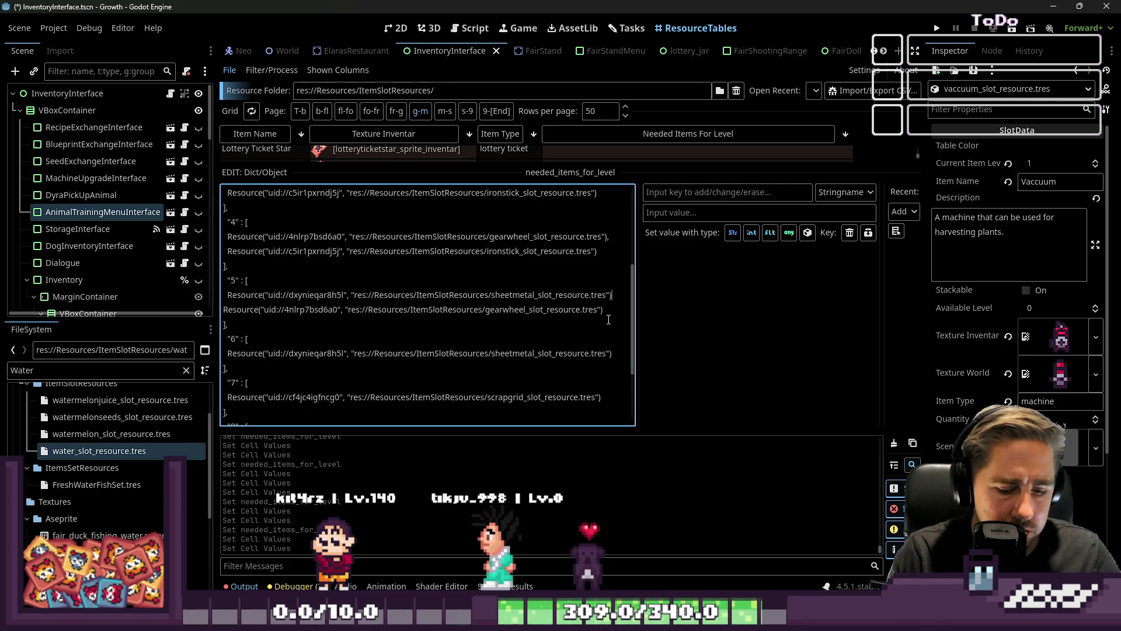
pyautogui.write(',')
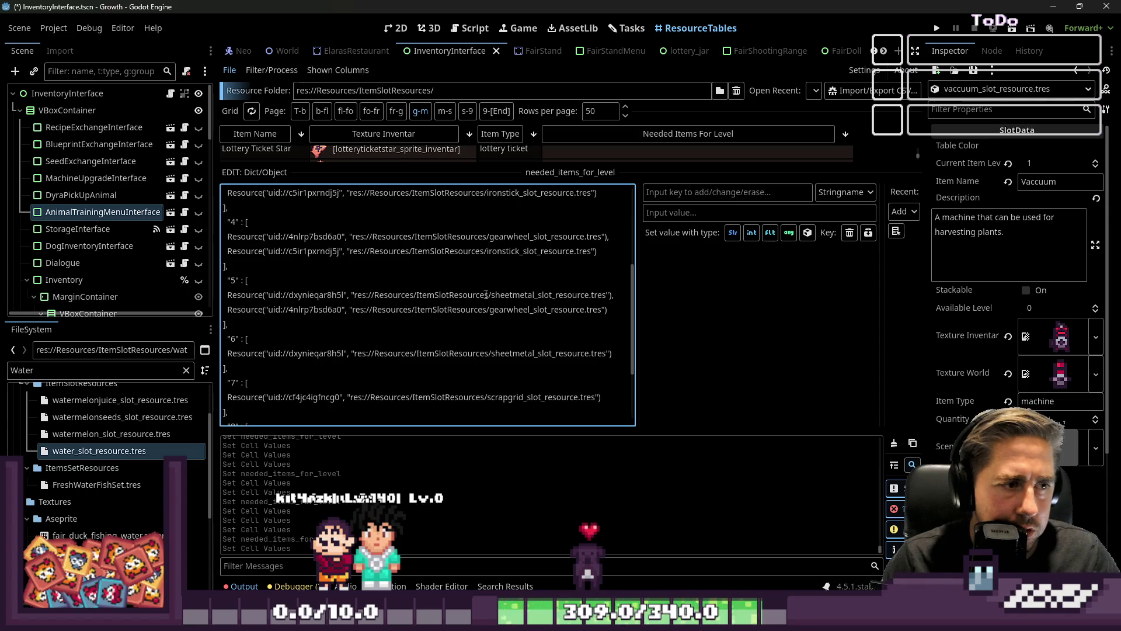
pyautogui.moveTo(617, 313); pyautogui.dragTo(615, 296)
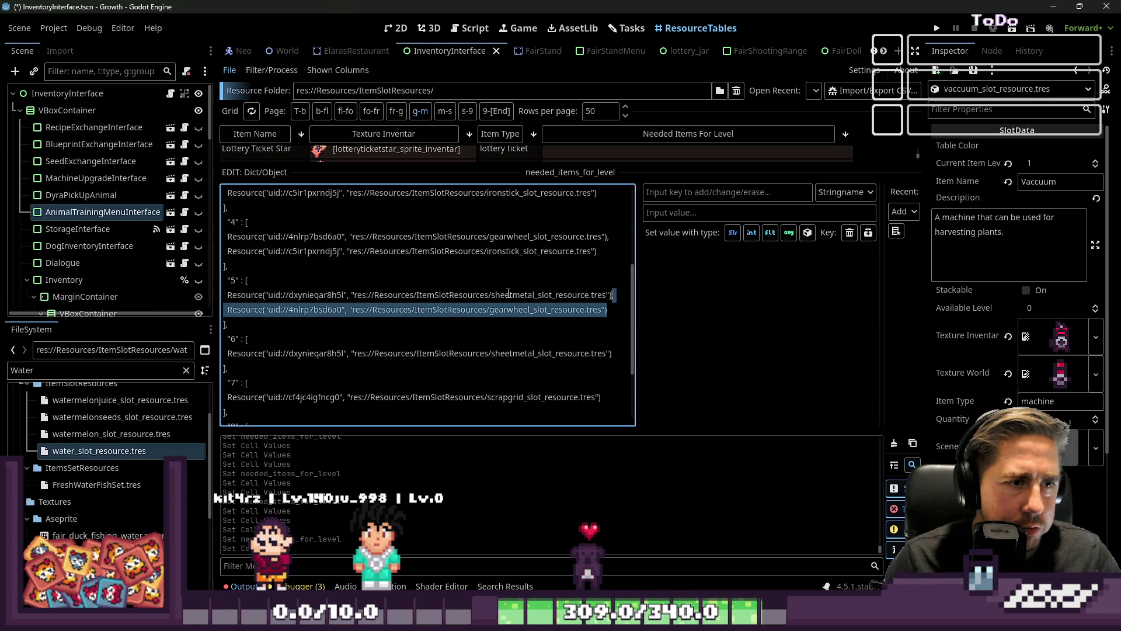
# Step: Add gearwheel to level 6 after its sheetmetal entry
pyautogui.scroll(-1, 511, 298)
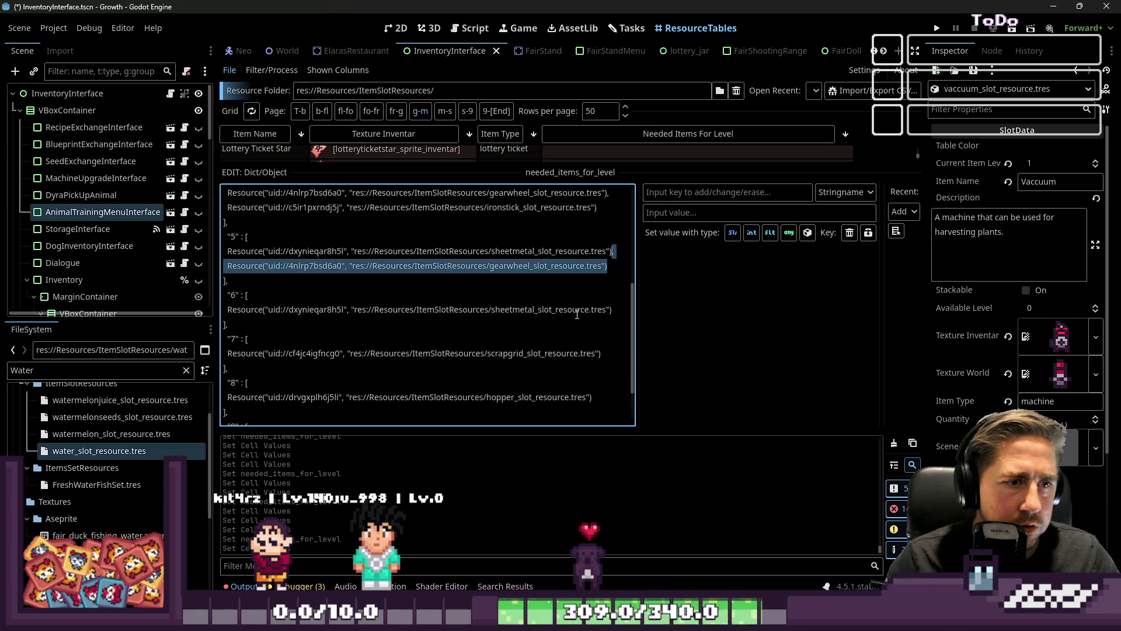
pyautogui.click(616, 305)
pyautogui.write(',')
pyautogui.hotkey('ctrl', 'v')
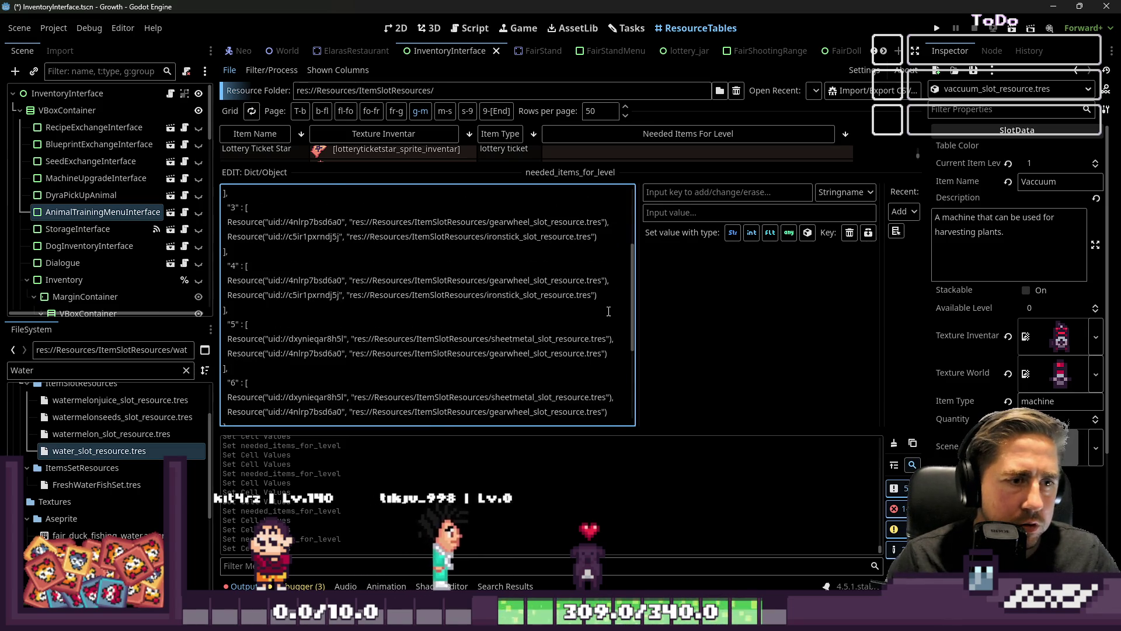
pyautogui.scroll(-1, 608, 311)
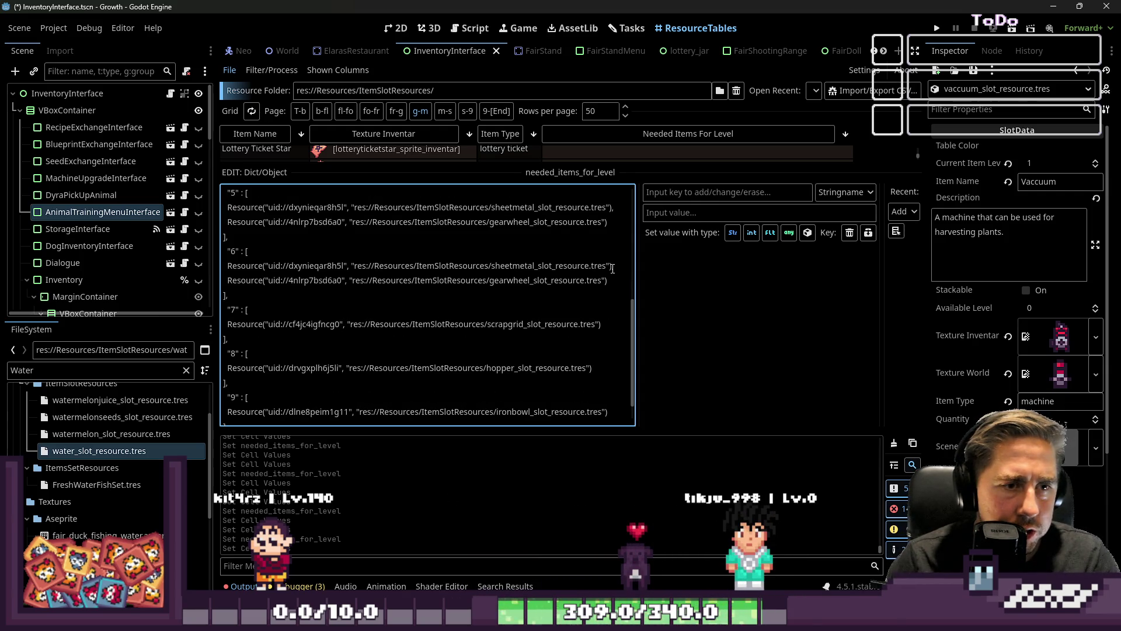
# Step: Add sheetmetal to level 7 after its scrapgrid entry
pyautogui.moveTo(442, 269)
pyautogui.mouseDown()
pyautogui.moveTo(213, 281)
pyautogui.moveTo(226, 266)
pyautogui.mouseUp()
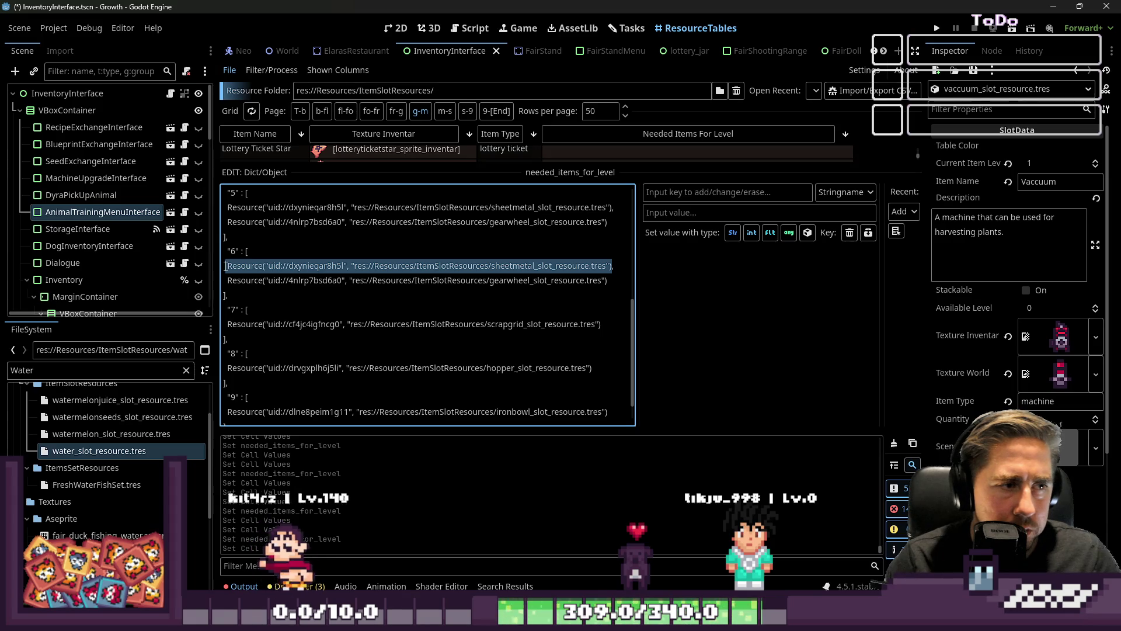
pyautogui.click(624, 323)
pyautogui.press('Return')
pyautogui.hotkey('ctrl', 'v')
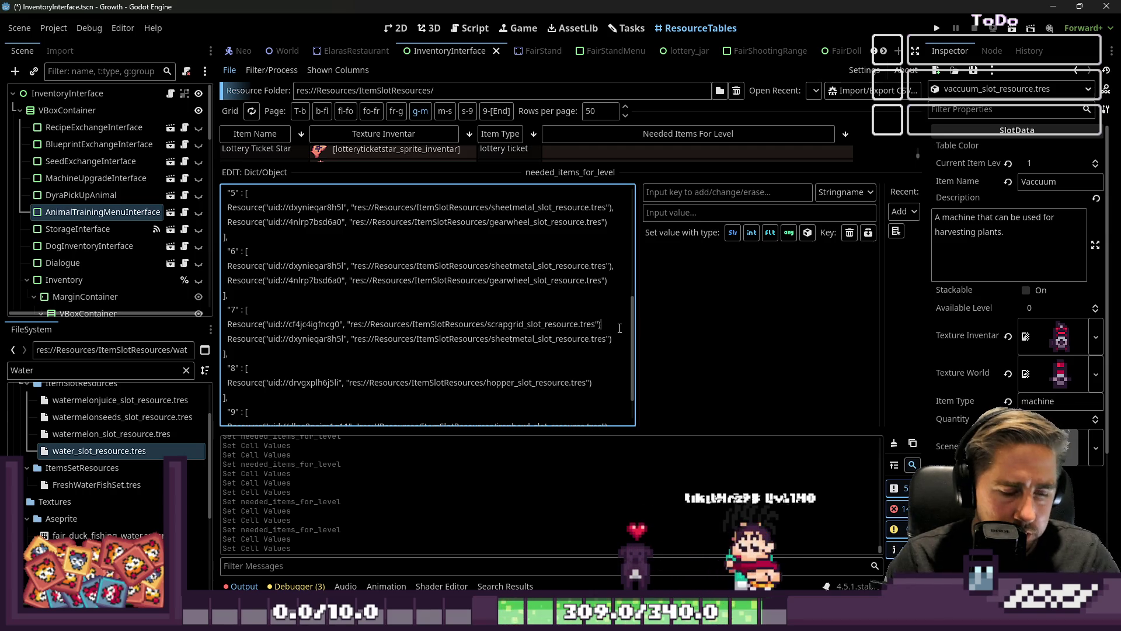
pyautogui.write(',')
pyautogui.scroll(-1, 616, 321)
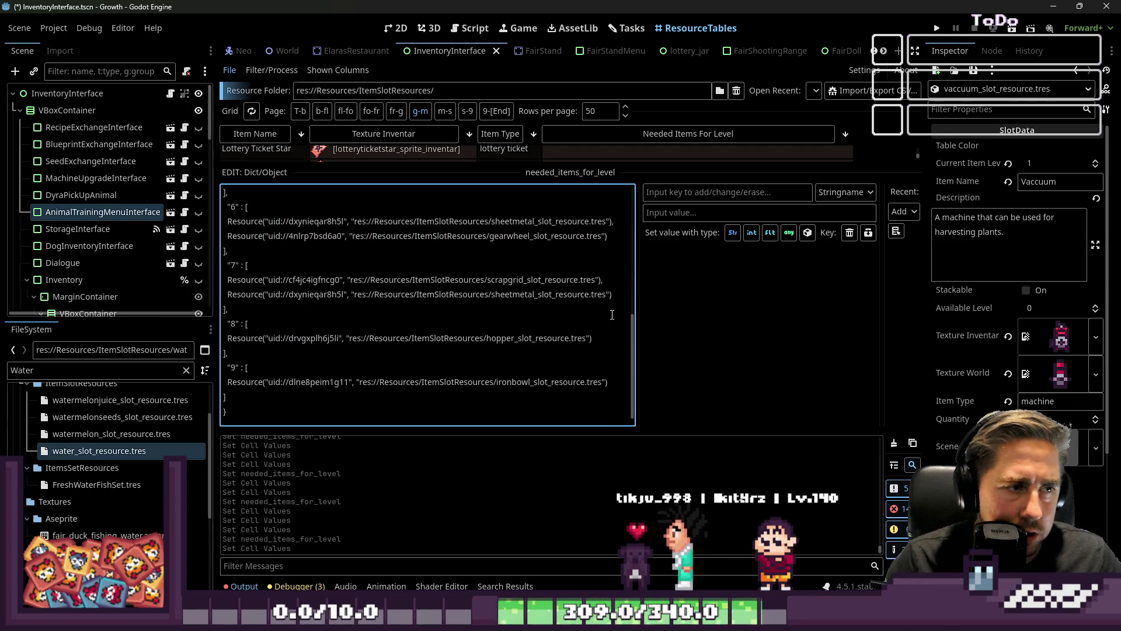
pyautogui.moveTo(612, 295); pyautogui.dragTo(602, 284)
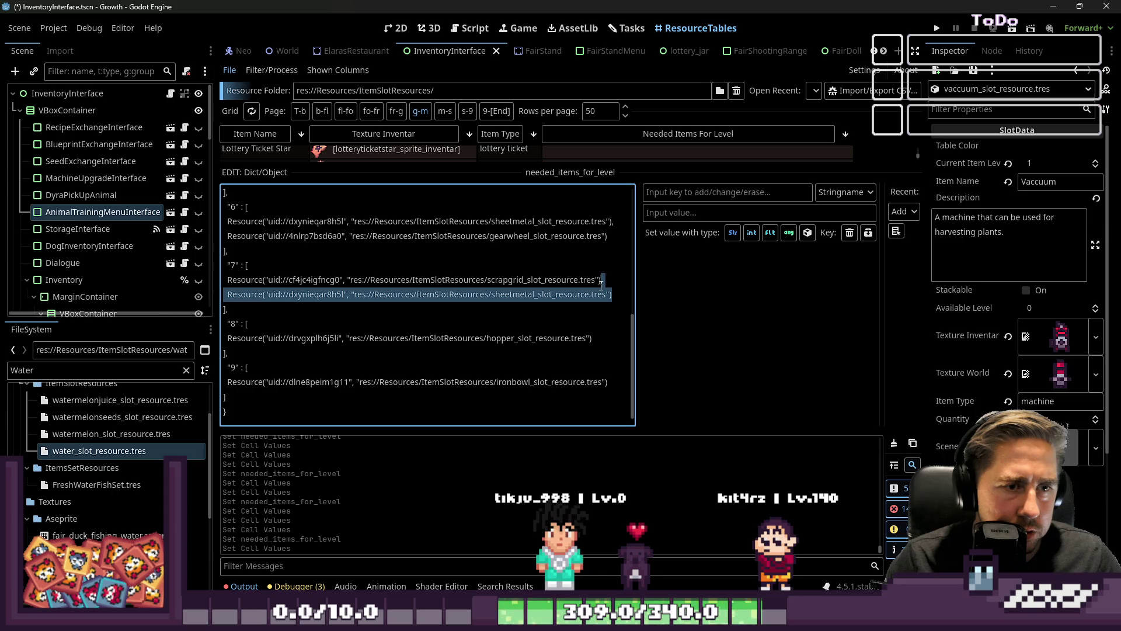
# Step: Give level 8 a second ingredient after hopper, and add hopper to level 9 after ironbowl
pyautogui.click(601, 339)
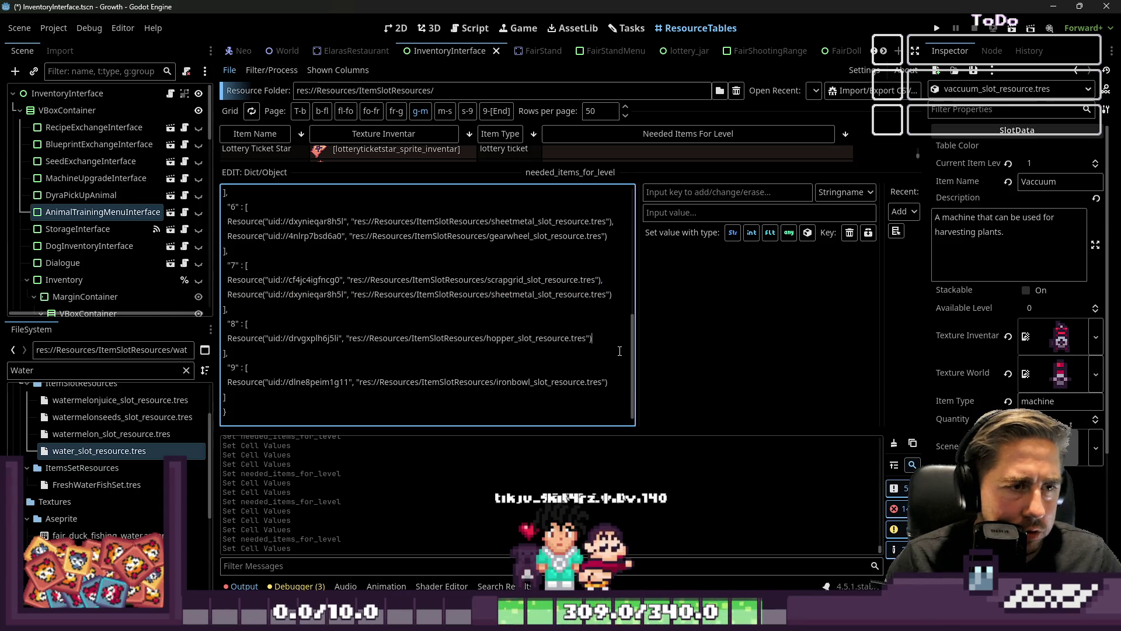
pyautogui.moveTo(600, 279); pyautogui.dragTo(214, 279)
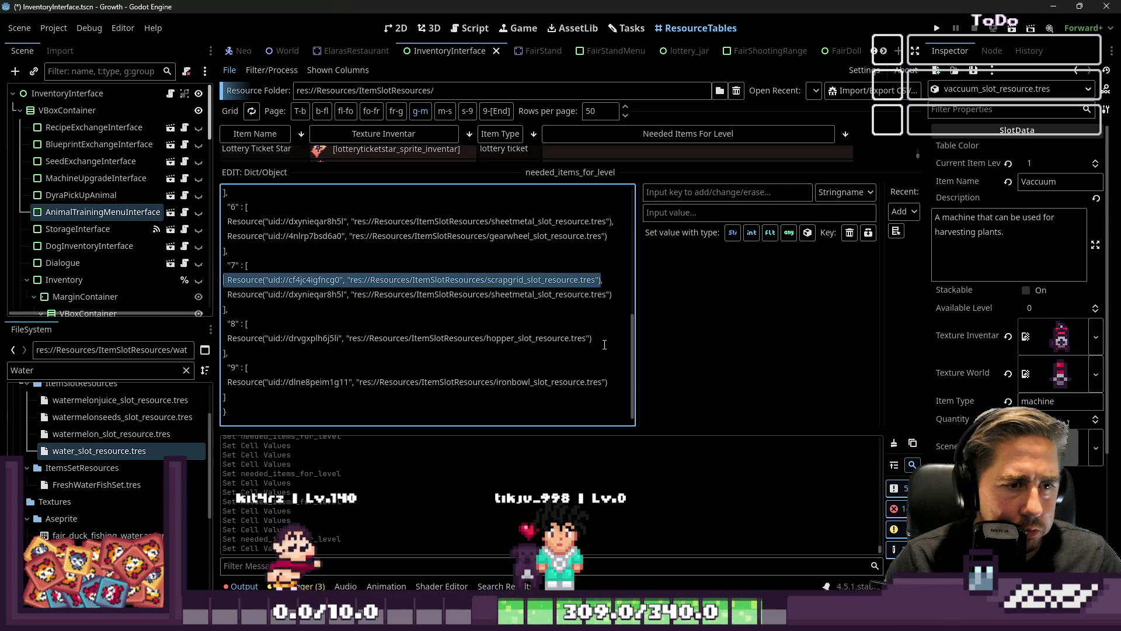
pyautogui.click(631, 338)
pyautogui.press('Return')
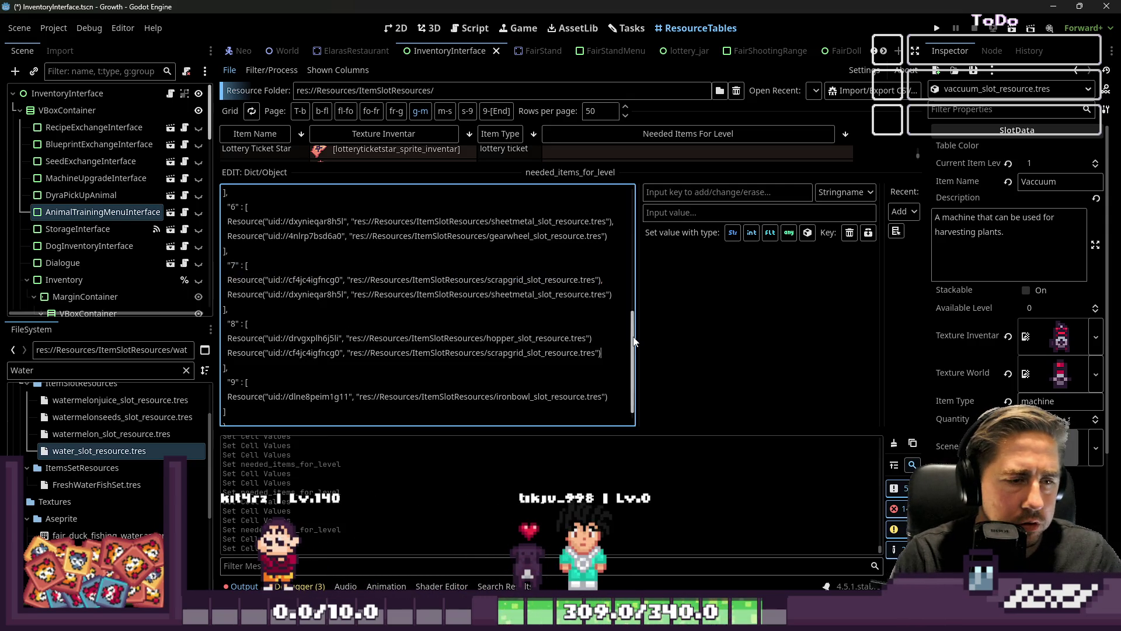
pyautogui.write(',')
pyautogui.scroll(-10, 574, 249)
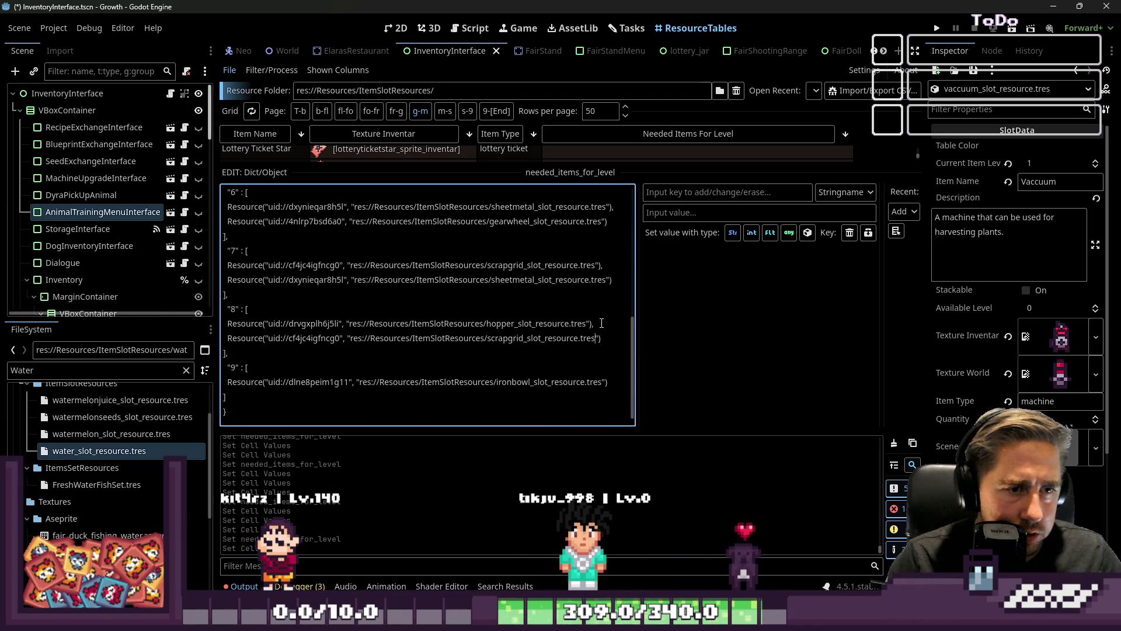
pyautogui.moveTo(592, 325)
pyautogui.mouseDown()
pyautogui.moveTo(301, 338)
pyautogui.moveTo(231, 327)
pyautogui.mouseUp()
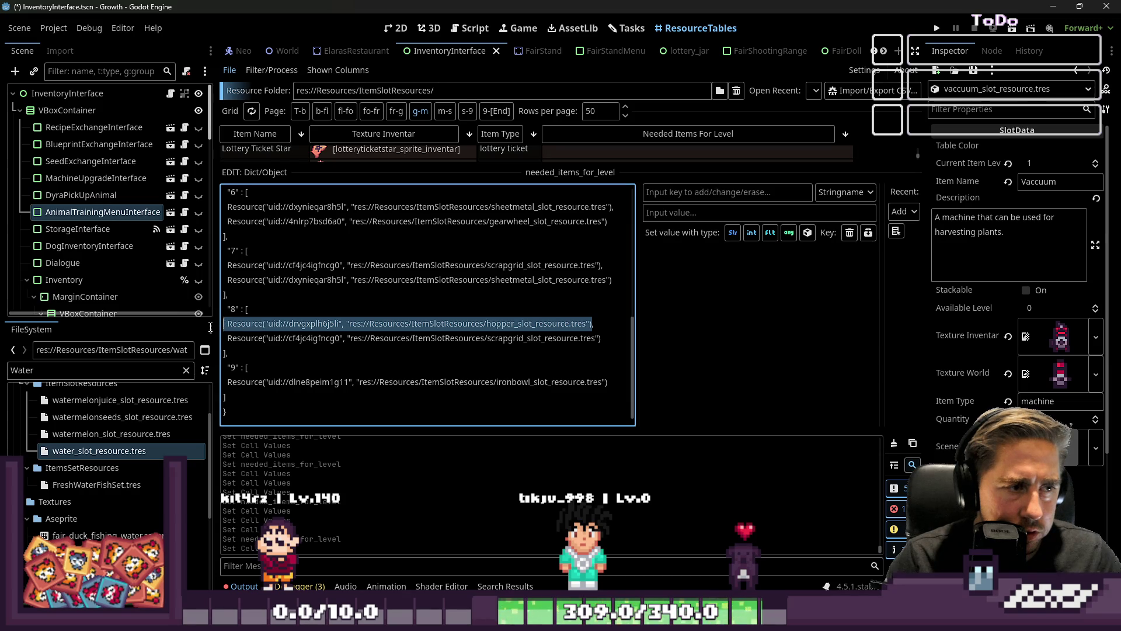
pyautogui.click(246, 382)
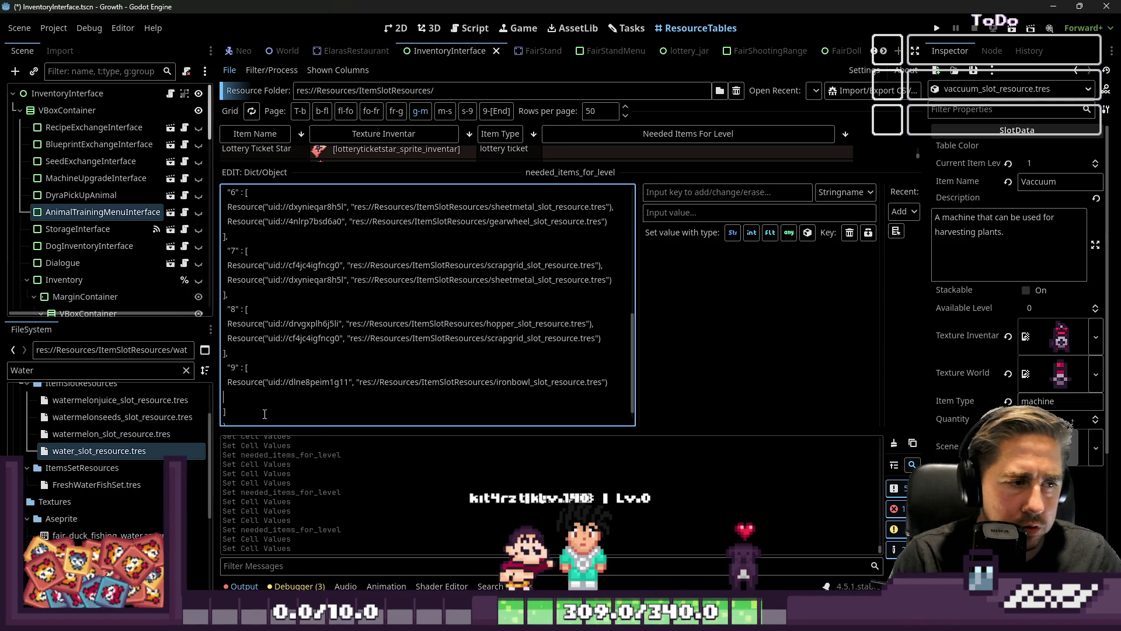
pyautogui.press('End')
pyautogui.write(',')
pyautogui.press('Return')
pyautogui.write('Resource("uid://drvgxplh6j5li", "res://Resources/ItemSlotResources/hopper_slot_resource.tres")')
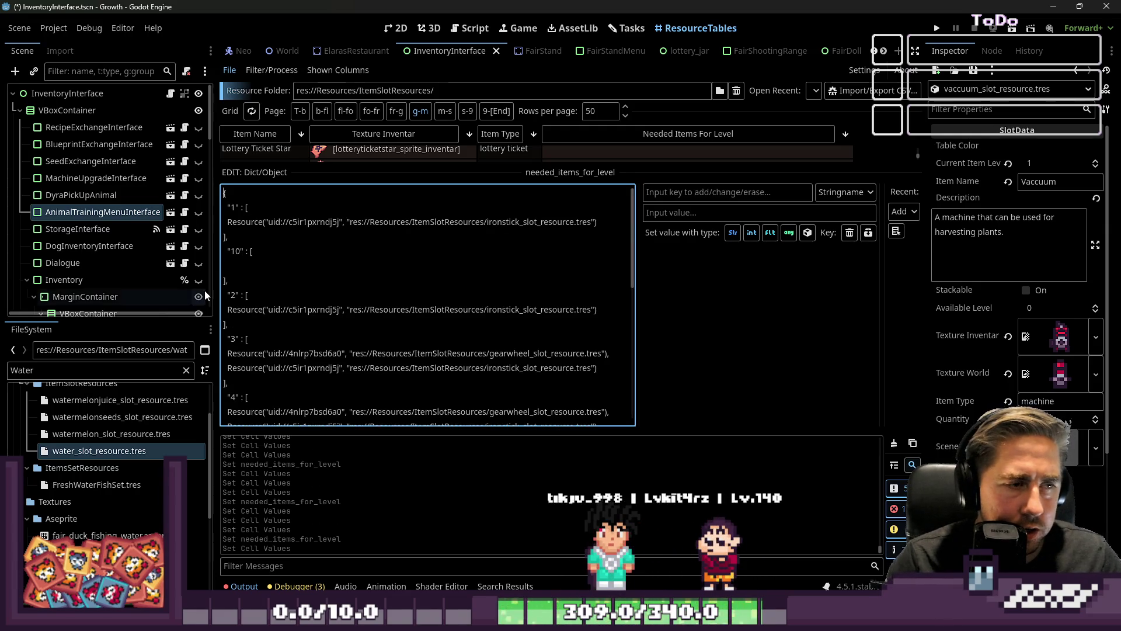
# Step: Save the scene and expand the machine property group's Needed Items For Level dictionary
pyautogui.scroll(-9, 284, 276)
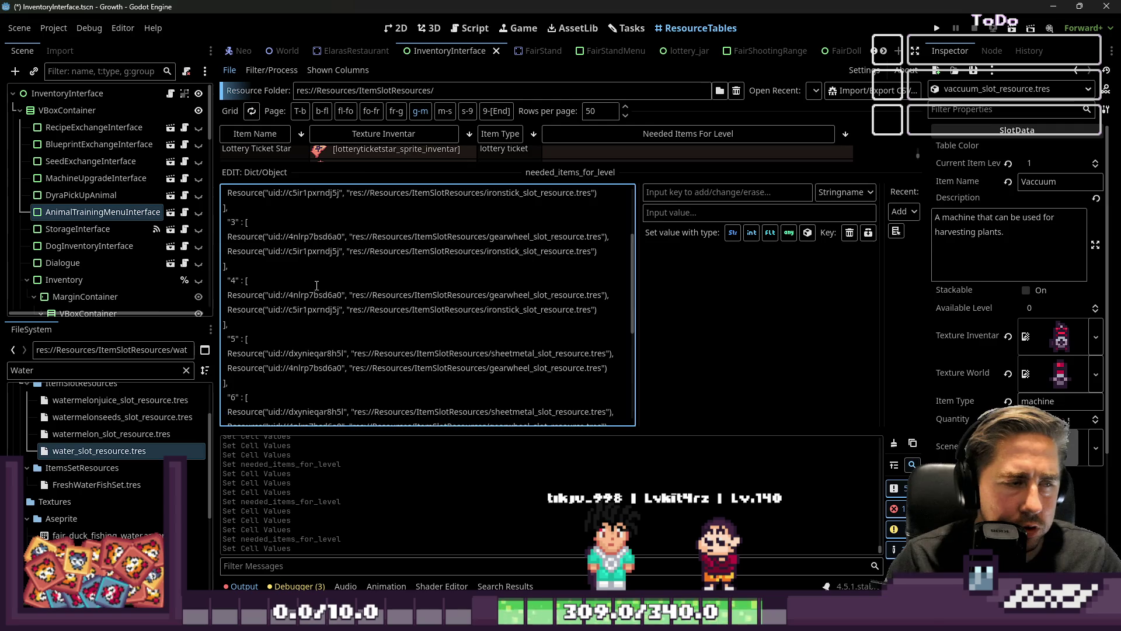
pyautogui.scroll(9, 318, 286)
pyautogui.hotkey('ctrl', 's')
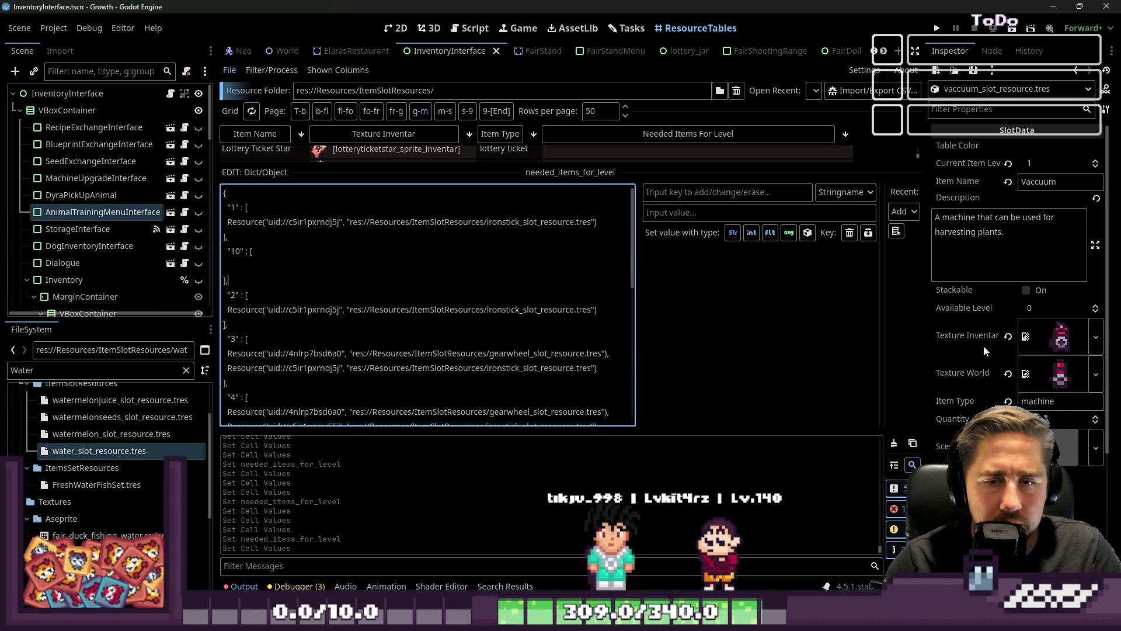
pyautogui.scroll(-5, 991, 365)
pyautogui.click(1011, 401)
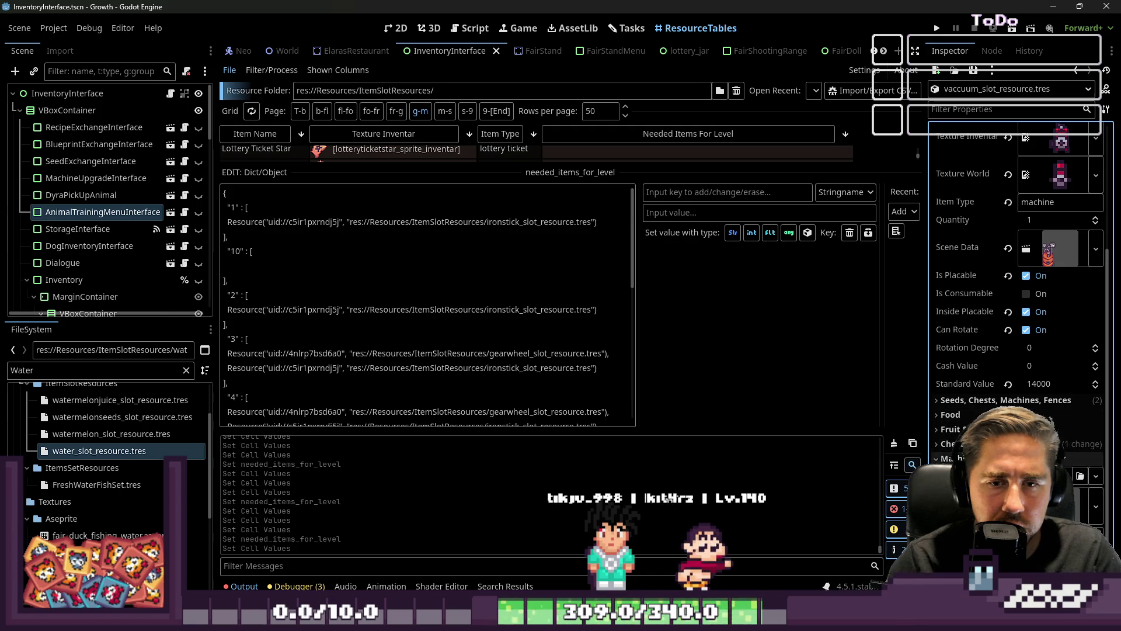
pyautogui.scroll(-2, 1015, 350)
pyautogui.click(1077, 457)
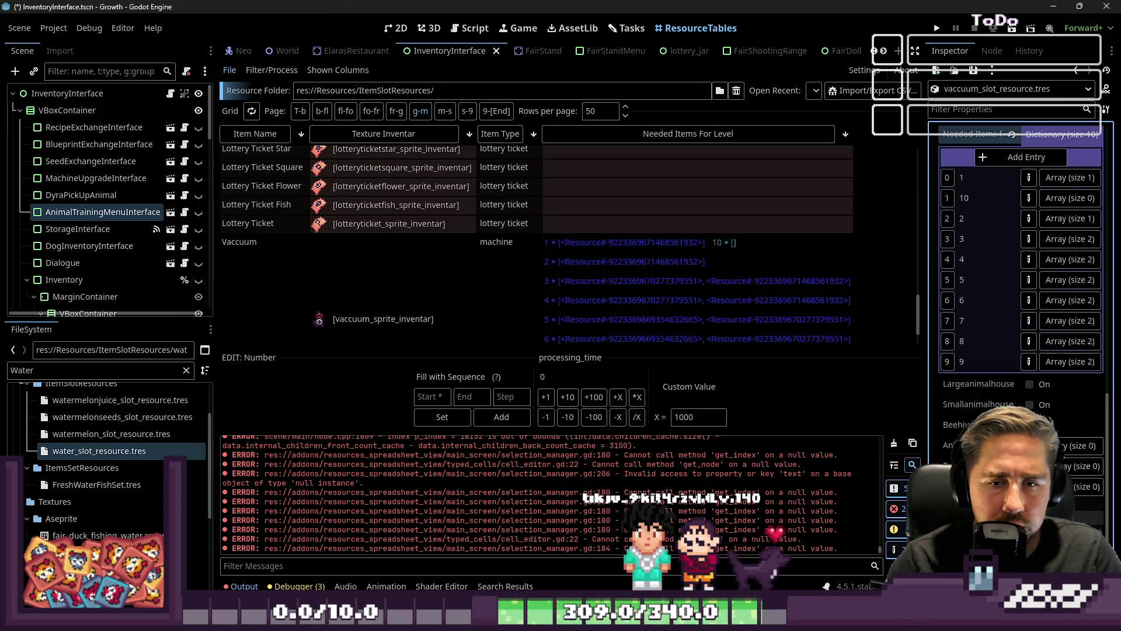
# Step: Add nail_slot_resource.tres and sand_slot_resource.tres as level 1's second and third items
pyautogui.click(1071, 177)
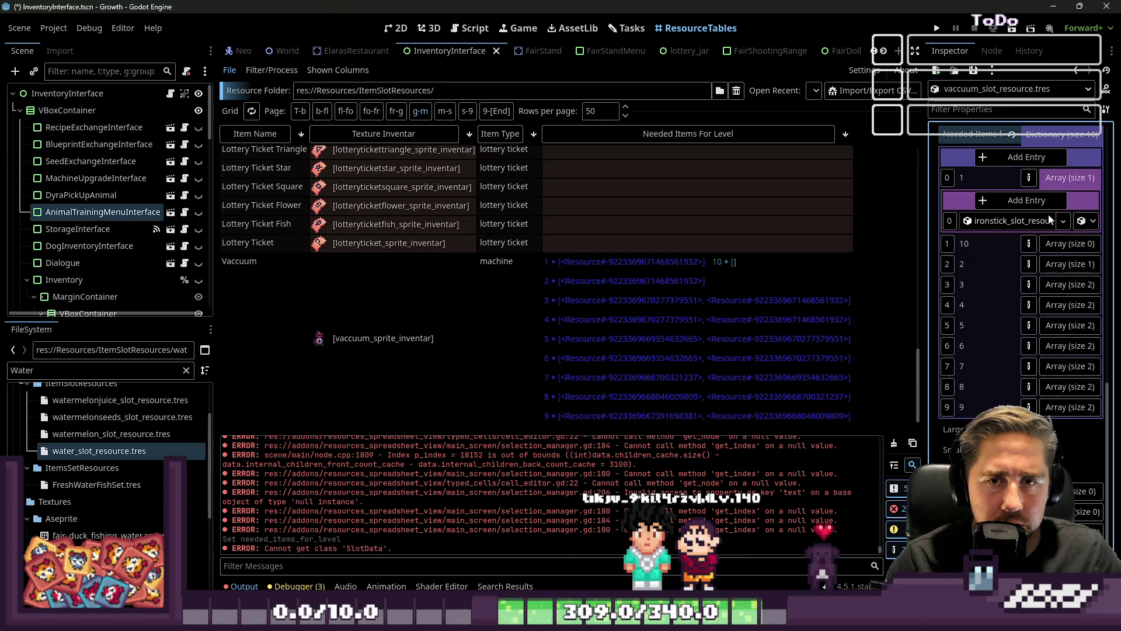
pyautogui.doubleClick(77, 369)
pyautogui.write('Nail')
pyautogui.moveTo(95, 460)
pyautogui.mouseDown()
pyautogui.moveTo(1001, 260)
pyautogui.moveTo(1013, 241)
pyautogui.mouseUp()
pyautogui.click(1020, 201)
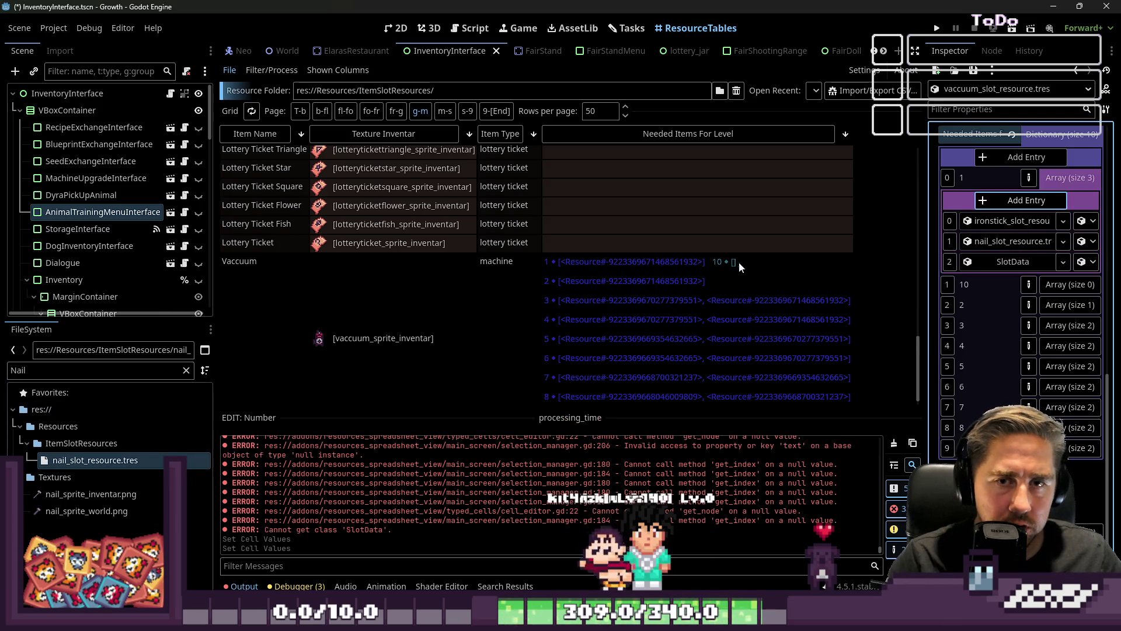
pyautogui.doubleClick(43, 368)
pyautogui.write('Sand')
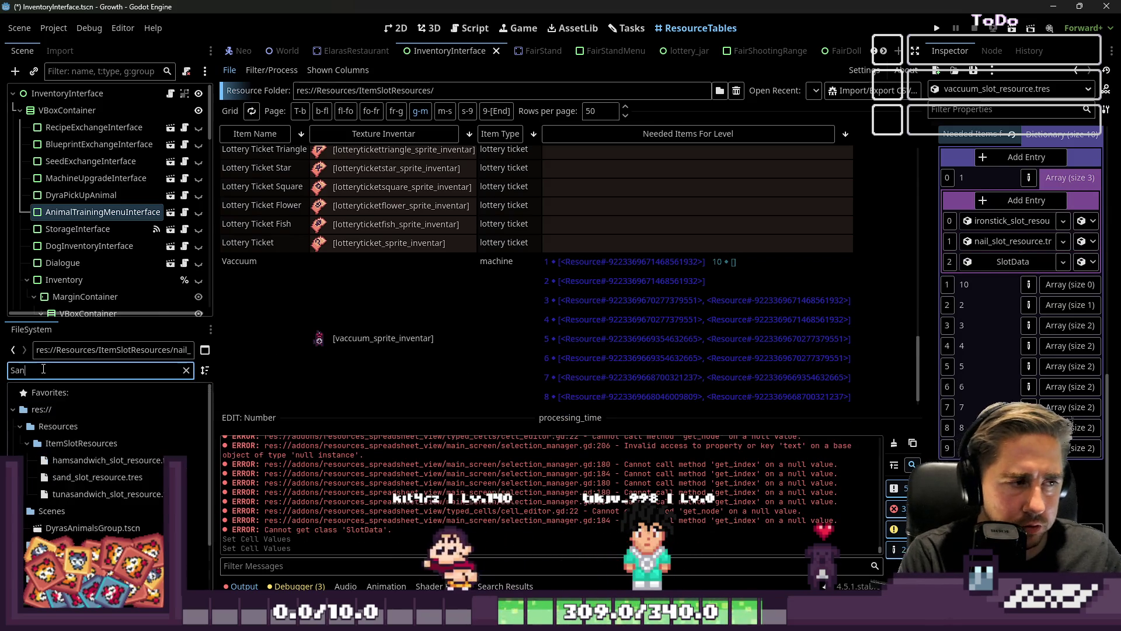
pyautogui.click(50, 478)
pyautogui.moveTo(50, 477); pyautogui.dragTo(1007, 262)
pyautogui.click(1082, 178)
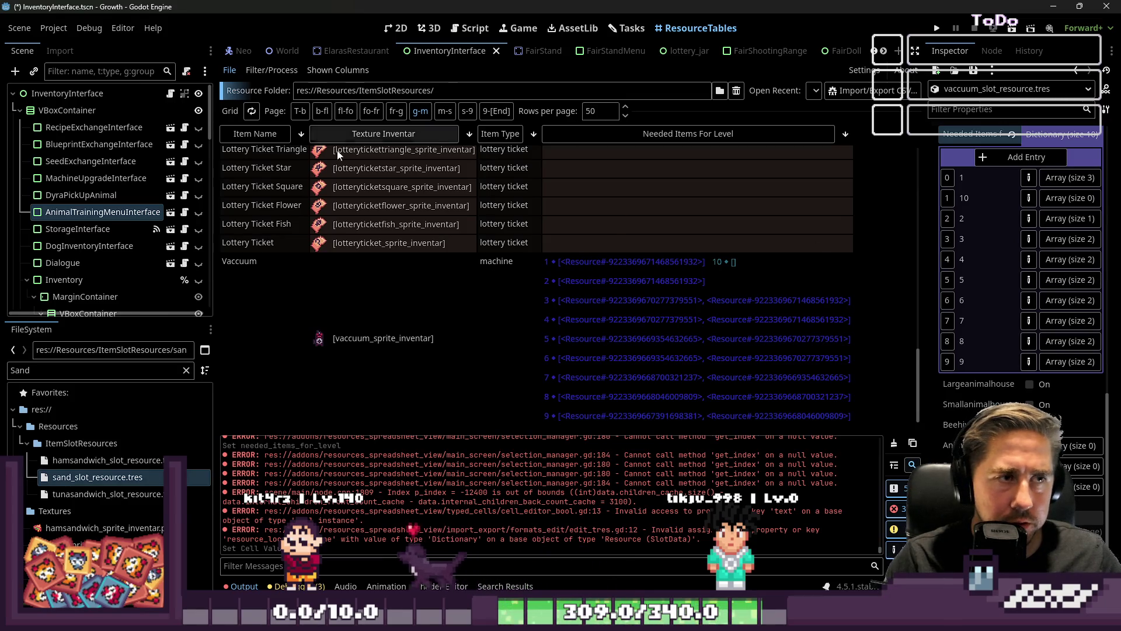
pyautogui.click(584, 269)
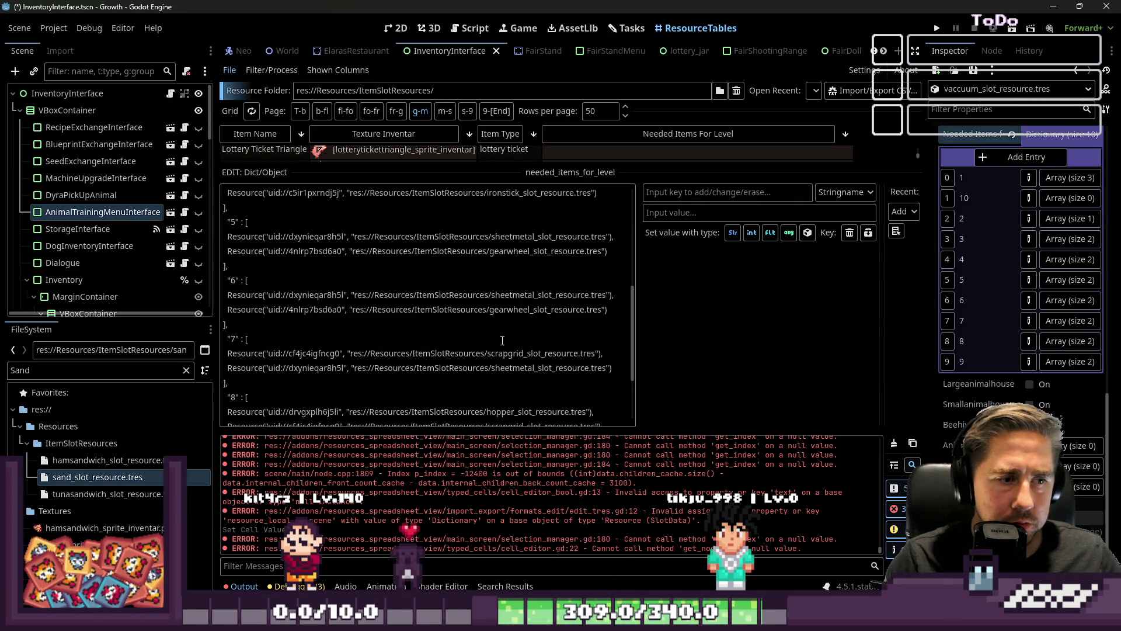
# Step: Copy level 1's nail and sand lines into level 2 after ironstick
pyautogui.scroll(10, 380, 360)
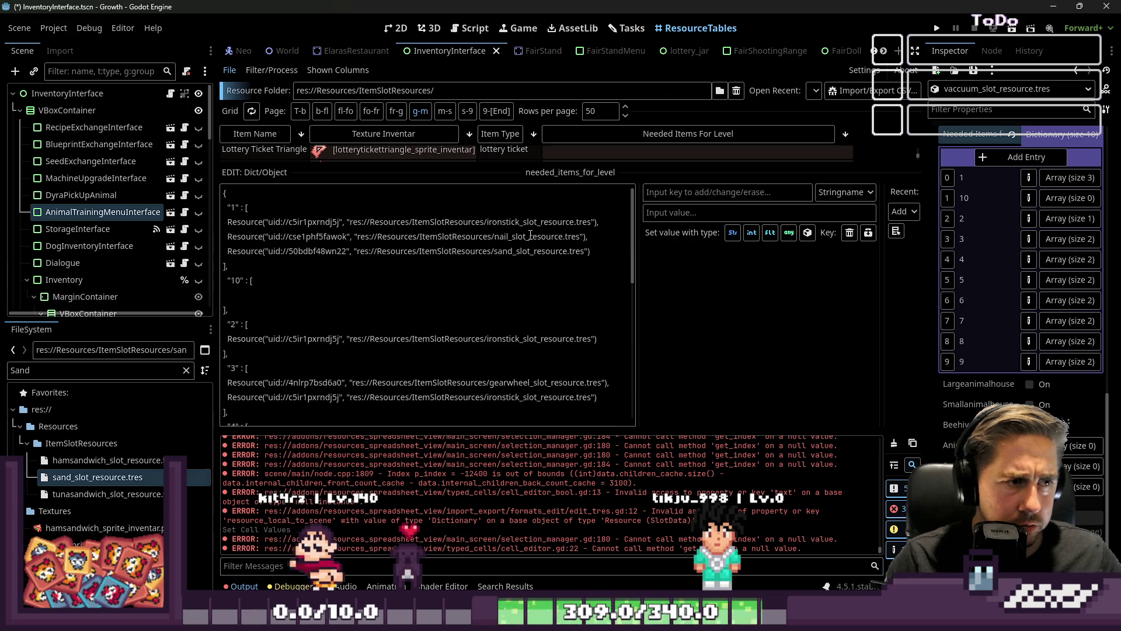
pyautogui.moveTo(600, 250); pyautogui.dragTo(589, 235)
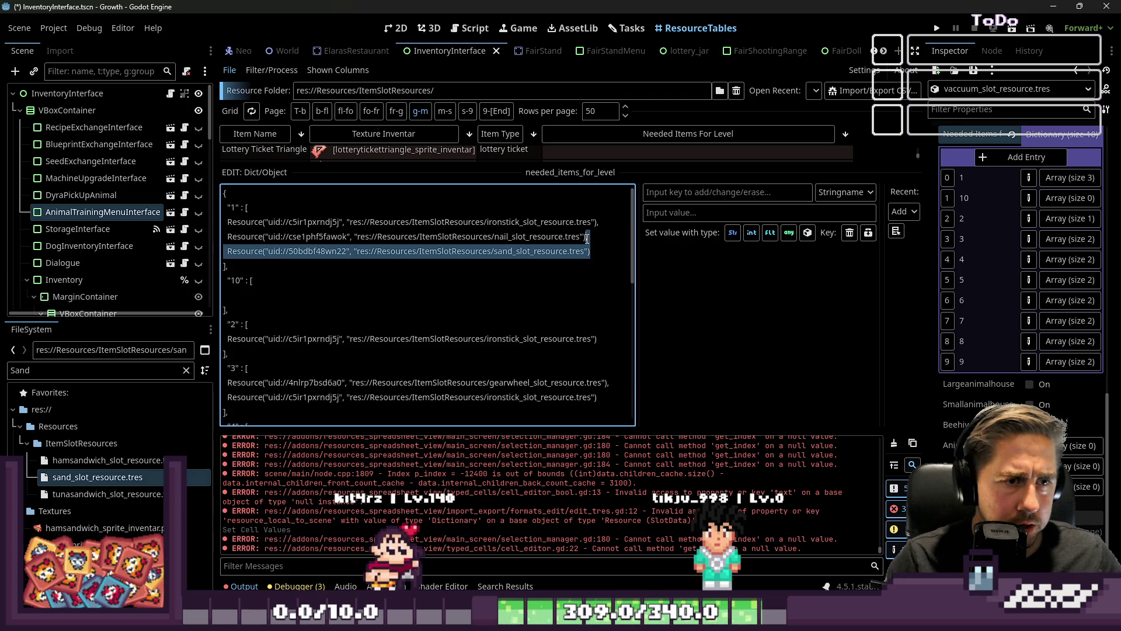
pyautogui.click(597, 338)
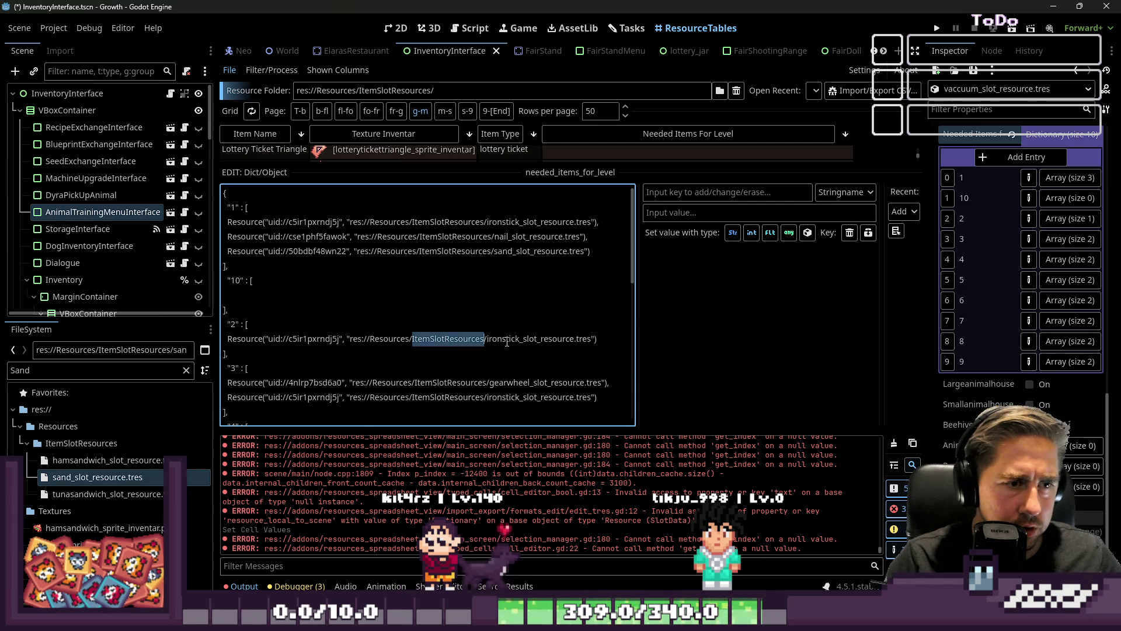
pyautogui.moveTo(599, 251)
pyautogui.mouseDown()
pyautogui.moveTo(589, 236)
pyautogui.moveTo(601, 225)
pyautogui.moveTo(591, 251)
pyautogui.mouseUp()
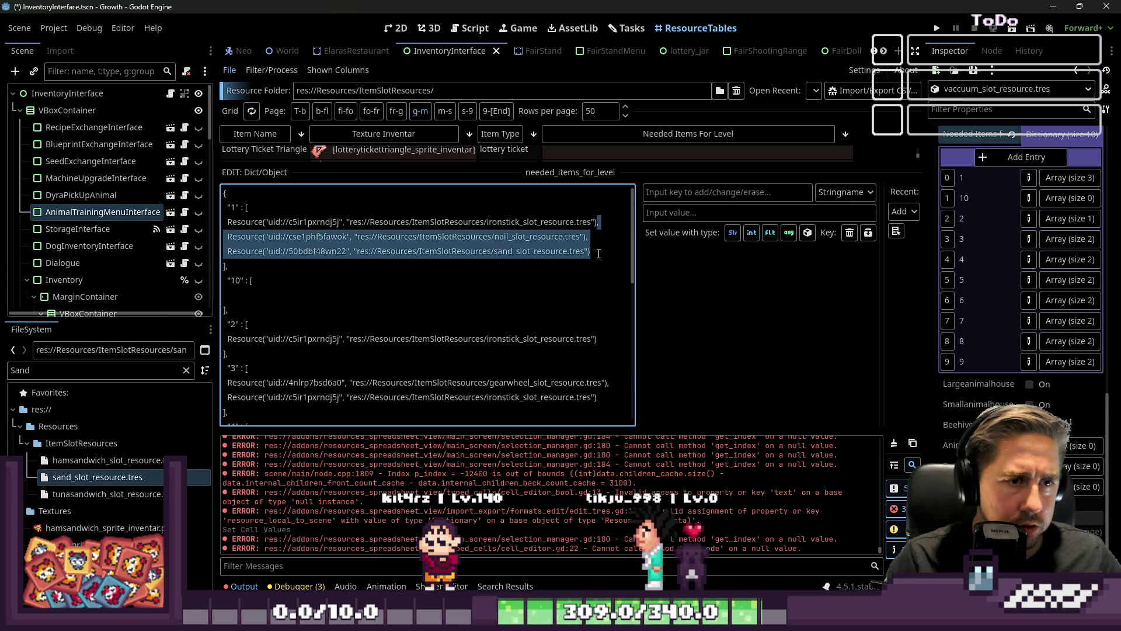
pyautogui.hotkey('ctrl', 'c')
pyautogui.click(603, 339)
pyautogui.hotkey('ctrl', 'v')
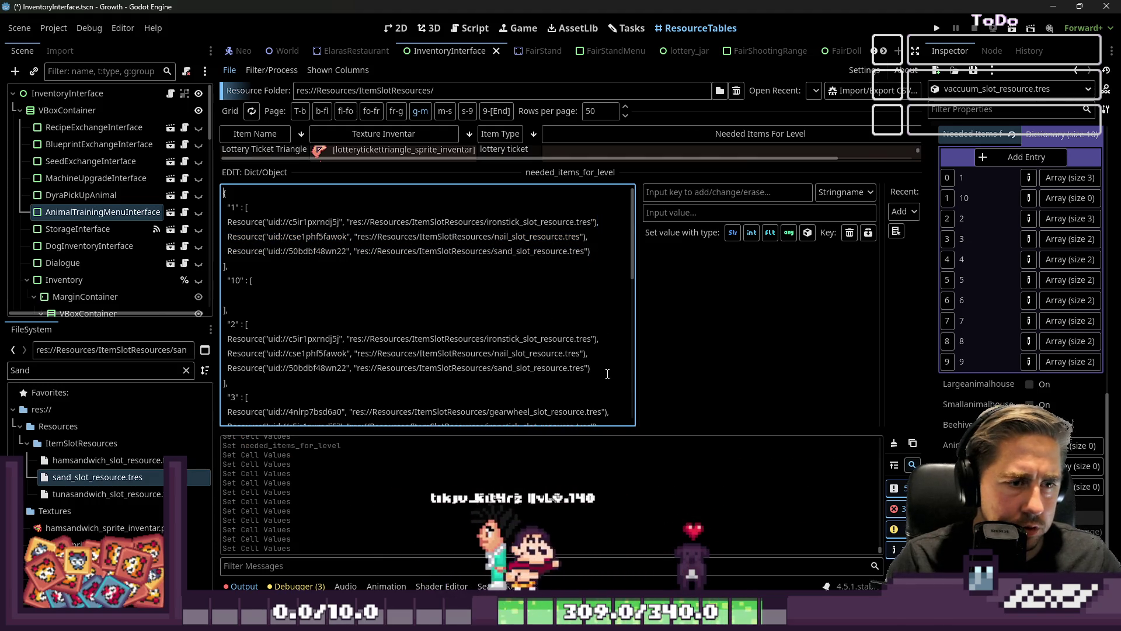
# Step: Paste the sand line into levels 3, 4 and 7
pyautogui.moveTo(591, 368); pyautogui.dragTo(589, 353)
pyautogui.scroll(-3, 589, 353)
pyautogui.click(608, 293)
pyautogui.hotkey('ctrl', 'v')
pyautogui.scroll(-1, 605, 287)
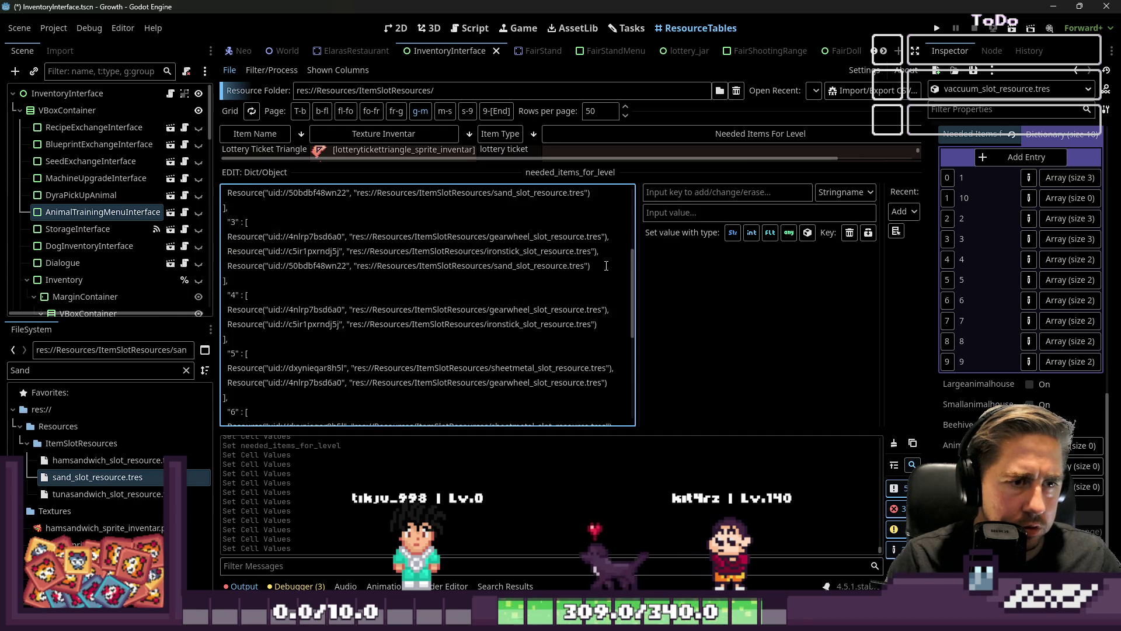
pyautogui.hotkey('ctrl', 'v')
pyautogui.scroll(-1, 606, 330)
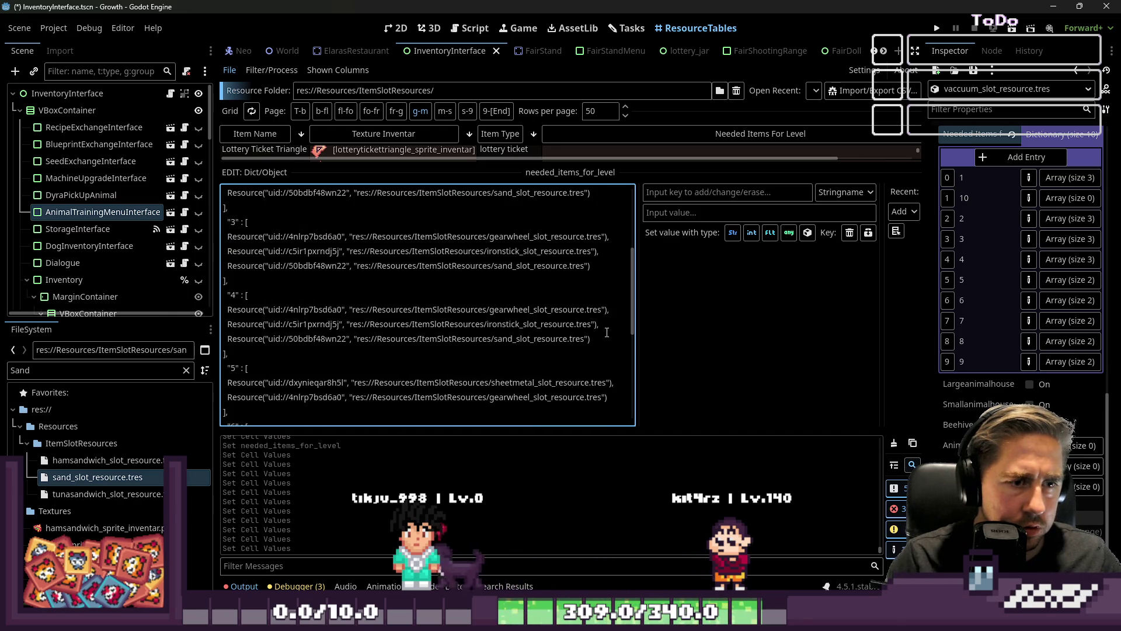
pyautogui.scroll(-2, 611, 353)
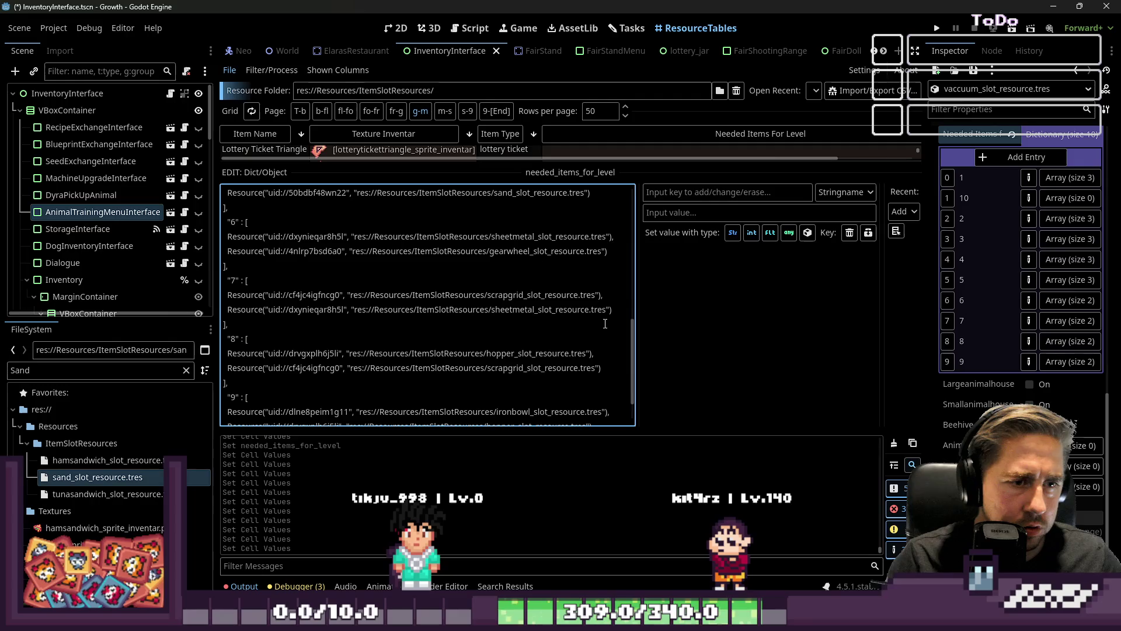
pyautogui.hotkey('ctrl', 'v')
# Step: Add sand to level 8 after scrapgrid, then save the scene
pyautogui.scroll(3, 613, 292)
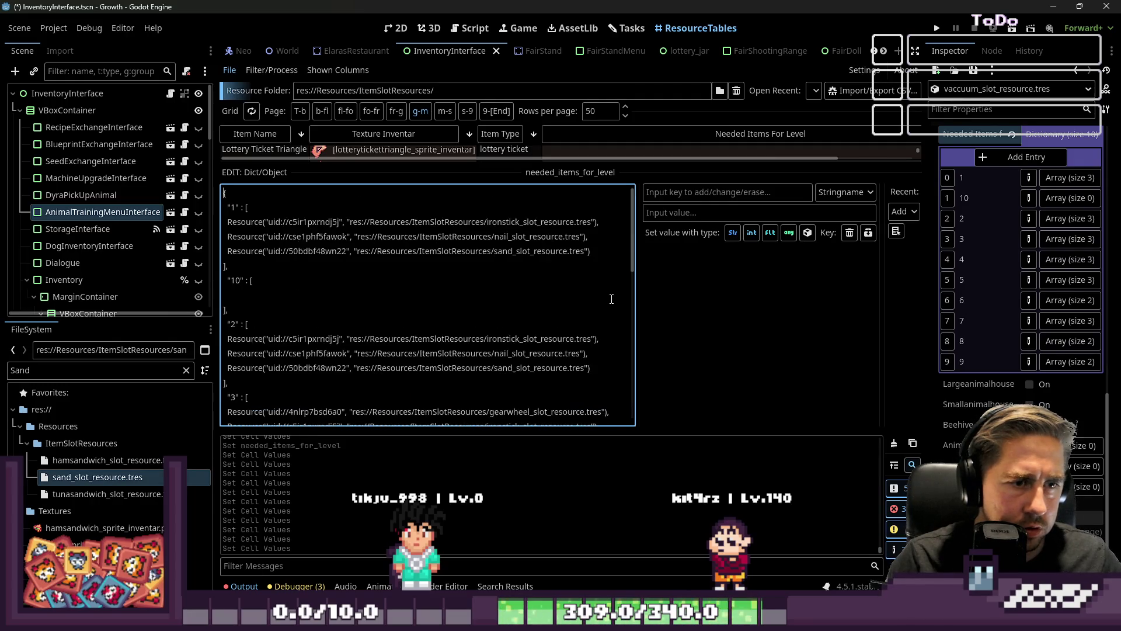
pyautogui.scroll(1, 599, 263)
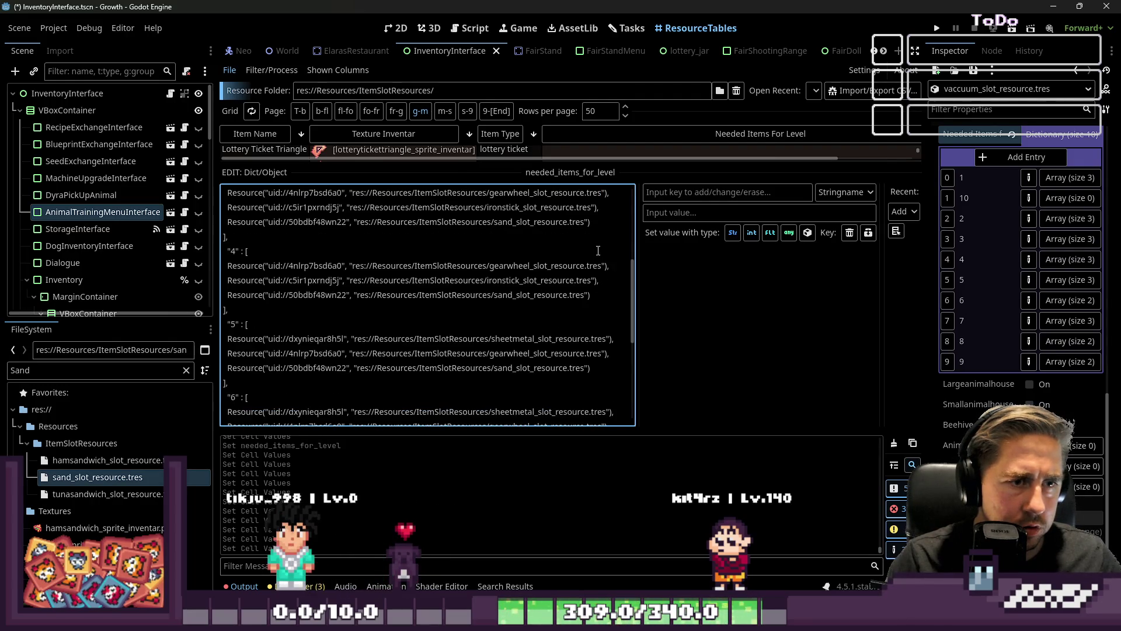
pyautogui.scroll(-1, 632, 303)
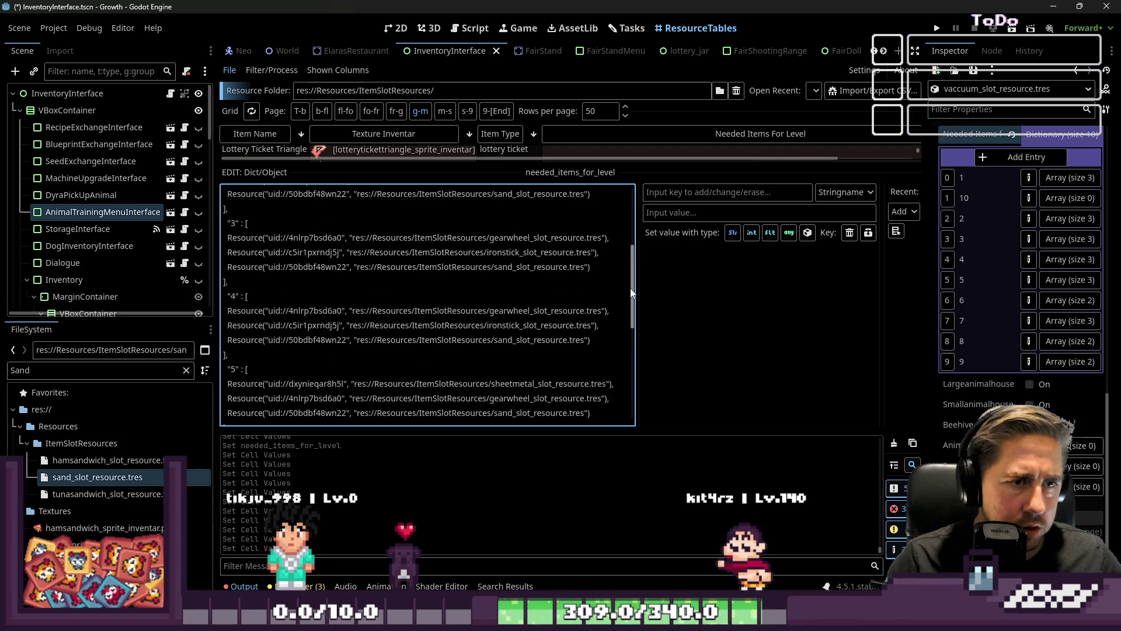
pyautogui.scroll(-4, 636, 312)
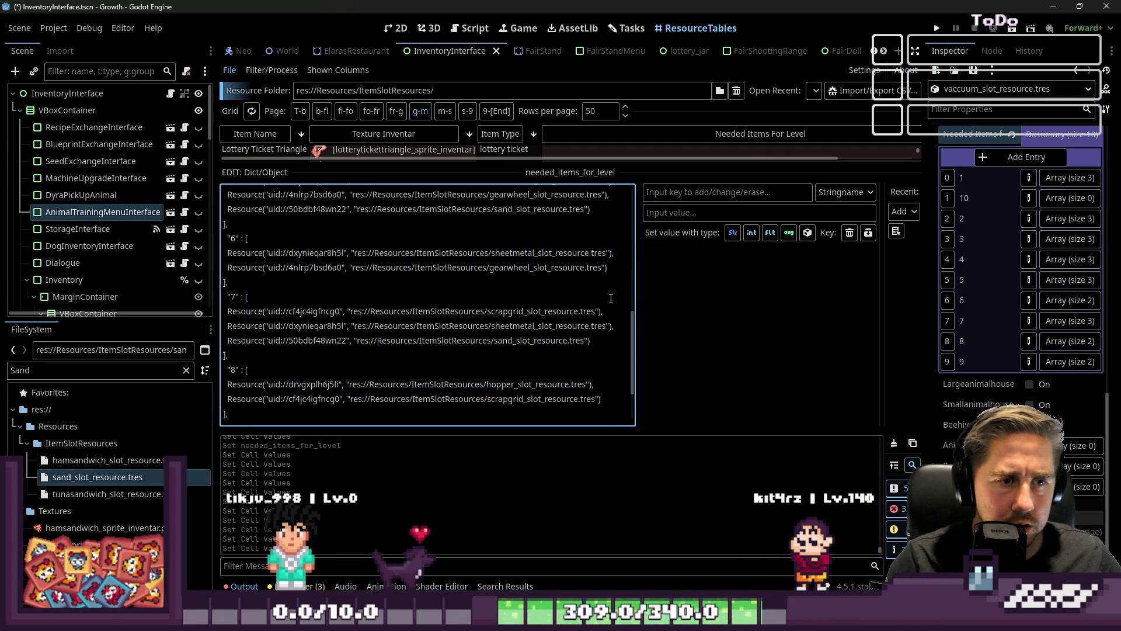
pyautogui.scroll(2, 623, 277)
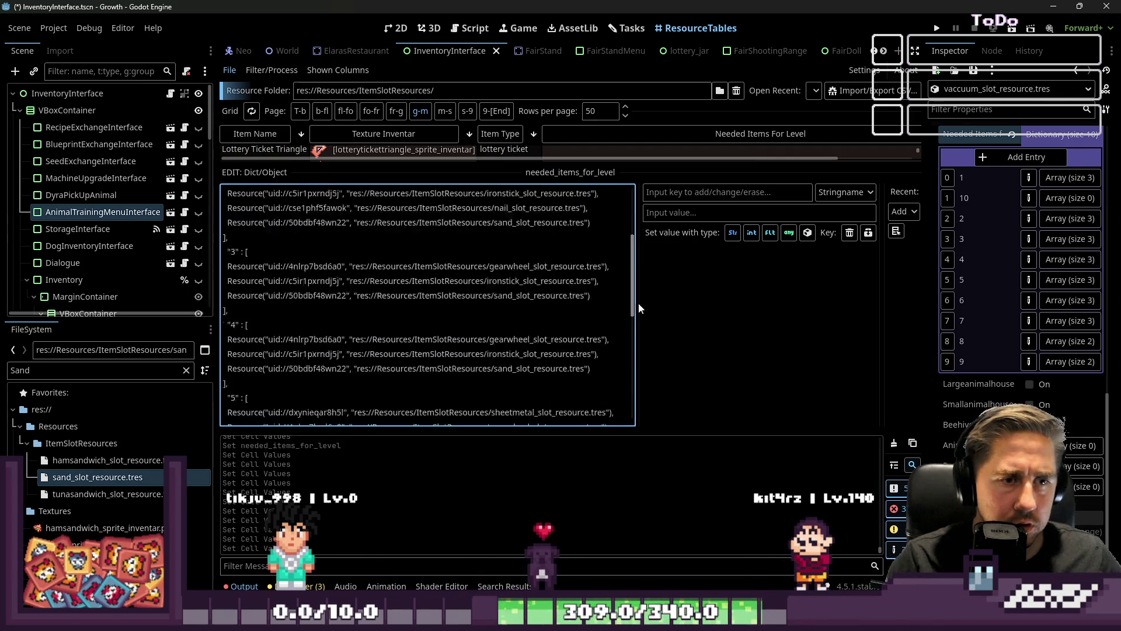
pyautogui.scroll(-3, 643, 375)
pyautogui.moveTo(596, 310); pyautogui.dragTo(613, 321)
pyautogui.click(613, 320)
pyautogui.write(',')
pyautogui.press('Return')
pyautogui.hotkey('ctrl', 'v')
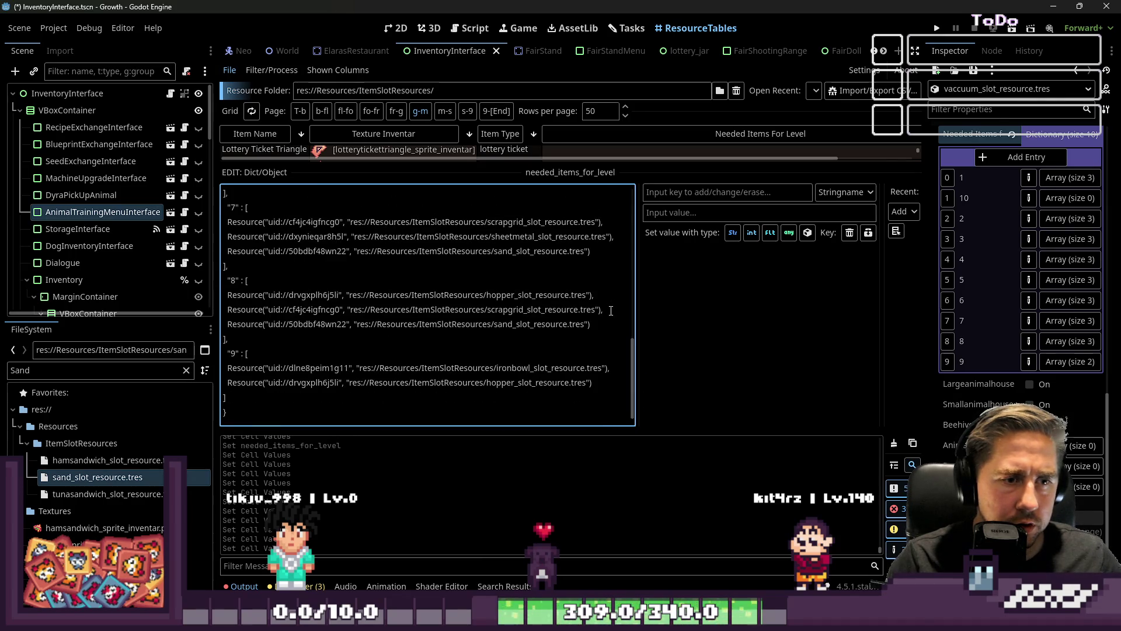
pyautogui.hotkey('ctrl', 's')
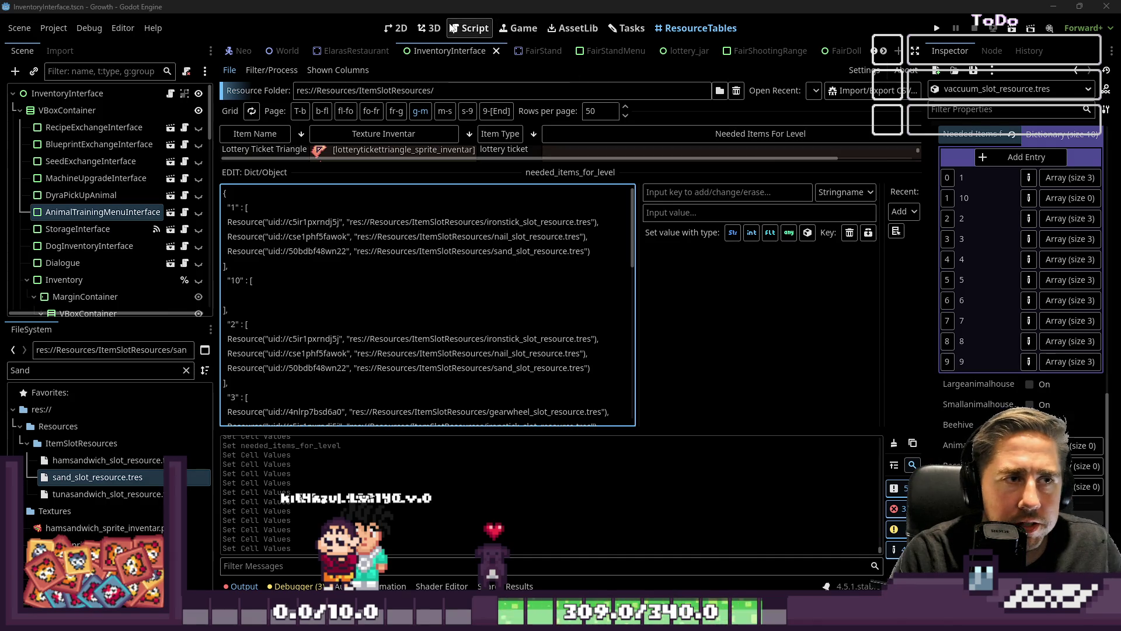
# Step: Close the dictionary text editor to return to the property table
pyautogui.click(559, 284)
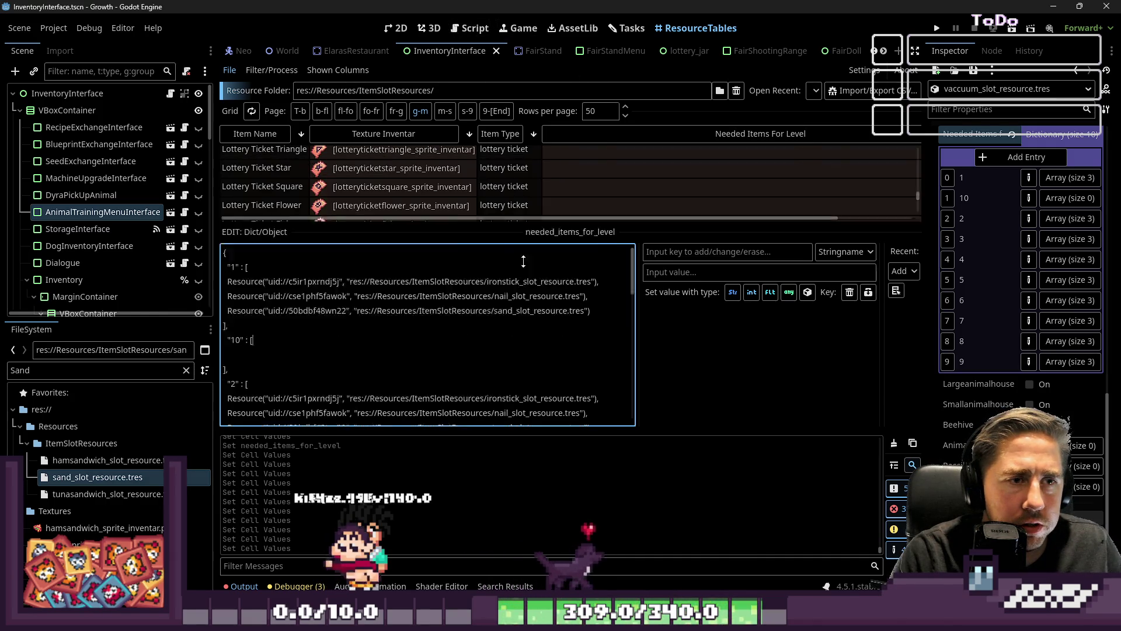
# Step: Switch to the m–s page, select Cidery, and open its Needed Items For Level in an enlarged editor
pyautogui.scroll(-2, 559, 284)
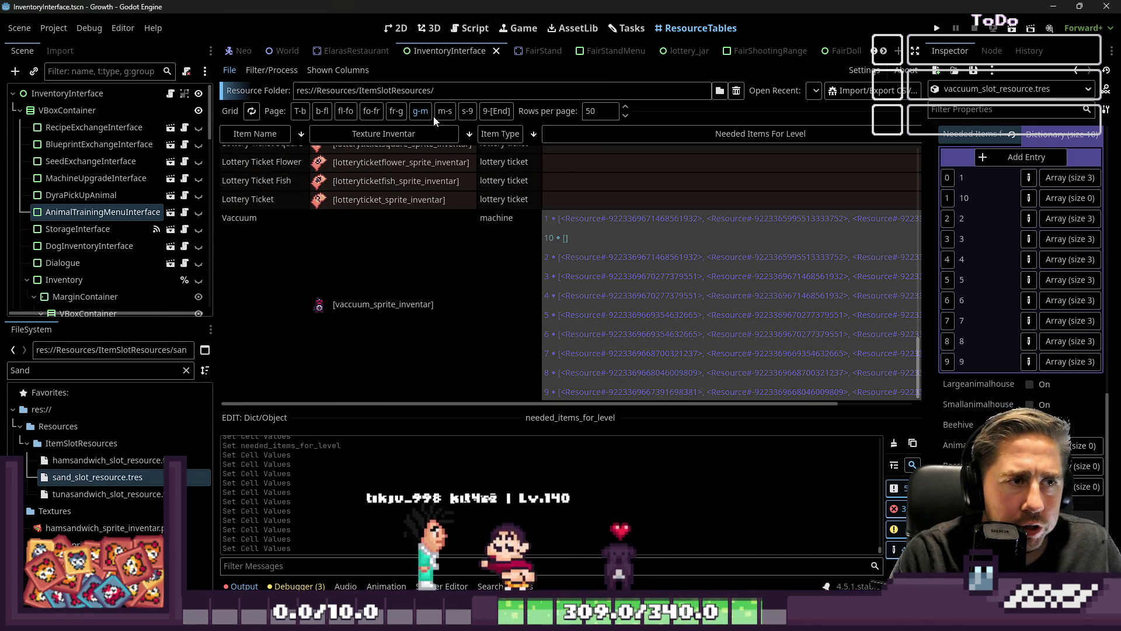
pyautogui.click(448, 112)
pyautogui.scroll(-5, 557, 239)
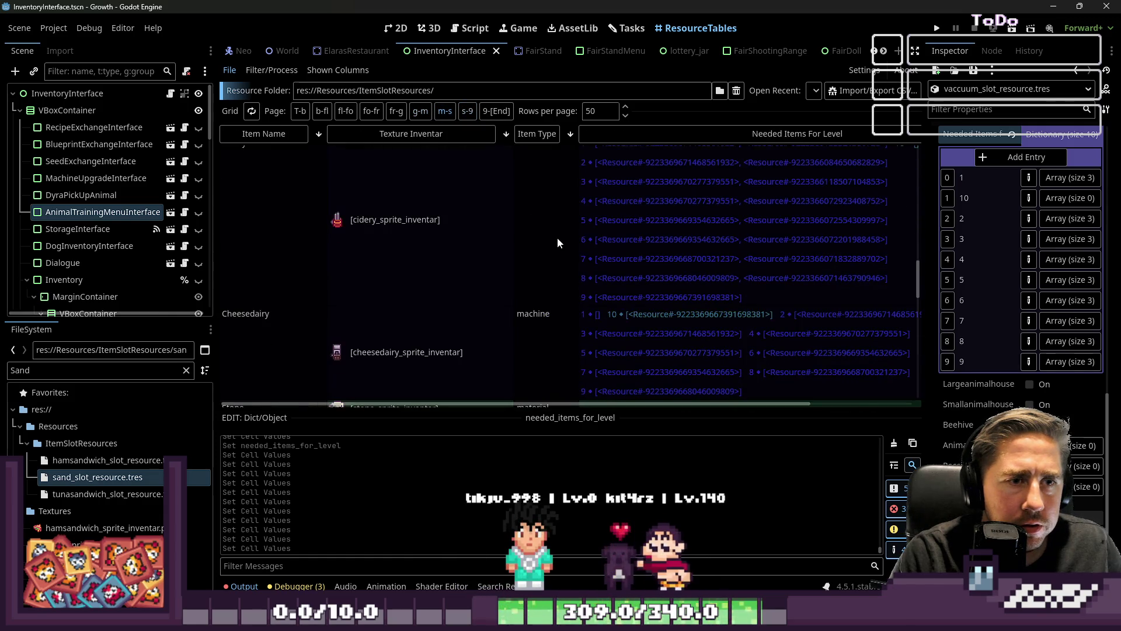
pyautogui.click(685, 209)
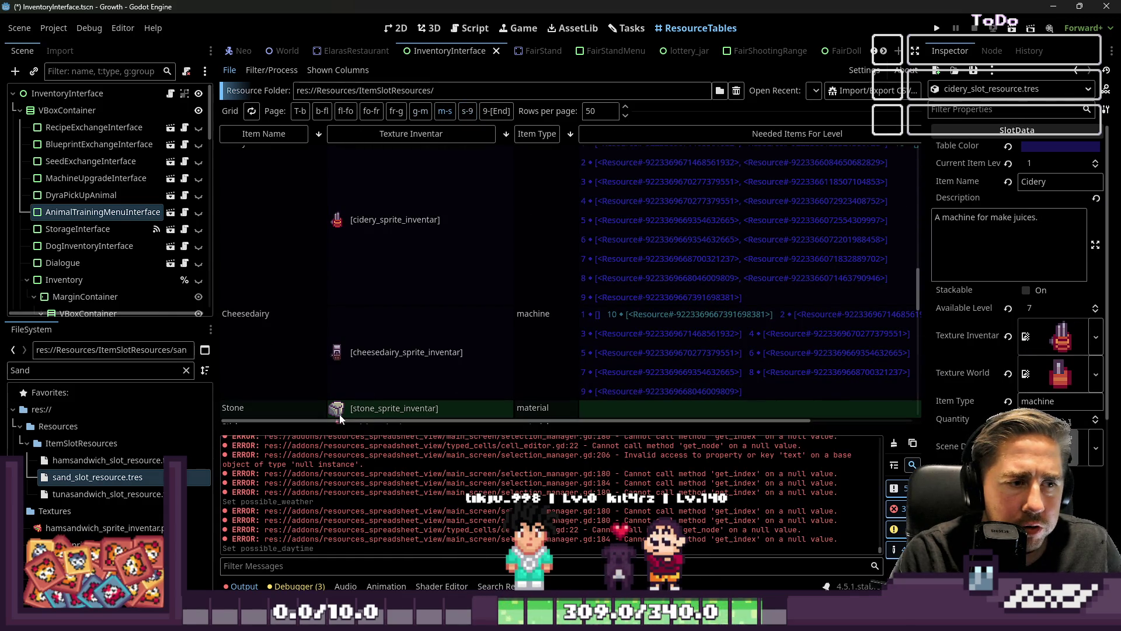
pyautogui.click(671, 261)
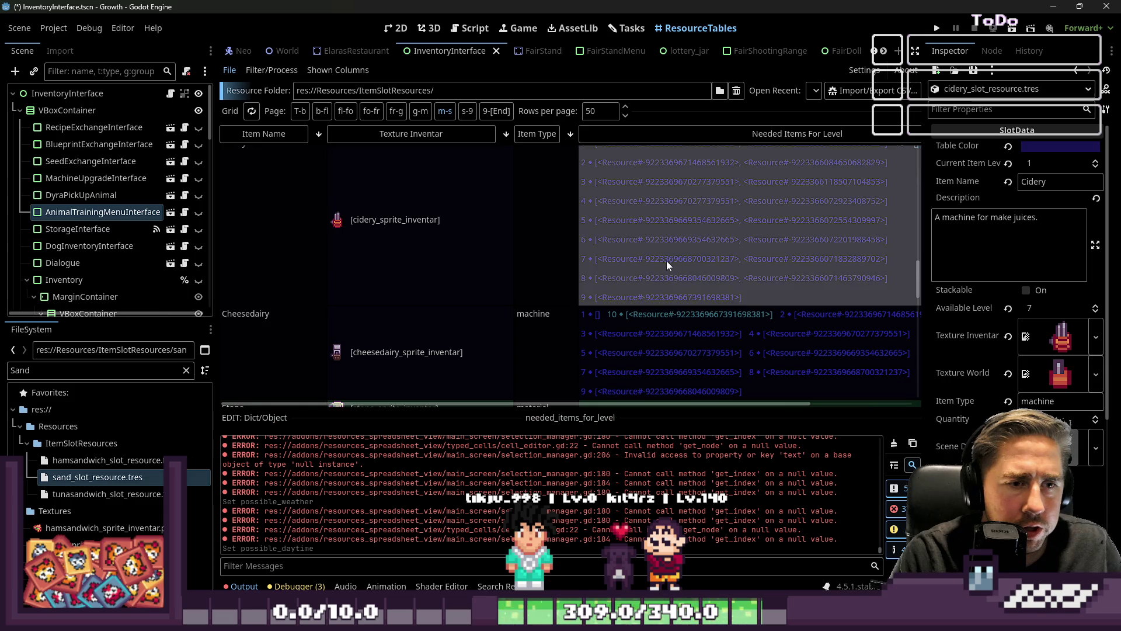
pyautogui.moveTo(299, 412); pyautogui.dragTo(362, 135)
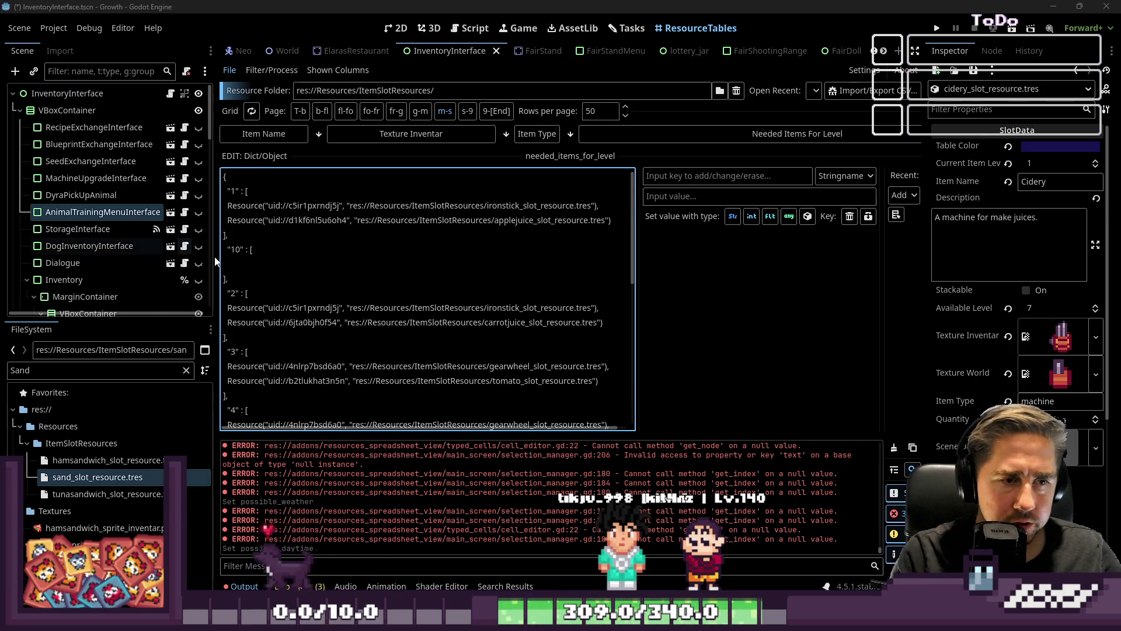
# Step: Delete the durianjuice entry from level 8 in the Cidery's needed_items_for_level text
pyautogui.scroll(-3, 316, 234)
pyautogui.scroll(3, 316, 234)
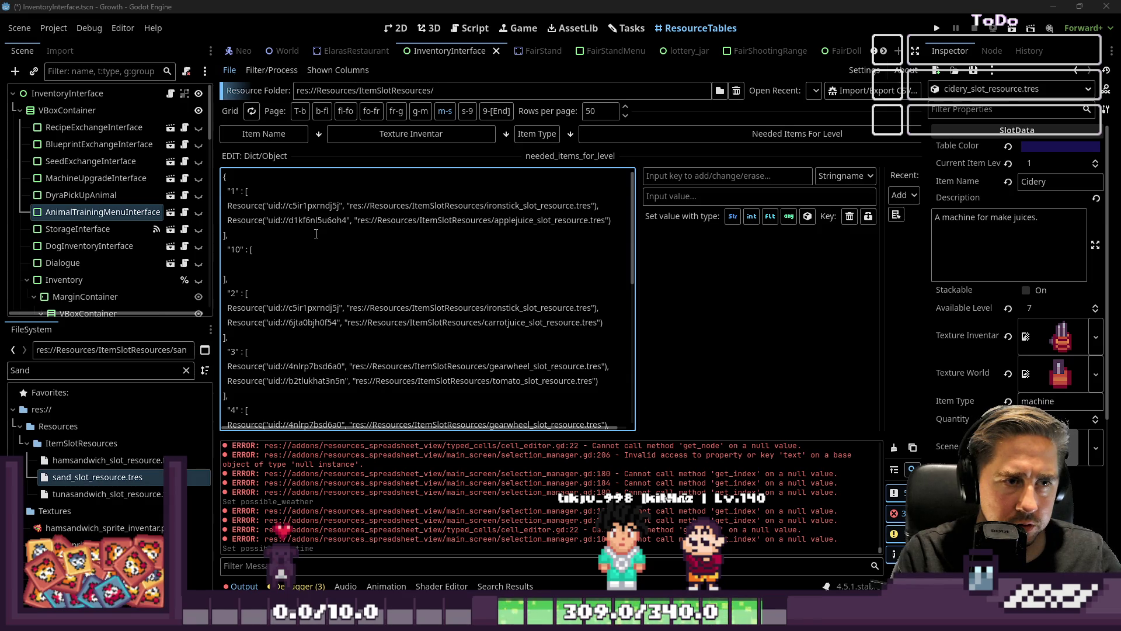
pyautogui.scroll(-2, 316, 235)
pyautogui.scroll(-1, 316, 234)
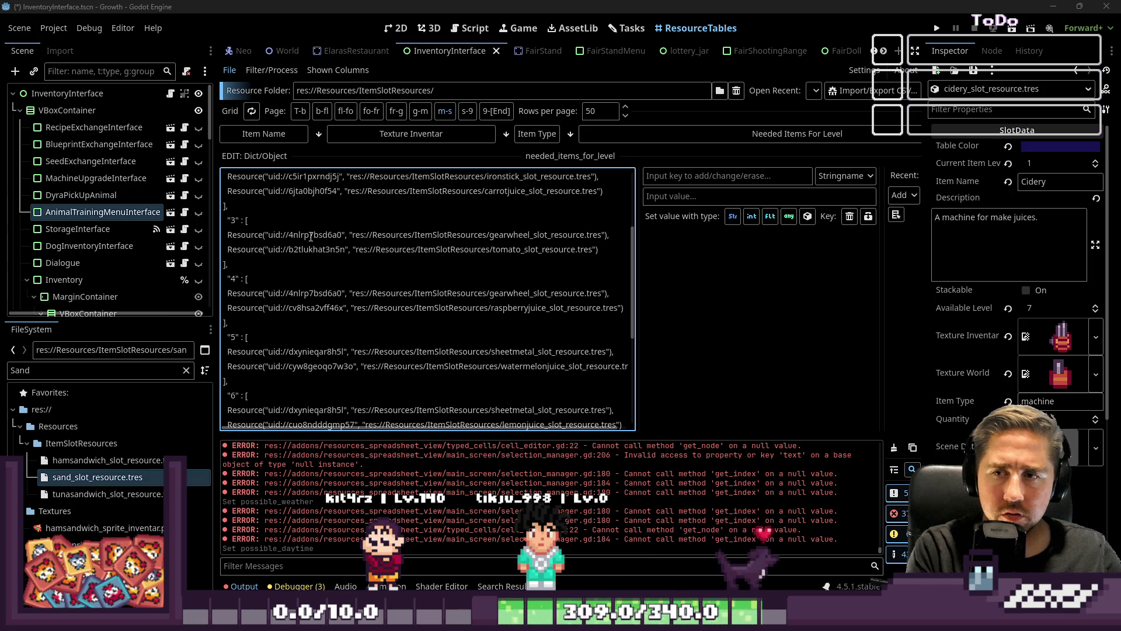
pyautogui.scroll(-2, 275, 218)
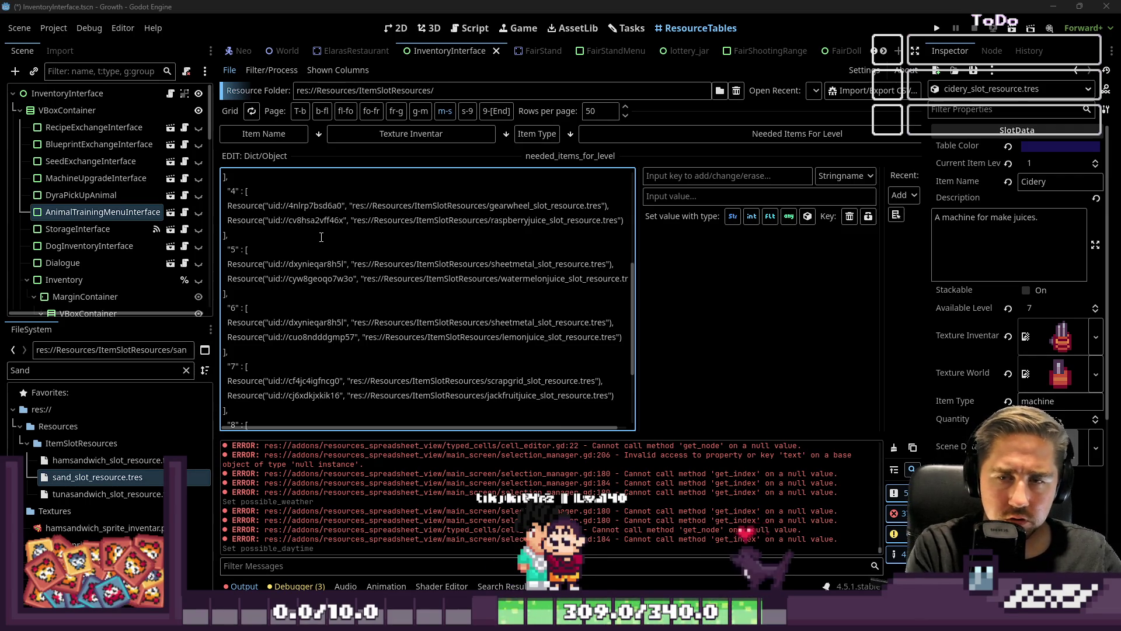
pyautogui.scroll(-3, 321, 237)
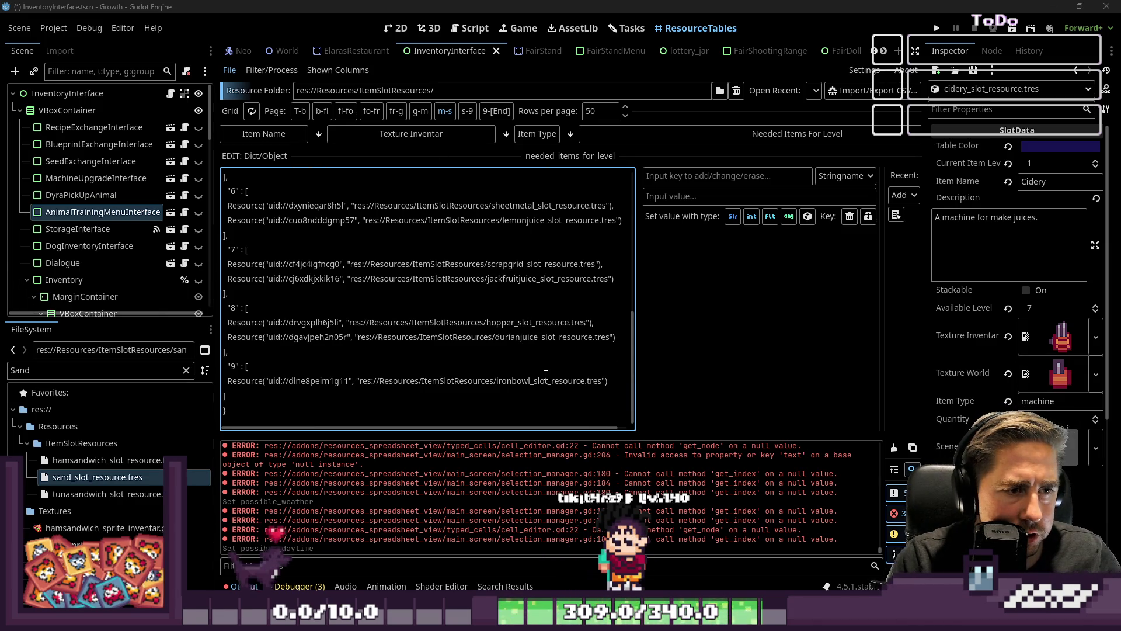
pyautogui.click(615, 379)
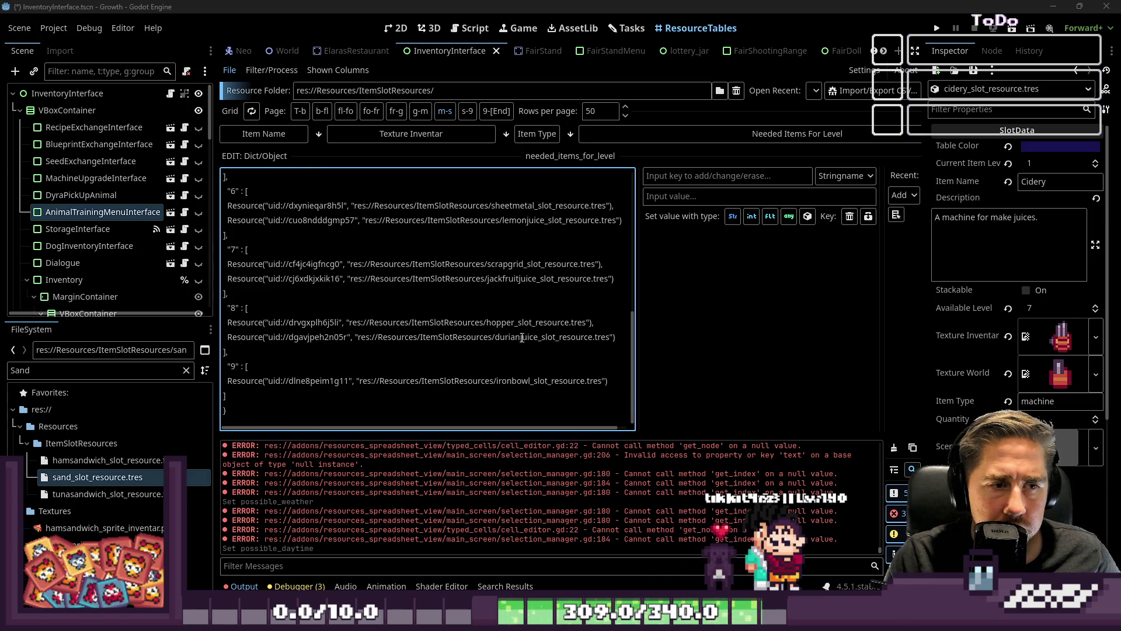
pyautogui.moveTo(630, 338); pyautogui.dragTo(128, 335)
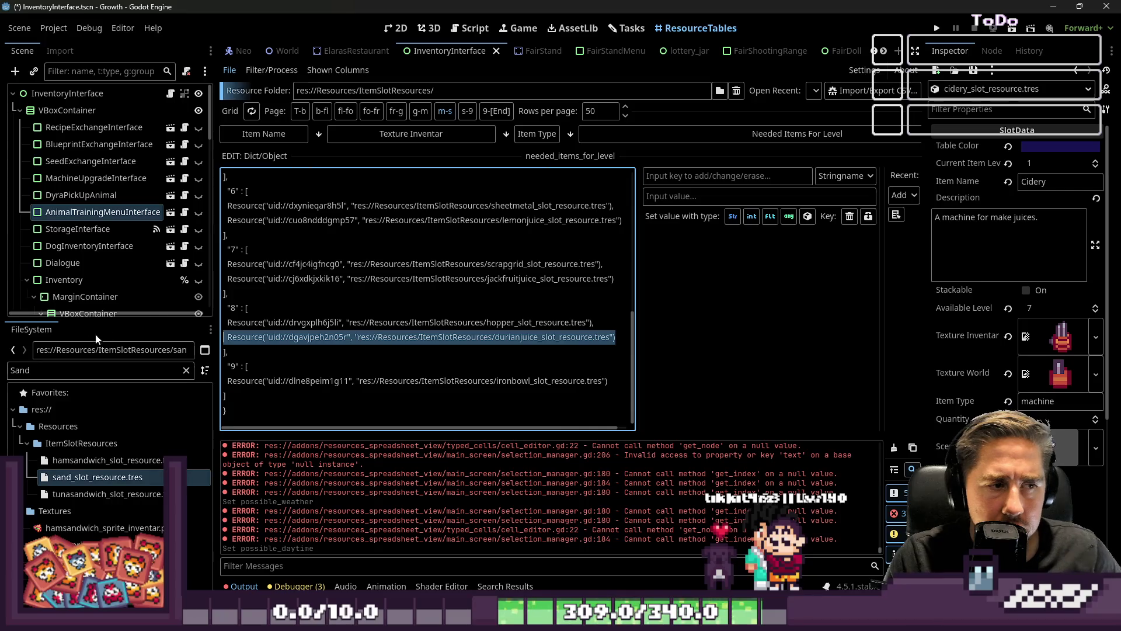
pyautogui.press('BackSpace')
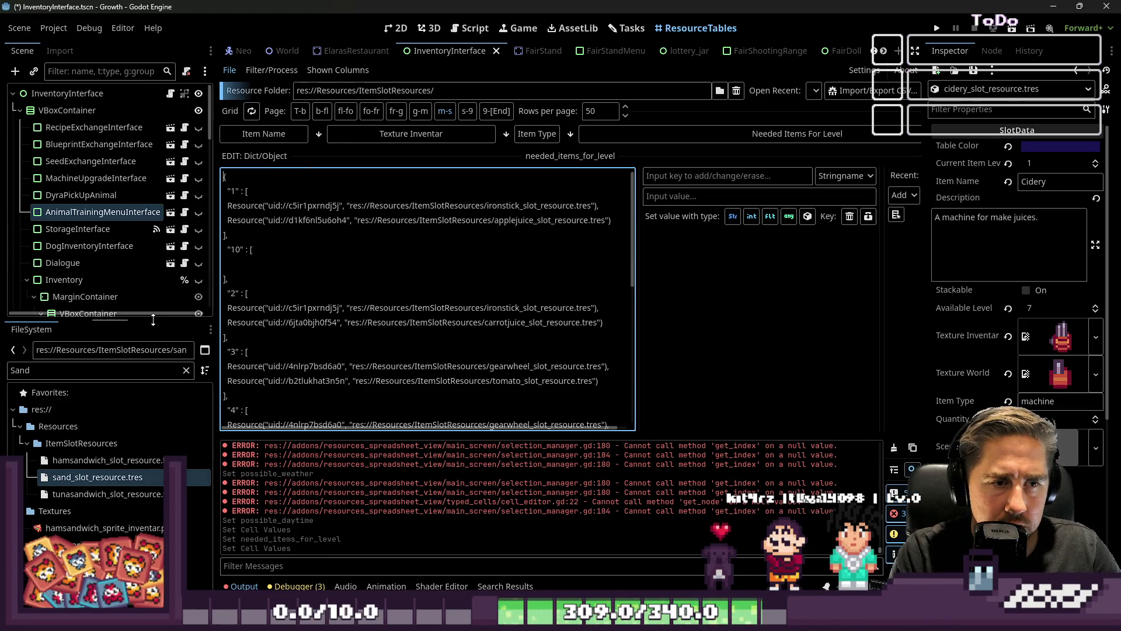
# Step: Add durianjuice to level 9 after the ironbowl entry, fixing the separating commas
pyautogui.scroll(-6, 591, 383)
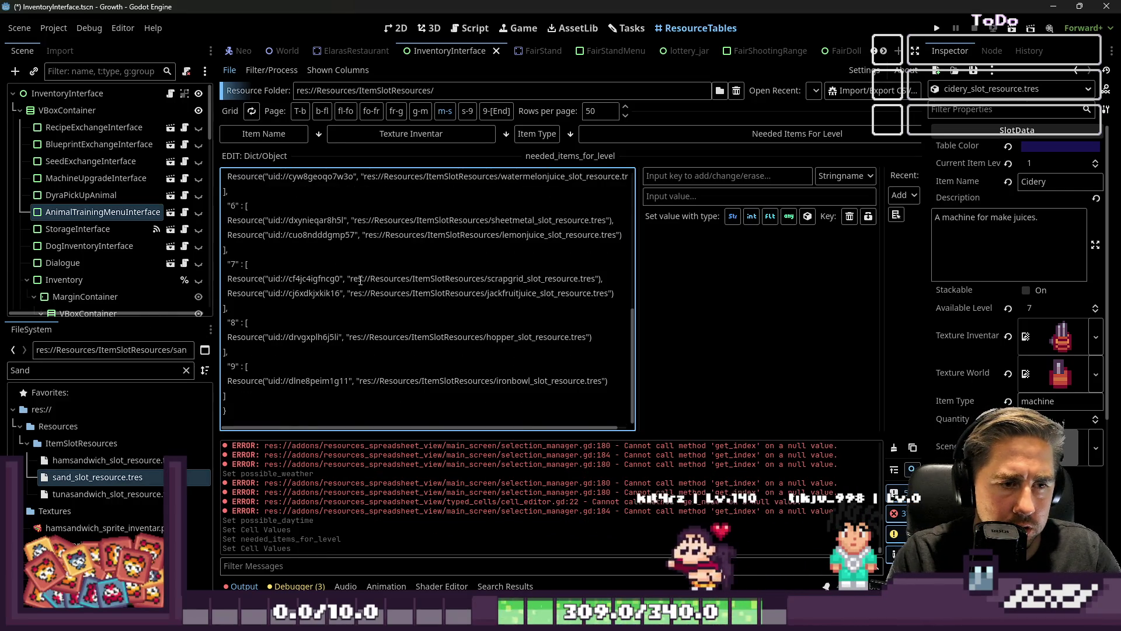
pyautogui.click(616, 380)
pyautogui.write(',')
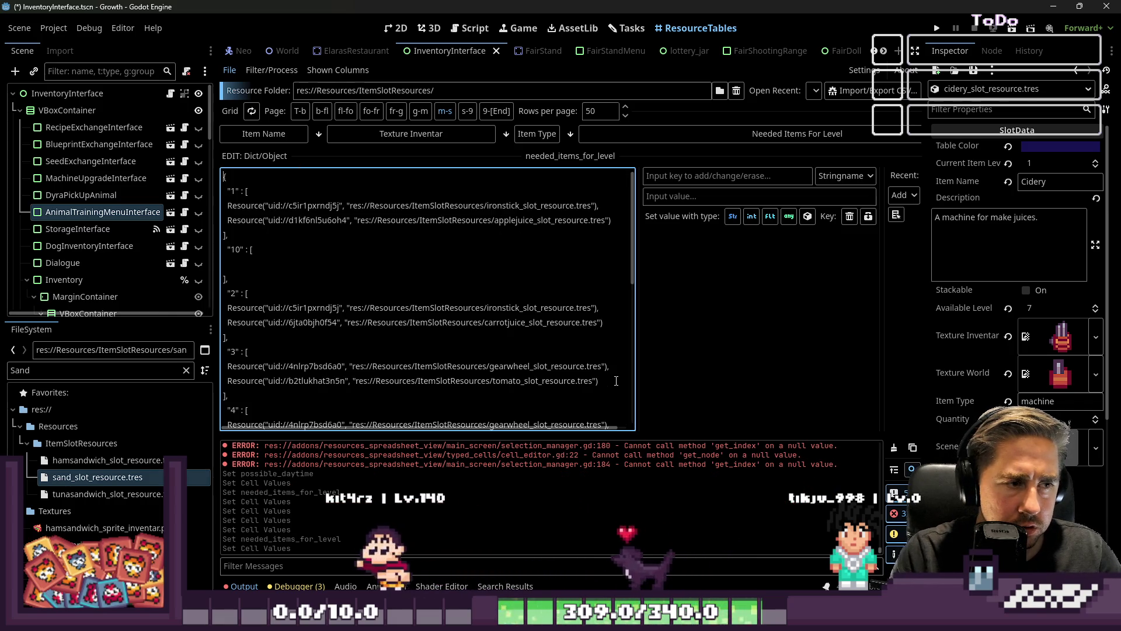
pyautogui.scroll(-5, 460, 298)
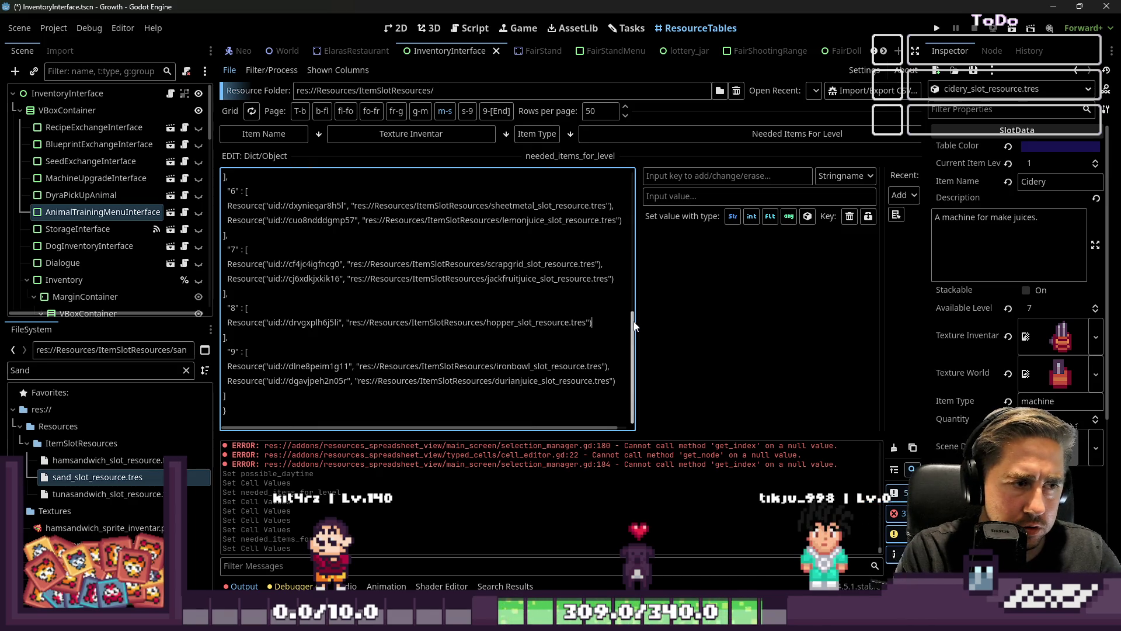
pyautogui.write(',')
pyautogui.press('Return')
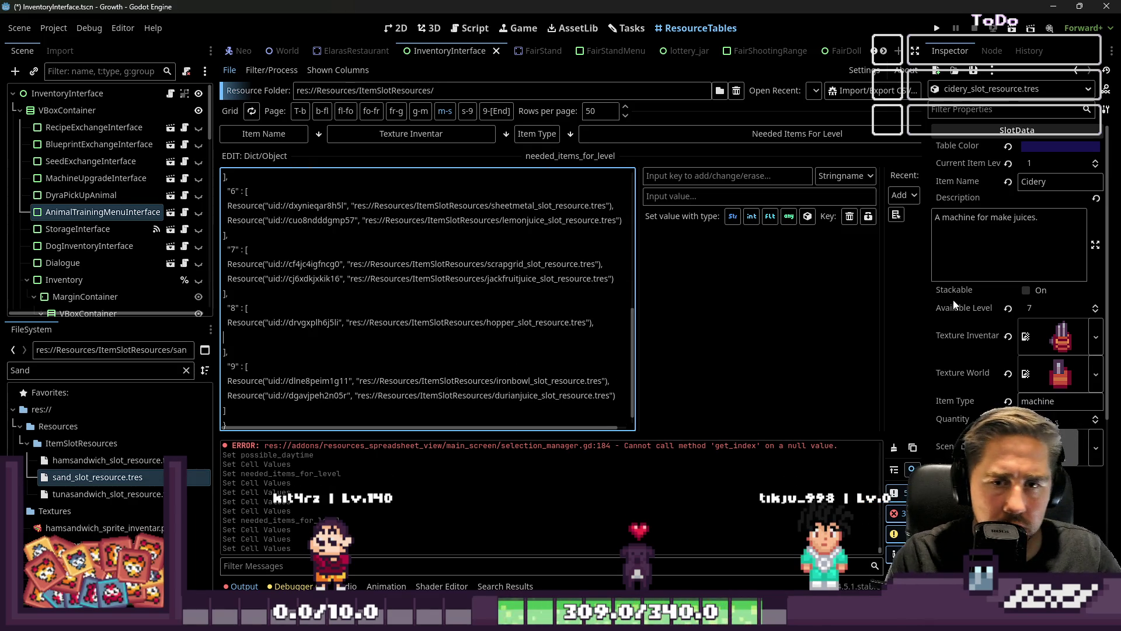
pyautogui.scroll(-5, 992, 344)
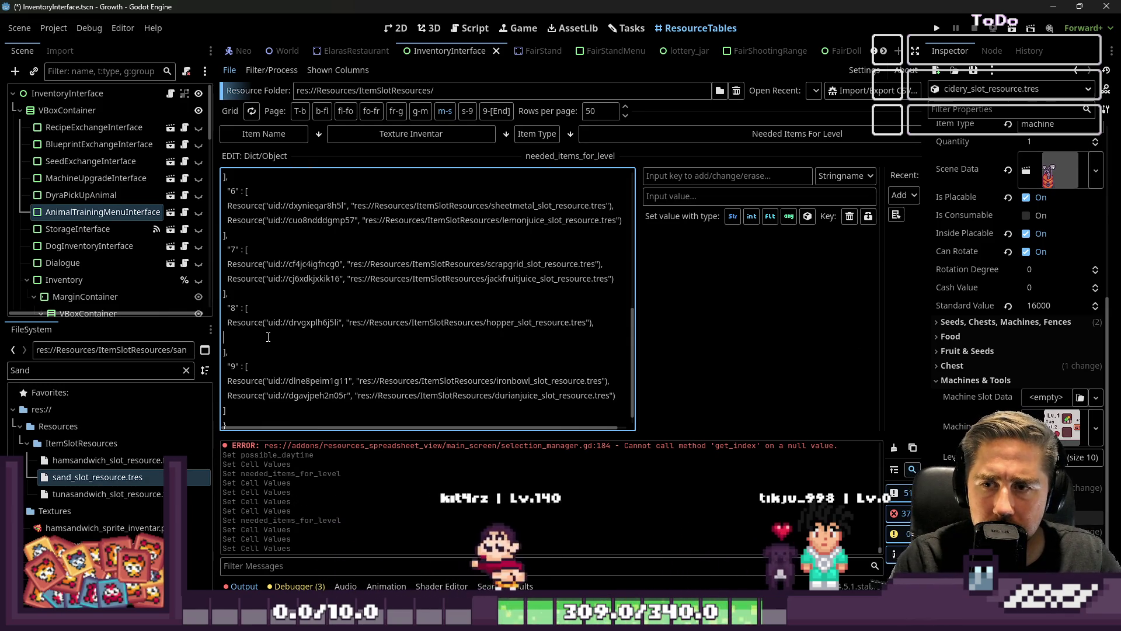
# Step: Filter the FileSystem panel with 'Banana' to list the banana resource files
pyautogui.doubleClick(54, 374)
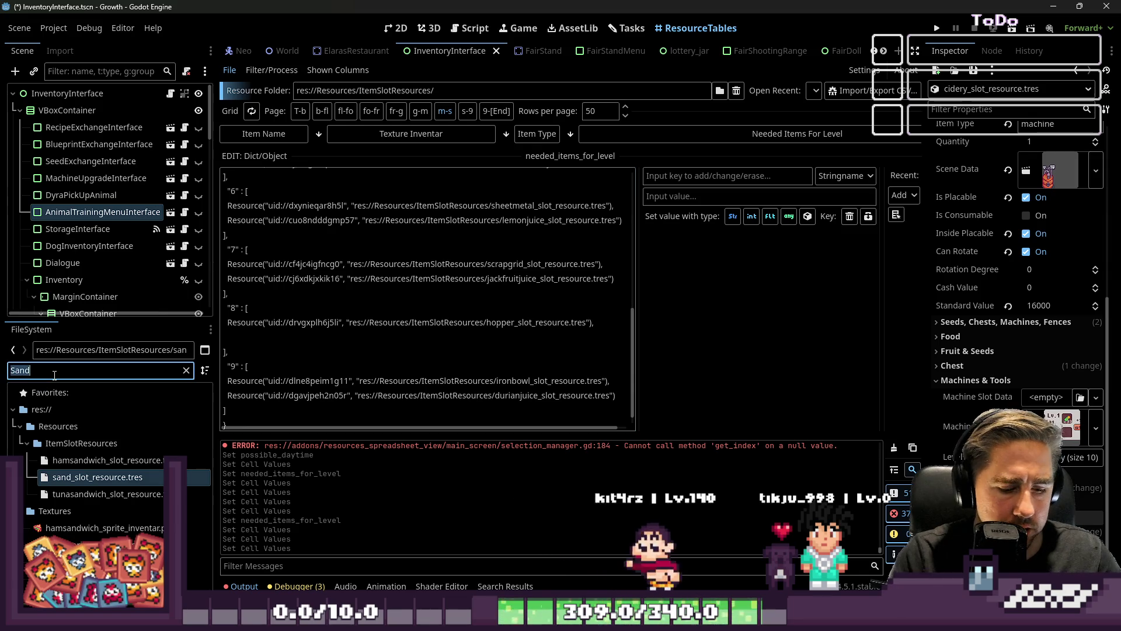
pyautogui.write('Banana')
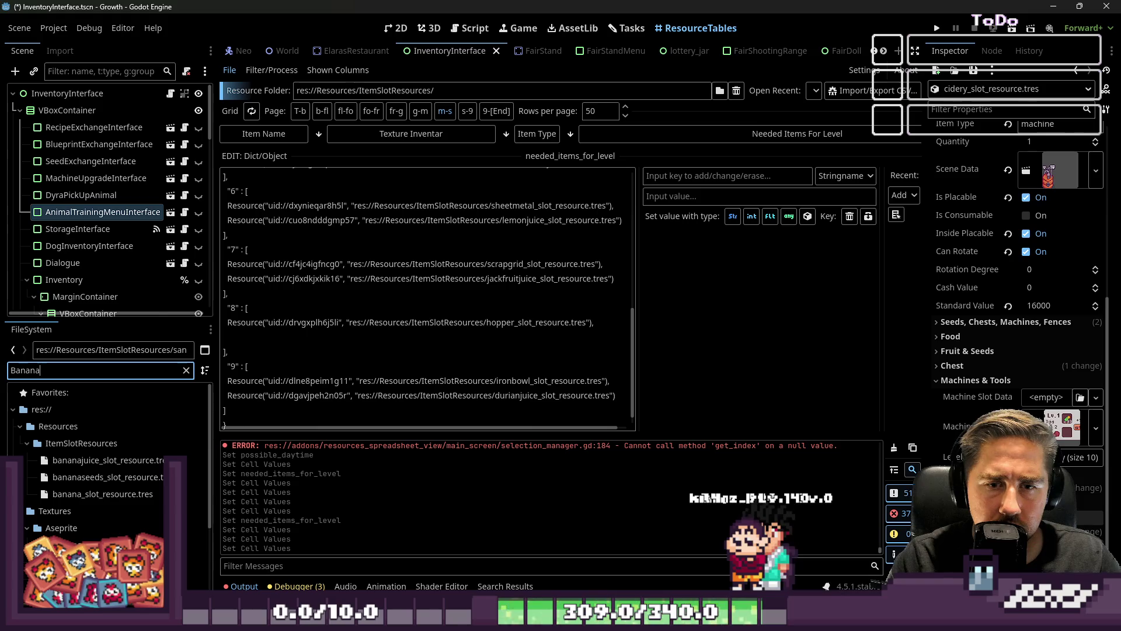
pyautogui.click(1080, 457)
# Step: Add a second slot to Cidery level 8 holding bananajuice_slot_resource.tres beside the hopper
pyautogui.scroll(-5, 1021, 292)
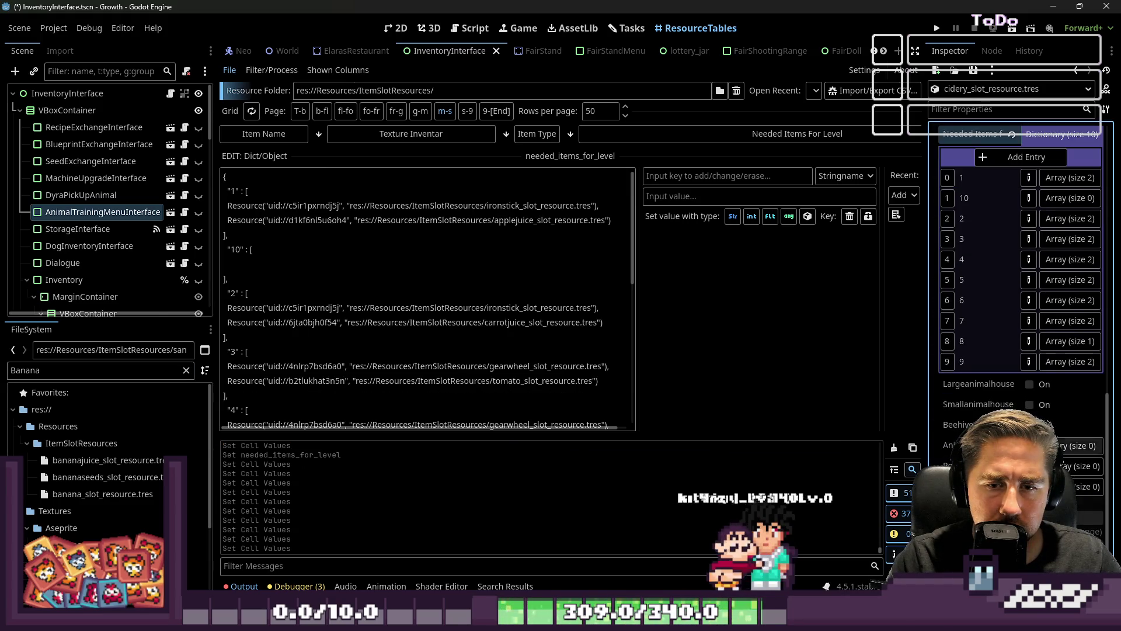
pyautogui.click(1073, 345)
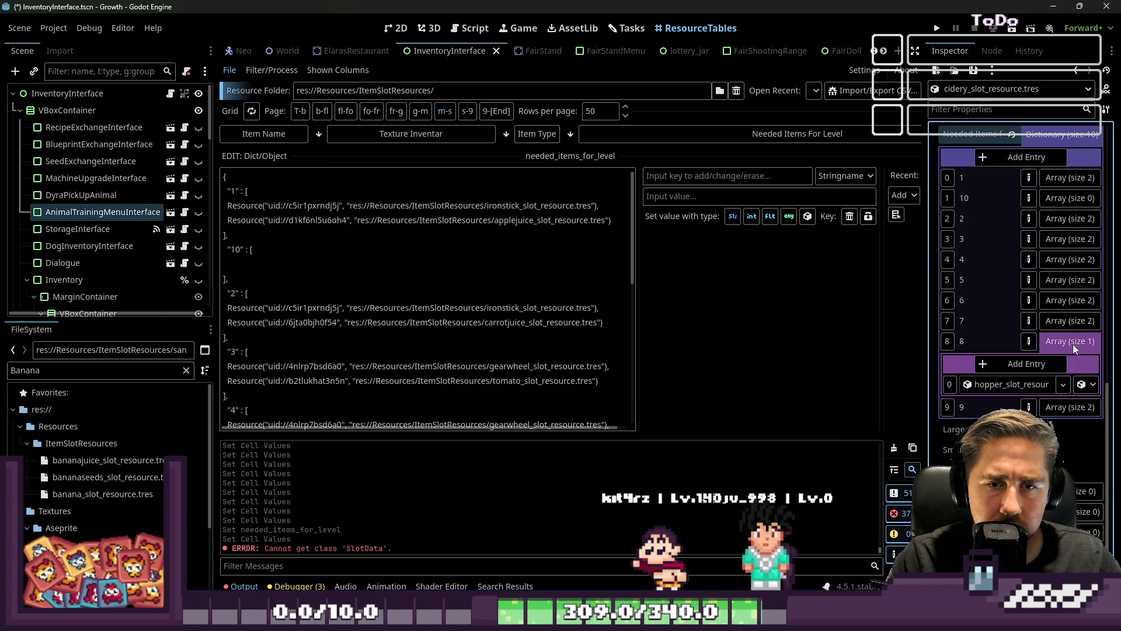
pyautogui.click(1027, 363)
pyautogui.moveTo(105, 460); pyautogui.dragTo(1013, 404)
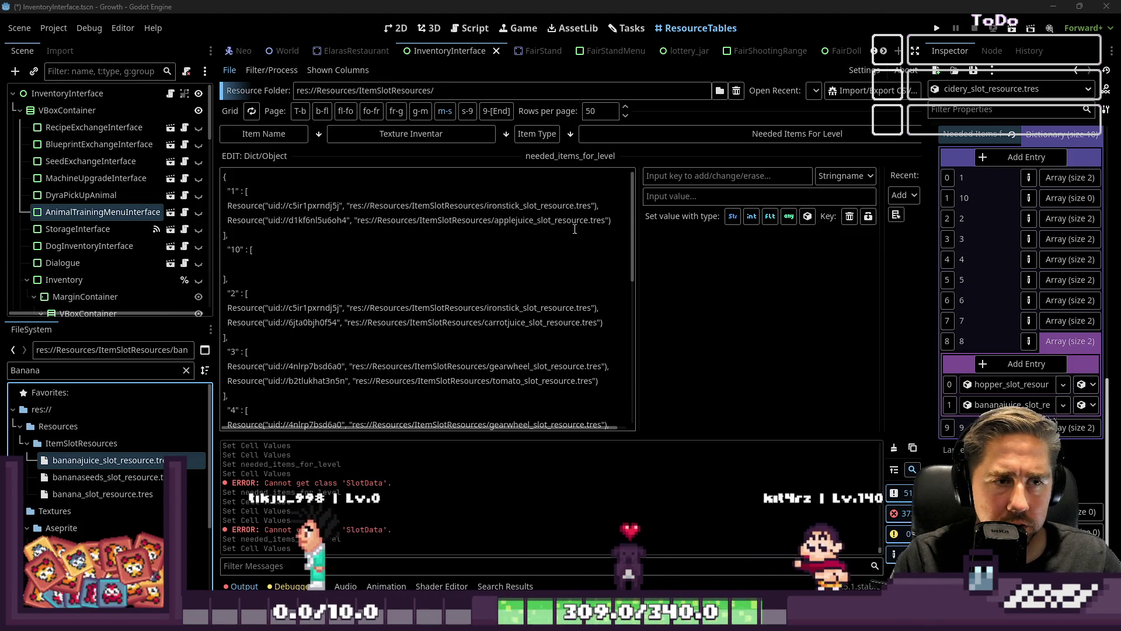
pyautogui.click(527, 220)
# Step: Check the Cidery's level entries, such as raspberryjuice and watermelon, then switch to the LibreOffice spreadsheet
pyautogui.scroll(-2, 503, 327)
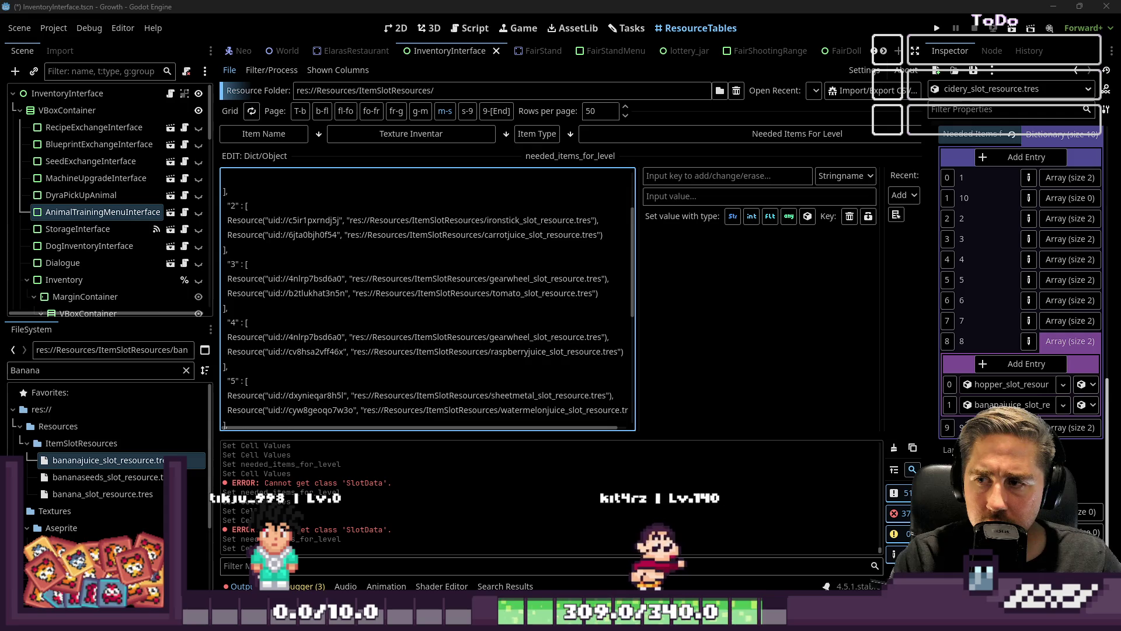
pyautogui.scroll(-1, 512, 356)
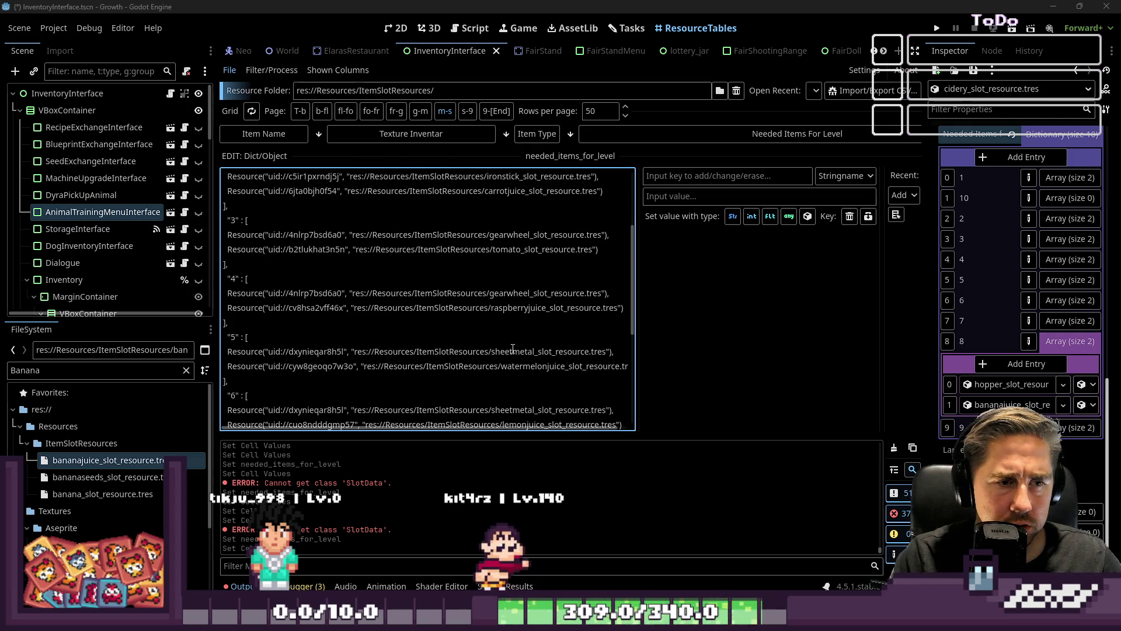
pyautogui.doubleClick(547, 308)
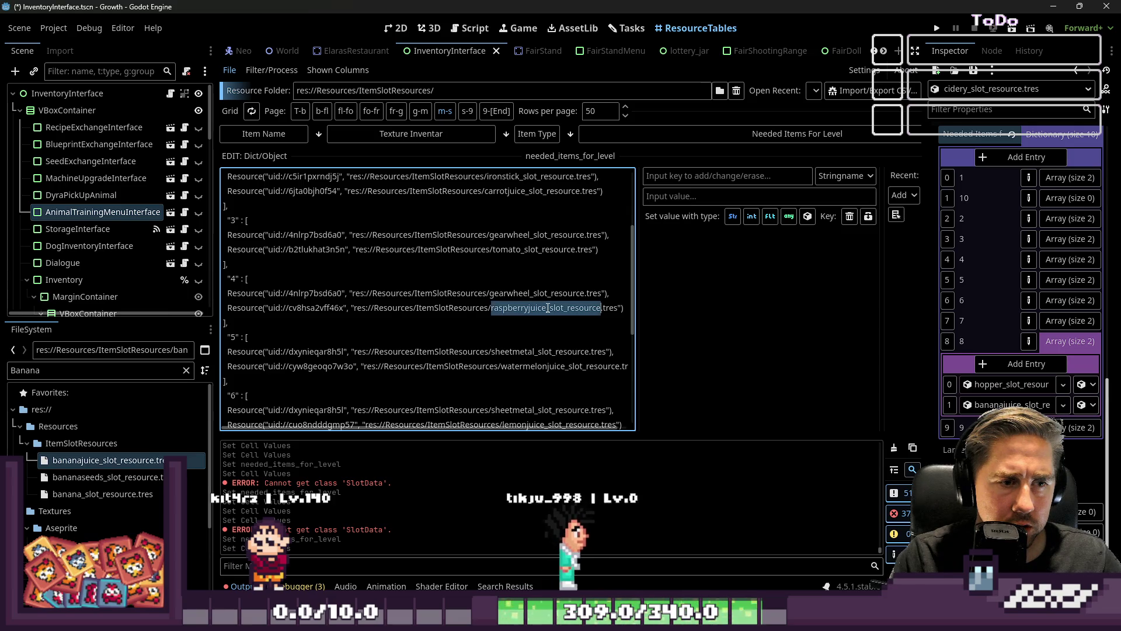
pyautogui.click(548, 366)
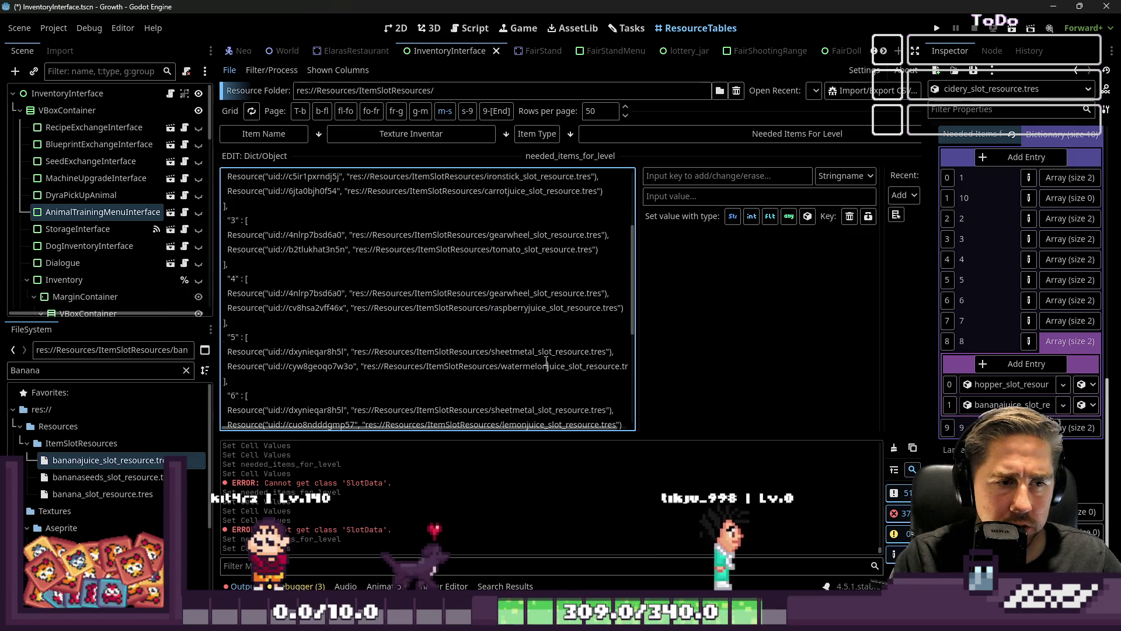
pyautogui.scroll(-2, 546, 356)
pyautogui.scroll(-3, 534, 336)
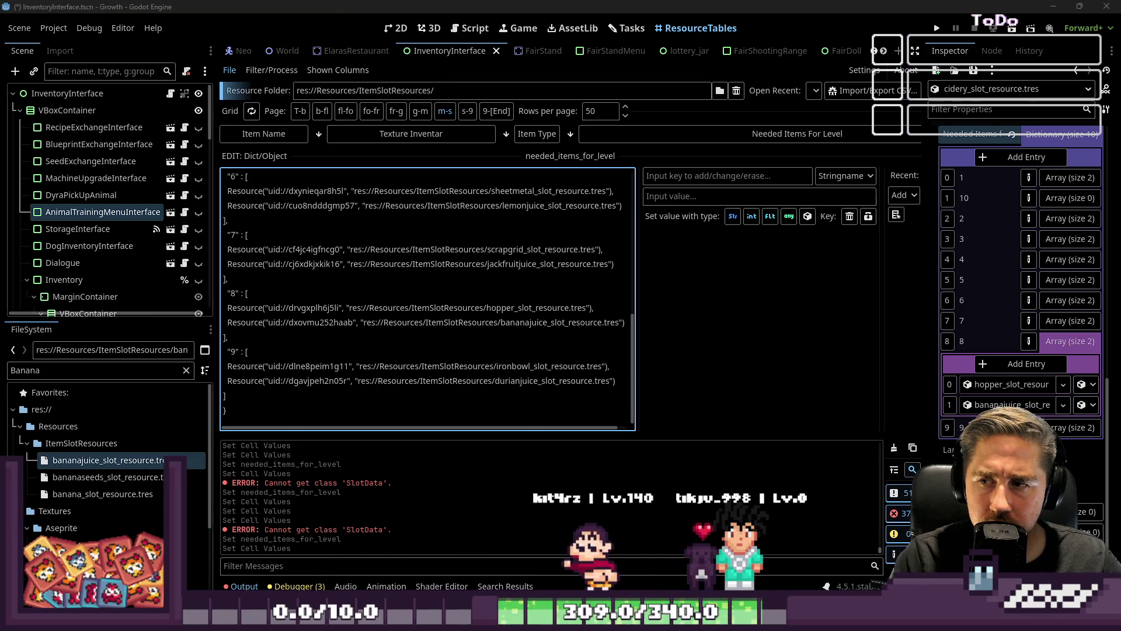
pyautogui.scroll(8, 525, 264)
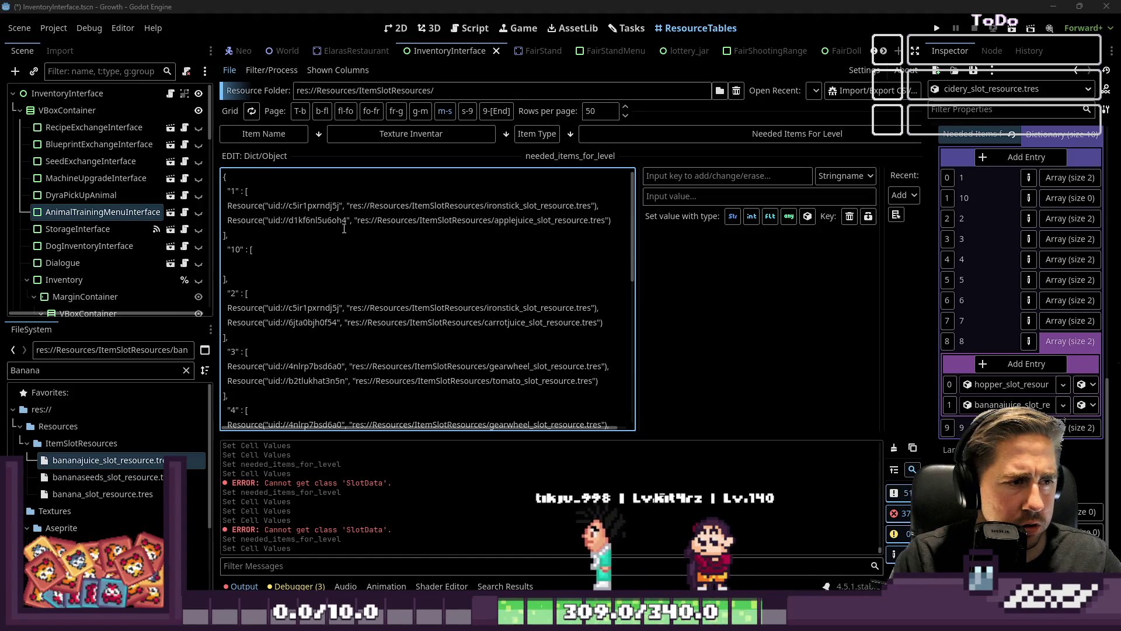
pyautogui.scroll(-1, 317, 273)
pyautogui.scroll(-2, 317, 274)
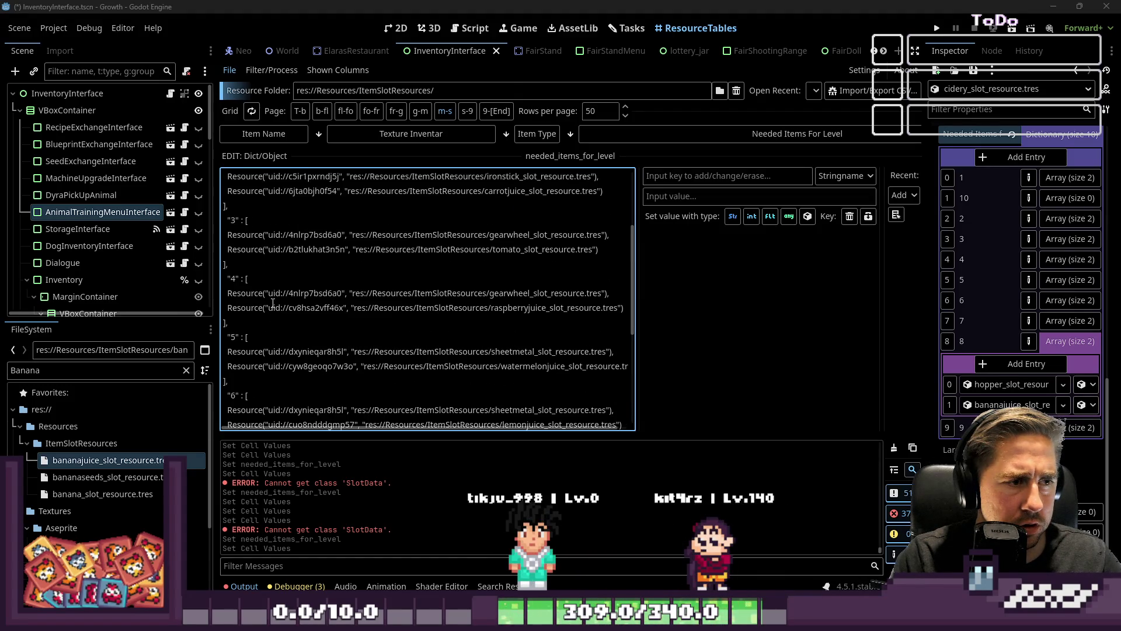
pyautogui.scroll(-5, 264, 300)
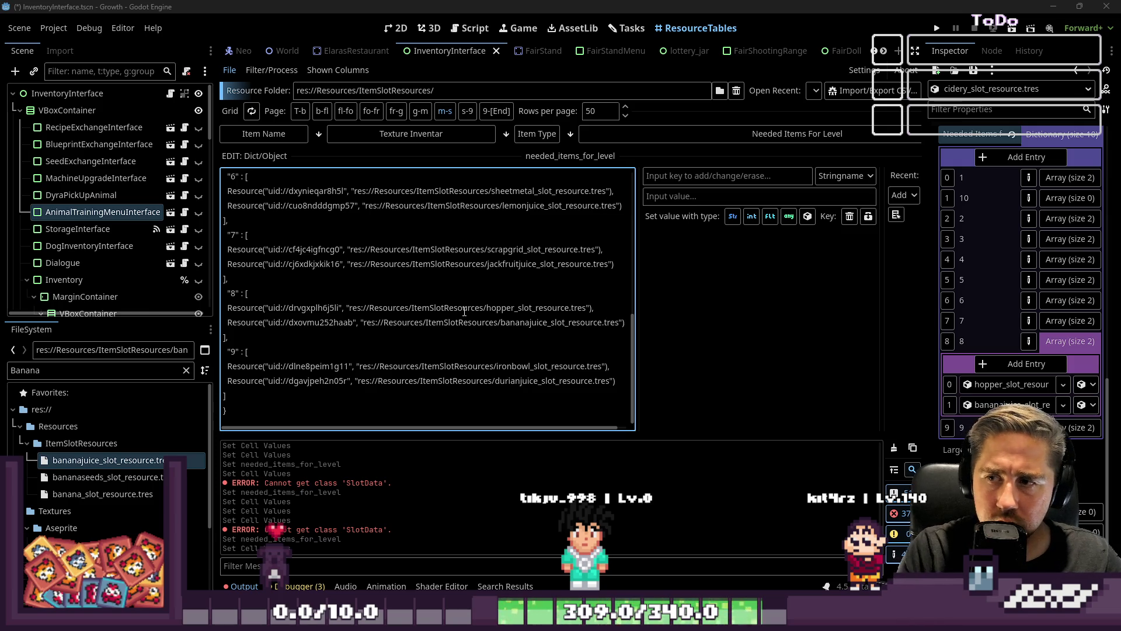
pyautogui.scroll(2, 301, 357)
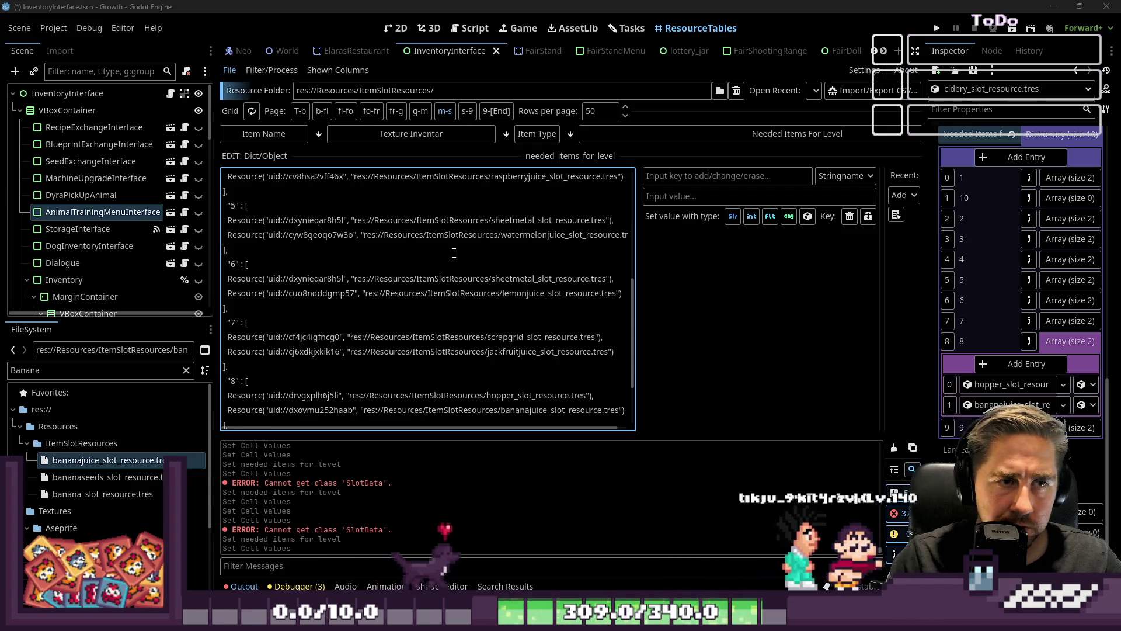
pyautogui.scroll(1, 483, 252)
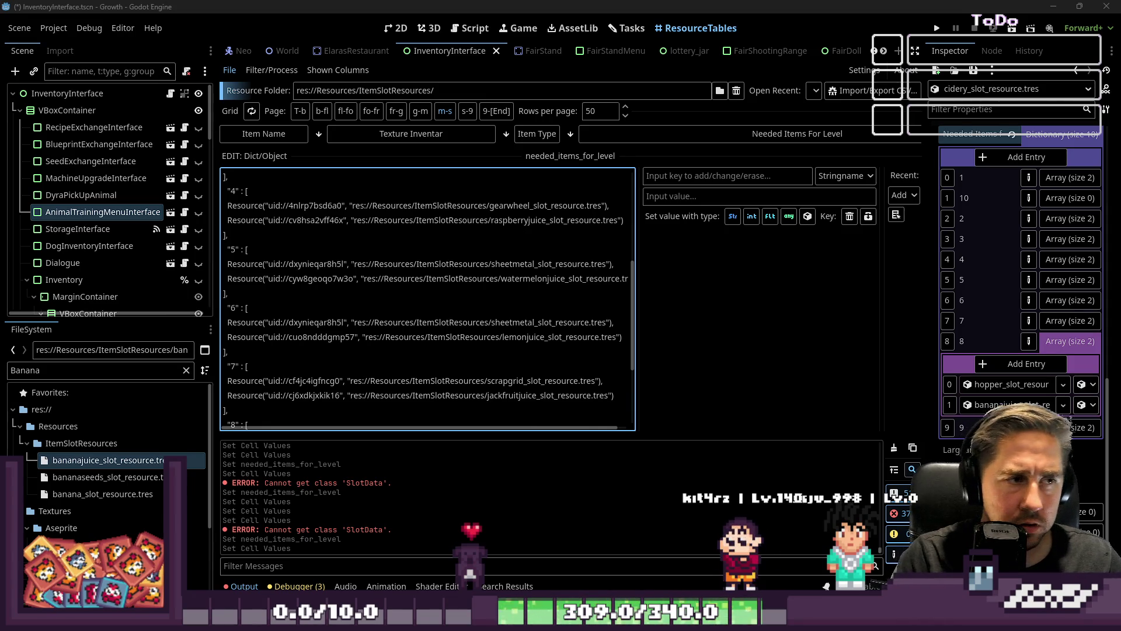
pyautogui.scroll(2, 373, 301)
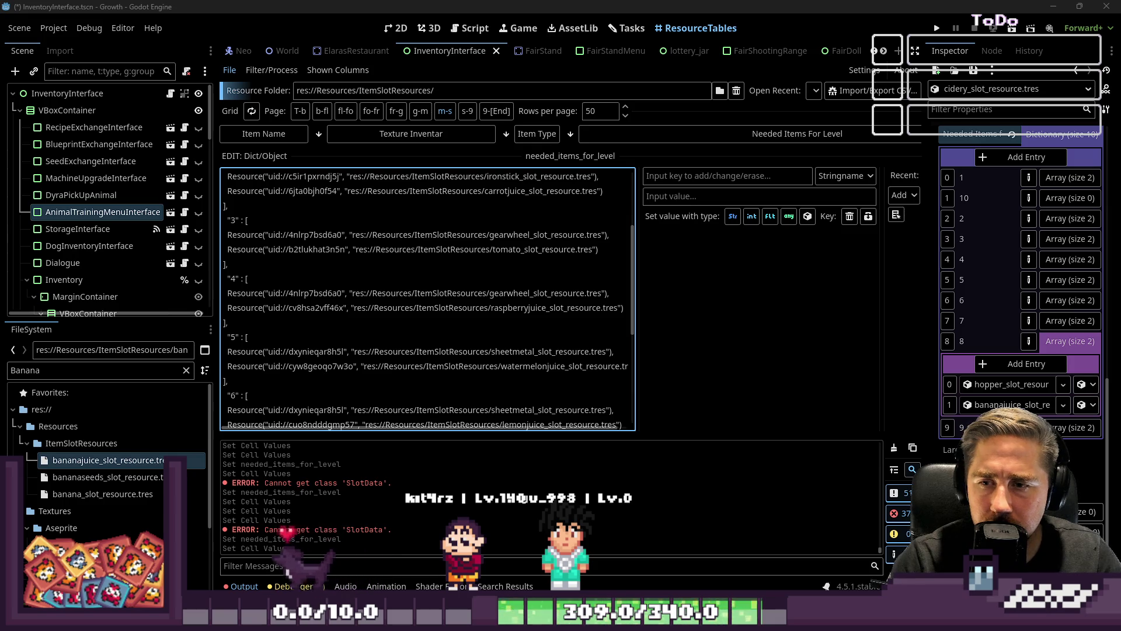
pyautogui.hotkey('alt', 'Tab')
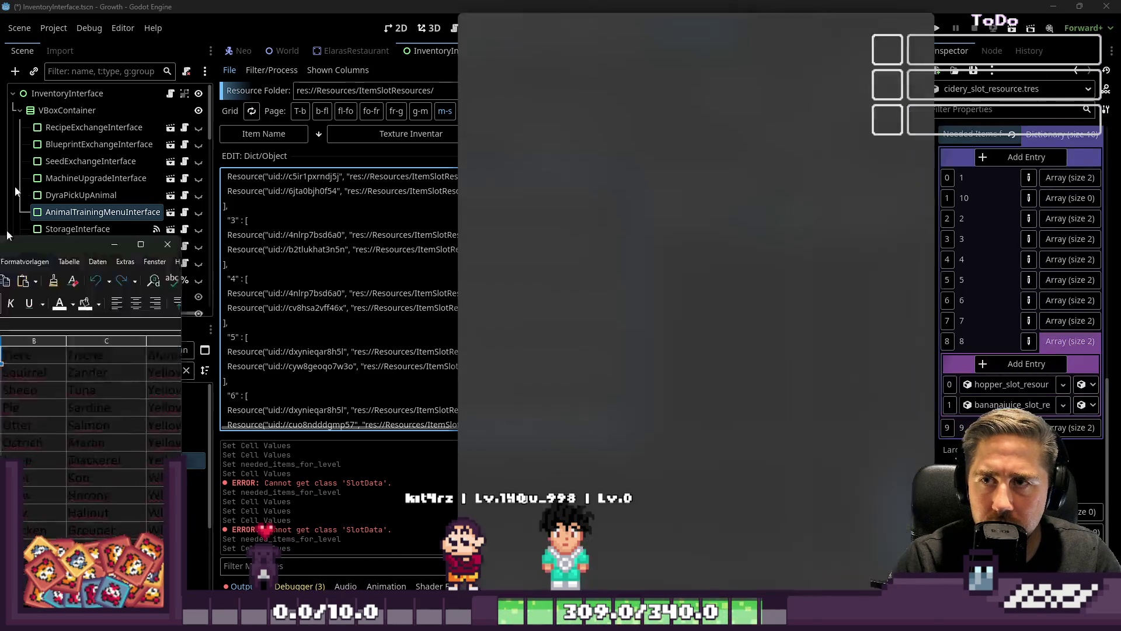
# Step: Maximize the spreadsheet window and show Sheet1's numbered per-level fruit list
pyautogui.press('super+Left')
pyautogui.press('super+Up')
pyautogui.click(517, 11)
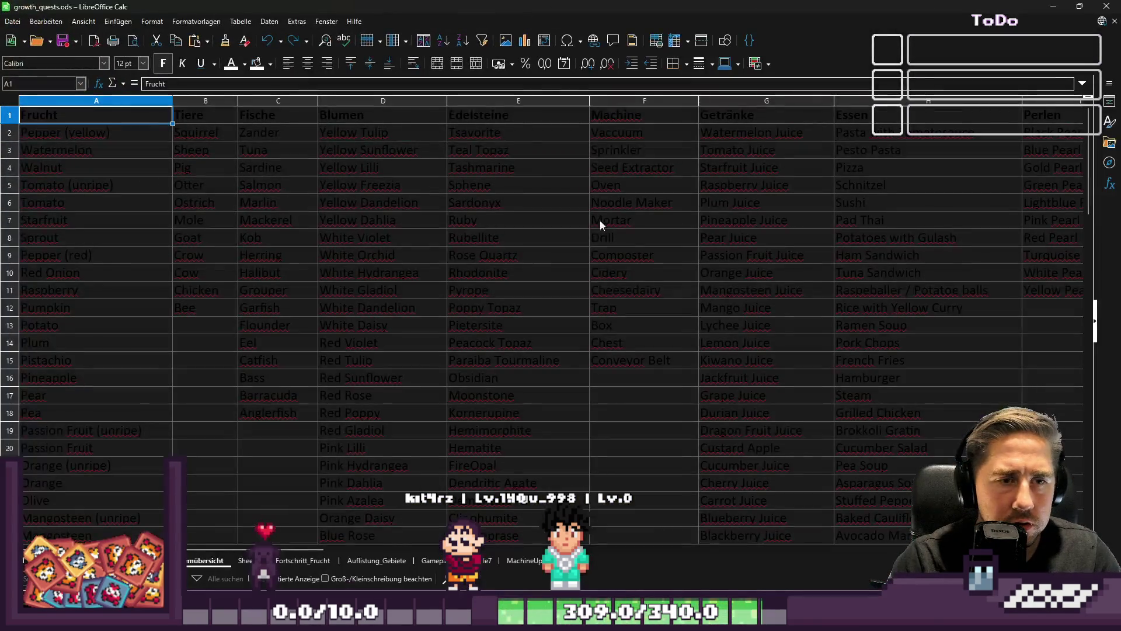
pyautogui.click(291, 562)
pyautogui.click(244, 562)
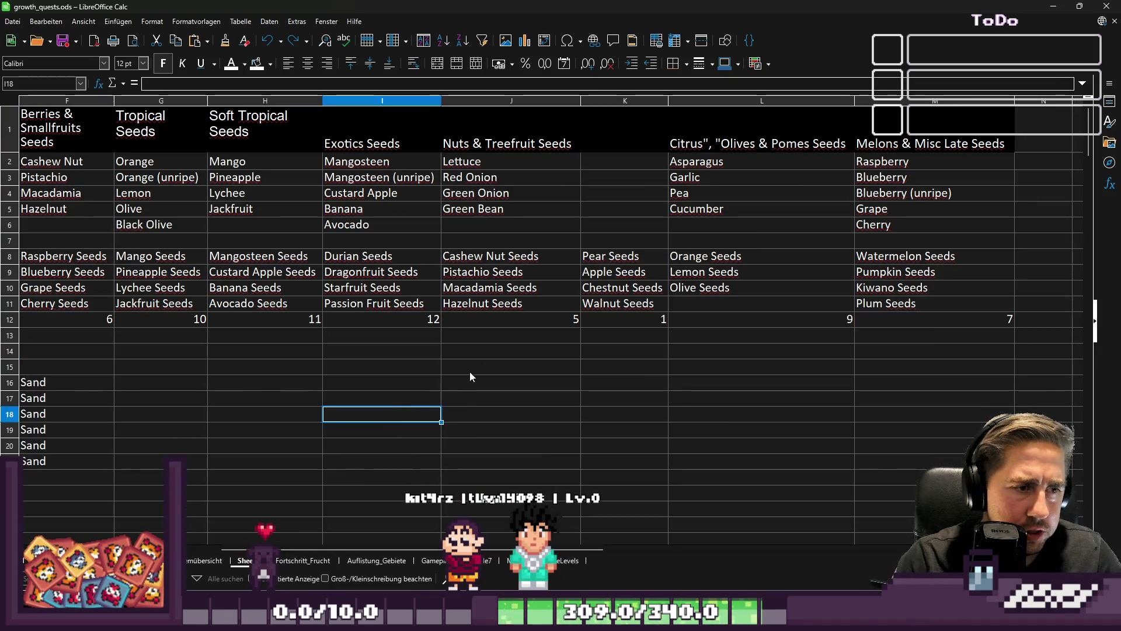
pyautogui.click(506, 386)
# Step: Look over the fruit names from Apple to jackfruit and the Pear and Apple Seeds cells
pyautogui.hotkey('ctrl', '*')
pyautogui.moveTo(586, 366); pyautogui.dragTo(617, 465)
pyautogui.click(603, 405)
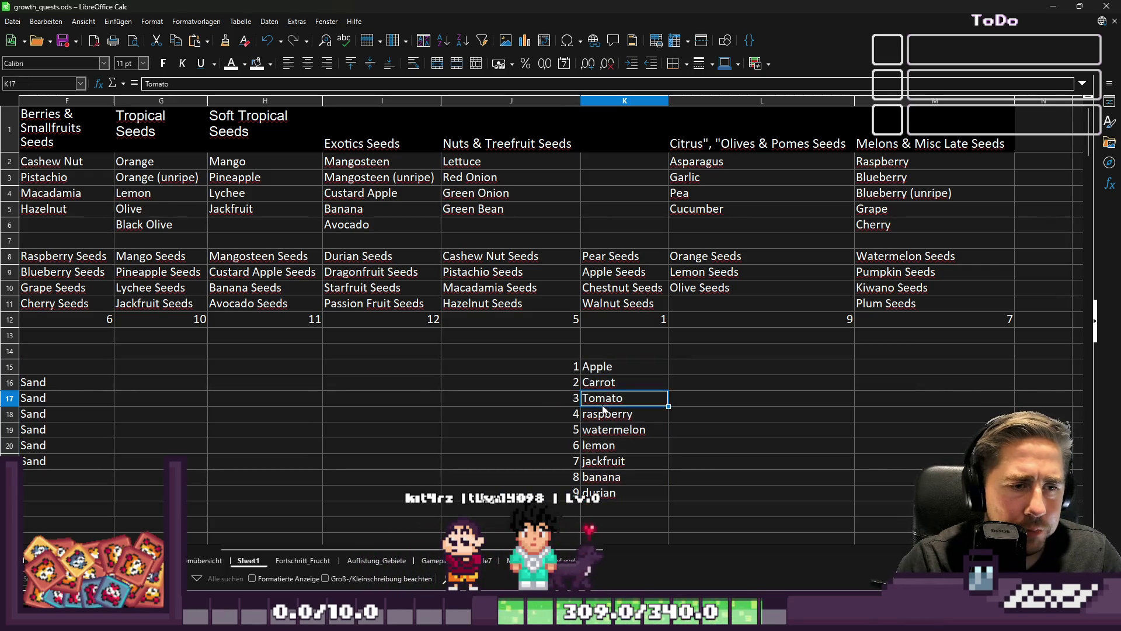
pyautogui.click(617, 272)
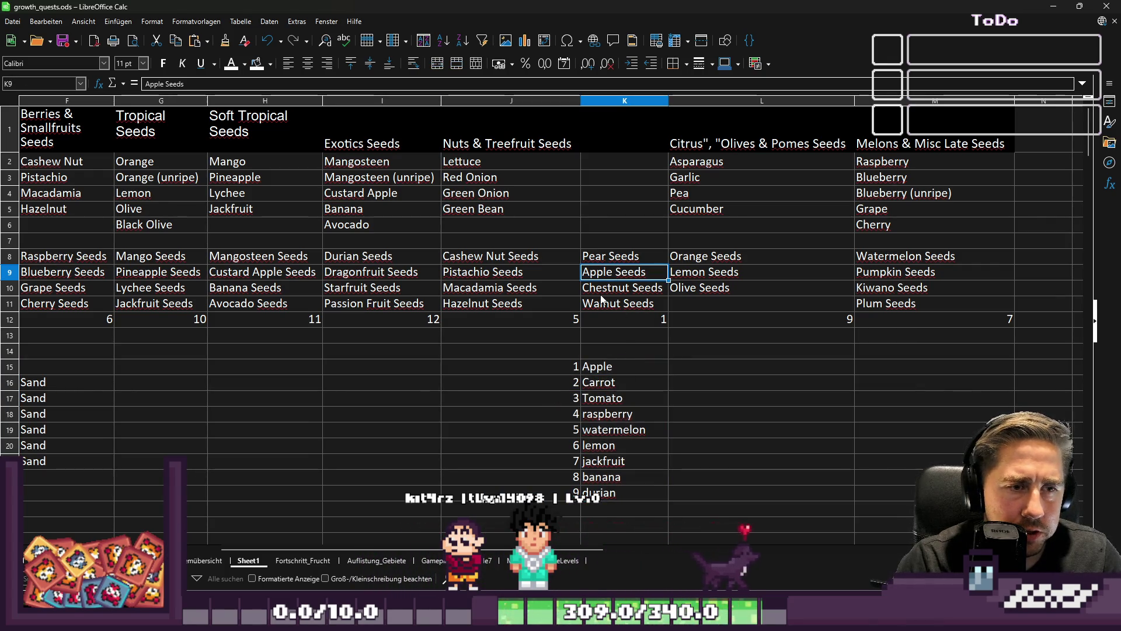
pyautogui.click(611, 290)
pyautogui.click(615, 257)
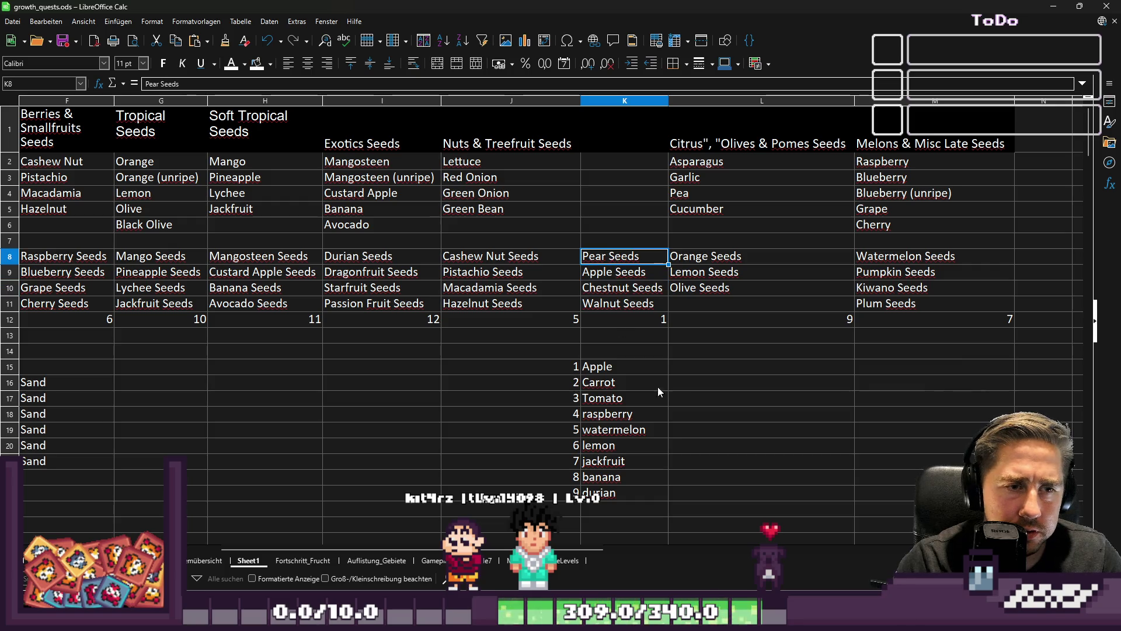
# Step: Enter the headings Cidery in K14 and Seedextraktor in L14
pyautogui.click(707, 368)
pyautogui.click(653, 351)
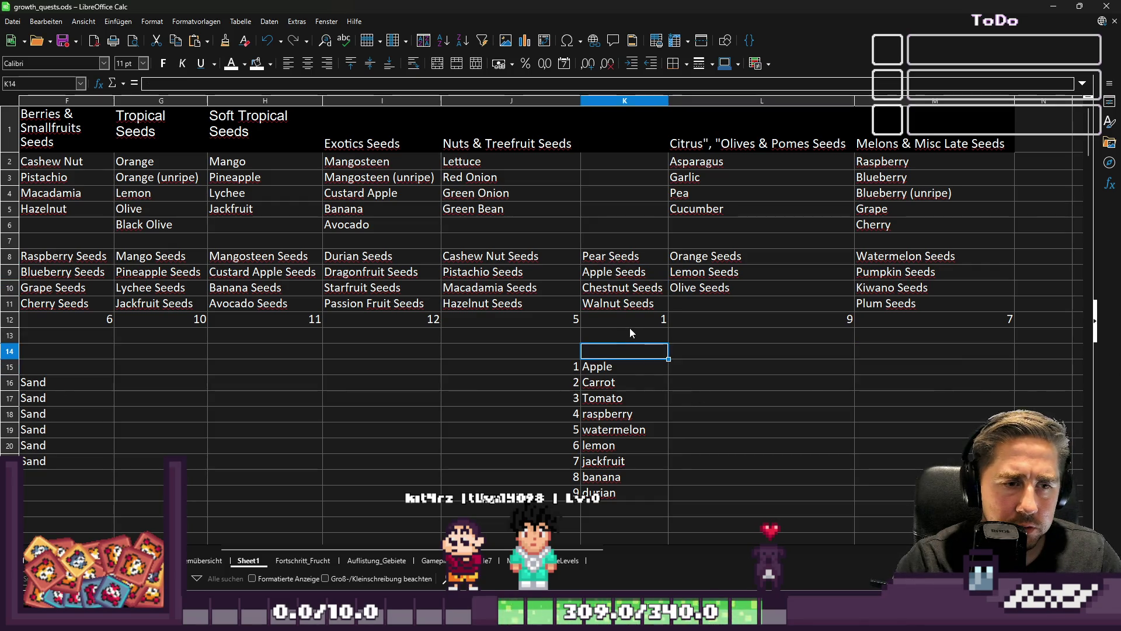
pyautogui.write('Cider')
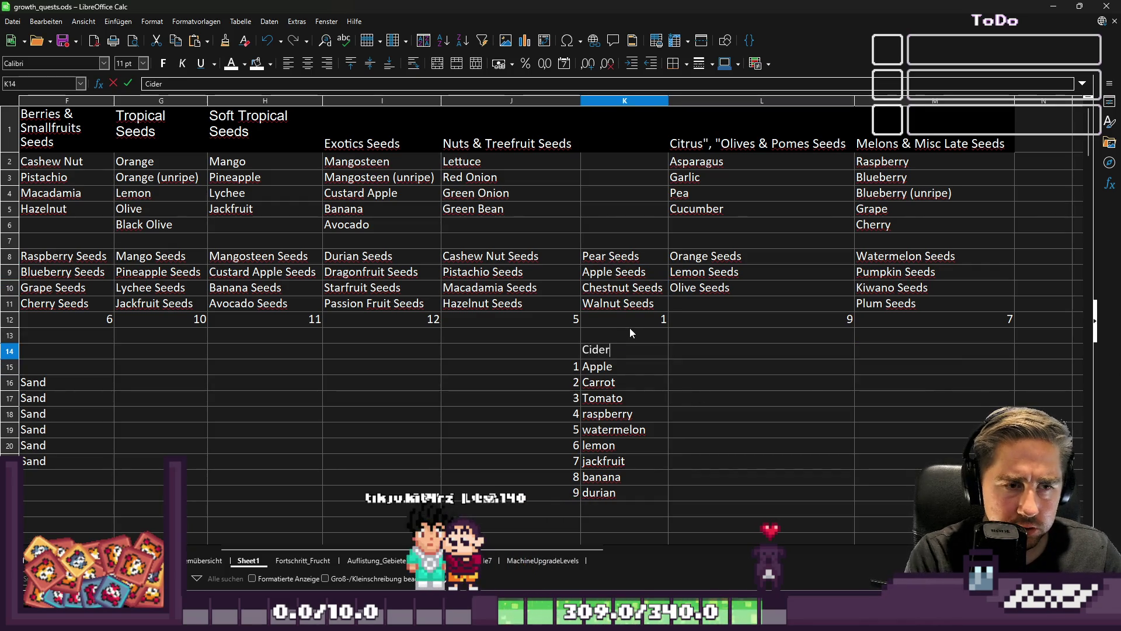
pyautogui.write('y')
pyautogui.press('Tab')
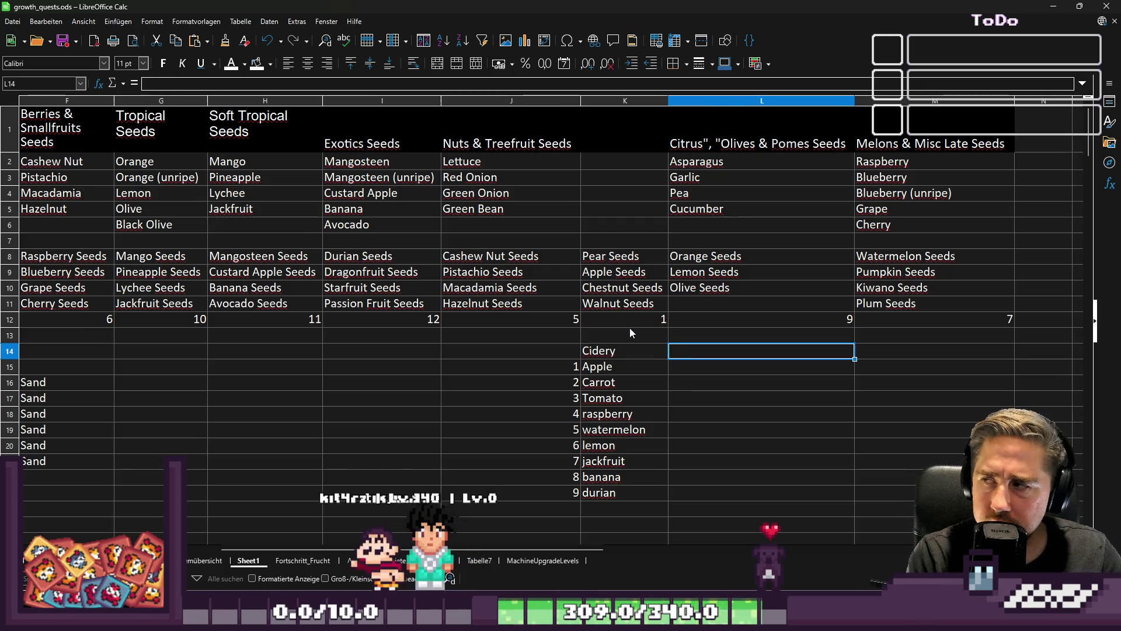
pyautogui.write('Seedextraktor')
pyautogui.press('Return')
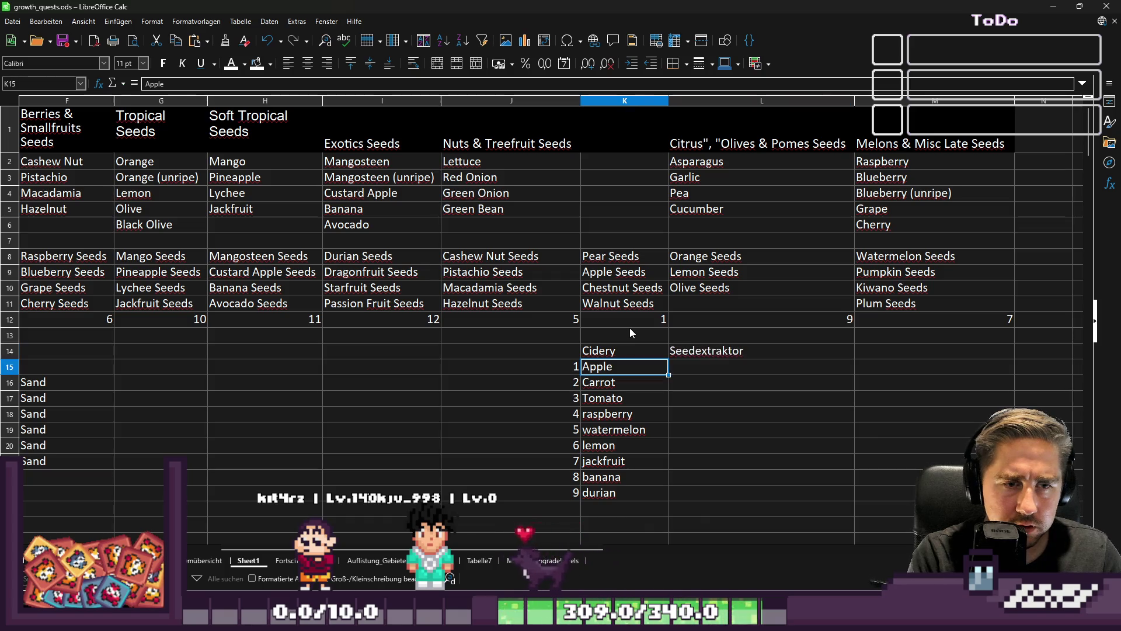
# Step: Change the L14 heading to 'Seedextraktor 1'
pyautogui.press('Right')
pyautogui.press('Up')
pyautogui.press('Right')
pyautogui.press('Left')
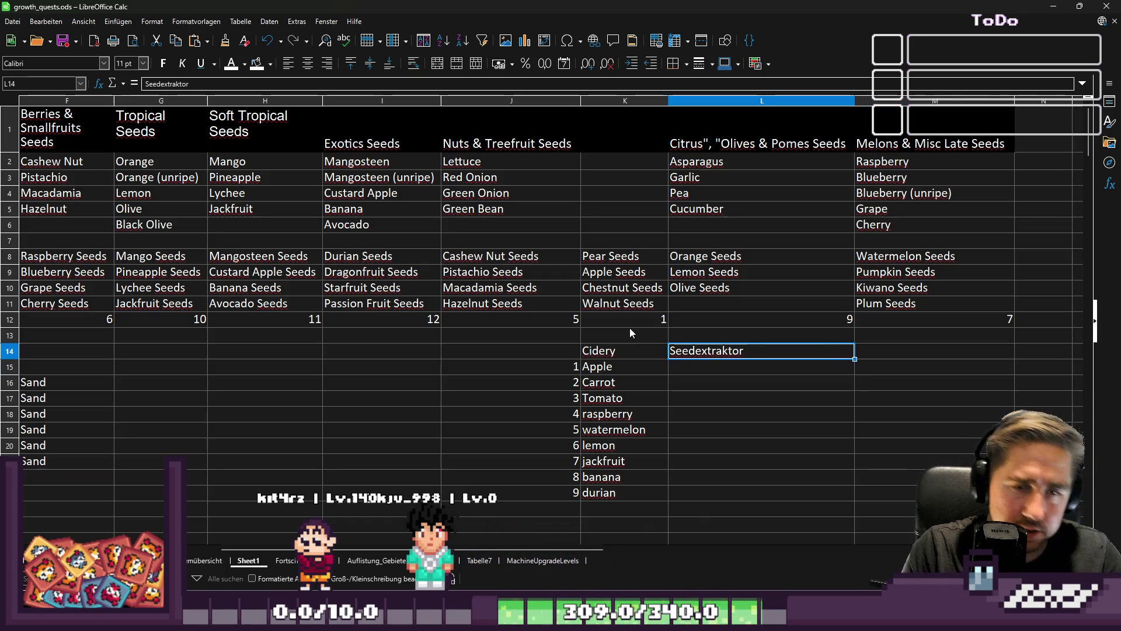
pyautogui.press('Right')
pyautogui.press('Left')
pyautogui.press('F2')
pyautogui.write('1')
pyautogui.press('Return')
pyautogui.press('Right')
pyautogui.press('Right')
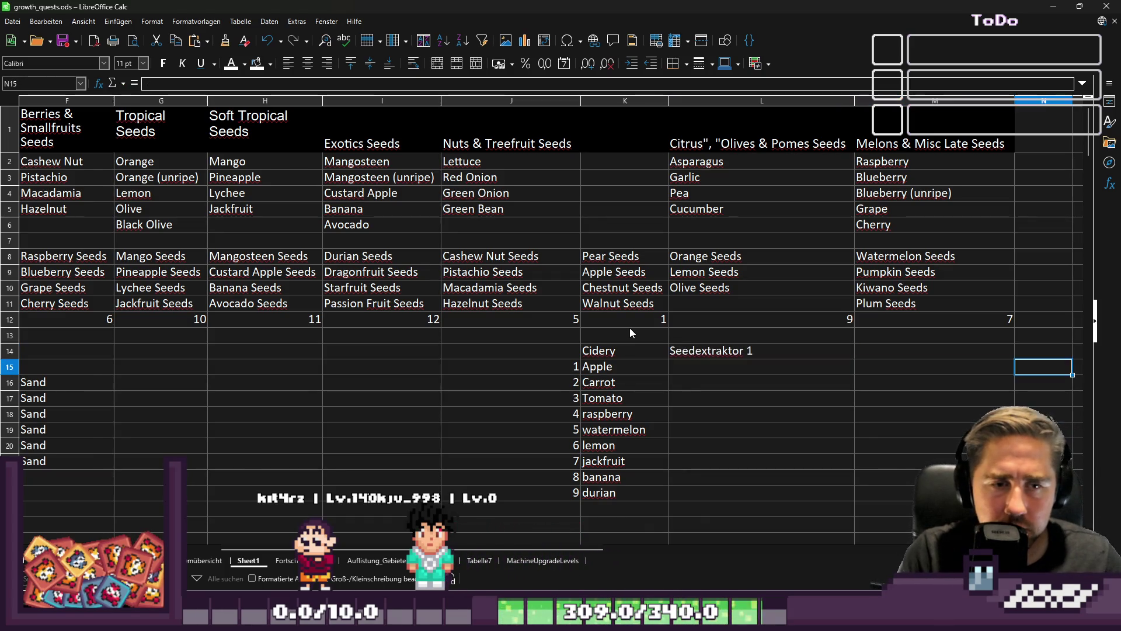
# Step: Add the heading 'Seedextraktor 2' in M14
pyautogui.press('Up')
pyautogui.press('Left')
pyautogui.press('F2')
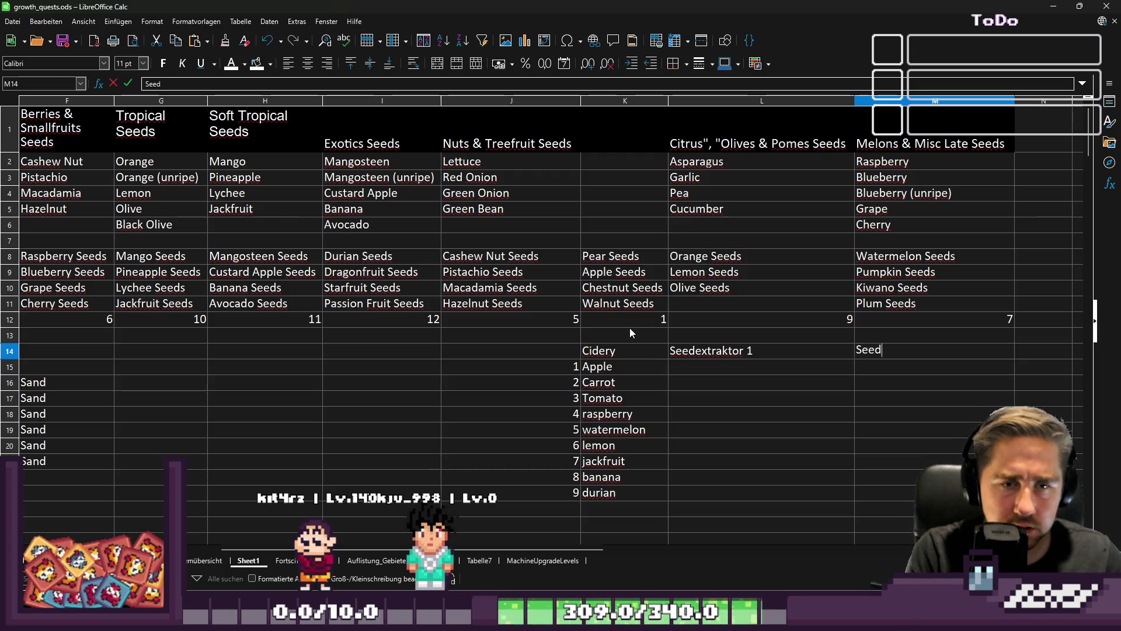
pyautogui.write('extraktor 2')
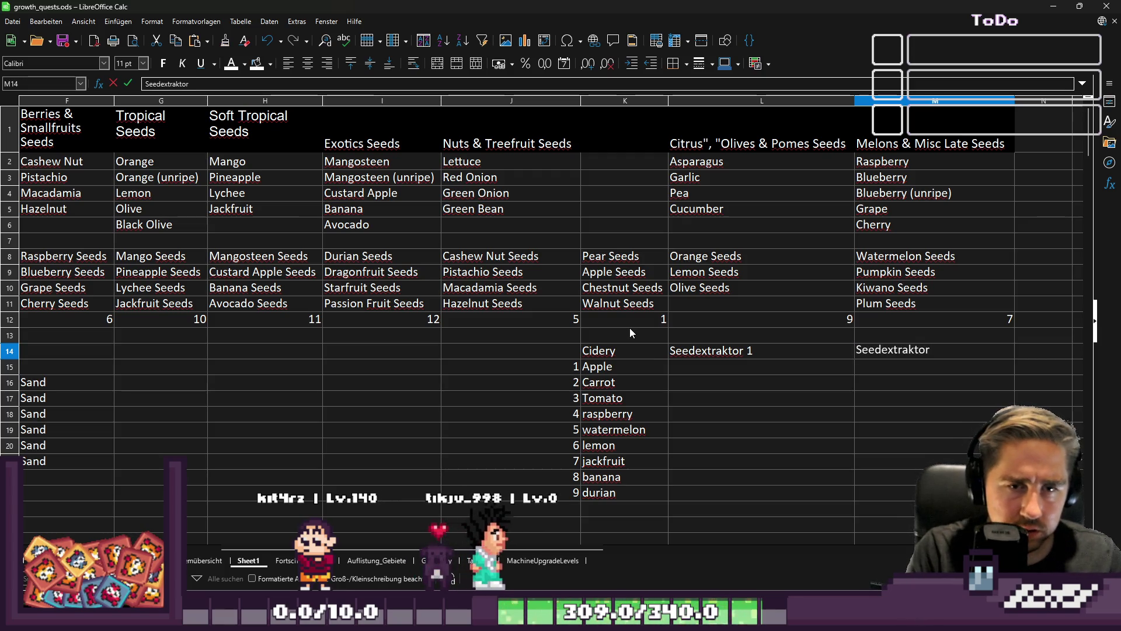
pyautogui.press('Return')
pyautogui.press('Left')
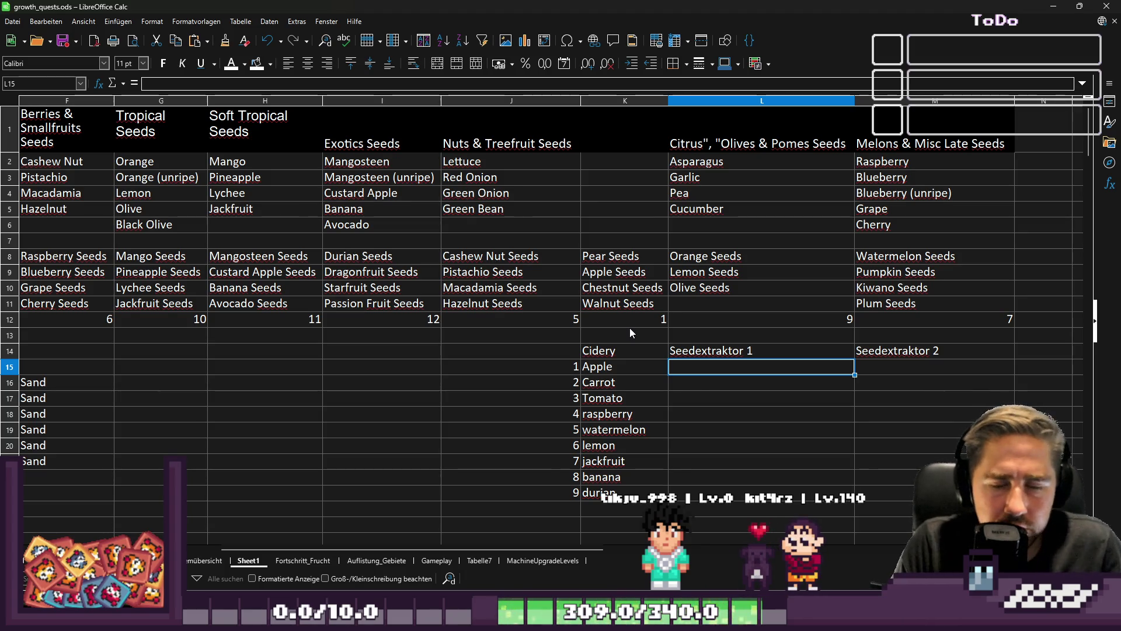
pyautogui.press('Left')
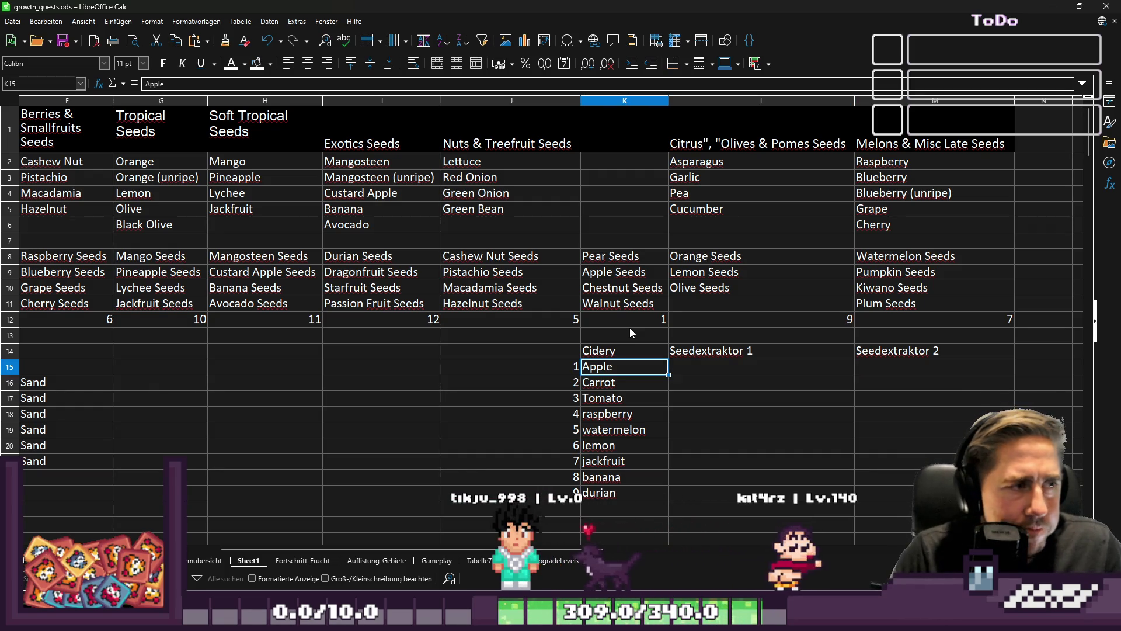
# Step: Enter Pear in L15 as the first Seedextraktor 1 ingredient
pyautogui.press('Right')
pyautogui.write('Pear')
pyautogui.press('Return')
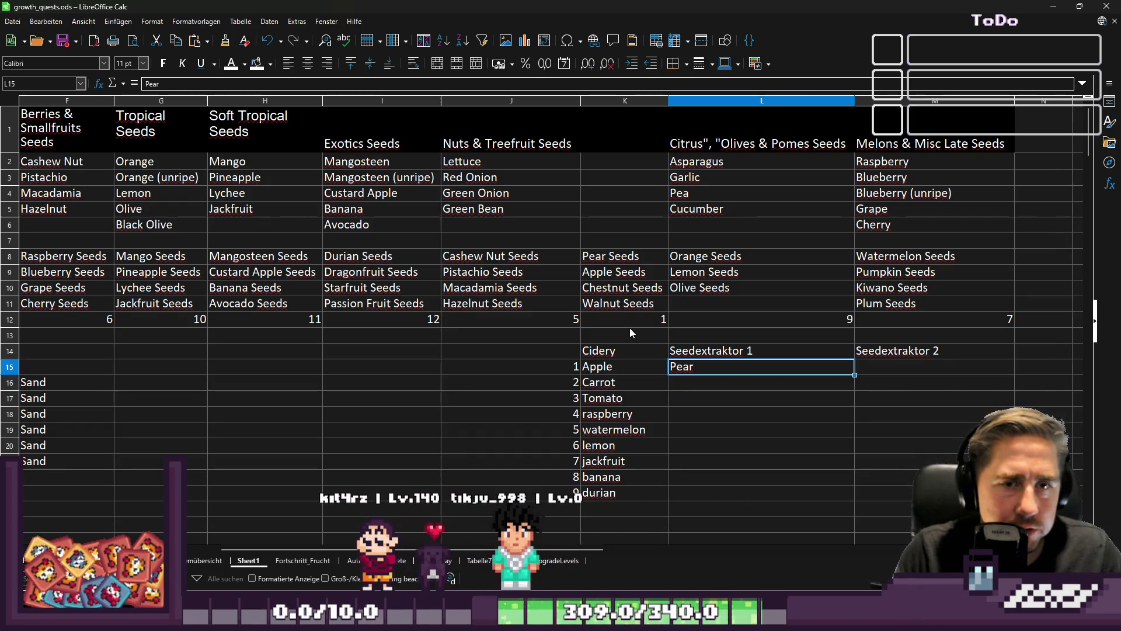
# Step: Review the seeds table: Olive, Cauliflower, Carrot, Pumpkin, onion, Hazelnut, Pear, Apple and Lemon seeds
pyautogui.press('Up')
pyautogui.press('Up')
pyautogui.press('Up')
pyautogui.press('Left')
pyautogui.press('Left')
pyautogui.press('Left')
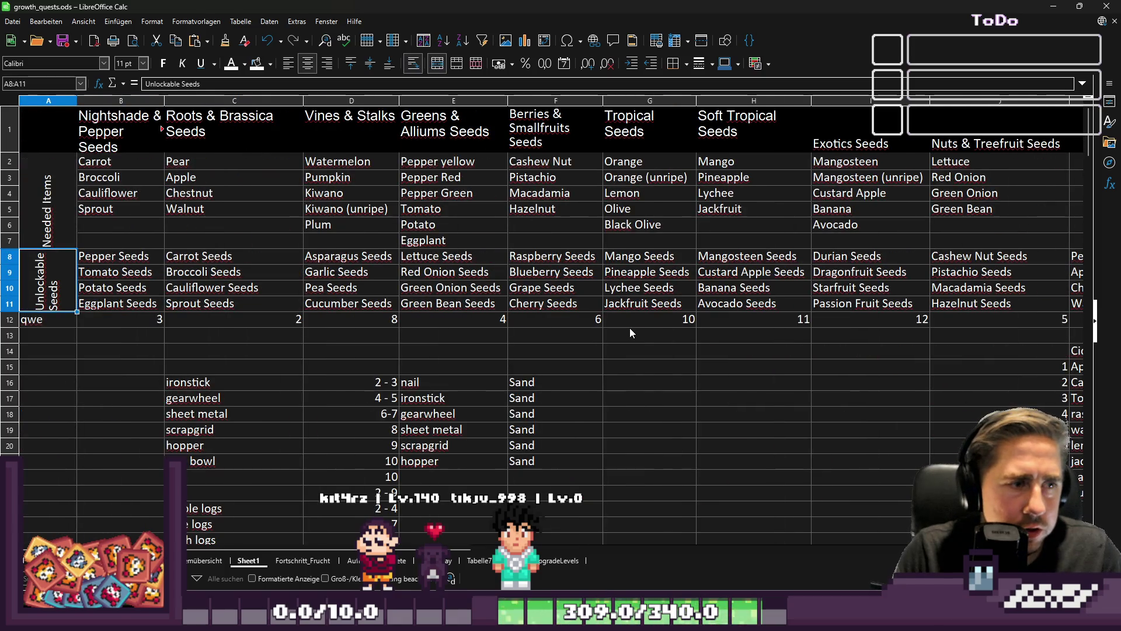
pyautogui.press('Right')
pyautogui.press('Right')
pyautogui.press('Up')
pyautogui.press('Up')
pyautogui.press('Down')
pyautogui.press('Down')
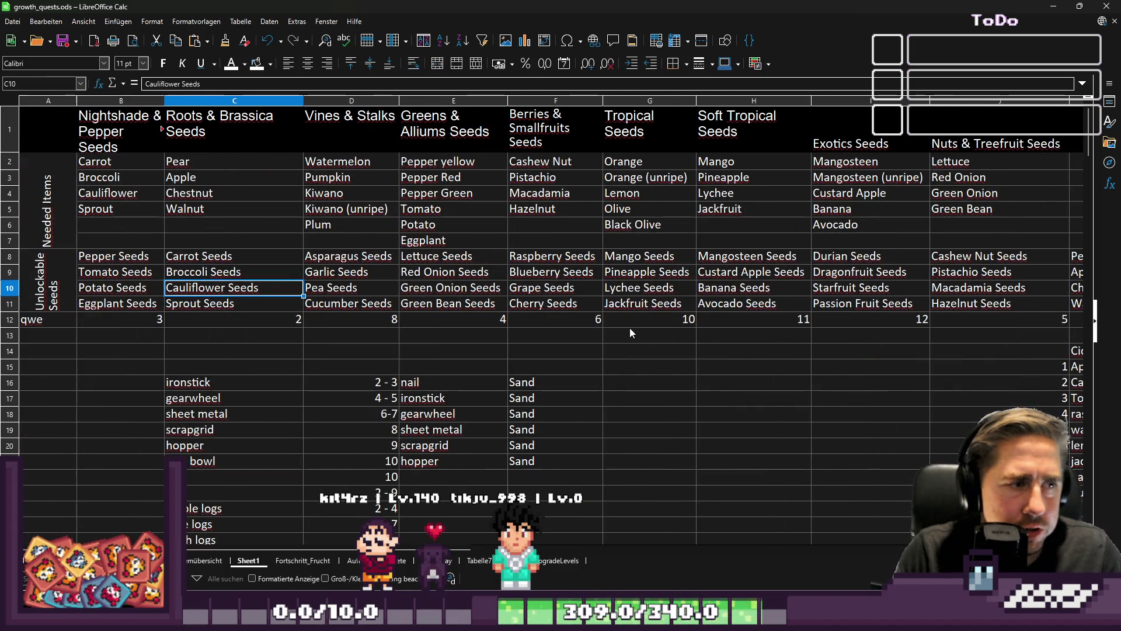
pyautogui.press('Up')
pyautogui.press('Up')
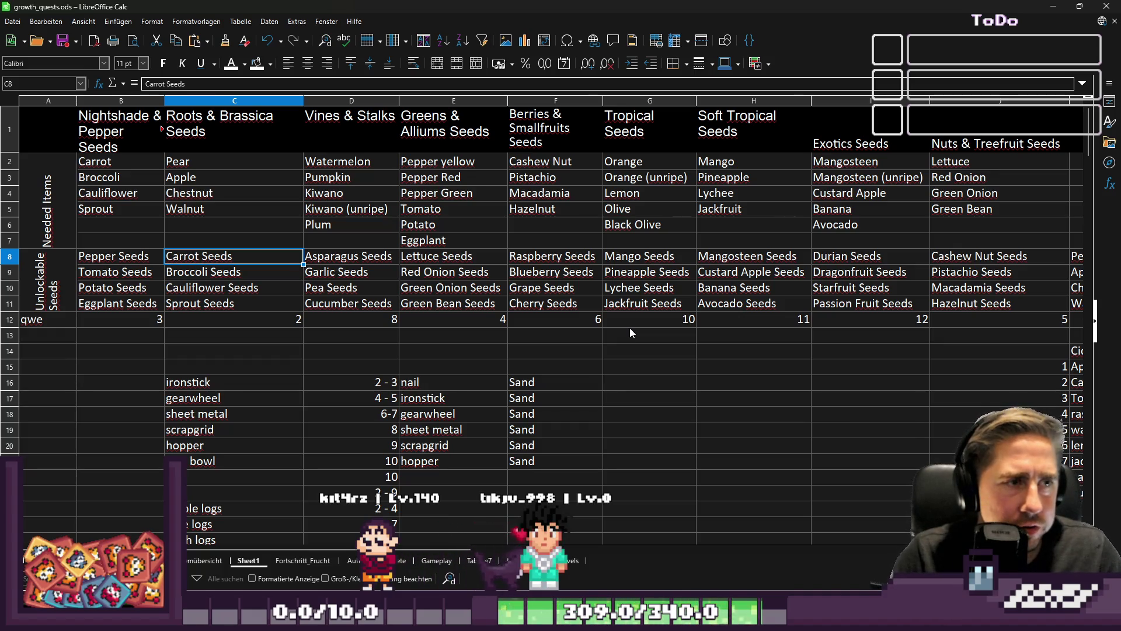
pyautogui.press('Right')
pyautogui.press('Right')
pyautogui.press('Right')
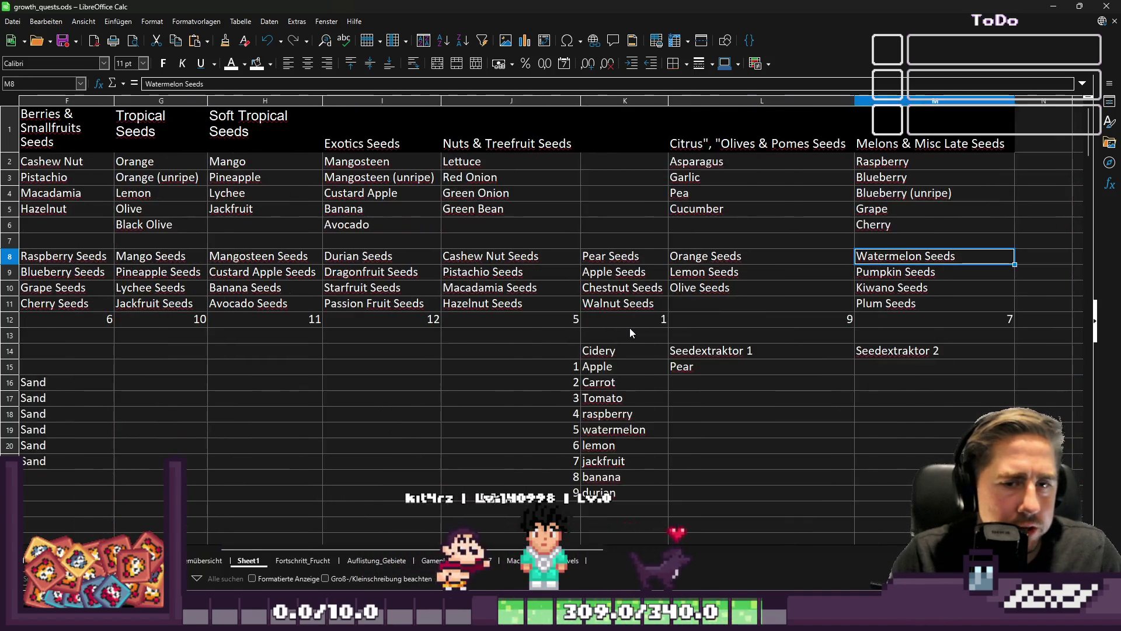
pyautogui.press('Down')
pyautogui.press('Down')
pyautogui.press('Down')
pyautogui.press('Down')
pyautogui.press('Left')
pyautogui.press('Down')
pyautogui.press('Down')
pyautogui.press('Down')
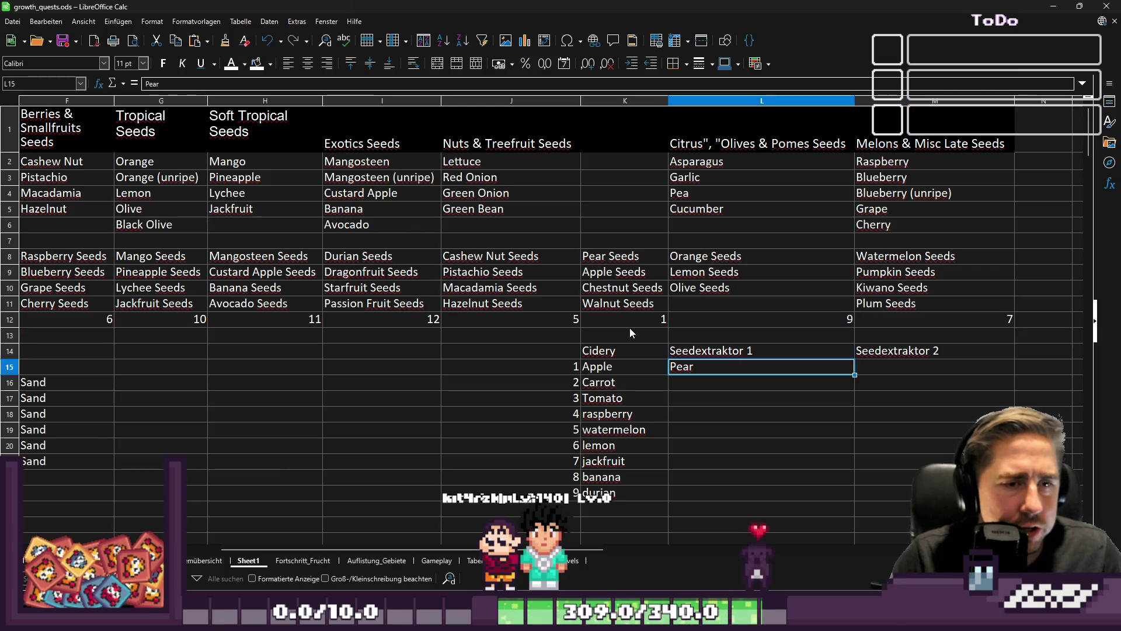
pyautogui.press('Up')
pyautogui.press('Up')
pyautogui.press('Up')
pyautogui.press('Left')
pyautogui.press('Left')
pyautogui.press('Left')
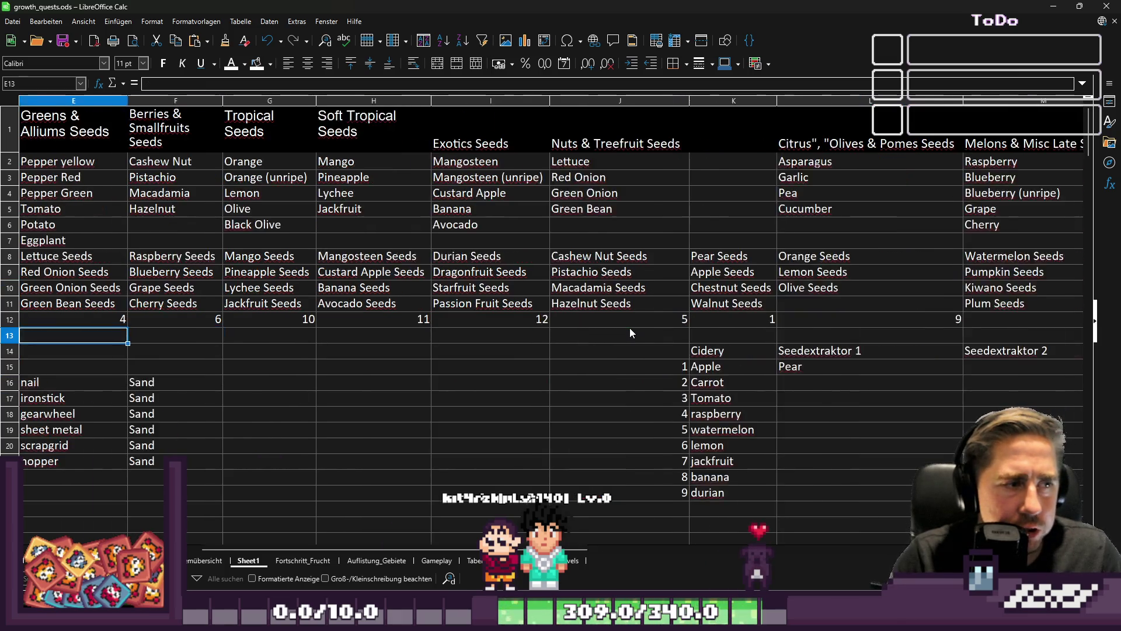
pyautogui.press('Left')
pyautogui.press('Left')
pyautogui.press('Right')
pyautogui.press('Up')
pyautogui.press('Right')
pyautogui.press('Up')
pyautogui.press('Right')
pyautogui.press('Right')
pyautogui.press('Right')
pyautogui.press('Left')
pyautogui.press('Left')
pyautogui.press('Up')
pyautogui.press('Up')
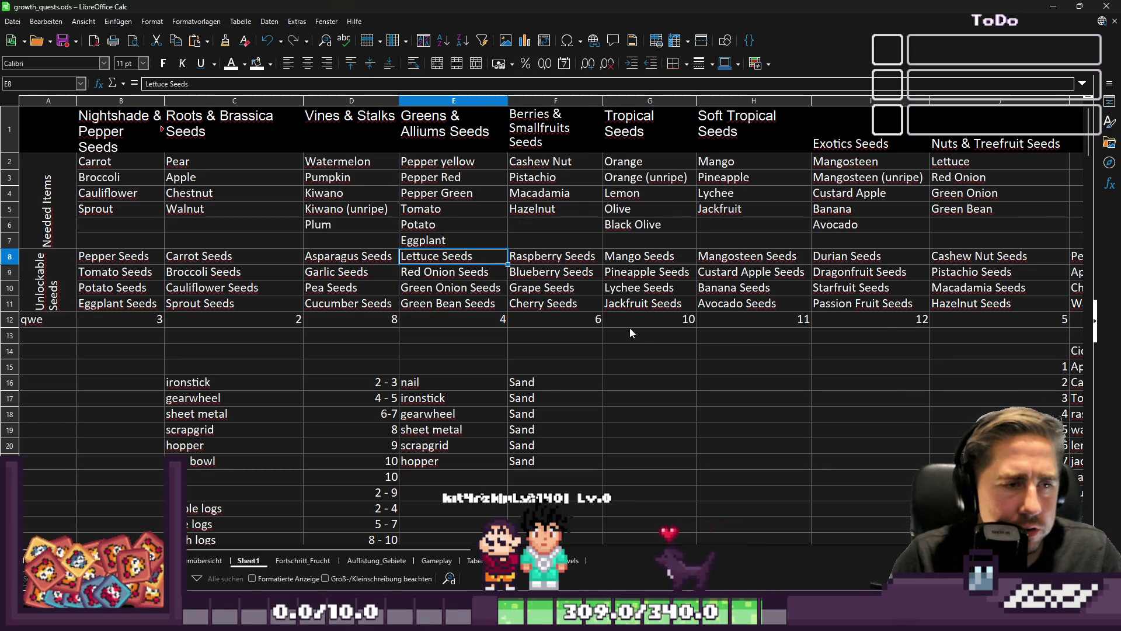
pyautogui.press('Down')
pyautogui.press('Down')
pyautogui.press('Down')
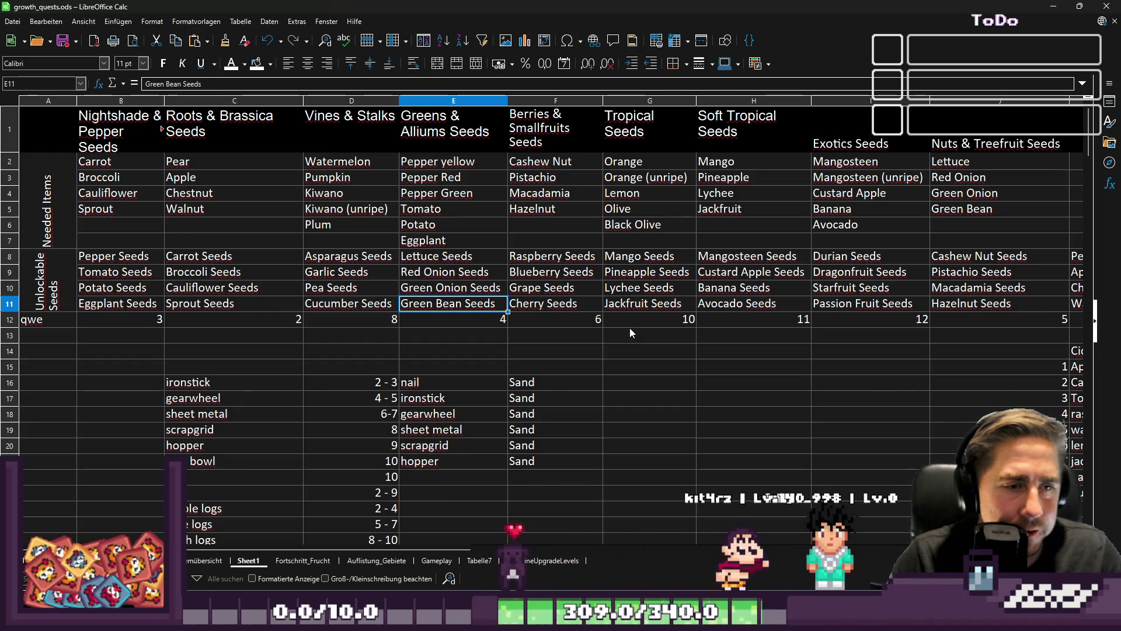
pyautogui.press('Left')
pyautogui.press('Left')
pyautogui.press('Left')
pyautogui.press('Left')
pyautogui.press('Right')
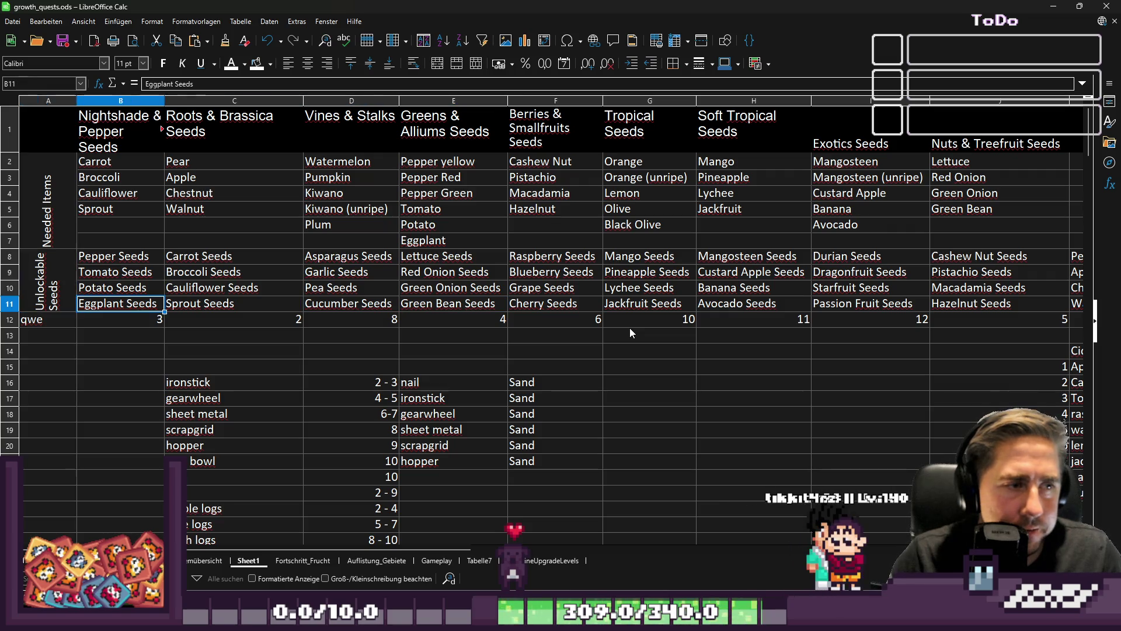
pyautogui.press('Right')
pyautogui.press('Right')
pyautogui.press('Right')
pyautogui.press('Right')
pyautogui.press('Right')
pyautogui.press('Left')
pyautogui.press('Up')
pyautogui.press('Up')
pyautogui.press('Up')
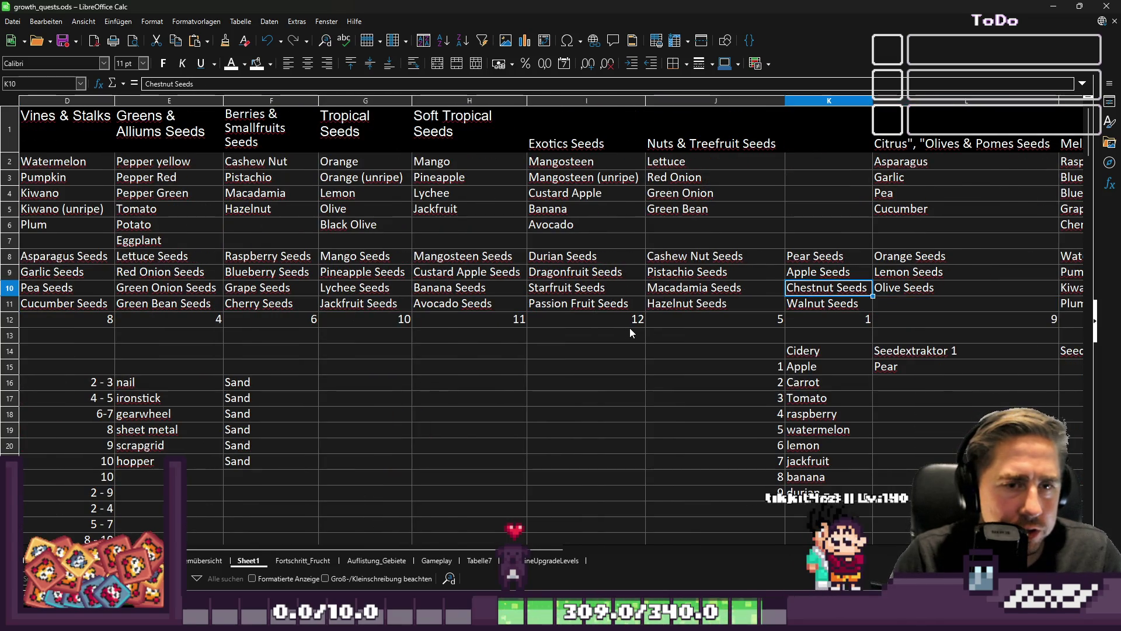
pyautogui.press('Down')
pyautogui.press('Right')
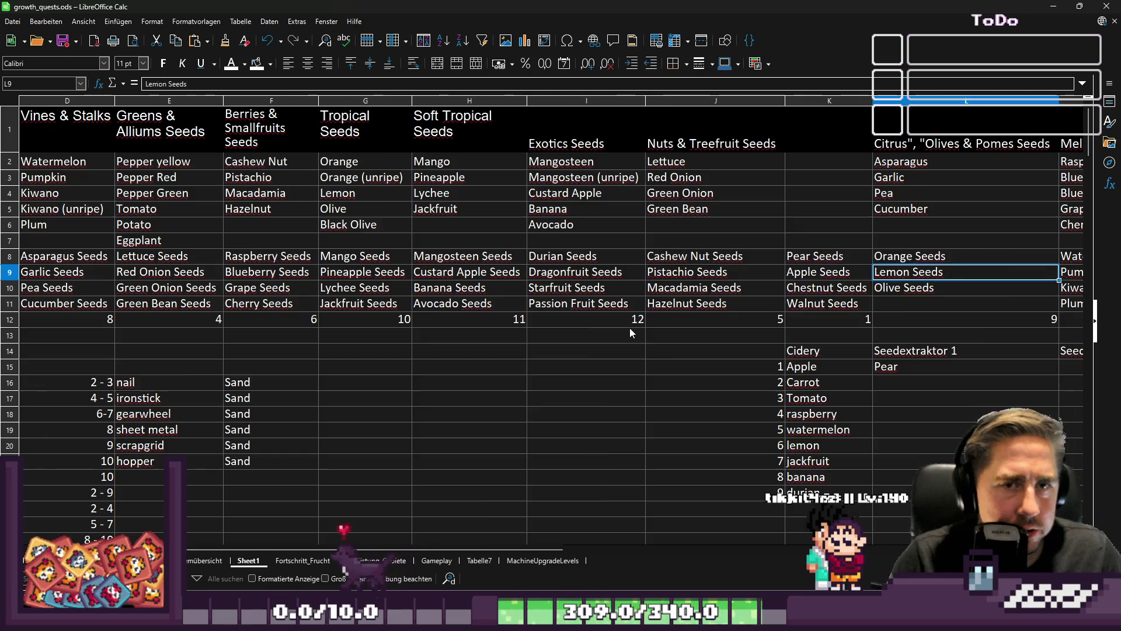
pyautogui.press('Right')
pyautogui.press('Left')
pyautogui.press('Left')
pyautogui.press('Left')
pyautogui.press('Left')
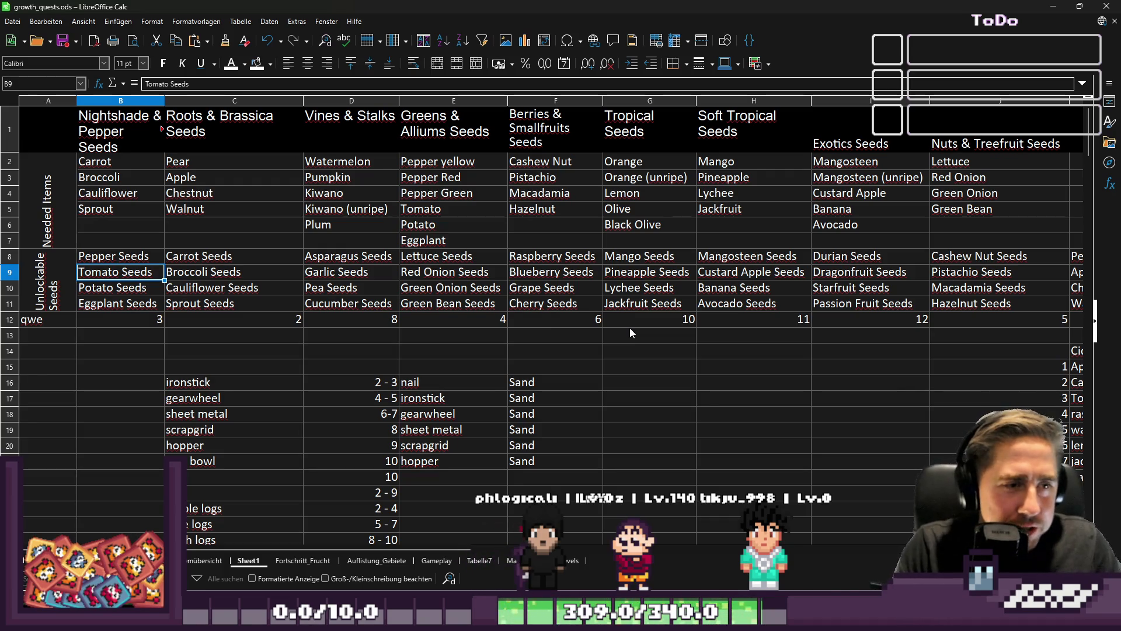
# Step: Review more seed entries, including Cucumber, Eggplant, Sprout, Cherry, Hazelnut and Pistachio seeds
pyautogui.press('Left')
pyautogui.press('Right')
pyautogui.press('Right')
pyautogui.press('Down')
pyautogui.press('Right')
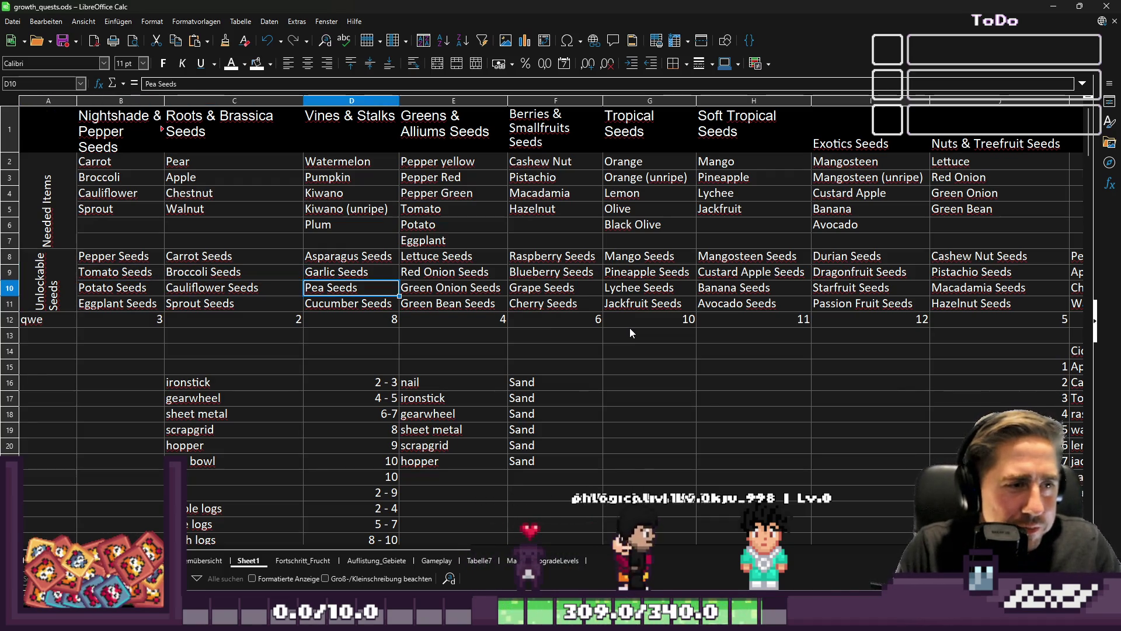
pyautogui.press('Down')
pyautogui.press('Left')
pyautogui.press('Left')
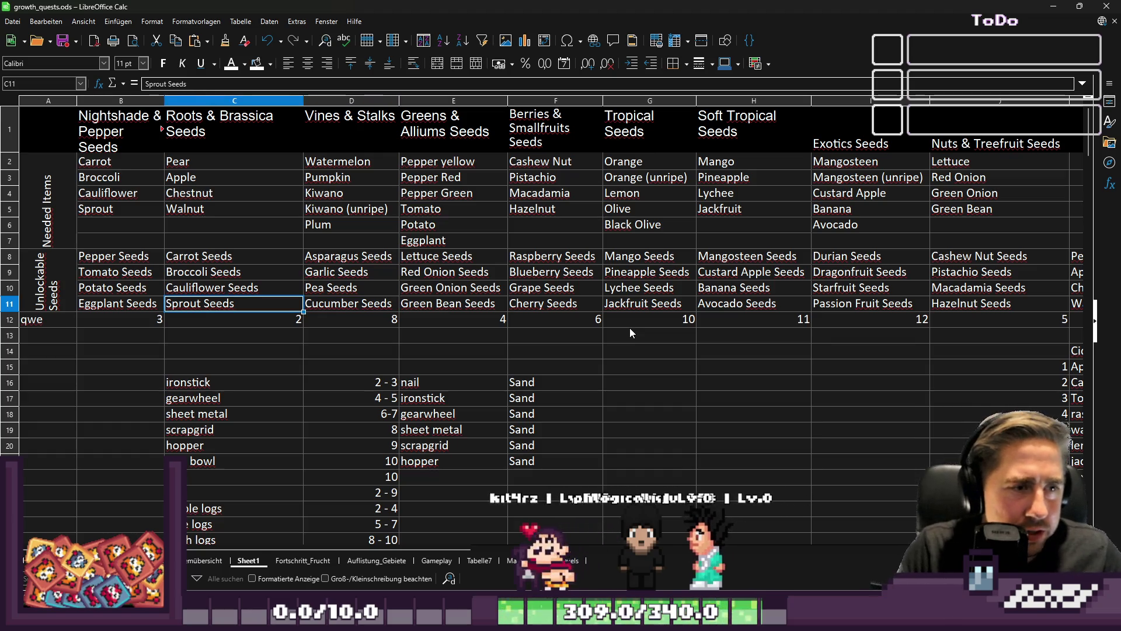
pyautogui.press('Right')
pyautogui.press('Right')
pyautogui.press('Right')
pyautogui.press('Right')
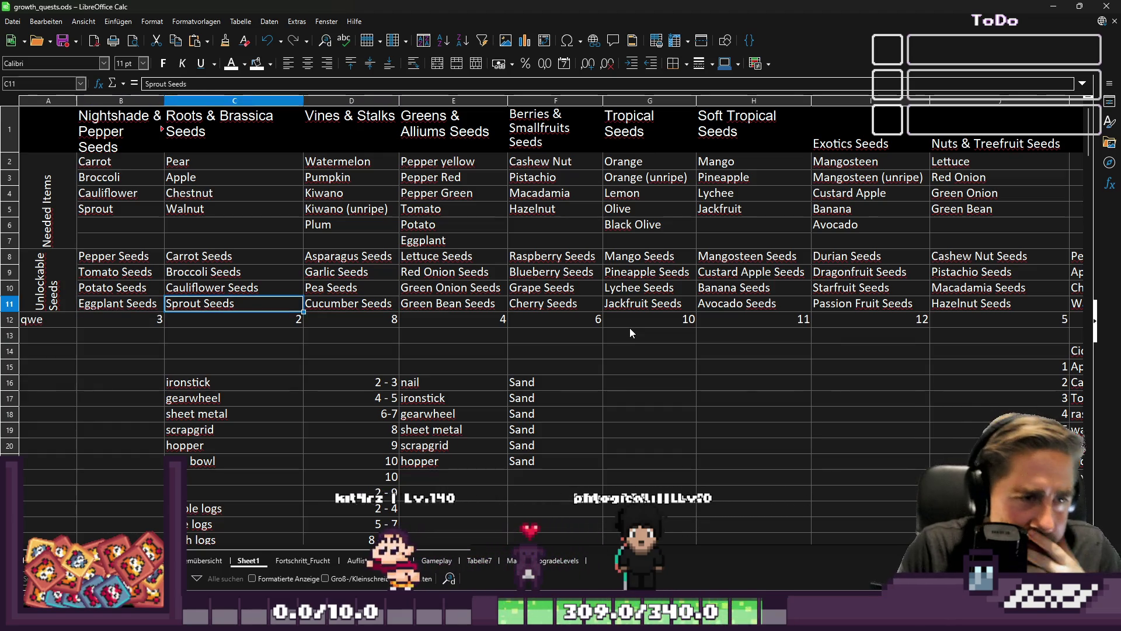
pyautogui.press('Up')
pyautogui.press('Up')
pyautogui.press('Up')
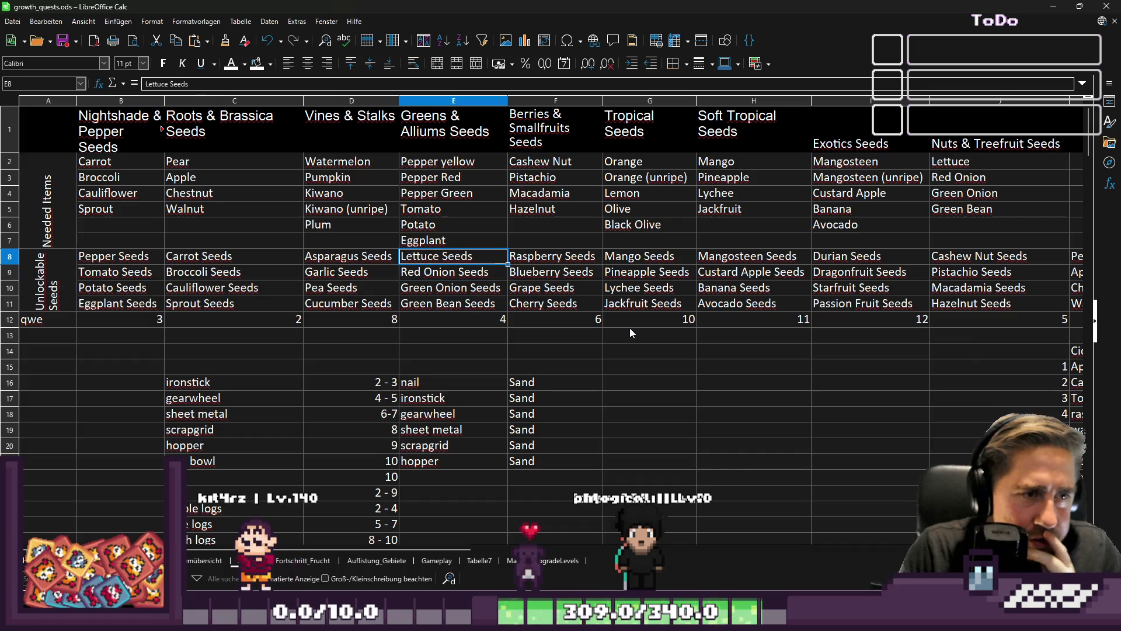
pyautogui.press('Down')
pyautogui.press('Down')
pyautogui.press('Right')
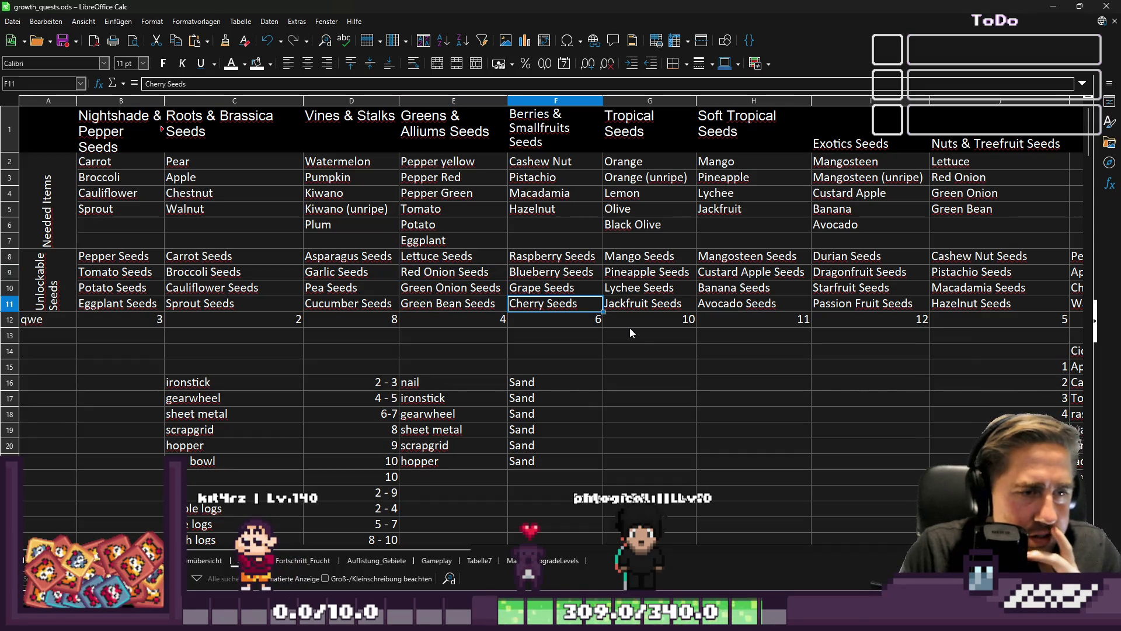
pyautogui.press('Right')
pyautogui.press('Right')
pyautogui.press('Right')
pyautogui.press('Left')
pyautogui.press('Left')
pyautogui.press('Left')
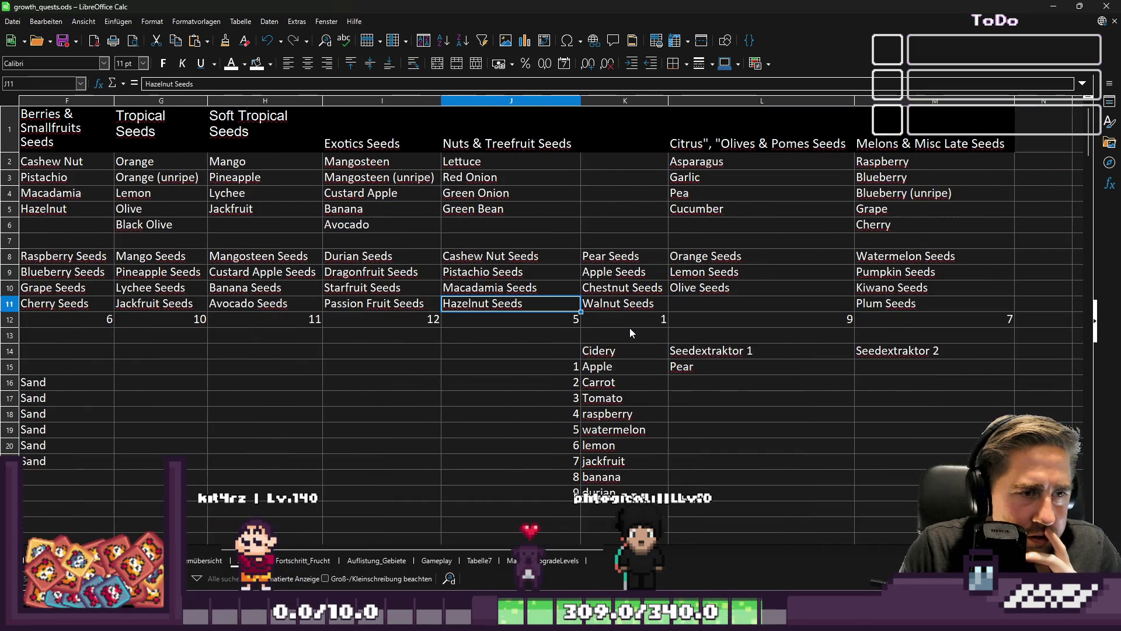
pyautogui.press('Up')
pyautogui.press('Up')
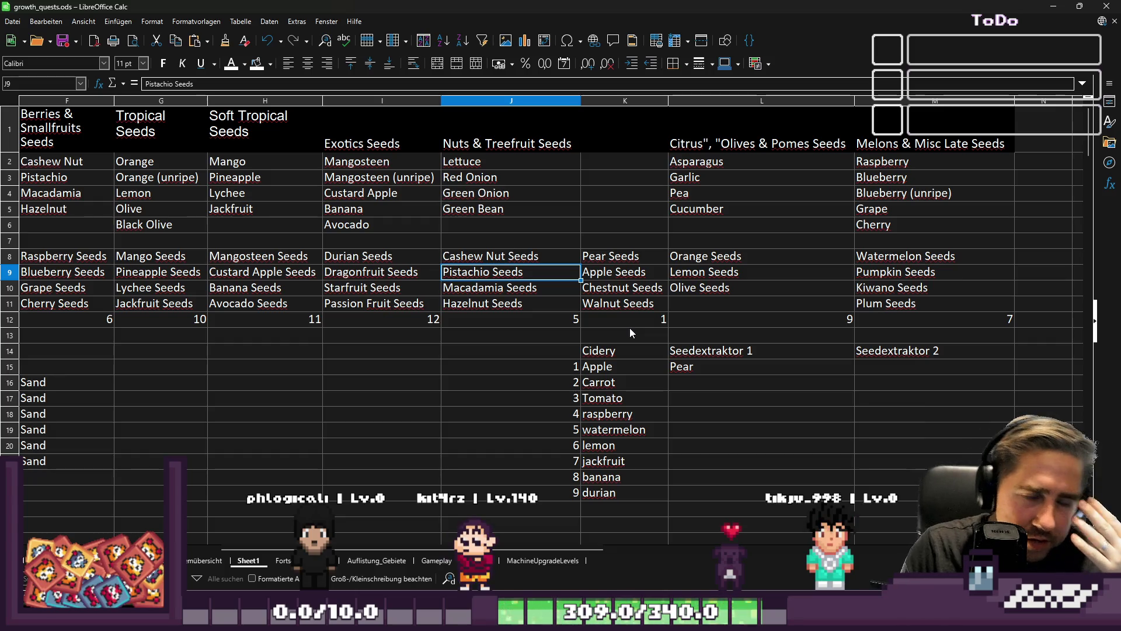
pyautogui.press('Right')
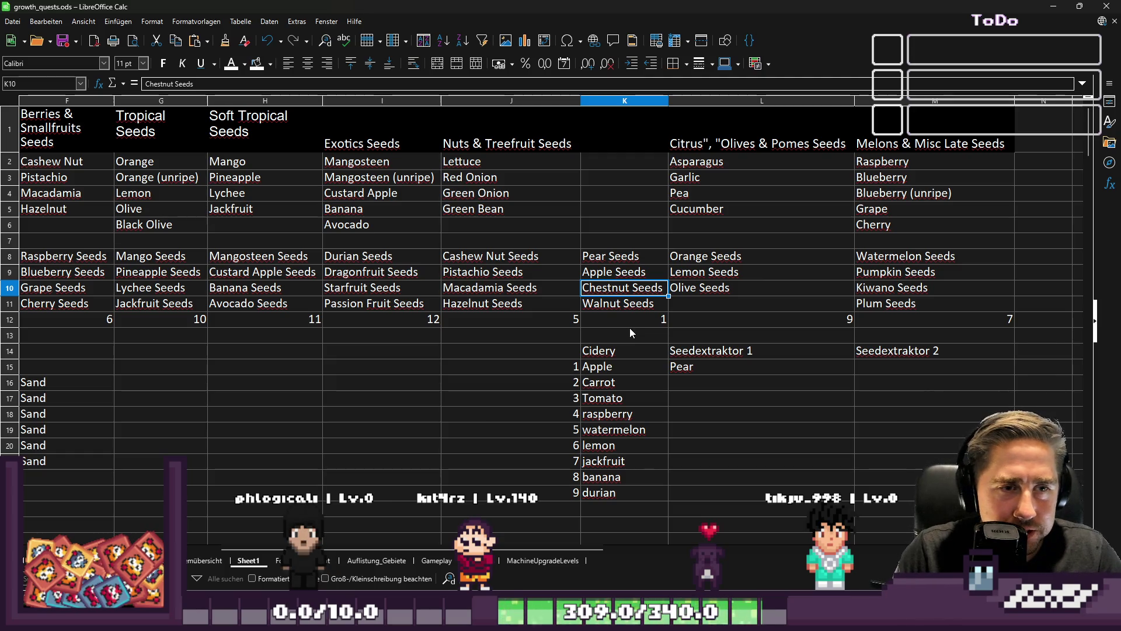
pyautogui.press('Down')
pyautogui.press('Down')
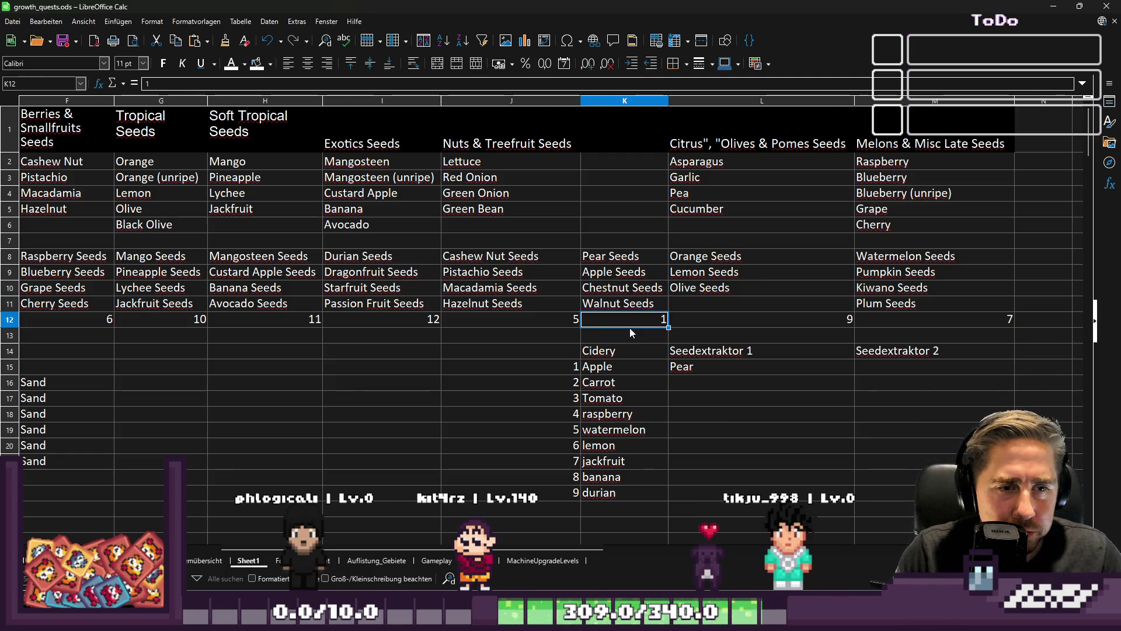
# Step: Go to cell M15, the Seedextraktor 2 level 1 ingredient cell, for Chestnut
pyautogui.press('Down')
pyautogui.press('Right')
pyautogui.press('Down')
pyautogui.press('Down')
pyautogui.press('Down')
pyautogui.press('Down')
pyautogui.press('Right')
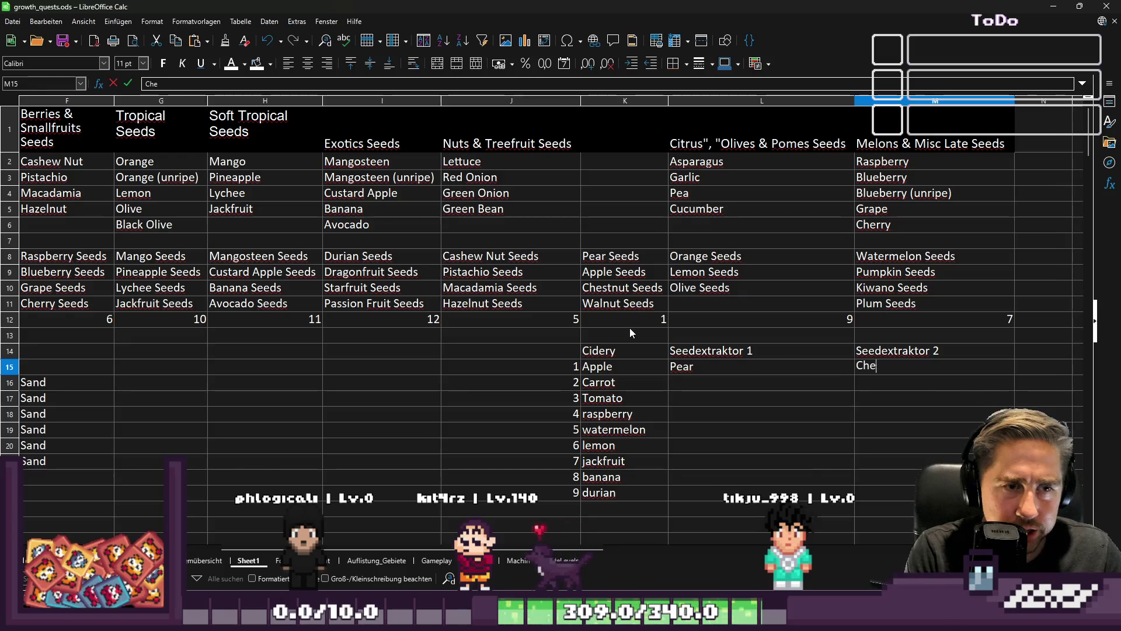
# Step: Review the seed list, checking Walnut Seeds, Cidery's level 1 entry, Pepper and Broccoli Seeds
pyautogui.press('Left')
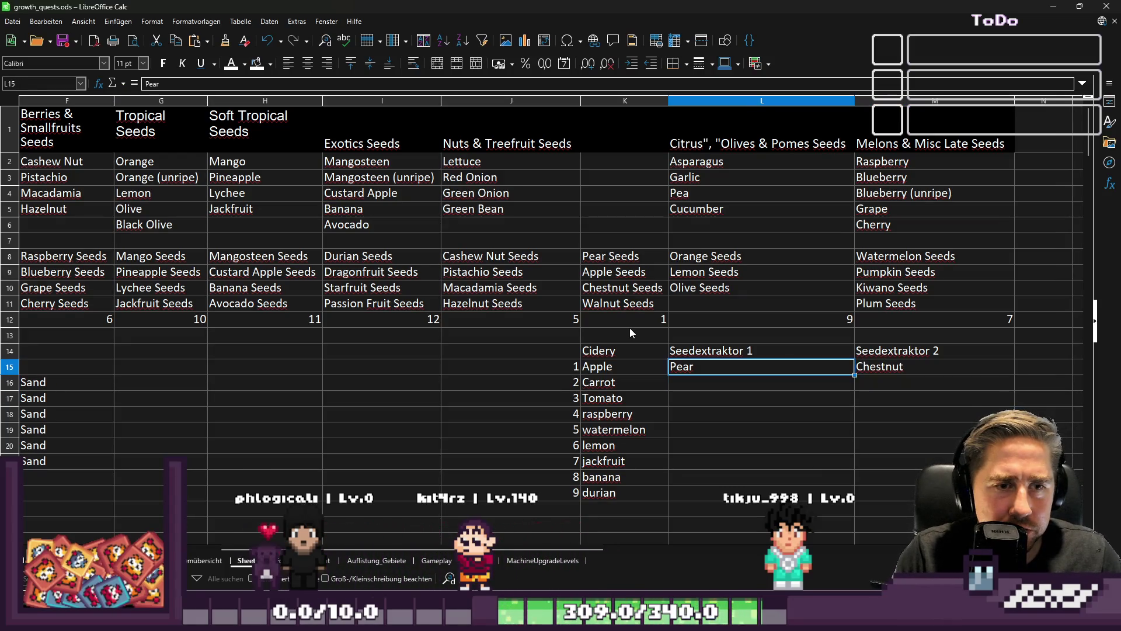
pyautogui.press('Up')
pyautogui.press('Up')
pyautogui.press('Up')
pyautogui.press('Left')
pyautogui.press('Down')
pyautogui.press('Down')
pyautogui.press('Down')
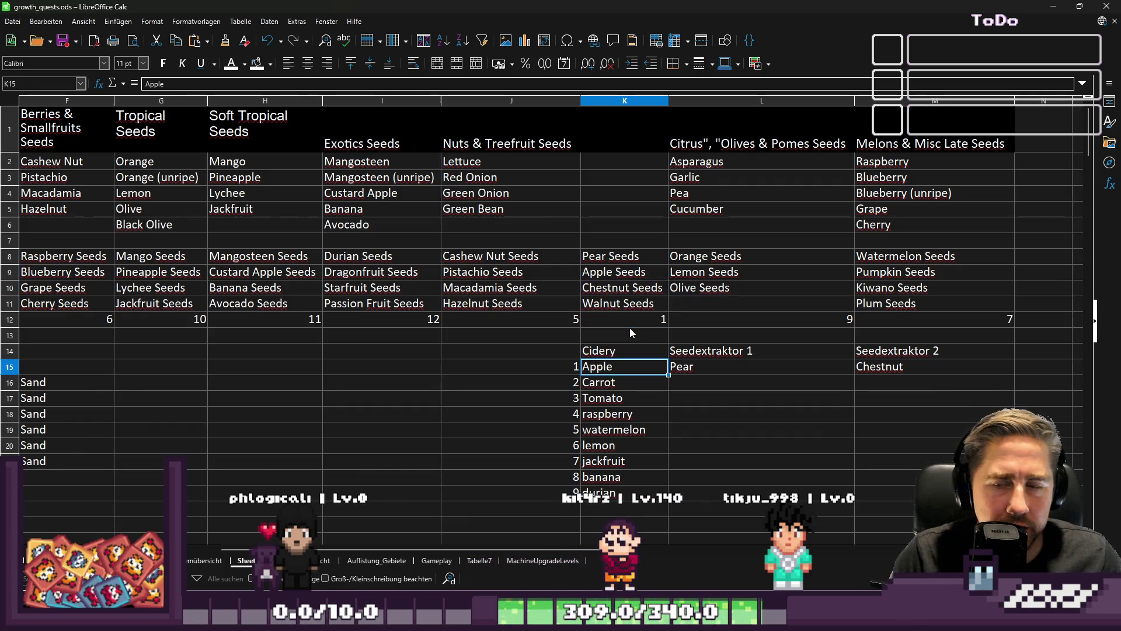
pyautogui.press('Right')
pyautogui.press('Right')
pyautogui.press('Left')
pyautogui.press('Home')
pyautogui.press('Up')
pyautogui.press('Up')
pyautogui.press('Up')
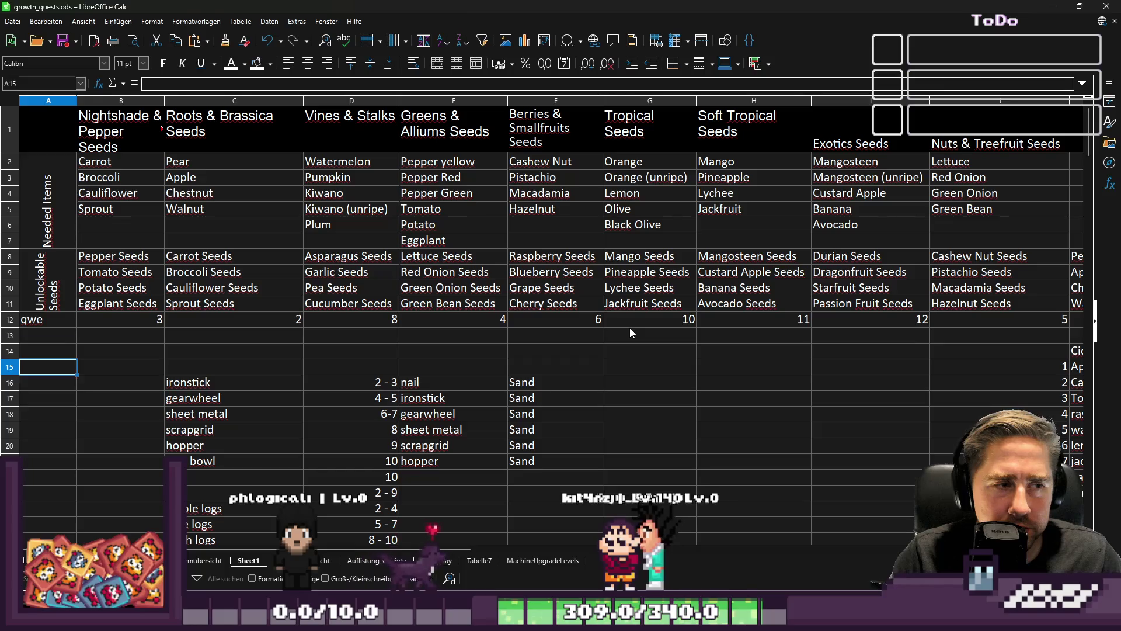
pyautogui.press('Down')
pyautogui.press('Right')
pyautogui.press('Down')
pyautogui.press('Right')
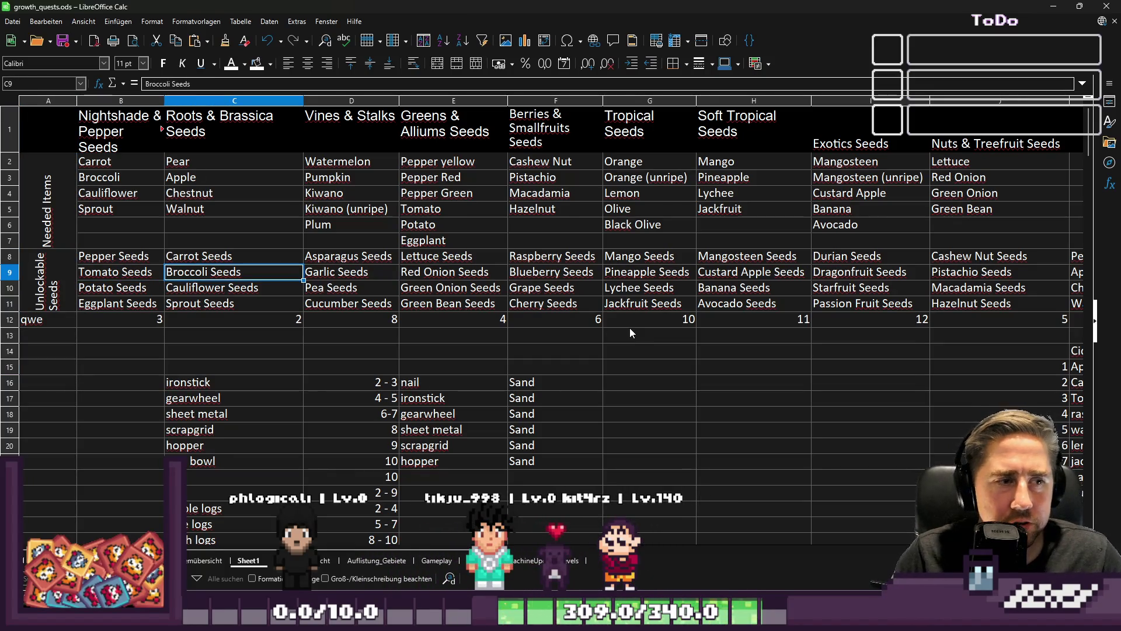
# Step: Look back over the seed rows from Broccoli Seeds to Potato Seeds and row 13
pyautogui.press('Left')
pyautogui.press('Left')
pyautogui.press('Down')
pyautogui.press('Up')
pyautogui.press('Down')
pyautogui.press('Down')
pyautogui.press('Up')
pyautogui.press('Right')
pyautogui.press('Right')
pyautogui.press('Down')
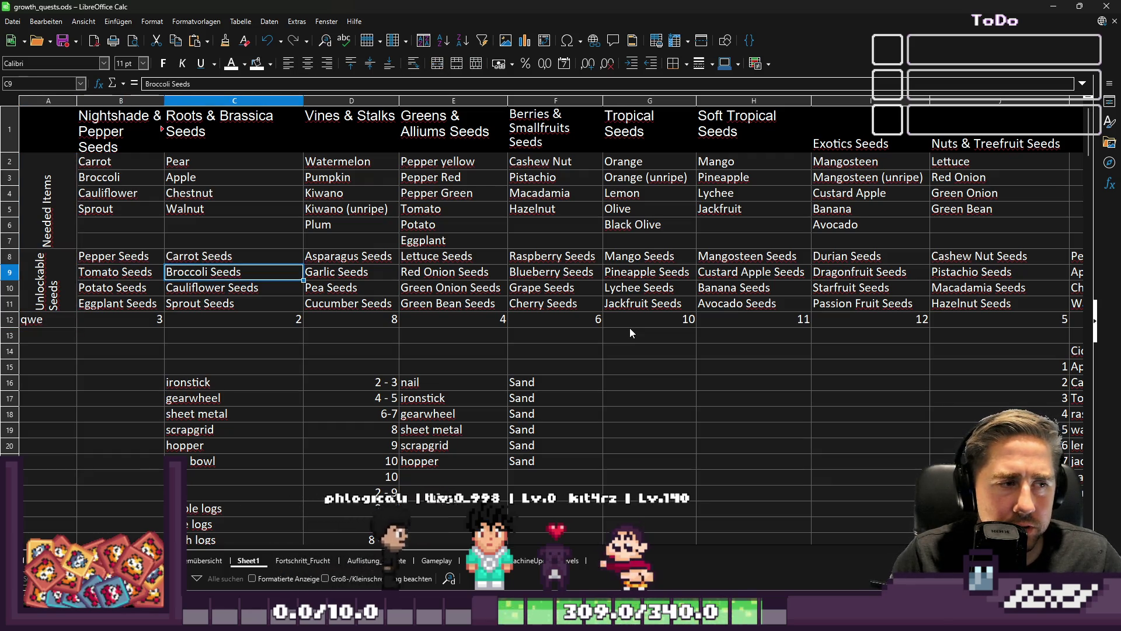
pyautogui.press('Down')
pyautogui.press('Left')
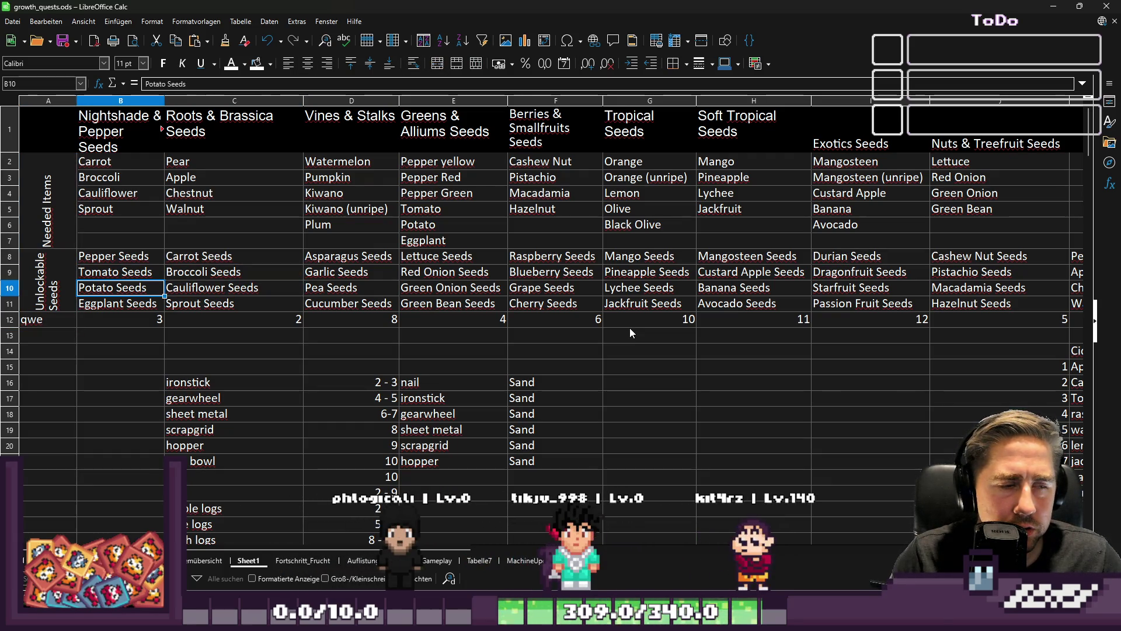
pyautogui.press('Down')
pyautogui.press('Down')
# Step: Return to the Seedextraktor 2 level 1 ingredient cell
pyautogui.press('Right')
pyautogui.press('Right')
pyautogui.press('Right')
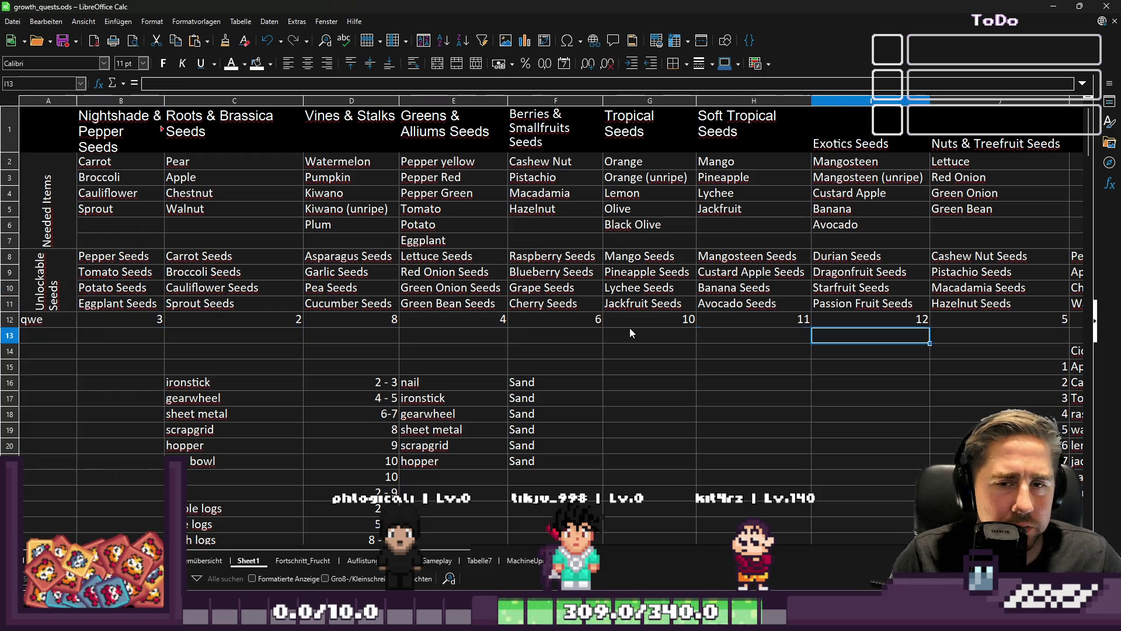
pyautogui.press('Right')
pyautogui.press('Down')
pyautogui.press('Down')
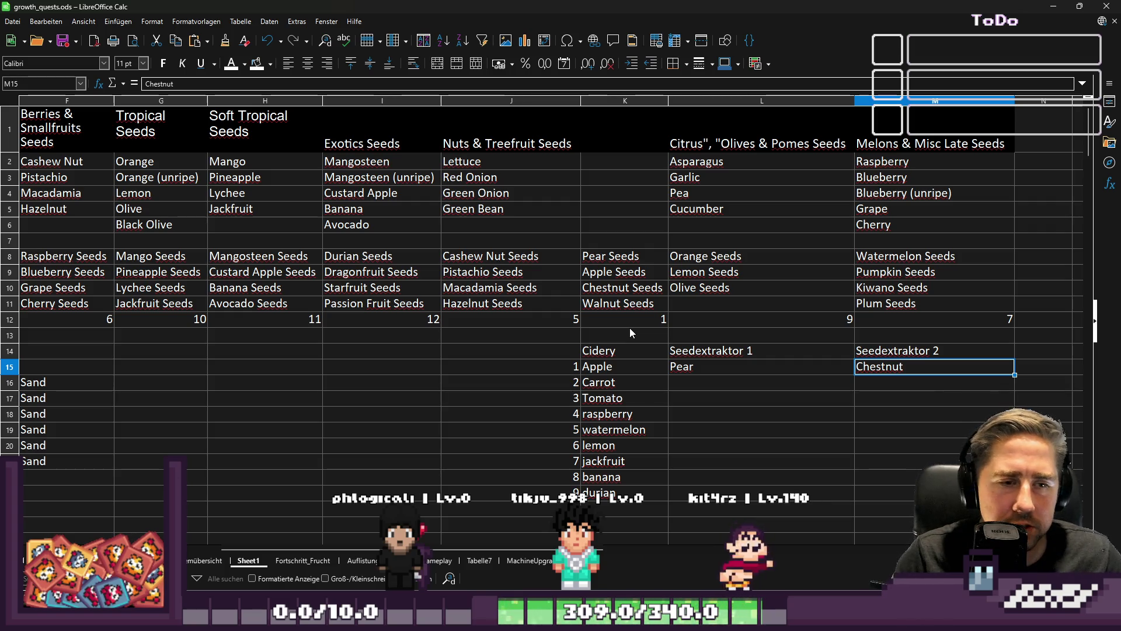
# Step: Recheck the unlockable seeds, including Pepper, Carrot and Roots & Brassica seeds
pyautogui.press('Left')
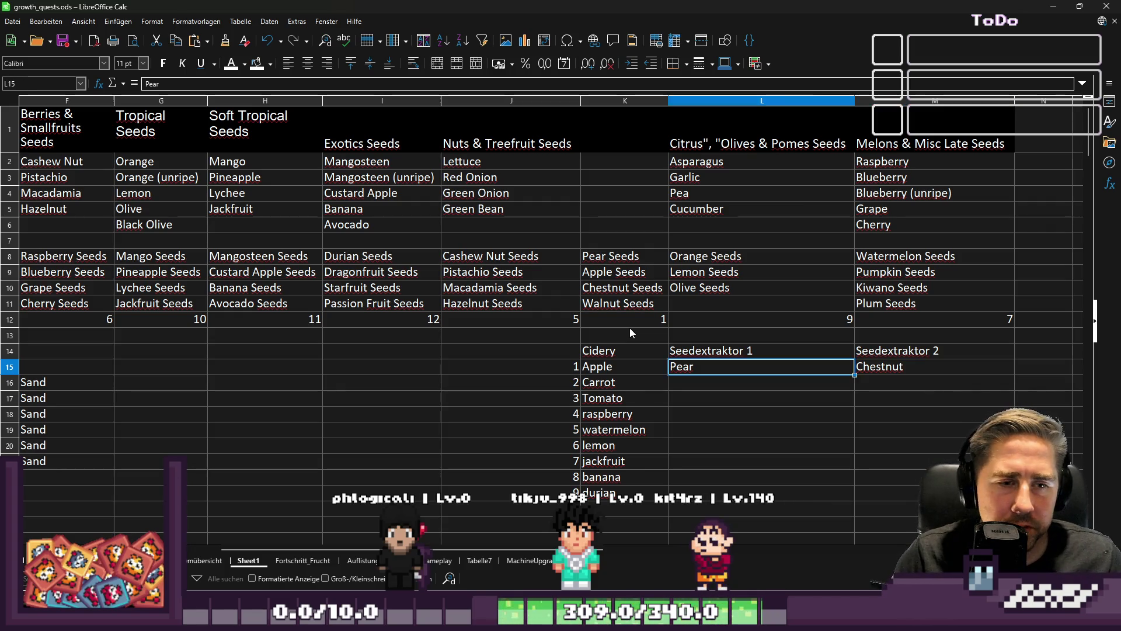
pyautogui.press('Home')
pyautogui.press('Up')
pyautogui.press('Up')
pyautogui.press('Up')
pyautogui.press('Down')
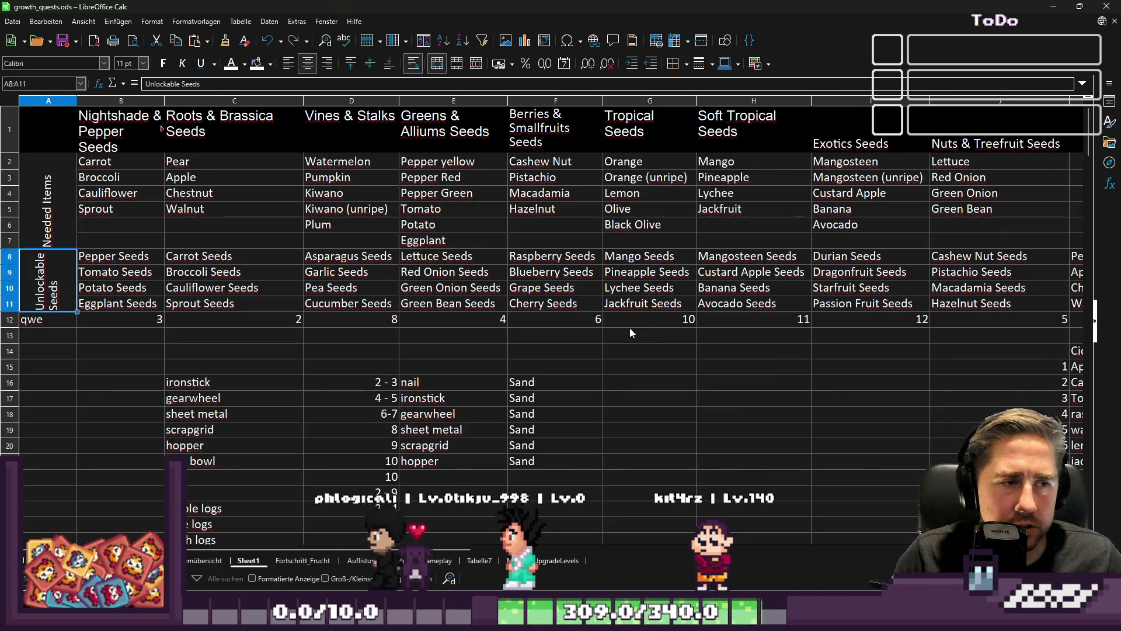
pyautogui.press('Right')
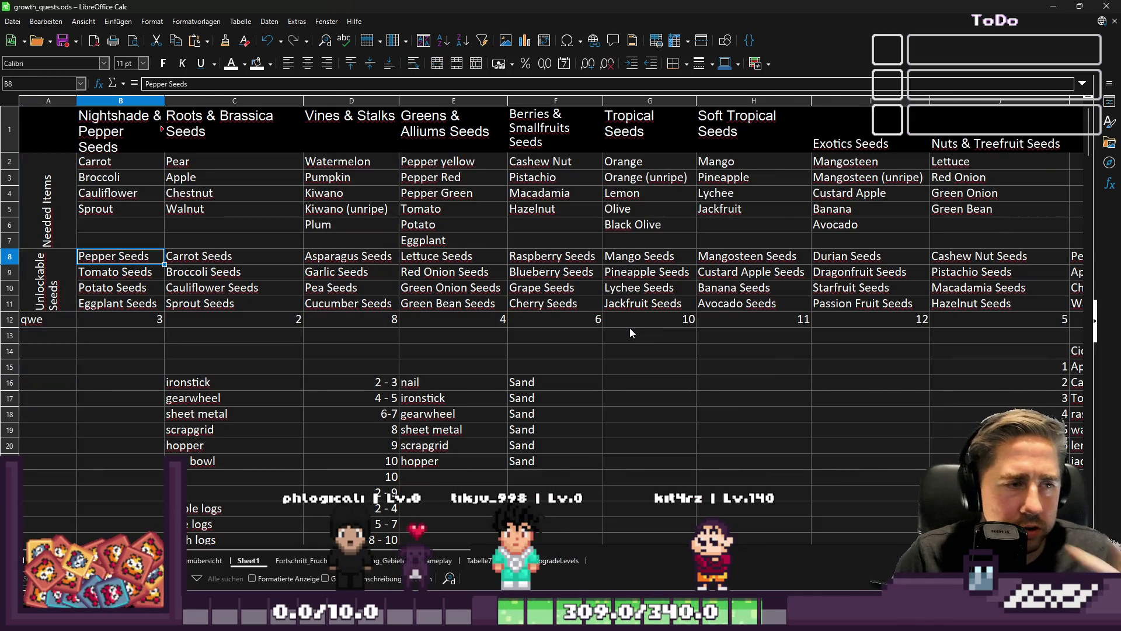
pyautogui.press('Right')
pyautogui.press('Down')
pyautogui.press('Down')
pyautogui.press('Down')
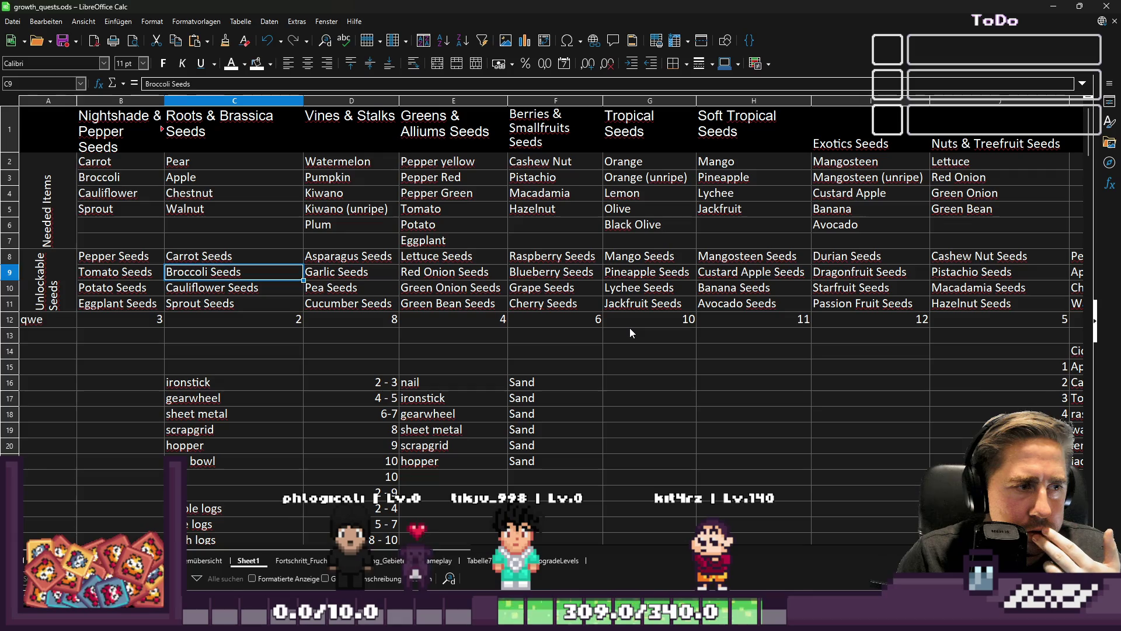
pyautogui.press('Right')
pyautogui.press('Right')
pyautogui.press('Right')
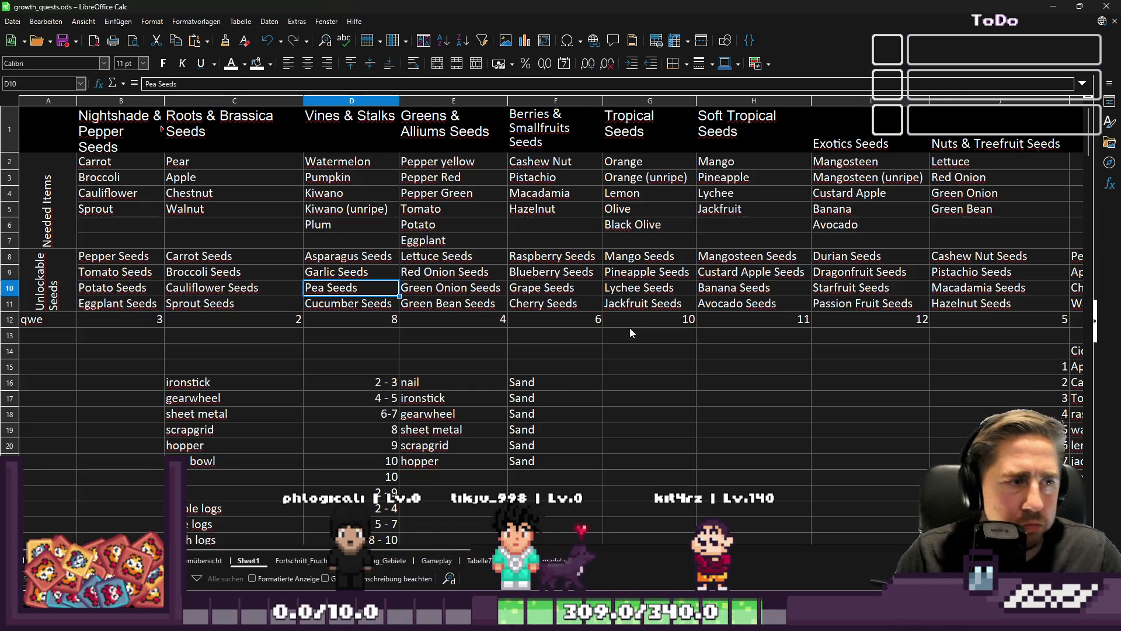
# Step: Replace Chestnut in M15 with Broccoli Seeds, then trim it to just Broccoli
pyautogui.press('Down')
pyautogui.press('Down')
pyautogui.press('Down')
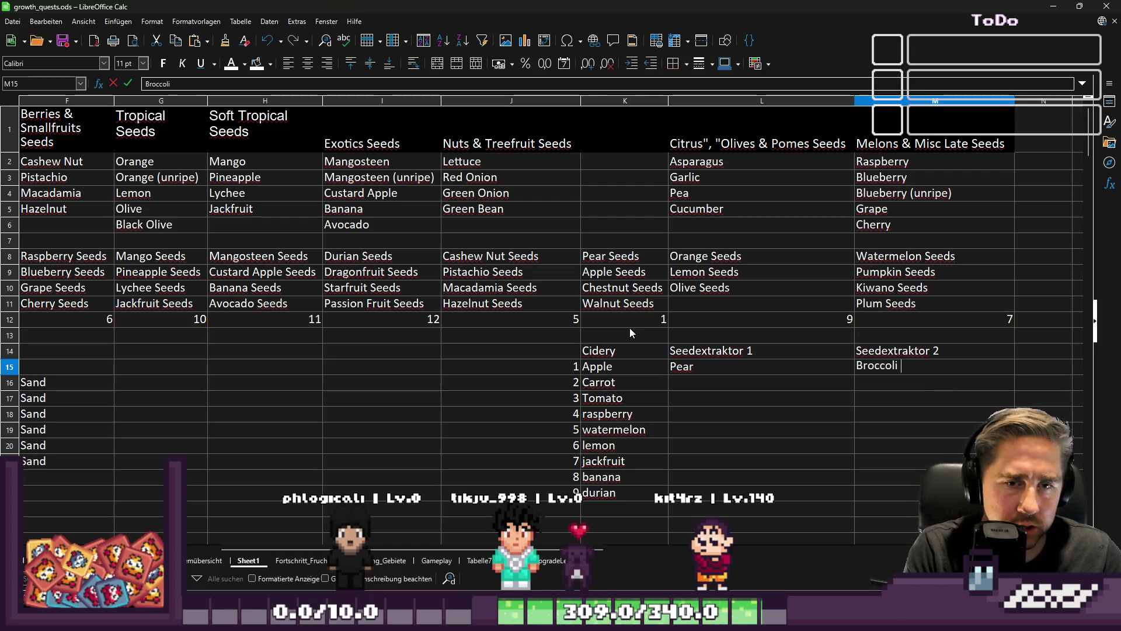
pyautogui.press('BackSpace')
pyautogui.write('eeds')
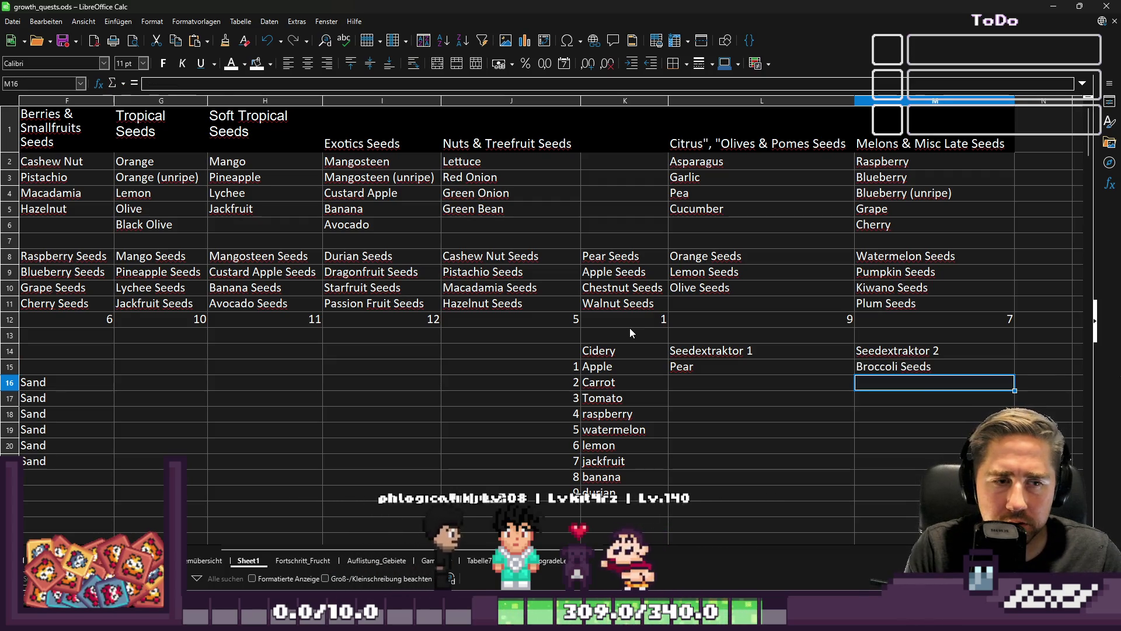
pyautogui.press('Left')
pyautogui.press('Right')
pyautogui.press('F2')
pyautogui.press('BackSpace')
pyautogui.press('BackSpace')
pyautogui.press('BackSpace')
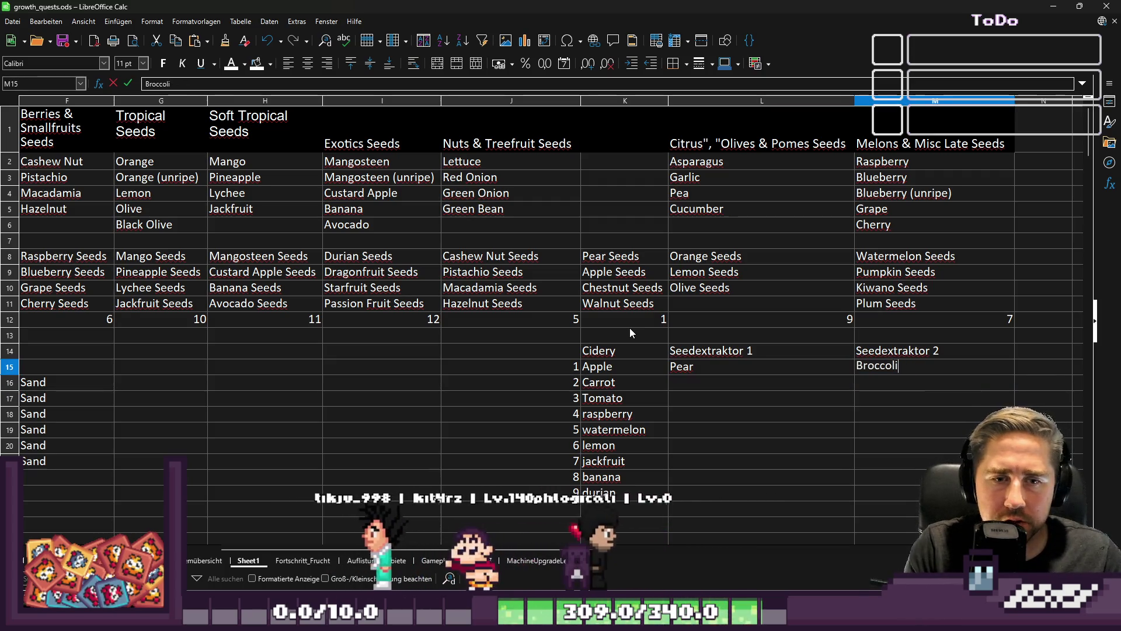
pyautogui.press('Return')
# Step: Move back to column A, where stray text 'qwe' gets typed, and up into the seed rows
pyautogui.press('Up')
pyautogui.press('Up')
pyautogui.press('Up')
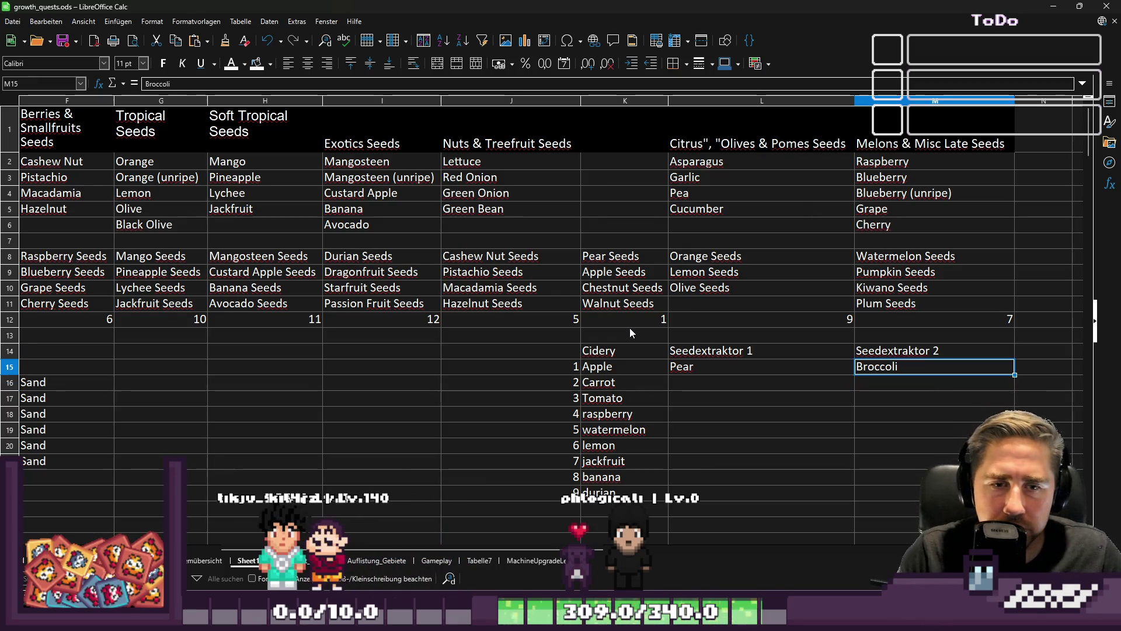
pyautogui.press('Left')
pyautogui.press('Left')
pyautogui.press('Left')
pyautogui.write('qwe')
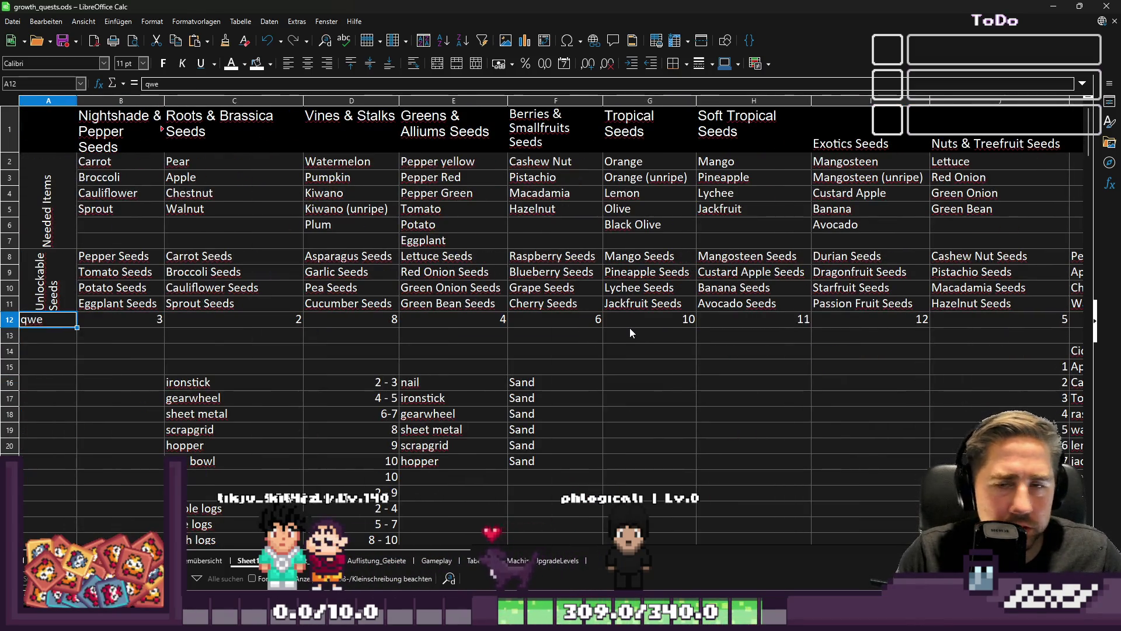
pyautogui.press('Up')
pyautogui.press('Right')
pyautogui.press('Right')
pyautogui.press('Right')
pyautogui.press('Down')
pyautogui.press('Down')
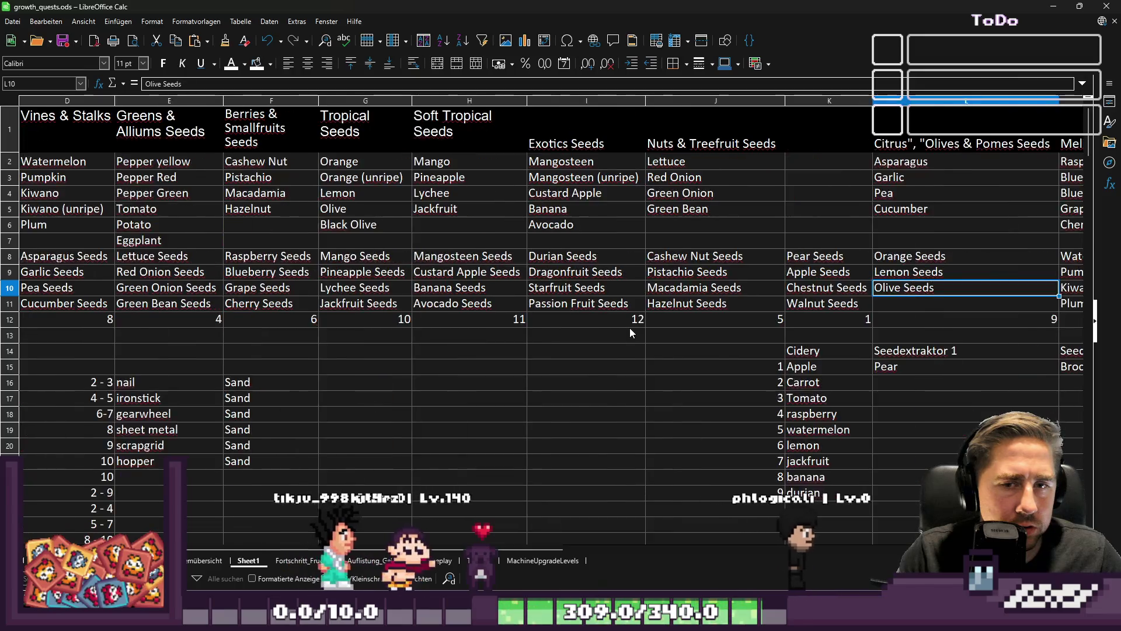
# Step: Look over the row 10 seeds: Kiwano, Green Onion, Grape and Potato Seeds
pyautogui.press('Right')
pyautogui.press('Left')
pyautogui.press('Left')
pyautogui.press('Left')
pyautogui.press('Right')
pyautogui.press('Right')
pyautogui.press('Right')
pyautogui.press('Right')
pyautogui.press('Left')
pyautogui.press('Right')
pyautogui.press('Right')
pyautogui.press('Left')
pyautogui.press('Left')
pyautogui.press('Left')
pyautogui.press('Left')
pyautogui.press('Right')
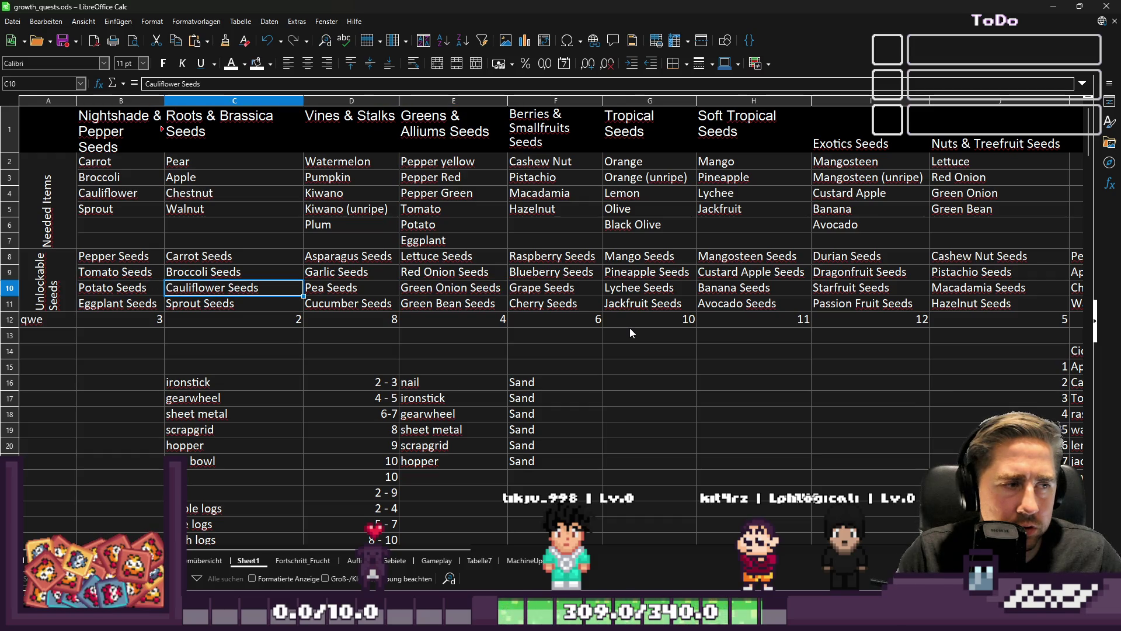
pyautogui.press('Left')
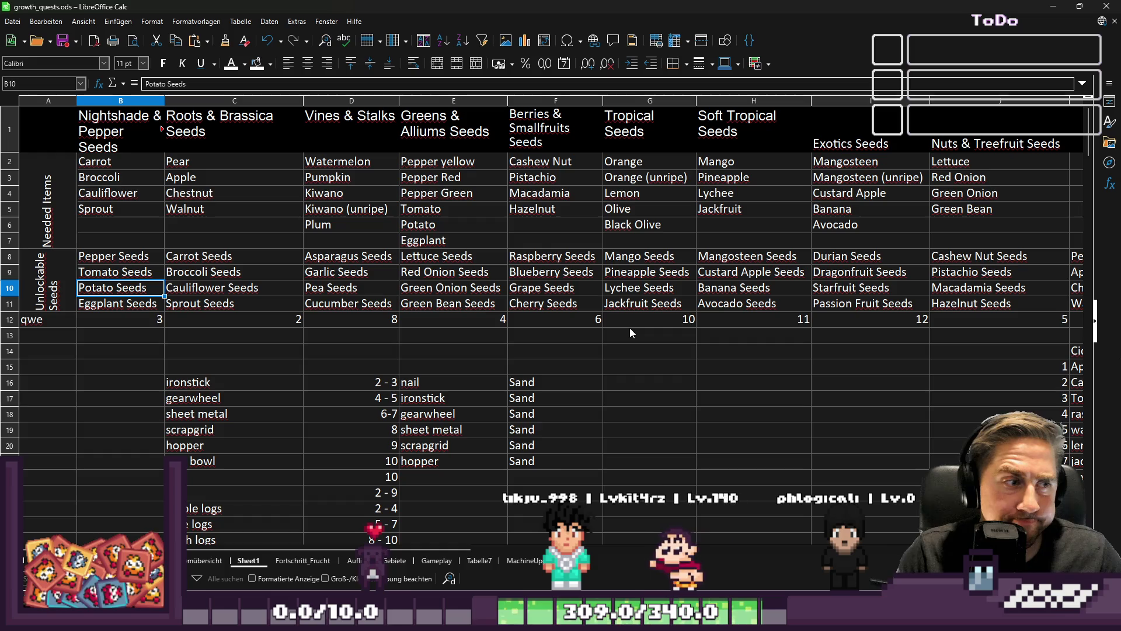
# Step: Return to the machine columns at the next Seedextraktor 1 ingredient cell
pyautogui.press('Down')
pyautogui.press('Down')
pyautogui.press('Down')
pyautogui.press('Up')
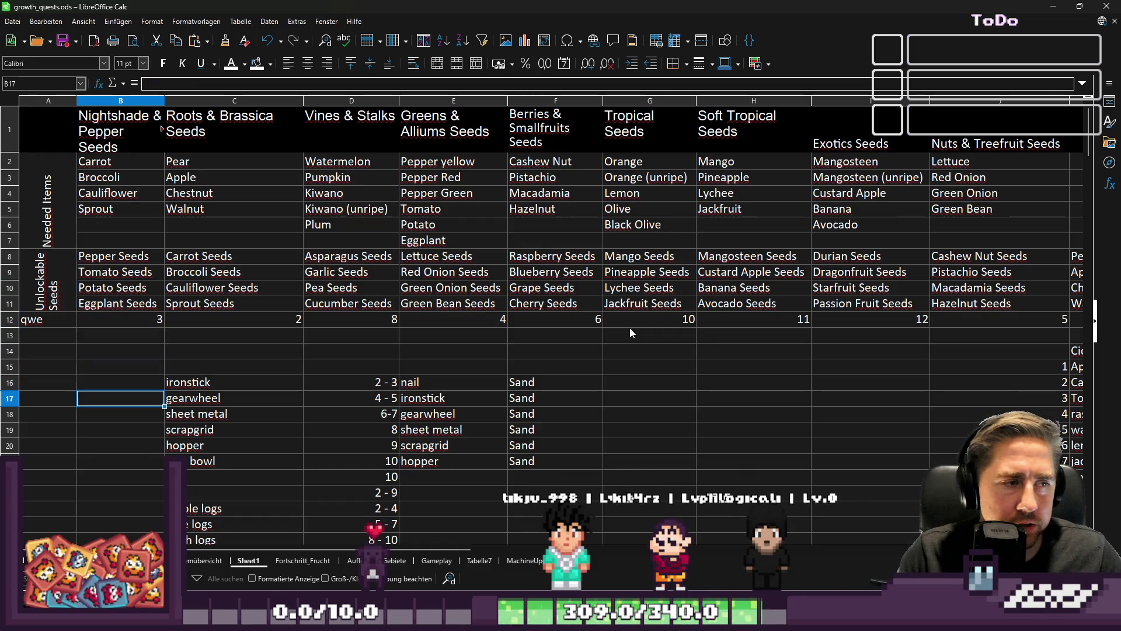
pyautogui.press('Right')
pyautogui.press('Right')
pyautogui.press('Right')
pyautogui.press('Up')
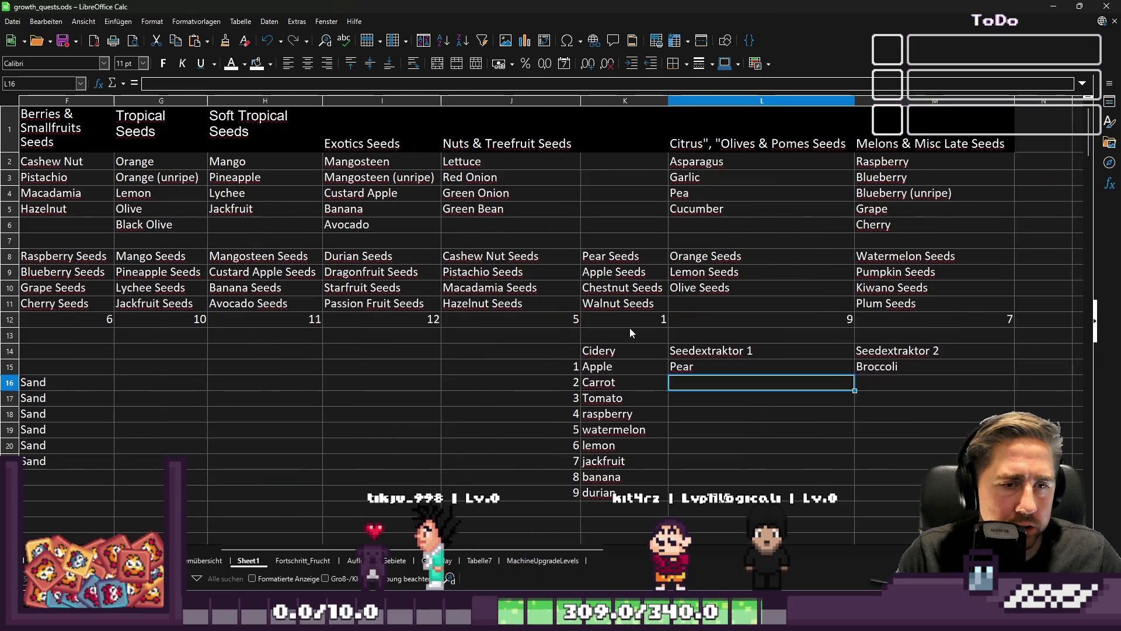
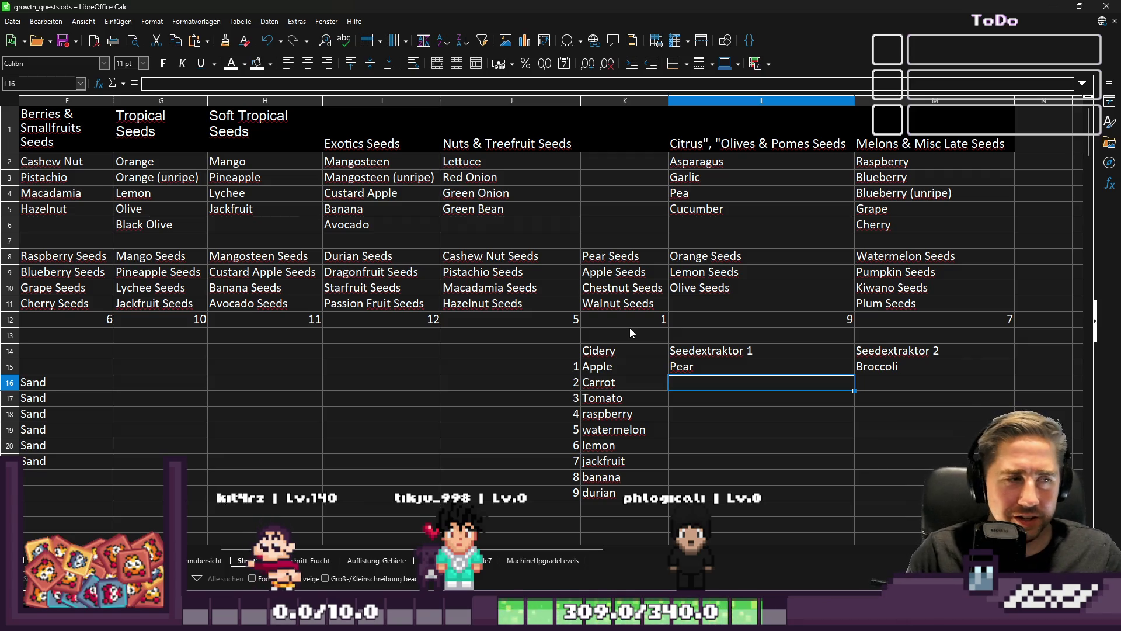
# Step: Enter Cauliflower in L16 under Seedextraktor 1 and Eggplant in M16 under Seedextraktor 2
pyautogui.press('Left')
pyautogui.press('Left')
pyautogui.press('Left')
pyautogui.press('Right')
pyautogui.press('Right')
pyautogui.press('Right')
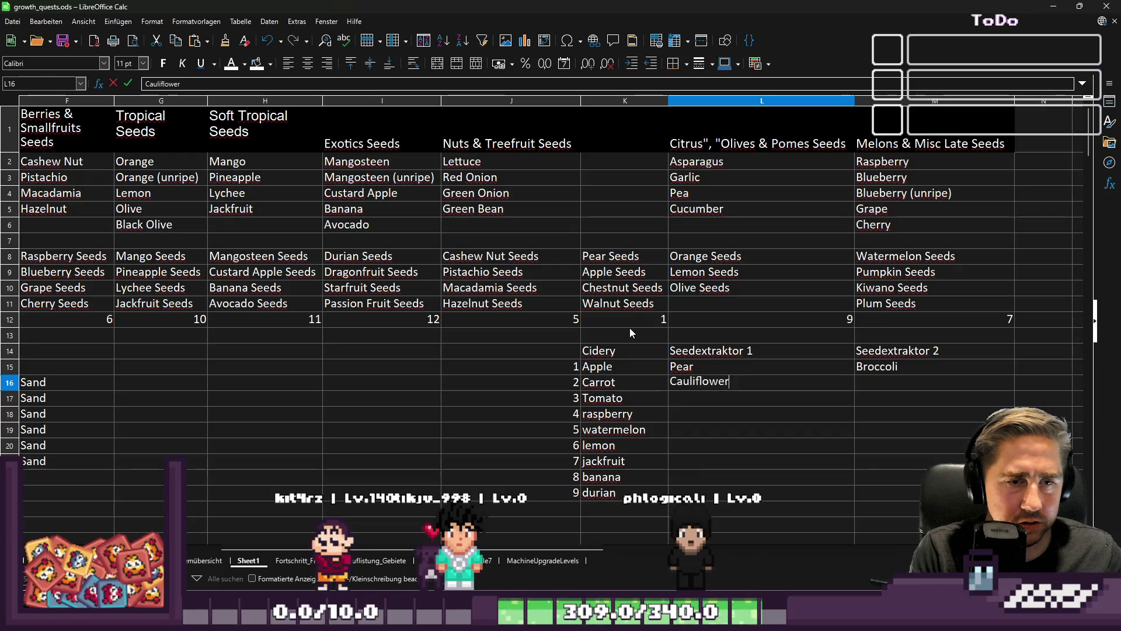
pyautogui.press('Tab')
pyautogui.press('Left')
pyautogui.press('Home')
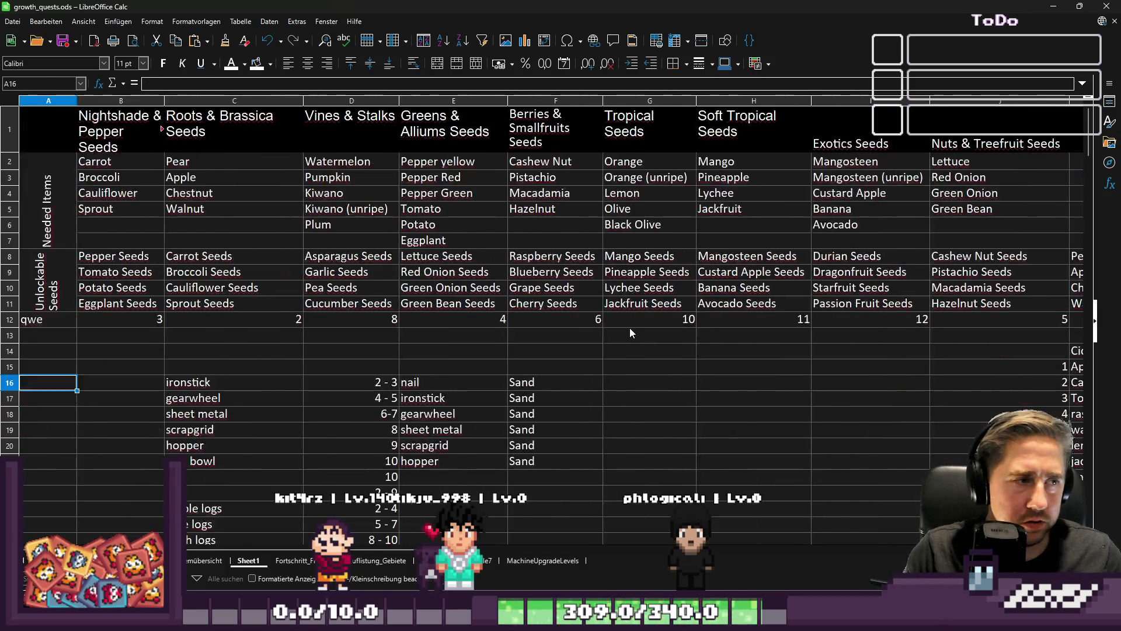
pyautogui.press('Up')
pyautogui.press('Up')
pyautogui.press('Up')
pyautogui.press('Right')
pyautogui.press('Down')
pyautogui.press('Down')
pyautogui.press('Down')
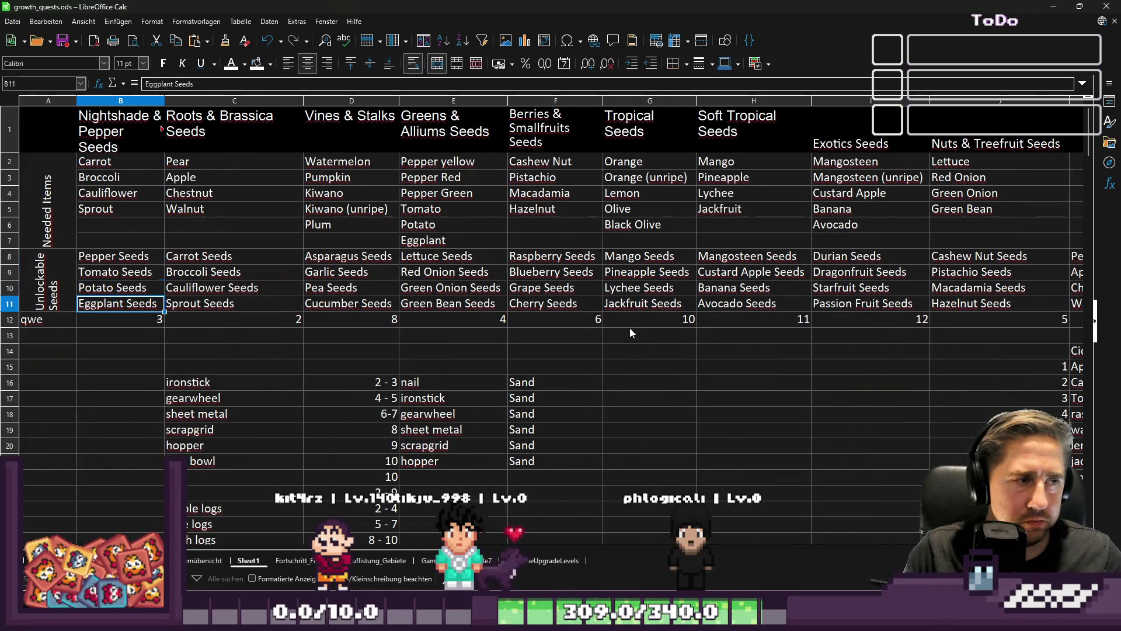
pyautogui.press('Down')
pyautogui.press('Down')
pyautogui.press('Down')
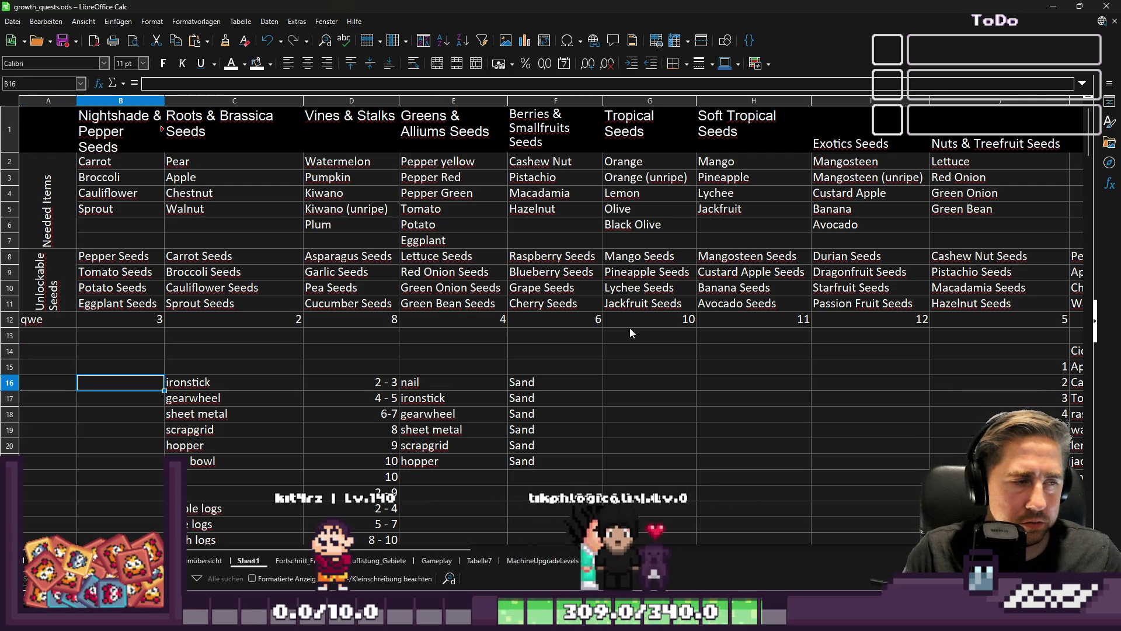
pyautogui.press('Right')
pyautogui.press('Right')
pyautogui.press('Right')
pyautogui.press('Right')
pyautogui.press('Right')
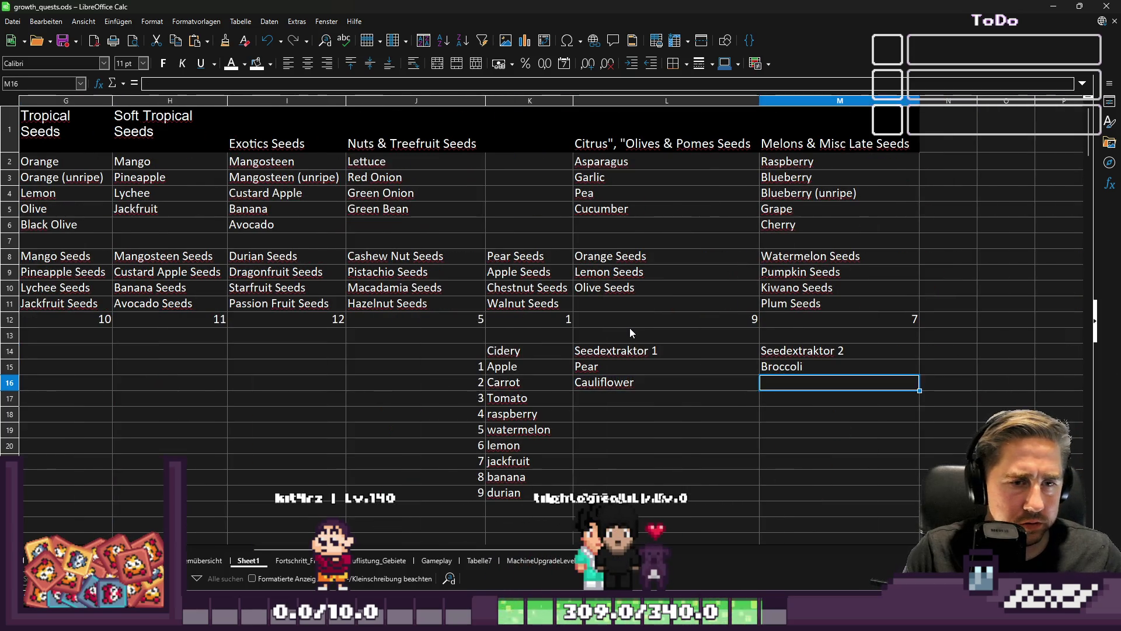
pyautogui.write('Eggplant')
pyautogui.press('Left')
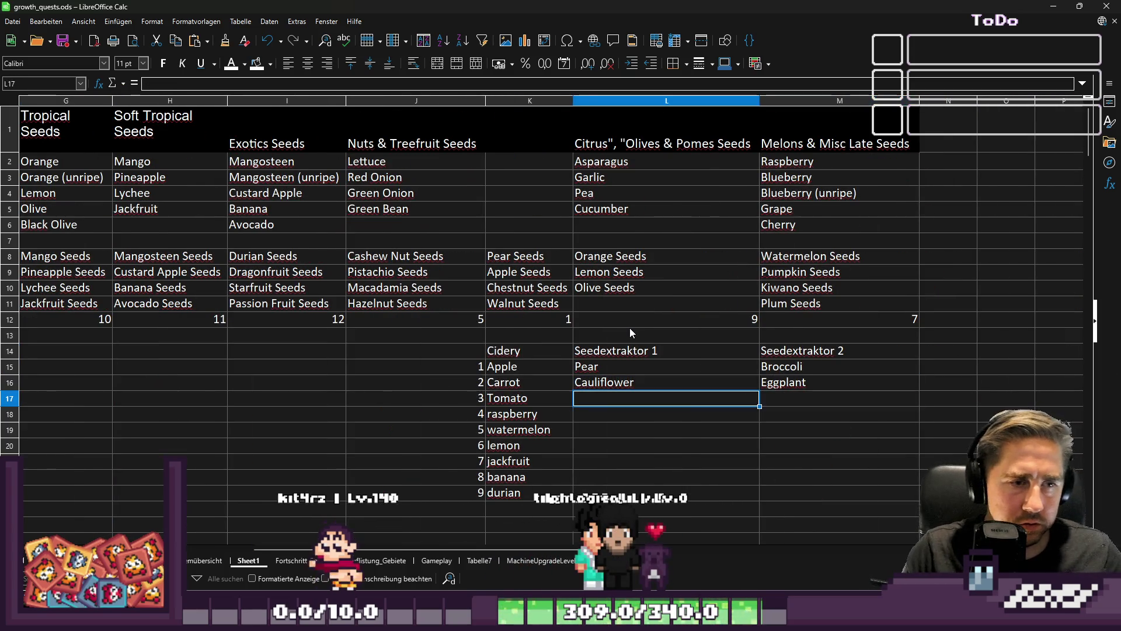
# Step: Review the unlockable seed entries such as Tomato, Eggplant and Potato Seeds
pyautogui.press('Up')
pyautogui.press('Up')
pyautogui.press('Up')
pyautogui.press('Left')
pyautogui.press('Left')
pyautogui.press('Left')
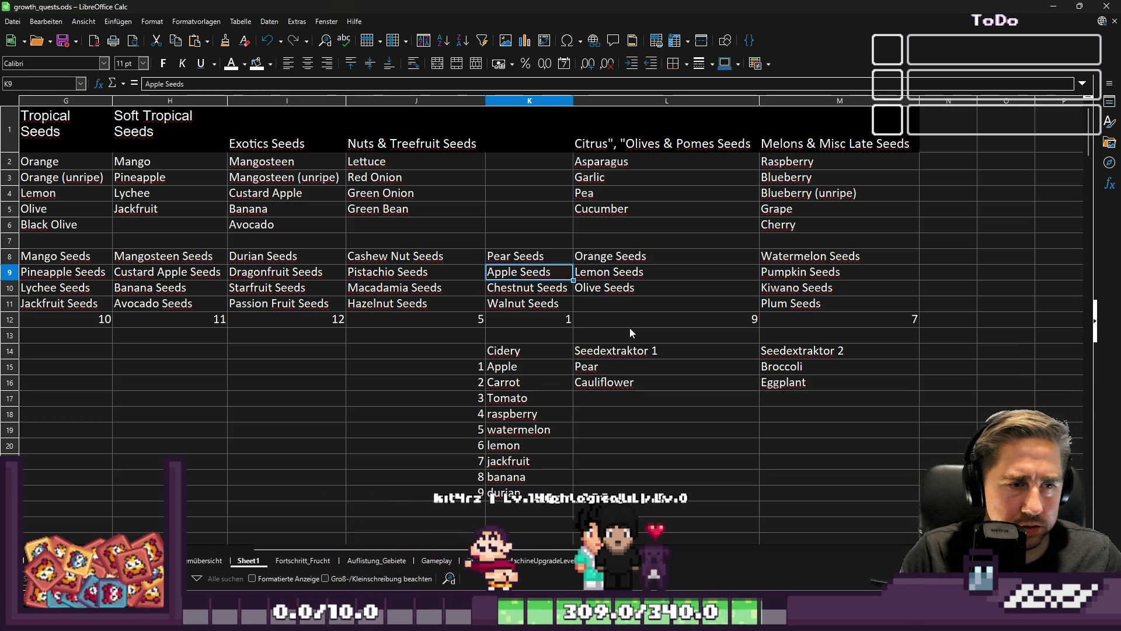
pyautogui.press('Right')
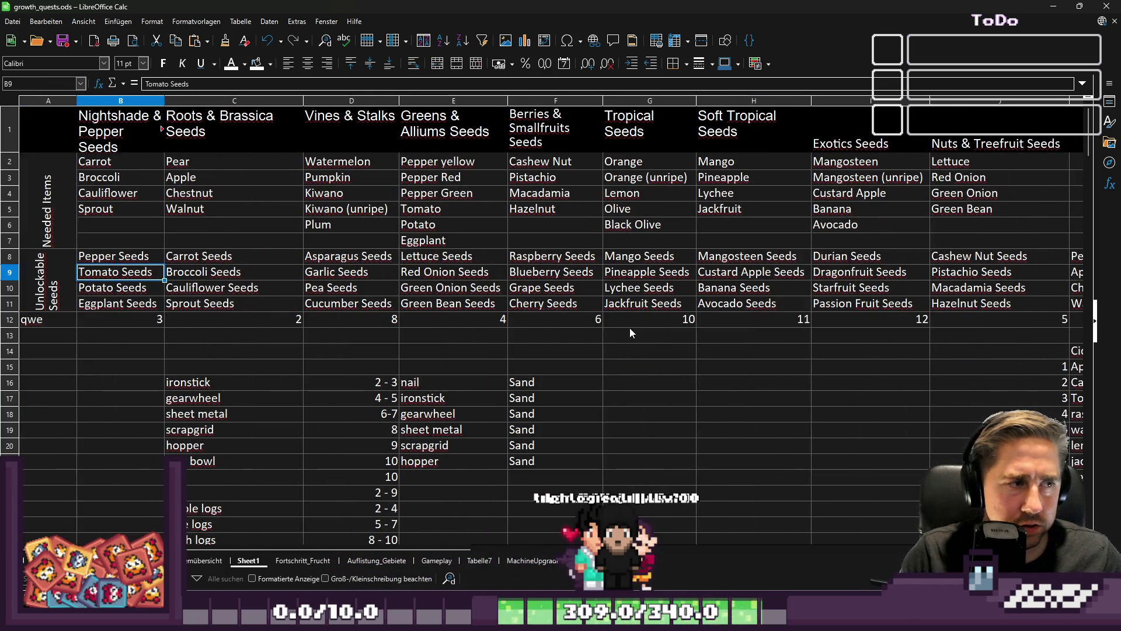
pyautogui.press('Down')
pyautogui.press('Down')
pyautogui.press('Down')
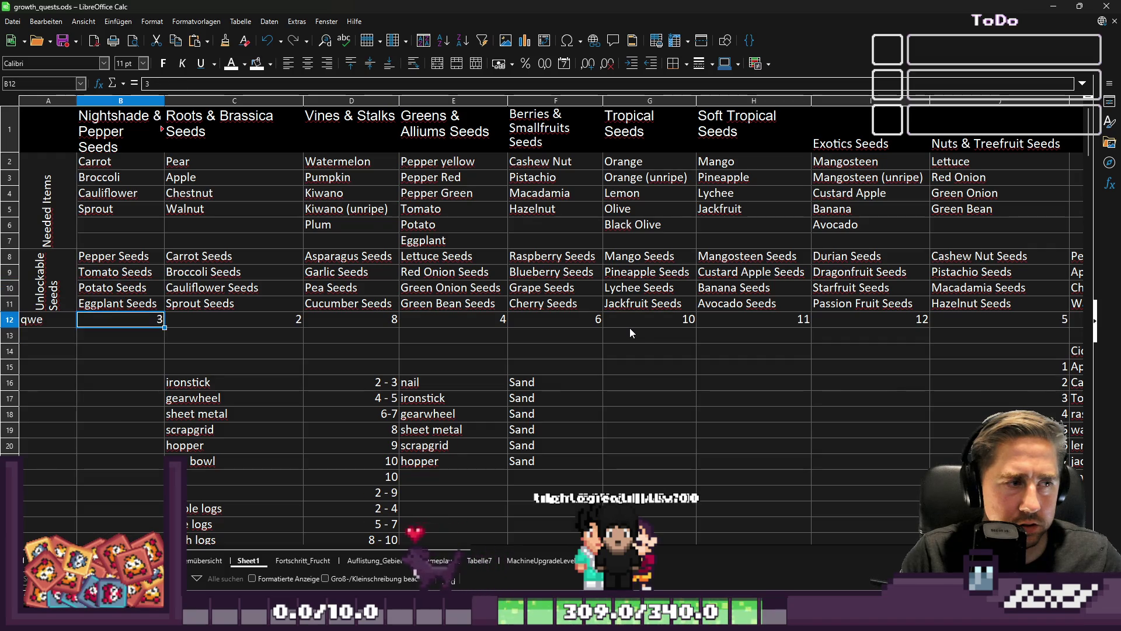
pyautogui.press('Up')
pyautogui.hotkey('shift', 'Right')
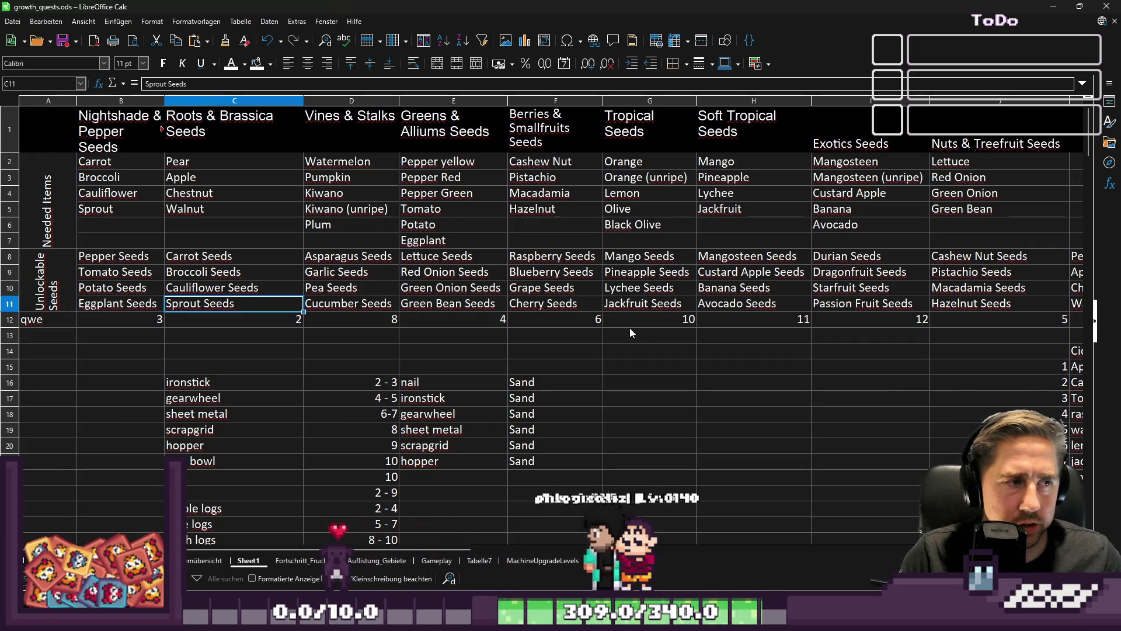
pyautogui.hotkey('shift', 'Left')
pyautogui.hotkey('shift', 'Right')
pyautogui.hotkey('shift', 'Left')
pyautogui.press('Up')
# Step: Check the Plum, Cucumber and Nuts & Treefruit seeds, then fill row 17 with Potato and Beans
pyautogui.press('Down')
pyautogui.press('Down')
pyautogui.press('Right')
pyautogui.press('Right')
pyautogui.press('Right')
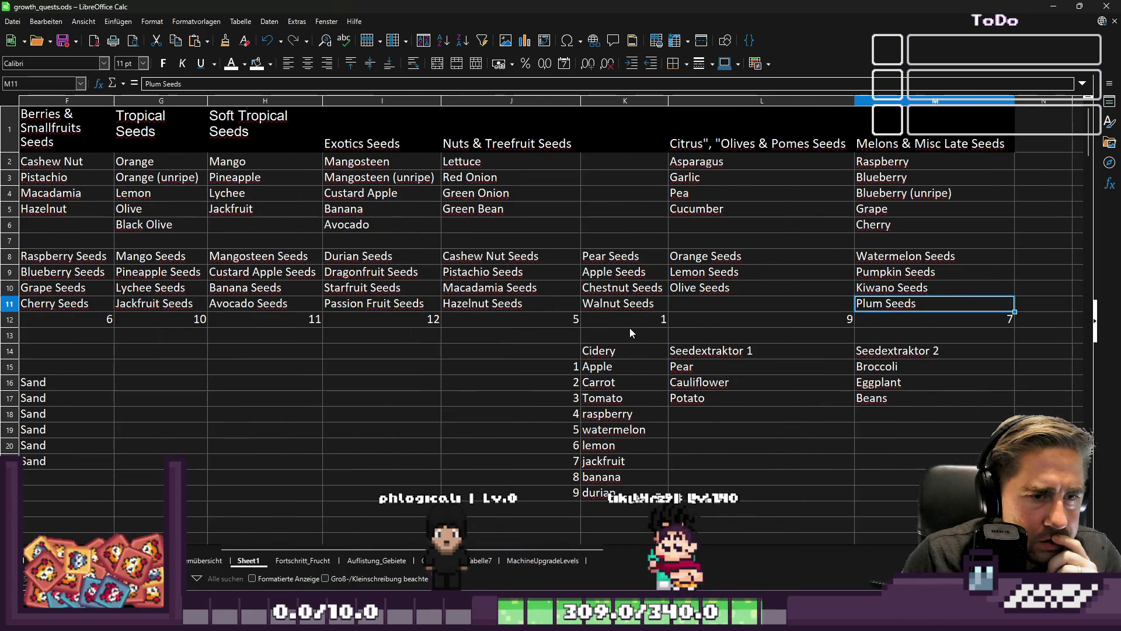
pyautogui.hotkey('shift', 'Left')
pyautogui.hotkey('shift', 'Right')
pyautogui.press('Home')
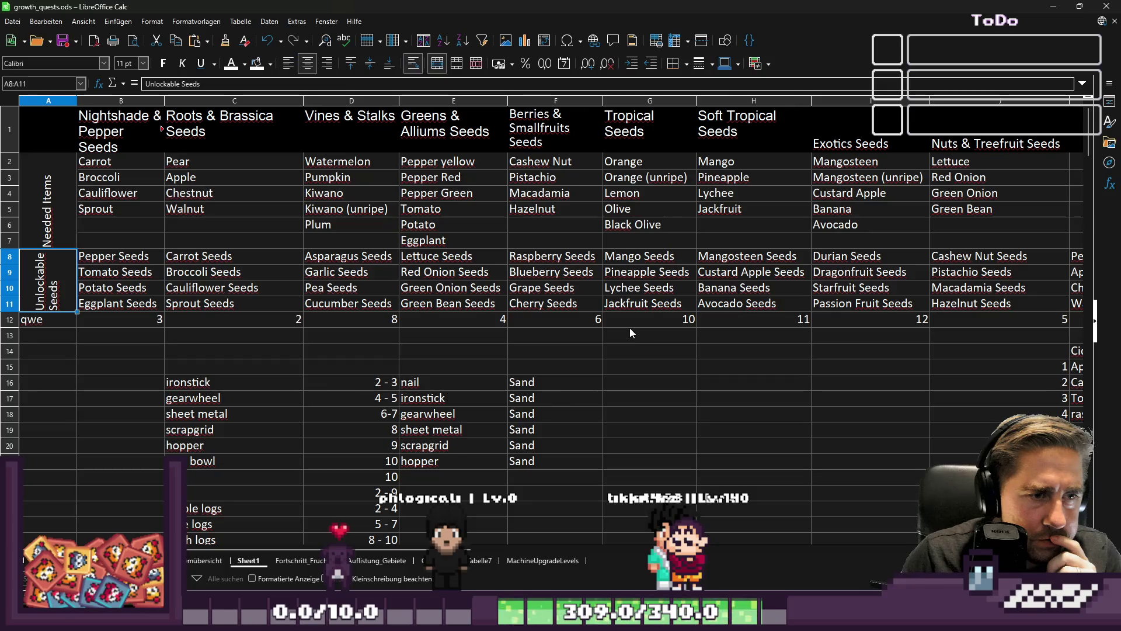
pyautogui.press('Right')
pyautogui.press('Right')
pyautogui.press('Right')
pyautogui.press('Right')
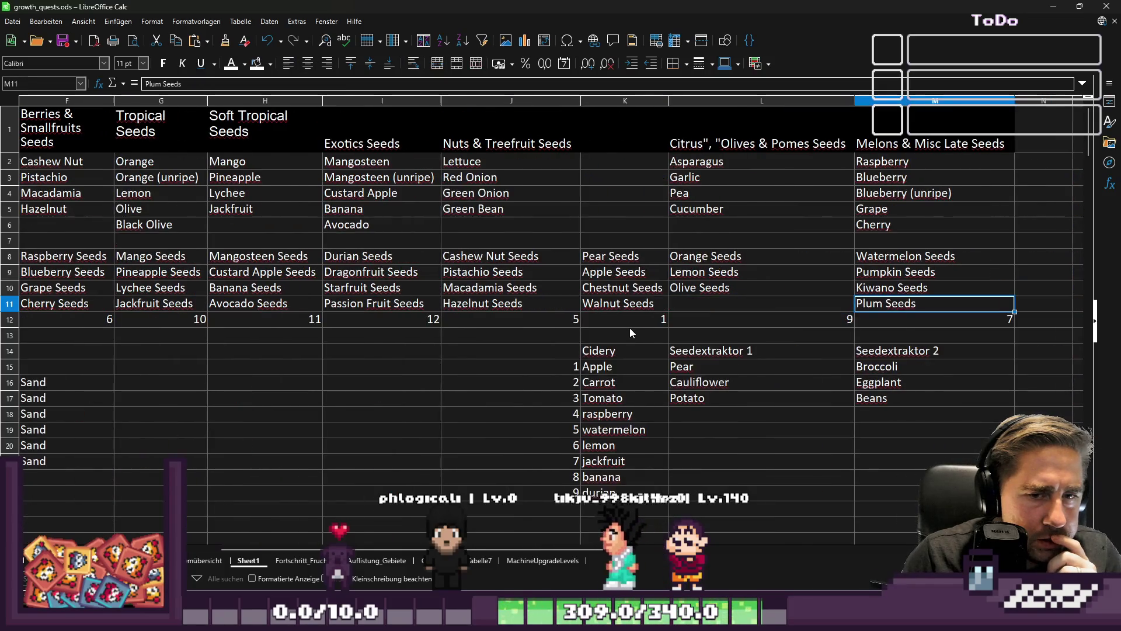
pyautogui.press('Left')
pyautogui.press('Left')
pyautogui.press('Left')
pyautogui.press('Right')
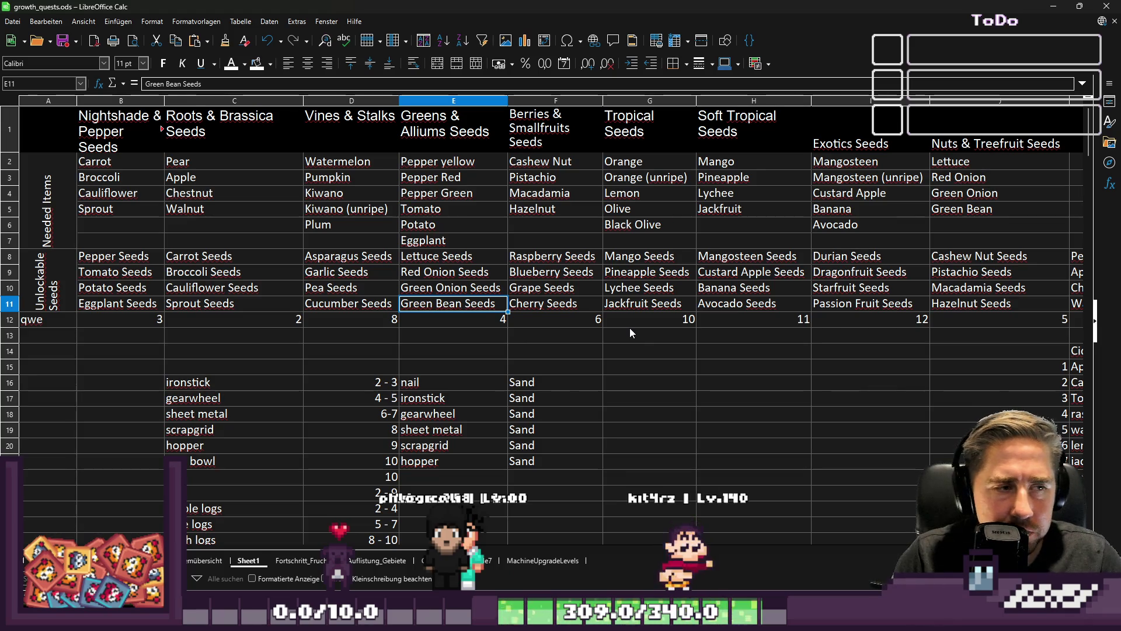
pyautogui.press('Right')
pyautogui.press('Right')
pyautogui.press('Right')
pyautogui.press('Up')
pyautogui.press('Up')
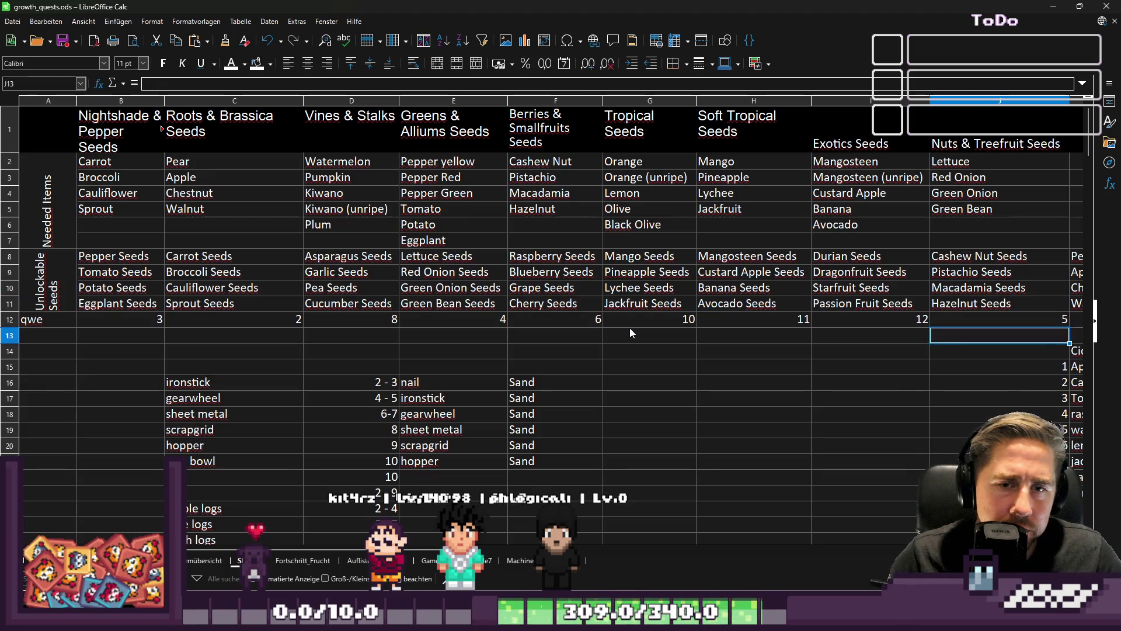
pyautogui.press('Down')
pyautogui.press('Down')
pyautogui.press('Right')
pyautogui.press('Right')
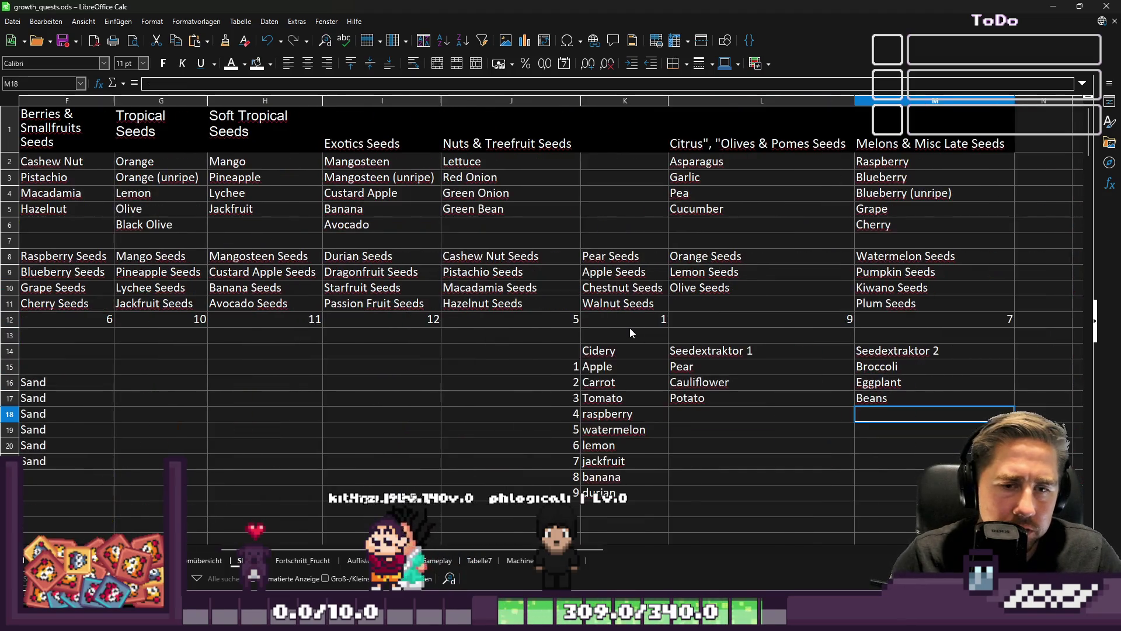
pyautogui.write('Maca')
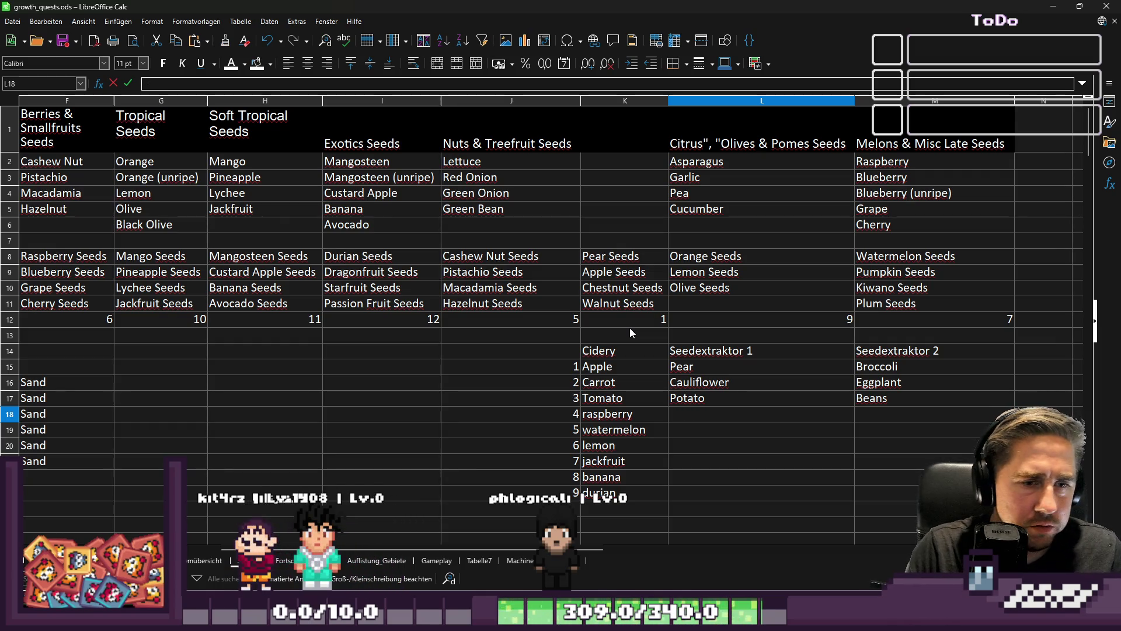
# Step: Check the Greens & Alliums seeds, then enter Lettuce in L18 and Macadamia in M18
pyautogui.press('Left')
pyautogui.press('Left')
pyautogui.press('Left')
pyautogui.press('Up')
pyautogui.press('Up')
pyautogui.press('Up')
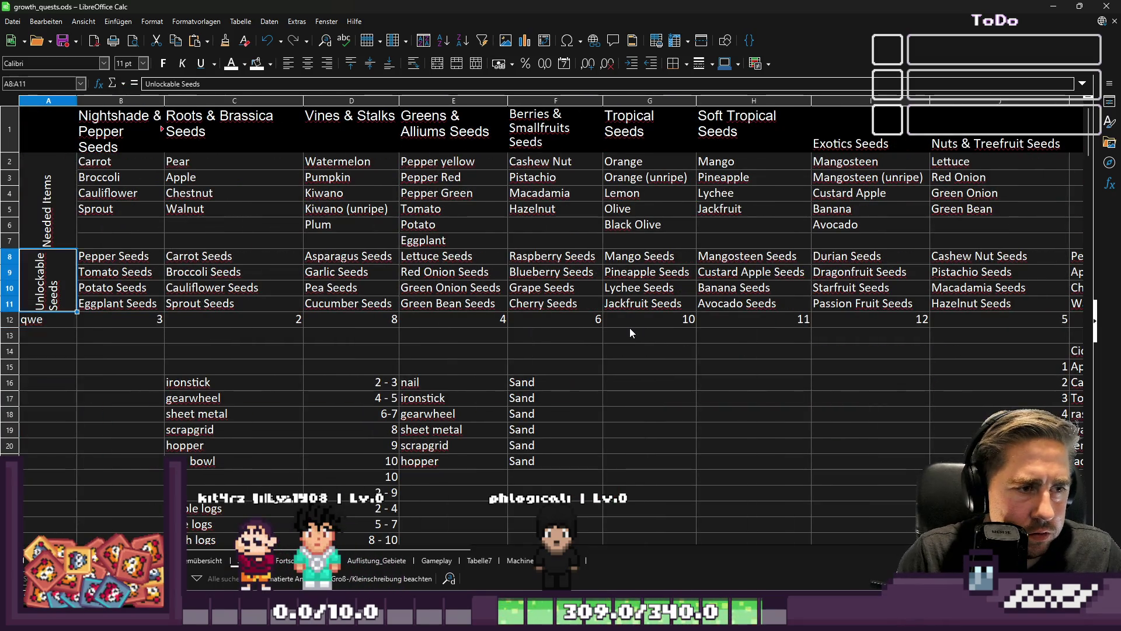
pyautogui.press('Right')
pyautogui.press('Right')
pyautogui.press('Right')
pyautogui.press('Left')
pyautogui.press('Down')
pyautogui.press('Down')
pyautogui.press('Left')
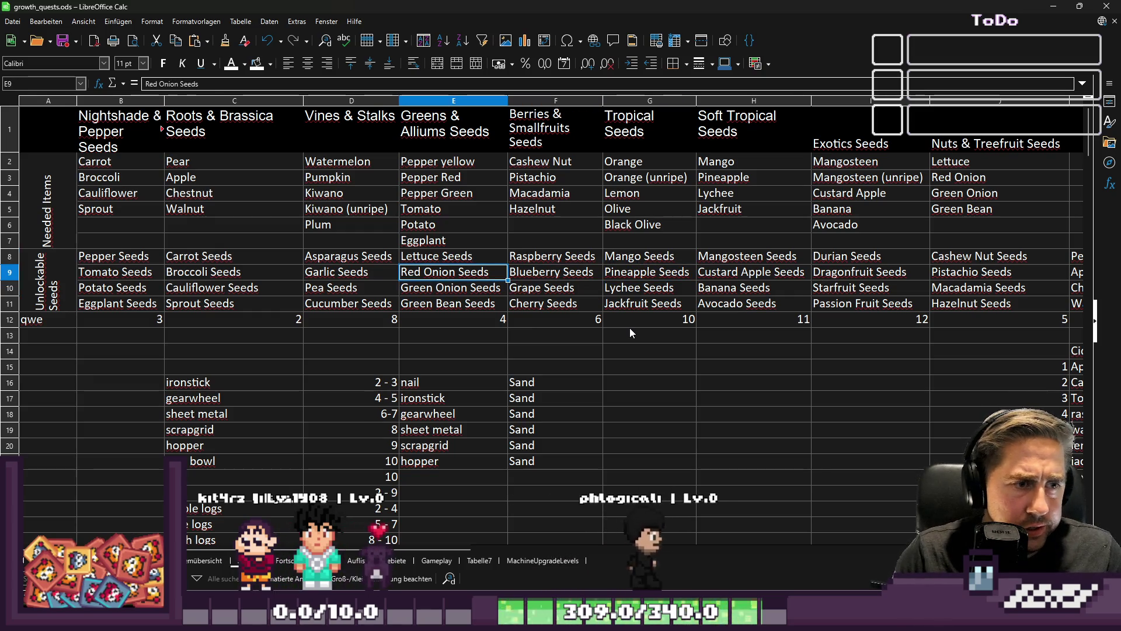
pyautogui.press('Down')
pyautogui.press('Down')
pyautogui.press('Right')
pyautogui.press('Right')
pyautogui.press('Right')
pyautogui.press('Down')
pyautogui.press('Down')
pyautogui.press('Down')
pyautogui.press('Up')
pyautogui.press('Left')
pyautogui.press('Left')
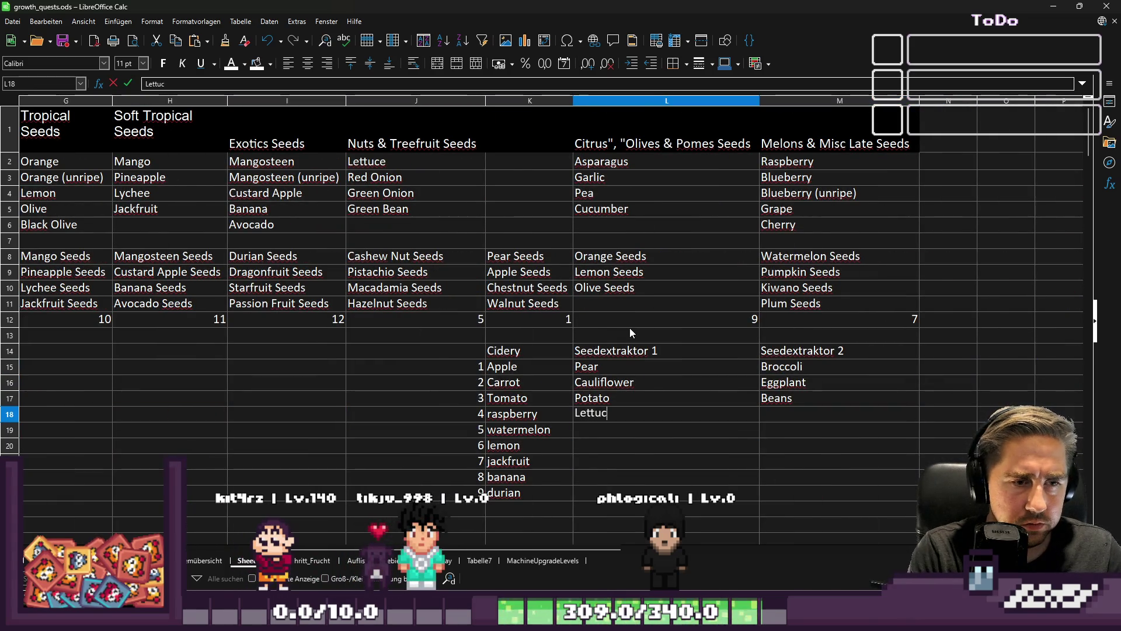
pyautogui.write('e')
pyautogui.press('Tab')
pyautogui.write('Macadami')
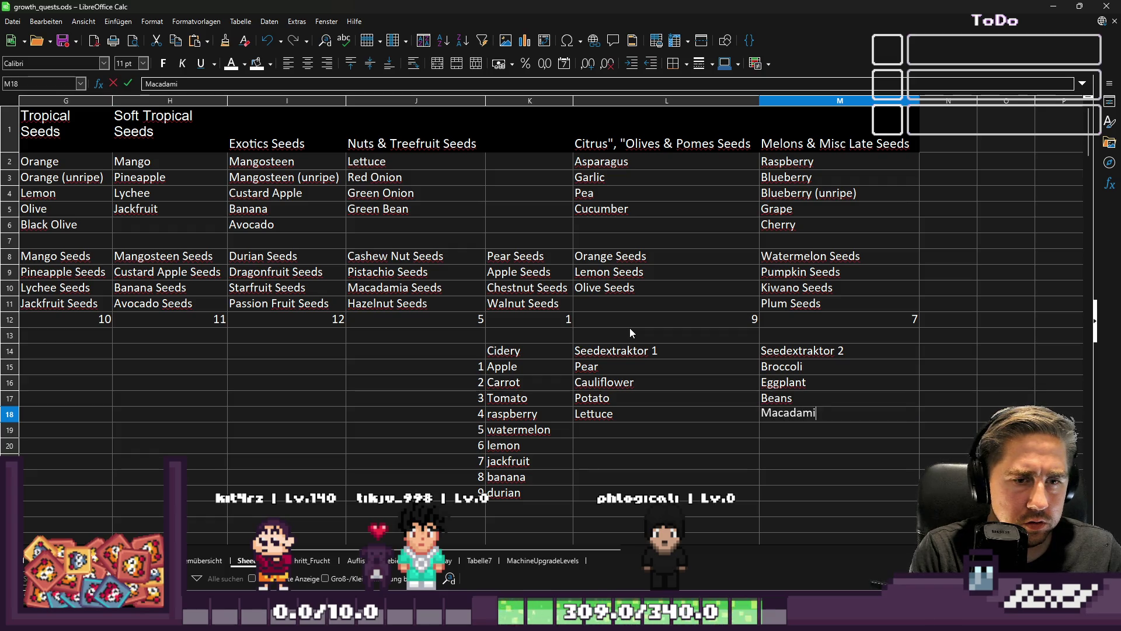
pyautogui.write('a')
pyautogui.press('Return')
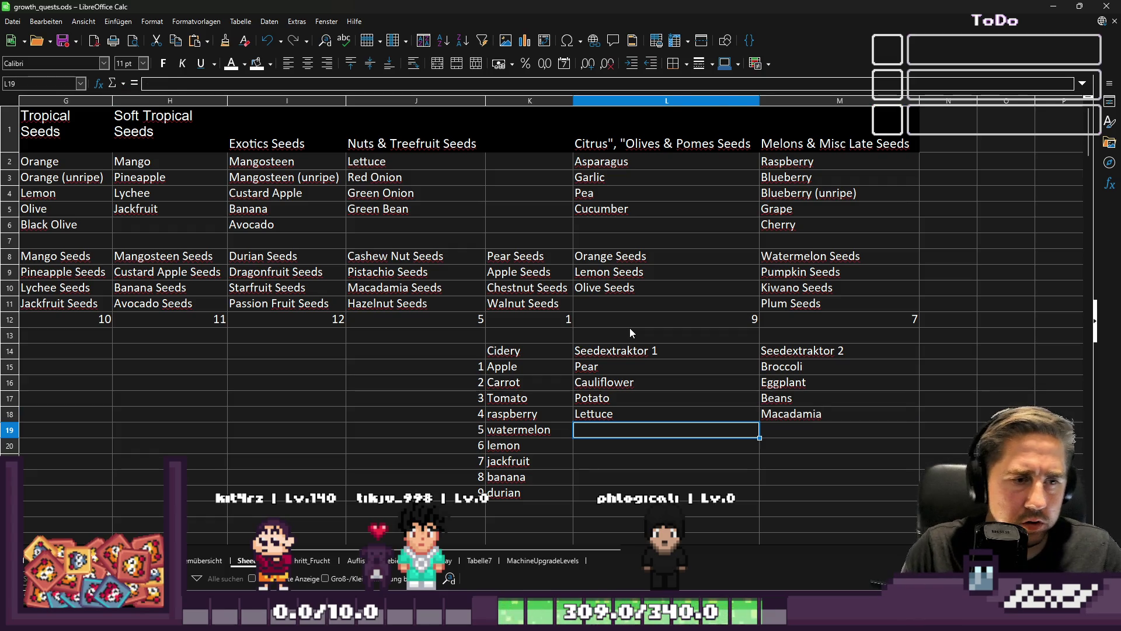
# Step: Review the Nuts & Treefruit seeds and enter Pistachio in L19 under Seedextraktor 1
pyautogui.press('Left')
pyautogui.press('Left')
pyautogui.press('Left')
pyautogui.press('Left')
pyautogui.press('Up')
pyautogui.press('Up')
pyautogui.press('Up')
pyautogui.press('Right')
pyautogui.press('Right')
pyautogui.press('Right')
pyautogui.press('Up')
pyautogui.press('Up')
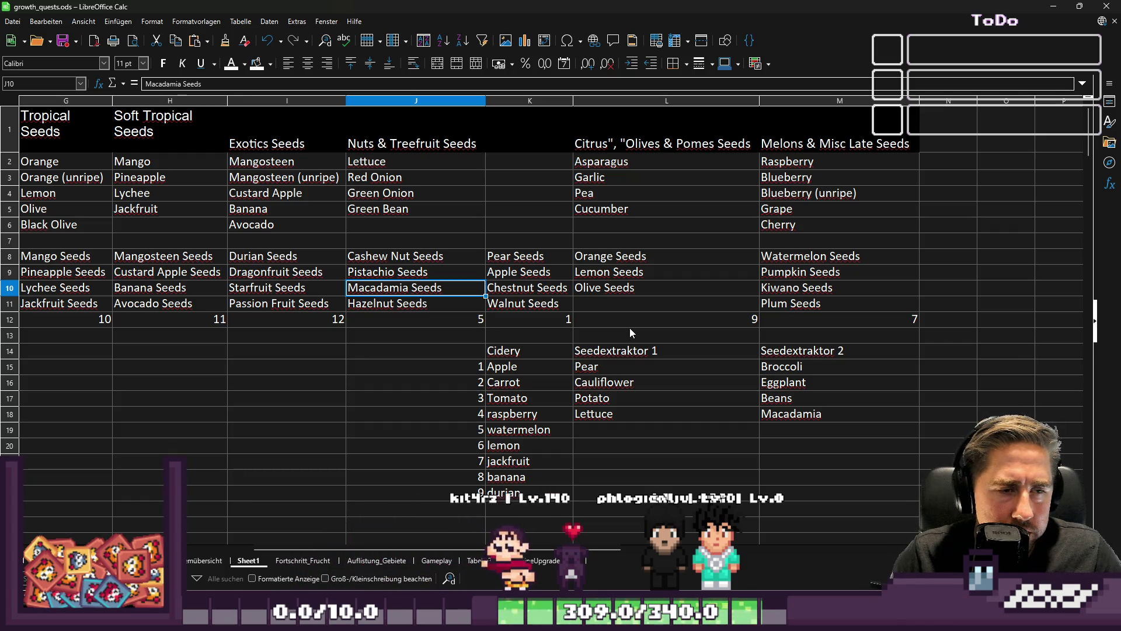
pyautogui.press('Down')
pyautogui.press('Up')
pyautogui.press('Up')
pyautogui.press('Down')
pyautogui.press('Down')
pyautogui.press('Down')
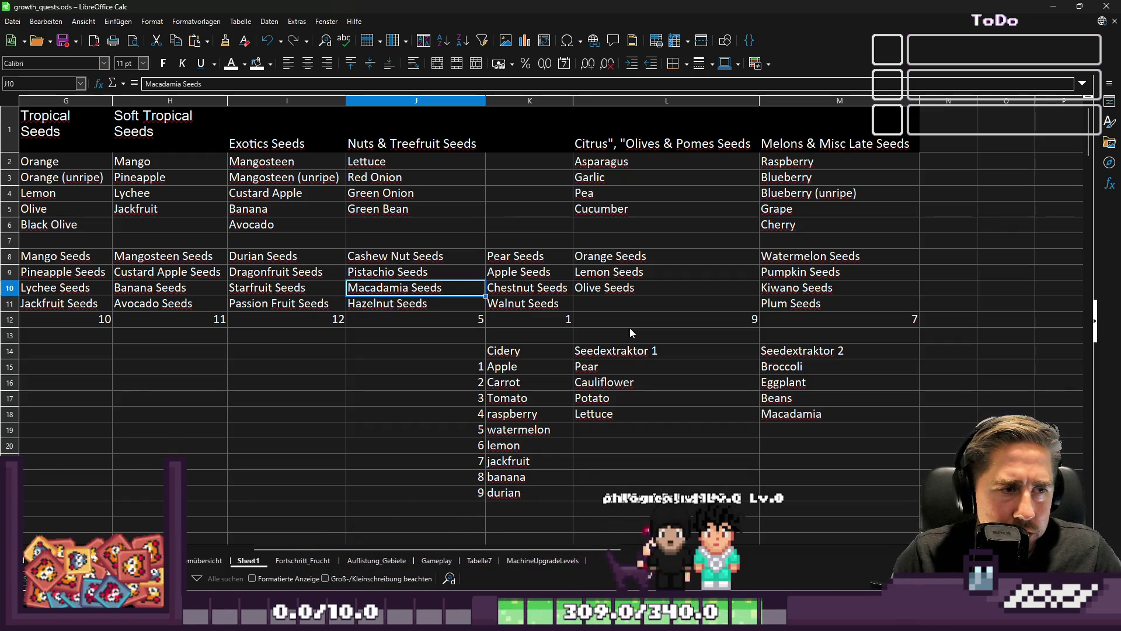
pyautogui.press('Right')
pyautogui.press('Right')
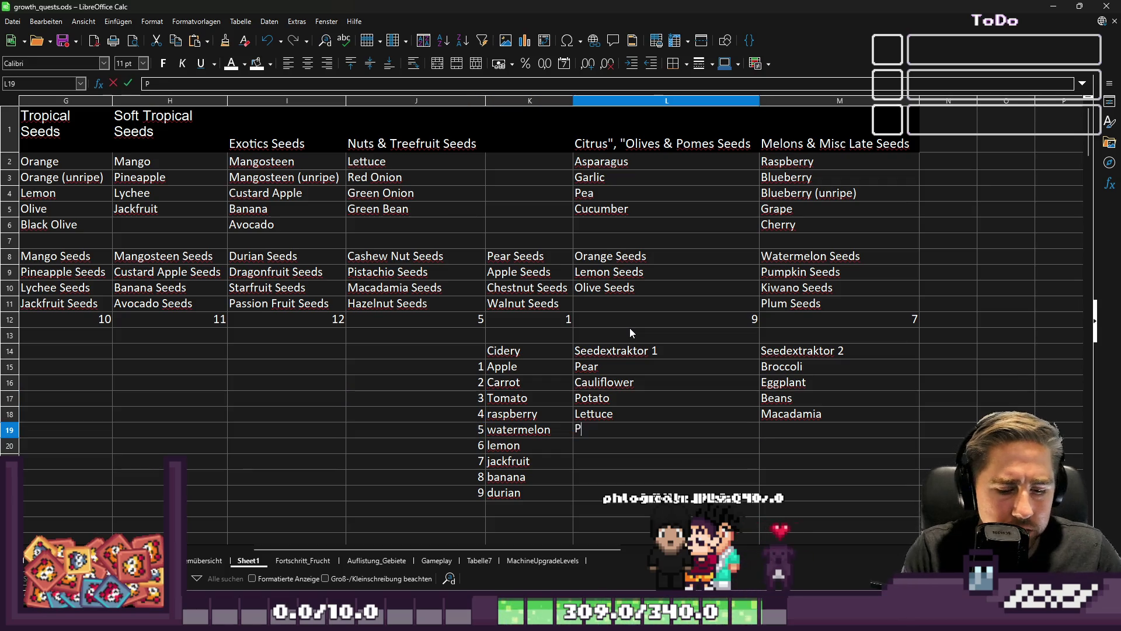
pyautogui.write('o')
pyautogui.press('Tab')
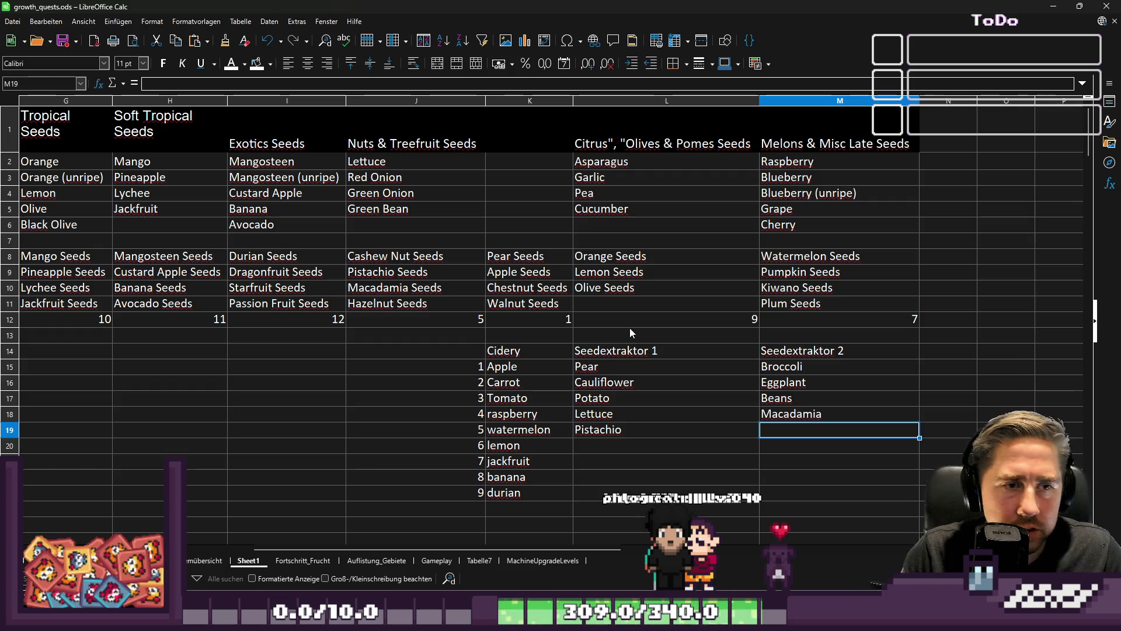
# Step: Check the Berries & Smallfruits seeds and enter Blueberry in M19 under Seedextraktor 2
pyautogui.press('Up')
pyautogui.press('Up')
pyautogui.press('Up')
pyautogui.press('Left')
pyautogui.press('Left')
pyautogui.press('Left')
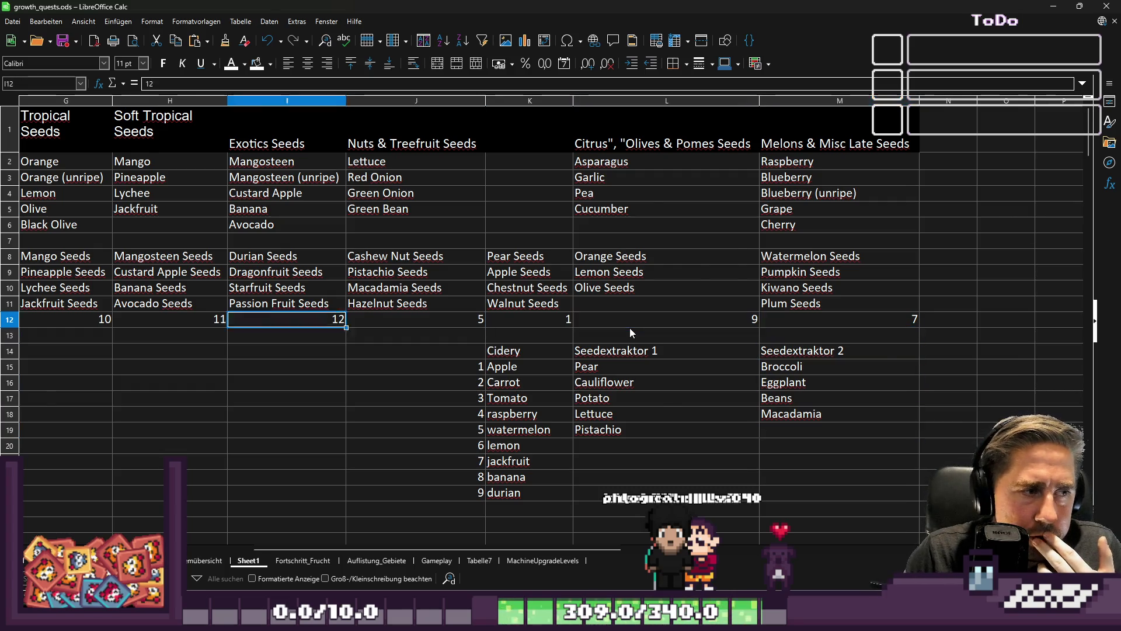
pyautogui.press('Home')
pyautogui.write('qwe')
pyautogui.press('Right')
pyautogui.press('Right')
pyautogui.press('Right')
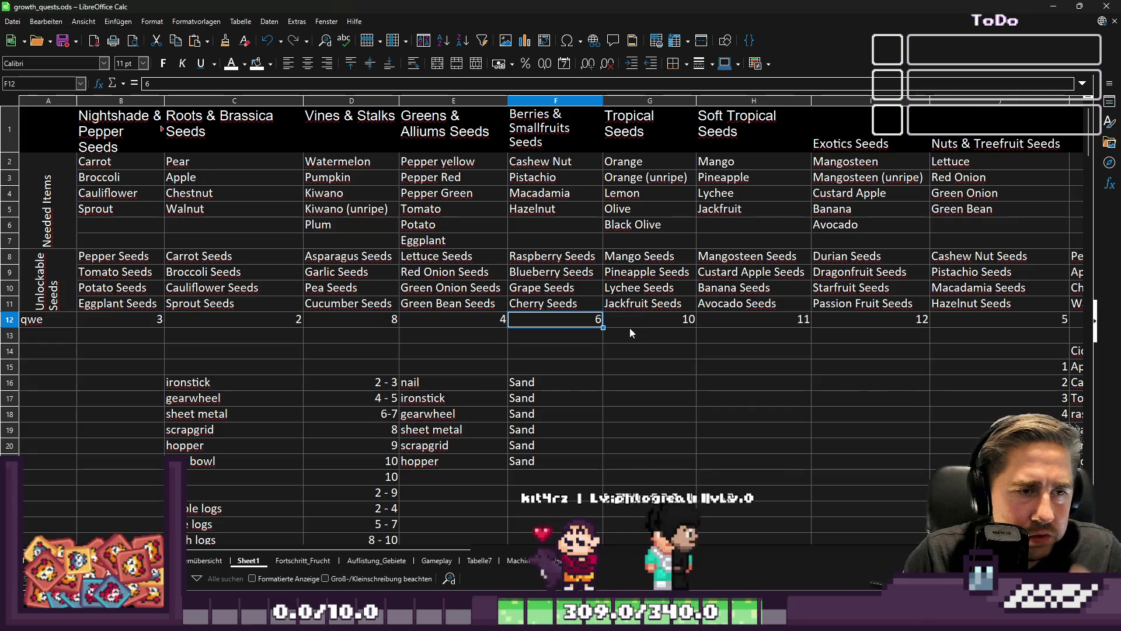
pyautogui.press('Up')
pyautogui.press('Up')
pyautogui.press('Up')
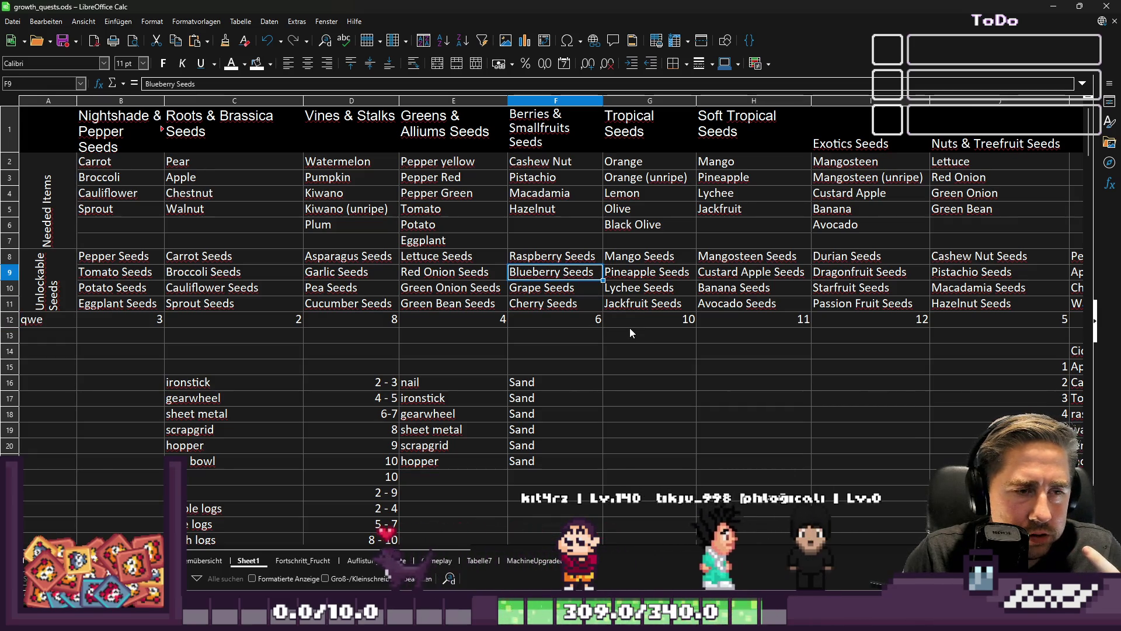
pyautogui.press('Down')
pyautogui.press('Down')
pyautogui.press('Down')
pyautogui.press('Right')
pyautogui.press('Right')
pyautogui.press('Right')
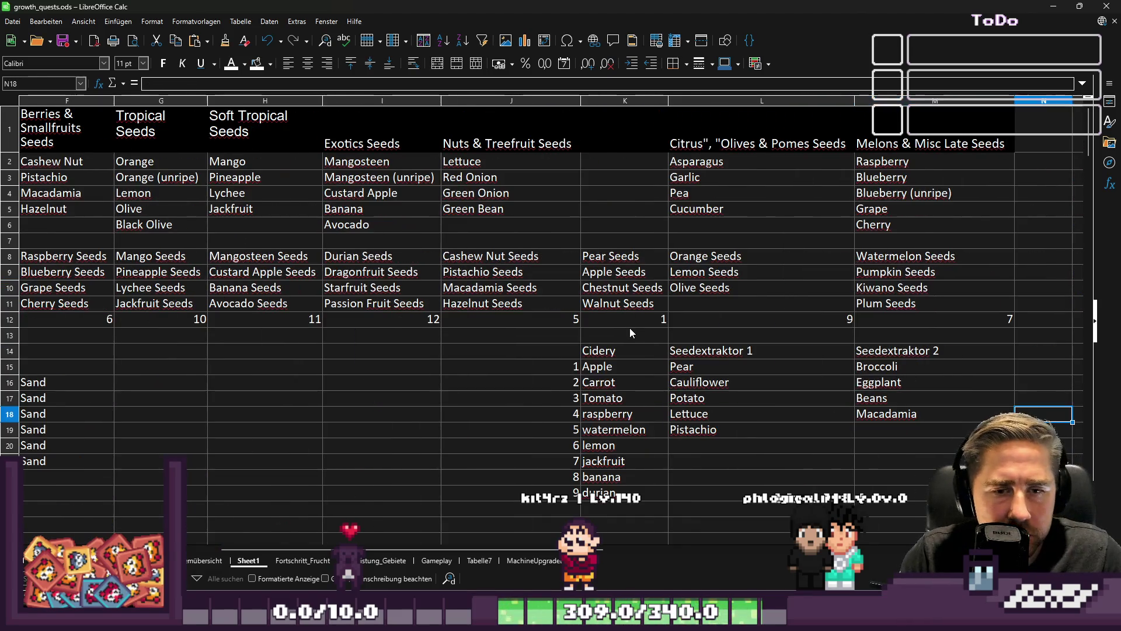
pyautogui.press('Down')
pyautogui.press('Left')
pyautogui.write('Blueberry')
pyautogui.press('Return')
pyautogui.press('Left')
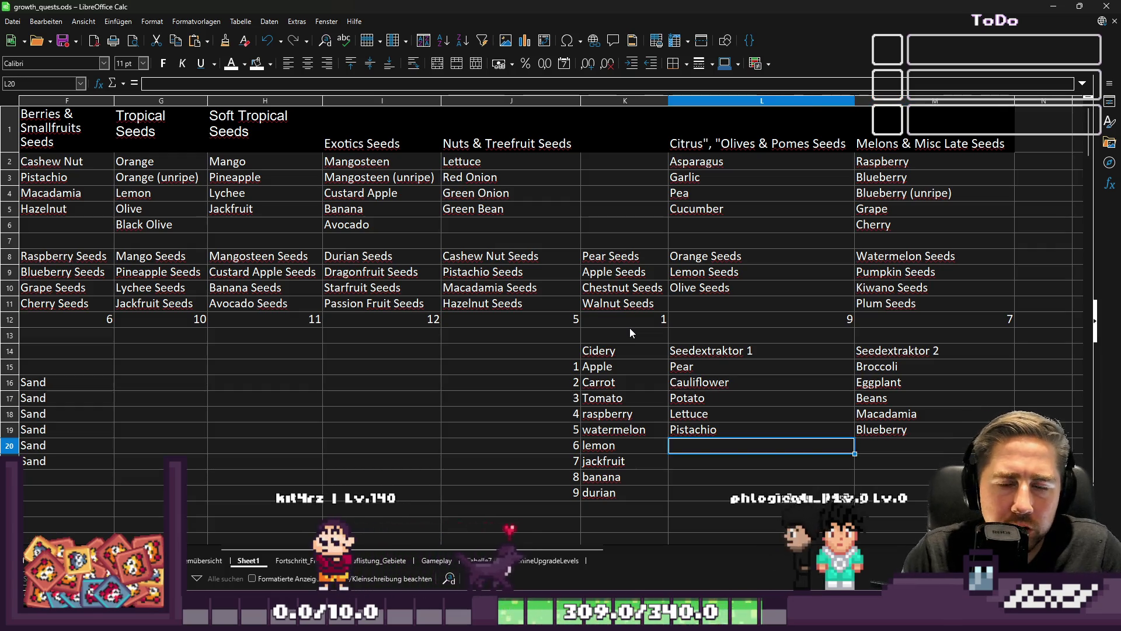
pyautogui.press('Up')
pyautogui.press('Up')
pyautogui.press('Up')
# Step: Review the Grape, Cherry and Melons seed entries to choose the next extractor crops
pyautogui.press('Left')
pyautogui.press('Left')
pyautogui.press('Left')
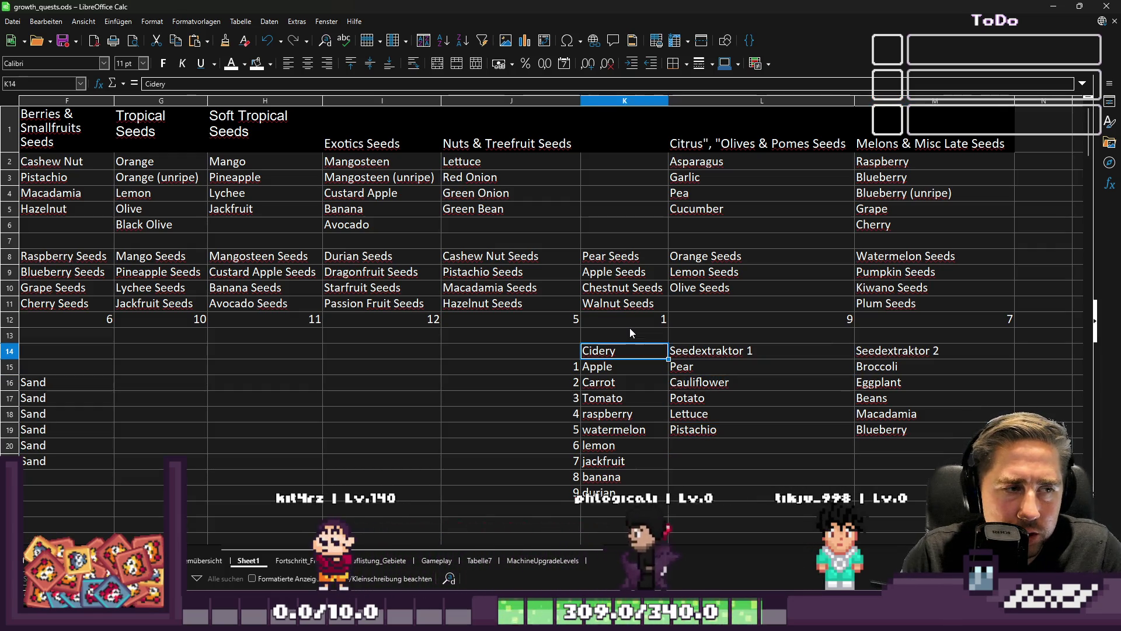
pyautogui.press('Left')
pyautogui.press('Left')
pyautogui.press('Left')
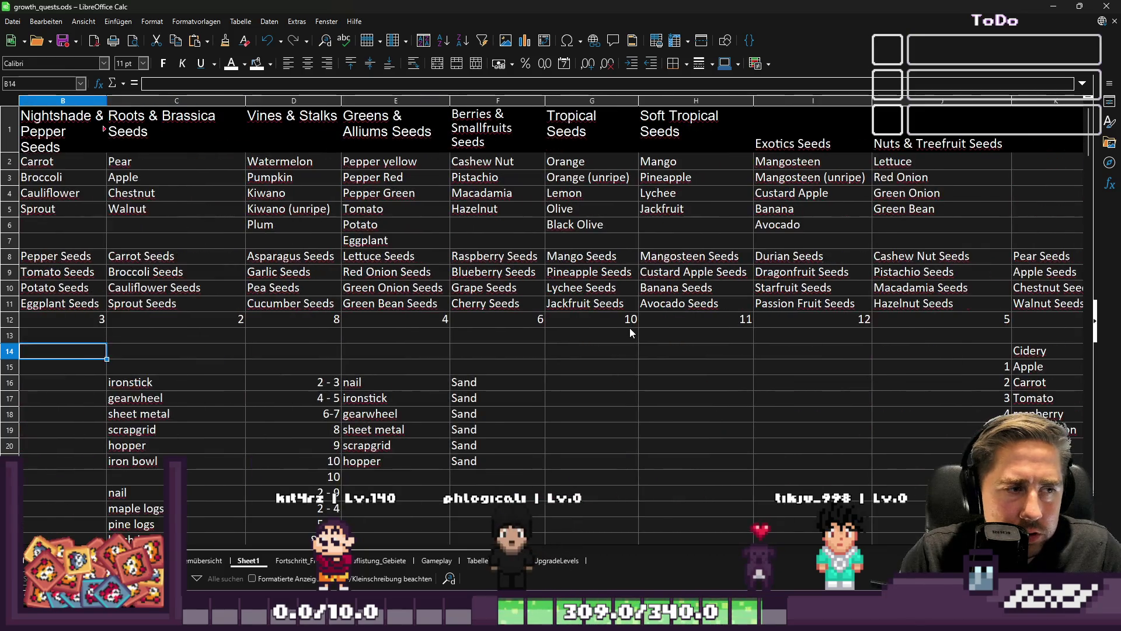
pyautogui.press('Up')
pyautogui.press('Up')
pyautogui.press('Right')
pyautogui.press('Right')
pyautogui.press('Right')
pyautogui.press('Right')
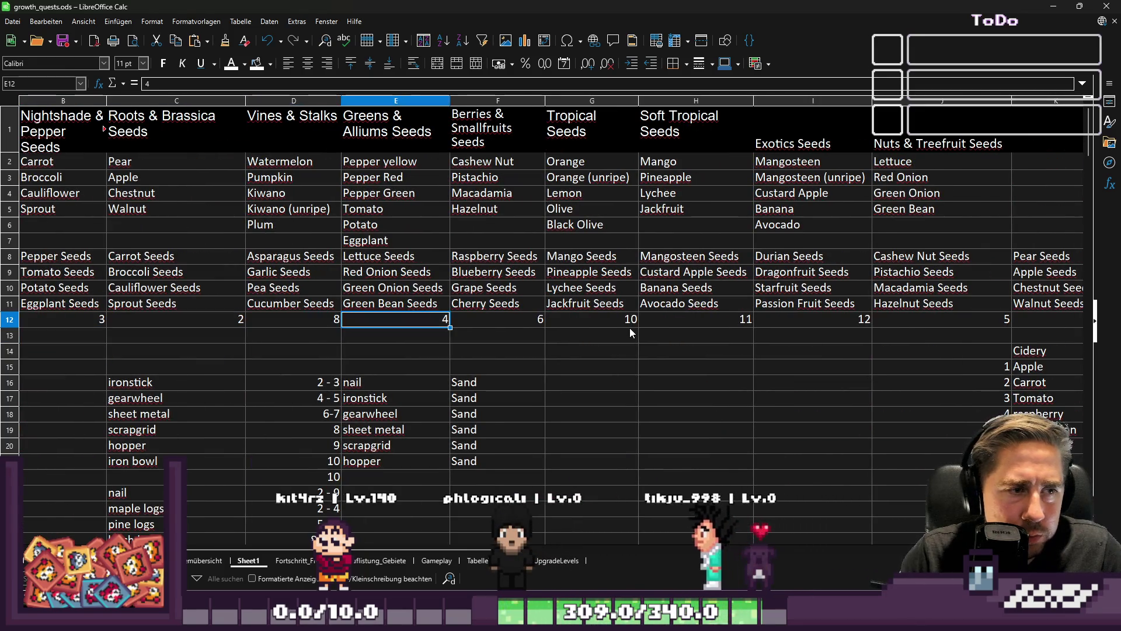
pyautogui.press('Up')
pyautogui.press('Up')
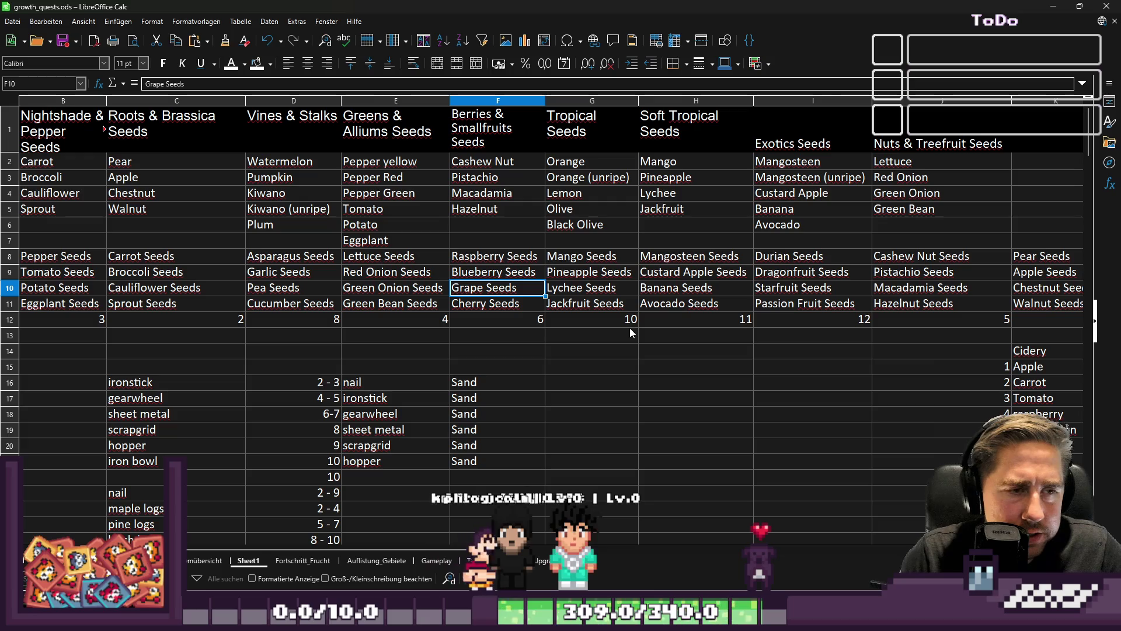
pyautogui.press('Down')
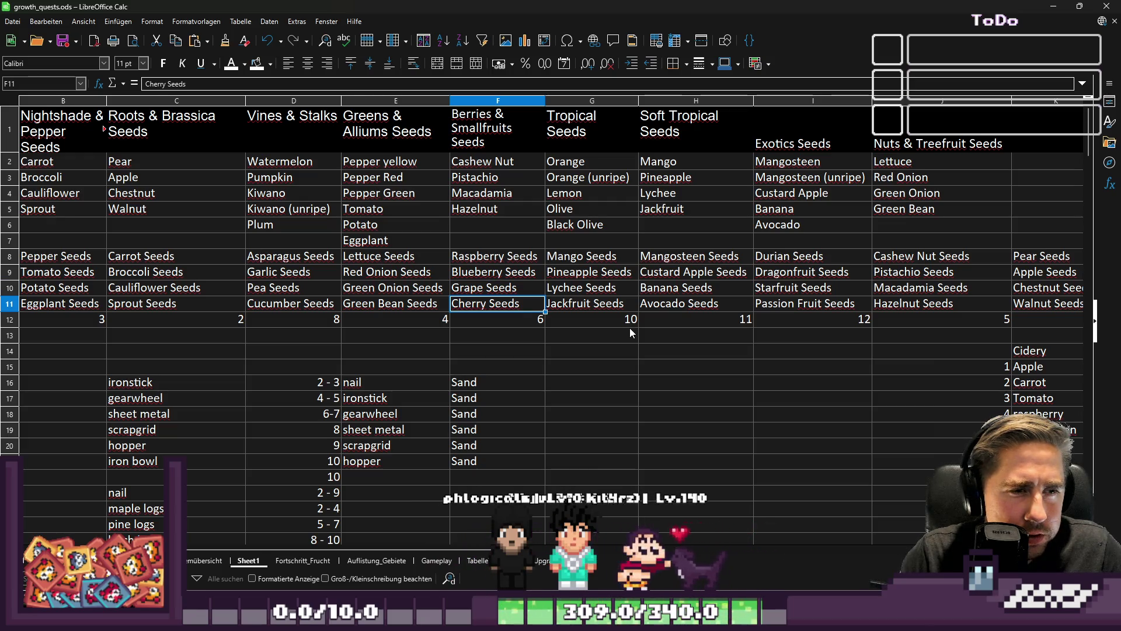
pyautogui.press('Down')
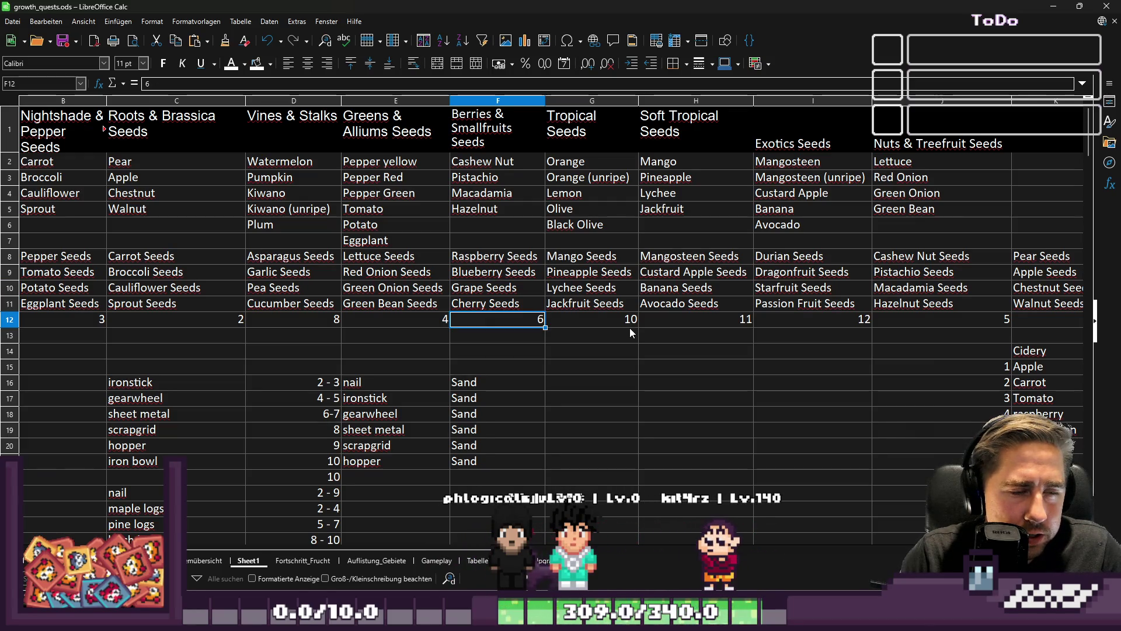
pyautogui.press('Right')
pyautogui.press('Right')
pyautogui.press('Right')
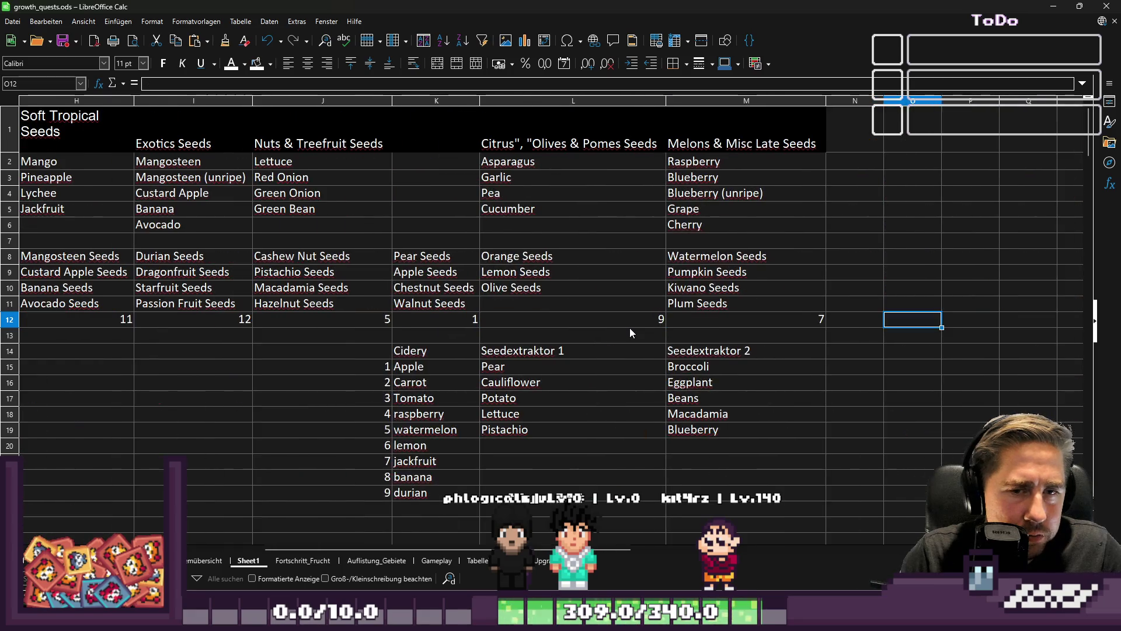
pyautogui.press('Left')
pyautogui.press('Left')
pyautogui.press('Left')
pyautogui.press('Up')
pyautogui.press('Up')
pyautogui.press('Up')
pyautogui.press('Down')
pyautogui.press('Down')
pyautogui.press('Down')
pyautogui.press('Down')
pyautogui.press('Left')
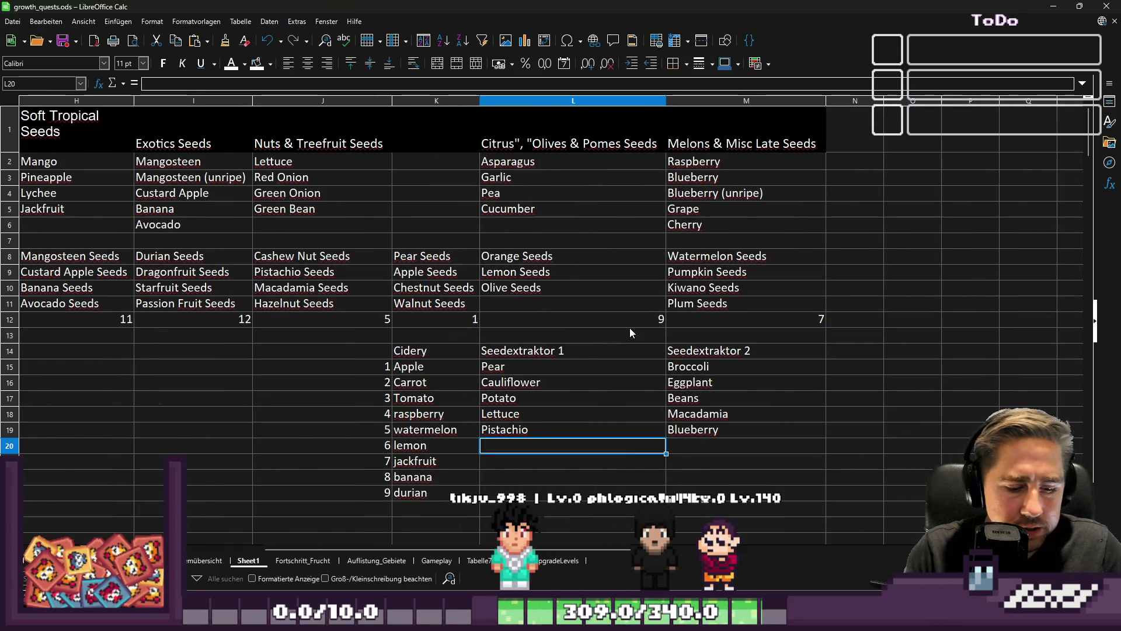
# Step: Enter Cherry in L20 under Seedextraktor 1 and Pumpkin in M20 under Seedextraktor 2
pyautogui.write('Che')
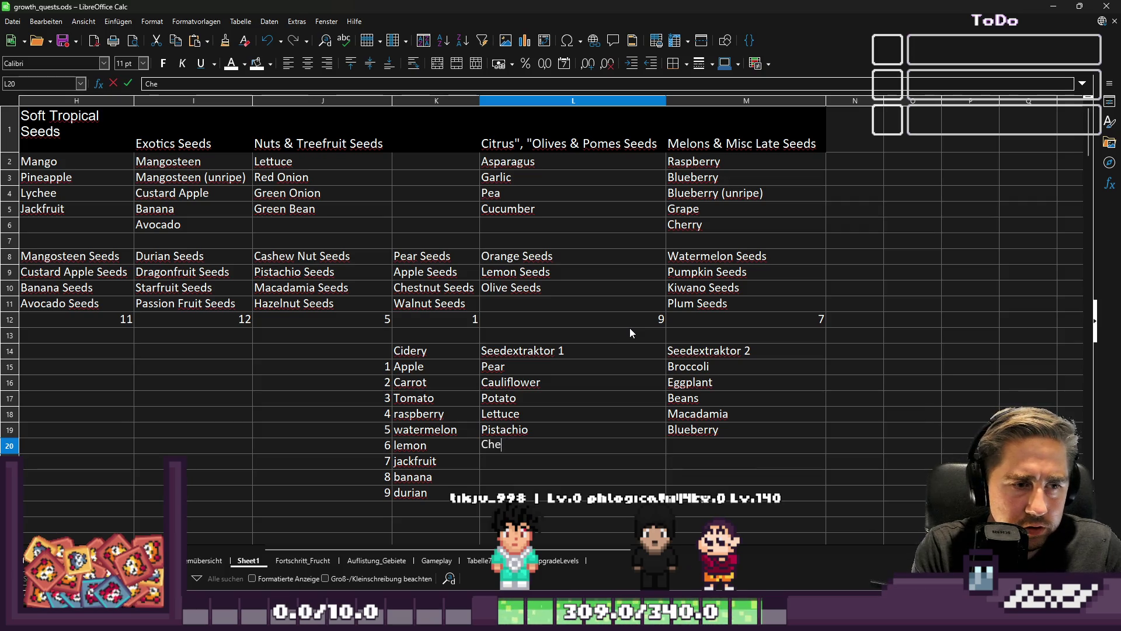
pyautogui.write('rr')
pyautogui.hotkey('alt', 'x')
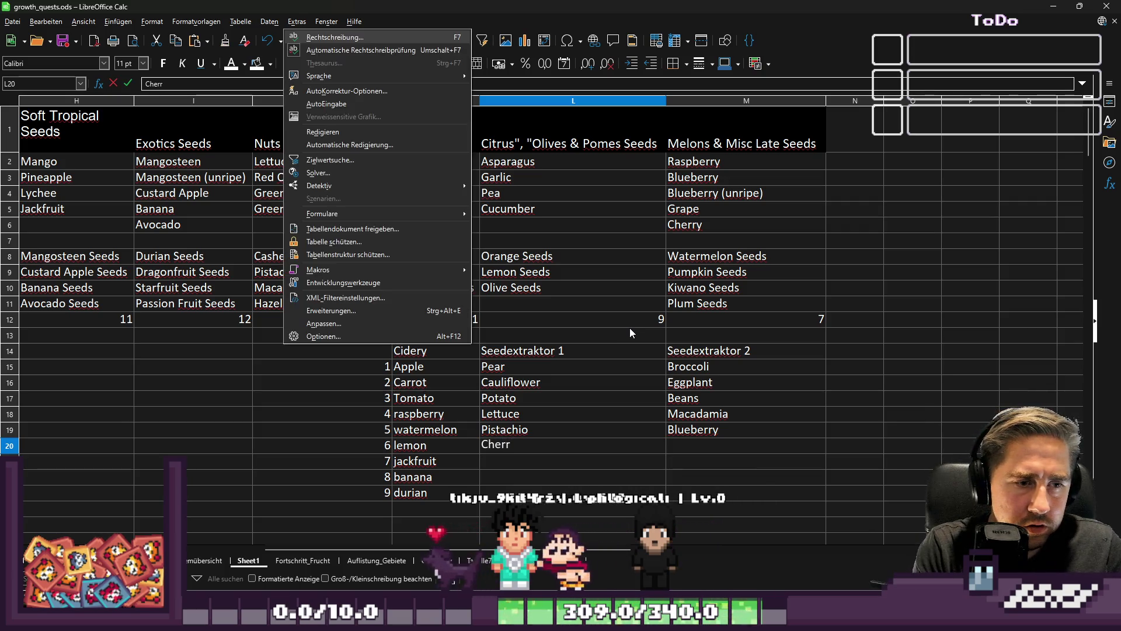
pyautogui.click(565, 442)
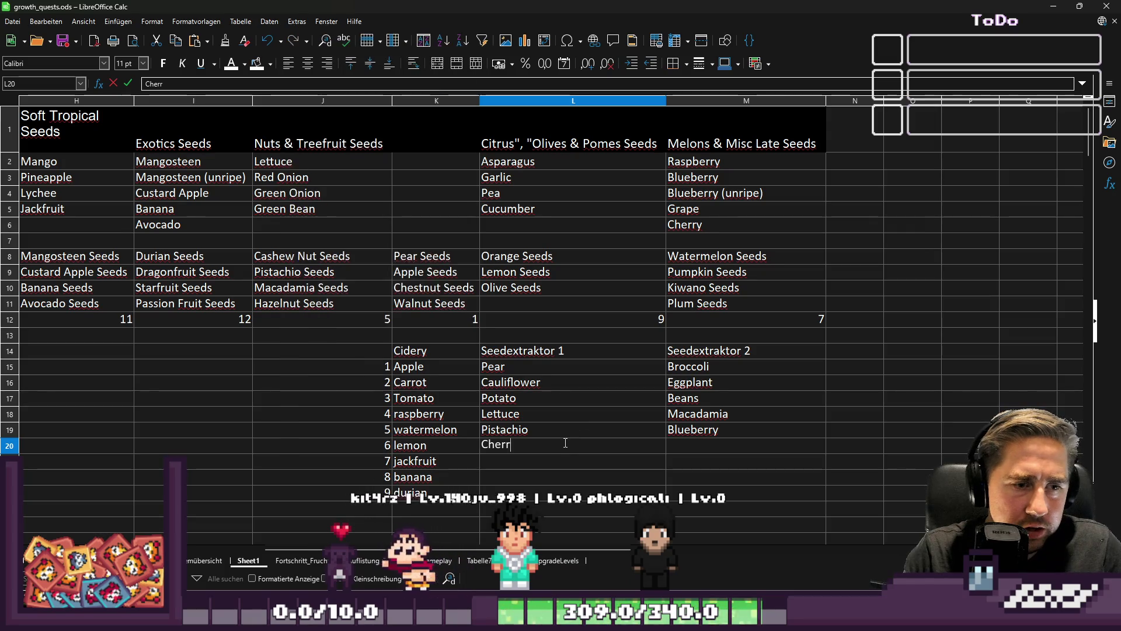
pyautogui.write('y')
pyautogui.click(674, 436)
pyautogui.click(682, 451)
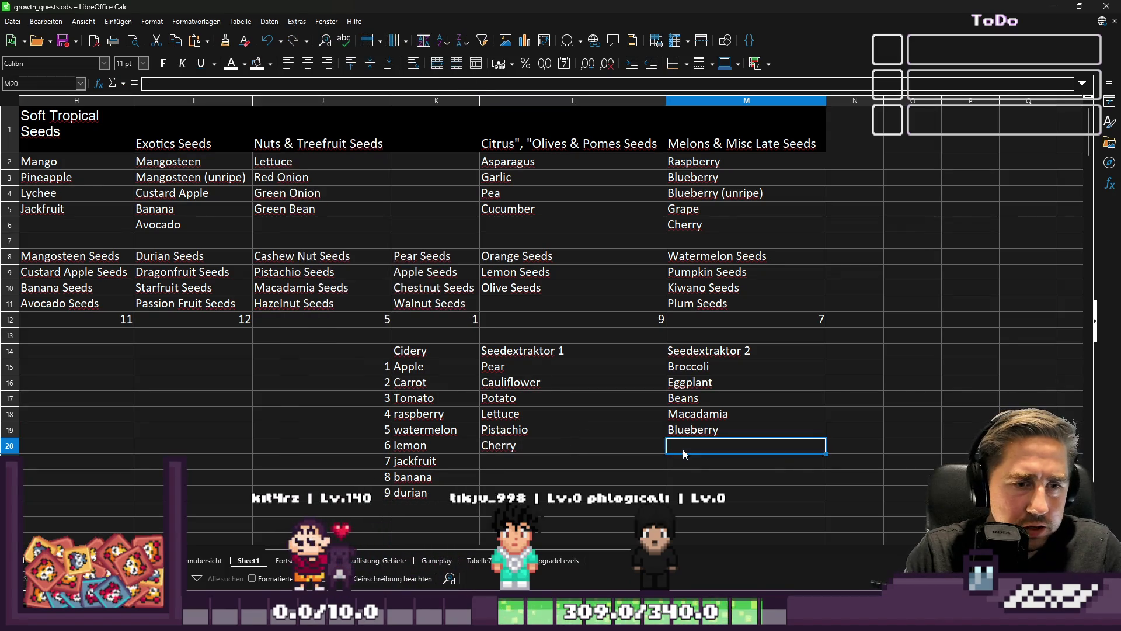
pyautogui.write('Pumpkin')
pyautogui.press('Return')
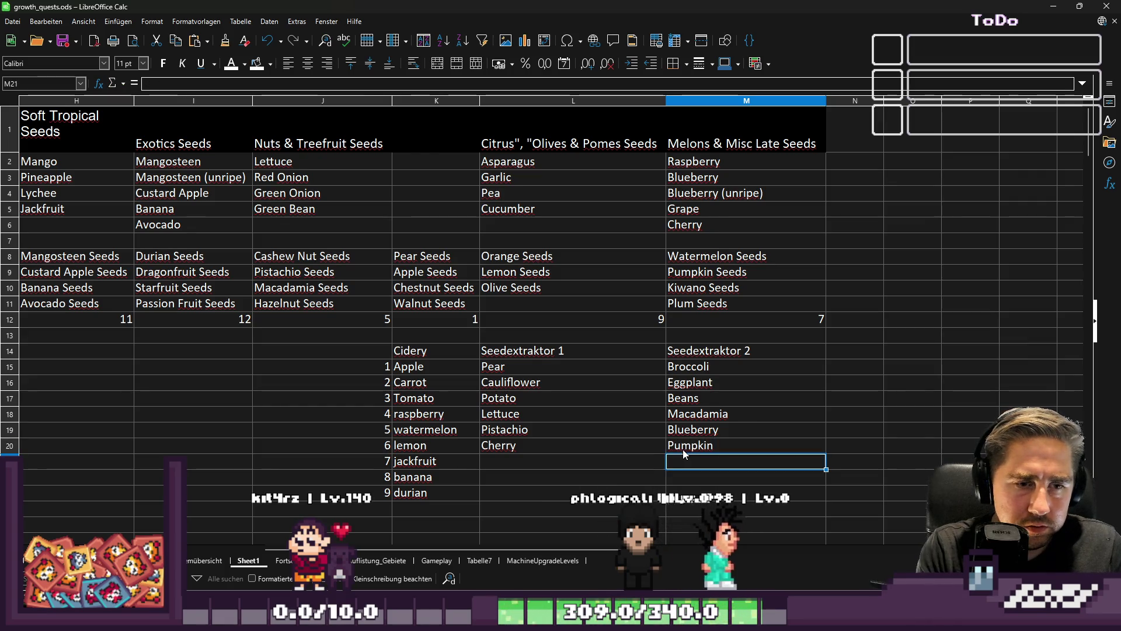
# Step: Enter Watermelon in L21 below Cherry under Seedextraktor 1
pyautogui.press('Left')
pyautogui.press('Left')
pyautogui.press('Up')
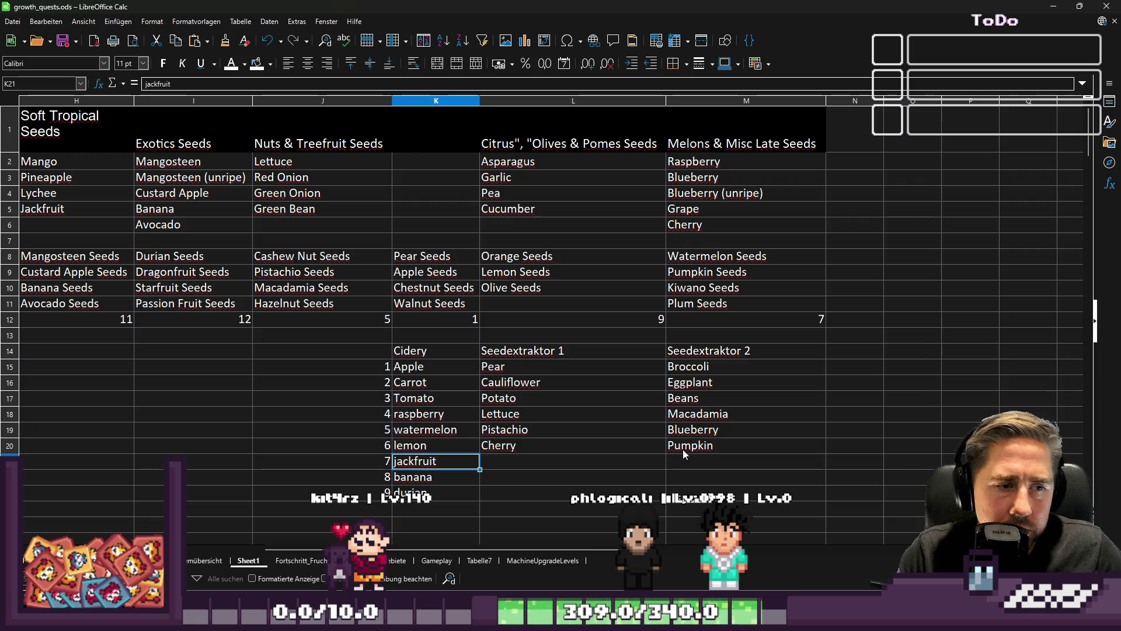
pyautogui.press('Down')
pyautogui.press('Right')
pyautogui.press('Right')
pyautogui.press('Up')
pyautogui.press('Up')
pyautogui.press('Up')
pyautogui.press('Up')
pyautogui.press('Down')
pyautogui.press('Down')
pyautogui.press('Down')
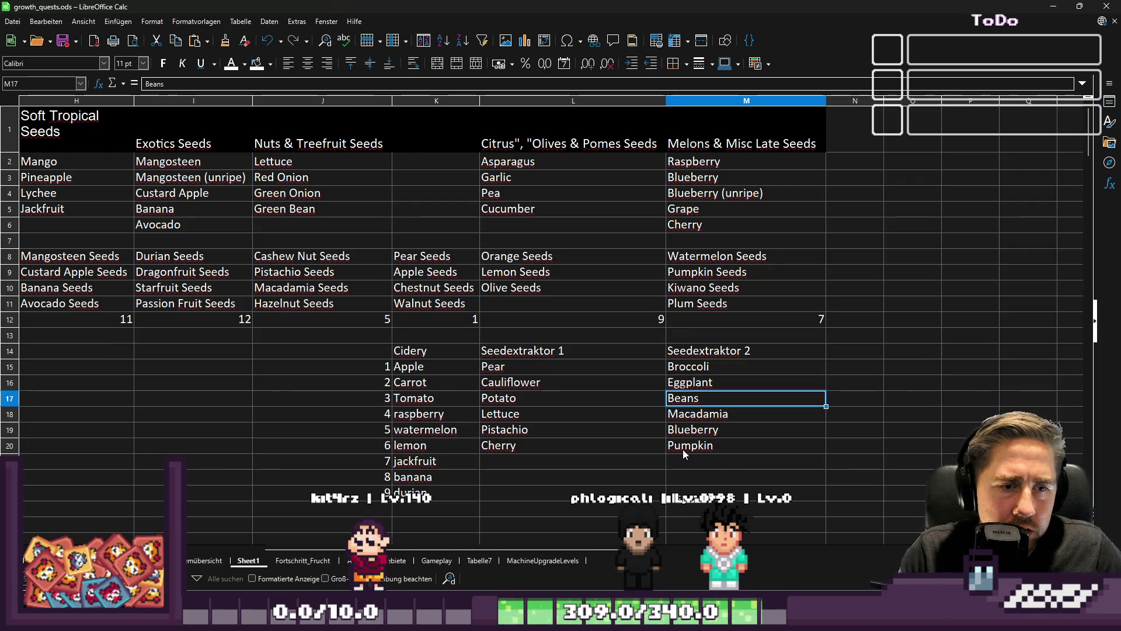
pyautogui.press('Left')
pyautogui.write('Waterl')
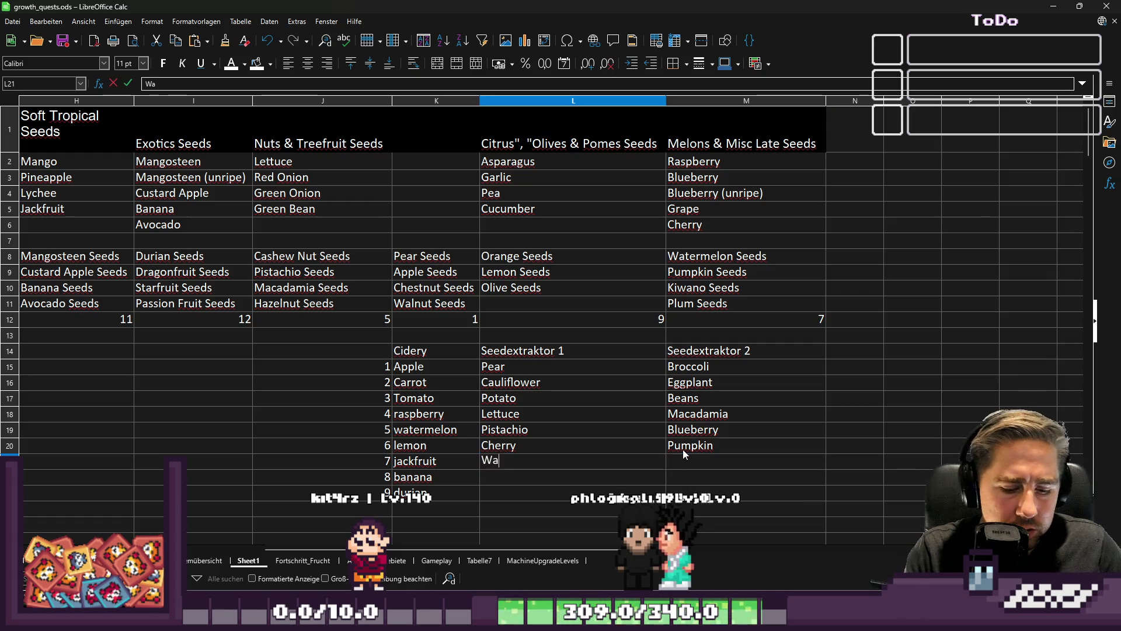
pyautogui.press('BackSpace')
pyautogui.write('melon')
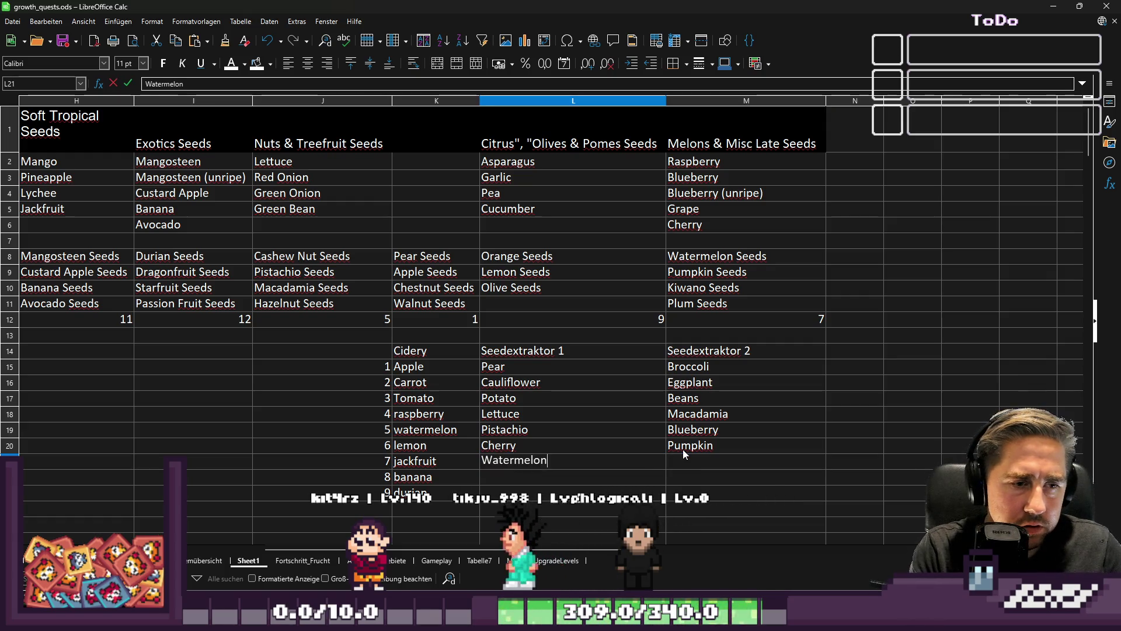
# Step: Review the seed columns from Olive and Starfruit Seeds back to Pepper and Potato Seeds
pyautogui.press('Up')
pyautogui.press('Up')
pyautogui.press('Up')
pyautogui.press('Up')
pyautogui.press('Up')
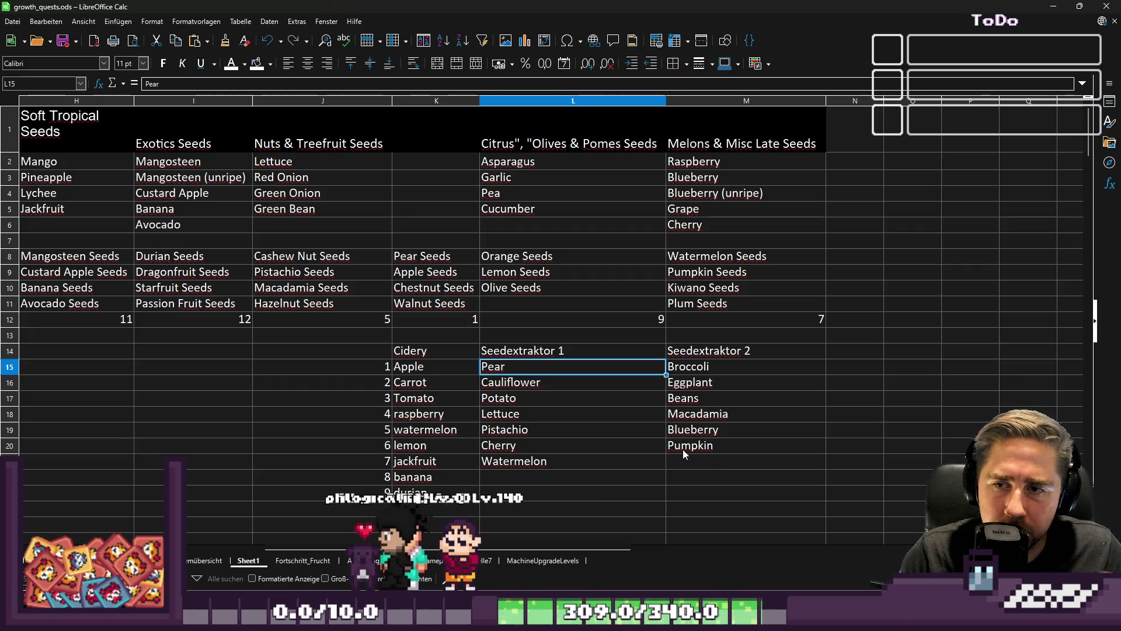
pyautogui.press('Up')
pyautogui.press('Up')
pyautogui.press('Up')
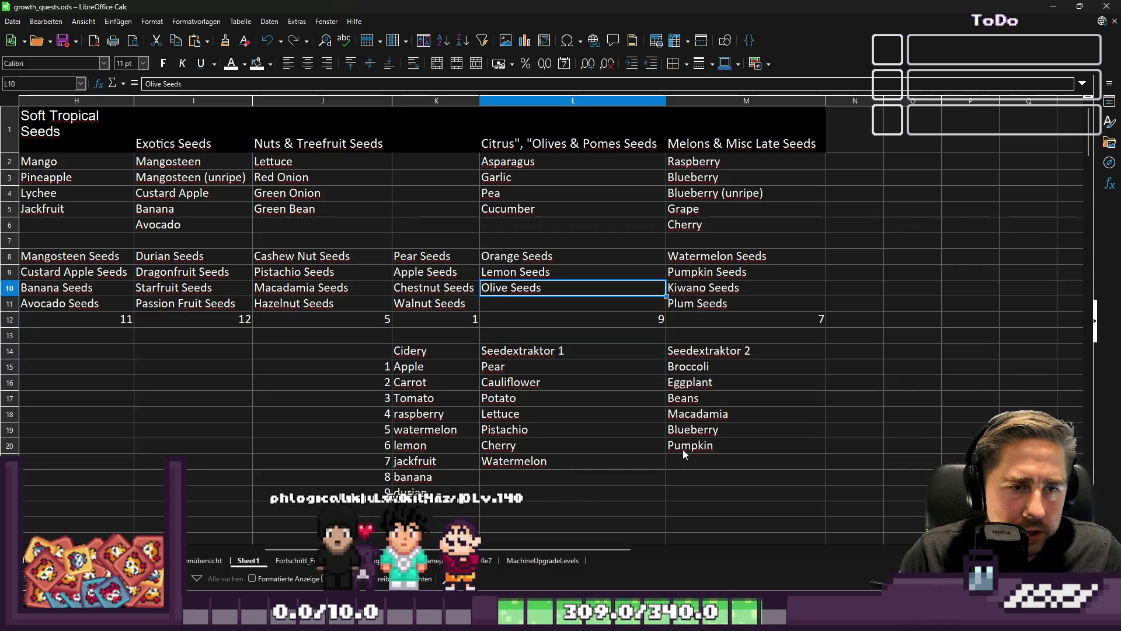
pyautogui.press('Left')
pyautogui.press('Left')
pyautogui.press('Left')
pyautogui.press('Left')
pyautogui.press('Left')
pyautogui.press('Left')
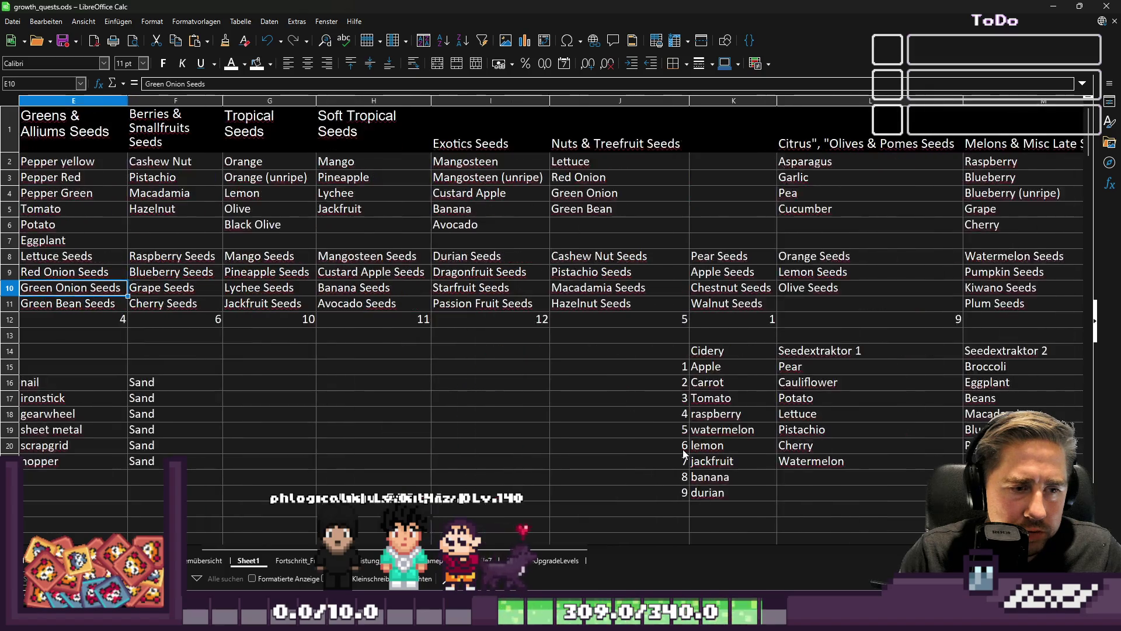
pyautogui.press('Left')
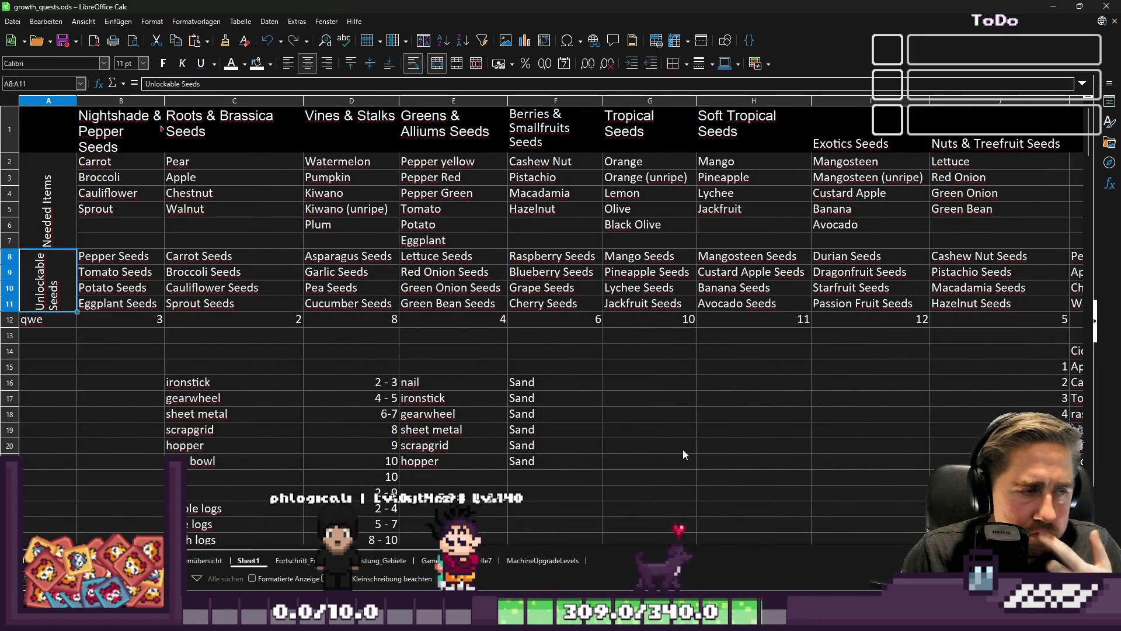
pyautogui.press('Down')
pyautogui.press('Down')
pyautogui.press('Down')
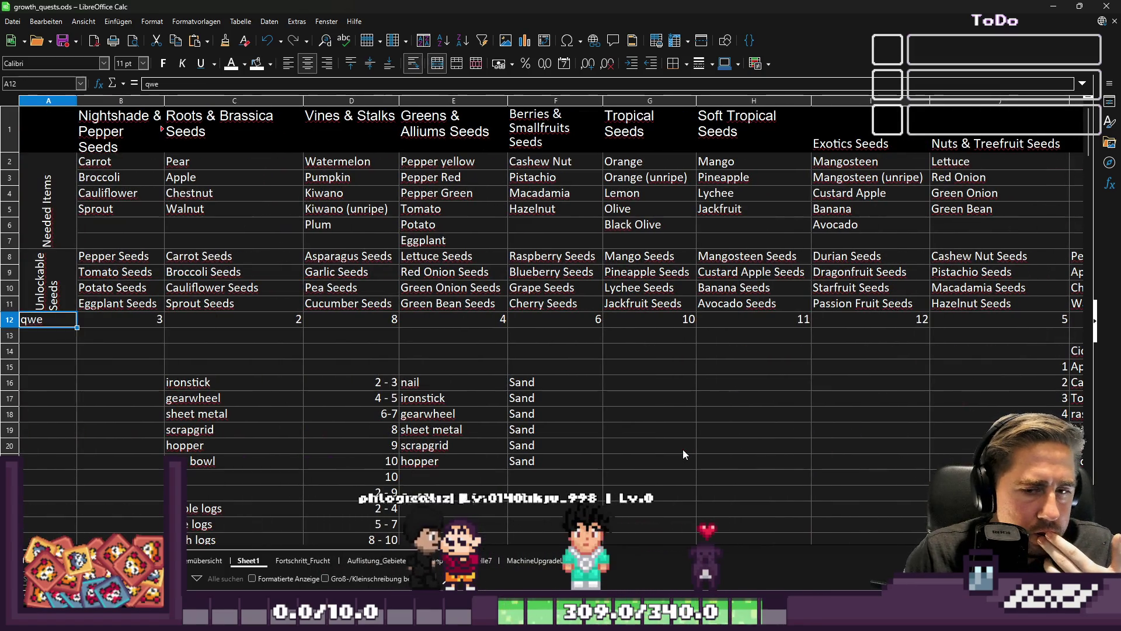
pyautogui.press('Right')
pyautogui.press('Right')
pyautogui.press('Right')
pyautogui.press('Right')
pyautogui.press('Right')
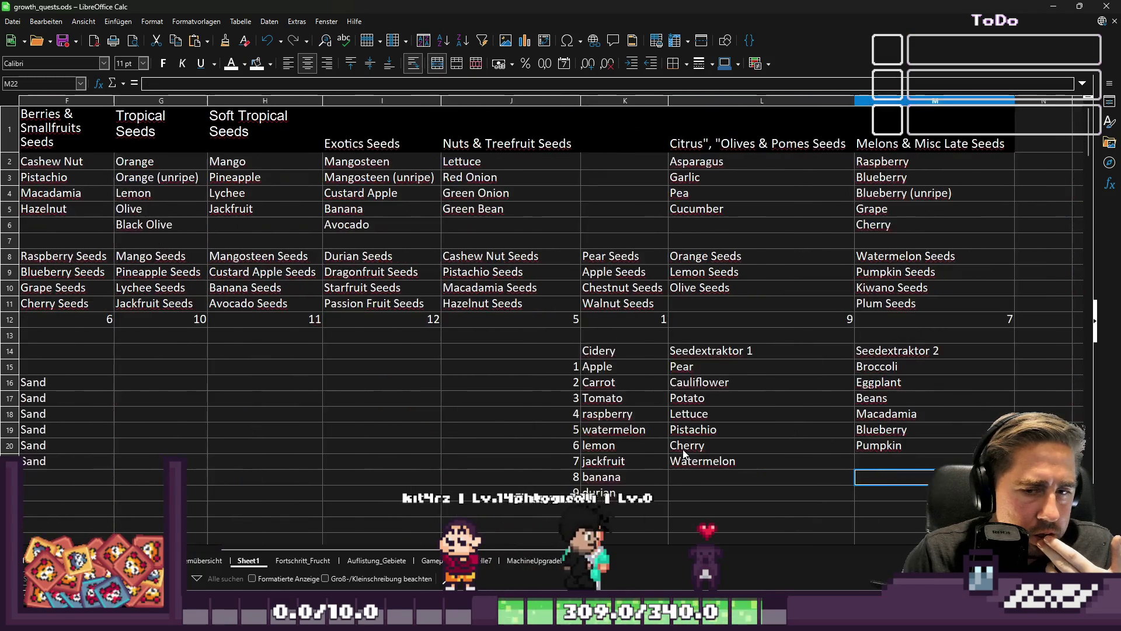
pyautogui.press('Up')
pyautogui.press('Right')
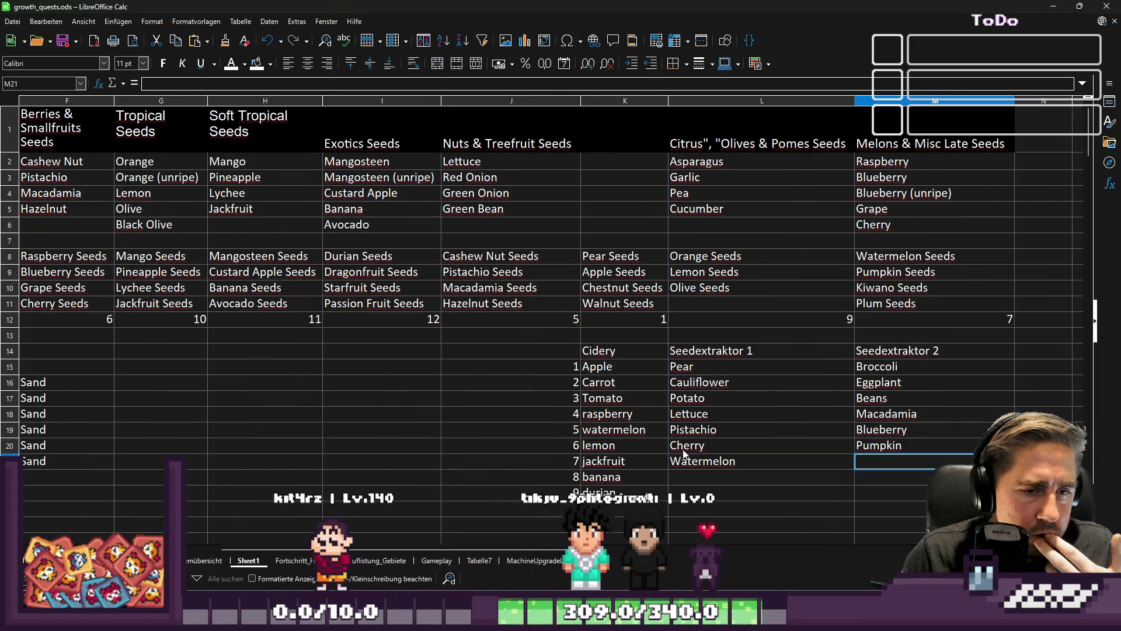
pyautogui.press('Left')
pyautogui.press('Left')
pyautogui.press('Left')
pyautogui.press('Home')
pyautogui.press('Up')
pyautogui.press('Up')
pyautogui.press('Up')
pyautogui.press('Down')
pyautogui.press('Right')
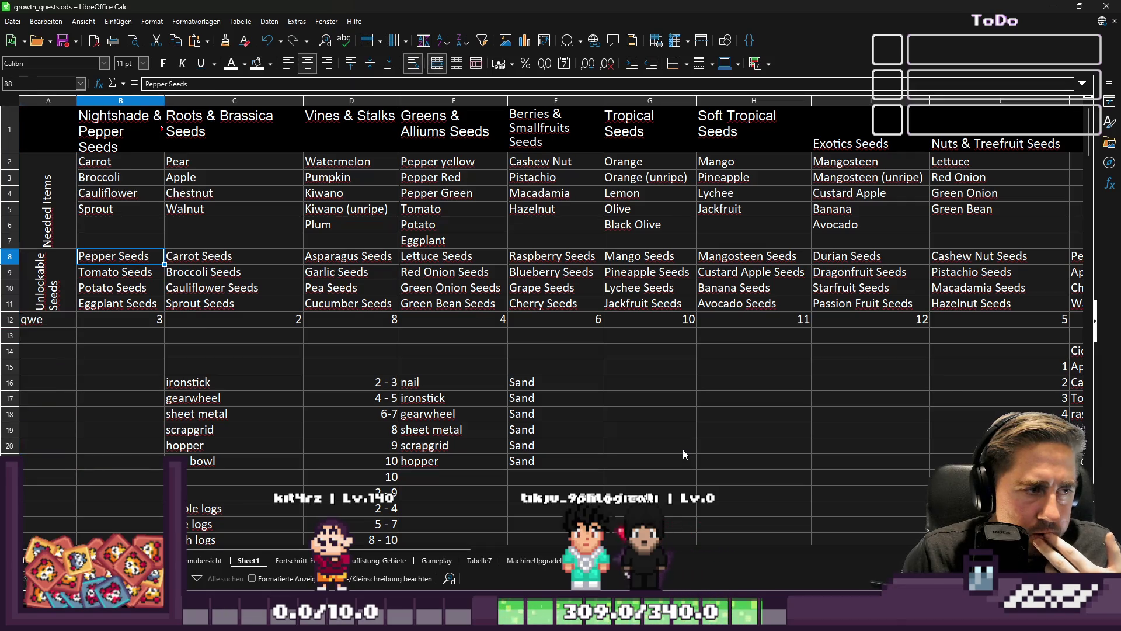
pyautogui.press('Down')
pyautogui.press('Down')
pyautogui.press('Down')
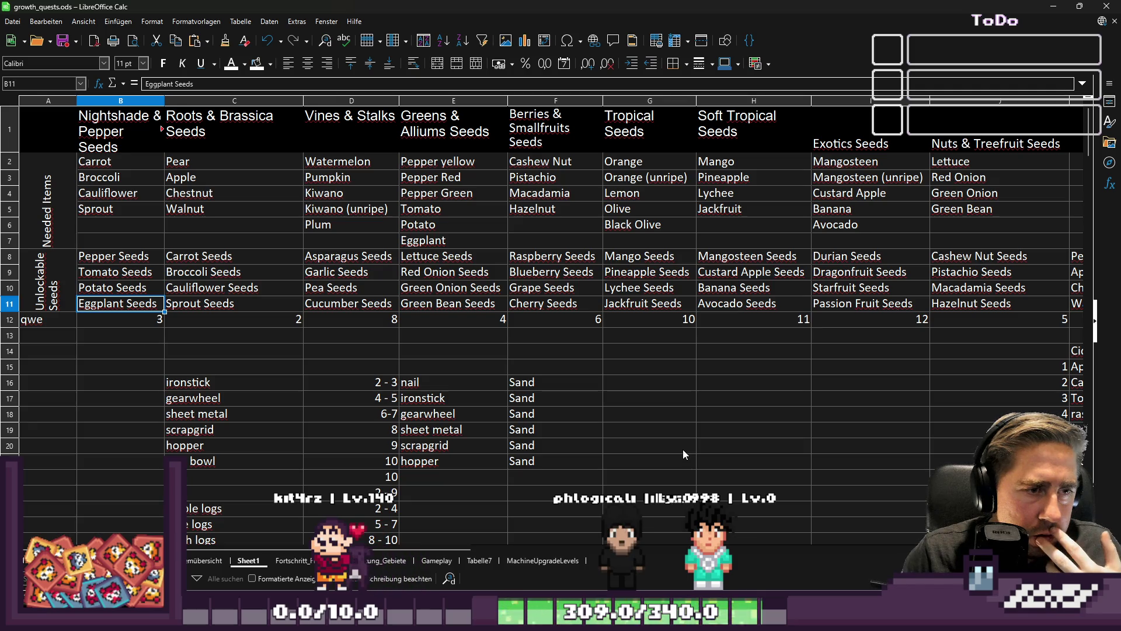
# Step: Recheck the Vines & Stalks seeds and return to cell M21 below Pumpkin
pyautogui.press('Right')
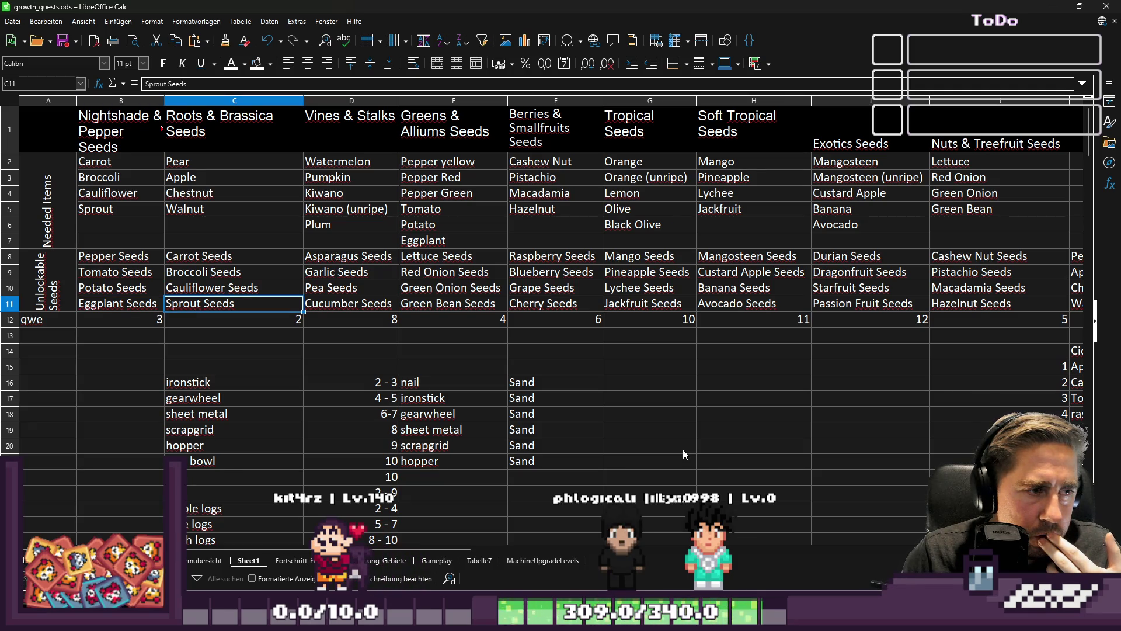
pyautogui.press('Right')
pyautogui.press('Right')
pyautogui.press('Right')
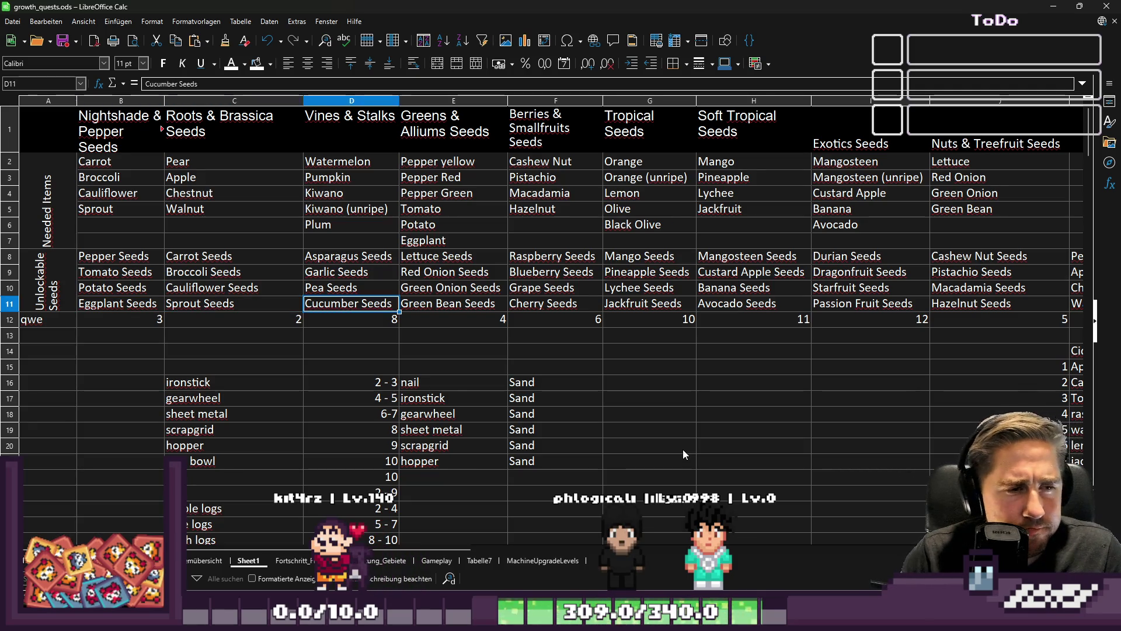
pyautogui.press('Down')
pyautogui.press('Down')
pyautogui.press('Down')
pyautogui.press('Left')
pyautogui.press('Left')
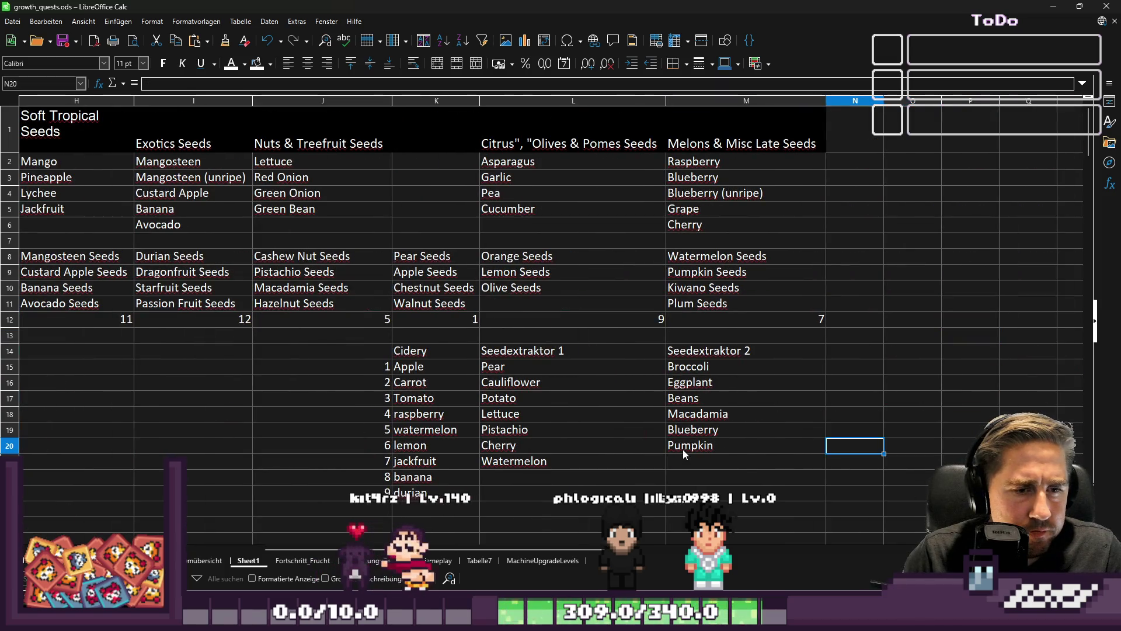
pyautogui.press('Down')
pyautogui.press('Down')
pyautogui.press('Left')
pyautogui.press('Left')
pyautogui.press('Left')
pyautogui.press('Left')
pyautogui.press('Left')
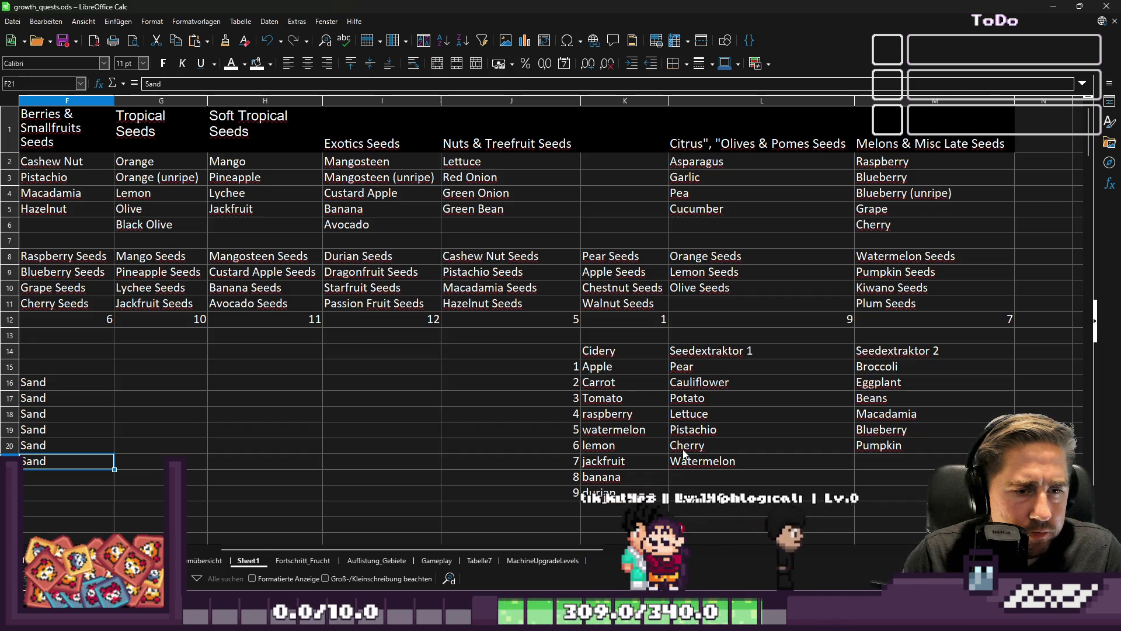
pyautogui.press('Up')
pyautogui.press('Up')
pyautogui.press('Up')
pyautogui.press('Up')
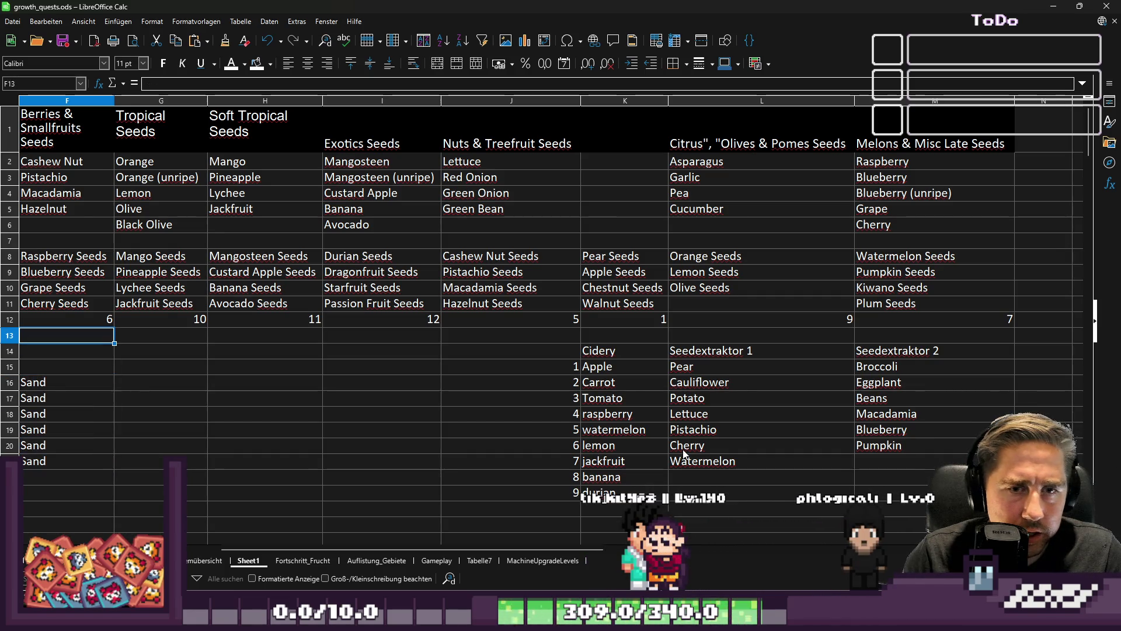
pyautogui.press('Left')
pyautogui.press('Left')
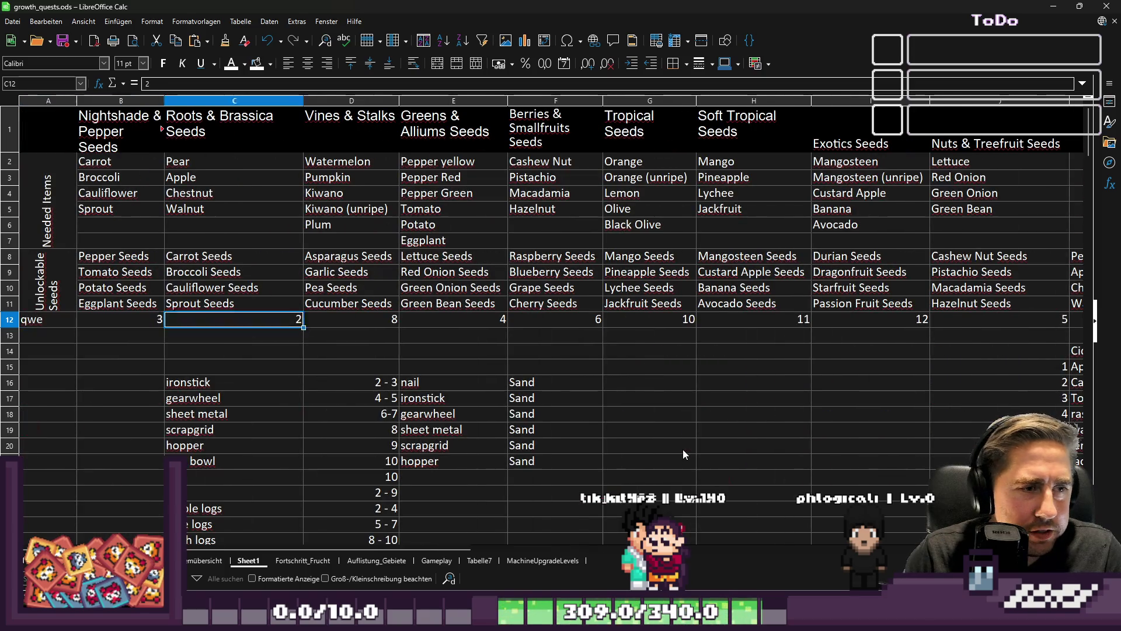
pyautogui.press('Up')
pyautogui.press('Up')
pyautogui.press('Up')
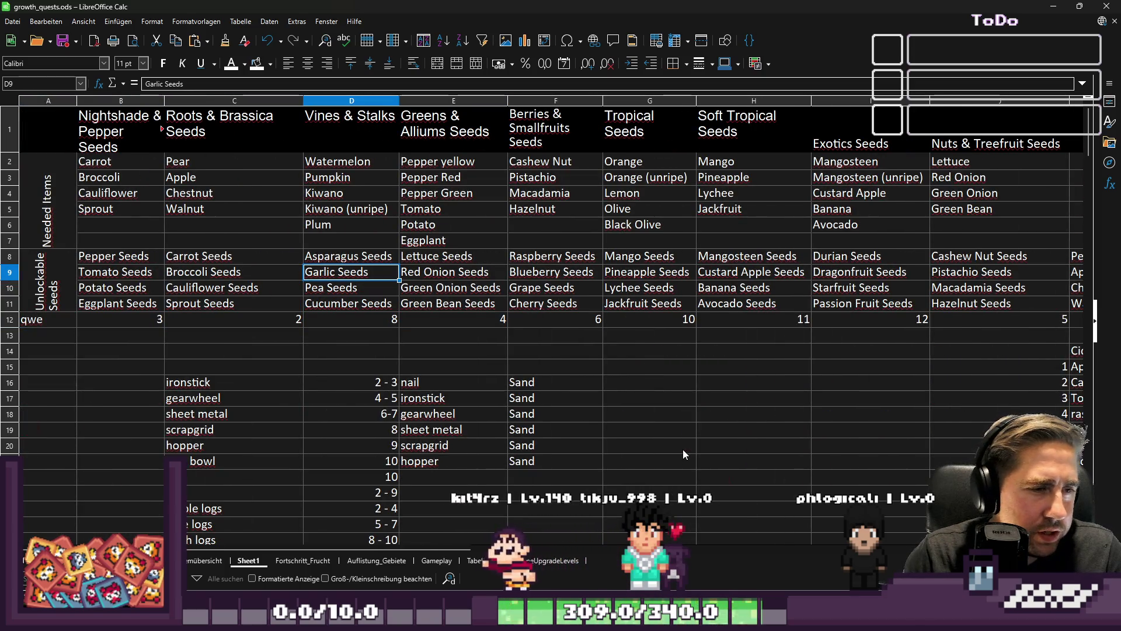
pyautogui.press('Down')
pyautogui.press('Down')
pyautogui.press('Down')
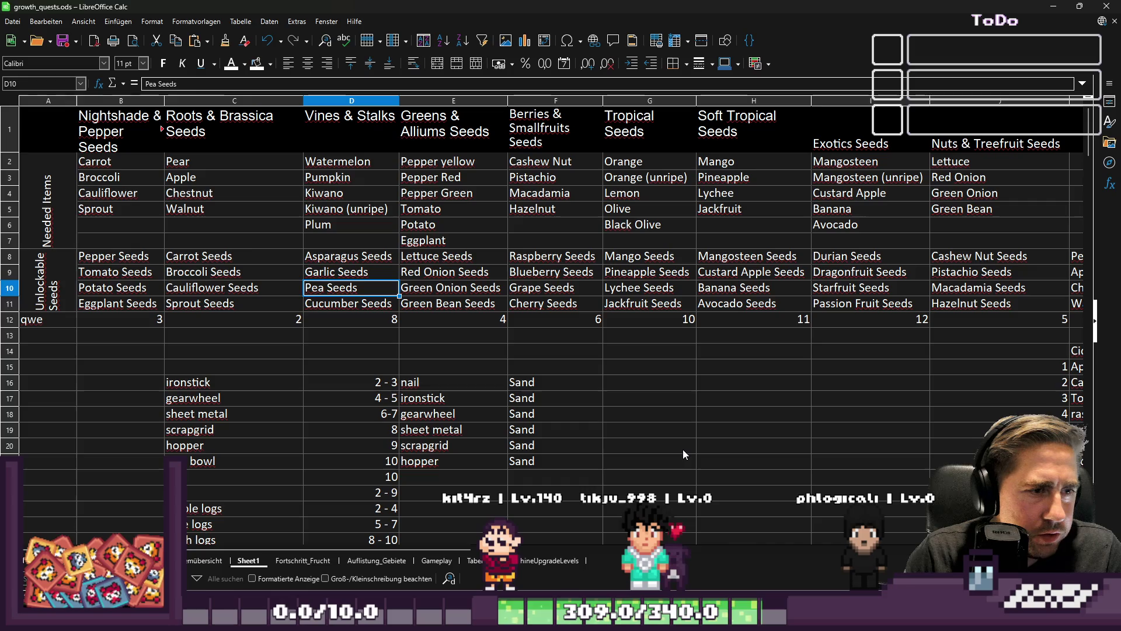
pyautogui.press('Down')
pyautogui.press('Down')
pyautogui.press('Down')
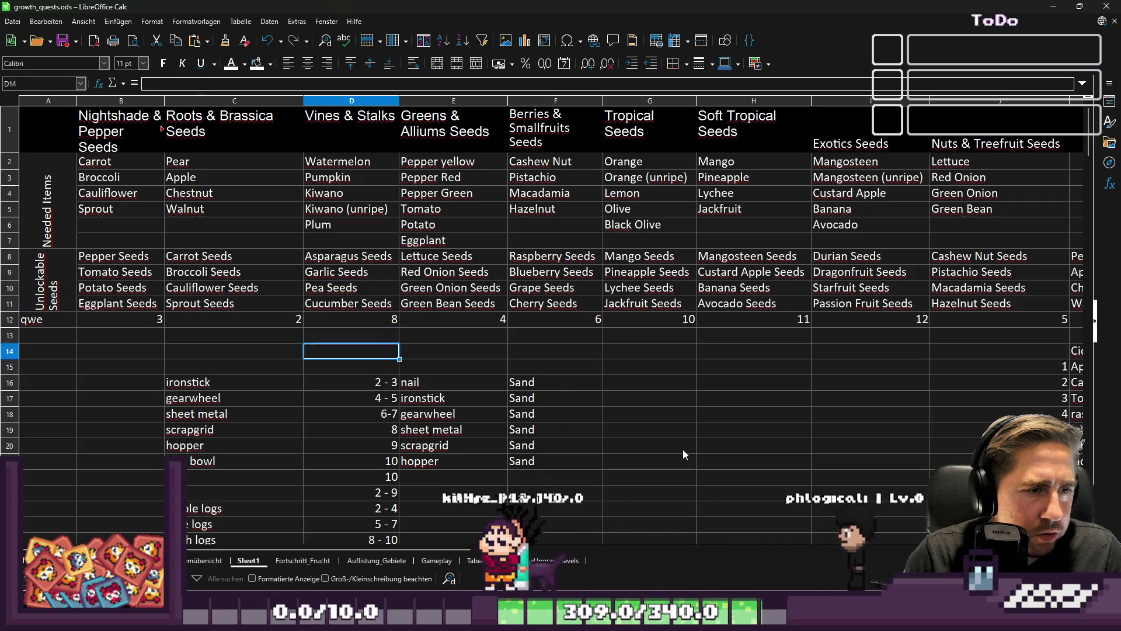
pyautogui.press('Right')
pyautogui.press('Right')
pyautogui.press('Right')
pyautogui.press('Right')
pyautogui.press('Right')
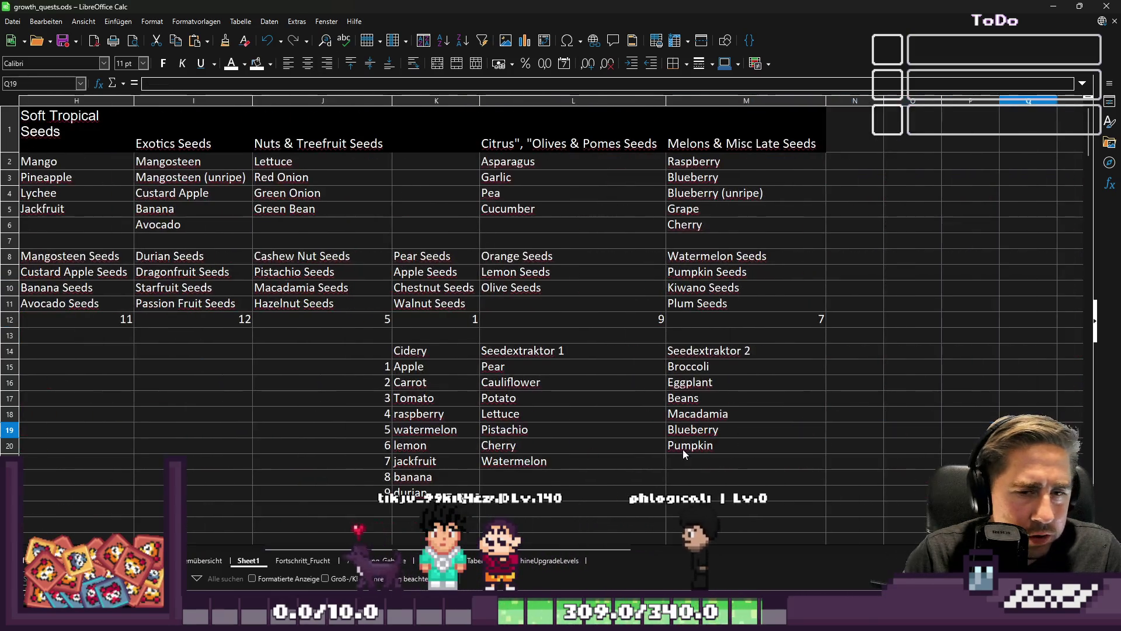
pyautogui.press('Down')
pyautogui.press('Down')
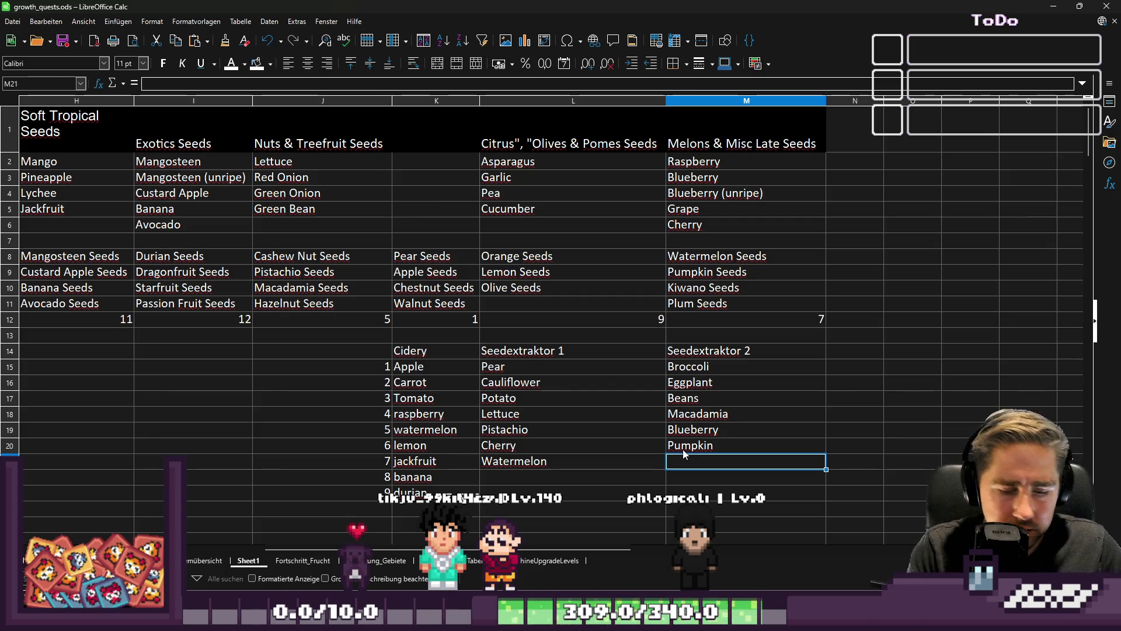
# Step: Enter Cucumber beneath Pumpkin in the Seedextraktor 2 list, then look up the Garlic Seeds entry
pyautogui.write('Cucumber')
pyautogui.press('Return')
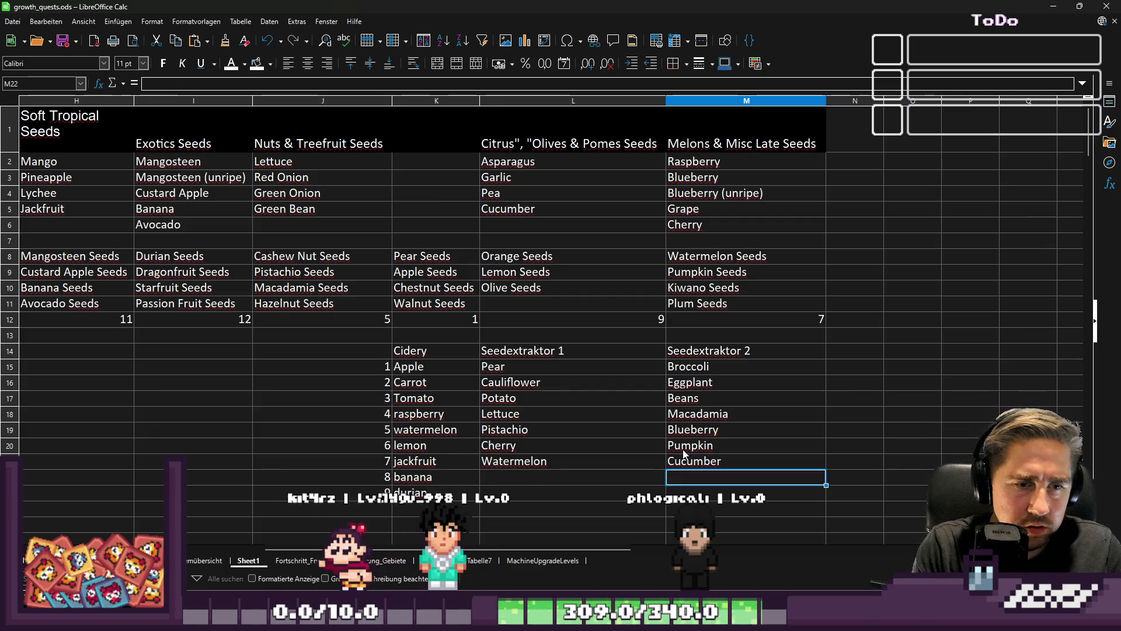
pyautogui.press('Left')
pyautogui.press('Left')
pyautogui.press('Home')
pyautogui.press('Up')
pyautogui.press('Up')
pyautogui.press('Up')
pyautogui.press('Right')
pyautogui.press('Up')
pyautogui.press('Up')
pyautogui.press('Up')
pyautogui.press('Down')
pyautogui.press('Down')
pyautogui.press('Down')
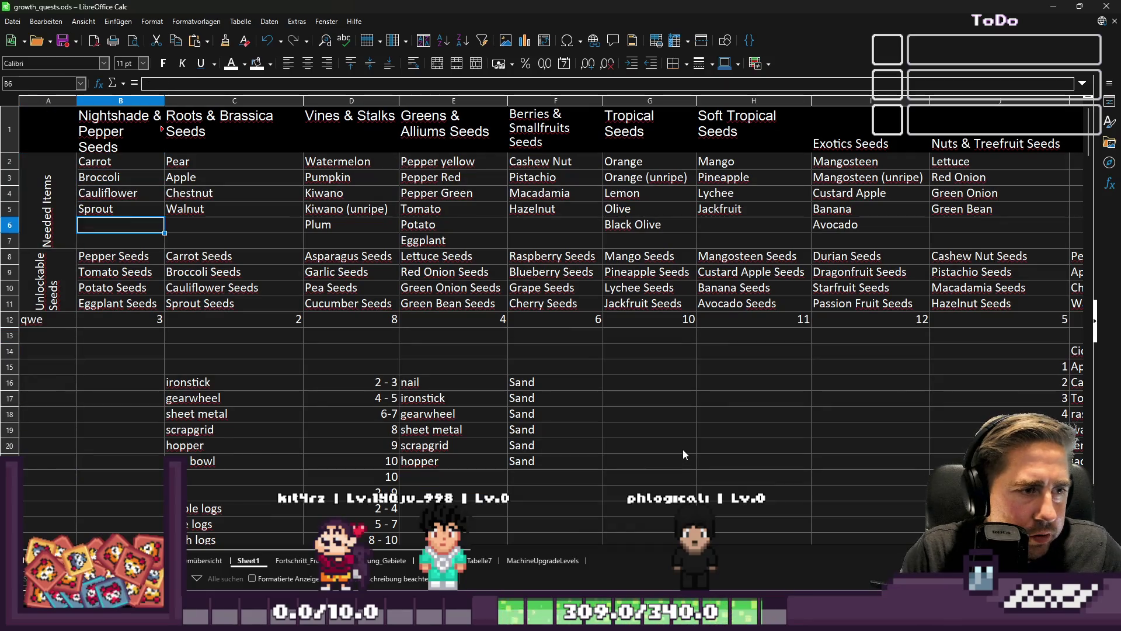
pyautogui.press('Right')
pyautogui.press('Down')
pyautogui.press('Down')
pyautogui.press('Right')
# Step: Try Asparagus below Watermelon in the Seedextraktor 1 list, then remove it after checking the seed row
pyautogui.press('Down')
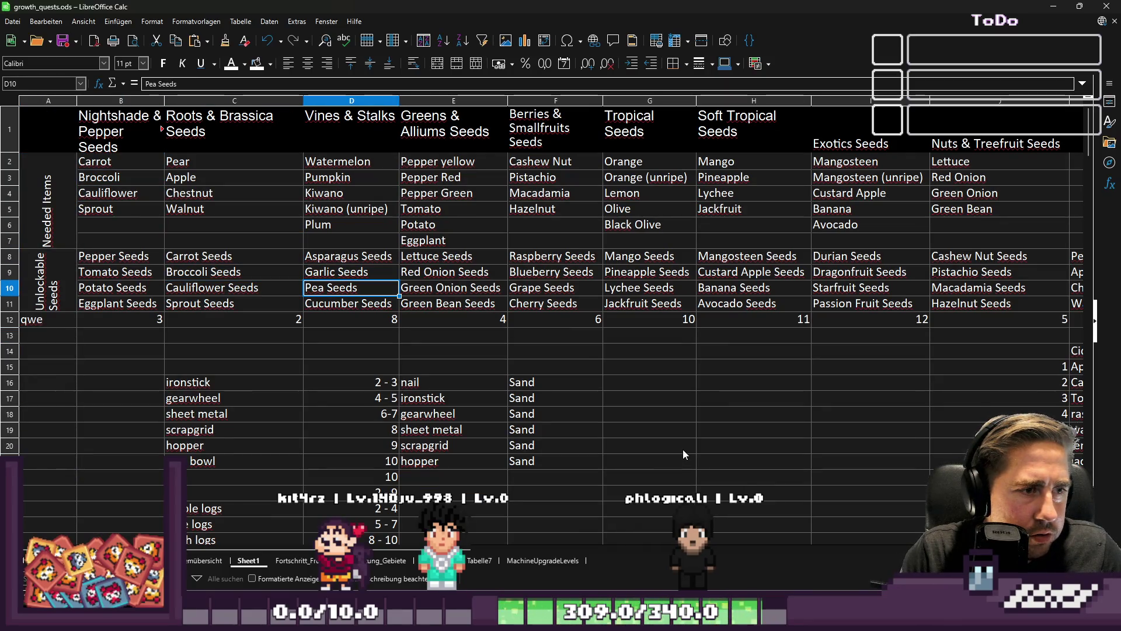
pyautogui.press('Up')
pyautogui.press('Up')
pyautogui.press('Down')
pyautogui.press('Down')
pyautogui.press('Down')
pyautogui.press('Right')
pyautogui.press('Right')
pyautogui.press('Right')
pyautogui.press('Right')
pyautogui.press('Up')
pyautogui.press('Up')
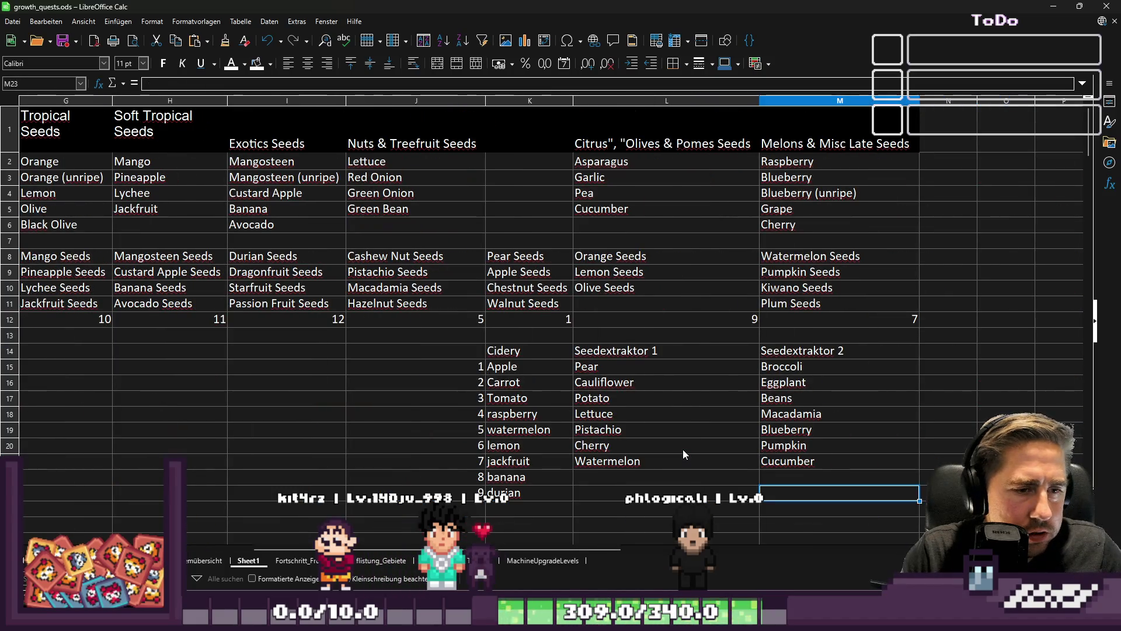
pyautogui.press('Right')
pyautogui.write('Asparagus')
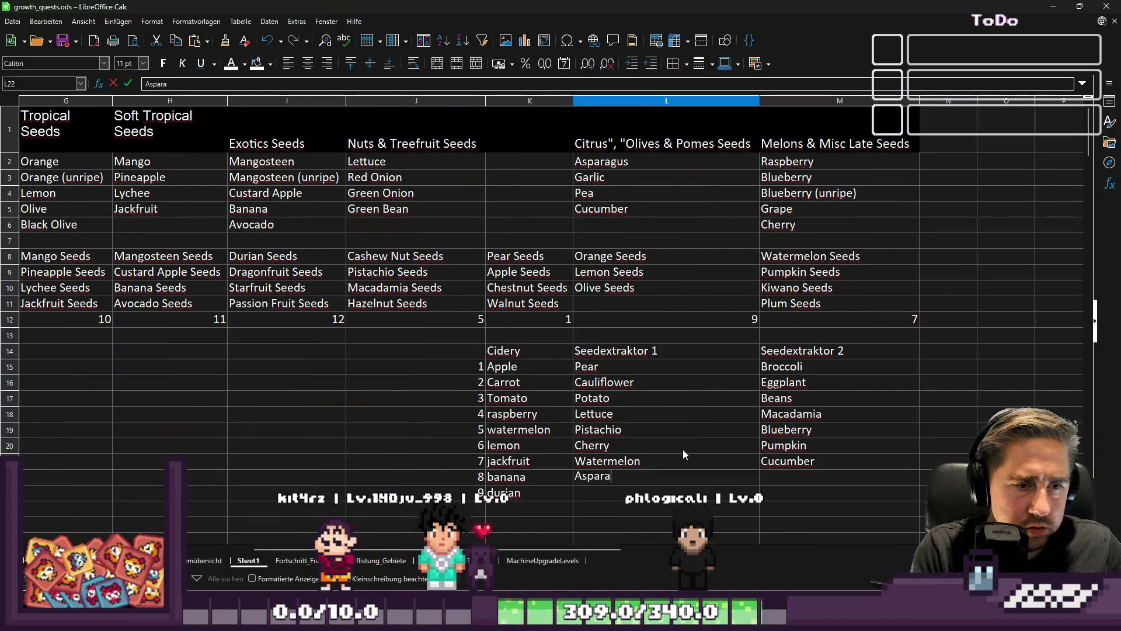
pyautogui.press('Return')
pyautogui.press('Up')
pyautogui.press('Up')
pyautogui.press('Up')
pyautogui.press('Left')
pyautogui.press('Left')
pyautogui.press('Left')
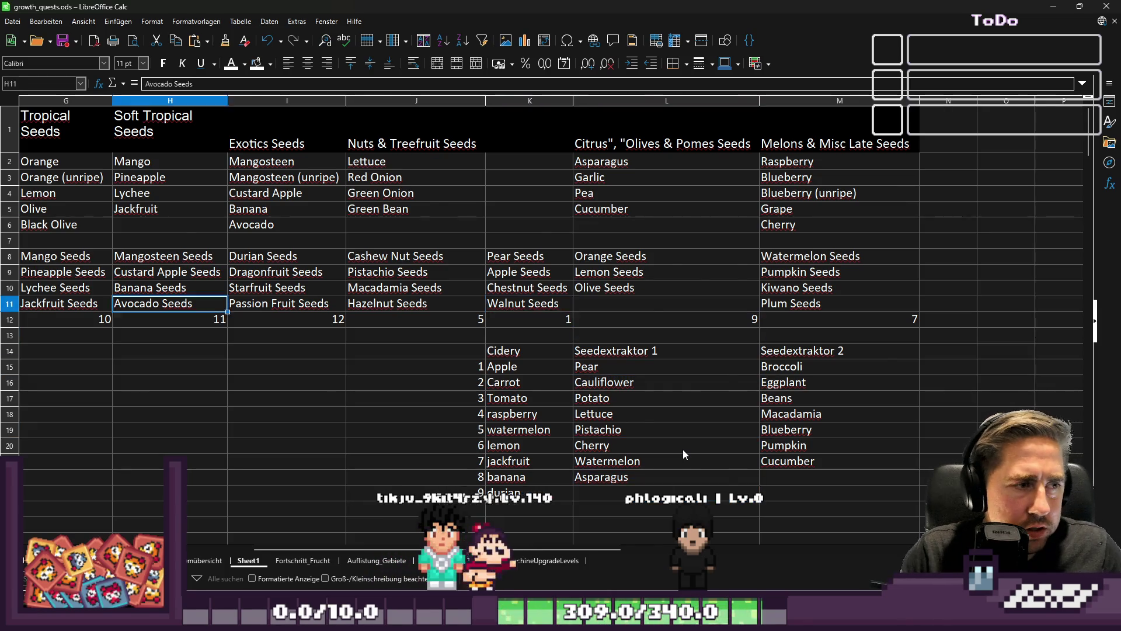
pyautogui.press('Right')
pyautogui.press('Right')
pyautogui.press('Right')
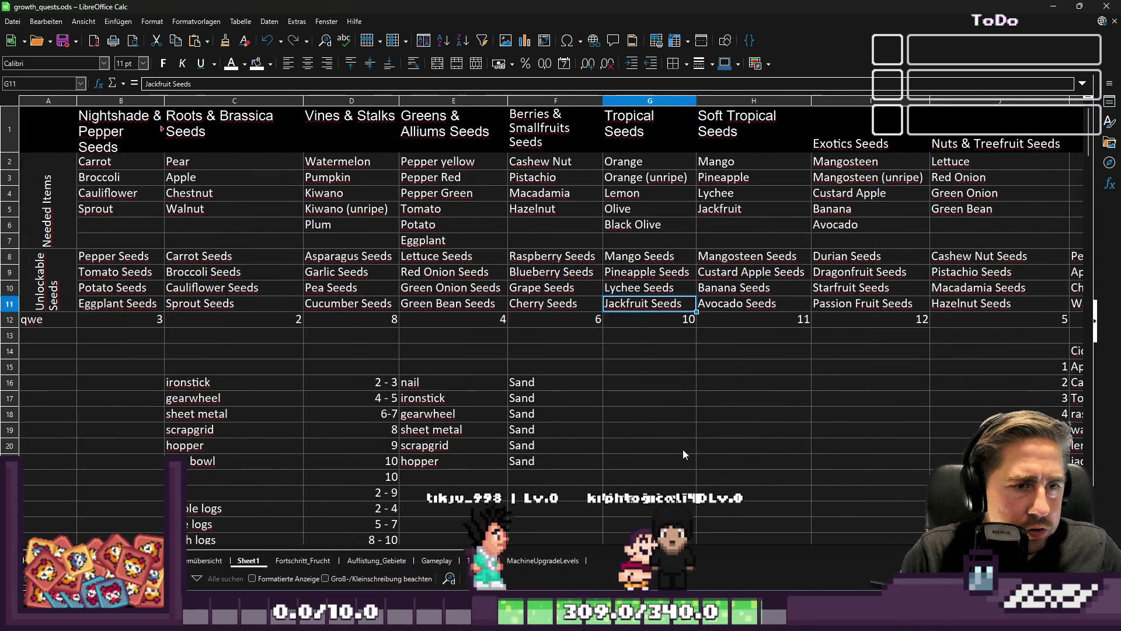
pyautogui.press('Left')
pyautogui.press('Left')
pyautogui.press('Left')
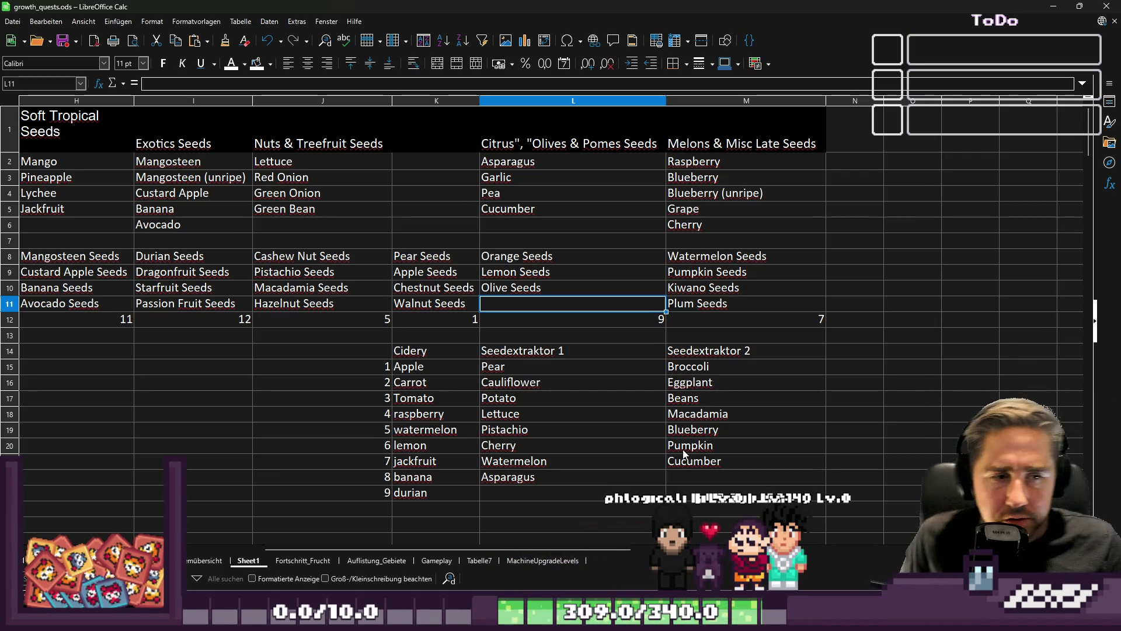
pyautogui.press('Down')
pyautogui.press('Down')
pyautogui.press('Down')
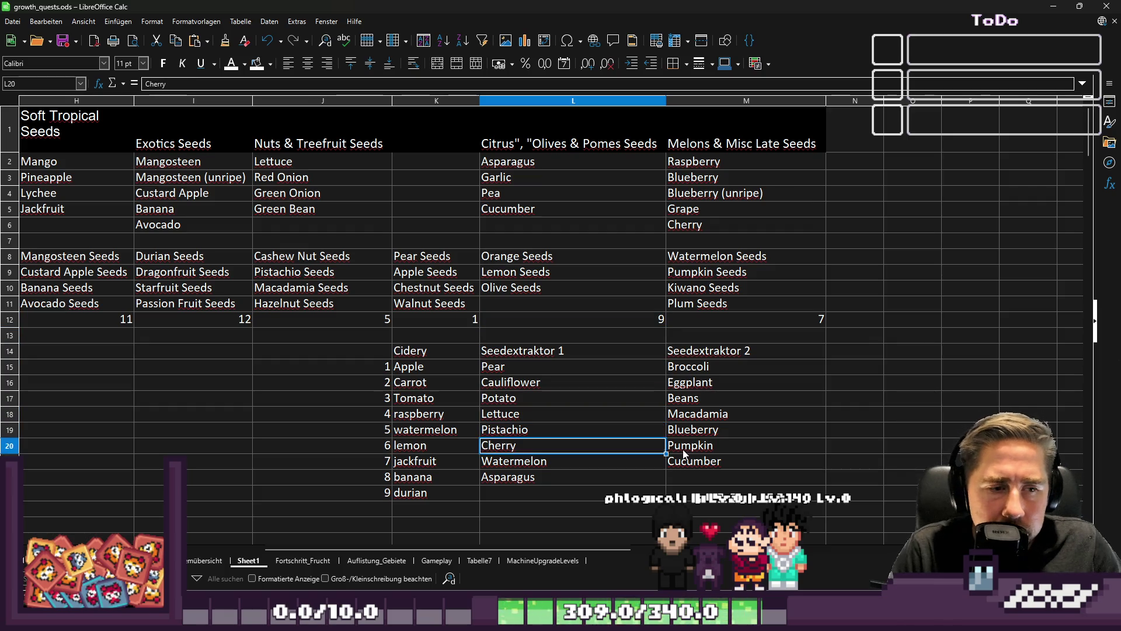
pyautogui.press('Up')
# Step: Review the Cucumber, Pea and Olive Seeds entries and return to the empty cell below Watermelon
pyautogui.press('Up')
pyautogui.press('Up')
pyautogui.press('Up')
pyautogui.press('Left')
pyautogui.press('Left')
pyautogui.press('Left')
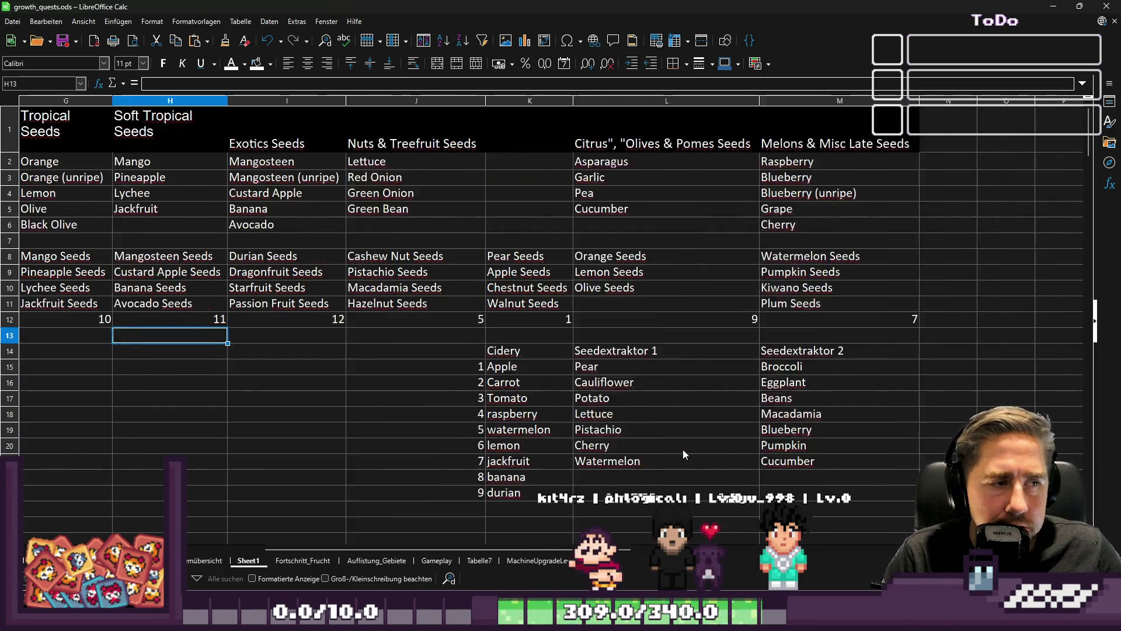
pyautogui.press('Up')
pyautogui.press('Up')
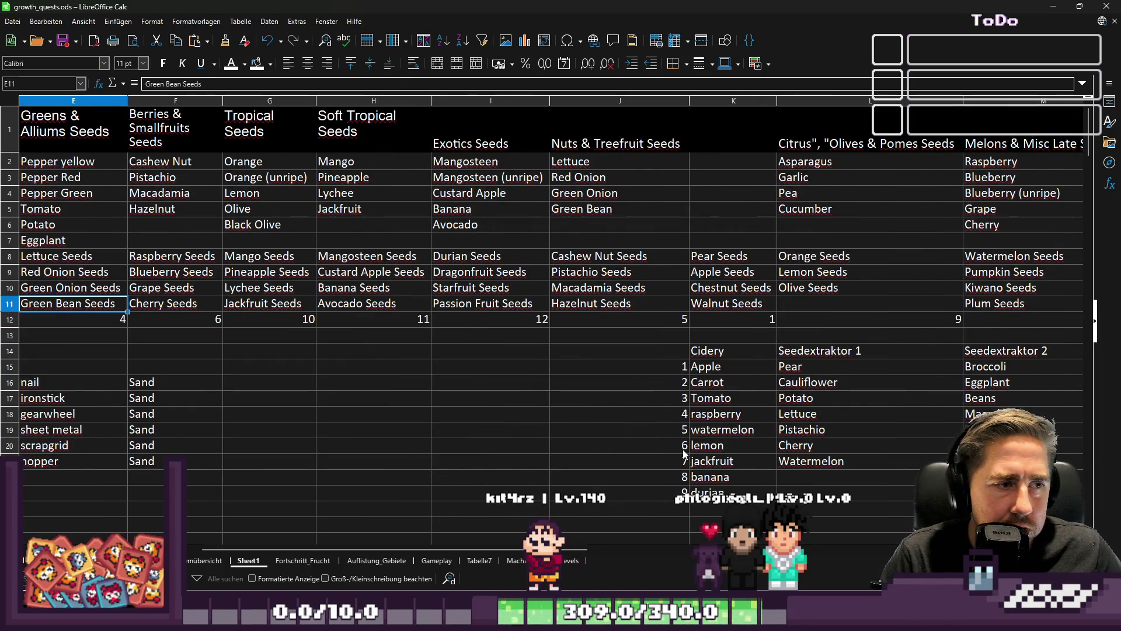
pyautogui.press('Left')
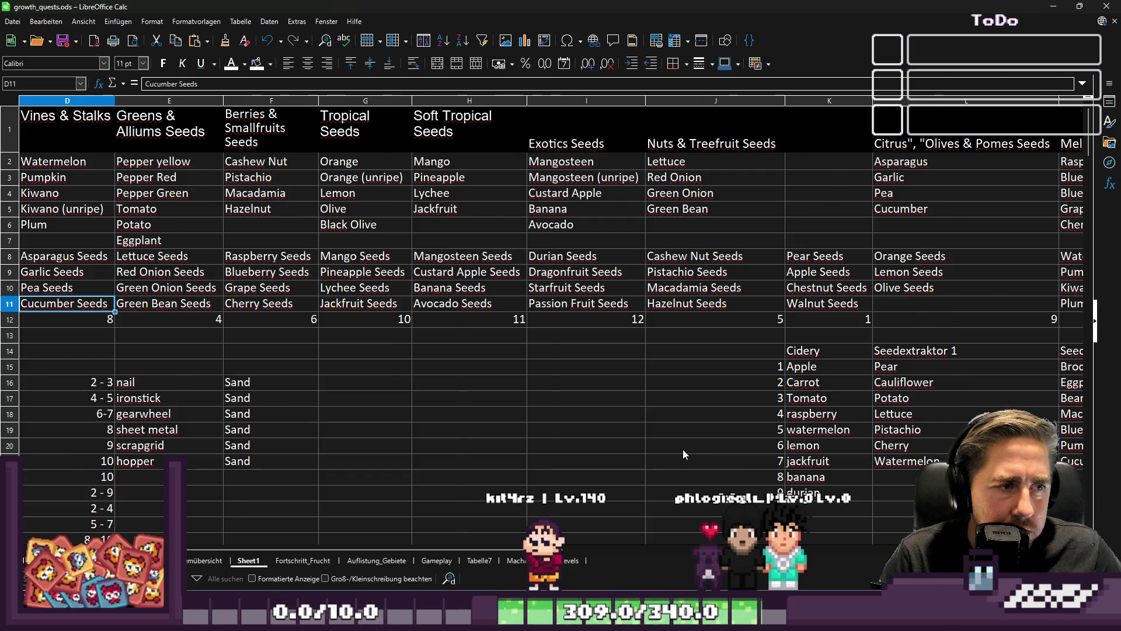
pyautogui.press('Left')
pyautogui.press('Up')
pyautogui.press('Up')
pyautogui.press('Down')
pyautogui.press('Right')
pyautogui.press('Right')
pyautogui.press('Right')
pyautogui.press('Right')
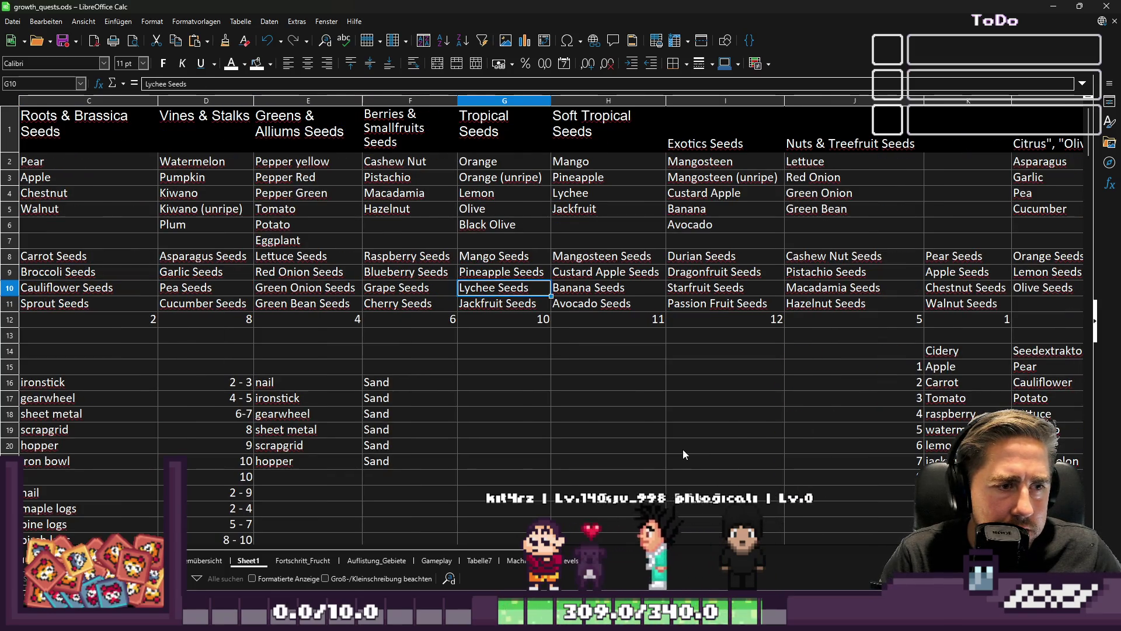
pyautogui.press('Right')
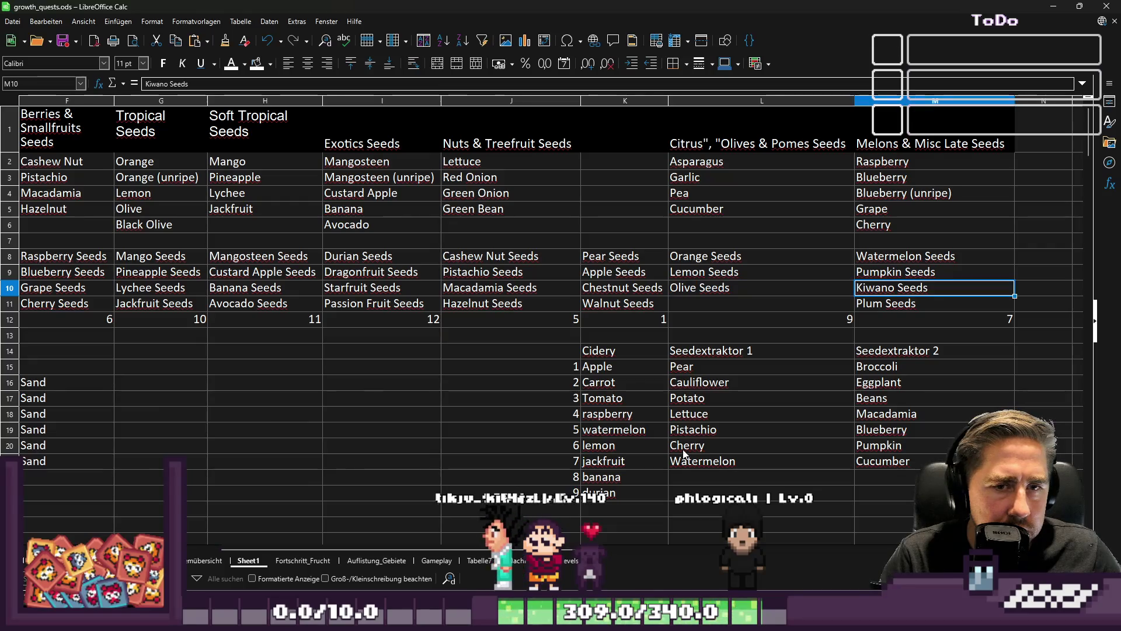
pyautogui.press('Left')
pyautogui.press('Down')
pyautogui.press('Down')
pyautogui.press('Down')
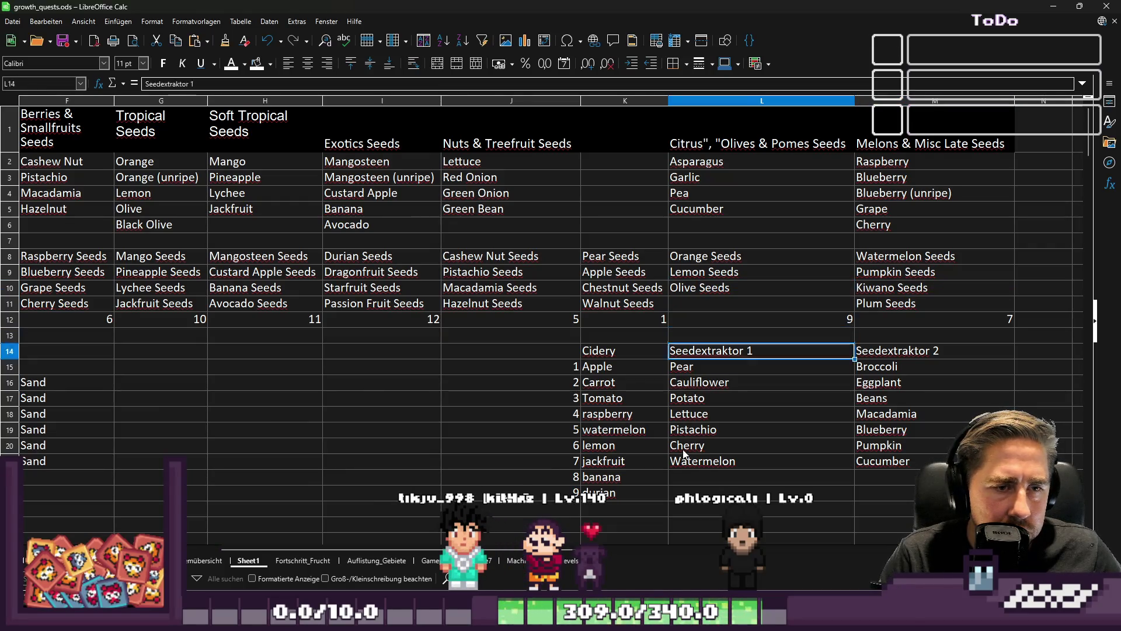
pyautogui.press('Right')
pyautogui.press('Down')
pyautogui.press('Left')
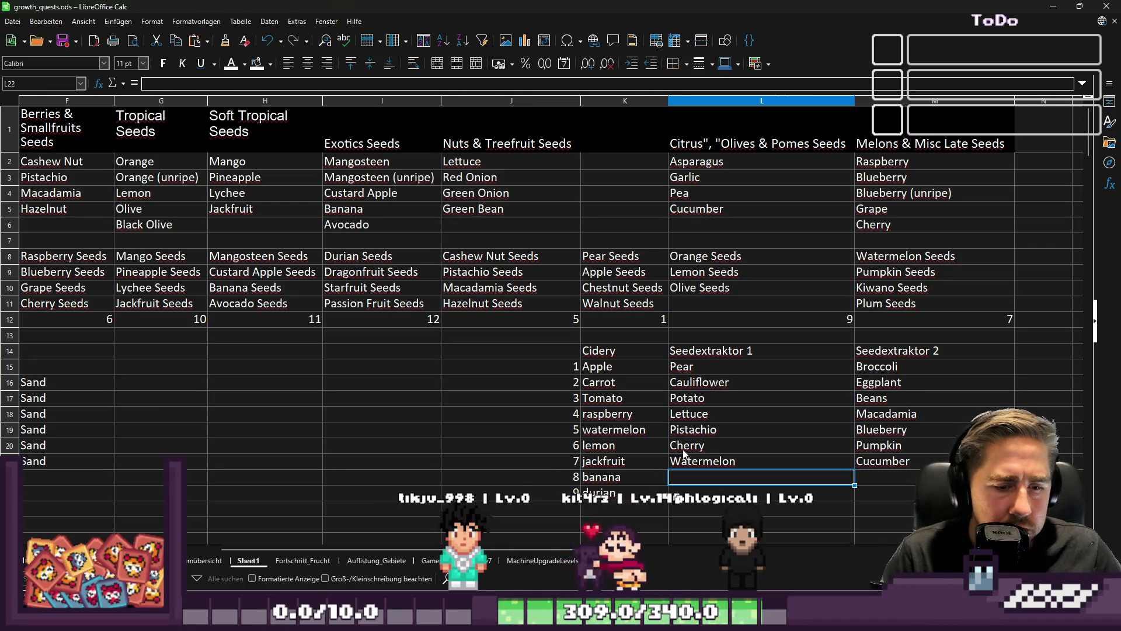
# Step: Add Olives to the Seedextraktor 1 list after checking the Lychee Seeds entry
pyautogui.write('Olives')
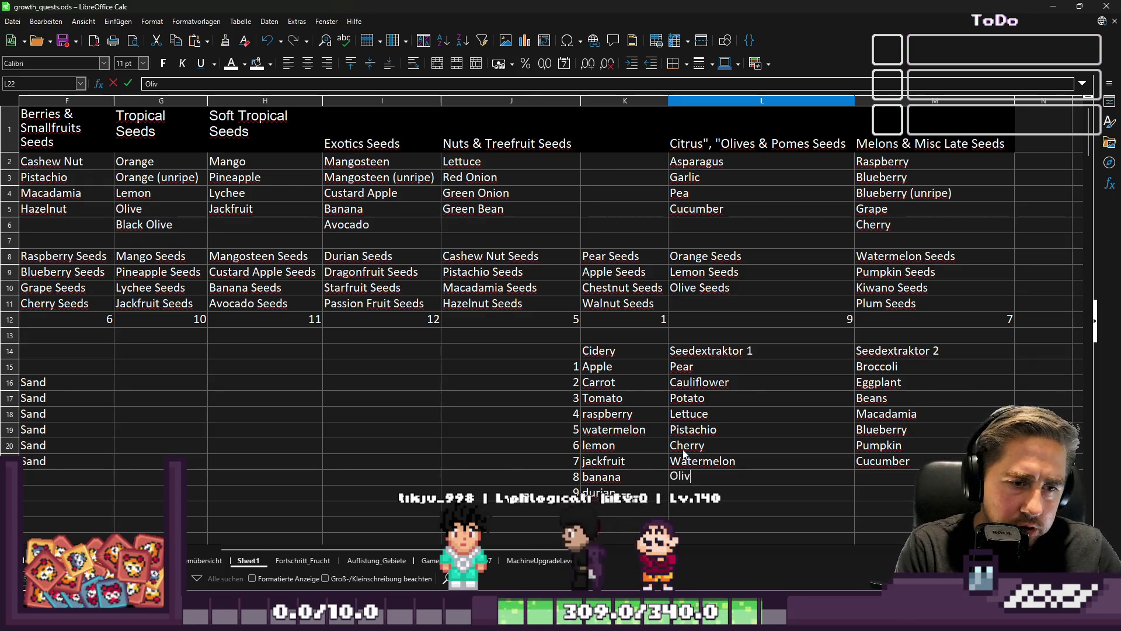
pyautogui.press('Tab')
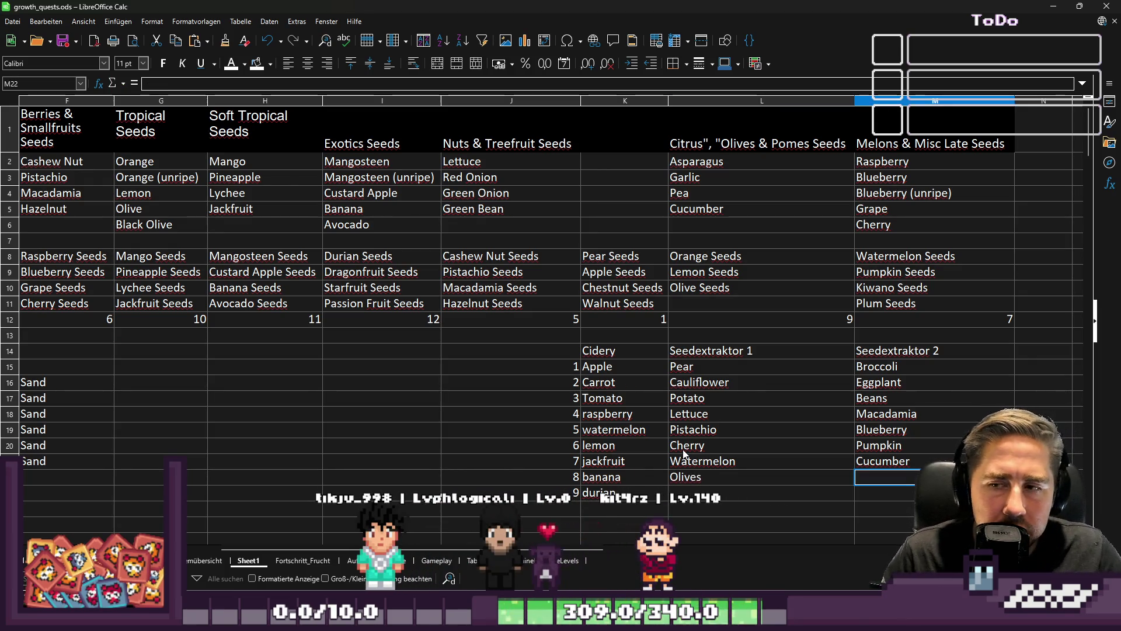
pyautogui.press('Up')
pyautogui.press('Up')
pyautogui.press('Up')
pyautogui.press('Left')
pyautogui.press('Left')
pyautogui.press('Left')
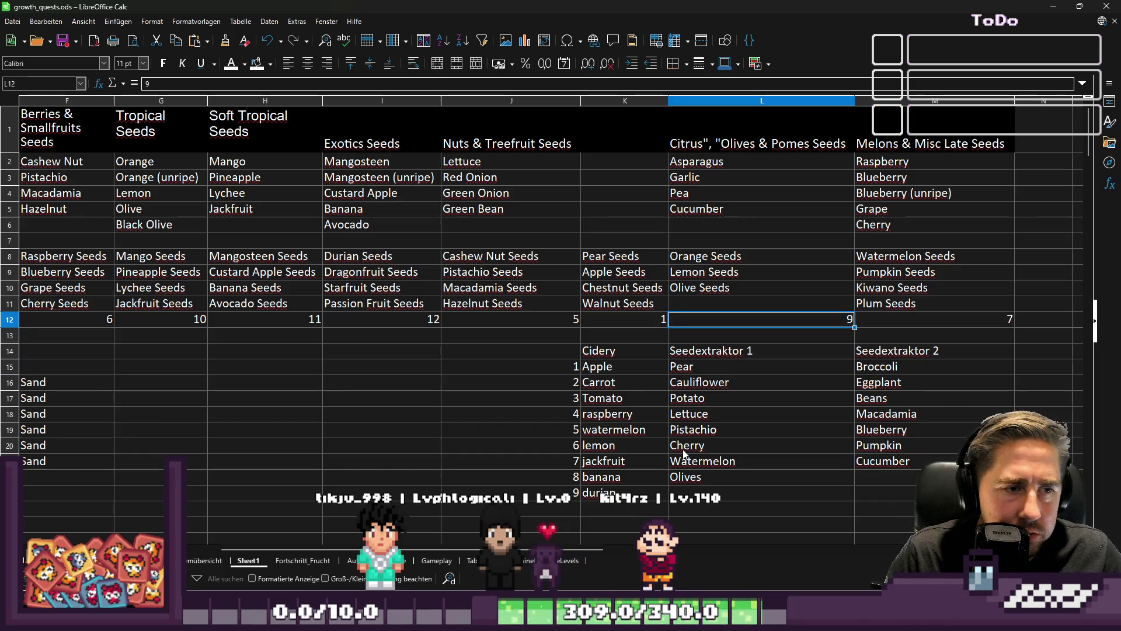
pyautogui.press('Right')
pyautogui.press('Up')
pyautogui.press('Up')
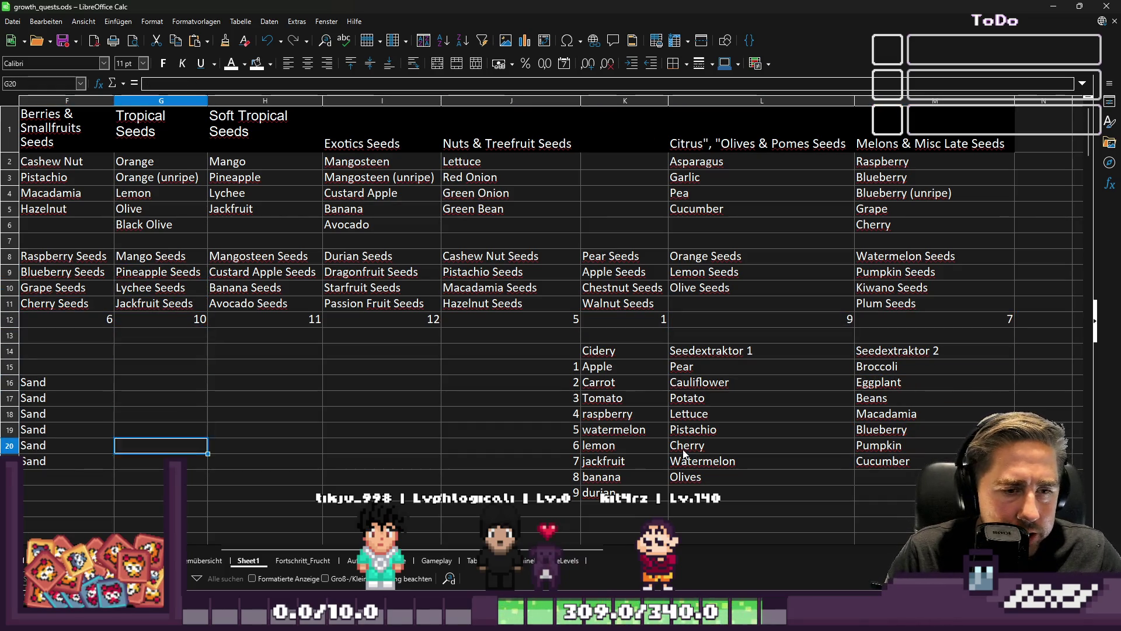
pyautogui.press('Right')
pyautogui.press('Right')
pyautogui.press('Right')
pyautogui.press('Down')
pyautogui.press('Down')
# Step: Add Pineapple below Cucumber in the Seedextraktor 2 list and review both new entries
pyautogui.write('Pin')
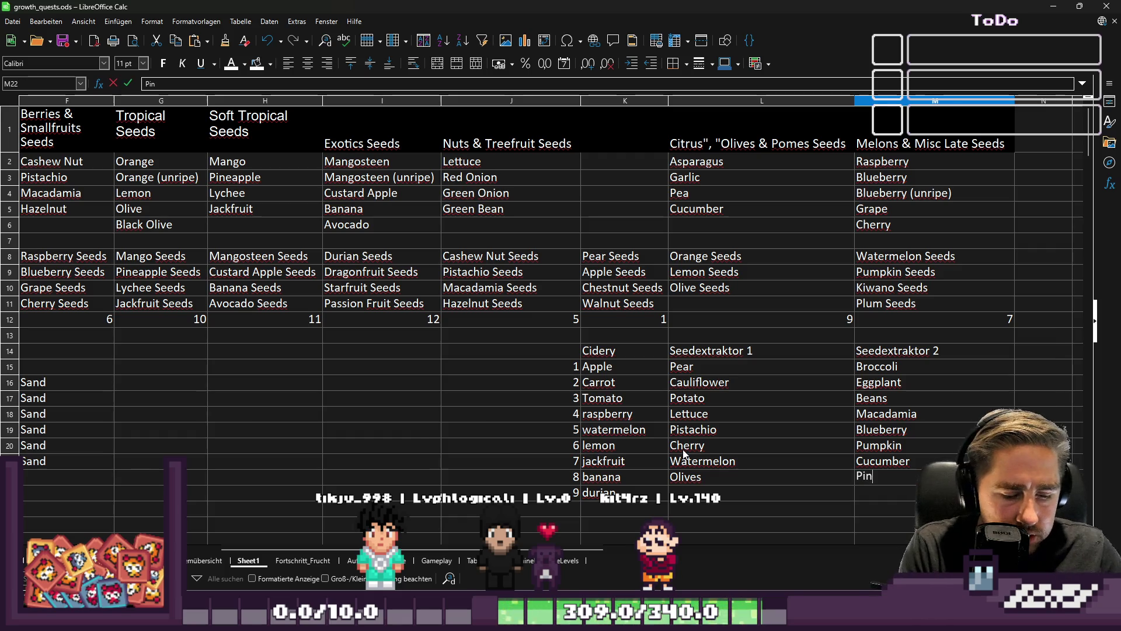
pyautogui.write('eapple')
pyautogui.press('Left')
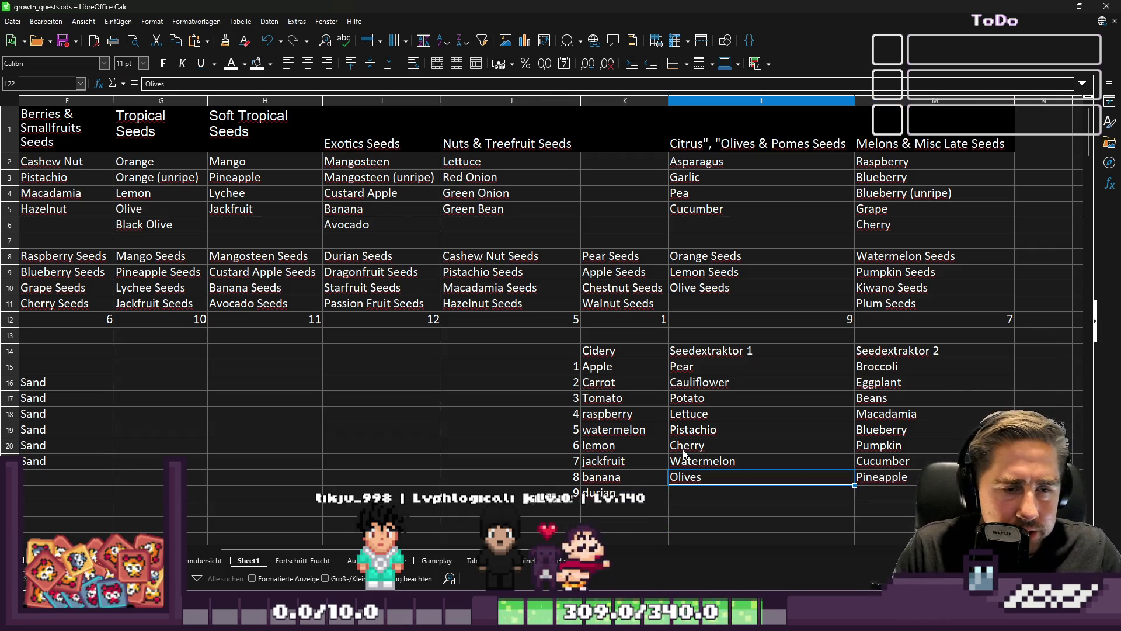
pyautogui.press('Right')
pyautogui.press('Left')
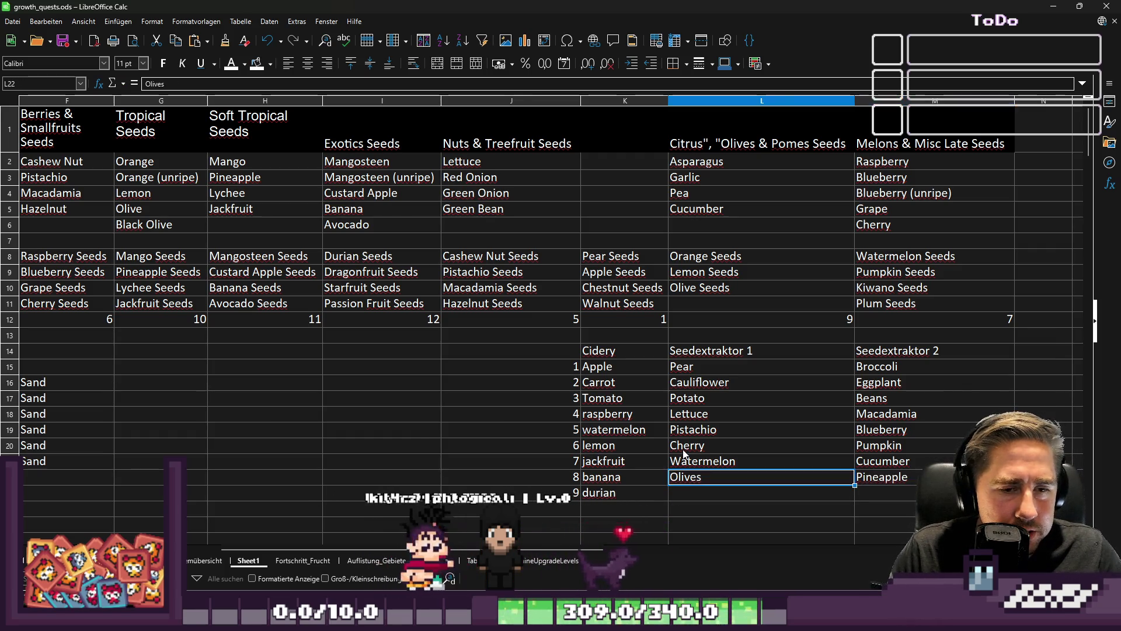
pyautogui.press('Right')
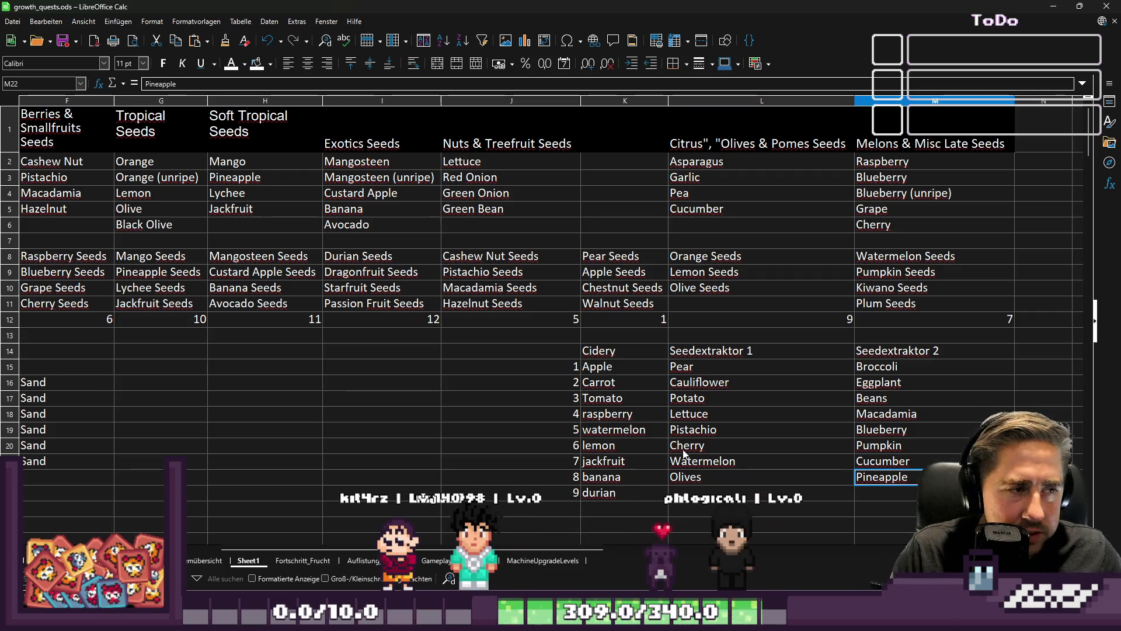
pyautogui.press('Left')
pyautogui.press('Down')
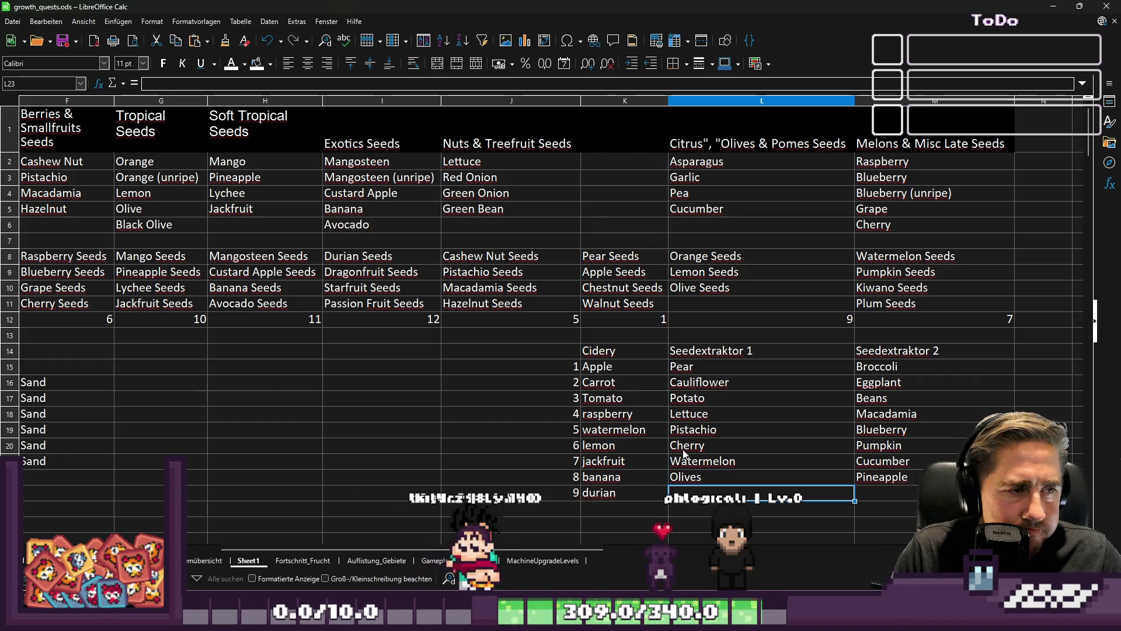
# Step: Add Custard Apple to Seedextraktor 1 and Star Fruit as the last Seedextraktor 2 entry, then switch to Godot
pyautogui.write('Custard')
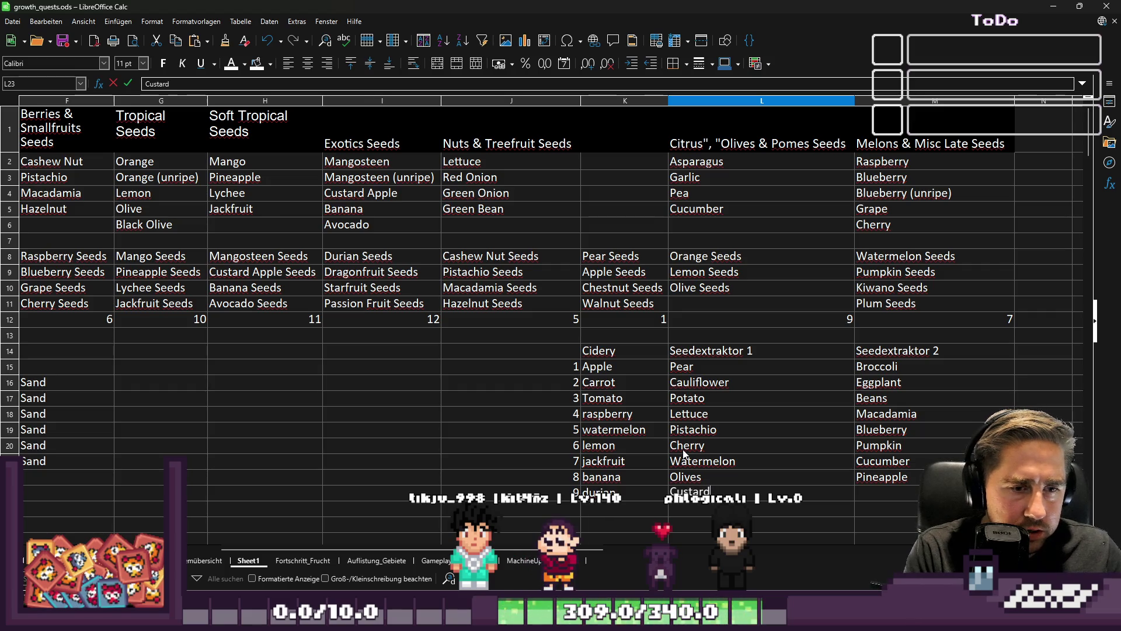
pyautogui.write(' Apple')
pyautogui.press('Tab')
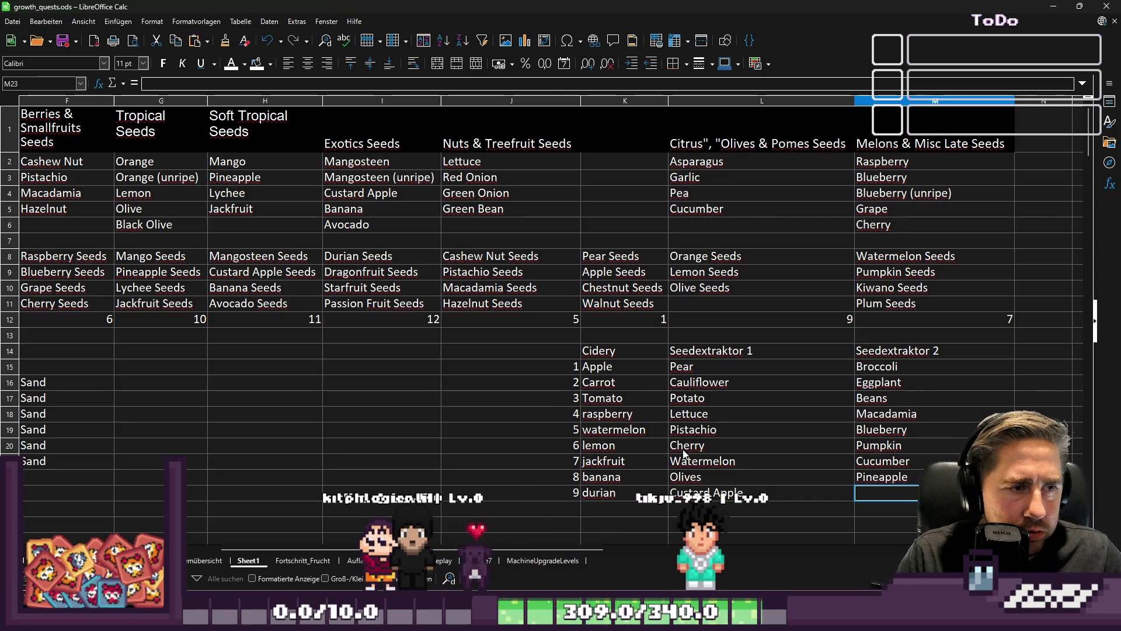
pyautogui.write('Star Fruit')
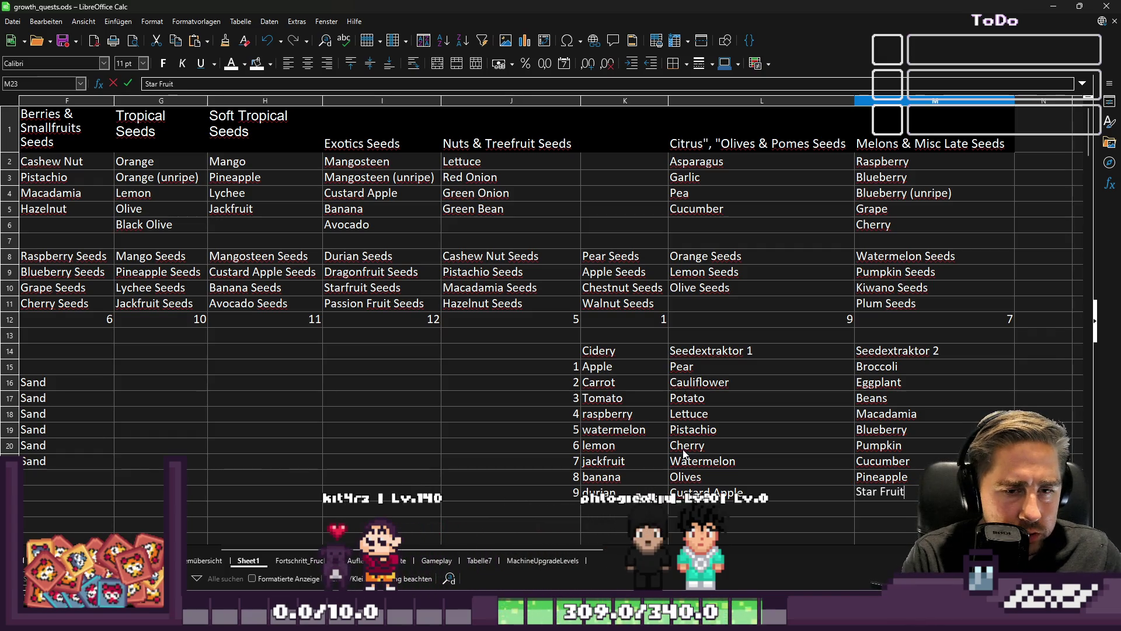
pyautogui.press('Return')
pyautogui.press('Up')
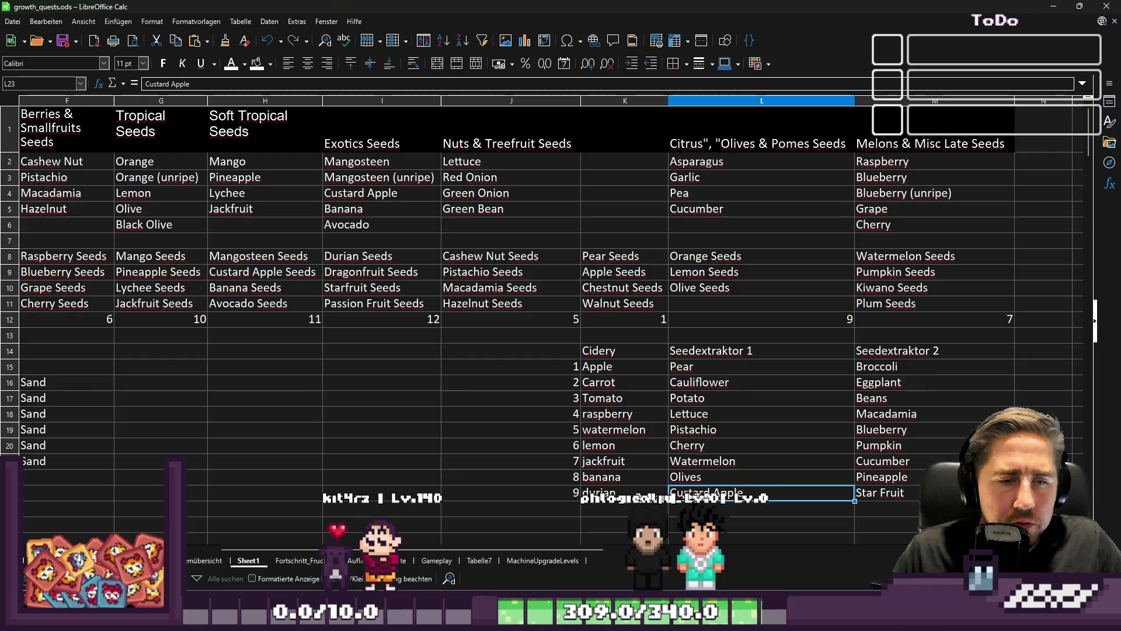
pyautogui.hotkey('alt', 'Tab')
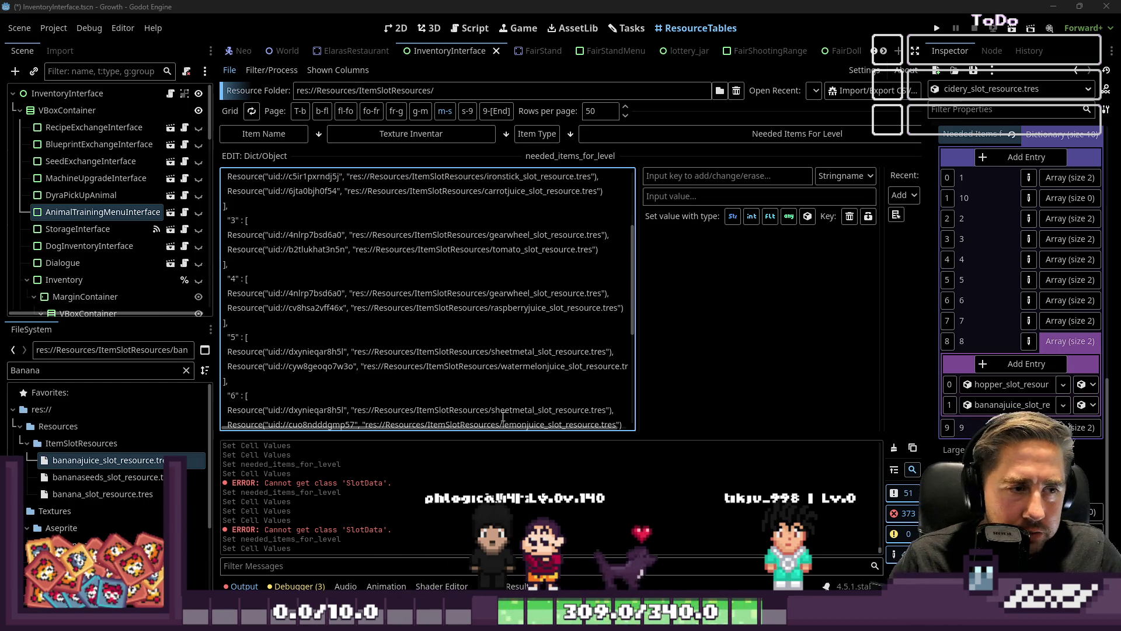
# Step: Shrink the text editor and scroll the ResourceTables grid through the machines' needed-items rows
pyautogui.scroll(2, 503, 417)
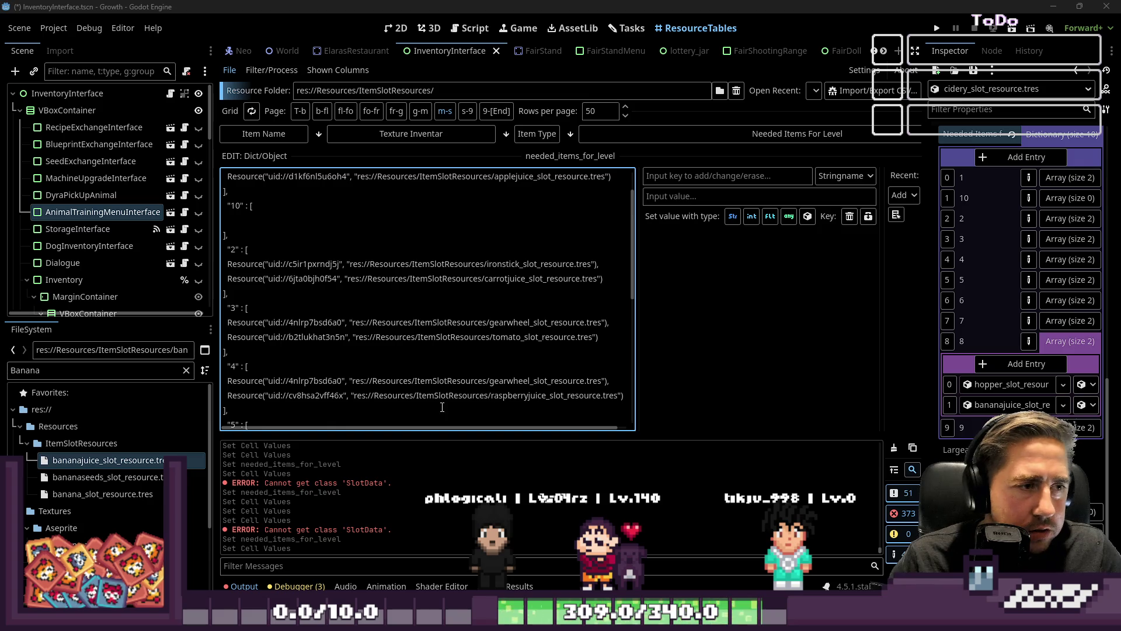
pyautogui.scroll(1, 442, 407)
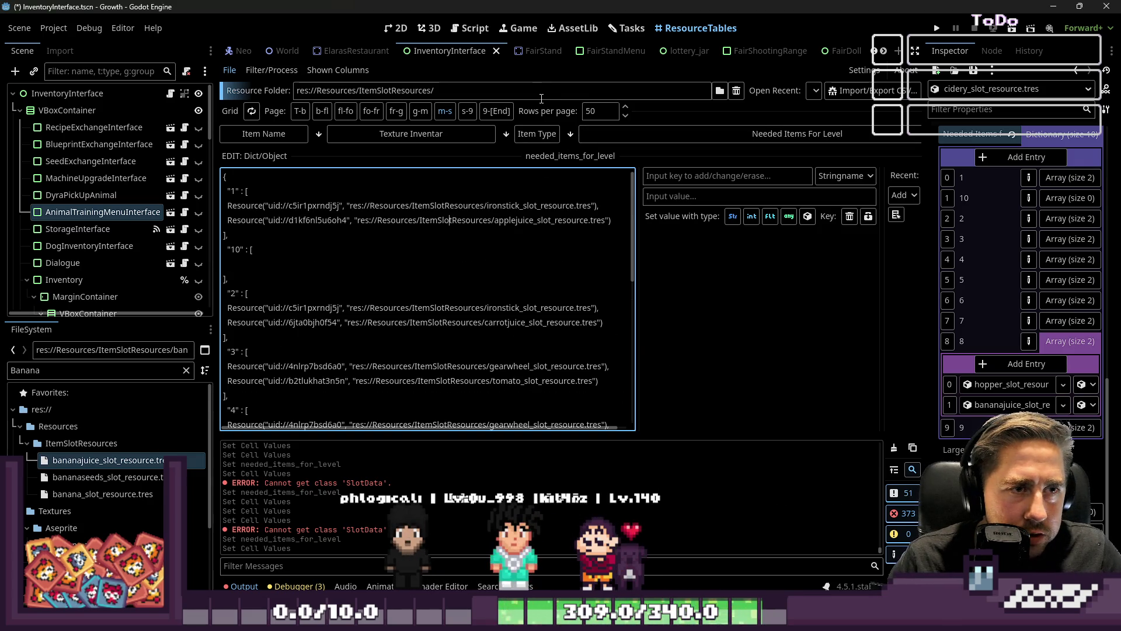
pyautogui.moveTo(437, 153); pyautogui.dragTo(436, 354)
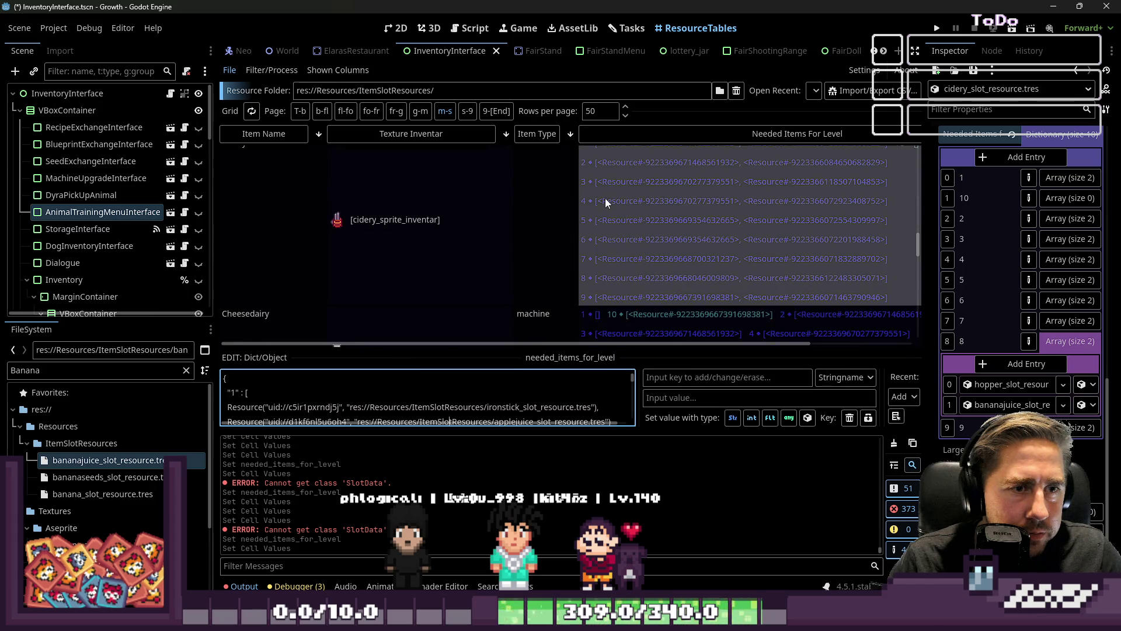
pyautogui.scroll(5, 604, 198)
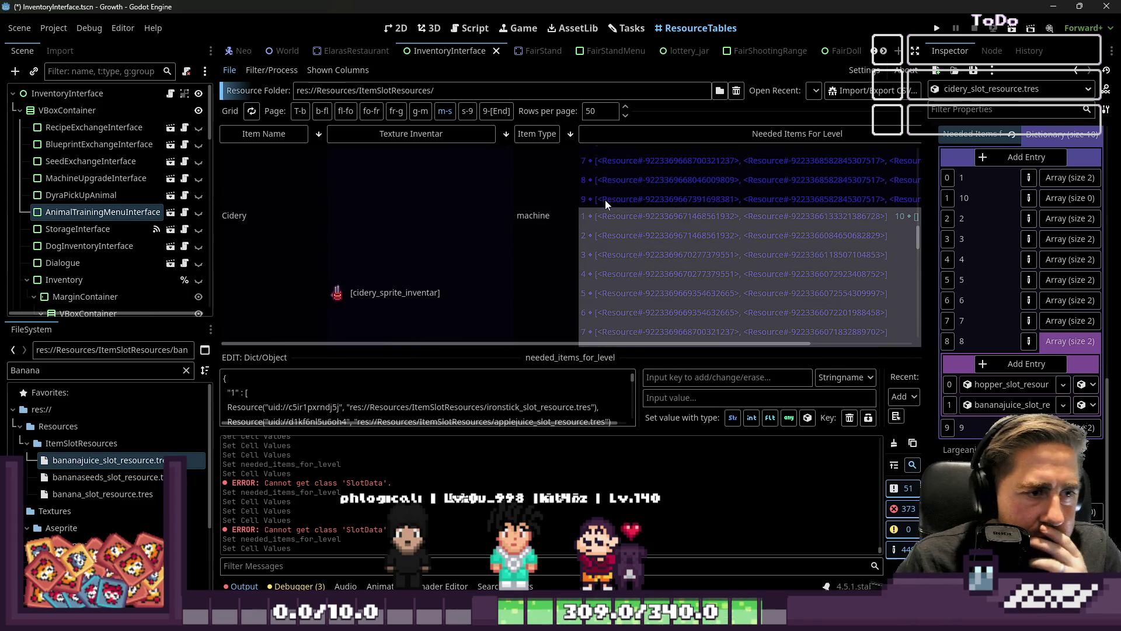
pyautogui.scroll(-5, 605, 204)
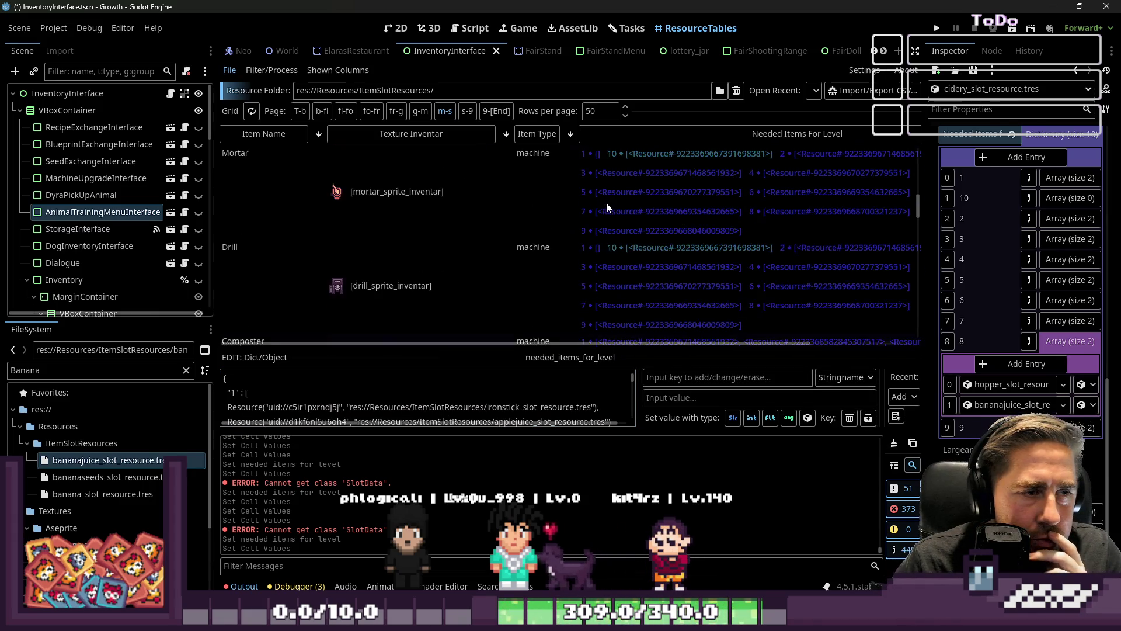
pyautogui.scroll(-3, 606, 207)
pyautogui.scroll(5, 608, 213)
pyautogui.scroll(5, 619, 220)
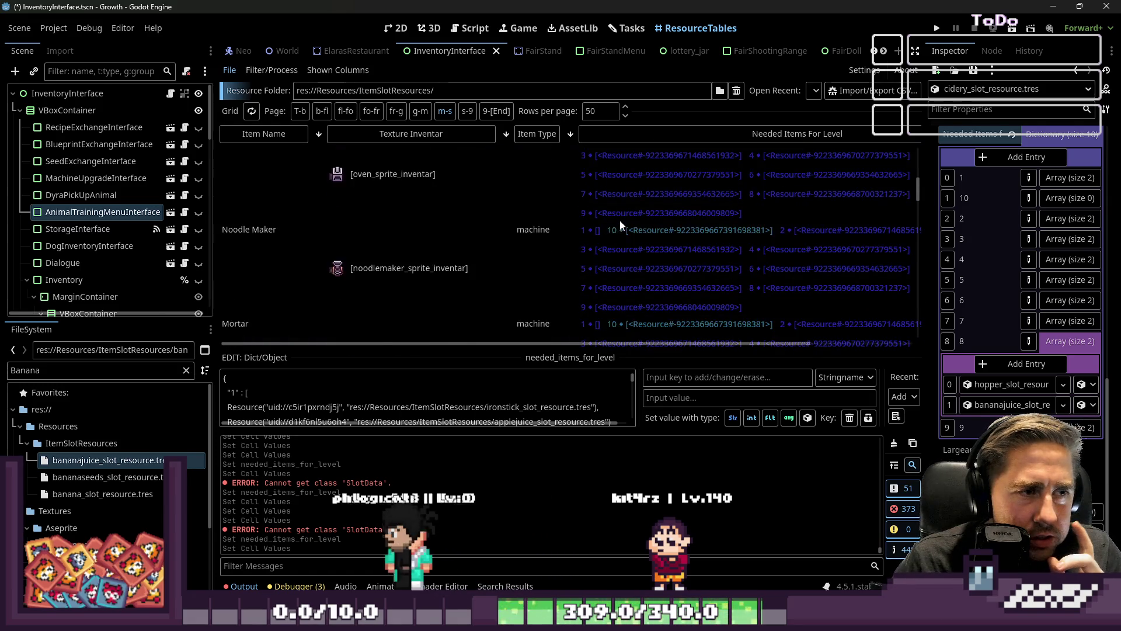
pyautogui.scroll(-5, 619, 221)
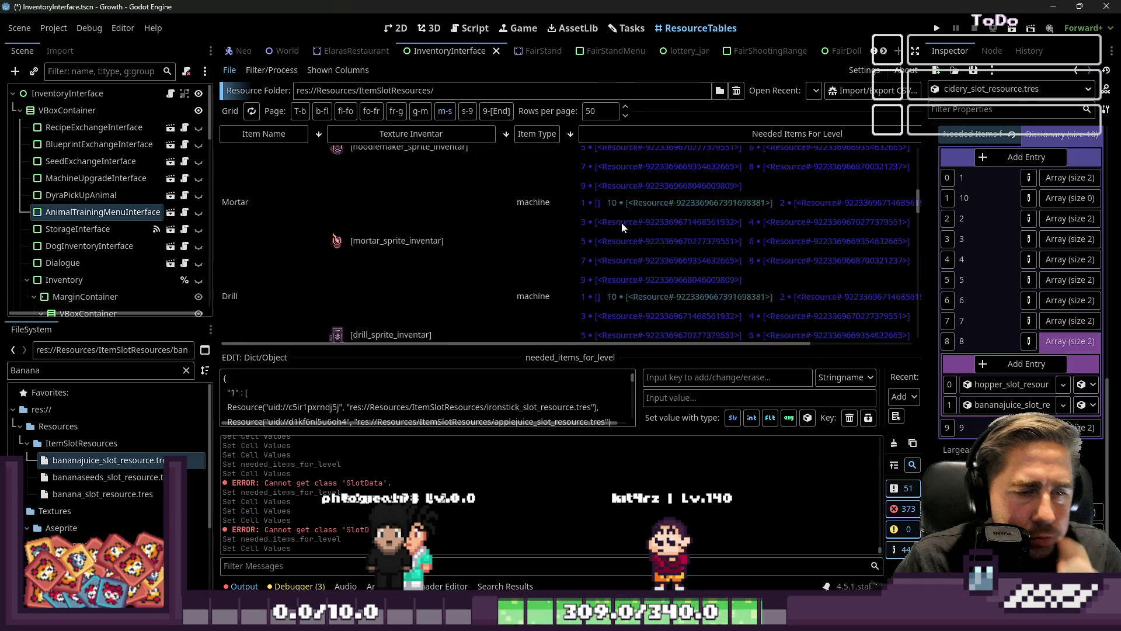
pyautogui.scroll(-1, 625, 230)
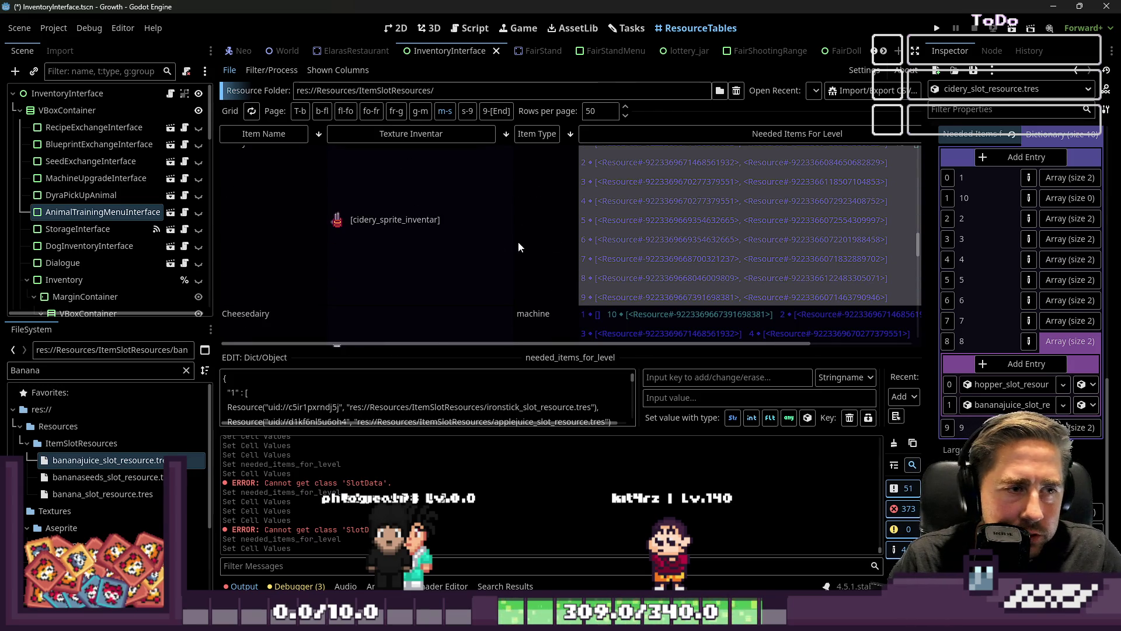
# Step: Select the Cidery's needed items cell, then load the Seed Extractor item's properties
pyautogui.click(626, 298)
pyautogui.click(636, 261)
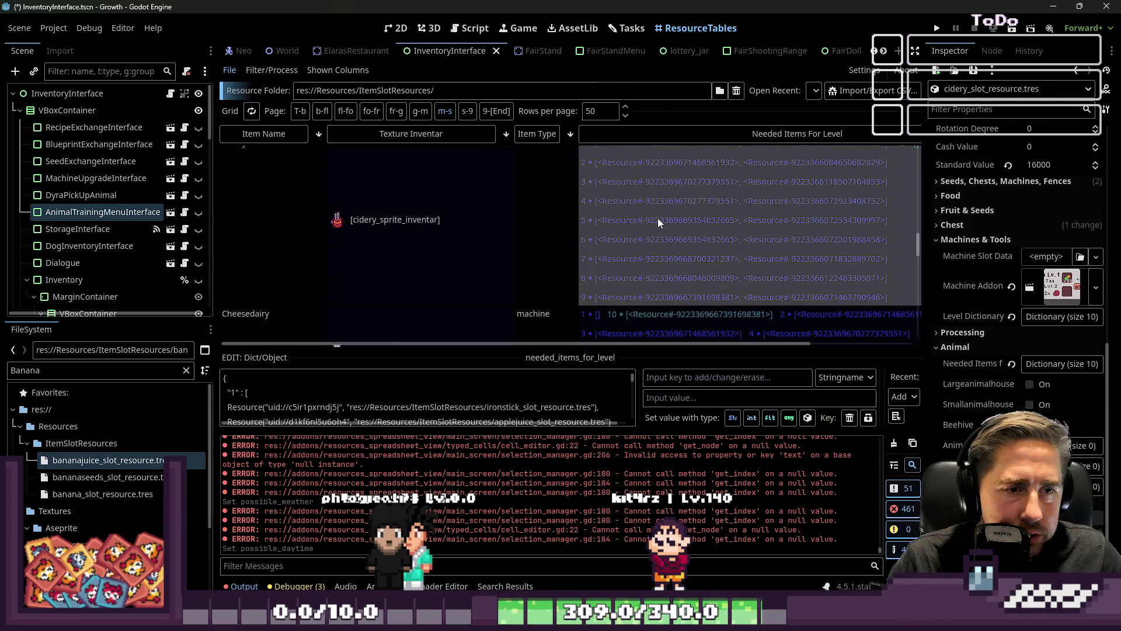
pyautogui.scroll(4, 642, 238)
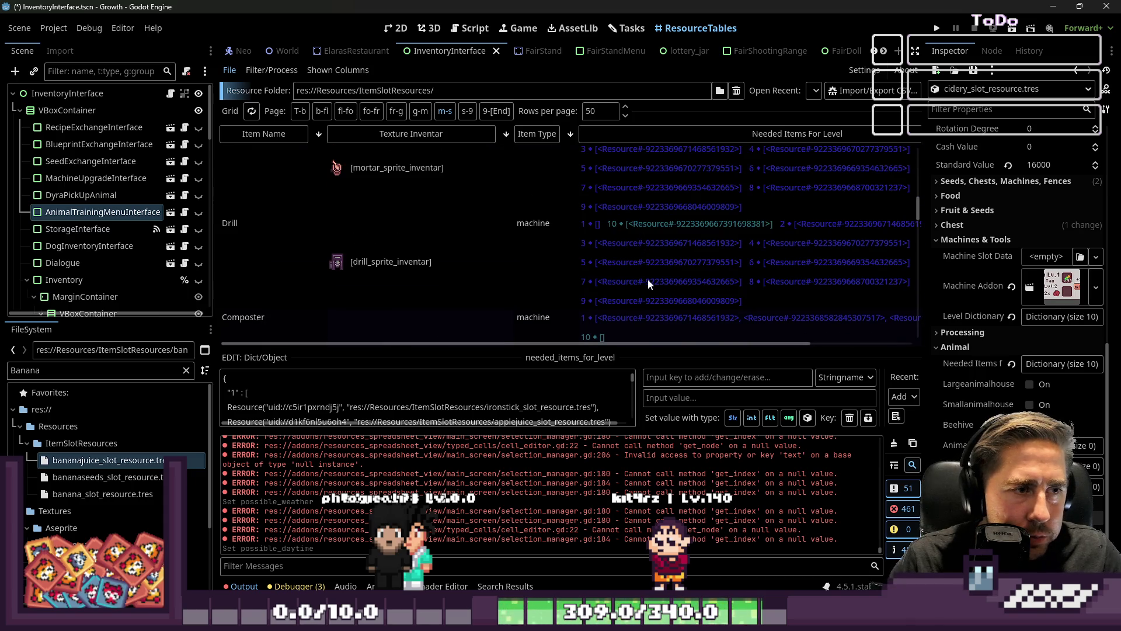
pyautogui.scroll(5, 668, 257)
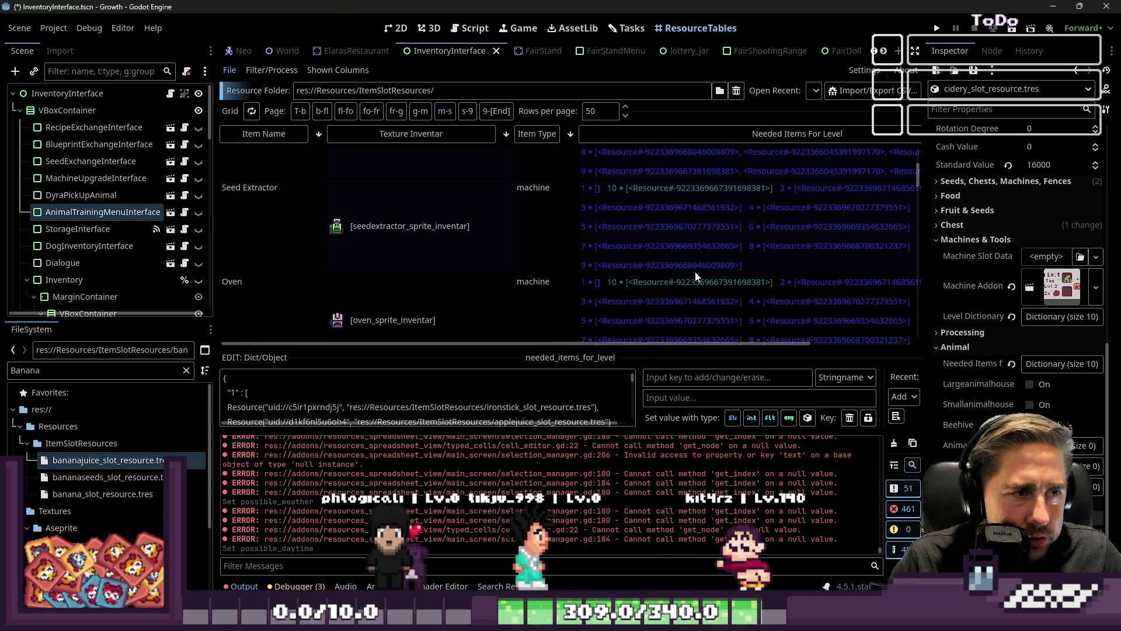
pyautogui.click(692, 213)
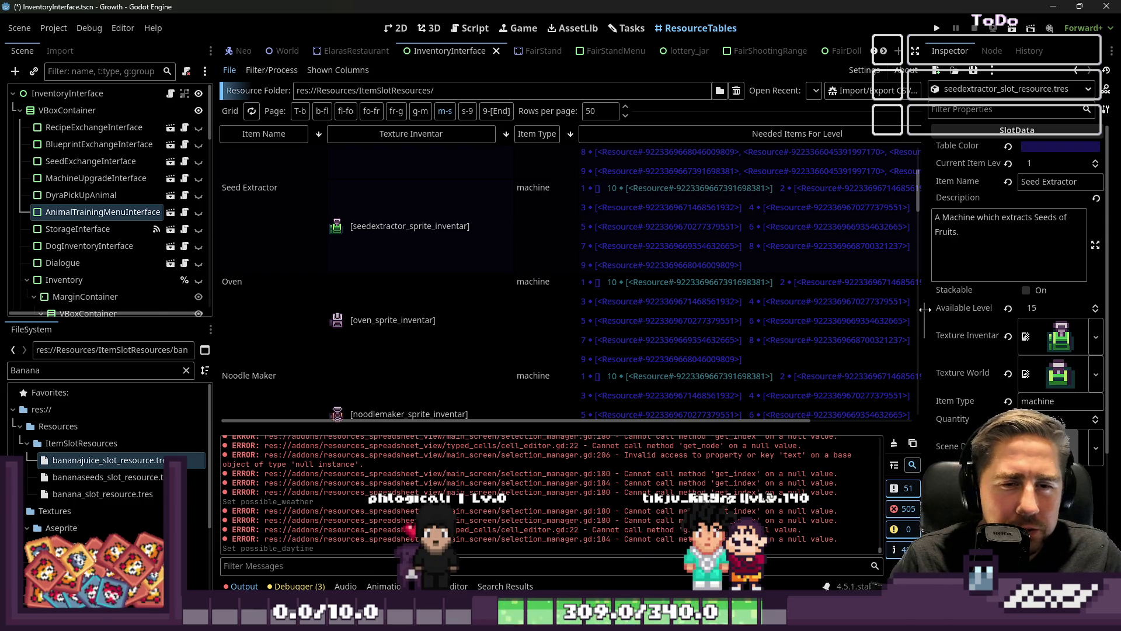
# Step: Paste the Cidery's per-level needed items into the Seed Extractor's Needed Items For Level cell
pyautogui.moveTo(924, 310); pyautogui.dragTo(684, 226)
pyautogui.click(683, 225)
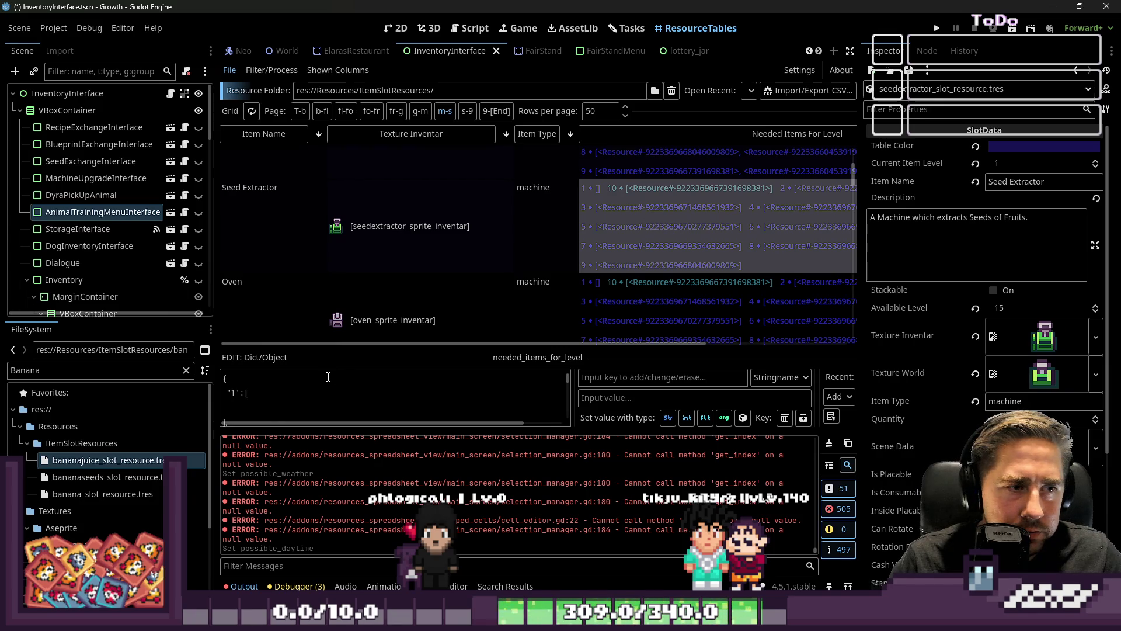
pyautogui.scroll(-8, 565, 236)
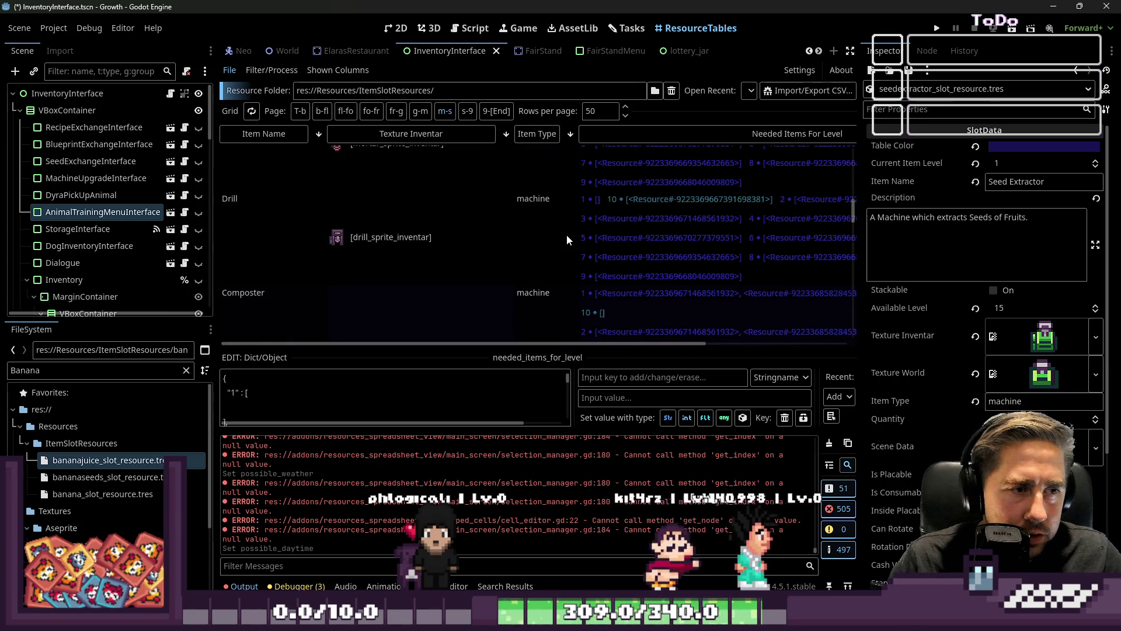
pyautogui.scroll(-3, 566, 240)
pyautogui.click(666, 180)
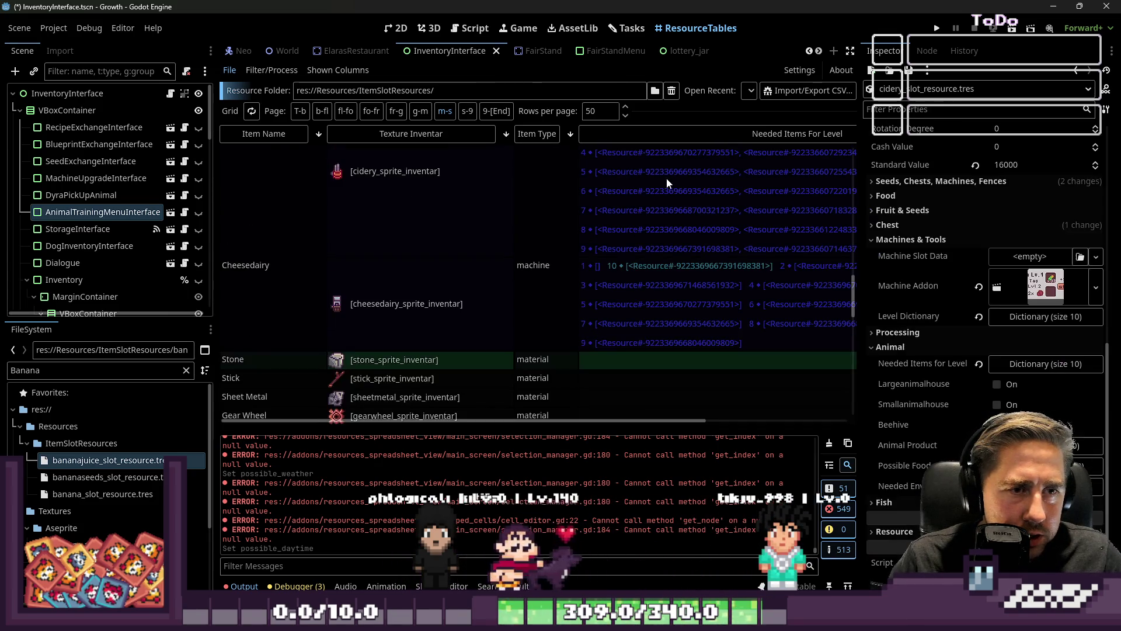
pyautogui.scroll(-4, 674, 254)
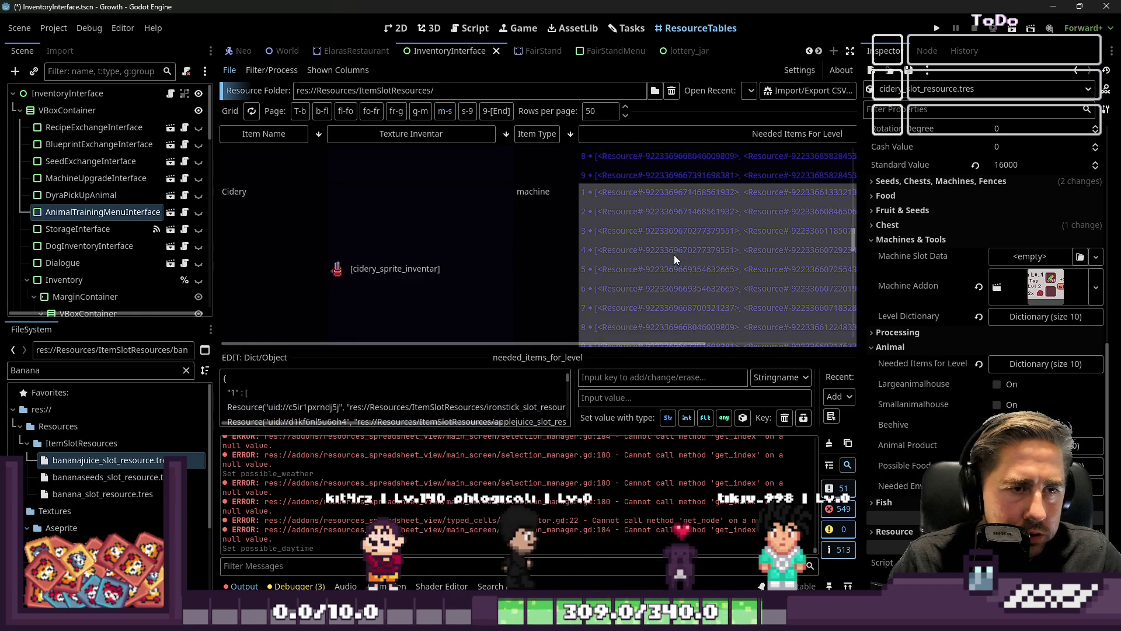
pyautogui.scroll(6, 673, 254)
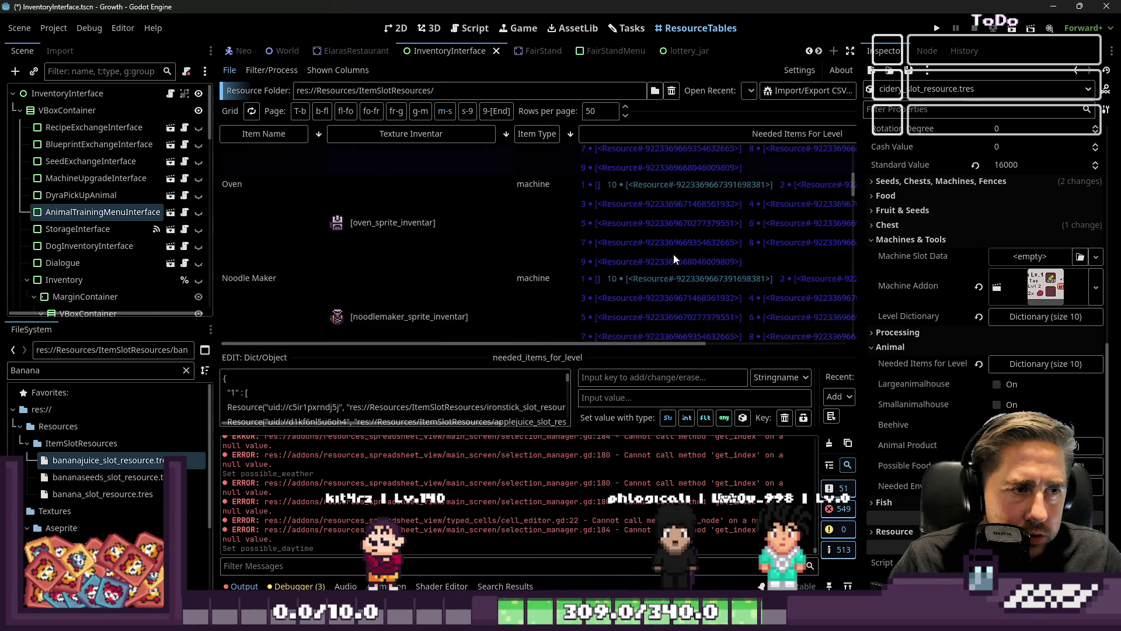
pyautogui.click(666, 205)
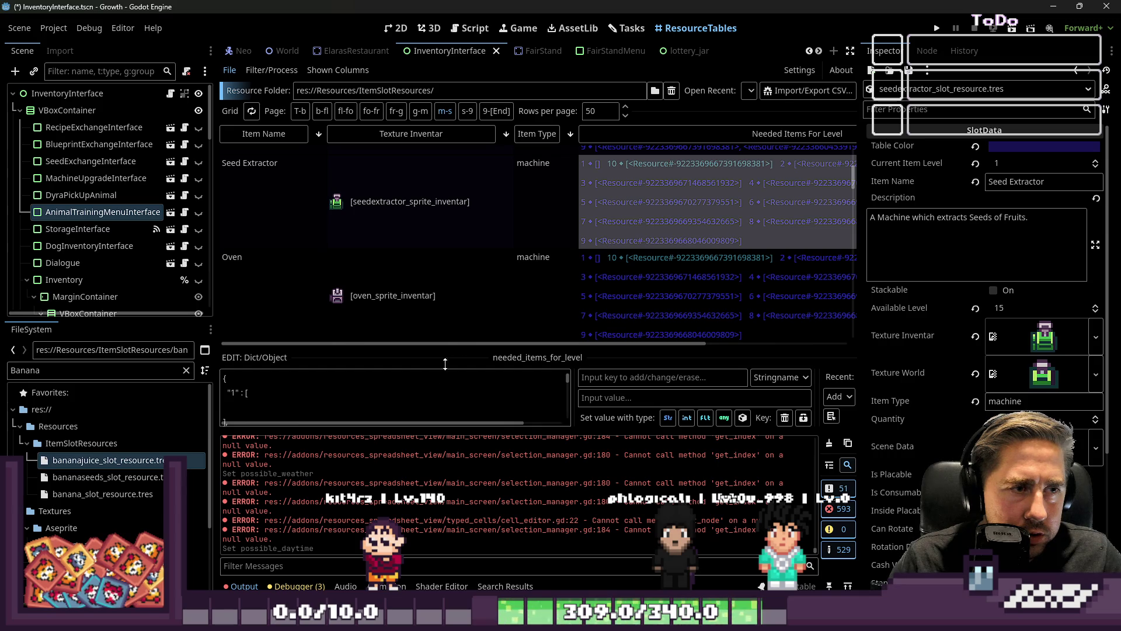
pyautogui.hotkey('ctrl', 'v')
# Step: Enlarge the dictionary text editor and table to review the pasted level entries
pyautogui.moveTo(412, 352); pyautogui.dragTo(410, 151)
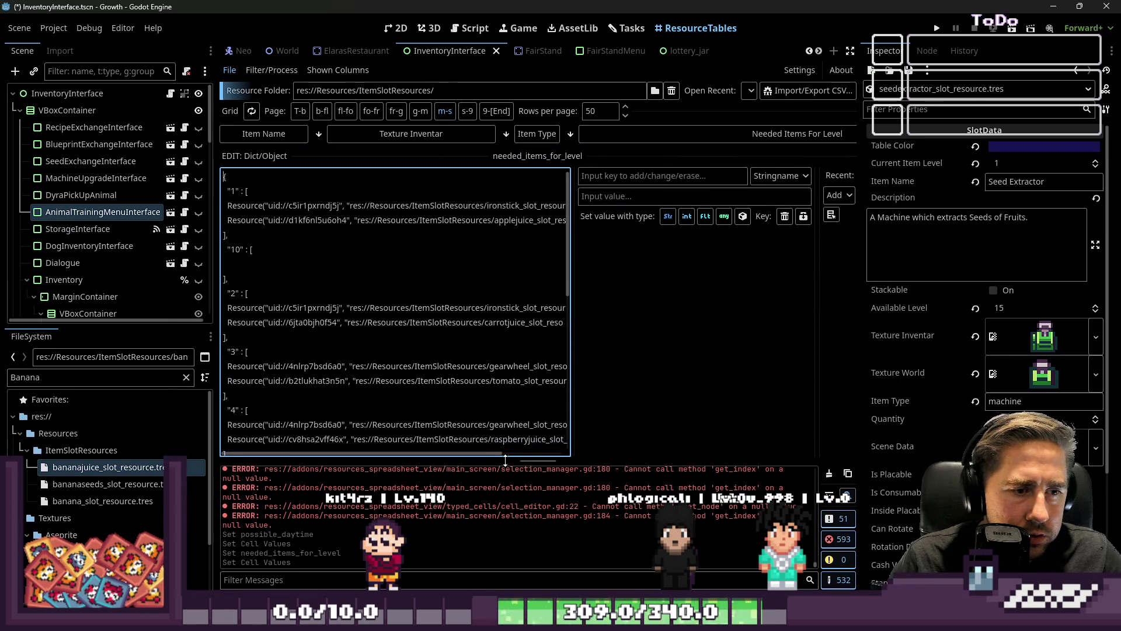
pyautogui.scroll(-1, 497, 294)
pyautogui.scroll(1, 497, 294)
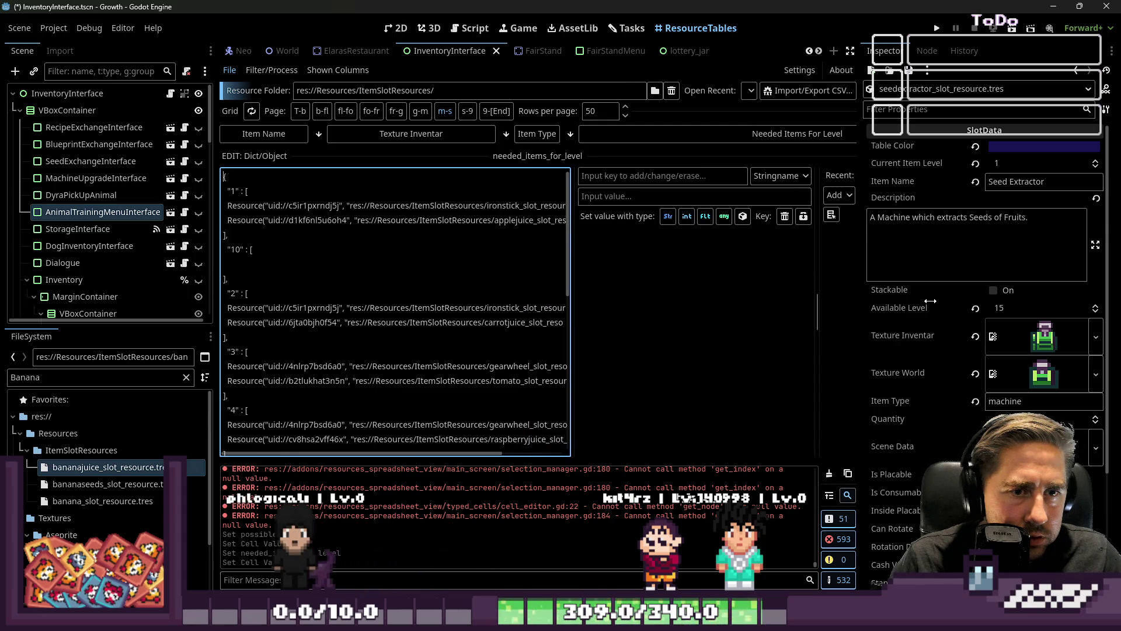
pyautogui.moveTo(867, 315); pyautogui.dragTo(1038, 334)
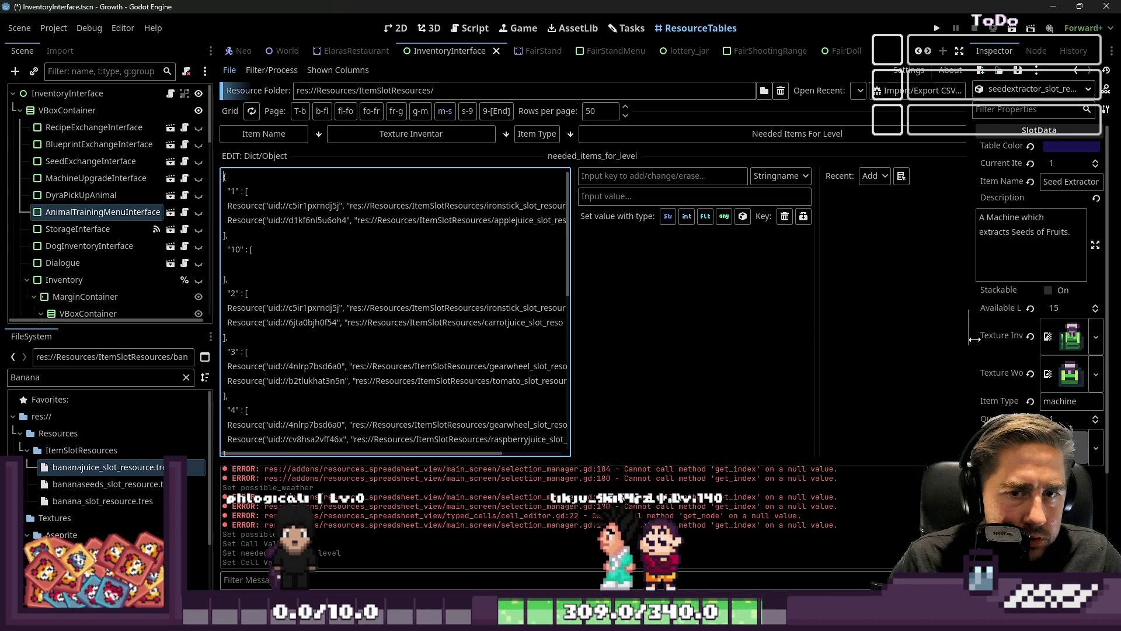
# Step: Delete the applejuice, carrotjuice, tomato and watermelonjuice requirements from levels 1, 2, 3 and 5
pyautogui.moveTo(815, 313); pyautogui.dragTo(947, 313)
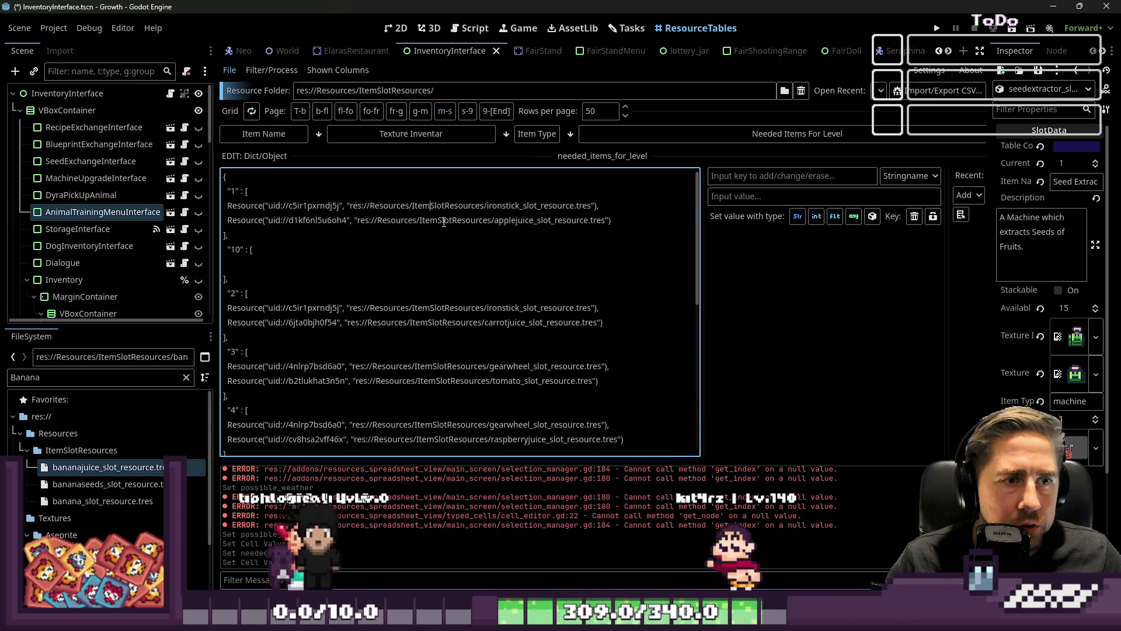
pyautogui.moveTo(613, 220); pyautogui.dragTo(484, 220)
pyautogui.keyDown('shift'); pyautogui.click(208, 218); pyautogui.keyUp('shift')
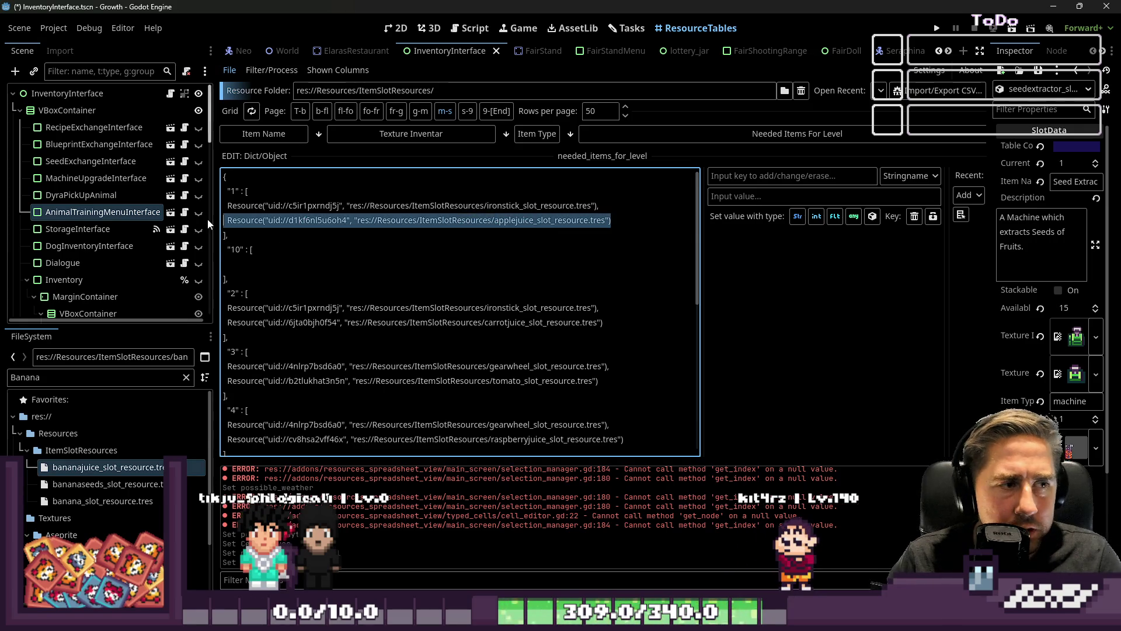
pyautogui.press('BackSpace')
pyautogui.press('BackSpace')
pyautogui.press('BackSpace')
pyautogui.moveTo(598, 293); pyautogui.dragTo(603, 308)
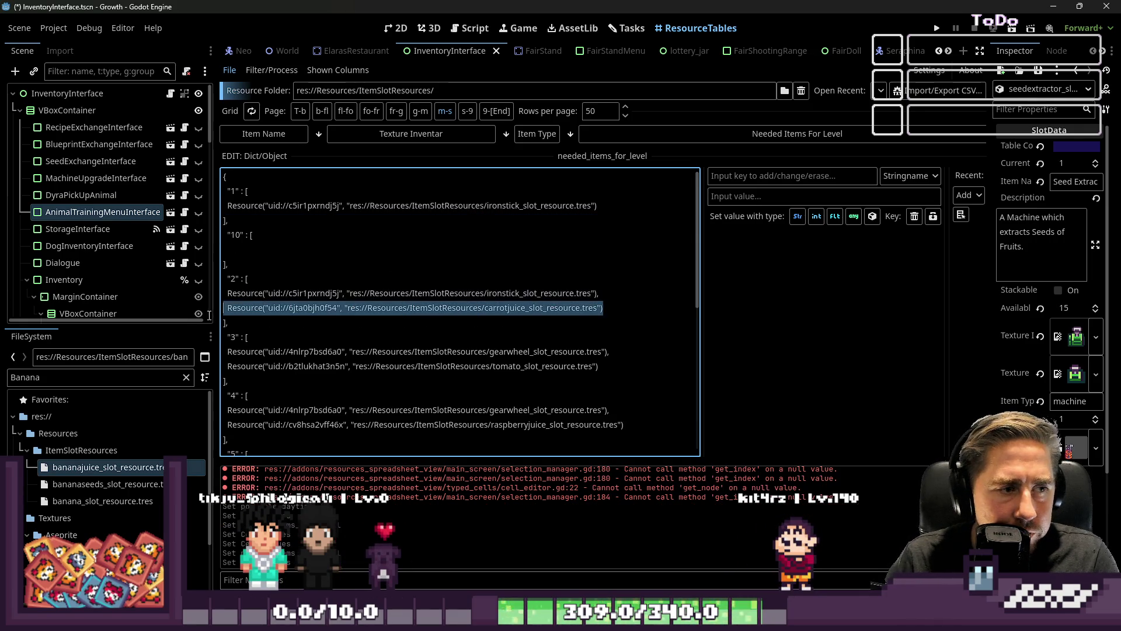
pyautogui.press('BackSpace')
pyautogui.moveTo(600, 355); pyautogui.dragTo(224, 350)
pyautogui.press('BackSpace')
pyautogui.press('BackSpace')
pyautogui.press('BackSpace')
pyautogui.moveTo(623, 396)
pyautogui.mouseDown()
pyautogui.moveTo(349, 382)
pyautogui.moveTo(226, 395)
pyautogui.mouseUp()
pyautogui.scroll(-5, 455, 324)
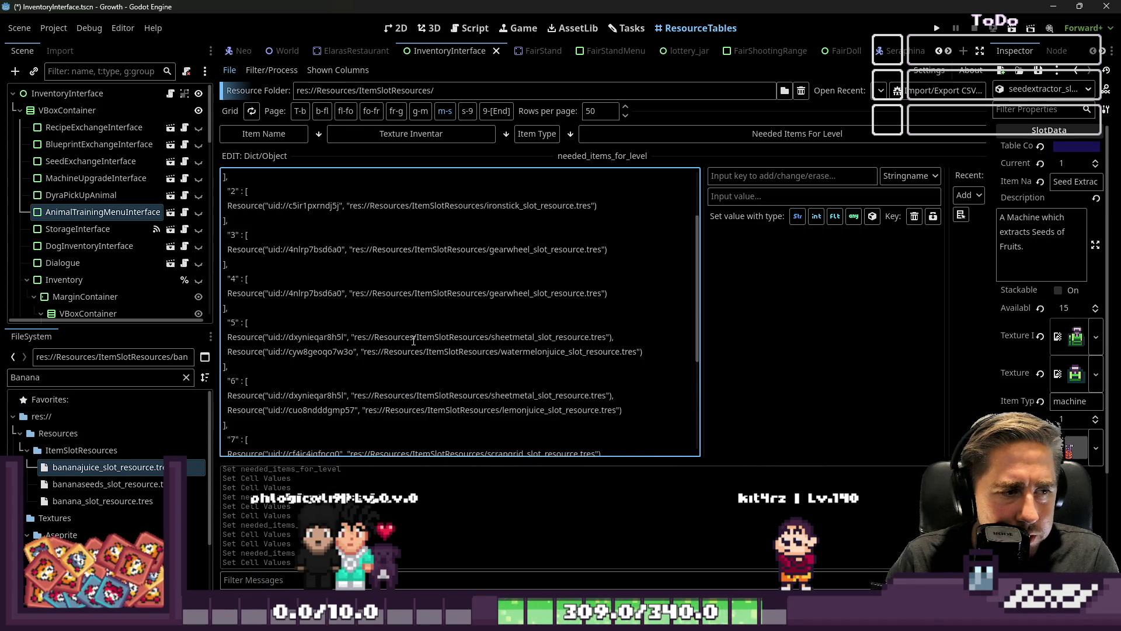
pyautogui.moveTo(639, 225); pyautogui.dragTo(389, 220)
pyautogui.moveTo(643, 220); pyautogui.dragTo(225, 220)
pyautogui.press('BackSpace')
pyautogui.press('BackSpace')
pyautogui.press('BackSpace')
# Step: Delete the lemonjuice, jackfruitjuice, bananajuice and durianjuice requirements from levels 6 through 9
pyautogui.scroll(5, 609, 279)
pyautogui.scroll(-5, 608, 279)
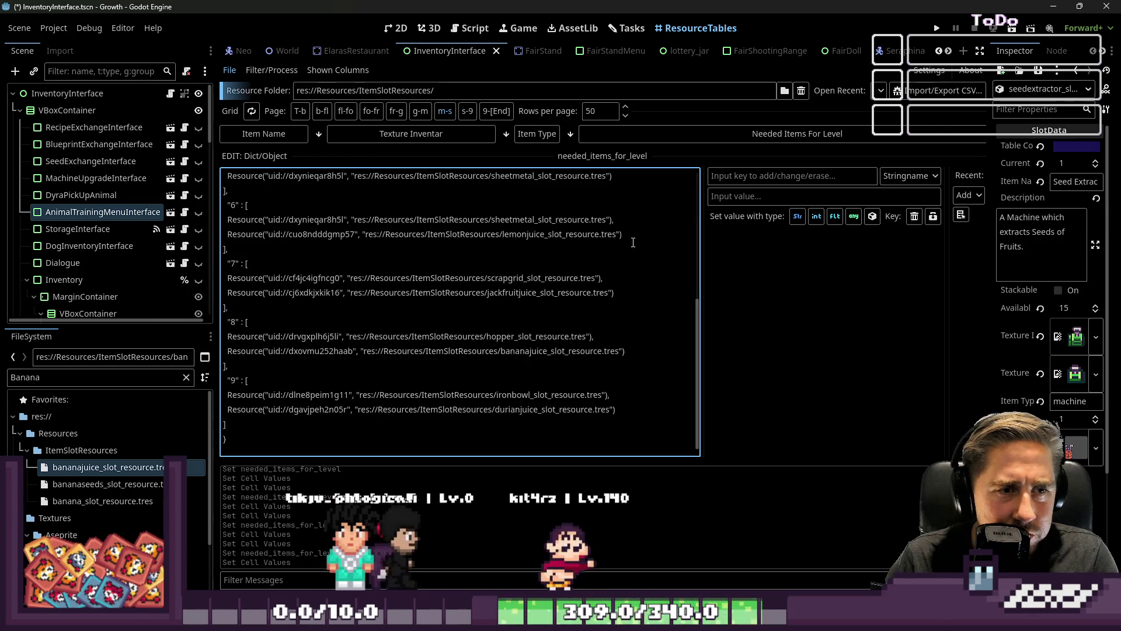
pyautogui.moveTo(622, 234); pyautogui.dragTo(178, 241)
pyautogui.press('BackSpace')
pyautogui.scroll(5, 328, 257)
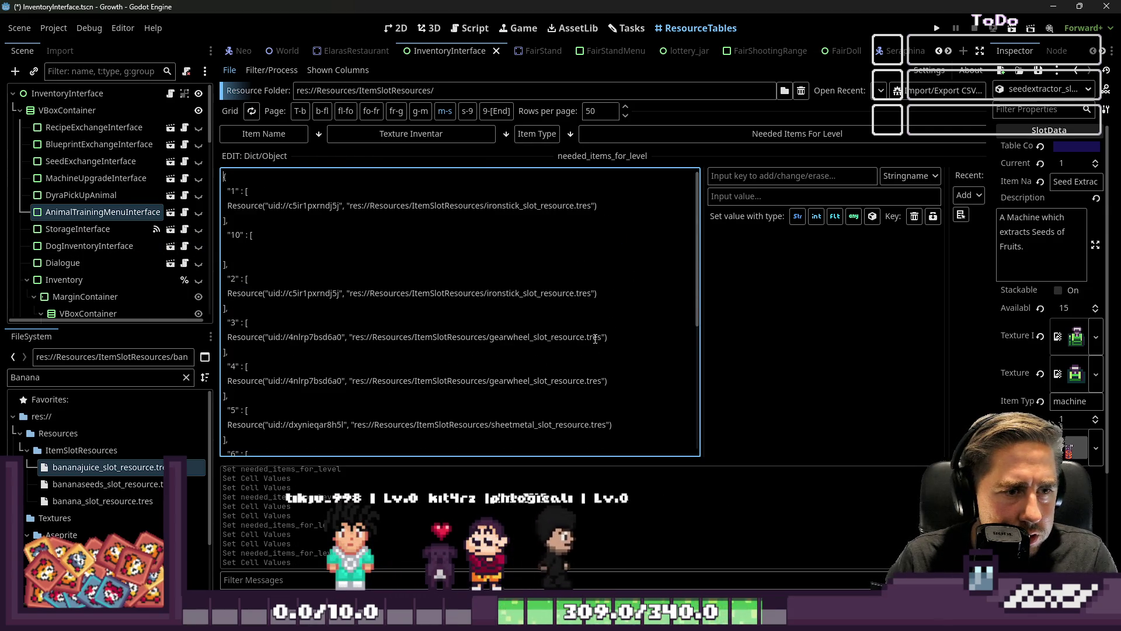
pyautogui.scroll(-5, 594, 336)
pyautogui.moveTo(615, 293)
pyautogui.mouseDown()
pyautogui.moveTo(224, 277)
pyautogui.moveTo(224, 293)
pyautogui.mouseUp()
pyautogui.press('BackSpace')
pyautogui.scroll(5, 615, 329)
pyautogui.scroll(-5, 615, 329)
pyautogui.moveTo(625, 351)
pyautogui.mouseDown()
pyautogui.moveTo(426, 336)
pyautogui.moveTo(168, 348)
pyautogui.mouseUp()
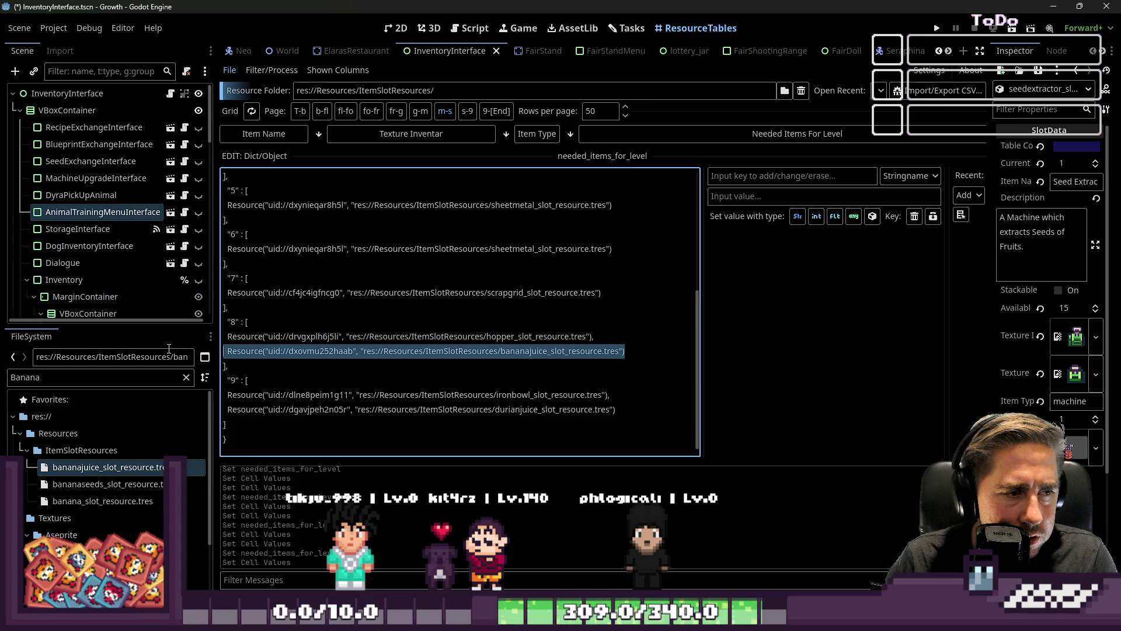
pyautogui.press('BackSpace')
pyautogui.press('BackSpace')
pyautogui.press('BackSpace')
pyautogui.moveTo(630, 403); pyautogui.dragTo(217, 406)
pyautogui.press('BackSpace')
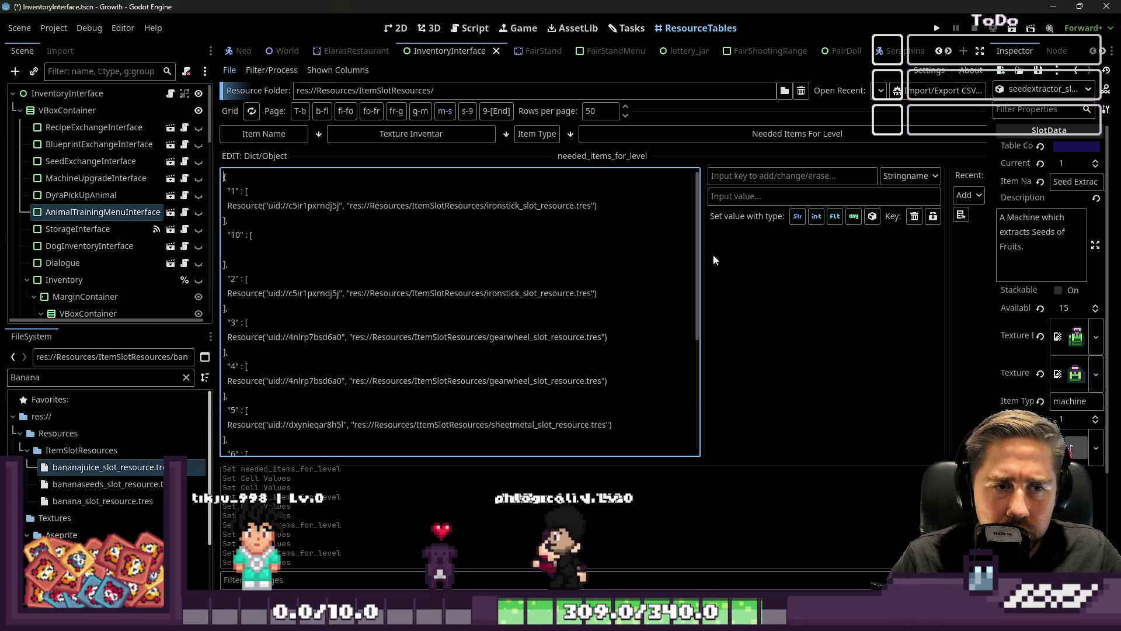
pyautogui.moveTo(621, 160); pyautogui.dragTo(621, 373)
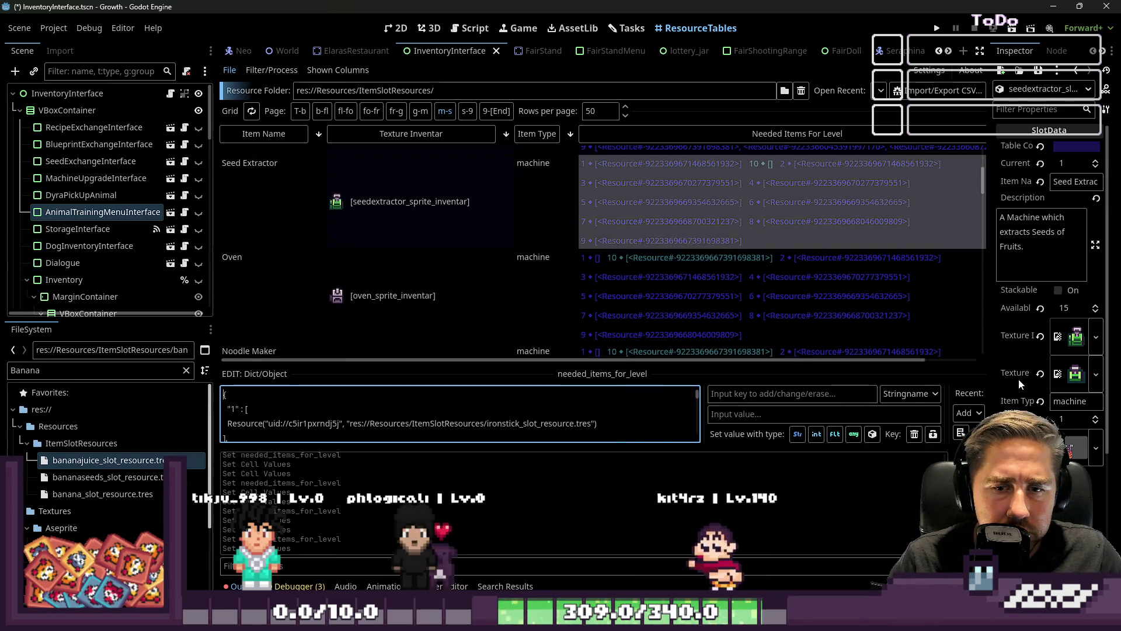
# Step: Add pear seeds and broccoli seeds as two new slots in level 1's needed items
pyautogui.scroll(-5, 1022, 379)
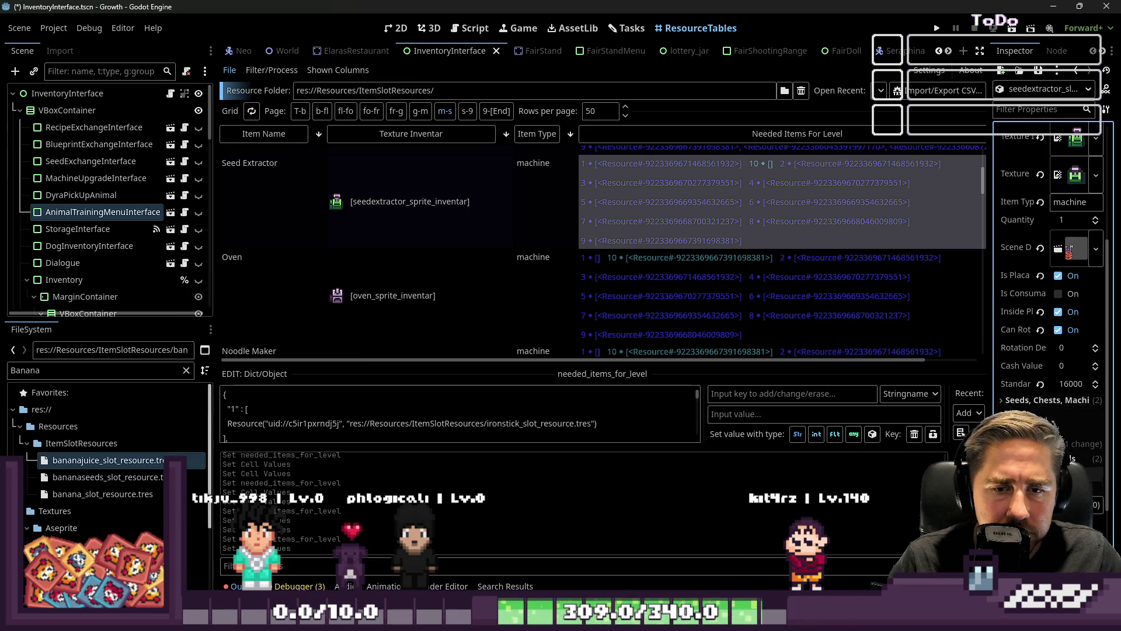
pyautogui.scroll(-4, 1051, 262)
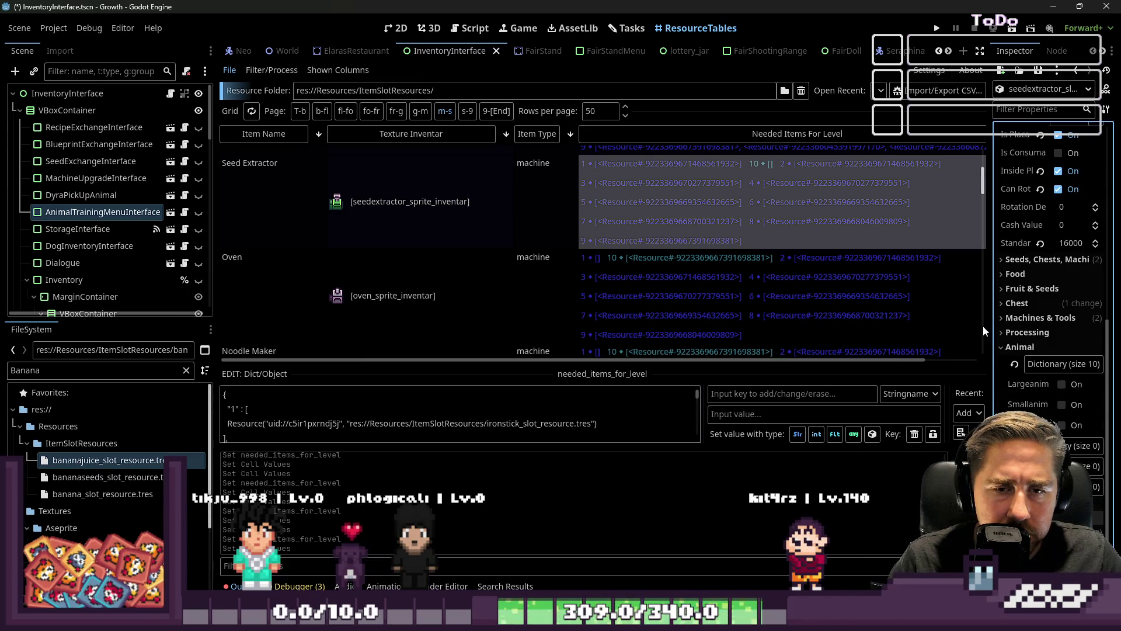
pyautogui.moveTo(989, 331); pyautogui.dragTo(807, 330)
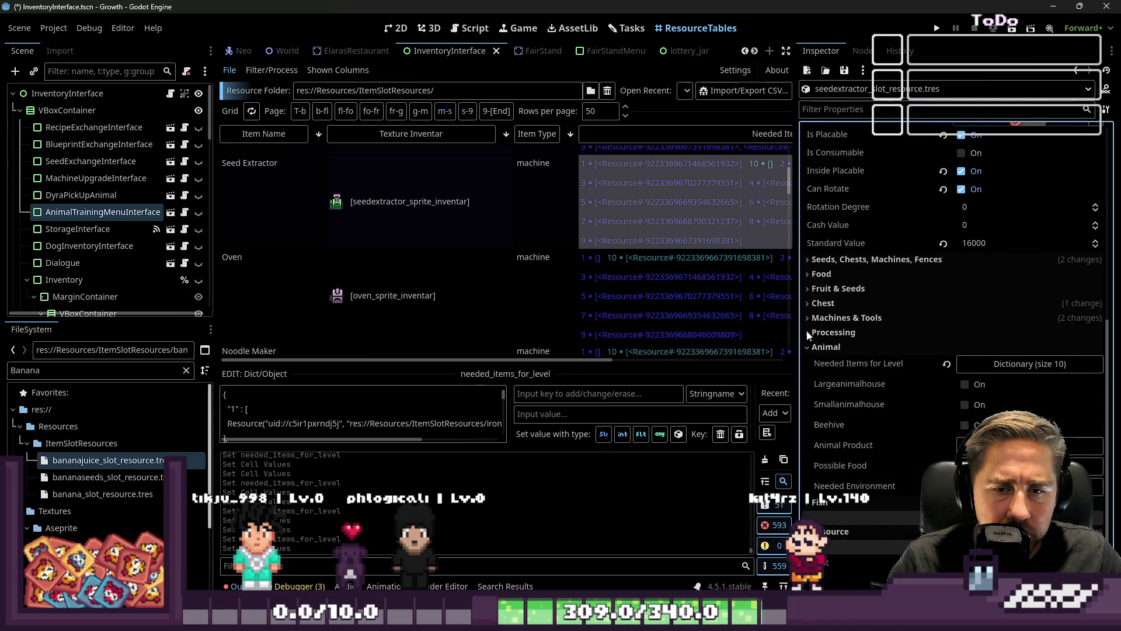
pyautogui.click(996, 365)
pyautogui.click(1015, 232)
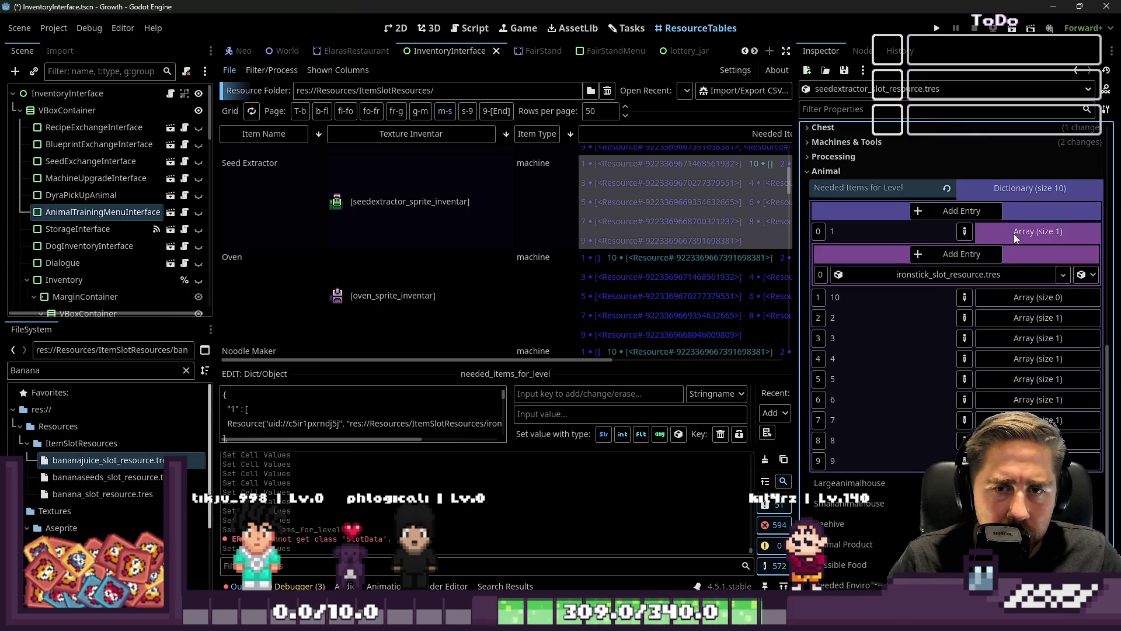
pyautogui.click(937, 253)
pyautogui.click(936, 254)
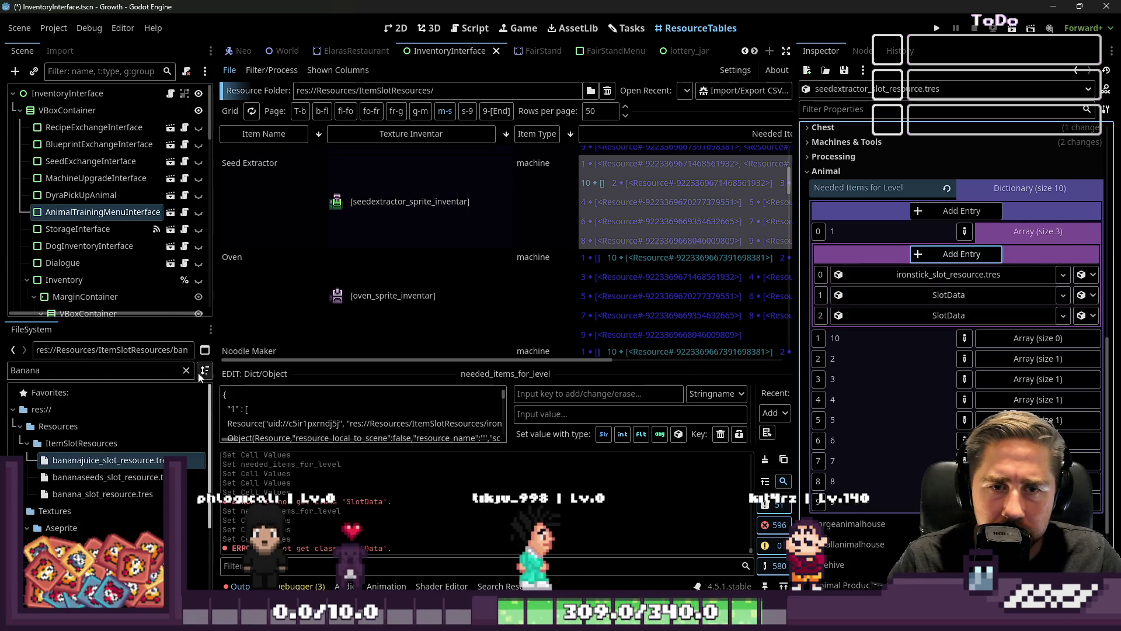
pyautogui.doubleClick(79, 370)
pyautogui.write('pear')
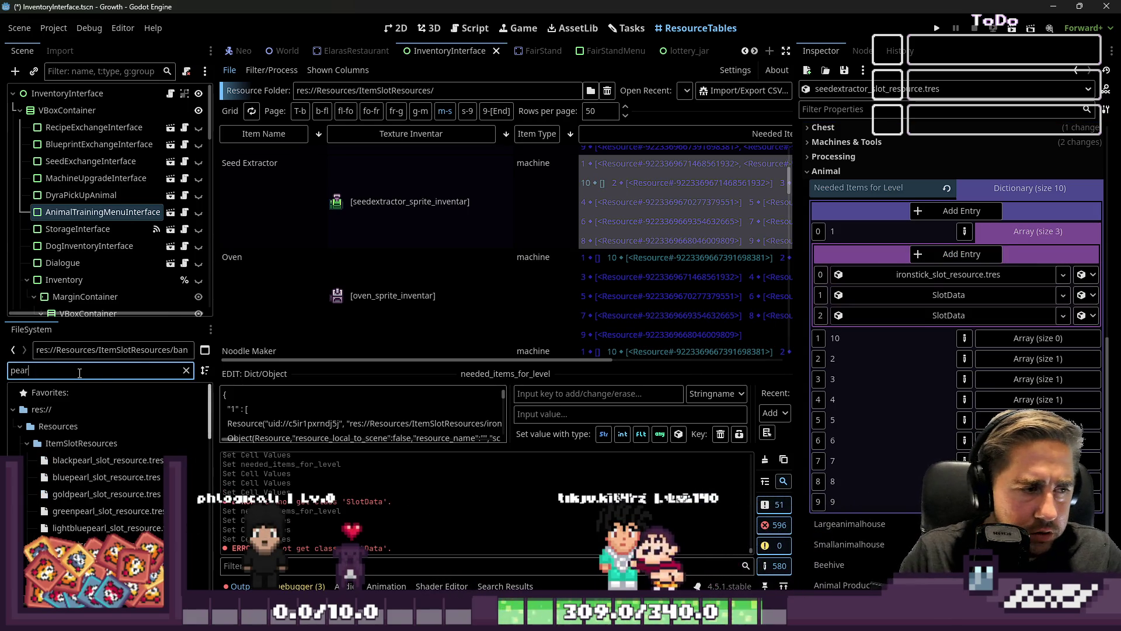
pyautogui.scroll(-2, 87, 444)
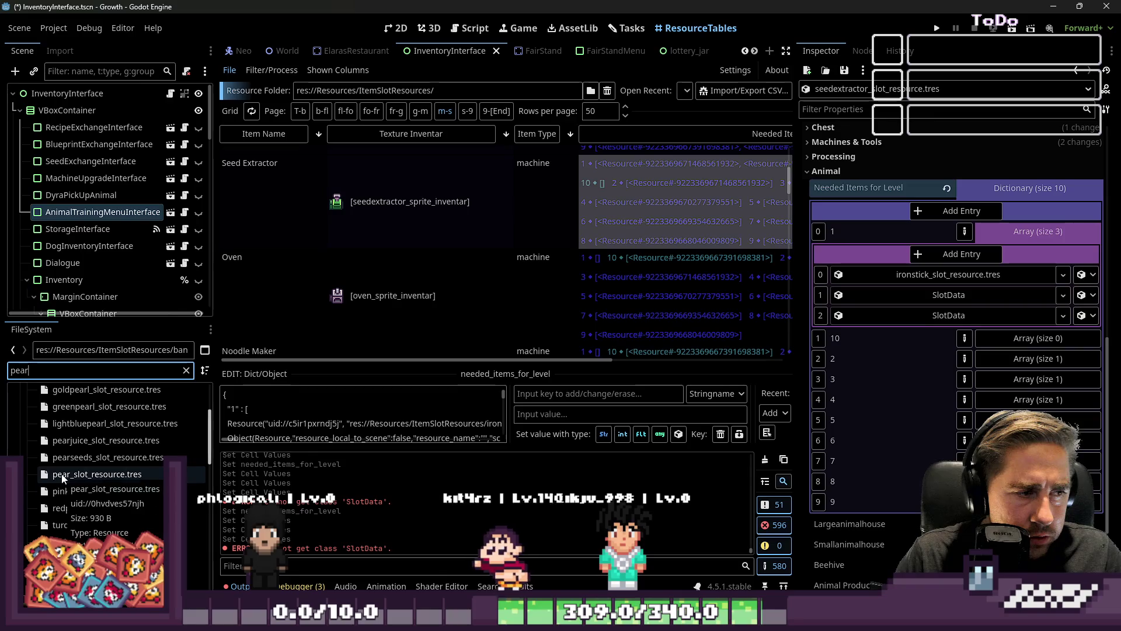
pyautogui.moveTo(69, 459); pyautogui.dragTo(905, 300)
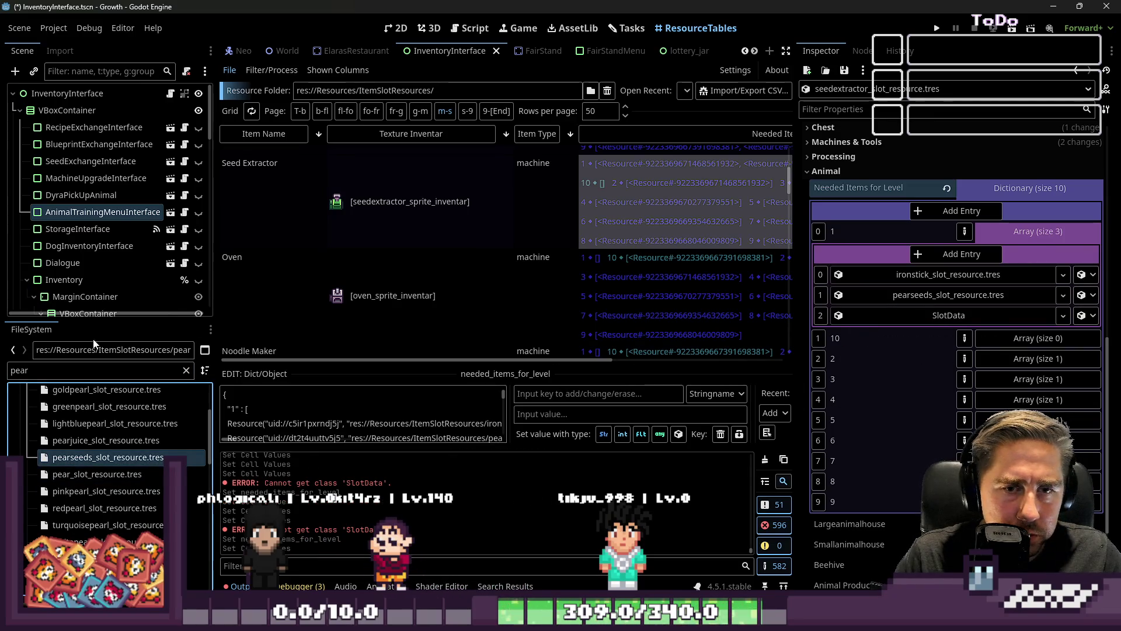
pyautogui.write('Broc')
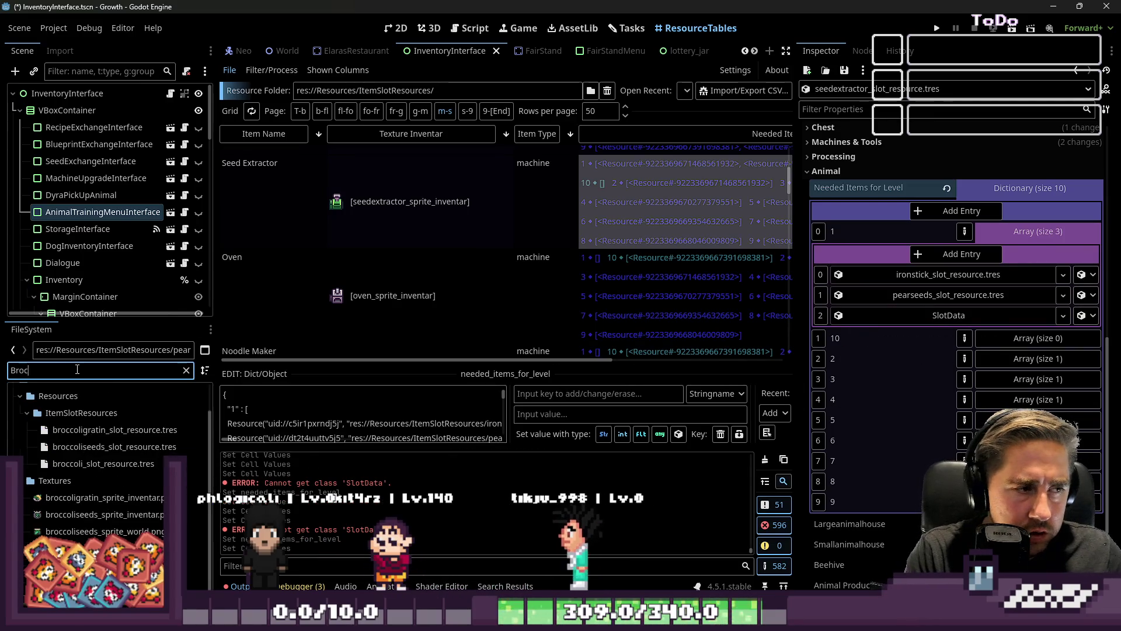
pyautogui.write('coli')
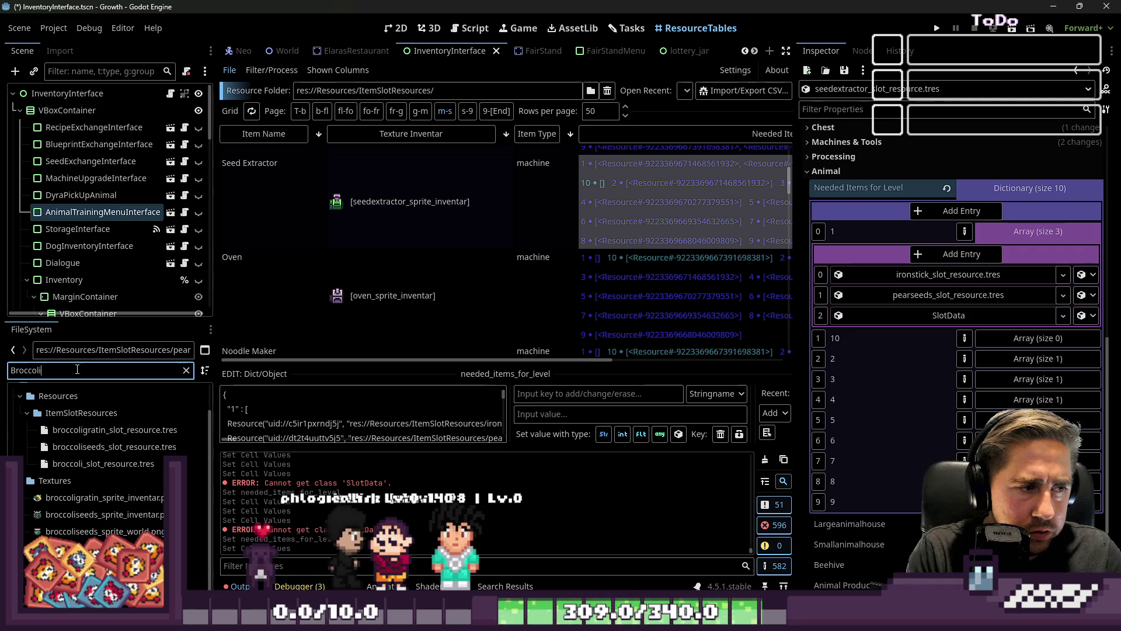
pyautogui.moveTo(116, 447); pyautogui.dragTo(922, 315)
pyautogui.click(1027, 233)
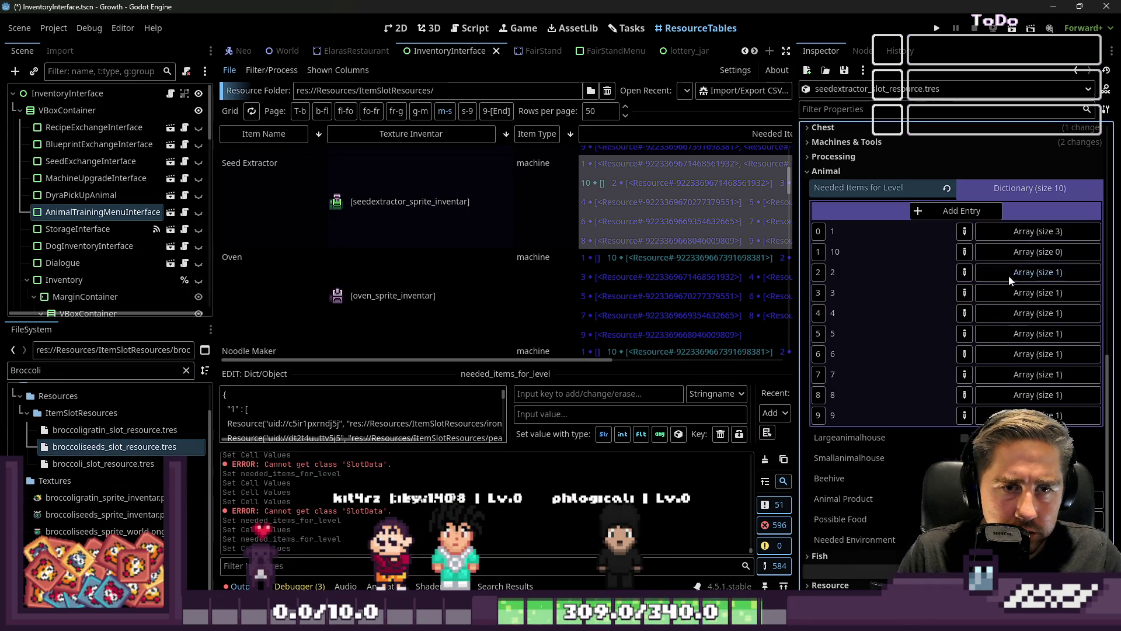
# Step: Add cauliflower seeds and eggplant seeds as two new slots in level 2's needed items
pyautogui.click(1013, 273)
pyautogui.click(959, 295)
pyautogui.click(960, 295)
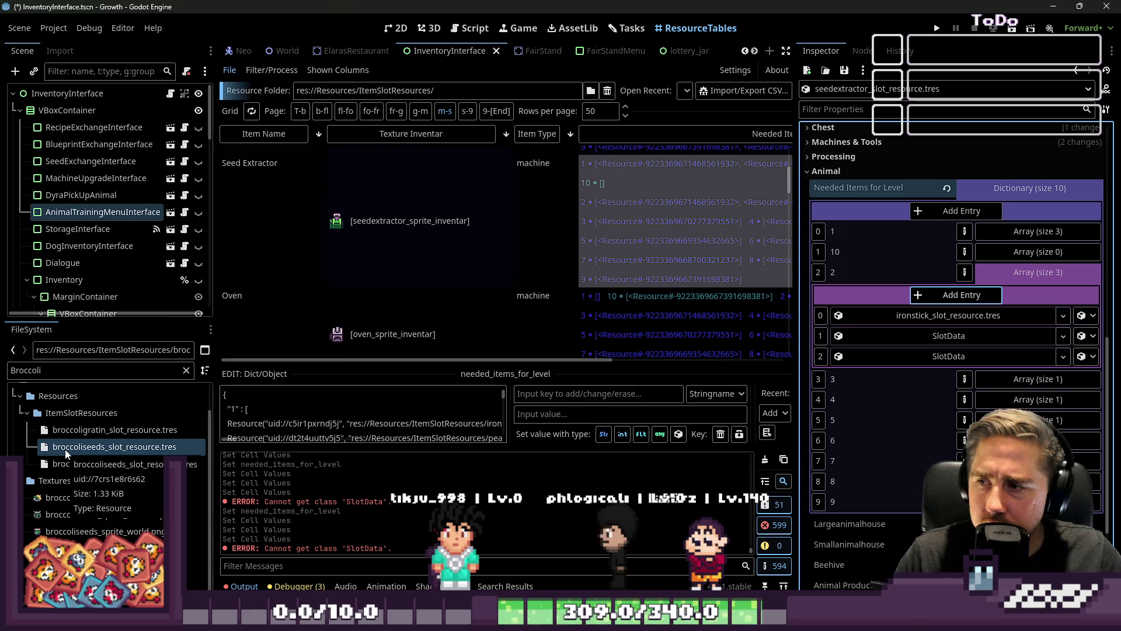
pyautogui.doubleClick(47, 370)
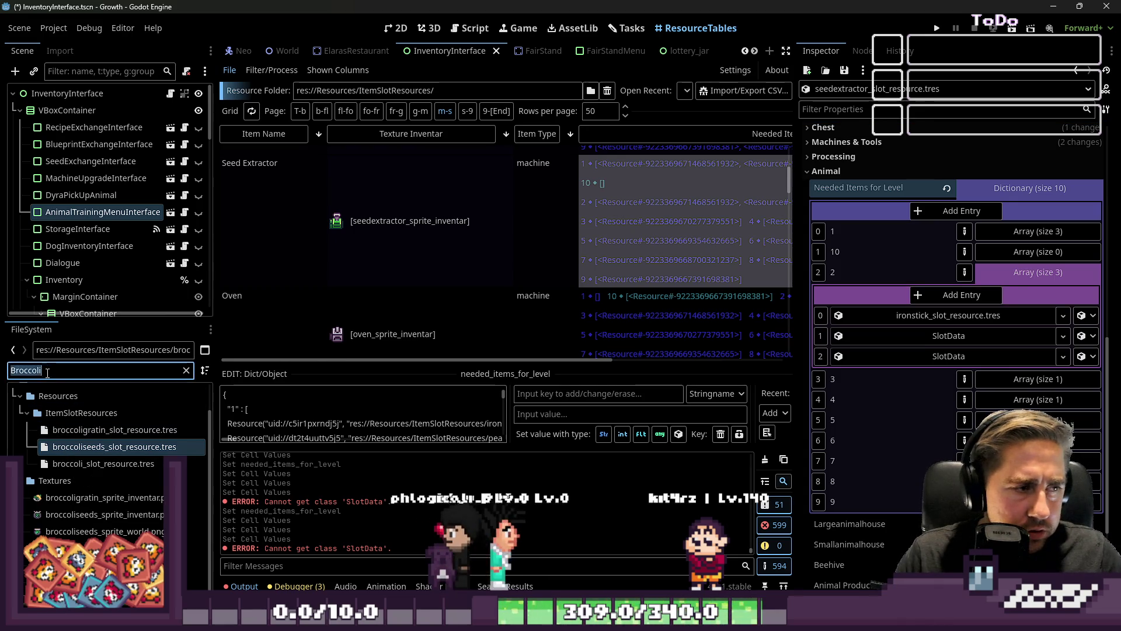
pyautogui.write('Cauliflower')
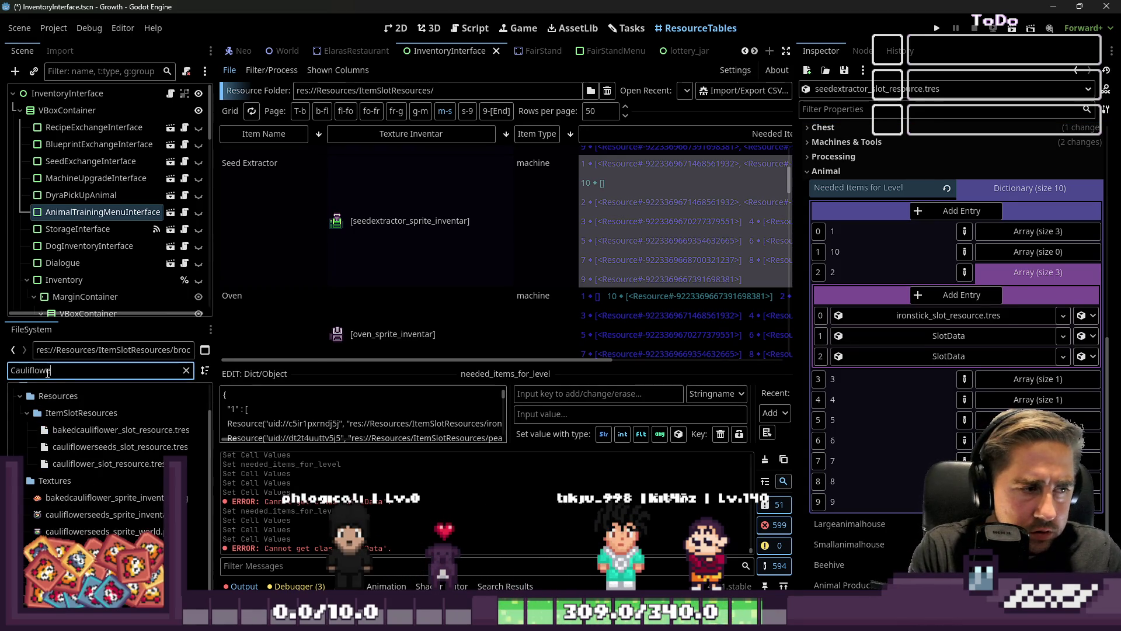
pyautogui.moveTo(926, 333); pyautogui.dragTo(927, 335)
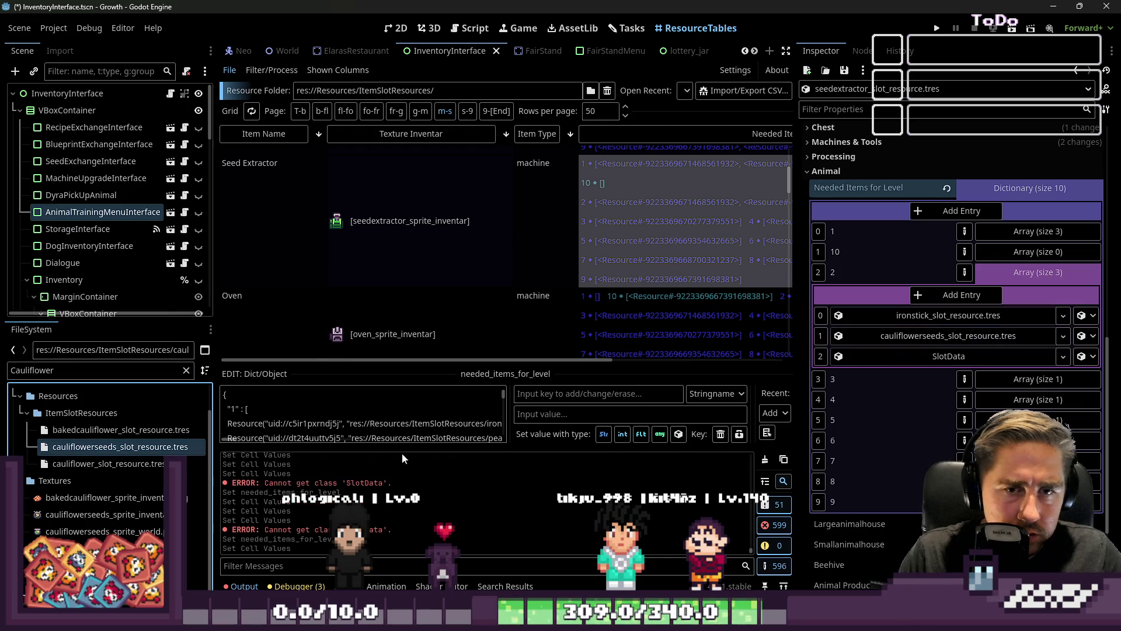
pyautogui.write('Egg')
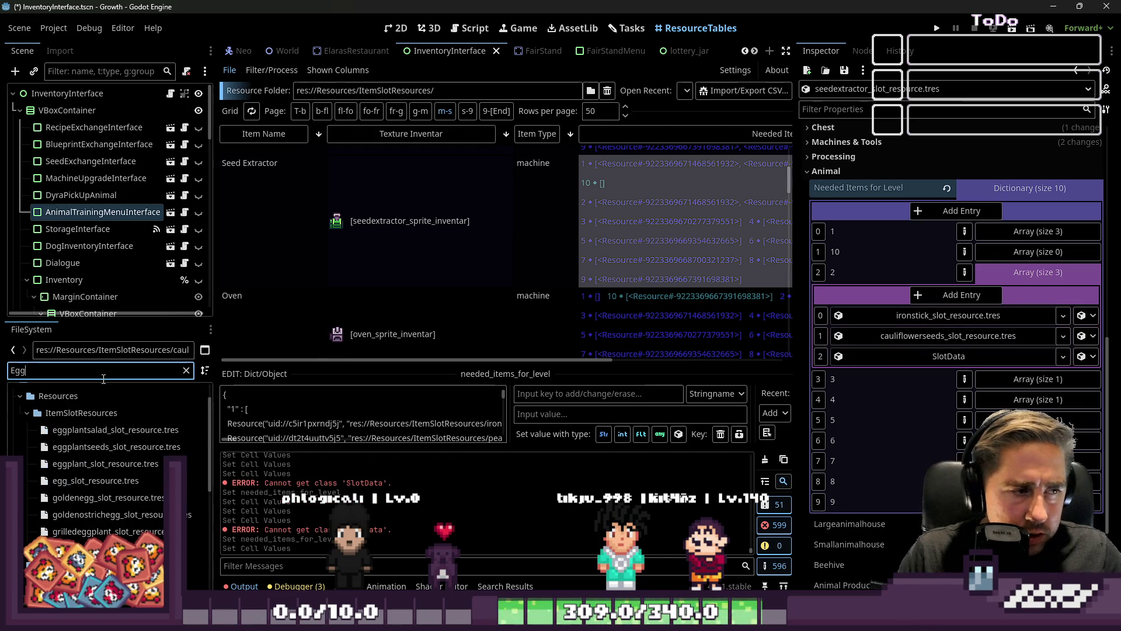
pyautogui.write('plant')
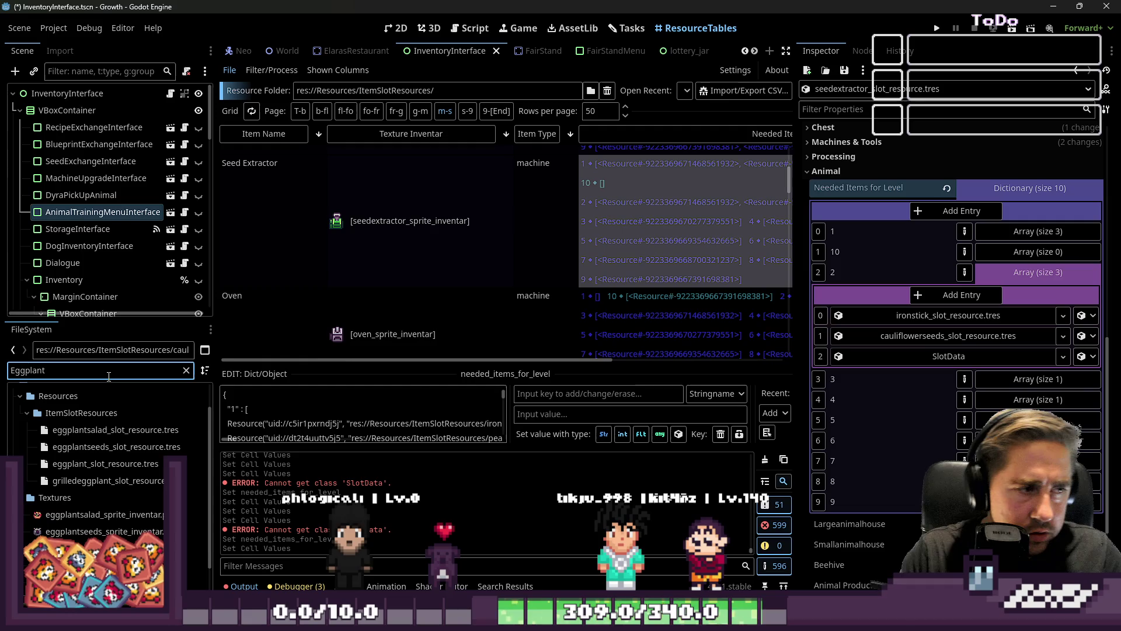
pyautogui.moveTo(75, 468); pyautogui.dragTo(934, 356)
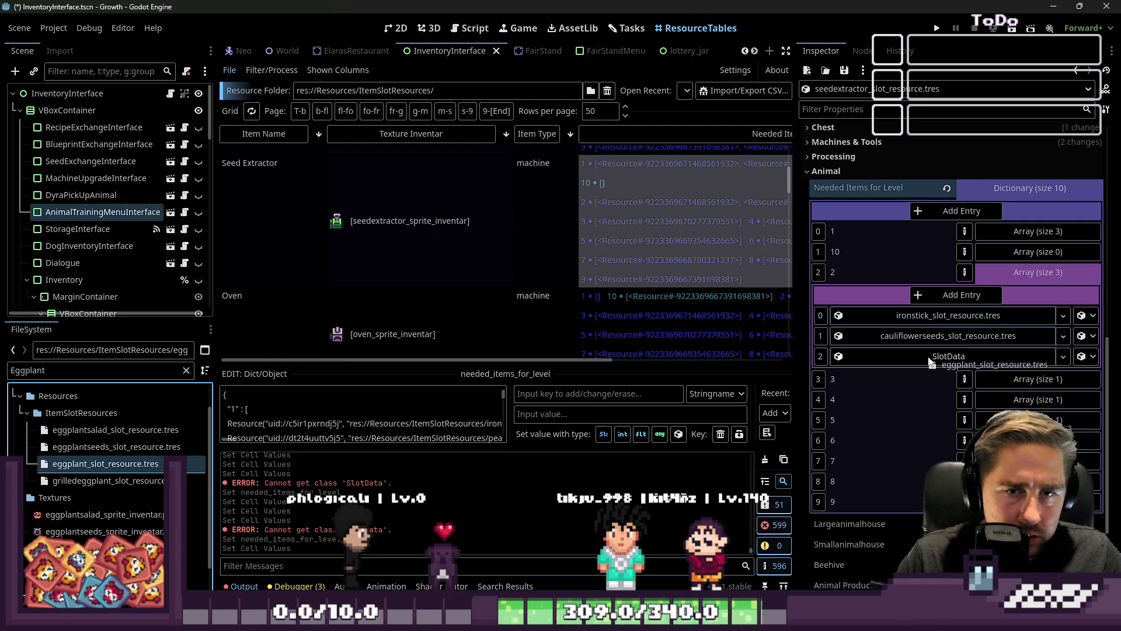
pyautogui.moveTo(117, 447); pyautogui.dragTo(908, 361)
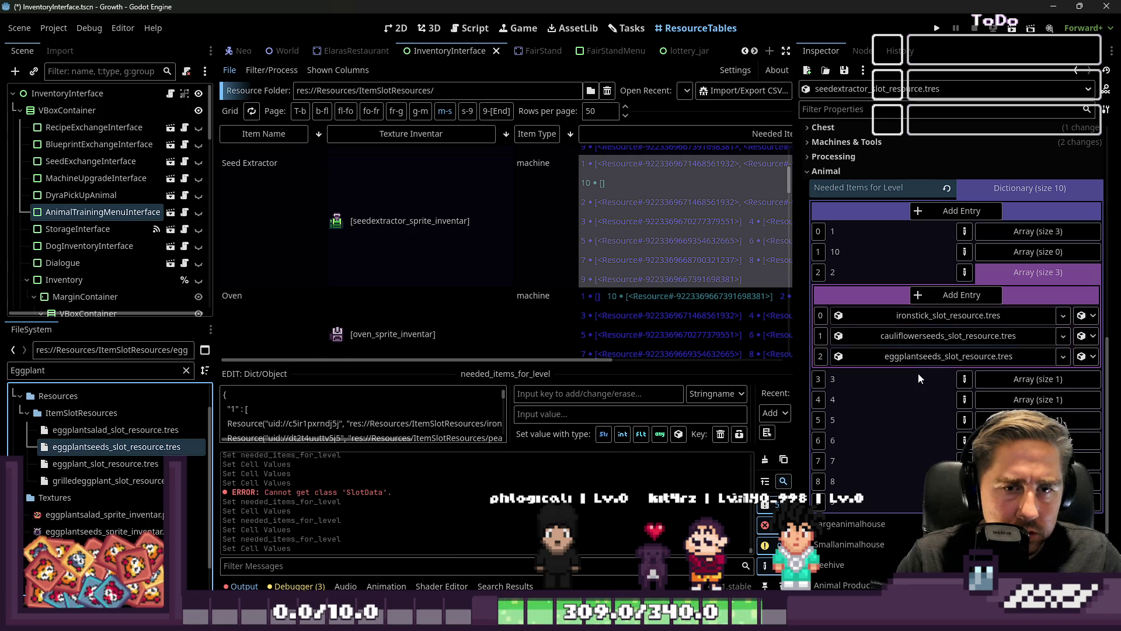
pyautogui.click(1031, 273)
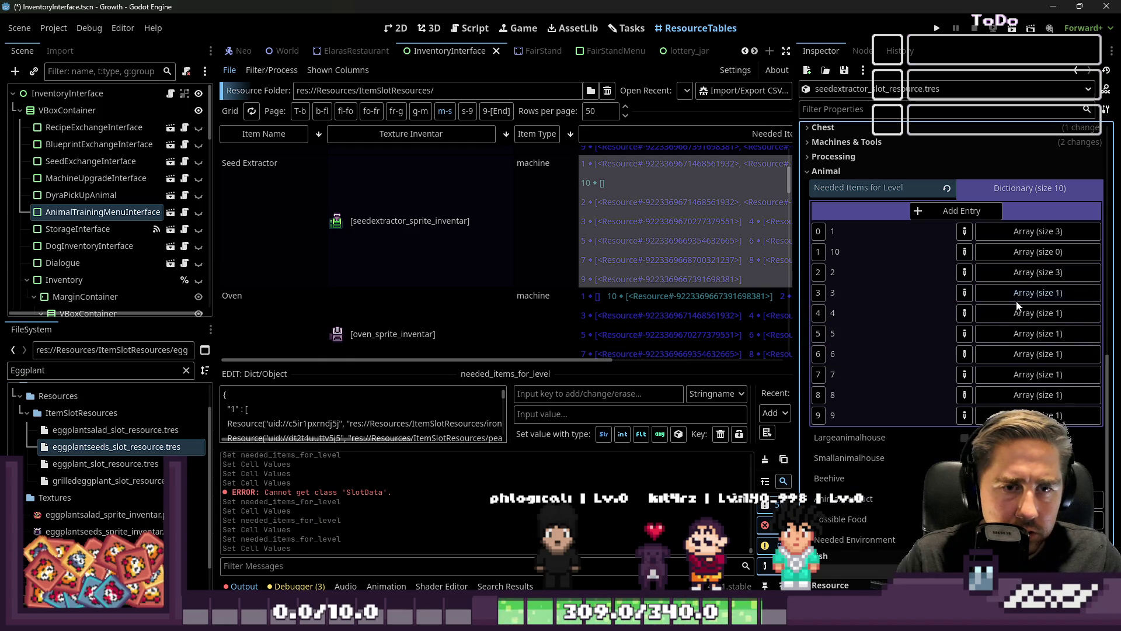
# Step: Add two slots to level 3's needed items and fill them with potato and green bean seeds
pyautogui.click(1016, 295)
pyautogui.click(949, 316)
pyautogui.click(948, 316)
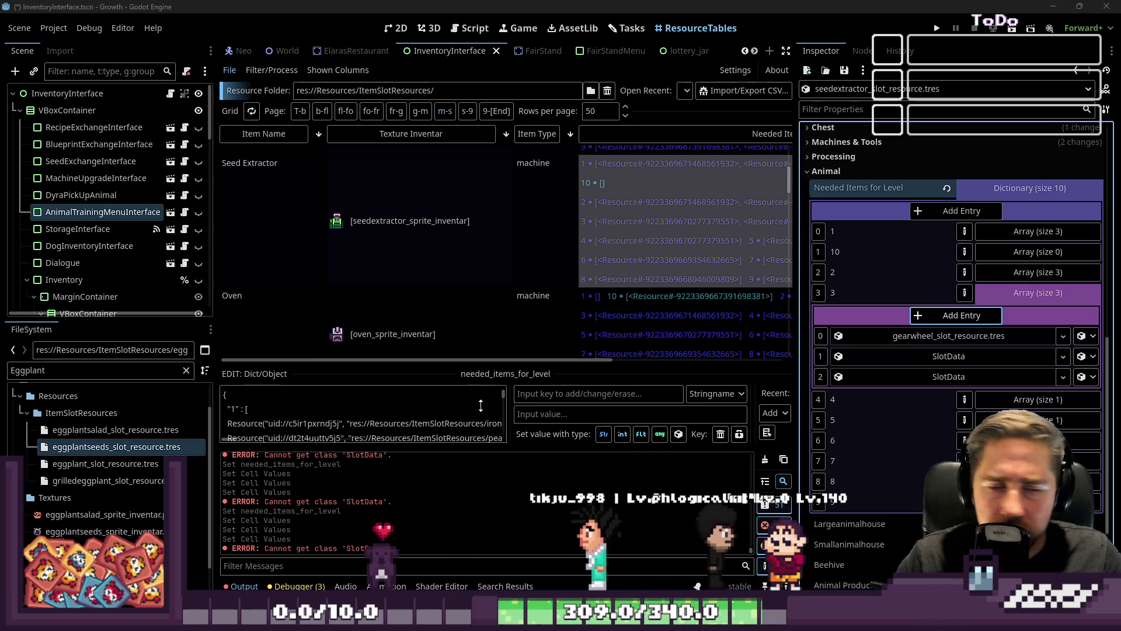
pyautogui.doubleClick(76, 370)
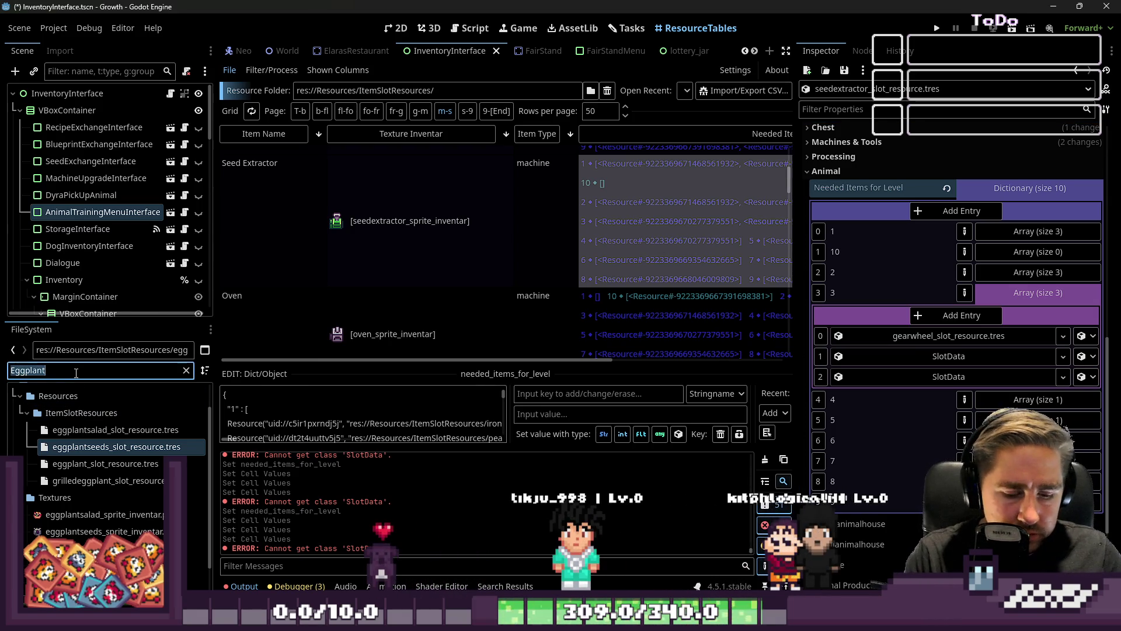
pyautogui.write('Potatoe')
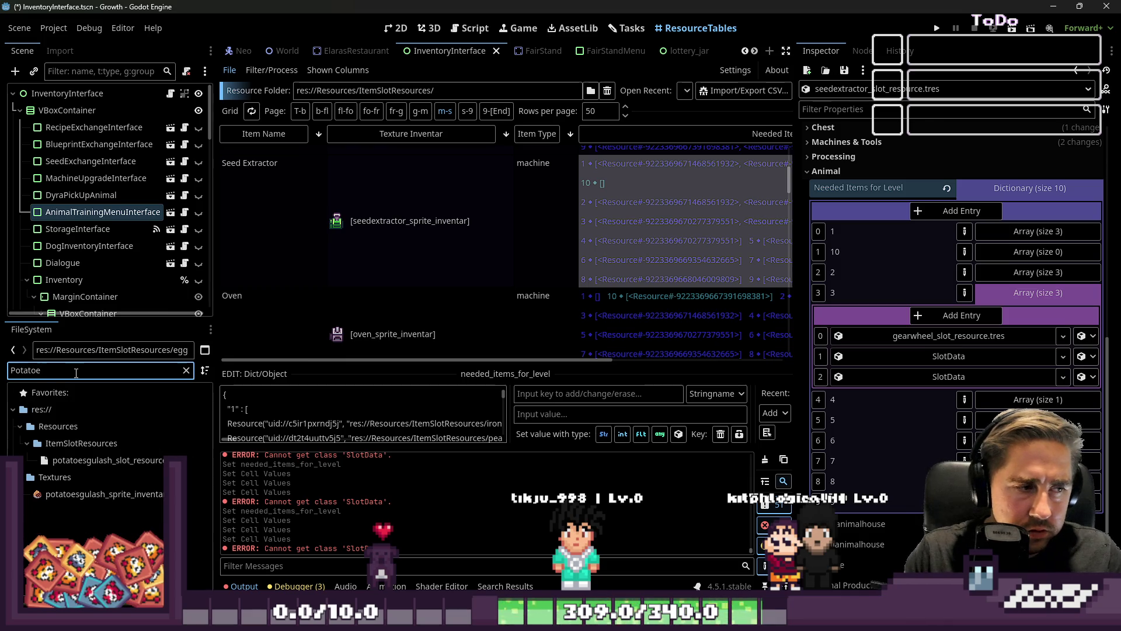
pyautogui.press('BackSpace')
pyautogui.moveTo(101, 463)
pyautogui.mouseDown()
pyautogui.moveTo(530, 464)
pyautogui.moveTo(105, 463)
pyautogui.moveTo(120, 448)
pyautogui.moveTo(943, 359)
pyautogui.mouseUp()
pyautogui.write('beans')
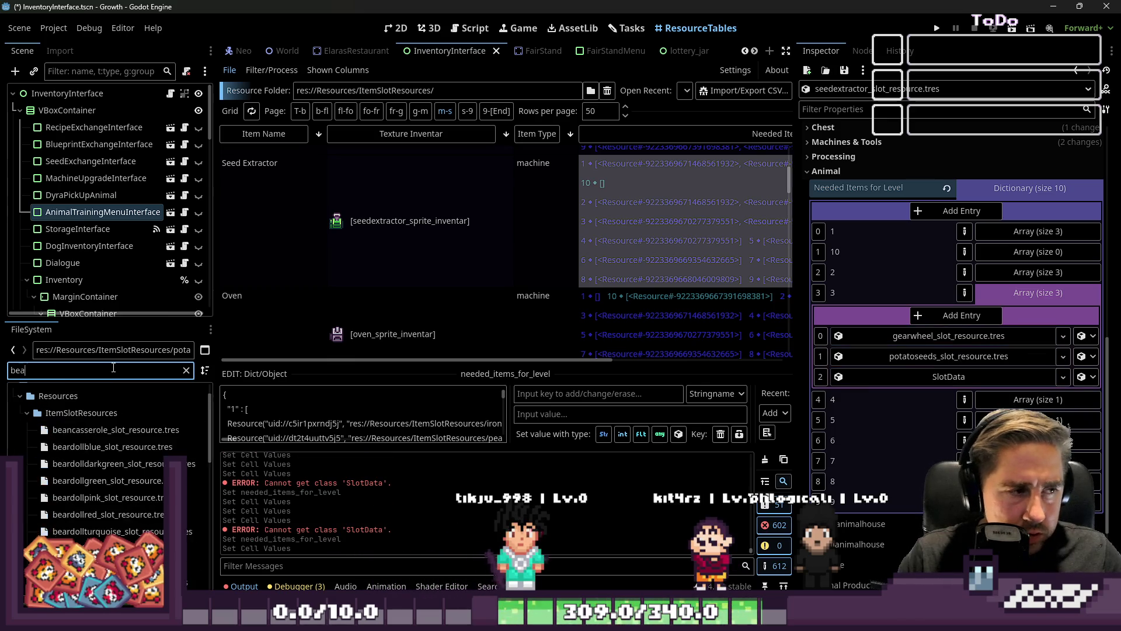
pyautogui.click(190, 467)
pyautogui.moveTo(191, 471); pyautogui.dragTo(948, 376)
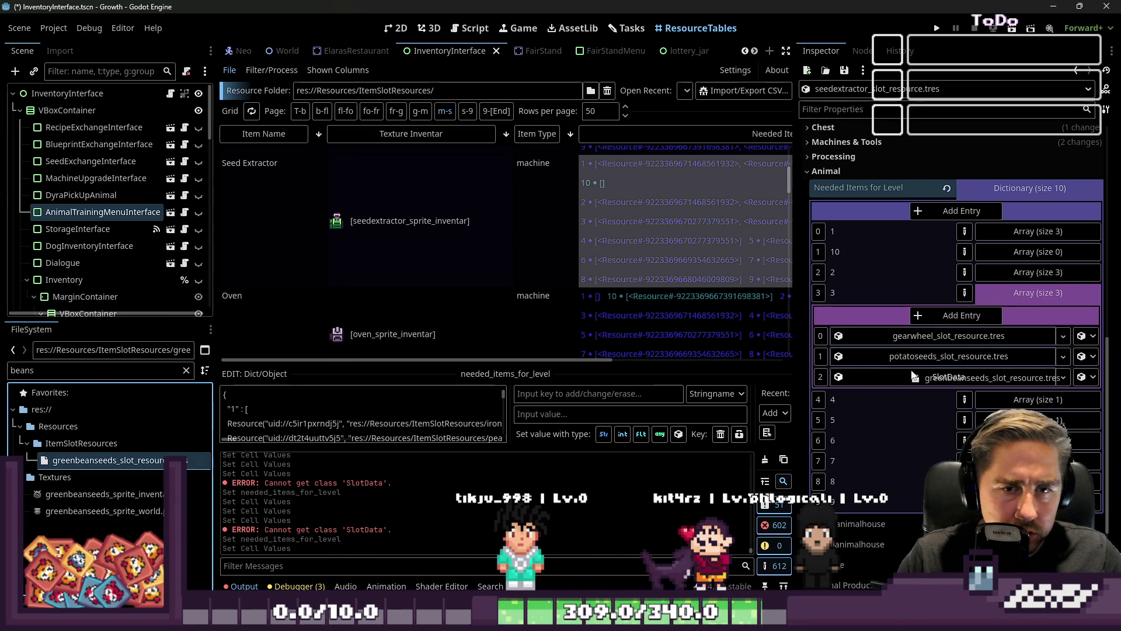
# Step: Add two slots to level 4's needed items and fill them with lettuce and macadamia seeds
pyautogui.doubleClick(81, 367)
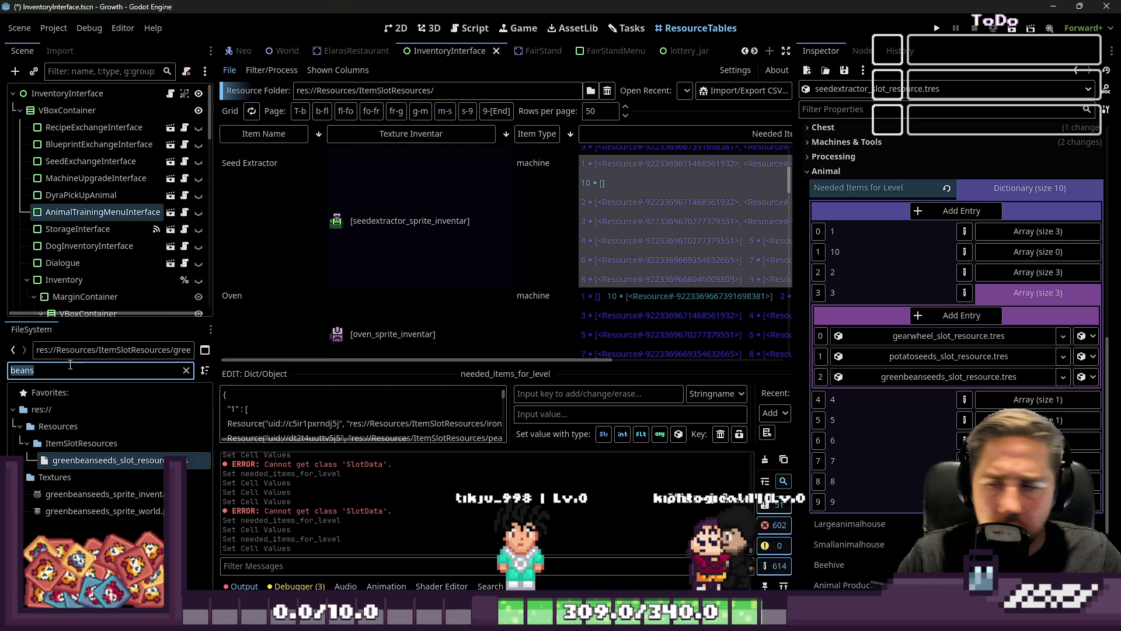
pyautogui.write('lettuce')
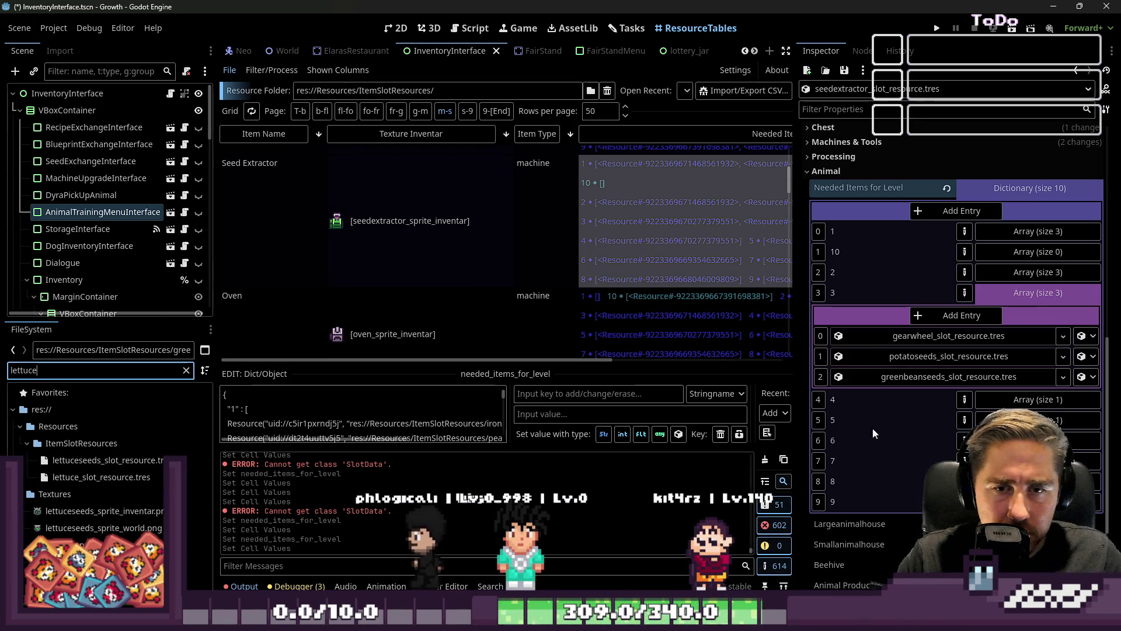
pyautogui.click(987, 402)
pyautogui.scroll(-2, 954, 432)
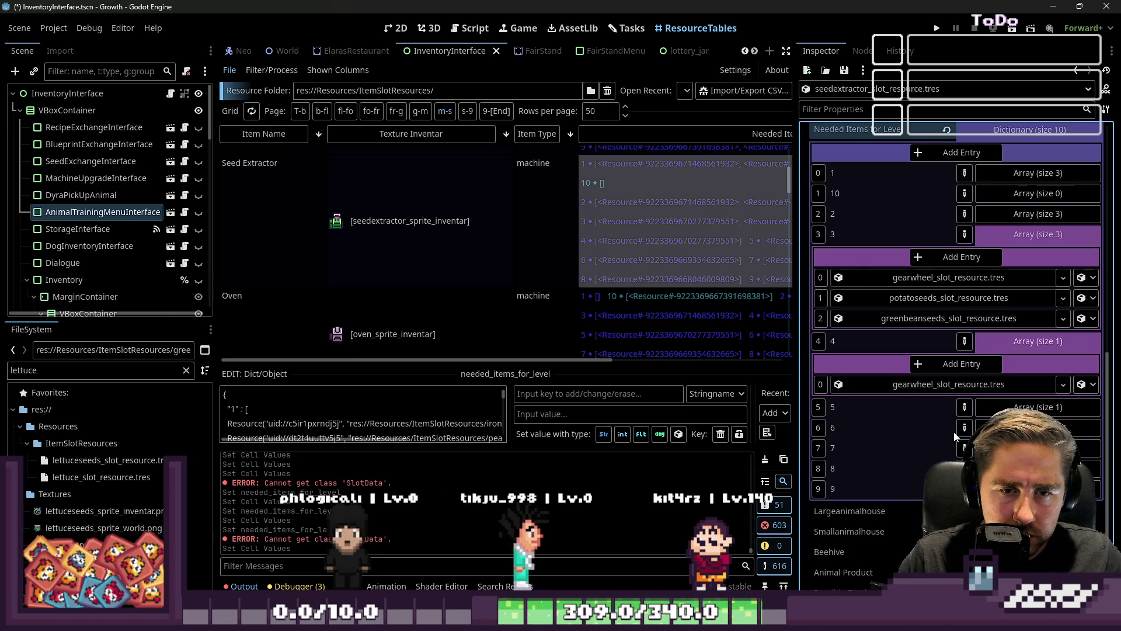
pyautogui.click(982, 363)
pyautogui.click(981, 363)
pyautogui.moveTo(87, 461)
pyautogui.mouseDown()
pyautogui.moveTo(339, 470)
pyautogui.moveTo(948, 404)
pyautogui.mouseUp()
pyautogui.doubleClick(49, 370)
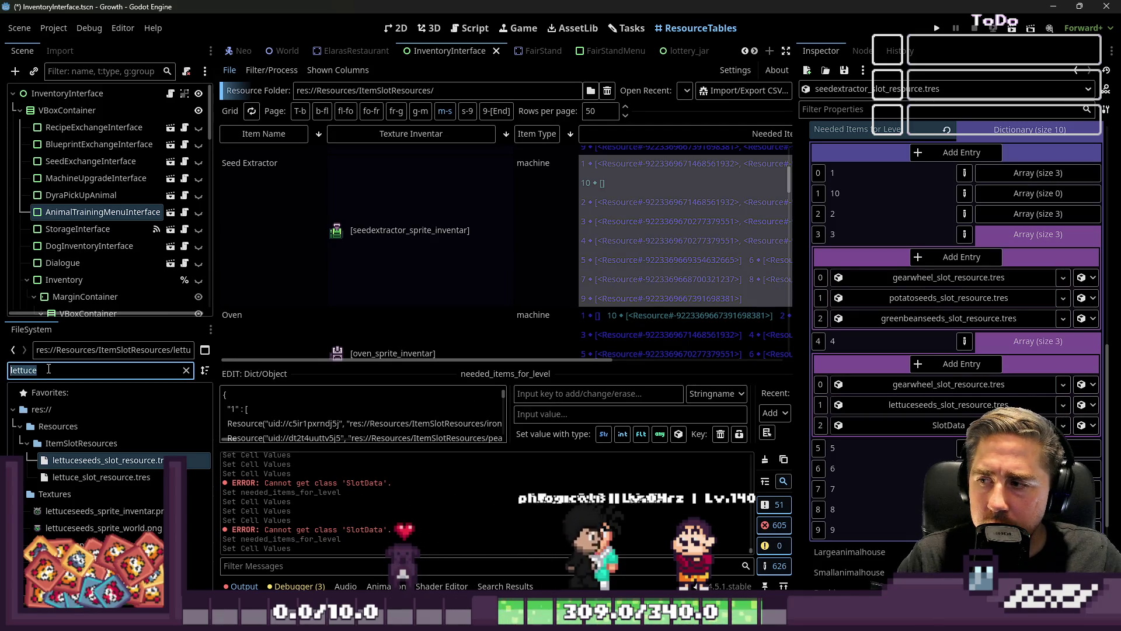
pyautogui.write('macada')
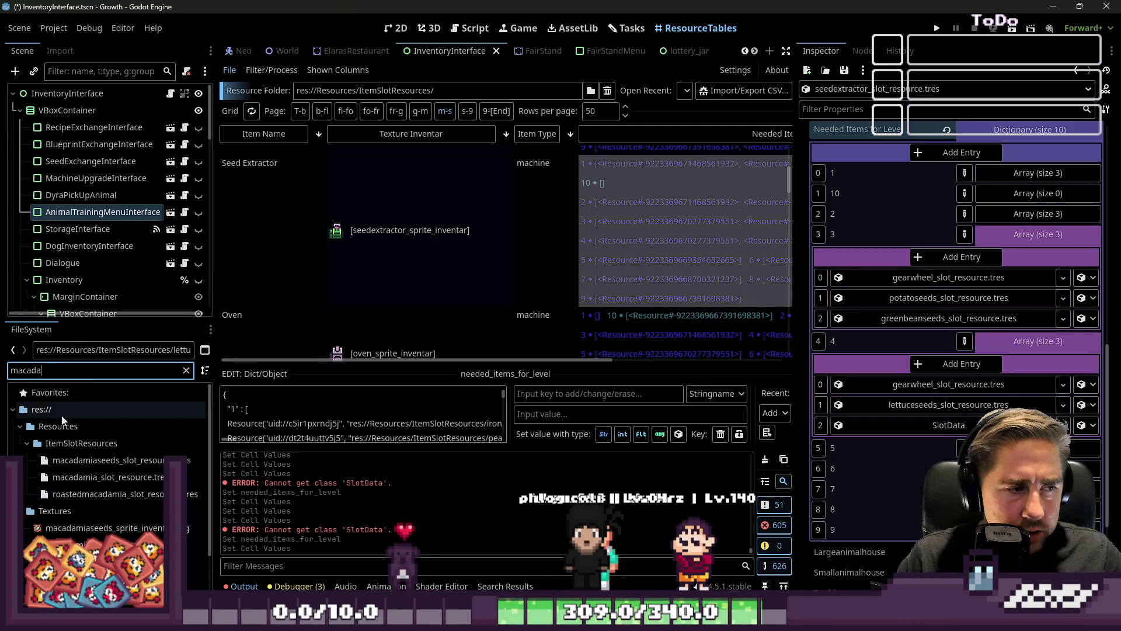
pyautogui.moveTo(87, 460)
pyautogui.mouseDown()
pyautogui.moveTo(928, 437)
pyautogui.moveTo(920, 431)
pyautogui.mouseUp()
pyautogui.click(1043, 341)
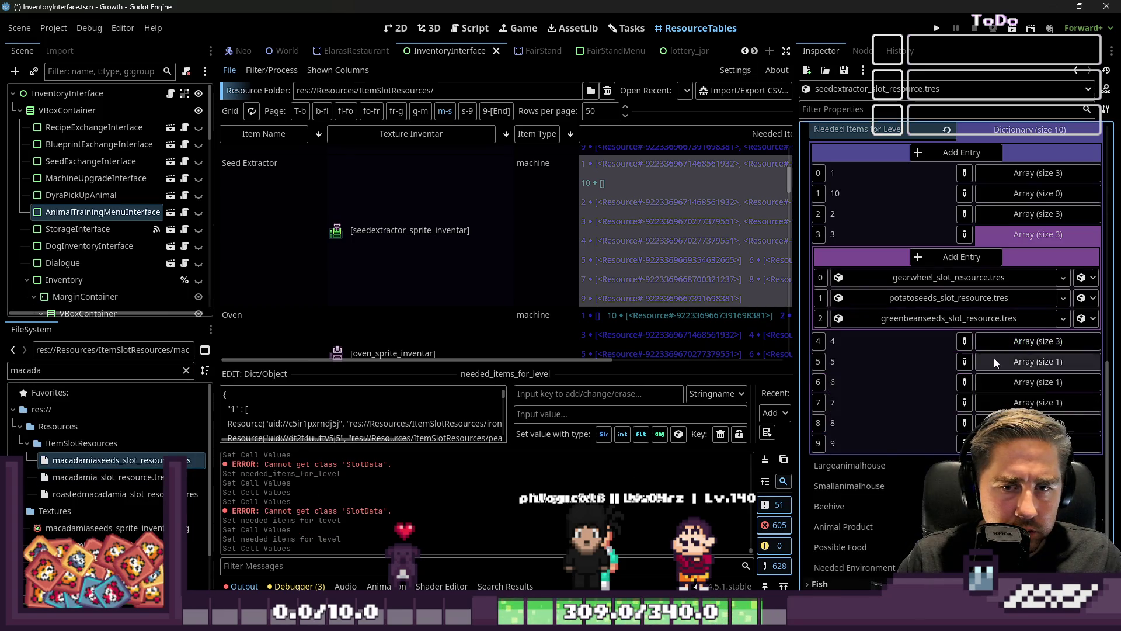
# Step: Put pistachio and blueberry seeds into two new slots of level 5's needed items
pyautogui.click(993, 358)
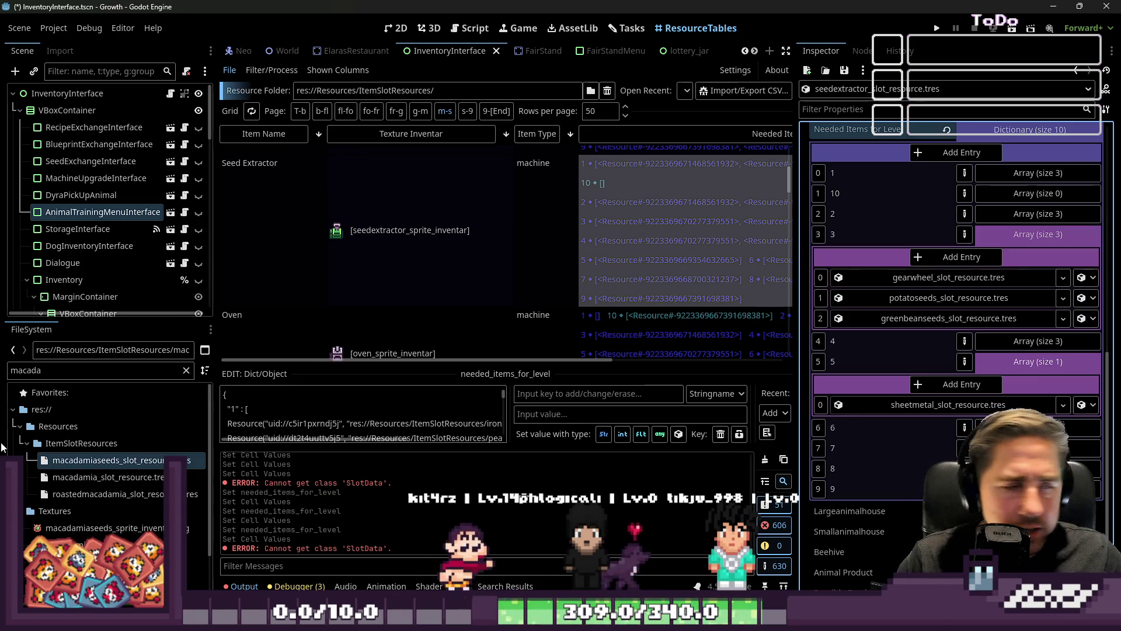
pyautogui.doubleClick(63, 371)
pyautogui.write('Pistachi')
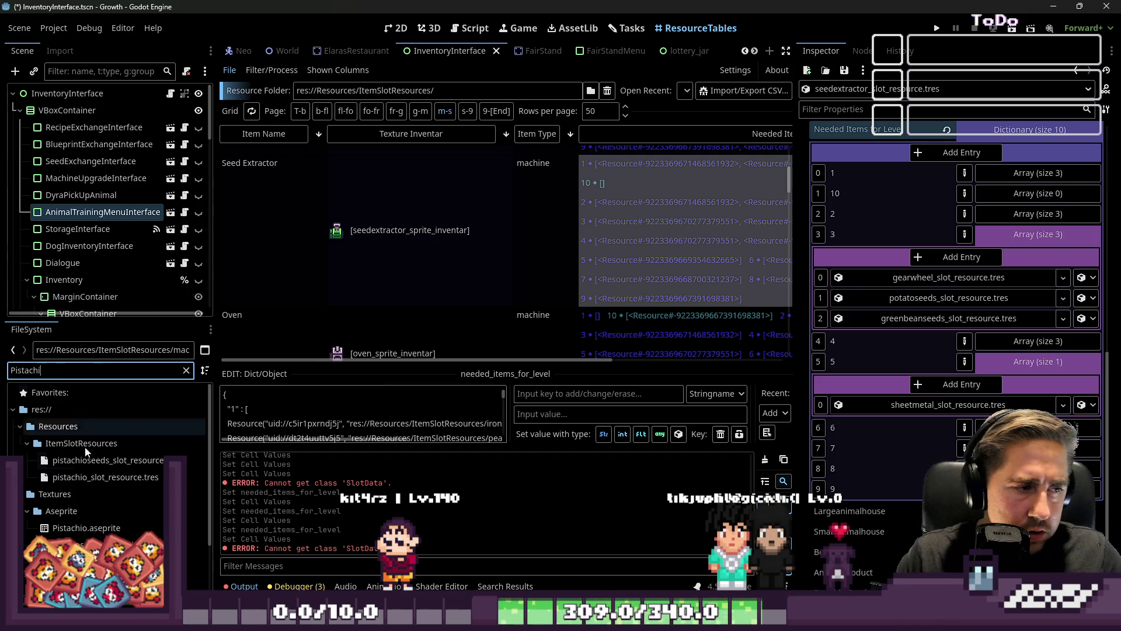
pyautogui.moveTo(105, 460); pyautogui.dragTo(636, 421)
pyautogui.moveTo(74, 491)
pyautogui.mouseDown()
pyautogui.moveTo(935, 397)
pyautogui.moveTo(962, 384)
pyautogui.mouseUp()
pyautogui.moveTo(105, 460)
pyautogui.mouseDown()
pyautogui.moveTo(467, 432)
pyautogui.moveTo(946, 425)
pyautogui.mouseUp()
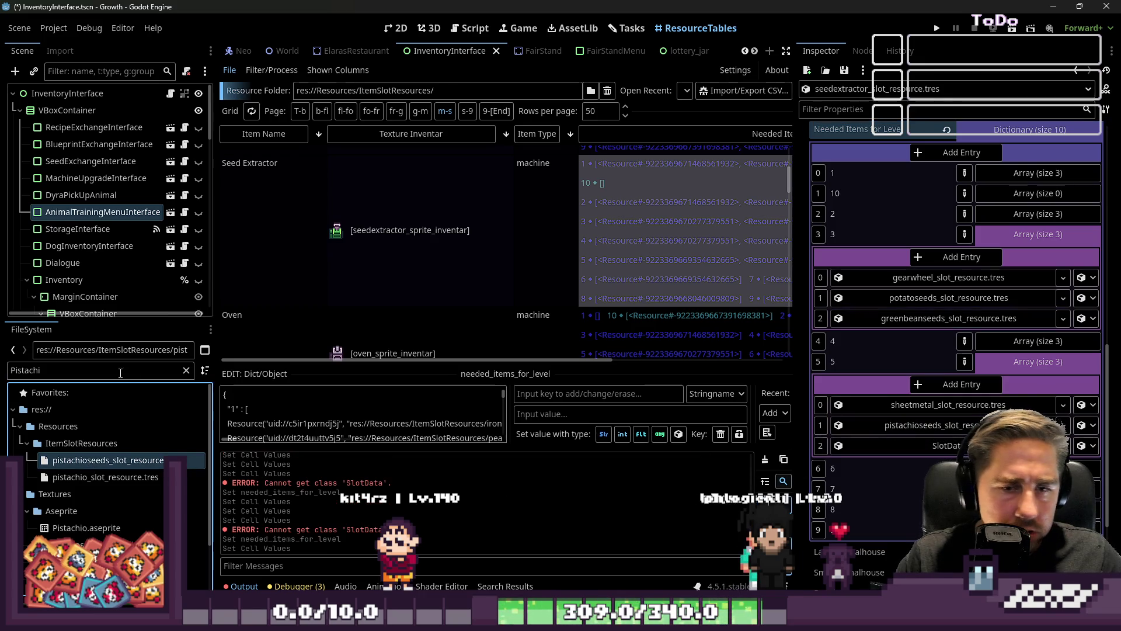
pyautogui.doubleClick(122, 370)
pyautogui.write('Blue')
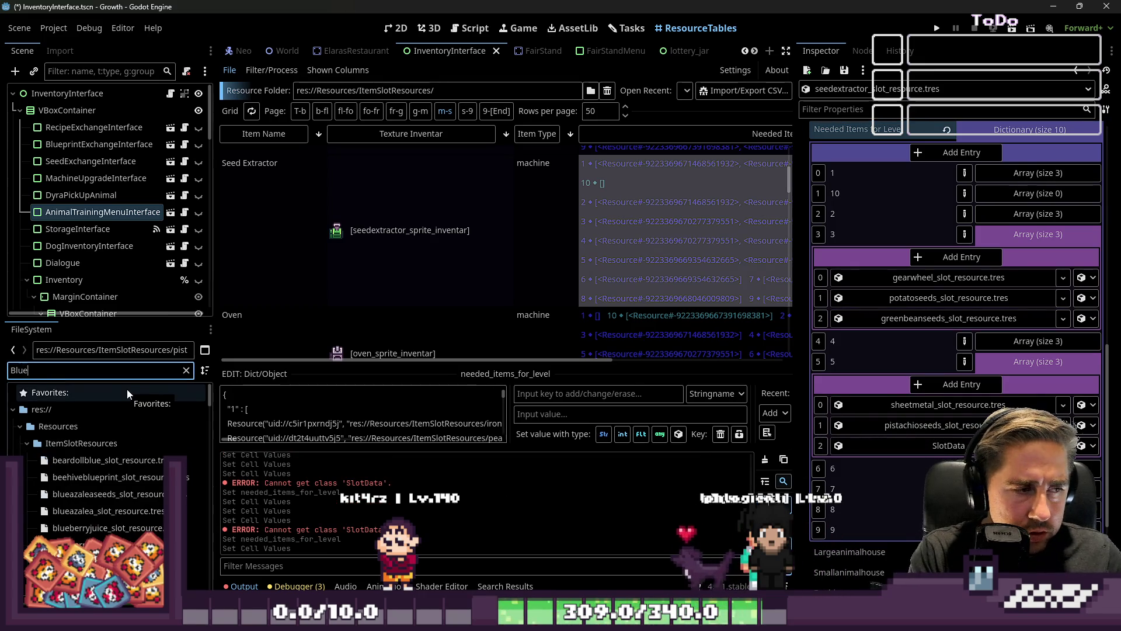
pyautogui.write('berry')
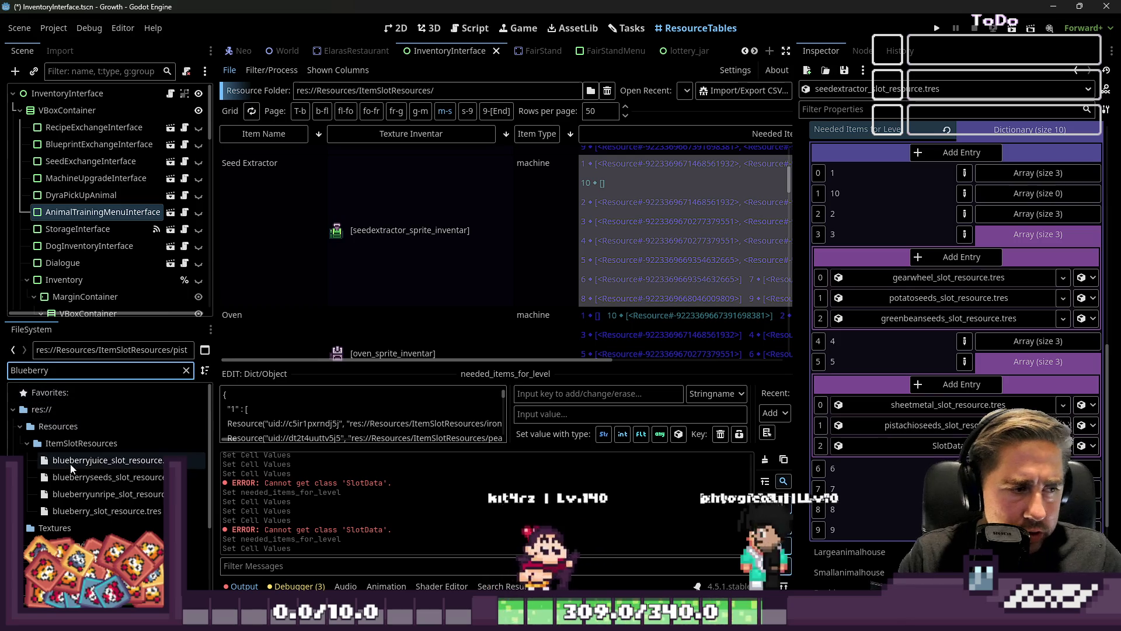
pyautogui.moveTo(105, 477)
pyautogui.mouseDown()
pyautogui.moveTo(374, 500)
pyautogui.moveTo(934, 445)
pyautogui.mouseUp()
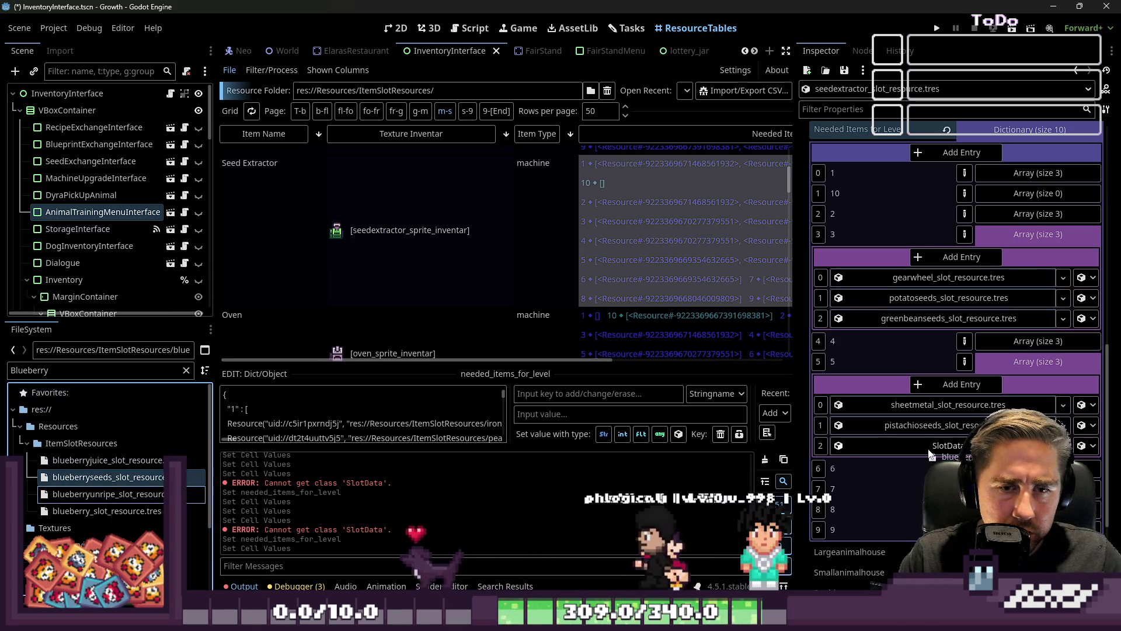
pyautogui.click(1010, 372)
# Step: Put cherry and pumpkin seeds into two new slots of level 6's needed items
pyautogui.click(1001, 377)
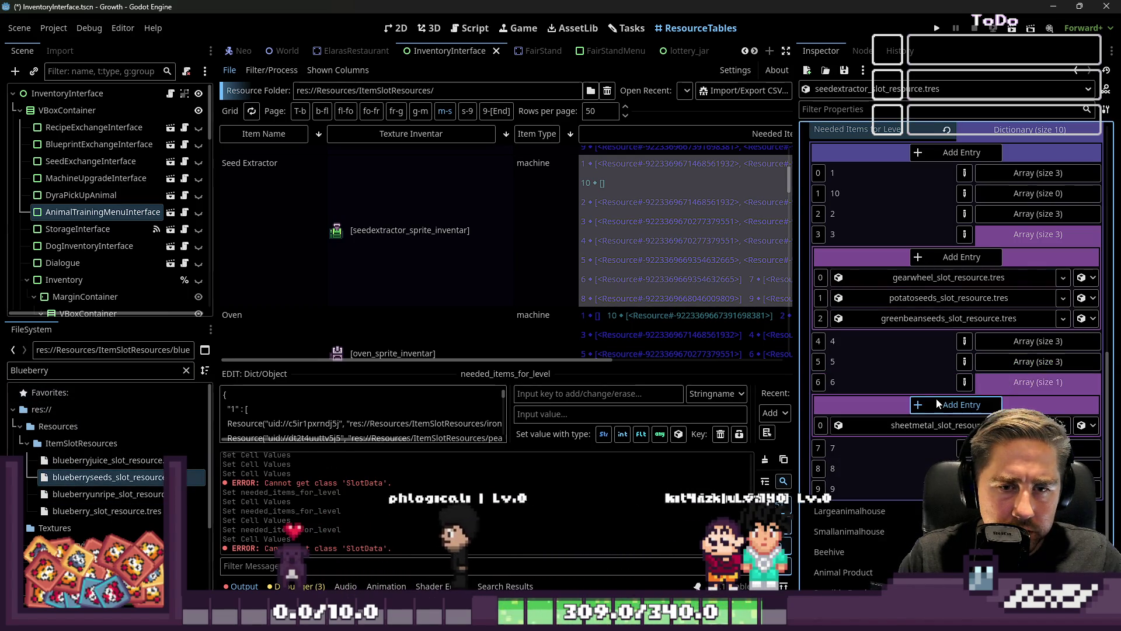
pyautogui.doubleClick(937, 403)
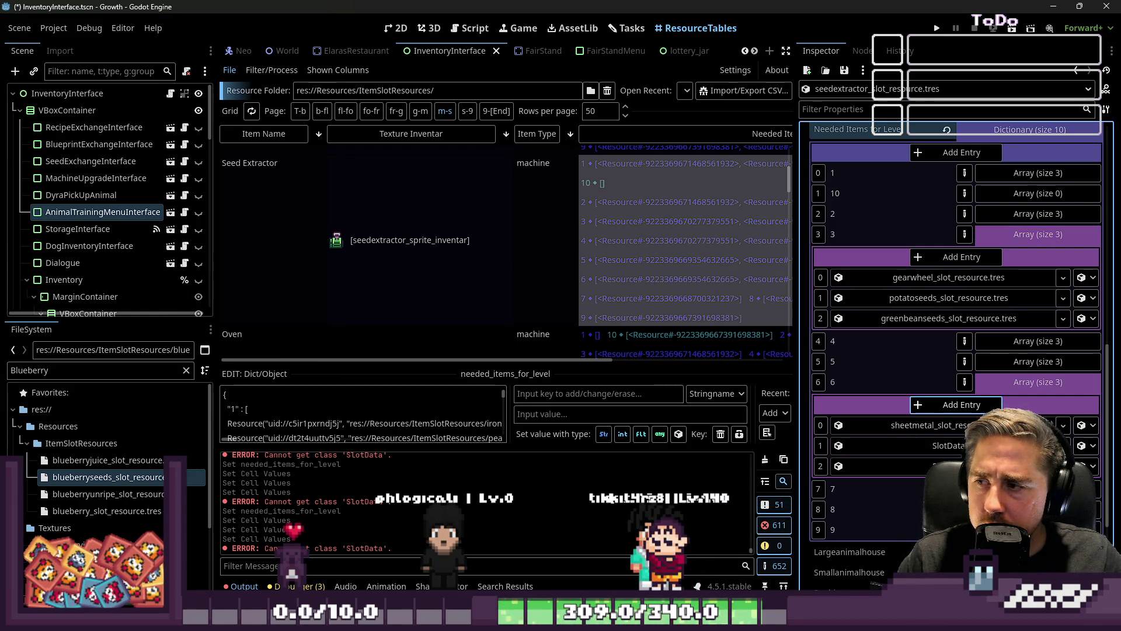
pyautogui.doubleClick(31, 369)
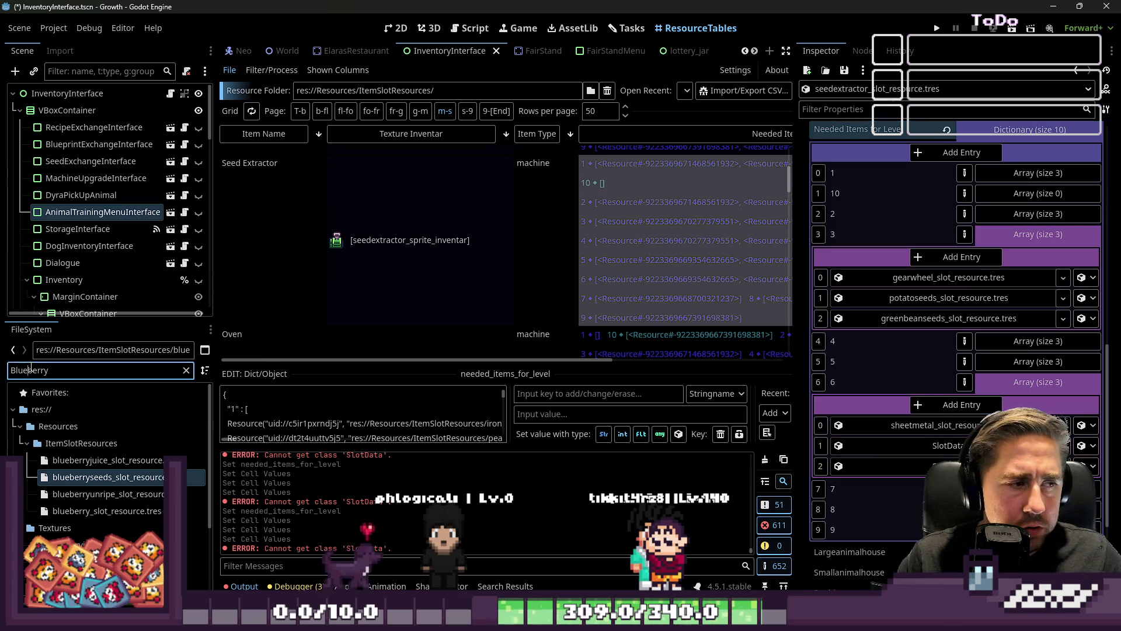
pyautogui.write('Cherry')
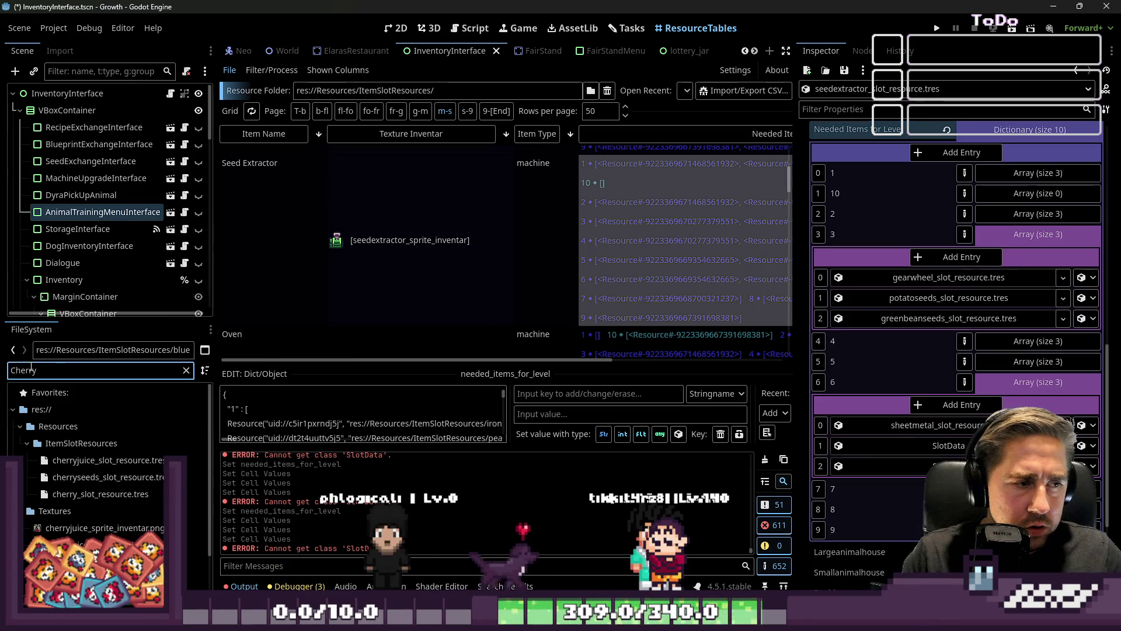
pyautogui.click(74, 484)
pyautogui.moveTo(75, 484); pyautogui.dragTo(934, 446)
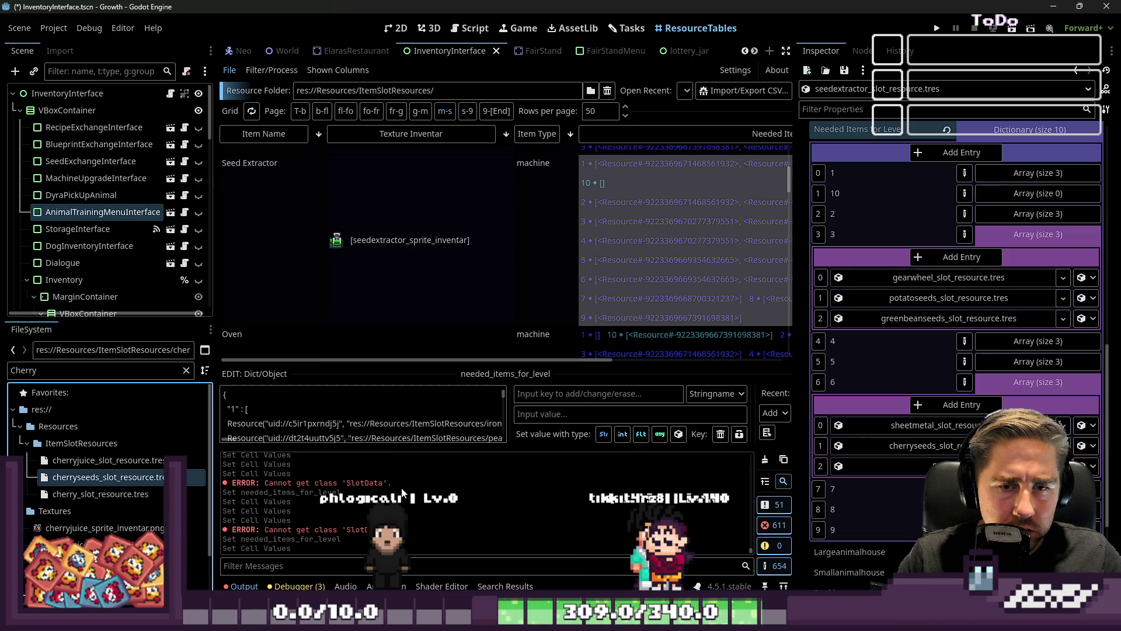
pyautogui.write('Pum')
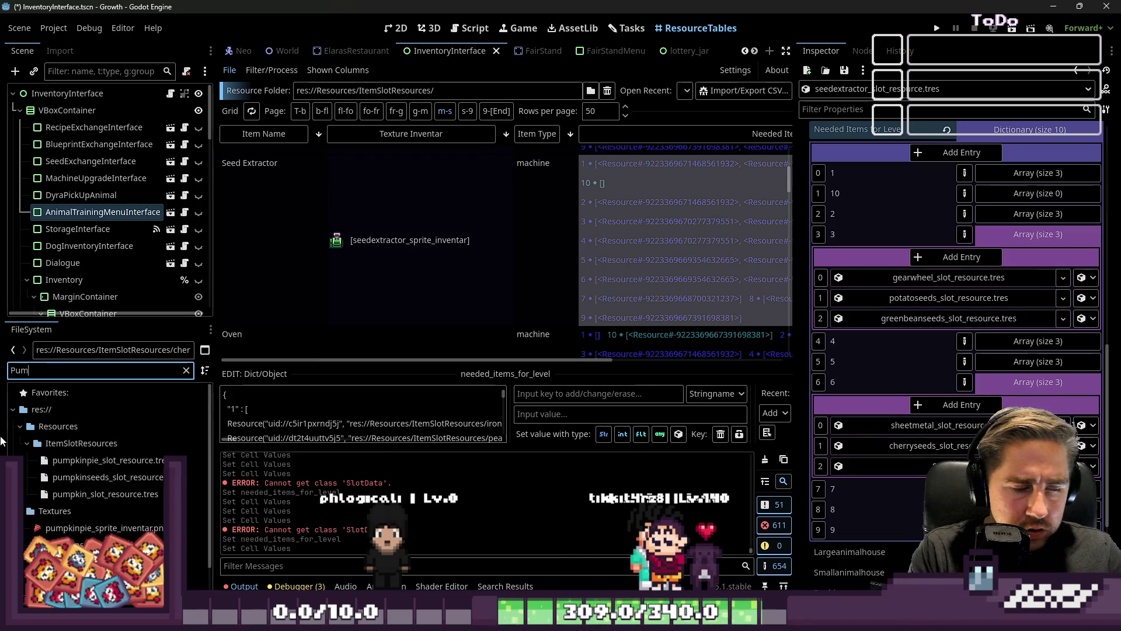
pyautogui.write('pkin')
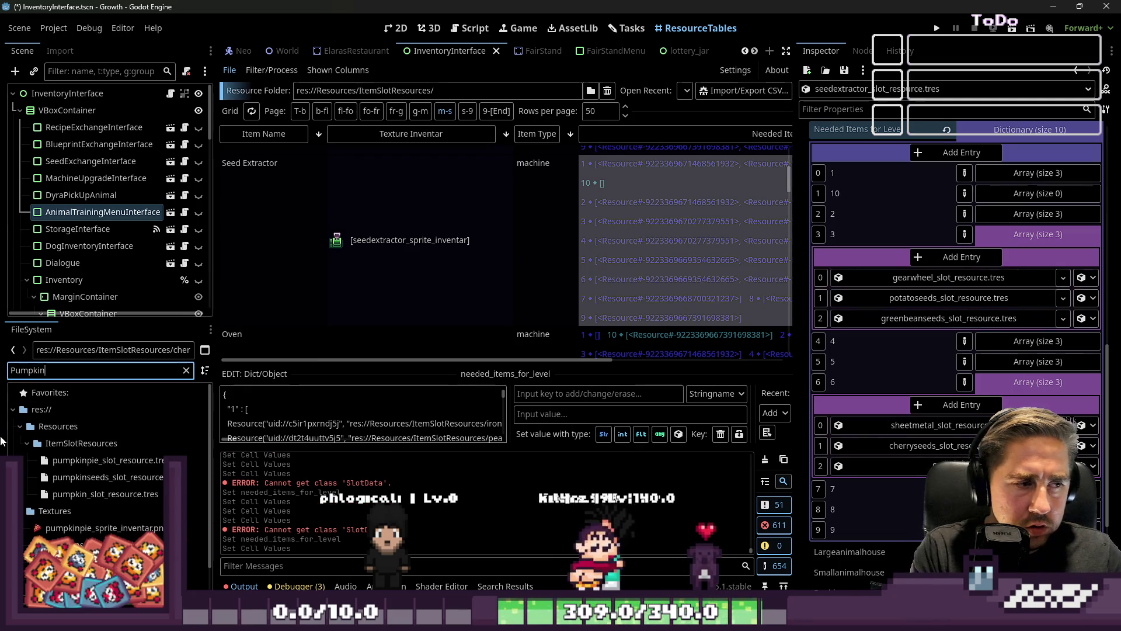
pyautogui.moveTo(105, 477); pyautogui.dragTo(934, 462)
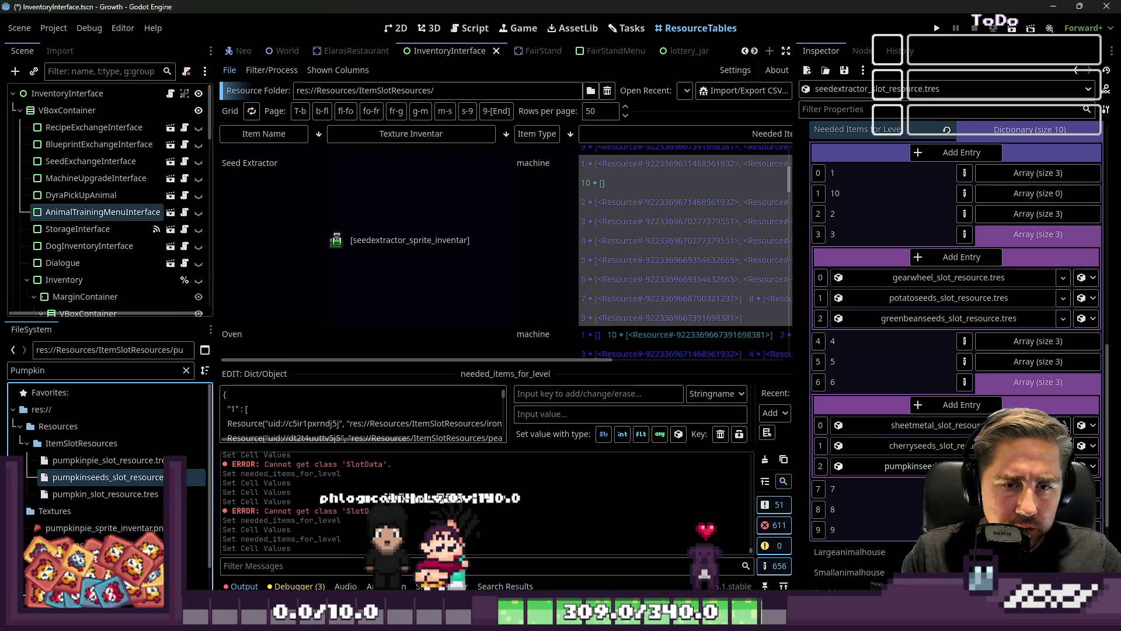
pyautogui.click(1035, 380)
pyautogui.click(1023, 402)
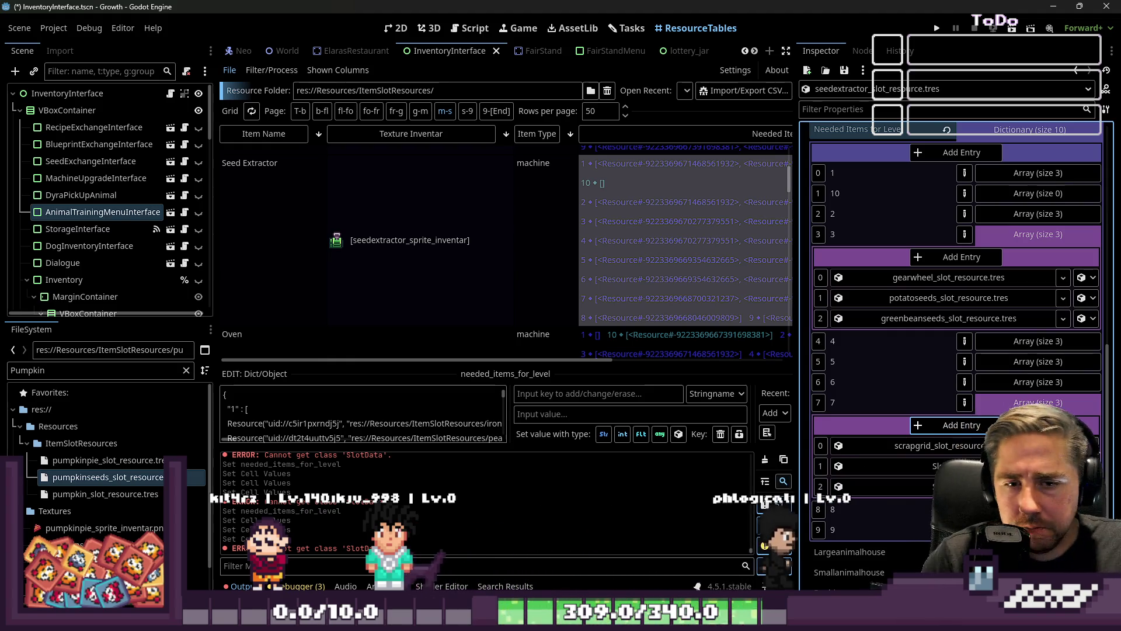
# Step: Fill level 7's two new slots with watermelon and cucumber seeds
pyautogui.click(1018, 403)
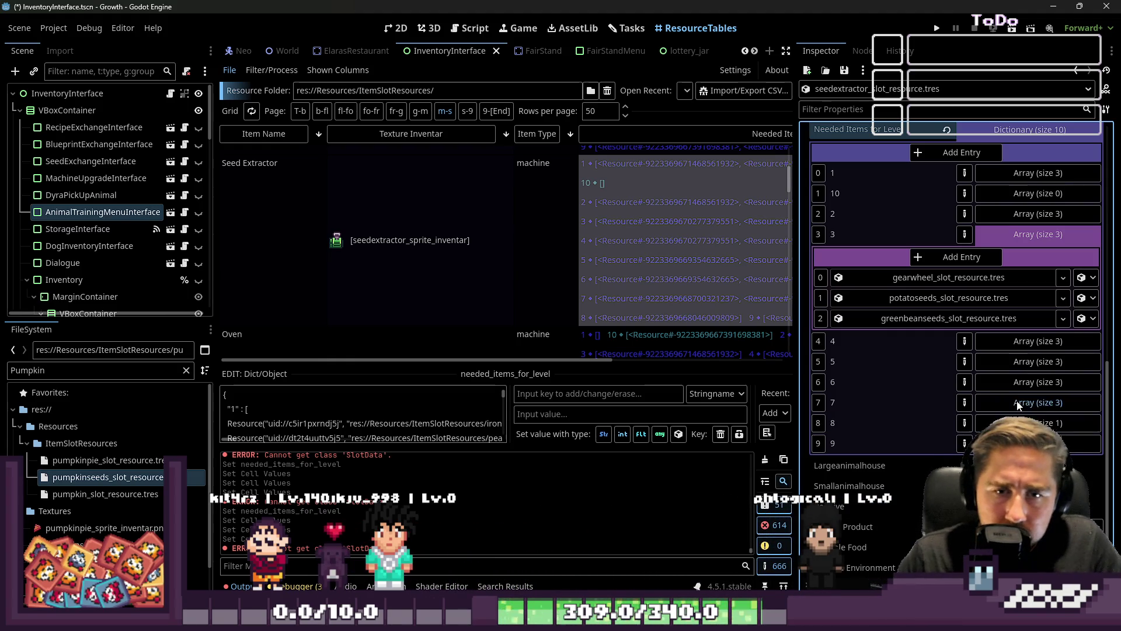
pyautogui.click(1016, 403)
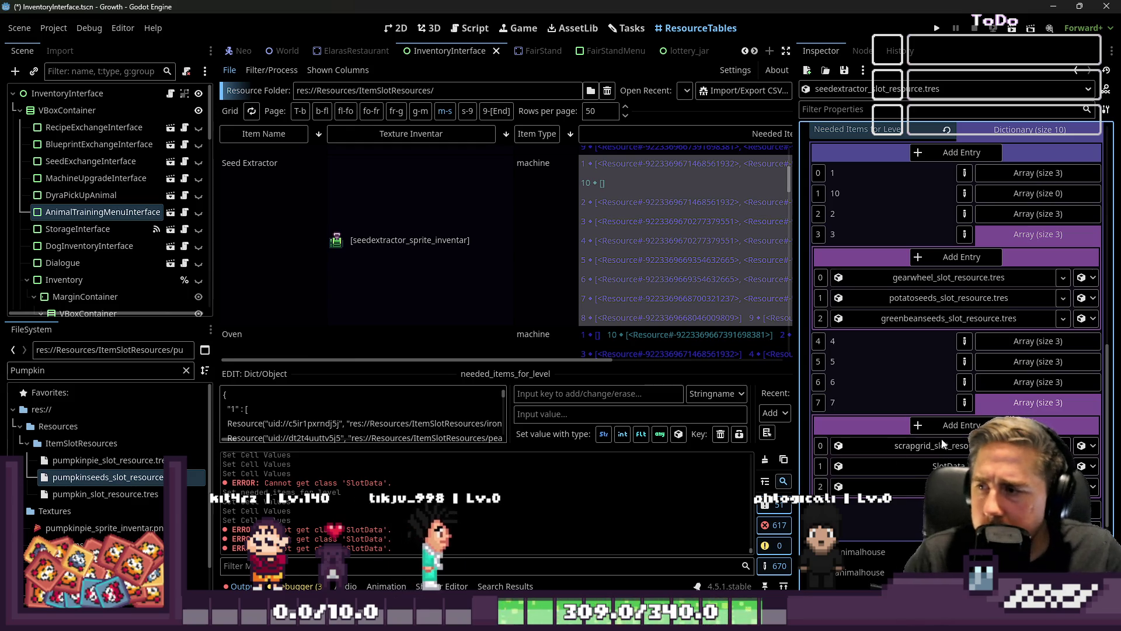
pyautogui.doubleClick(74, 379)
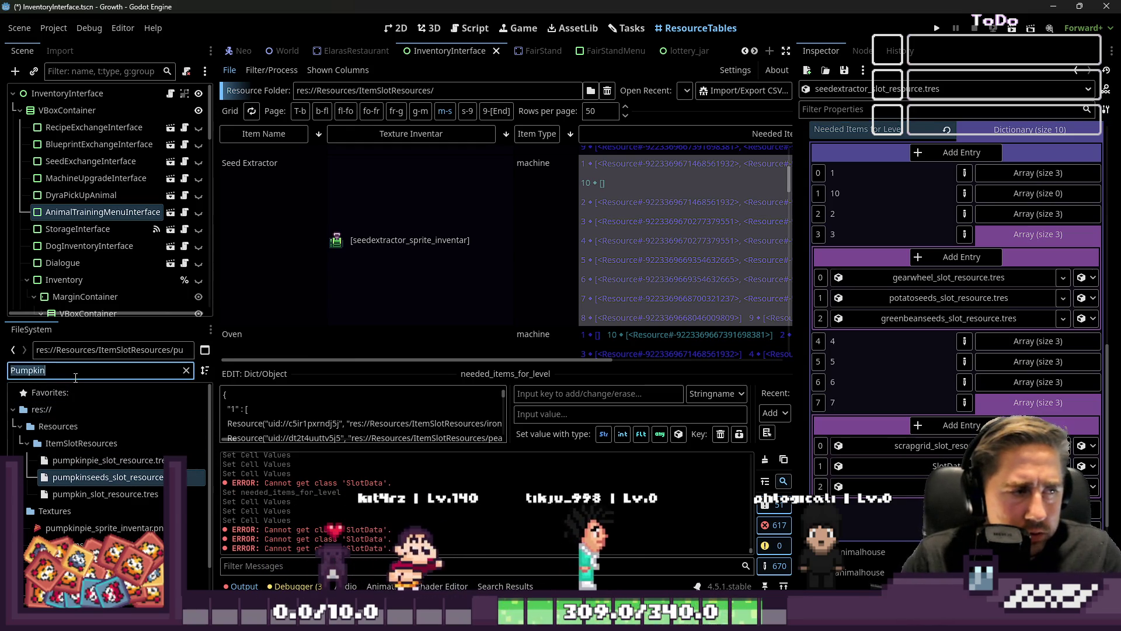
pyautogui.write('Watermelon')
pyautogui.moveTo(108, 477); pyautogui.dragTo(922, 464)
pyautogui.doubleClick(70, 368)
pyautogui.write('C')
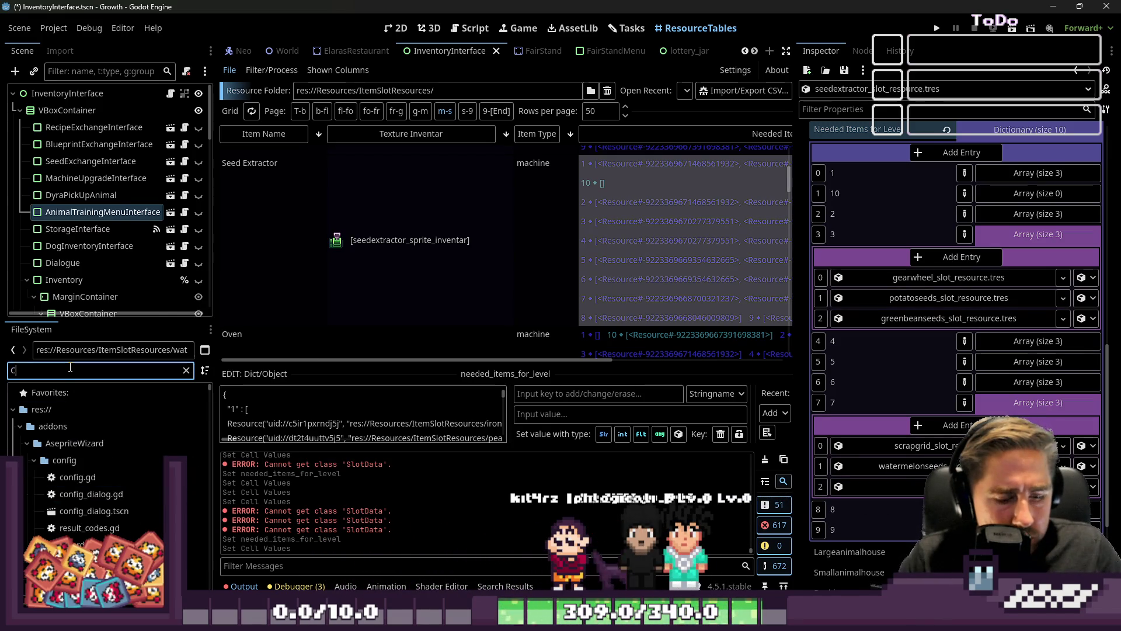
pyautogui.write('ucumber')
pyautogui.moveTo(108, 468)
pyautogui.mouseDown()
pyautogui.moveTo(807, 503)
pyautogui.moveTo(946, 486)
pyautogui.mouseUp()
# Step: Add two slots to level 8 and fill them with olive and pineapple seeds
pyautogui.click(1037, 402)
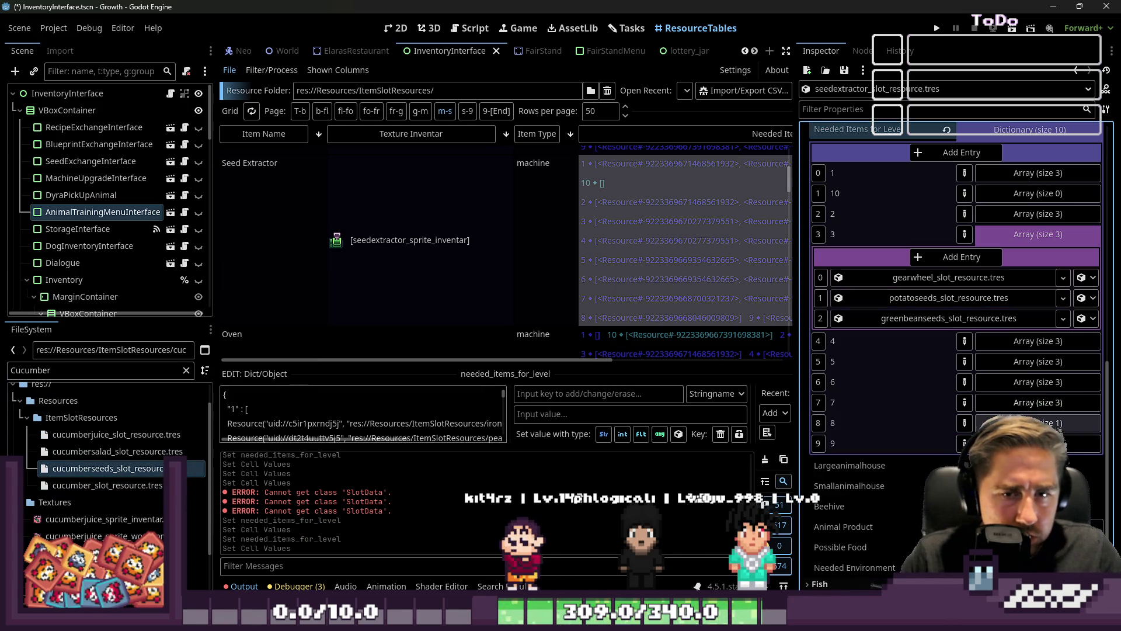
pyautogui.click(1038, 423)
pyautogui.click(945, 446)
pyautogui.click(946, 446)
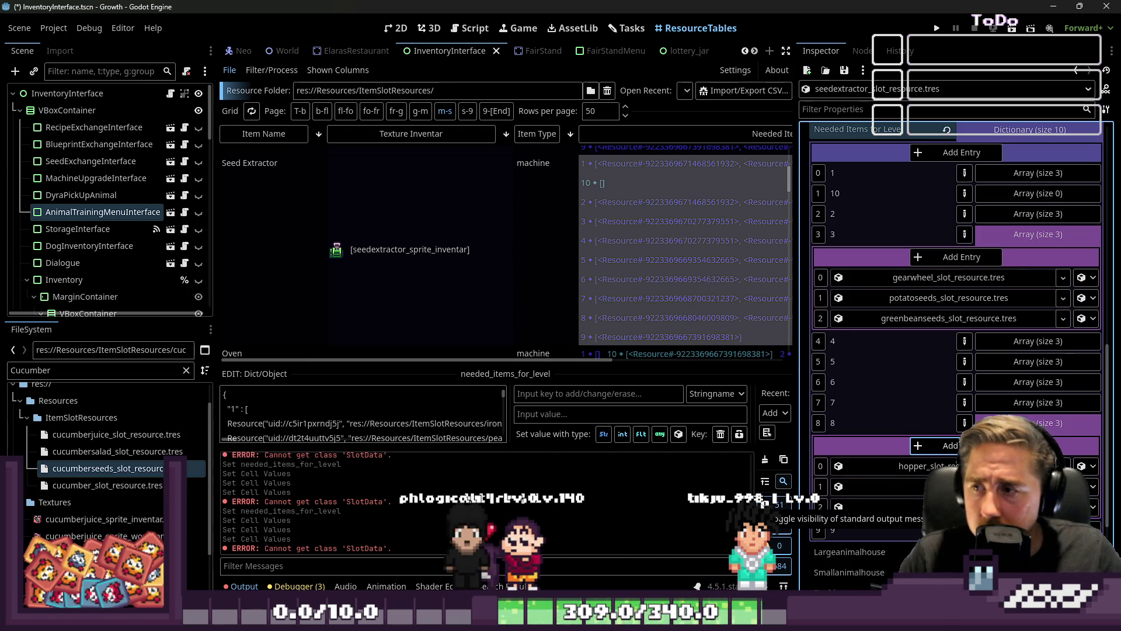
pyautogui.doubleClick(133, 369)
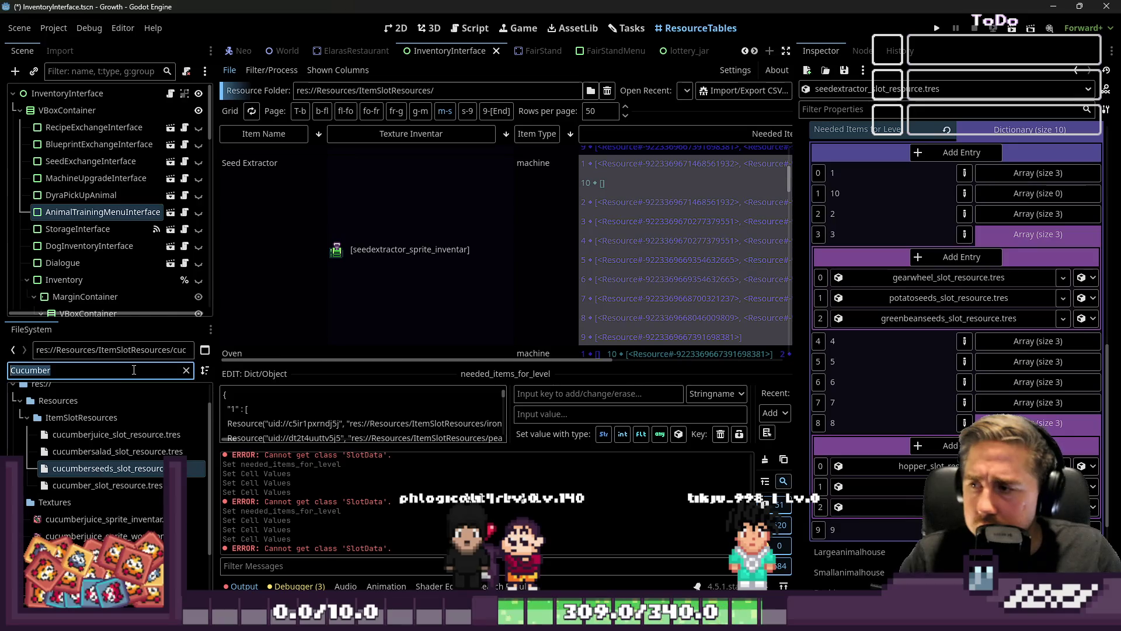
pyautogui.write('Olives')
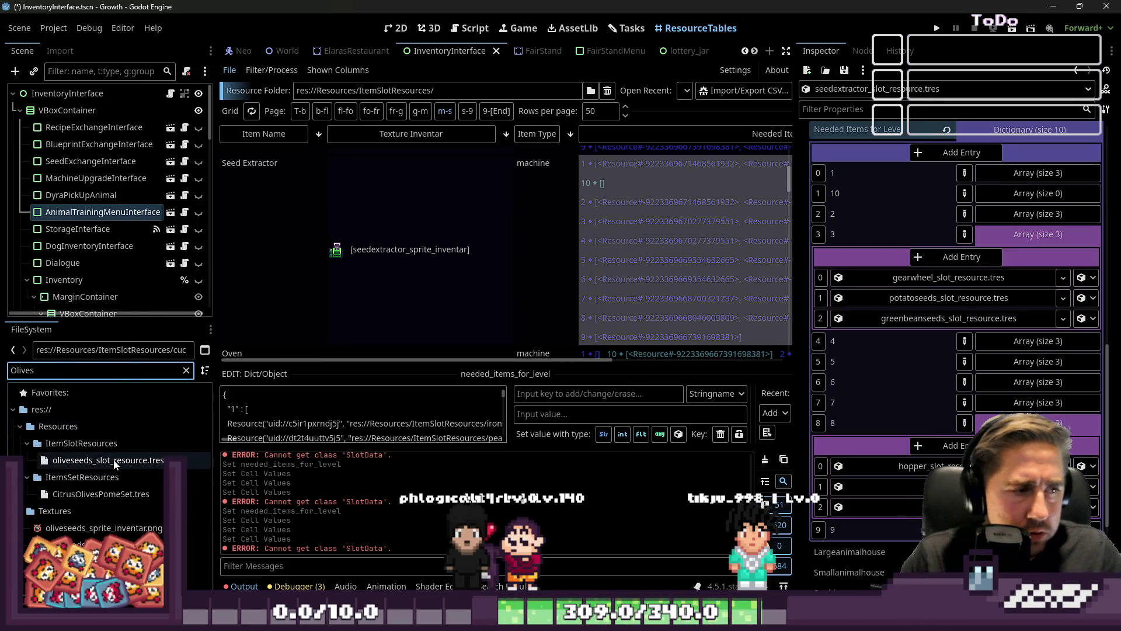
pyautogui.moveTo(162, 467)
pyautogui.mouseDown()
pyautogui.moveTo(1106, 474)
pyautogui.moveTo(946, 486)
pyautogui.mouseUp()
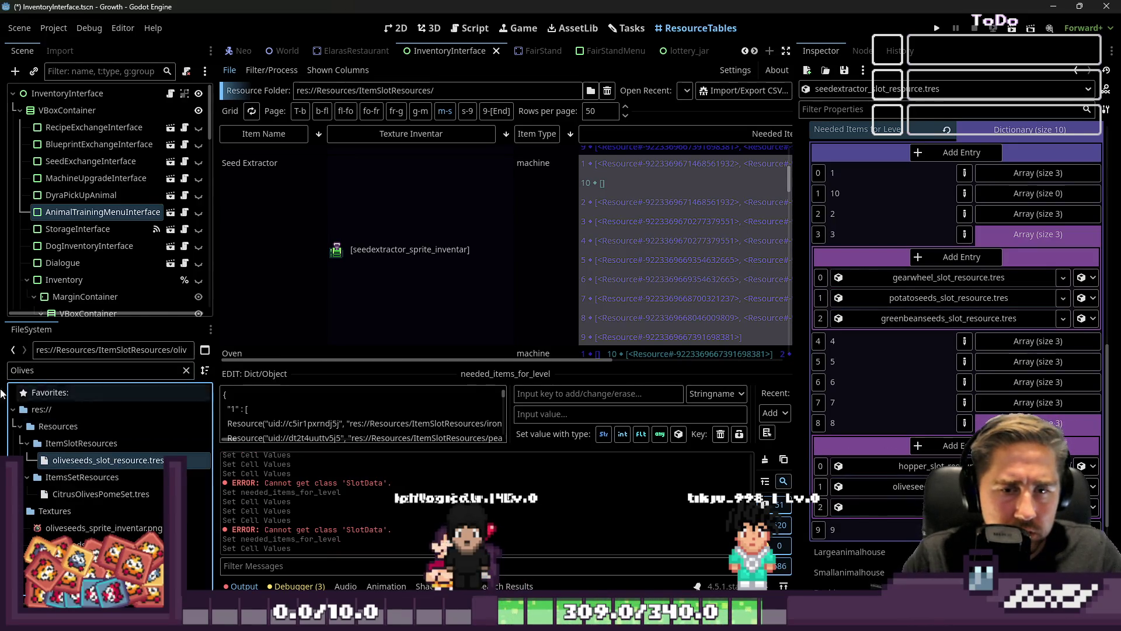
pyautogui.doubleClick(42, 368)
pyautogui.write('Plneapple')
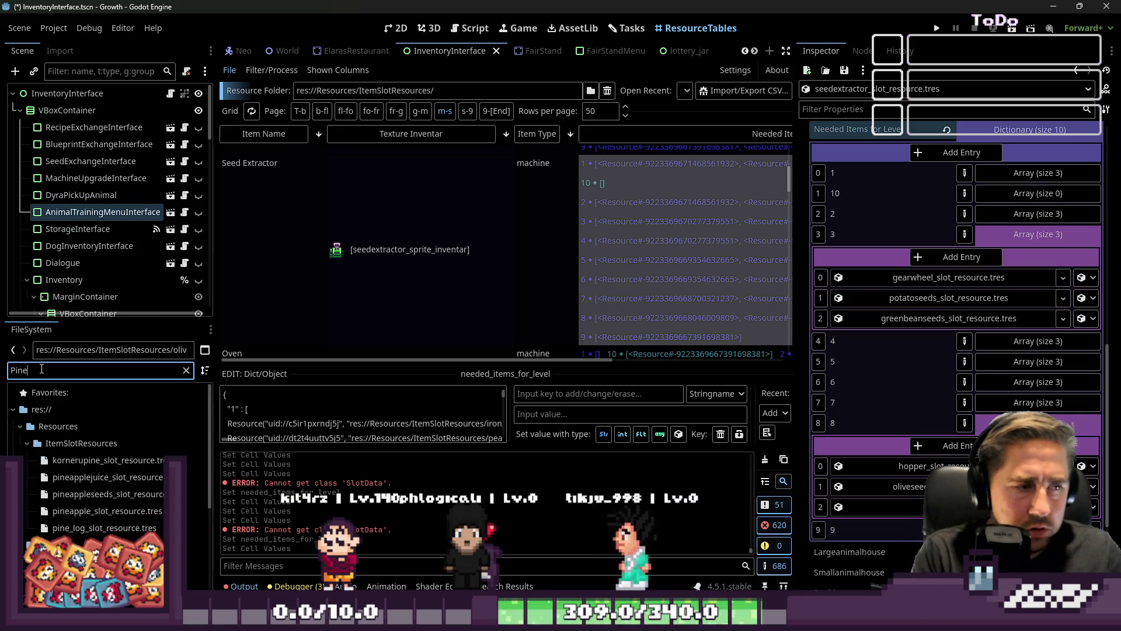
pyautogui.write('s')
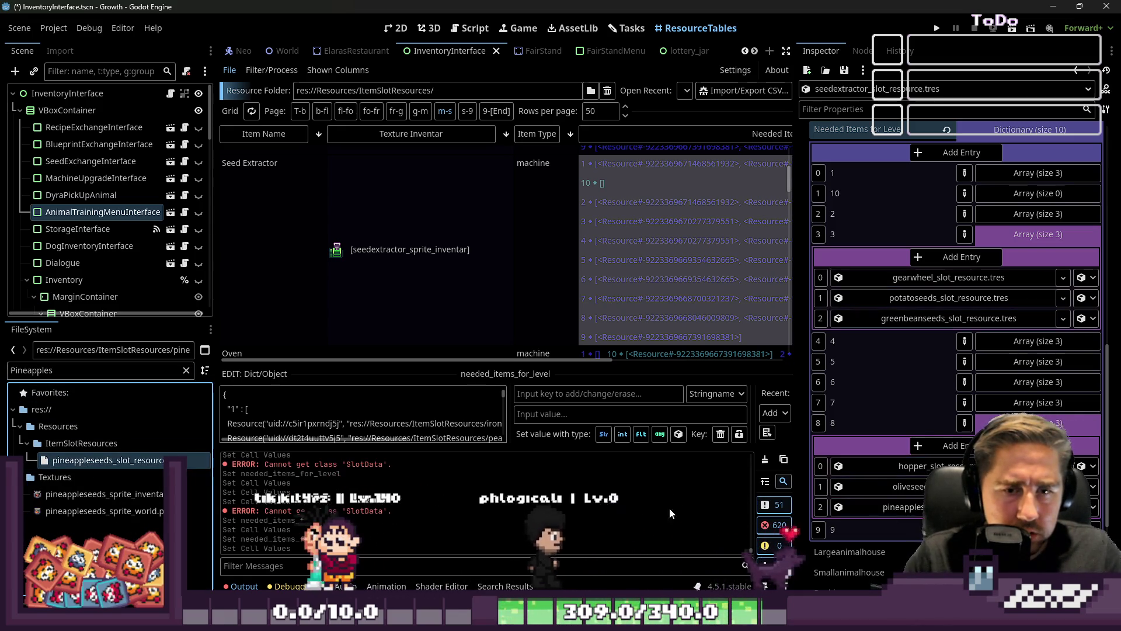
pyautogui.click(1038, 422)
# Step: Add two slots to level 9 and fill them with custard apple and starfruit seeds
pyautogui.click(1027, 443)
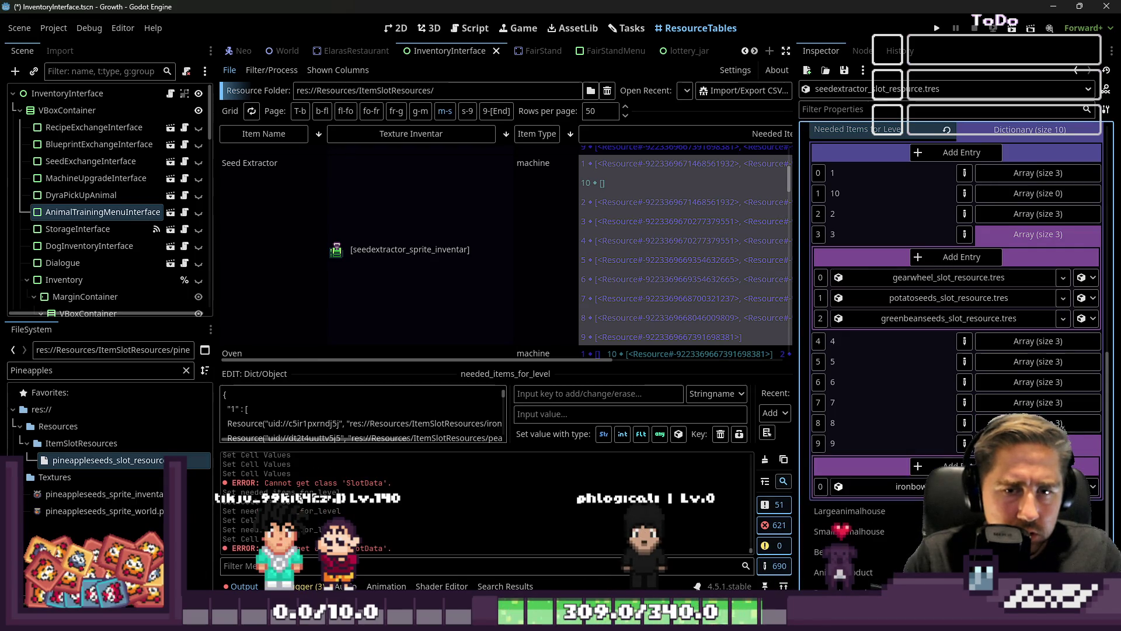
pyautogui.doubleClick(945, 466)
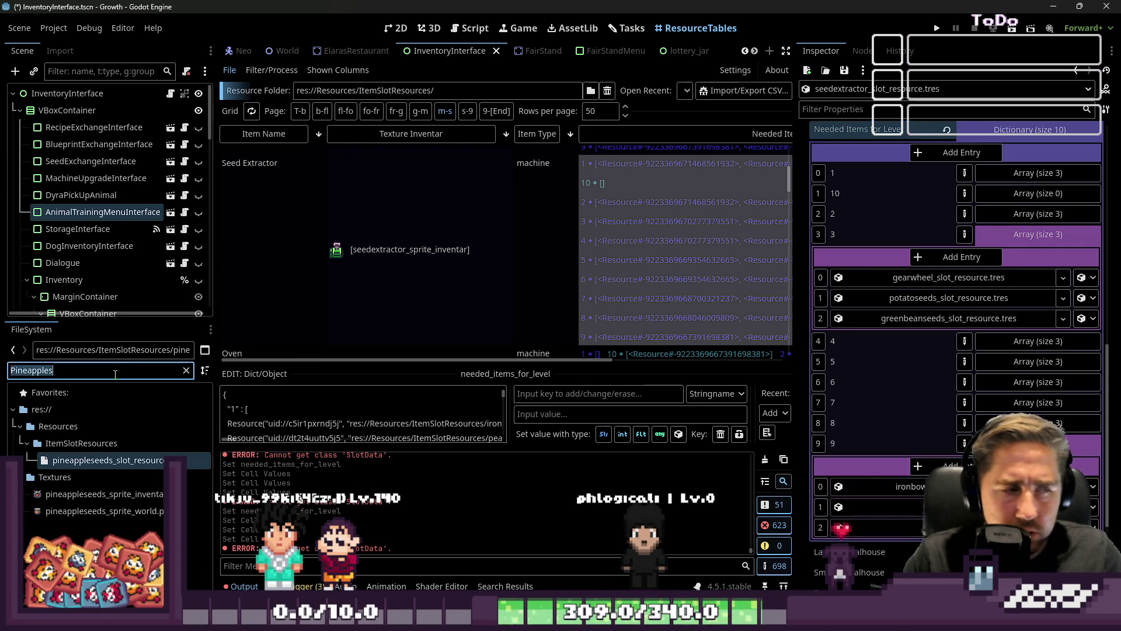
pyautogui.write('CustardA')
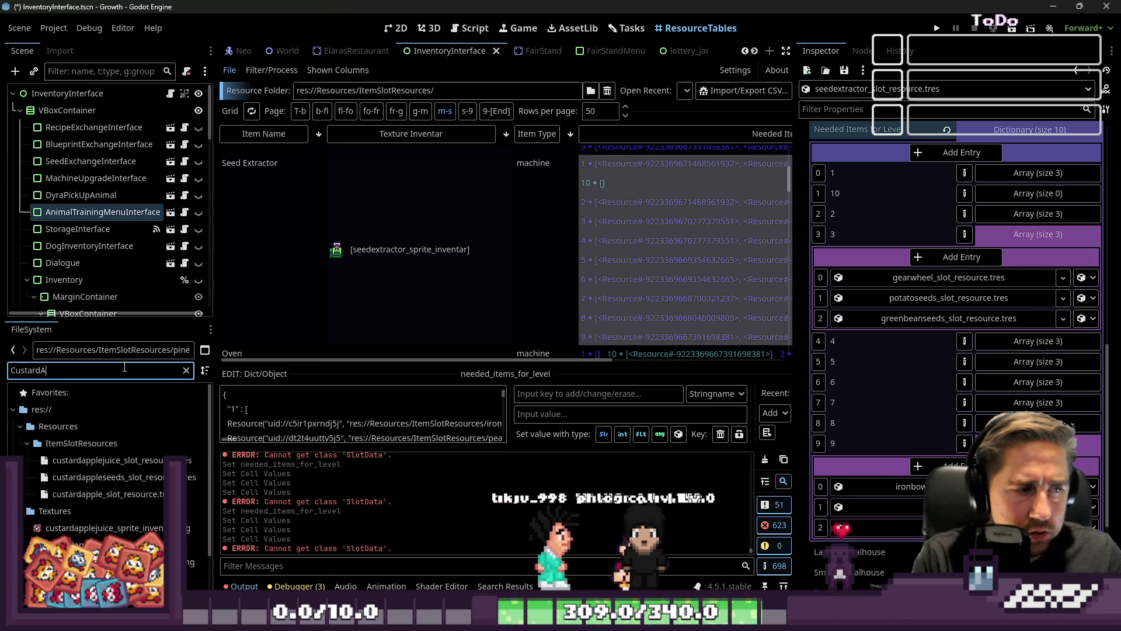
pyautogui.moveTo(96, 494); pyautogui.dragTo(181, 504)
pyautogui.moveTo(115, 488); pyautogui.dragTo(114, 482)
pyautogui.moveTo(111, 477); pyautogui.dragTo(767, 453)
pyautogui.moveTo(885, 461); pyautogui.dragTo(896, 506)
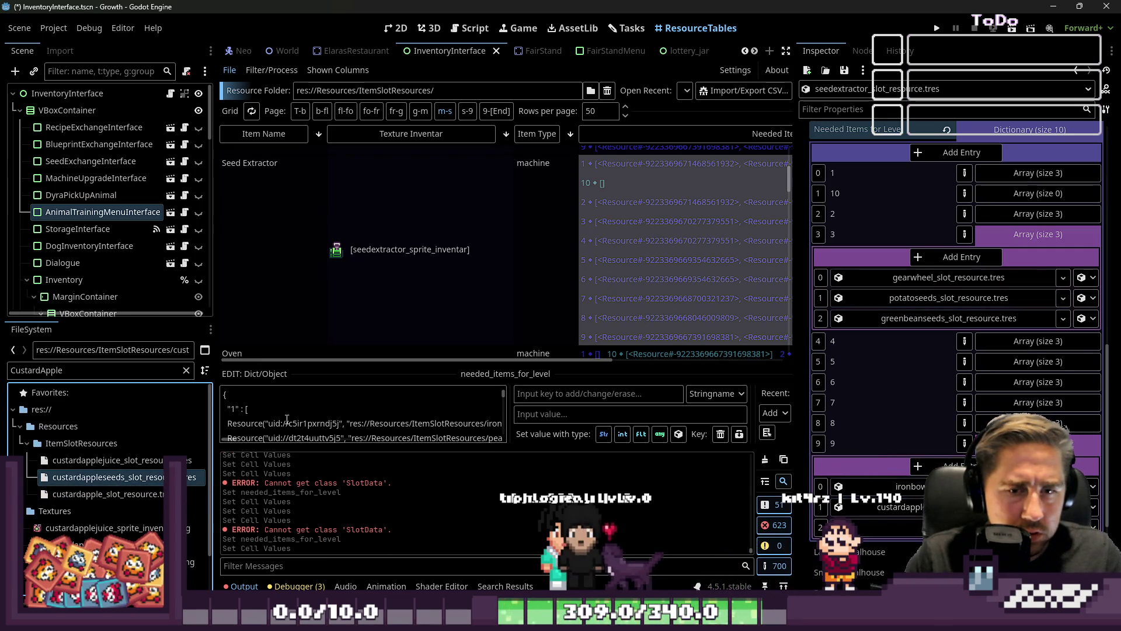
pyautogui.doubleClick(58, 371)
pyautogui.write('Starfr')
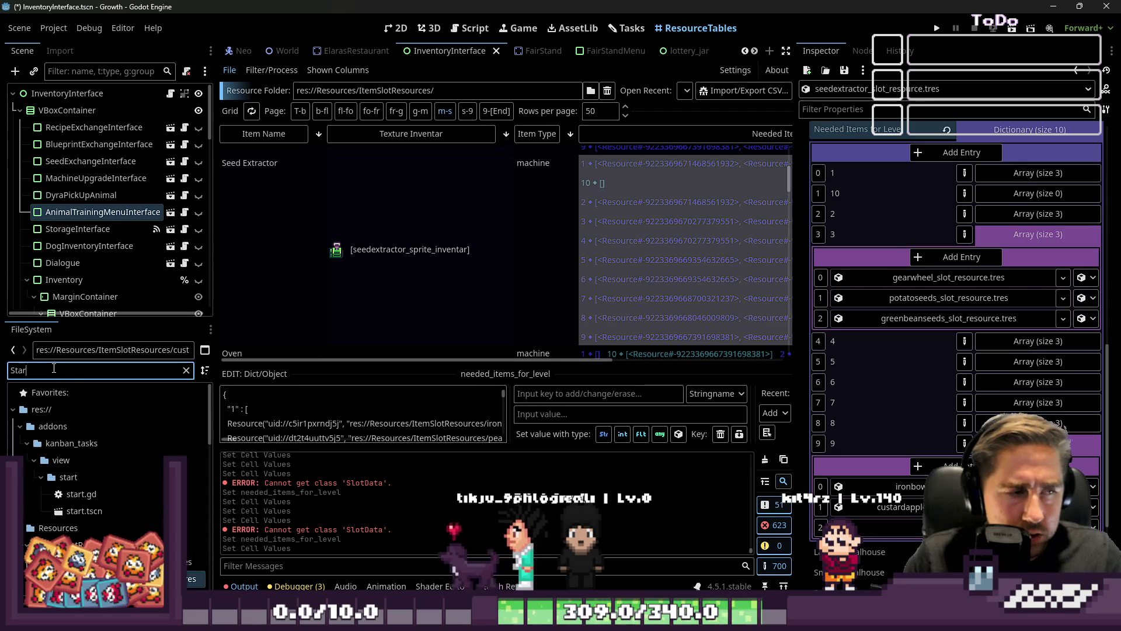
pyautogui.moveTo(105, 477)
pyautogui.mouseDown()
pyautogui.moveTo(934, 304)
pyautogui.moveTo(873, 519)
pyautogui.moveTo(893, 529)
pyautogui.mouseUp()
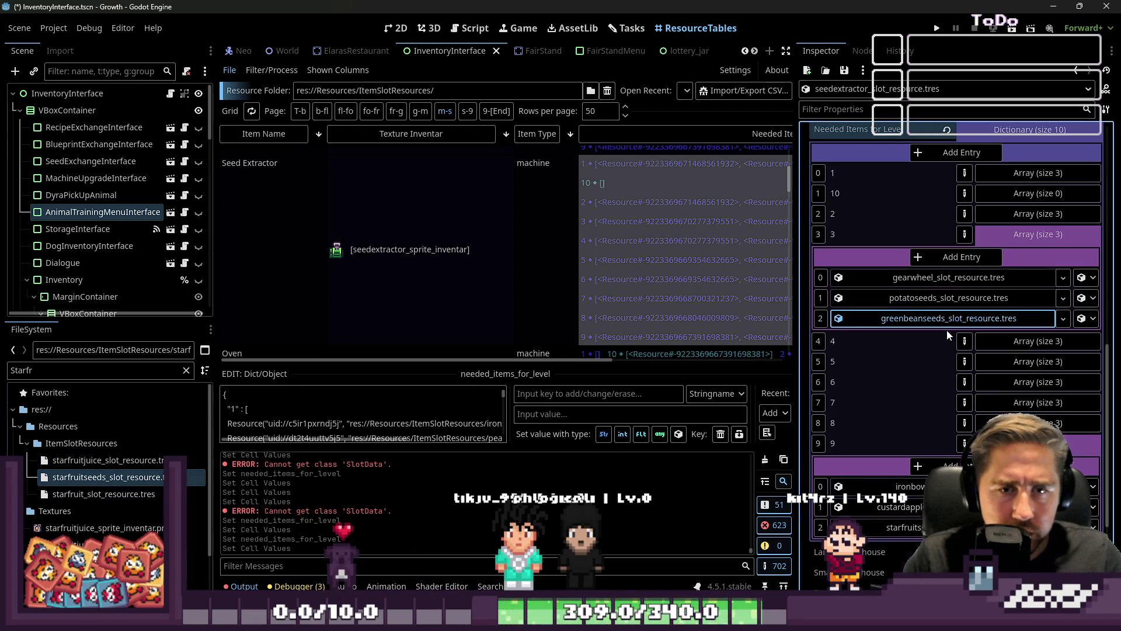
# Step: Collapse the expanded level lists and save the InventoryInterface scene with Ctrl+S
pyautogui.click(947, 319)
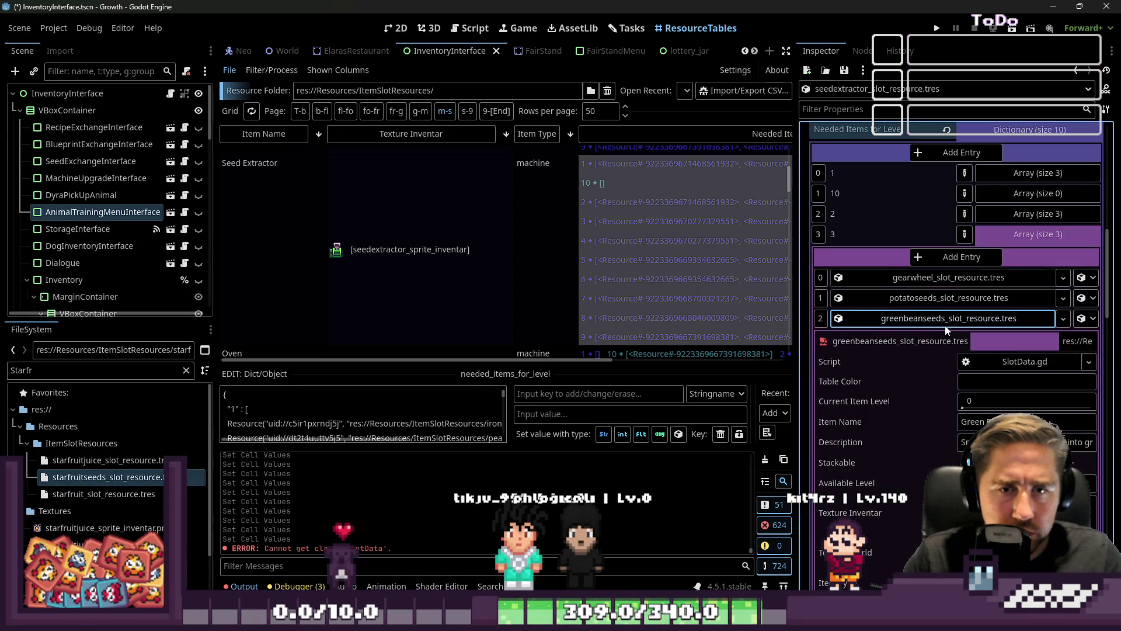
pyautogui.click(908, 320)
pyautogui.click(1028, 444)
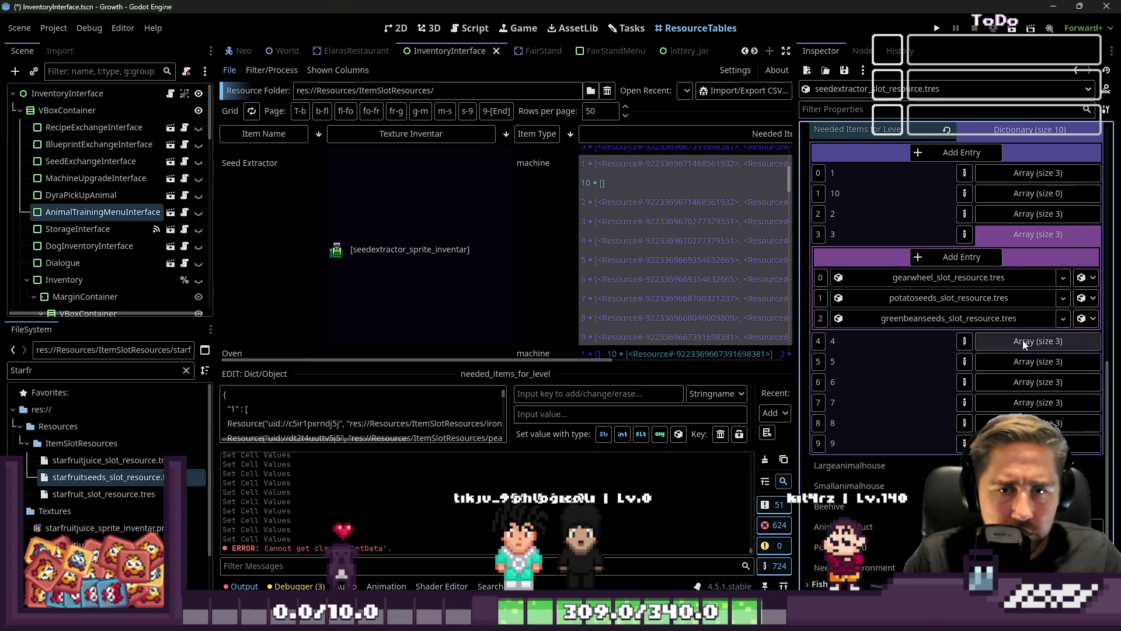
pyautogui.click(1027, 234)
pyautogui.scroll(2, 1007, 285)
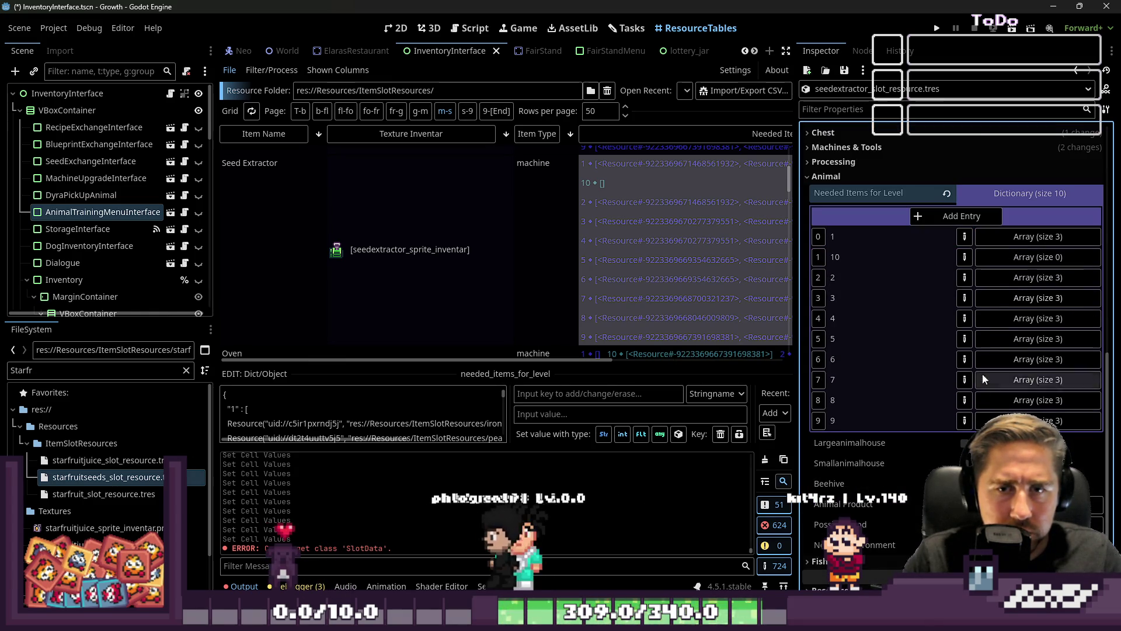
pyautogui.scroll(3, 983, 262)
pyautogui.hotkey('ctrl', 's')
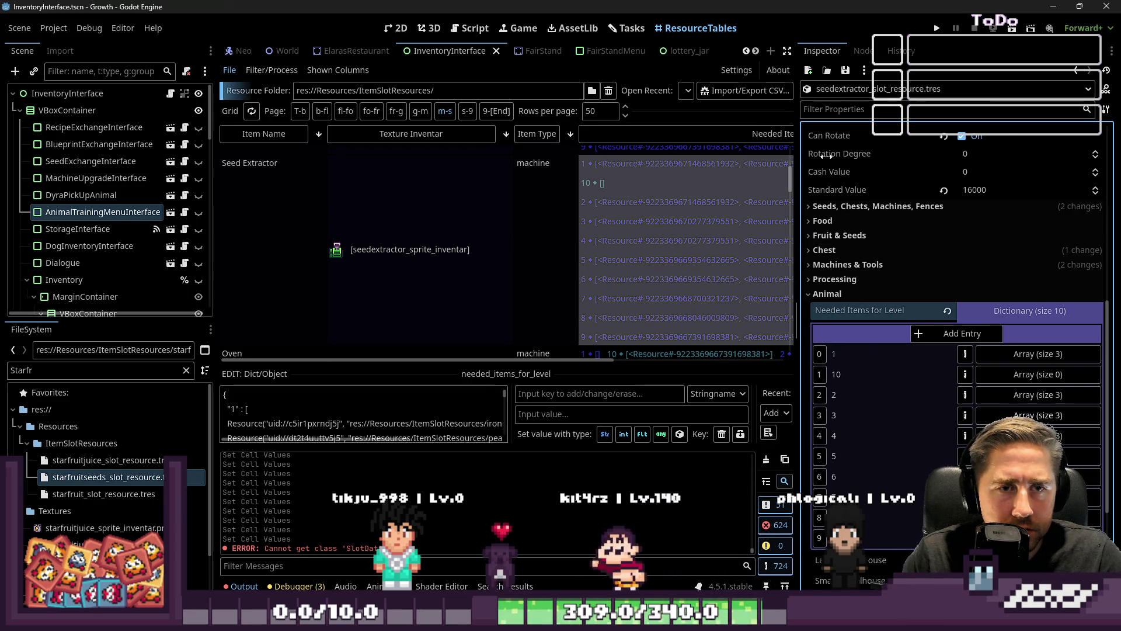
# Step: Widen the ResourceTables view and open the Drill row's Needed Items For Level cell
pyautogui.moveTo(797, 160); pyautogui.dragTo(985, 184)
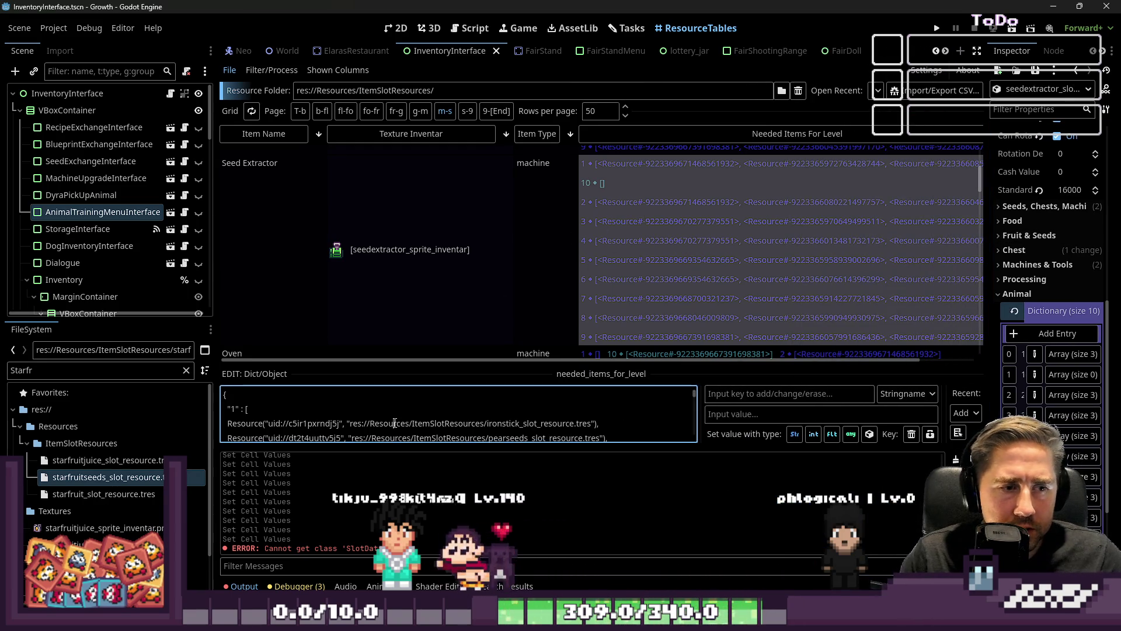
pyautogui.scroll(-3, 502, 304)
pyautogui.scroll(-10, 508, 275)
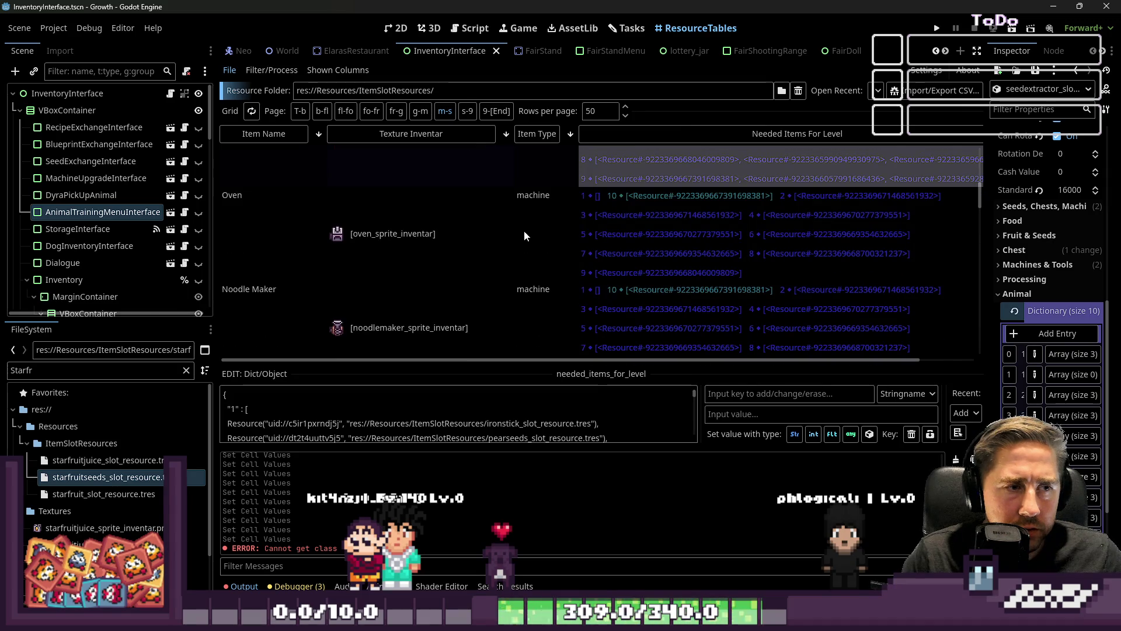
pyautogui.scroll(-5, 540, 232)
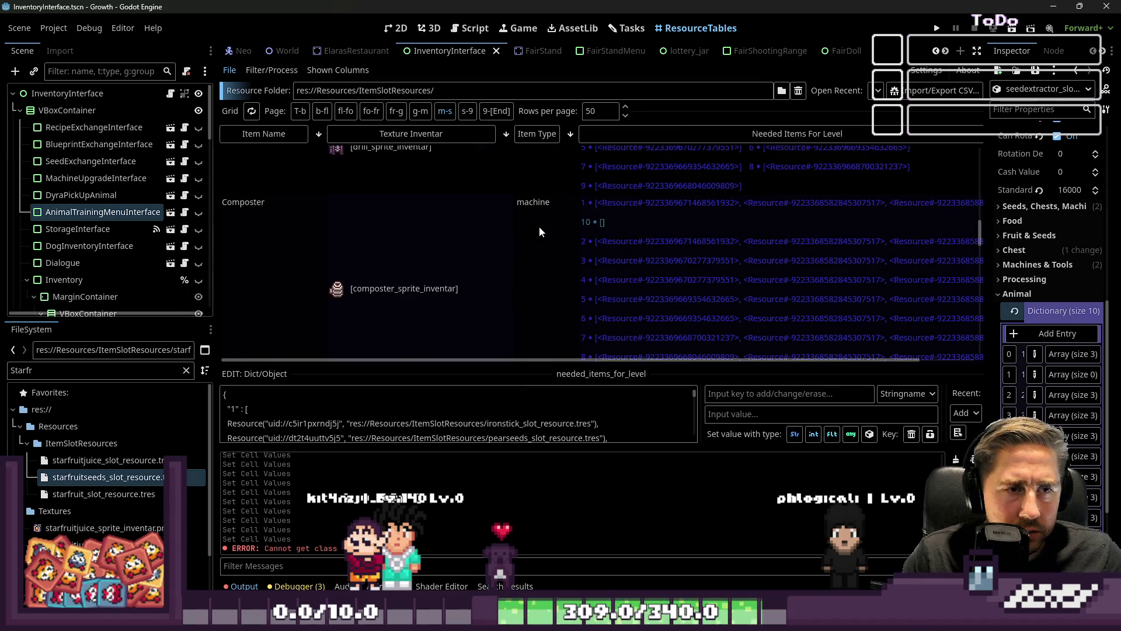
pyautogui.scroll(2, 538, 227)
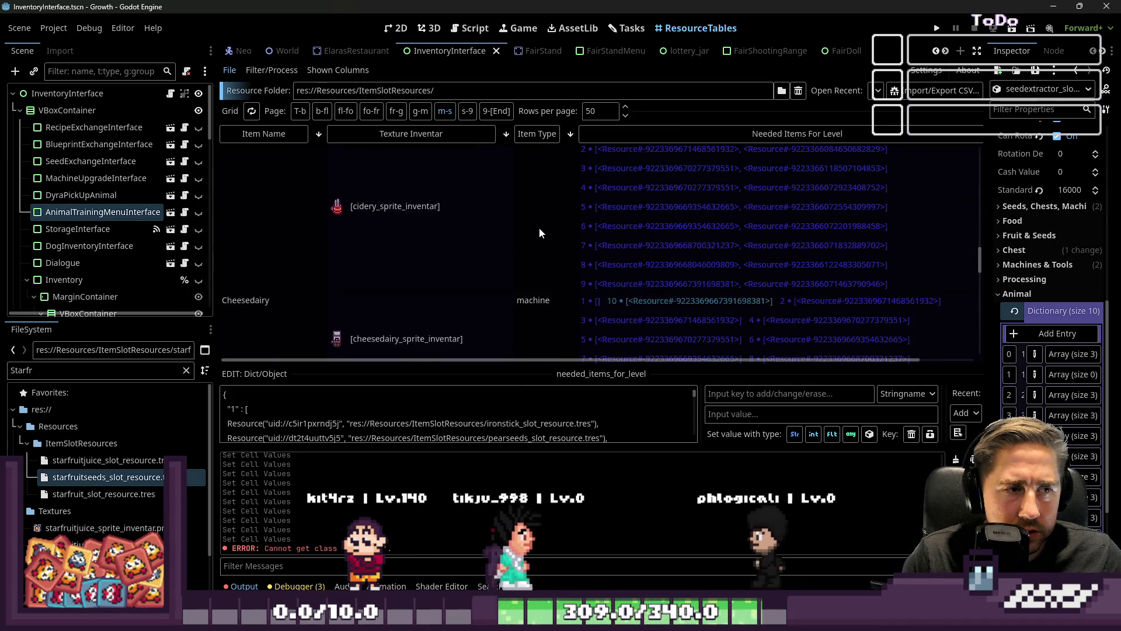
pyautogui.scroll(5, 539, 228)
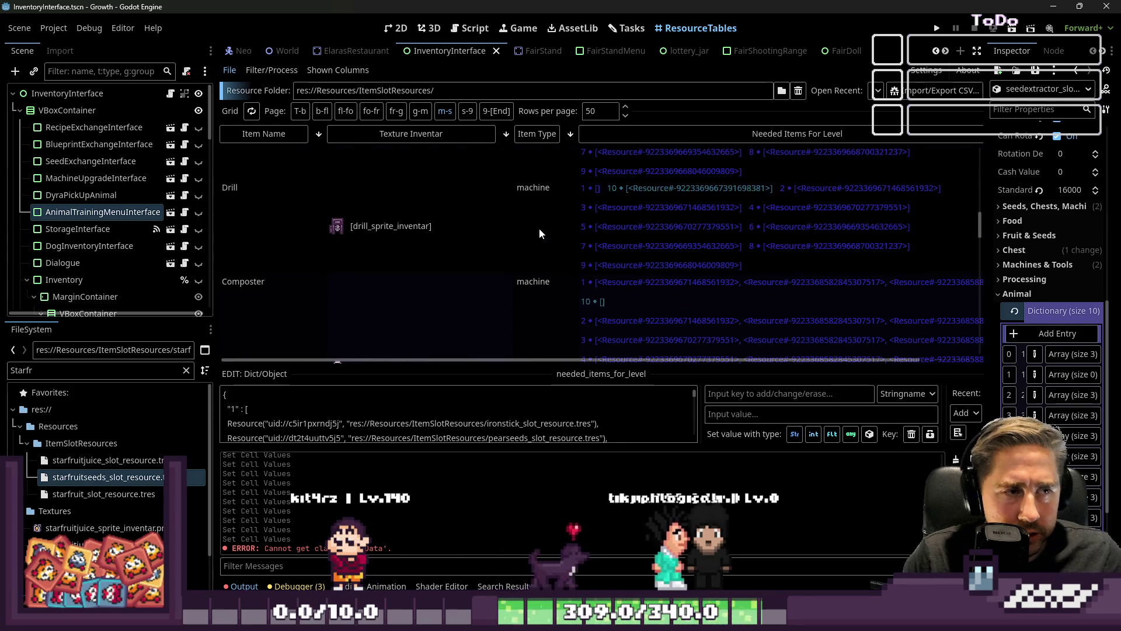
pyautogui.click(611, 260)
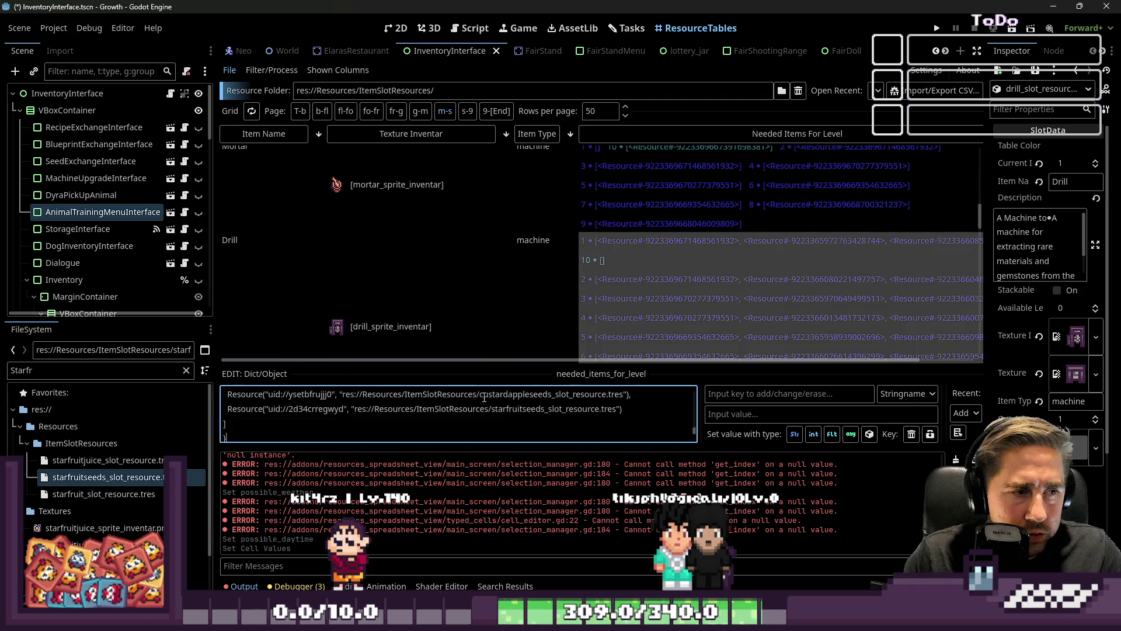
# Step: Enlarge the text editor and delete the seed lines under Drill levels 1–4
pyautogui.moveTo(425, 328); pyautogui.dragTo(432, 213)
pyautogui.moveTo(619, 234)
pyautogui.mouseDown()
pyautogui.moveTo(379, 221)
pyautogui.moveTo(597, 206)
pyautogui.mouseUp()
pyautogui.press('BackSpace')
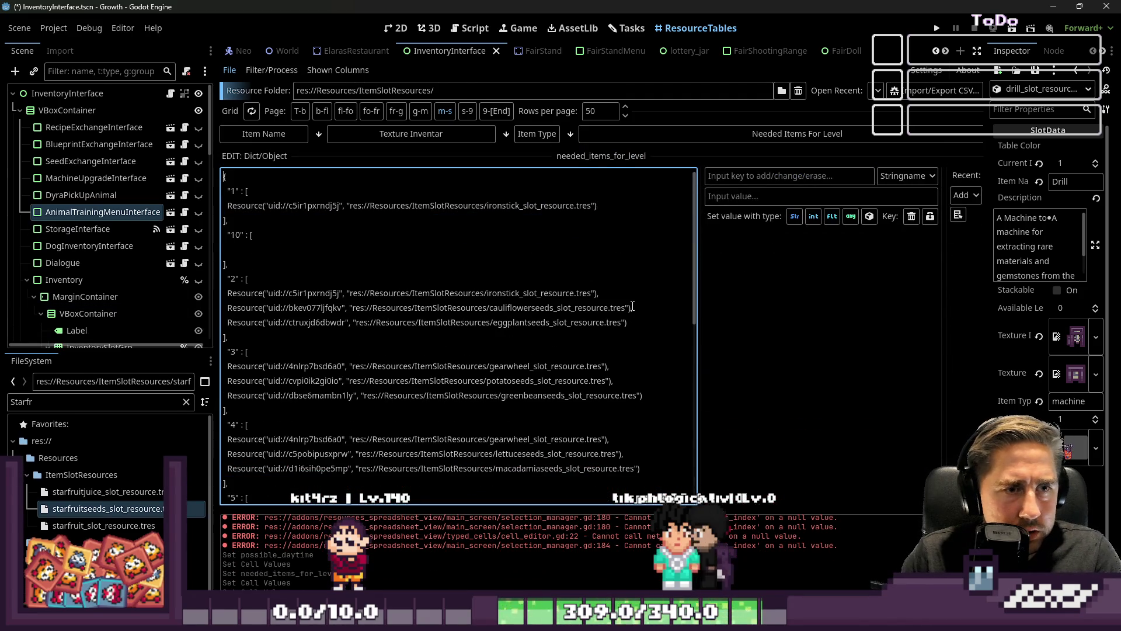
pyautogui.moveTo(562, 324)
pyautogui.mouseDown()
pyautogui.moveTo(225, 312)
pyautogui.moveTo(598, 293)
pyautogui.mouseUp()
pyautogui.press('BackSpace')
pyautogui.moveTo(643, 366); pyautogui.dragTo(228, 353)
pyautogui.press('BackSpace')
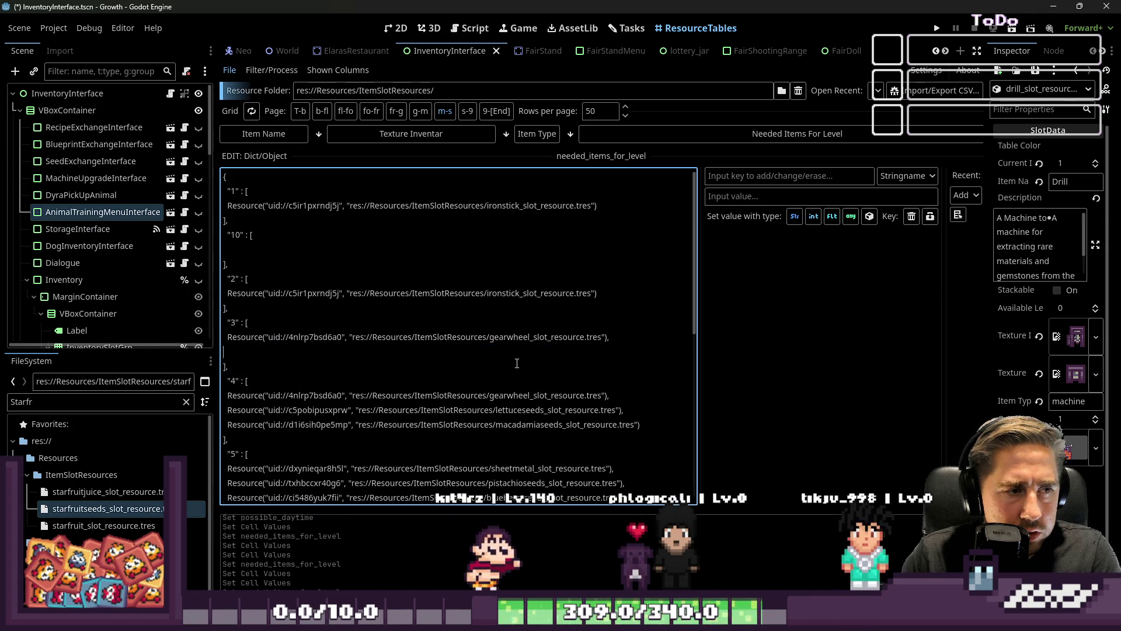
pyautogui.moveTo(640, 410); pyautogui.dragTo(255, 395)
pyautogui.moveTo(462, 403); pyautogui.dragTo(610, 381)
pyautogui.press('BackSpace')
# Step: Delete the seed lines under levels 5–9, from pistachio through starfruit
pyautogui.moveTo(624, 454)
pyautogui.mouseDown()
pyautogui.moveTo(283, 455)
pyautogui.moveTo(614, 424)
pyautogui.mouseUp()
pyautogui.press('BackSpace')
pyautogui.scroll(-2, 573, 397)
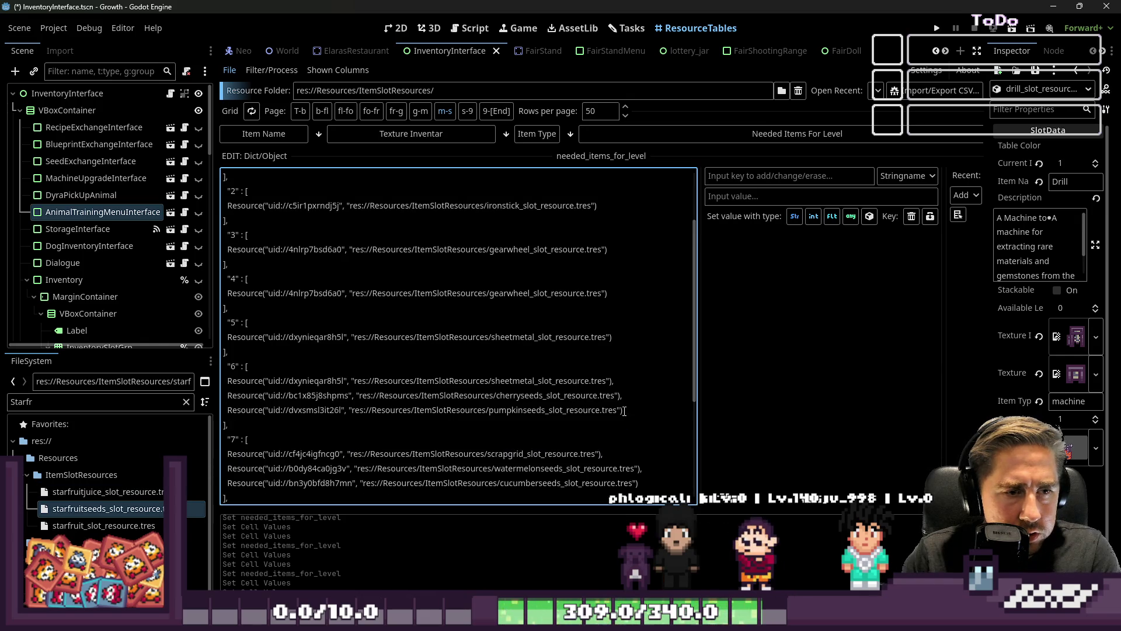
pyautogui.moveTo(637, 410); pyautogui.dragTo(613, 380)
pyautogui.press('BackSpace')
pyautogui.scroll(-3, 620, 395)
pyautogui.moveTo(656, 313)
pyautogui.mouseDown()
pyautogui.moveTo(234, 310)
pyautogui.moveTo(602, 278)
pyautogui.mouseUp()
pyautogui.press('BackSpace')
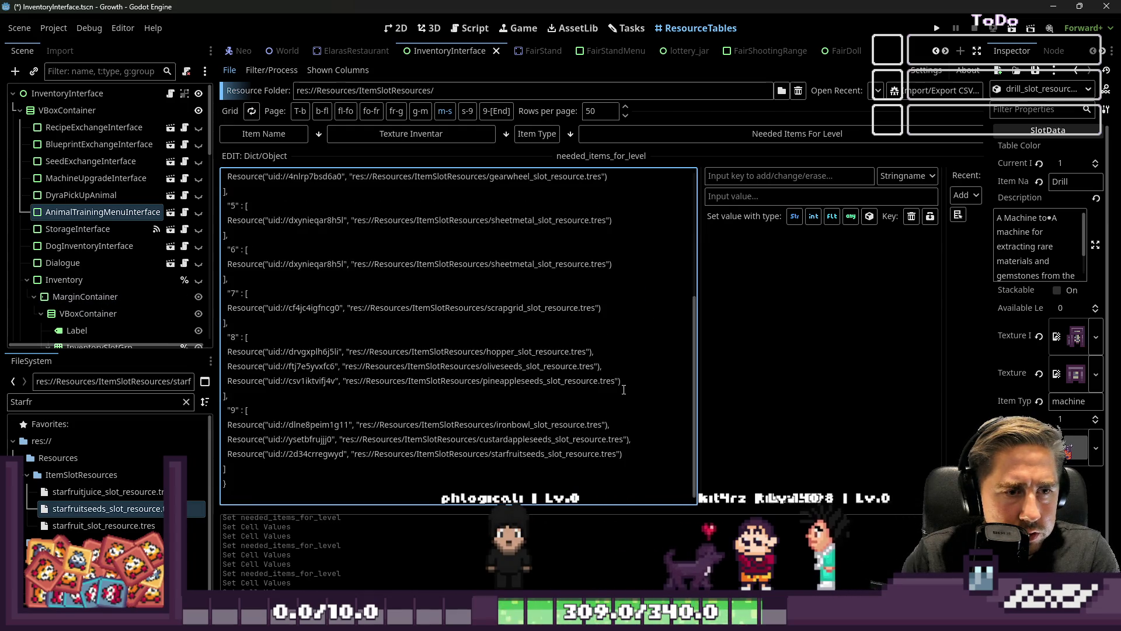
pyautogui.moveTo(623, 386)
pyautogui.mouseDown()
pyautogui.moveTo(228, 381)
pyautogui.moveTo(596, 354)
pyautogui.mouseUp()
pyautogui.press('BackSpace')
pyautogui.scroll(-4, 585, 434)
pyautogui.moveTo(634, 455); pyautogui.dragTo(607, 424)
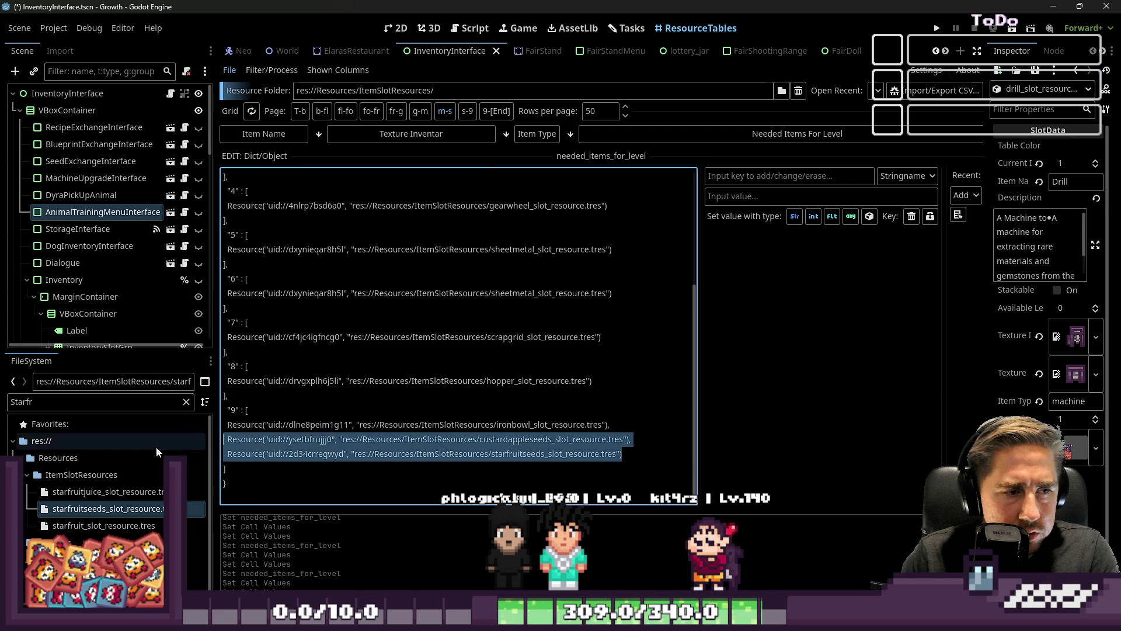
pyautogui.press('BackSpace')
pyautogui.scroll(4, 479, 382)
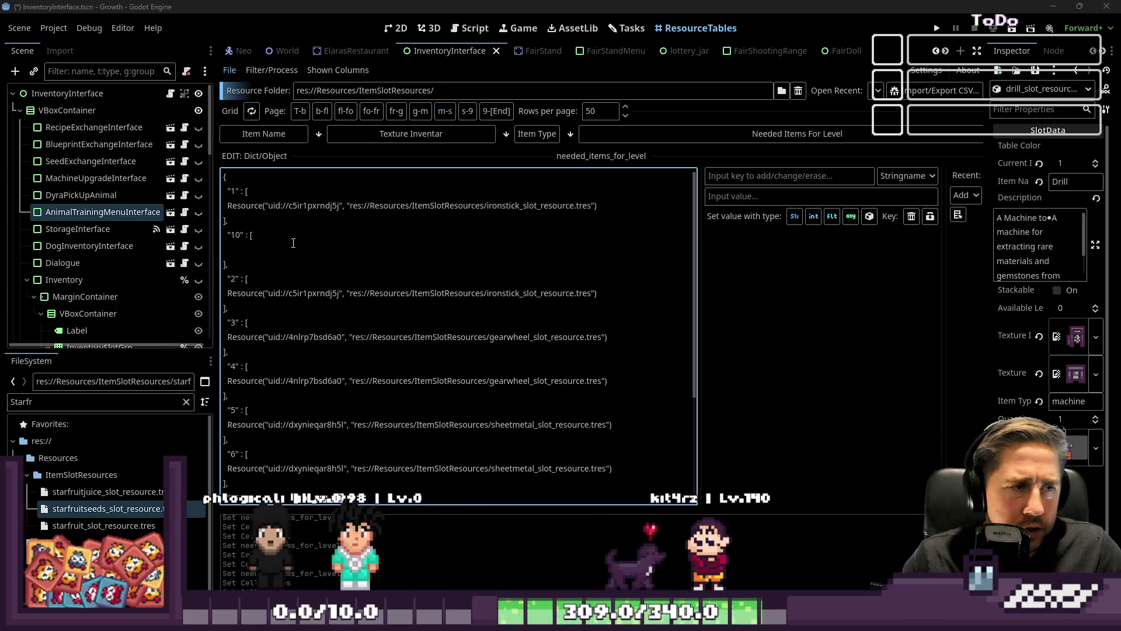
# Step: Widen the Inspector and expand the Drill's Needed Items for Level dictionary
pyautogui.click(632, 206)
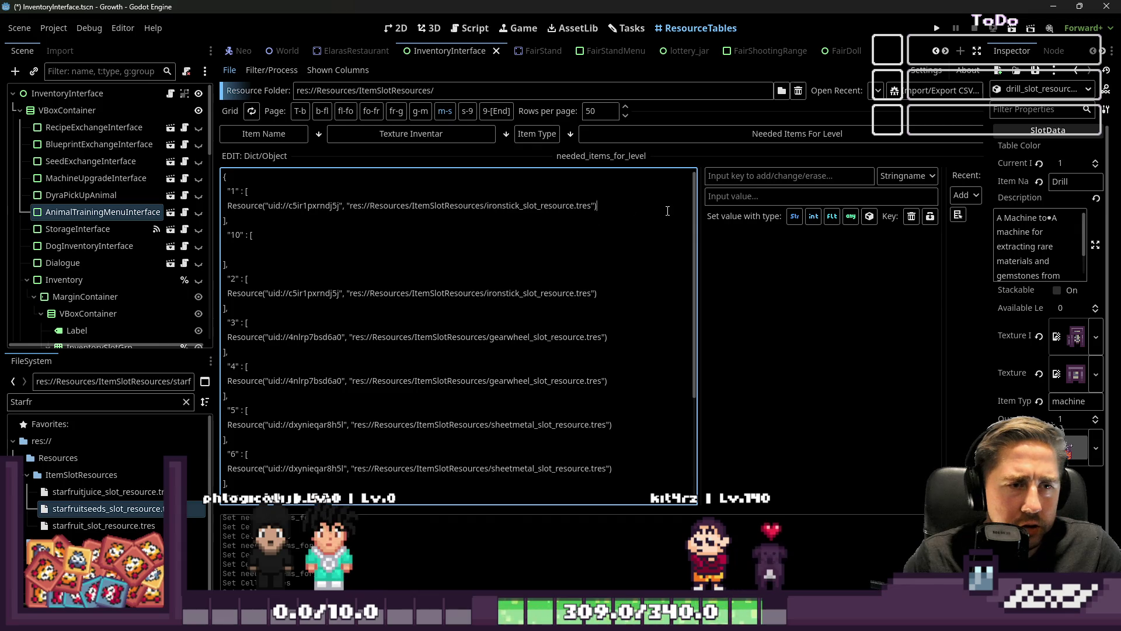
pyautogui.scroll(-3, 1029, 397)
pyautogui.moveTo(1108, 251); pyautogui.dragTo(1117, 187)
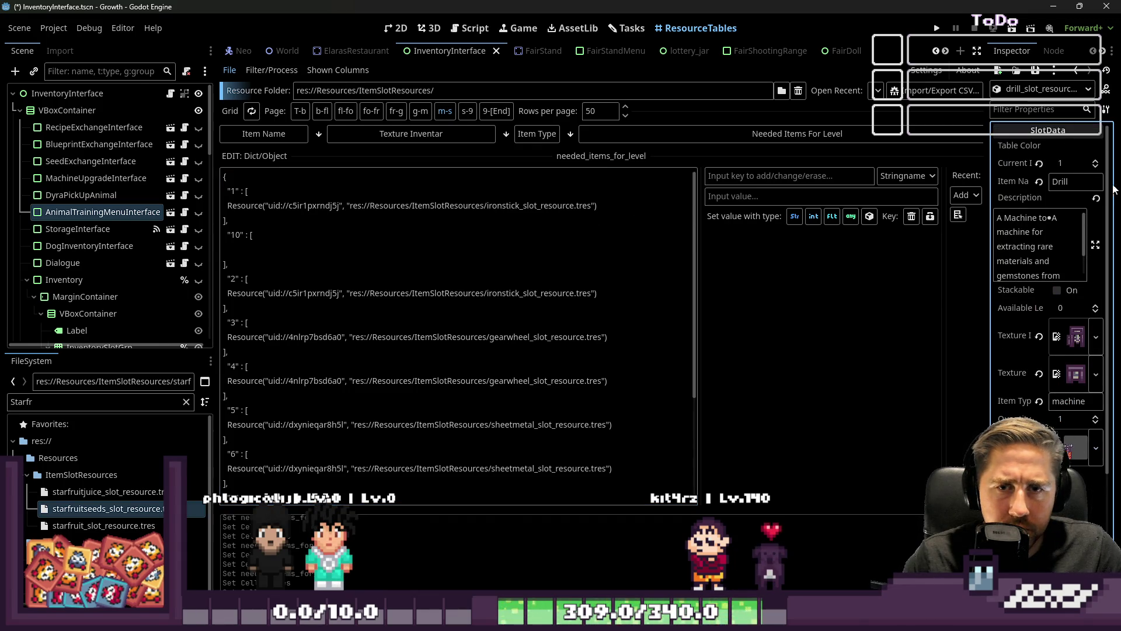
pyautogui.scroll(-6, 1030, 225)
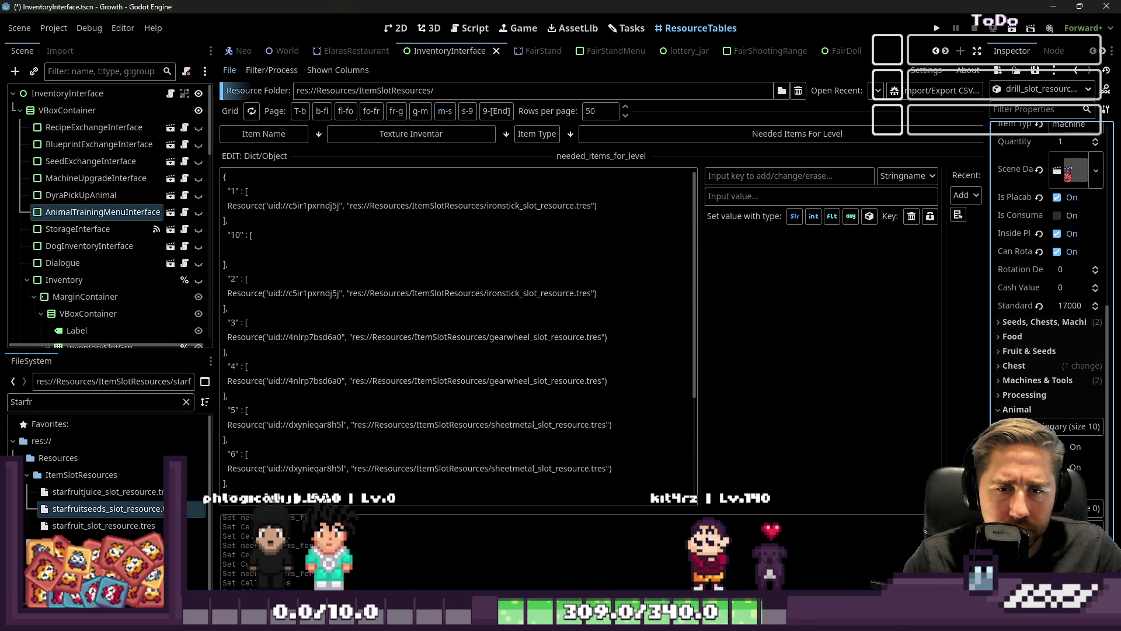
pyautogui.moveTo(986, 351); pyautogui.dragTo(835, 351)
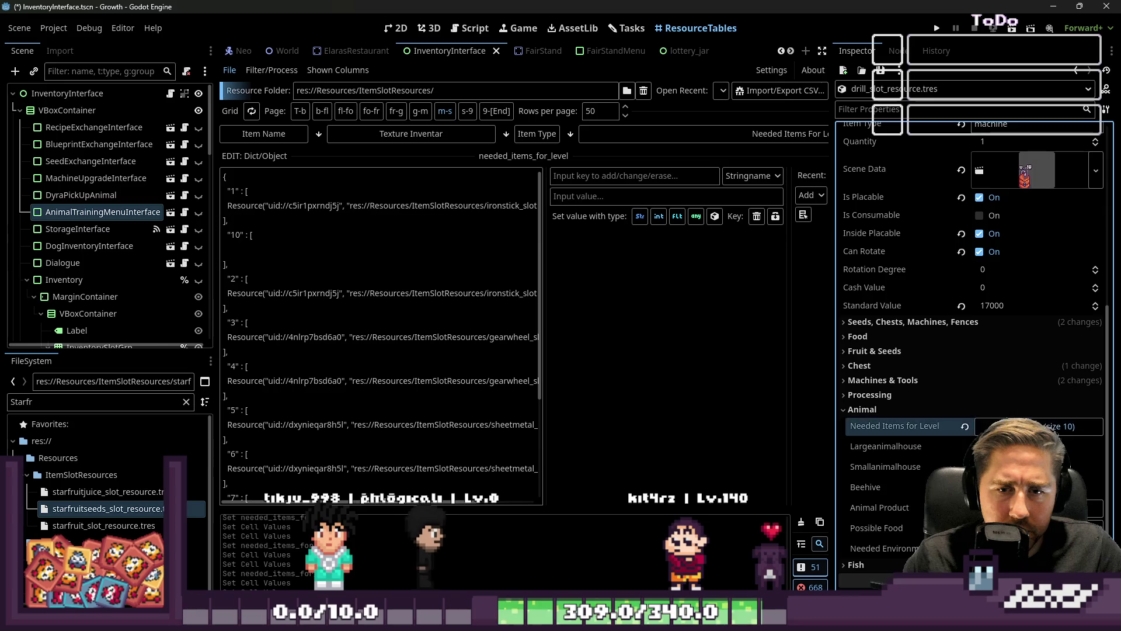
pyautogui.click(1018, 426)
pyautogui.scroll(-4, 1018, 416)
# Step: Add a second slot to level 1 and assign stone_slot_resource.tres to it
pyautogui.click(1039, 274)
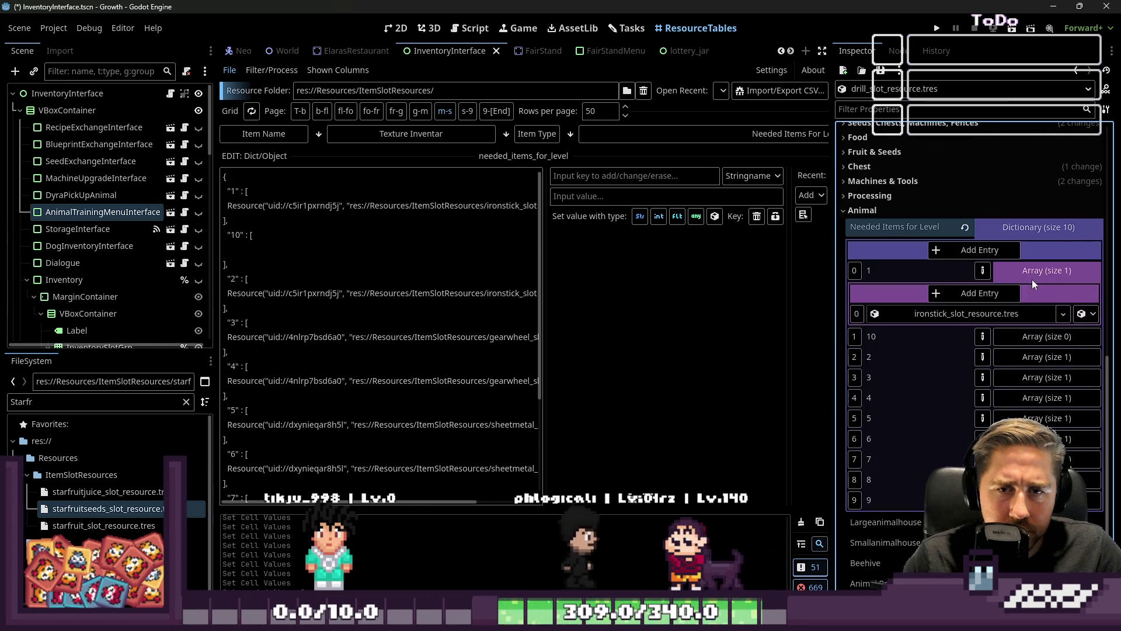
pyautogui.click(979, 291)
pyautogui.doubleClick(53, 402)
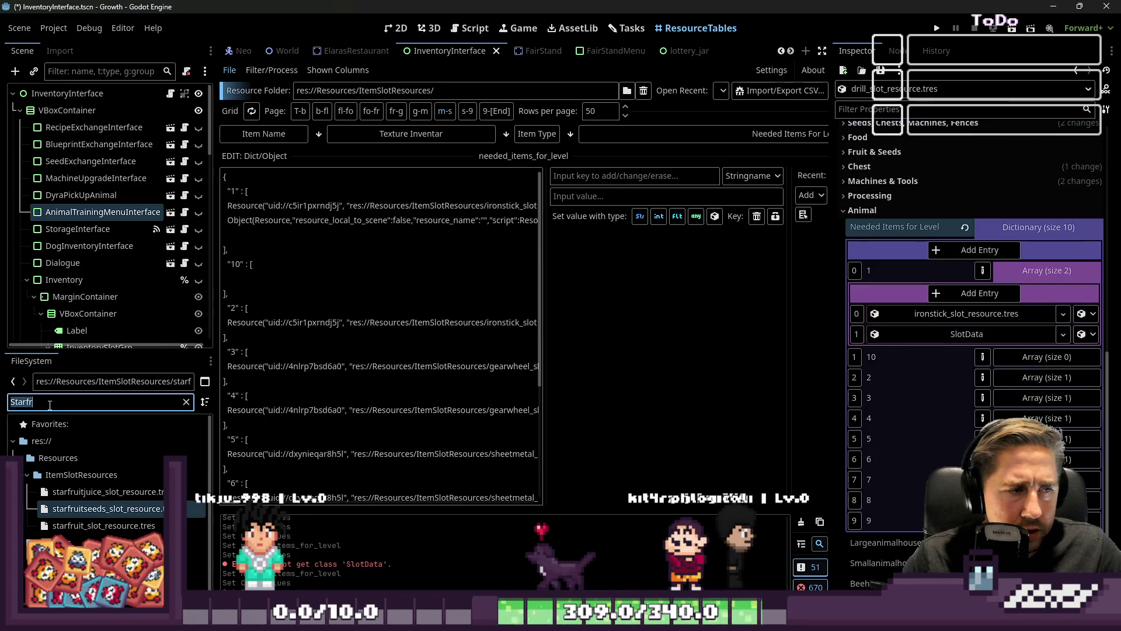
pyautogui.write('Stone')
pyautogui.scroll(-5, 60, 499)
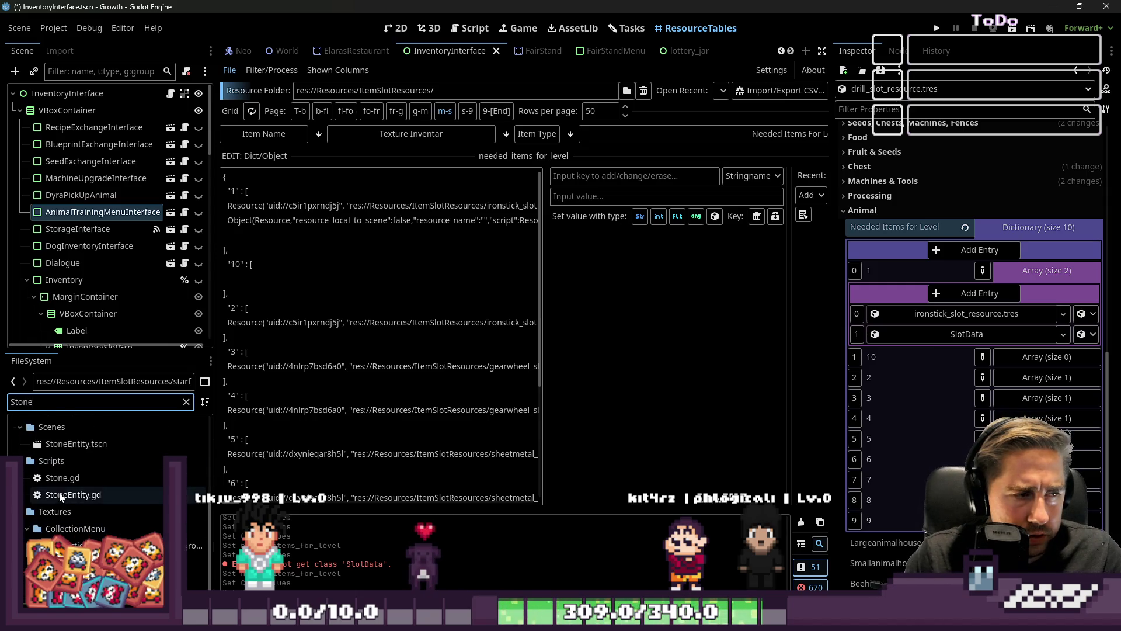
pyautogui.moveTo(73, 478); pyautogui.dragTo(151, 493)
pyautogui.scroll(5, 152, 498)
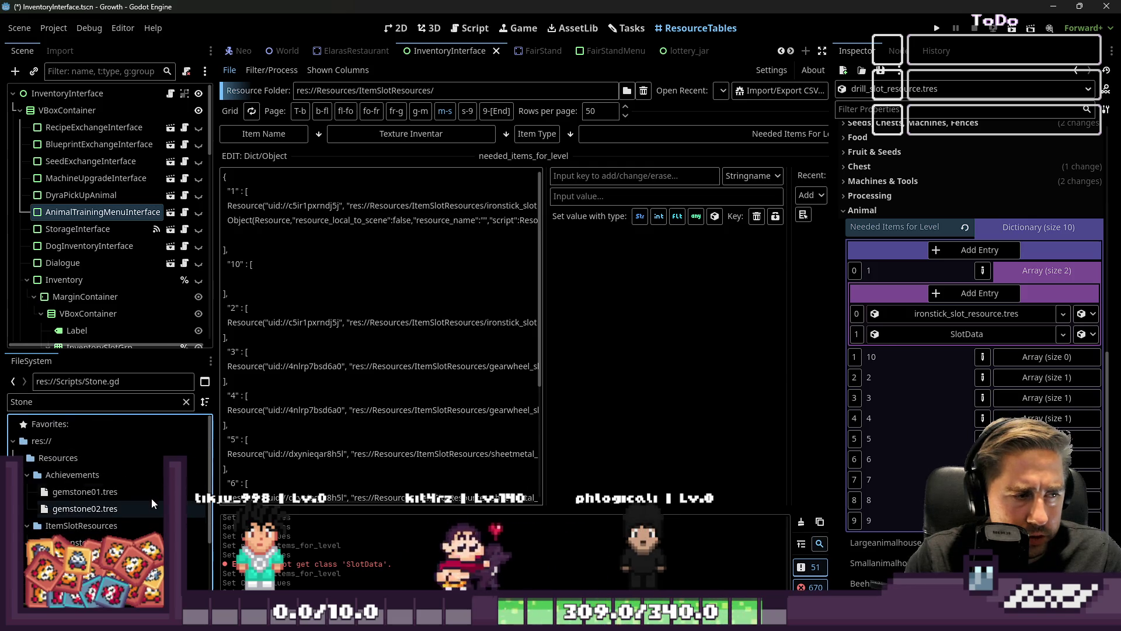
pyautogui.moveTo(88, 559)
pyautogui.mouseDown()
pyautogui.moveTo(351, 526)
pyautogui.moveTo(870, 318)
pyautogui.moveTo(1032, 363)
pyautogui.moveTo(1027, 390)
pyautogui.mouseUp()
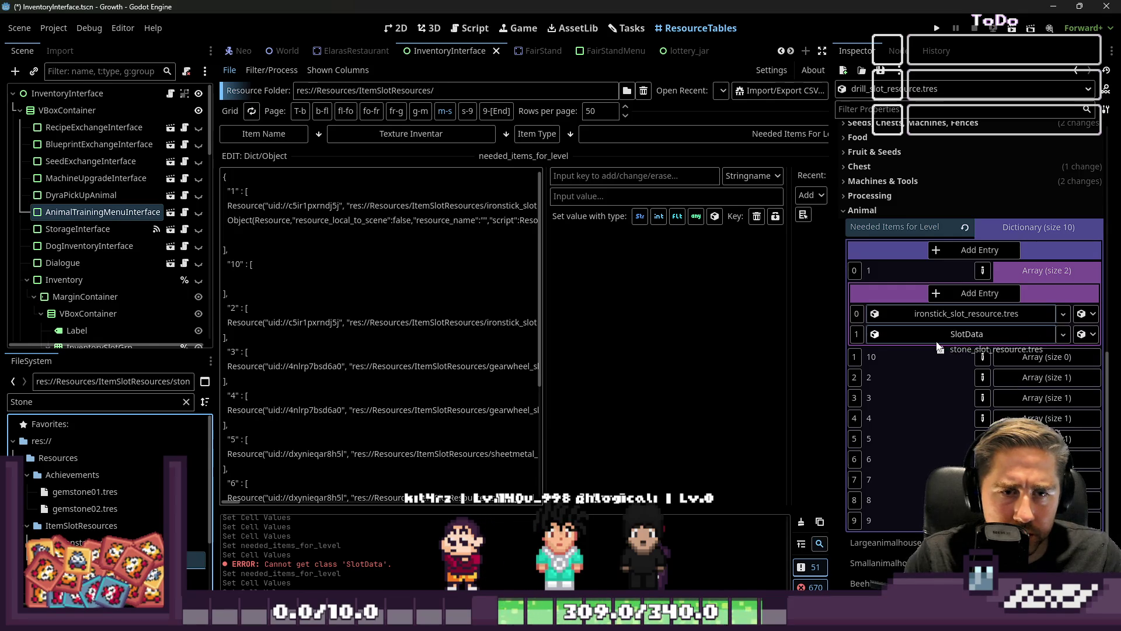
pyautogui.click(395, 28)
pyautogui.click(467, 29)
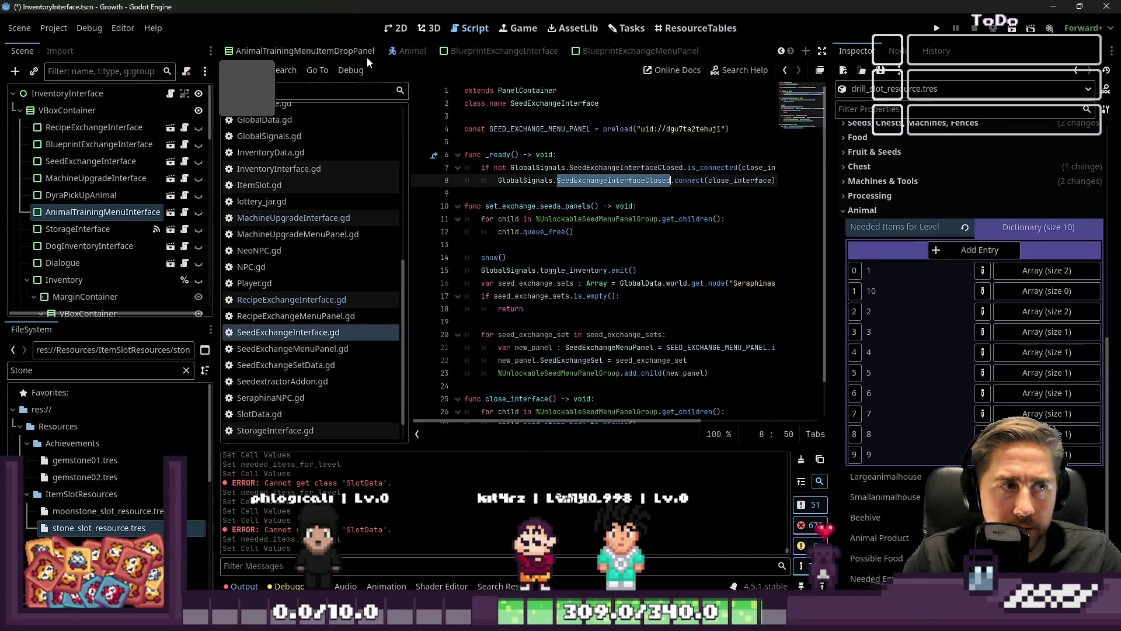
pyautogui.scroll(-2, 266, 229)
pyautogui.click(269, 222)
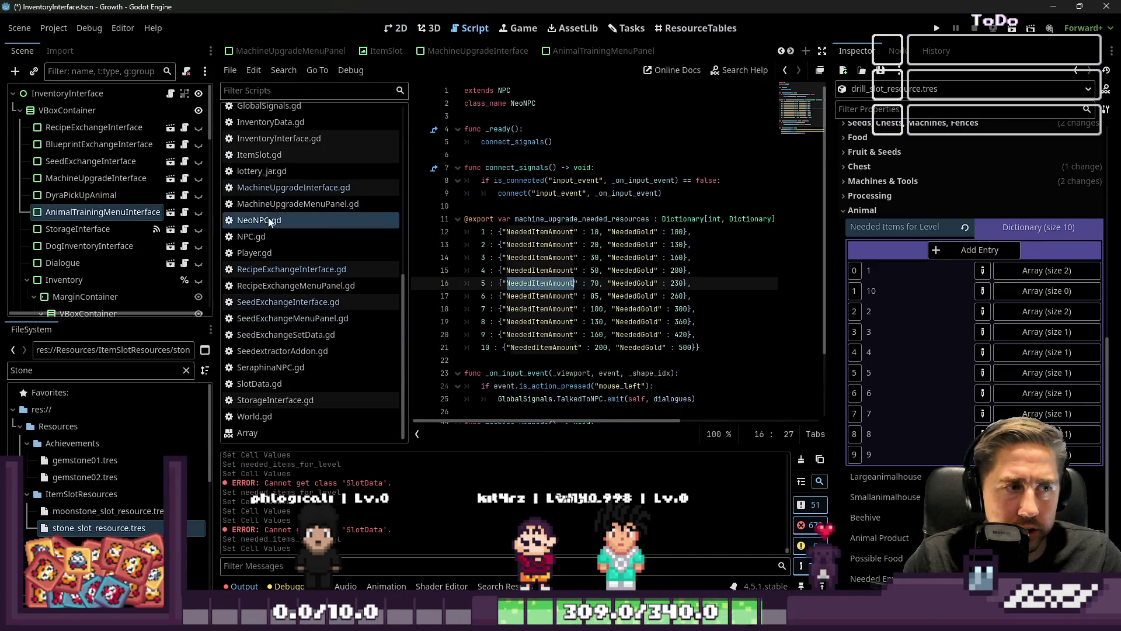
pyautogui.click(612, 285)
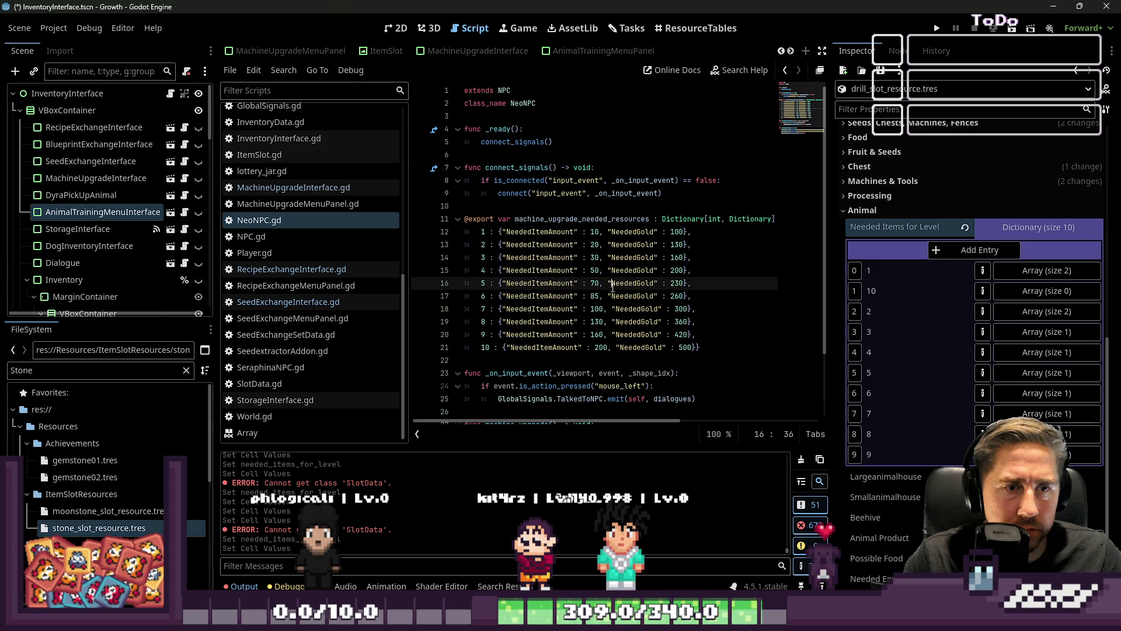
pyautogui.click(600, 348)
pyautogui.click(614, 355)
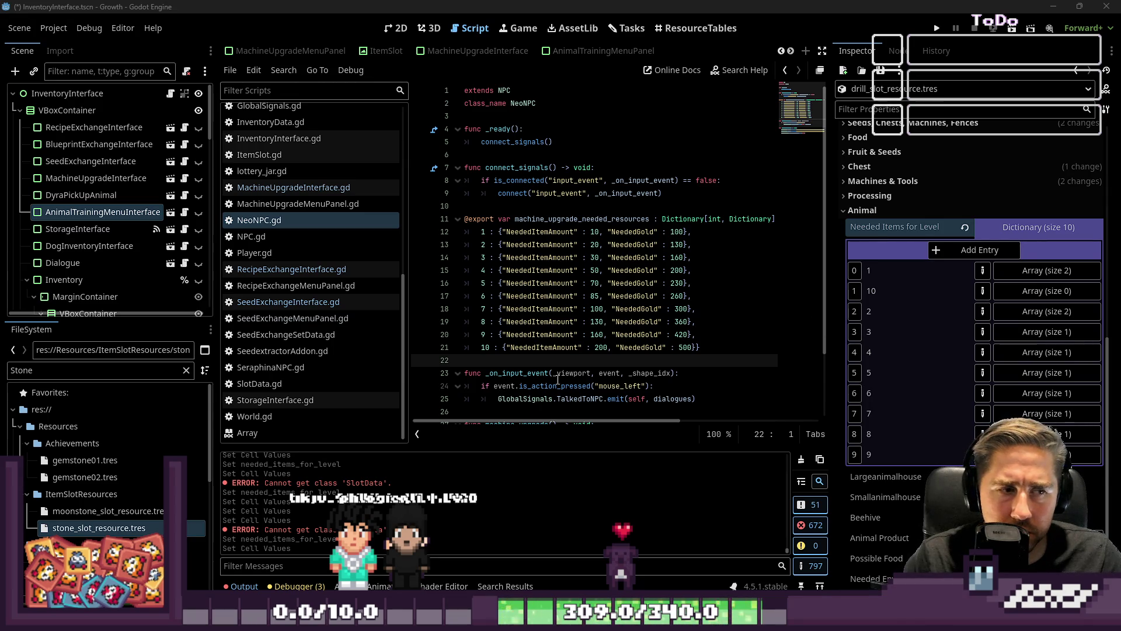
pyautogui.click(635, 28)
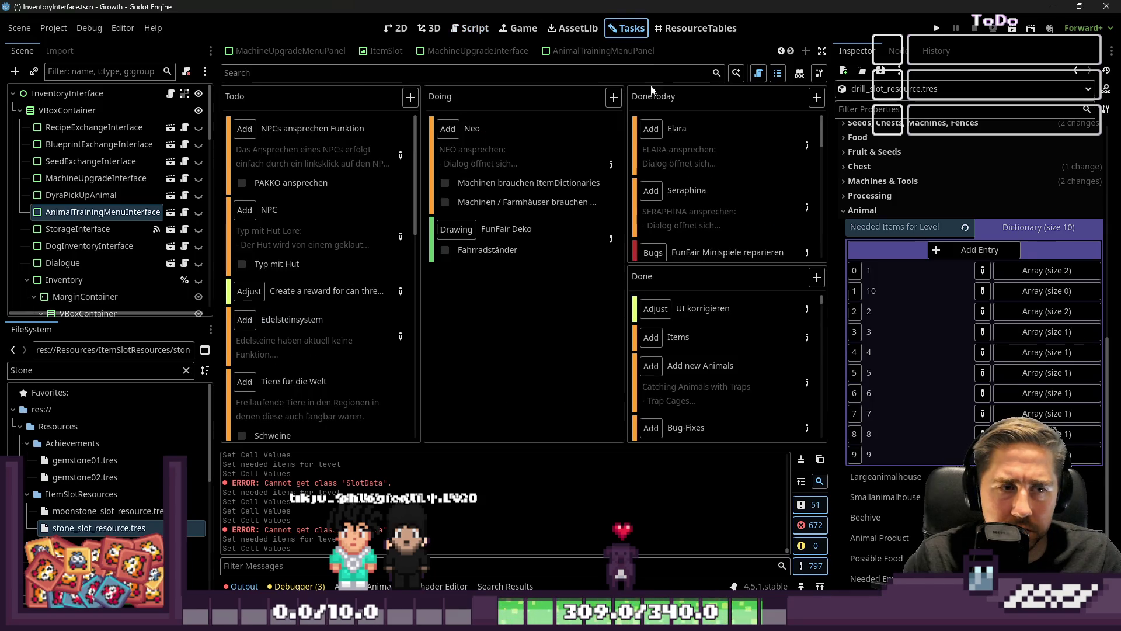
pyautogui.click(699, 29)
pyautogui.click(376, 278)
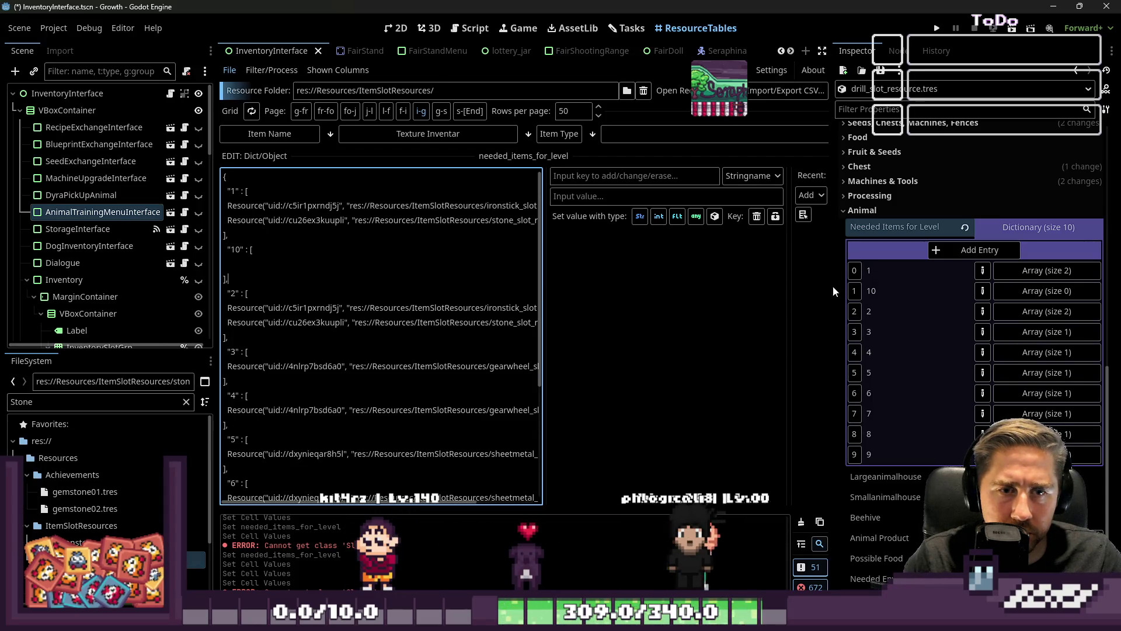
# Step: Widen the editor panels and copy level 2's stone_slot_resource line
pyautogui.moveTo(831, 285); pyautogui.dragTo(1038, 290)
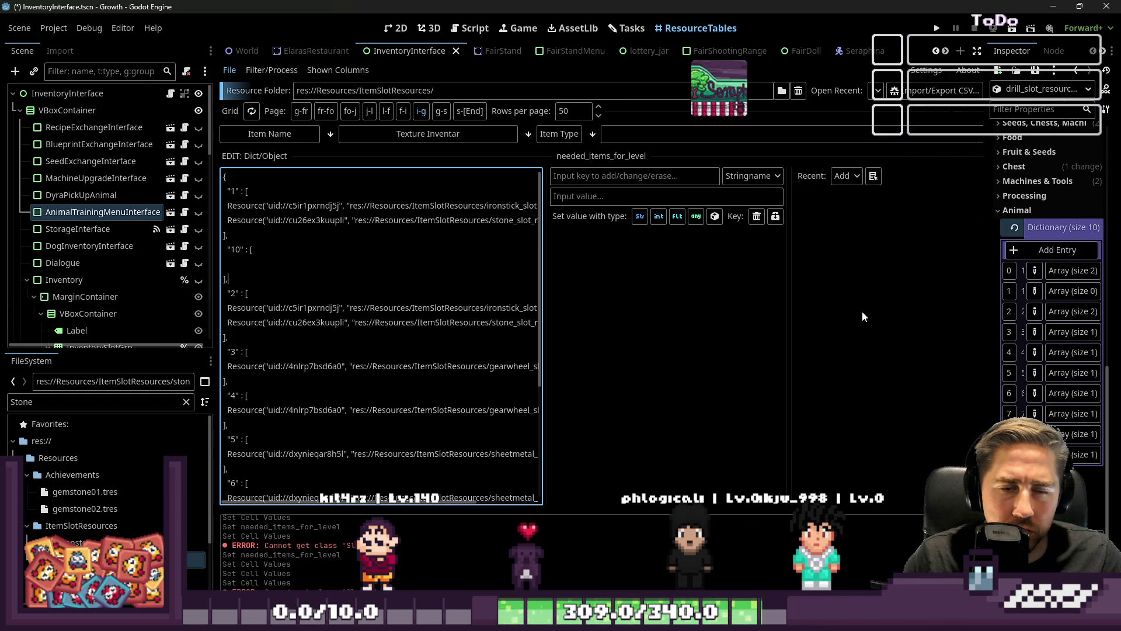
pyautogui.moveTo(788, 305); pyautogui.dragTo(989, 316)
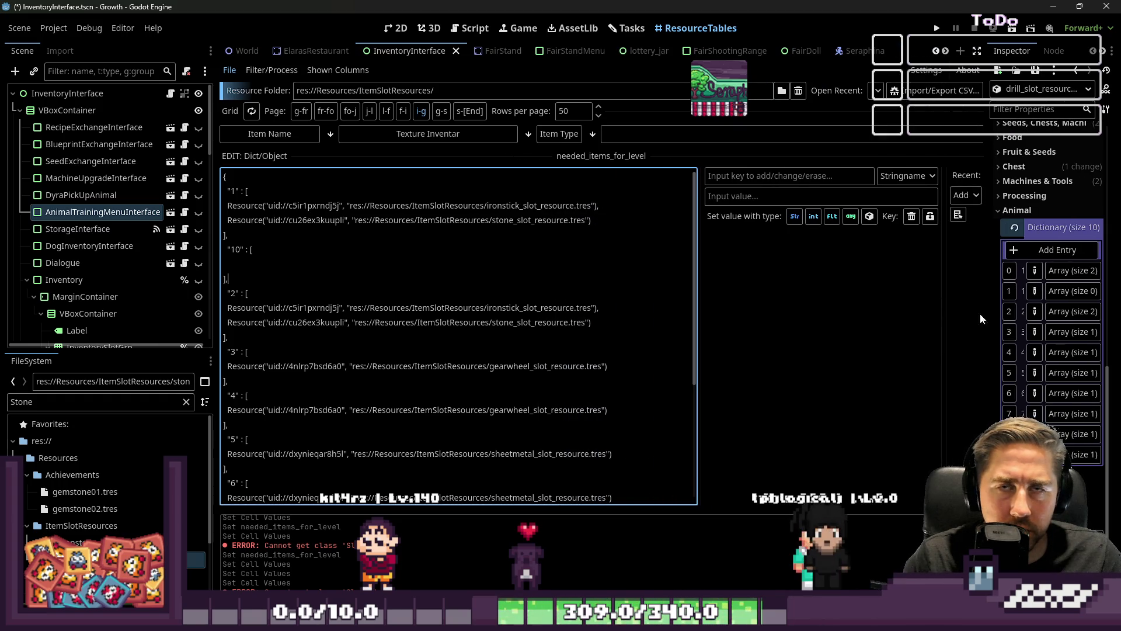
pyautogui.tripleClick(607, 318)
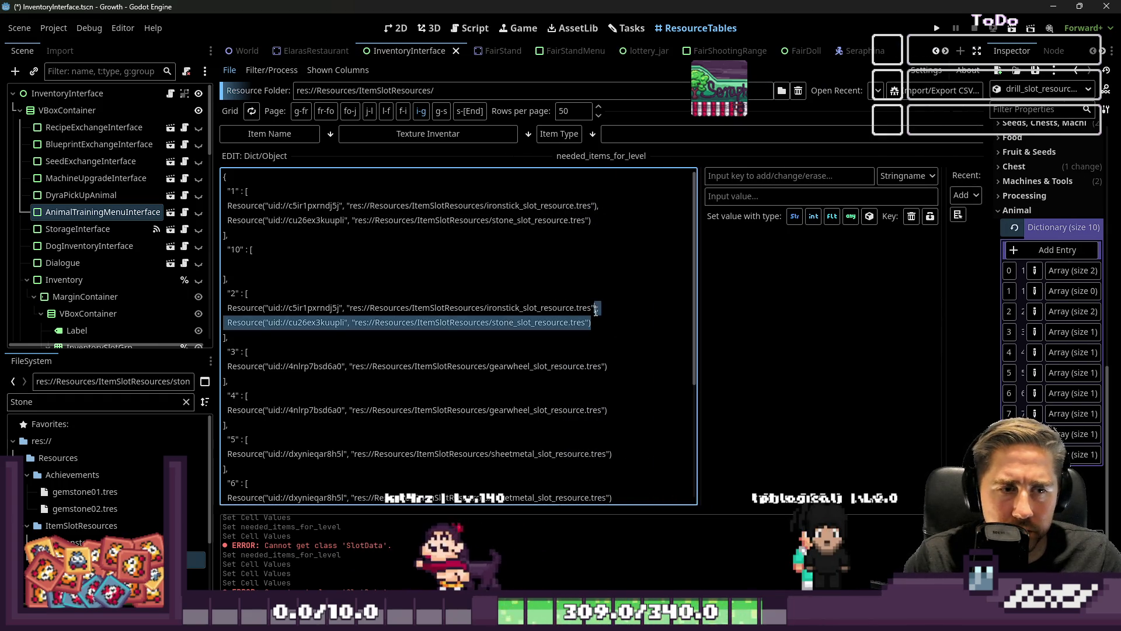
pyautogui.hotkey('ctrl', 'c')
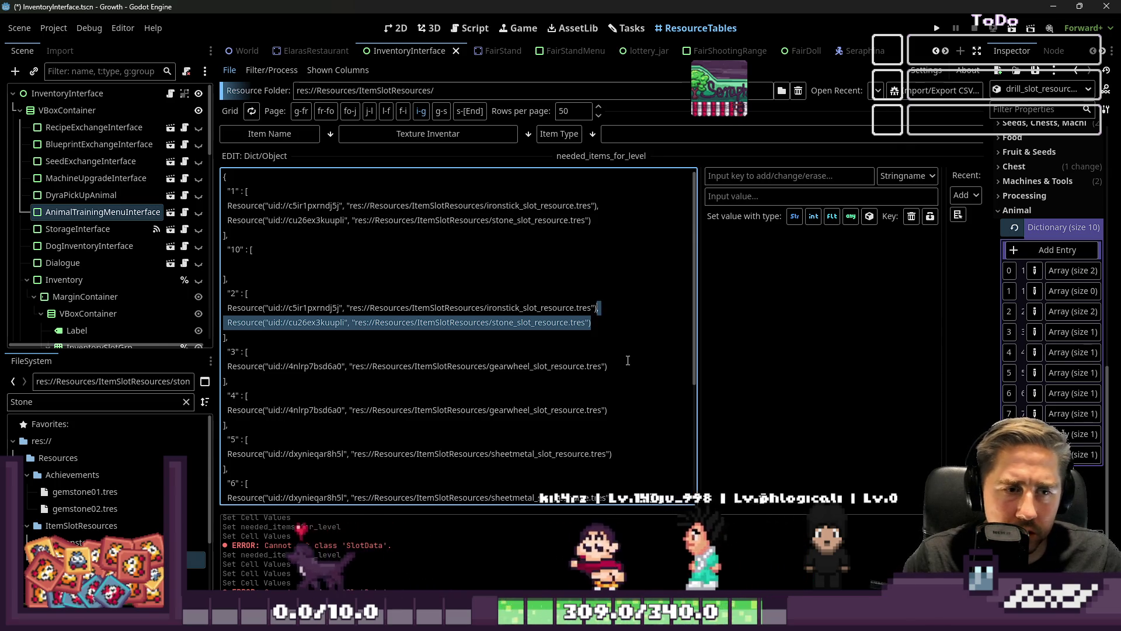
# Step: Add the stone line under levels 3 and 4, with a comma after each item
pyautogui.click(608, 366)
pyautogui.write(',')
pyautogui.press('Return')
pyautogui.hotkey('ctrl', 'v')
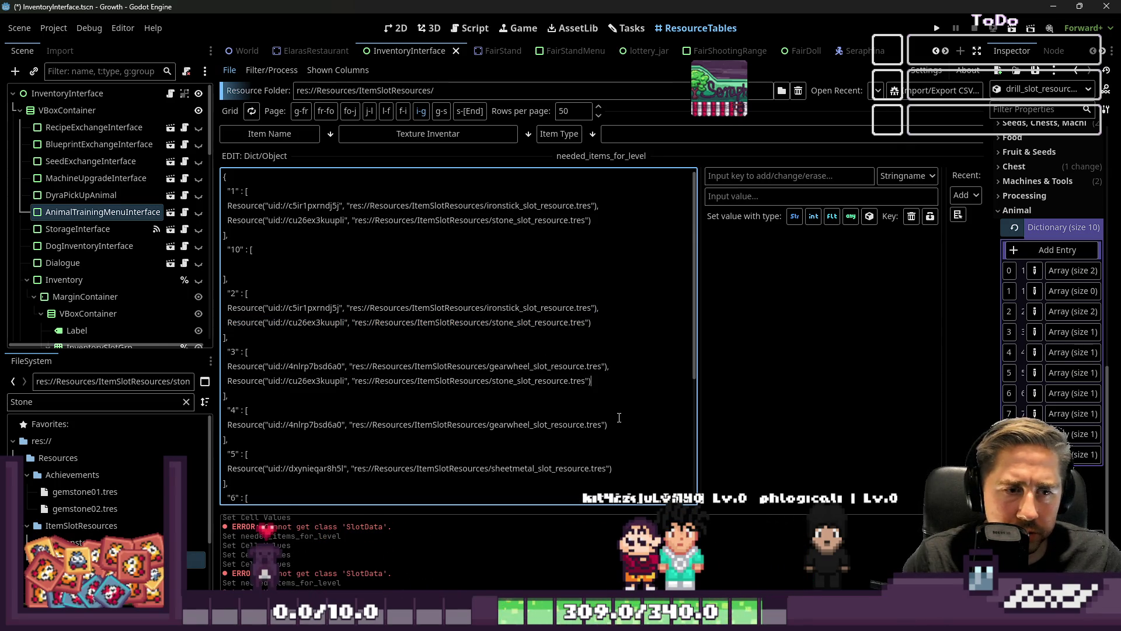
pyautogui.write(',')
pyautogui.press('Return')
pyautogui.hotkey('ctrl', 'v')
# Step: Add the stone line under level 6's sheetmetal and level 7's scrapgrid
pyautogui.scroll(-4, 617, 416)
pyautogui.click(621, 345)
pyautogui.write(',')
pyautogui.press('Return')
pyautogui.hotkey('ctrl', 'v')
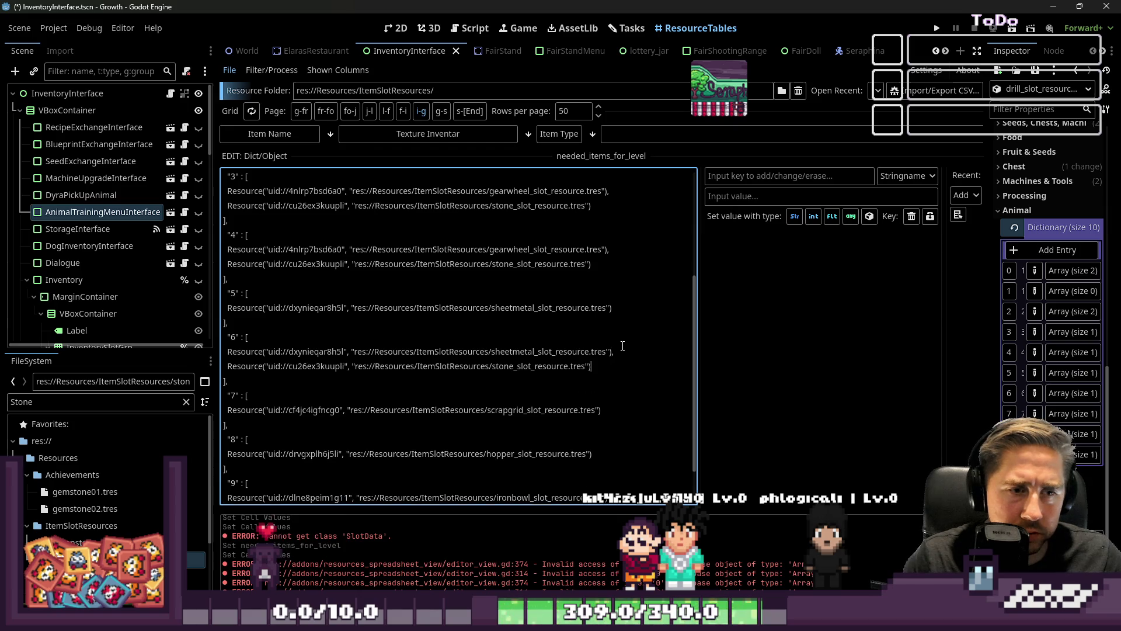
pyautogui.scroll(-1, 622, 345)
pyautogui.click(613, 366)
pyautogui.write(',')
pyautogui.press('Return')
pyautogui.hotkey('ctrl', 'v')
# Step: Add the stone line under level 8's hopper and level 9's ironbowl
pyautogui.click(607, 424)
pyautogui.write(',')
pyautogui.press('Return')
pyautogui.hotkey('ctrl', 'v')
pyautogui.scroll(-1, 650, 405)
pyautogui.write(',')
pyautogui.press('Return')
pyautogui.hotkey('ctrl', 'v')
pyautogui.scroll(-1, 624, 451)
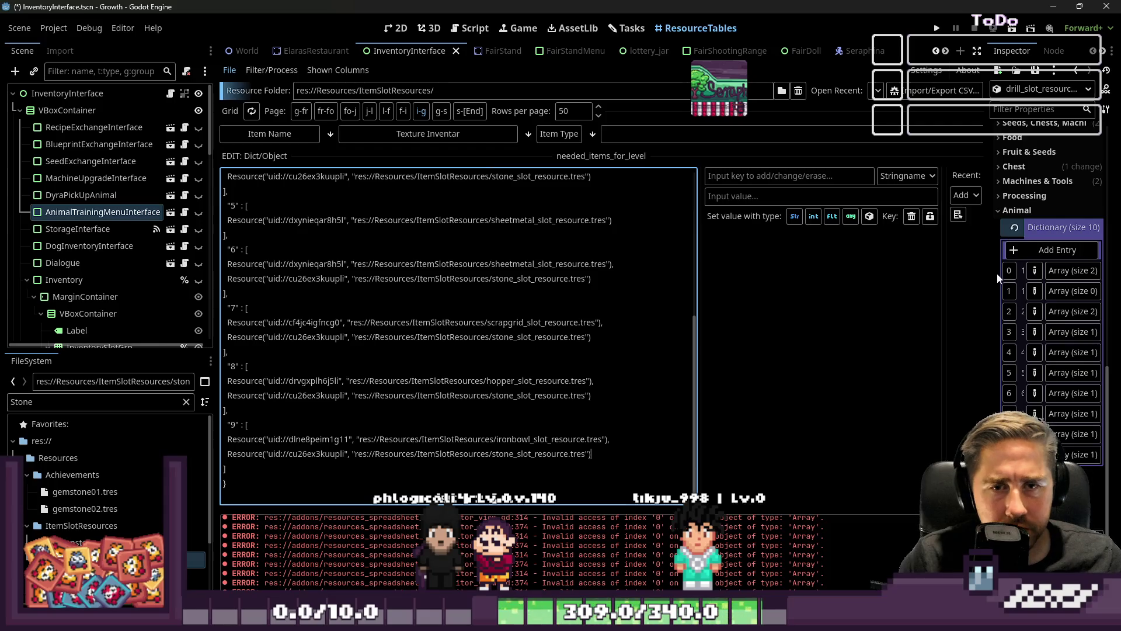
pyautogui.moveTo(986, 272); pyautogui.dragTo(789, 271)
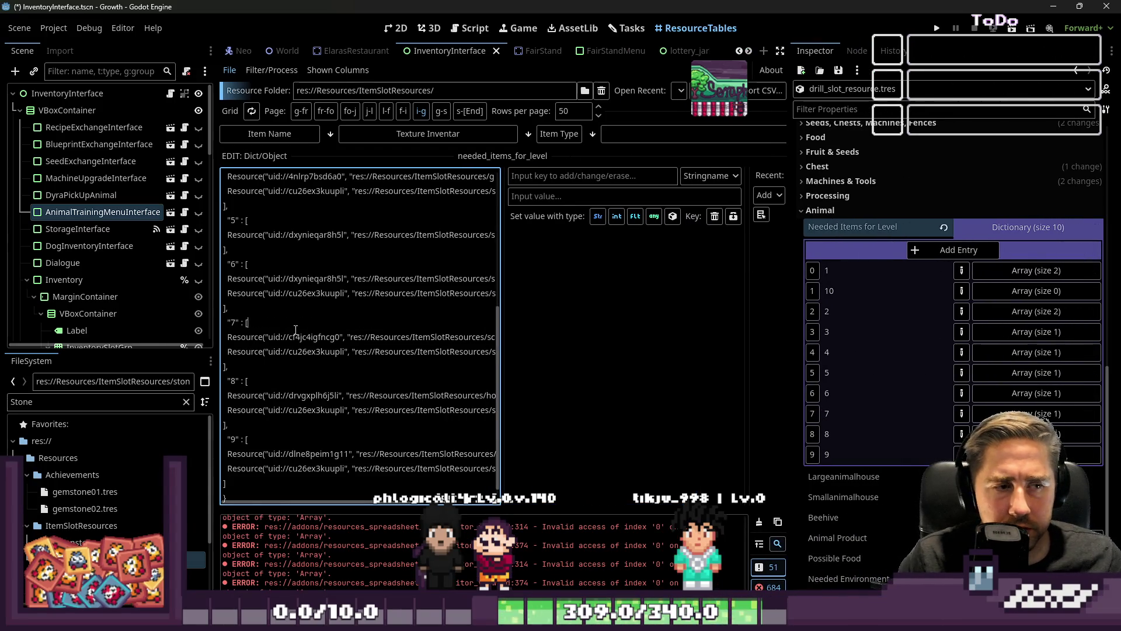
# Step: Save the scene with the updated needed-items text
pyautogui.scroll(5, 892, 264)
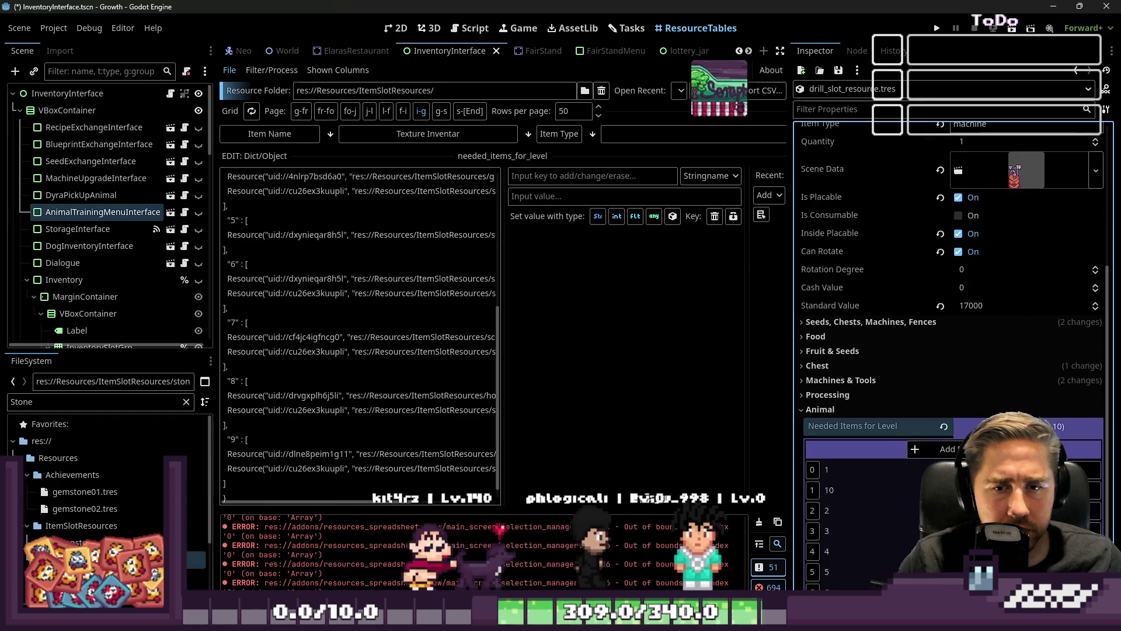
pyautogui.scroll(-5, 892, 264)
pyautogui.click(488, 333)
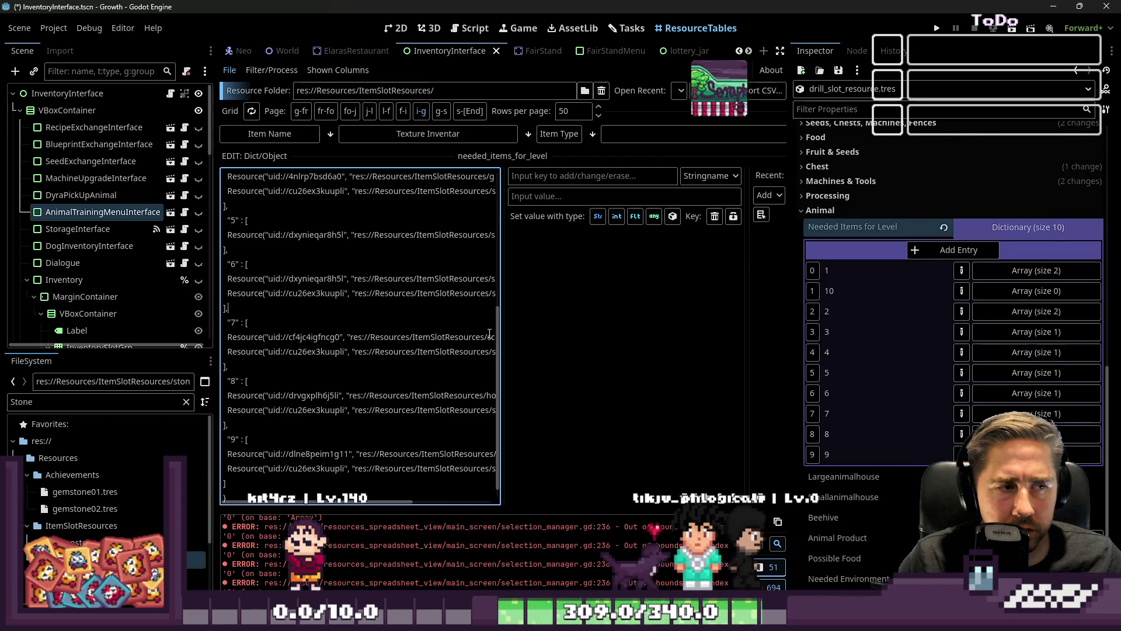
pyautogui.hotkey('ctrl', 's')
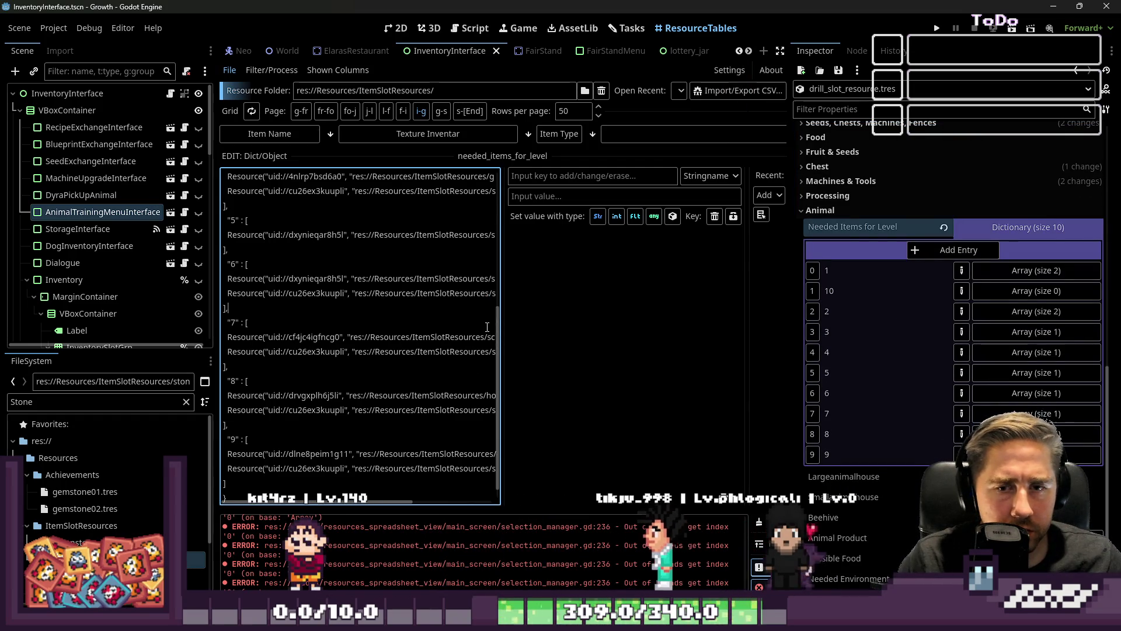
# Step: Widen and review the dictionary text, then close the dictionary editor
pyautogui.scroll(10, 933, 325)
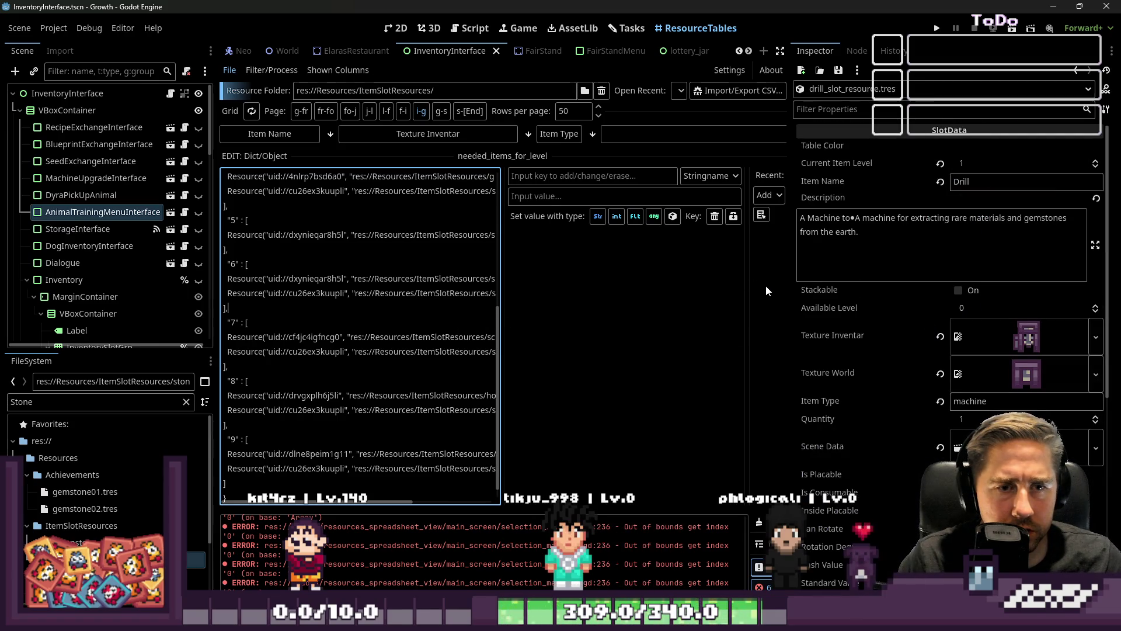
pyautogui.moveTo(793, 289); pyautogui.dragTo(1094, 284)
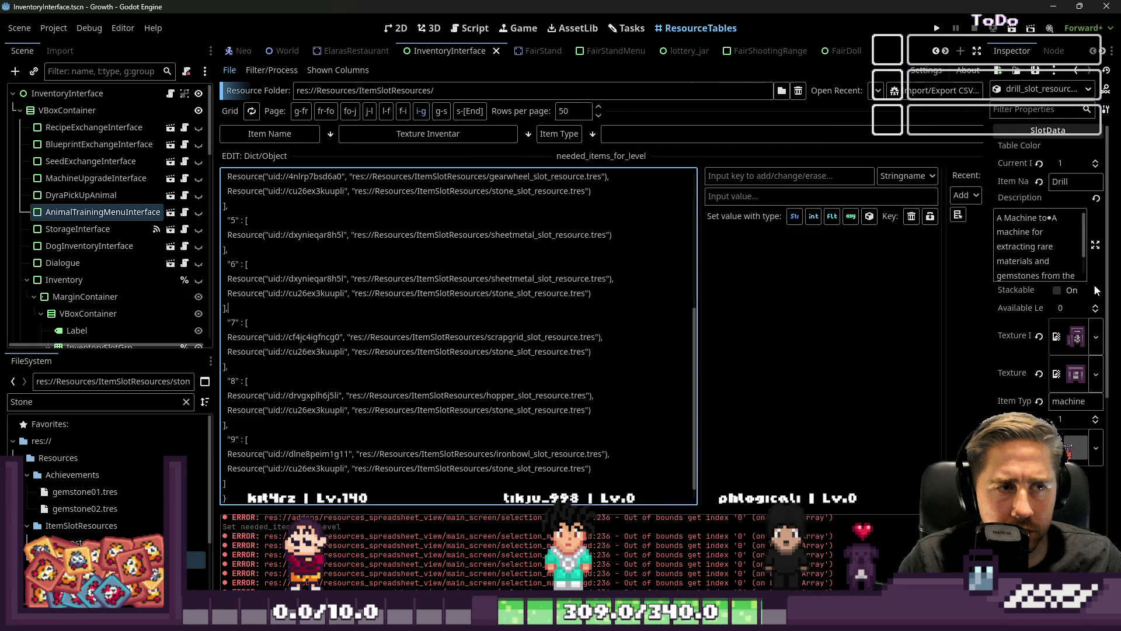
pyautogui.moveTo(609, 160); pyautogui.dragTo(608, 369)
pyautogui.scroll(-5, 610, 234)
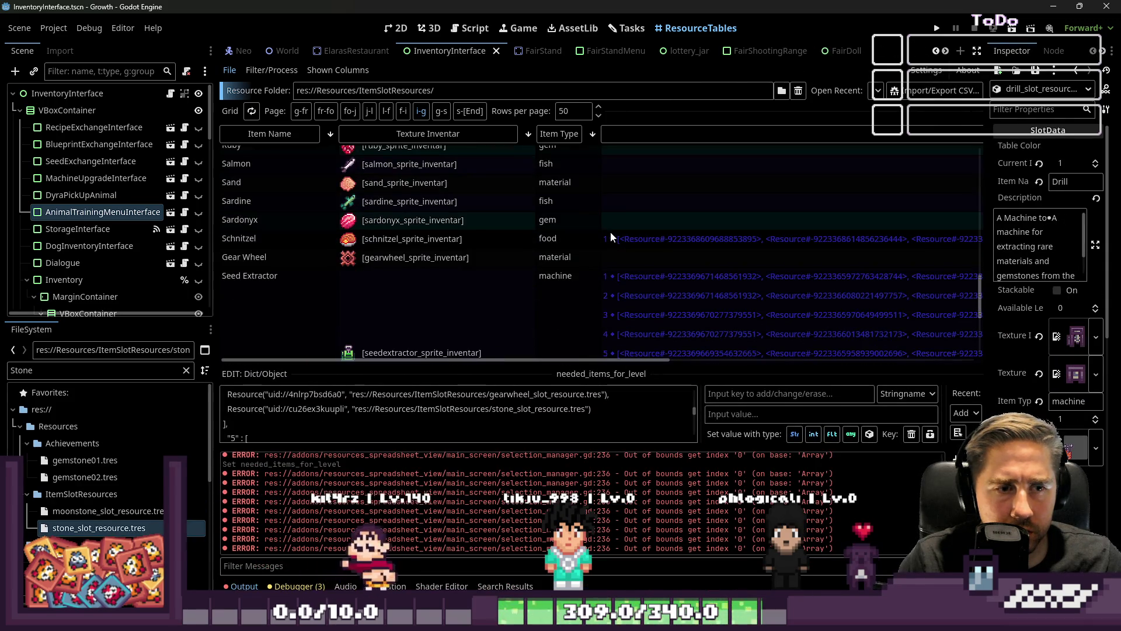
pyautogui.scroll(-5, 610, 233)
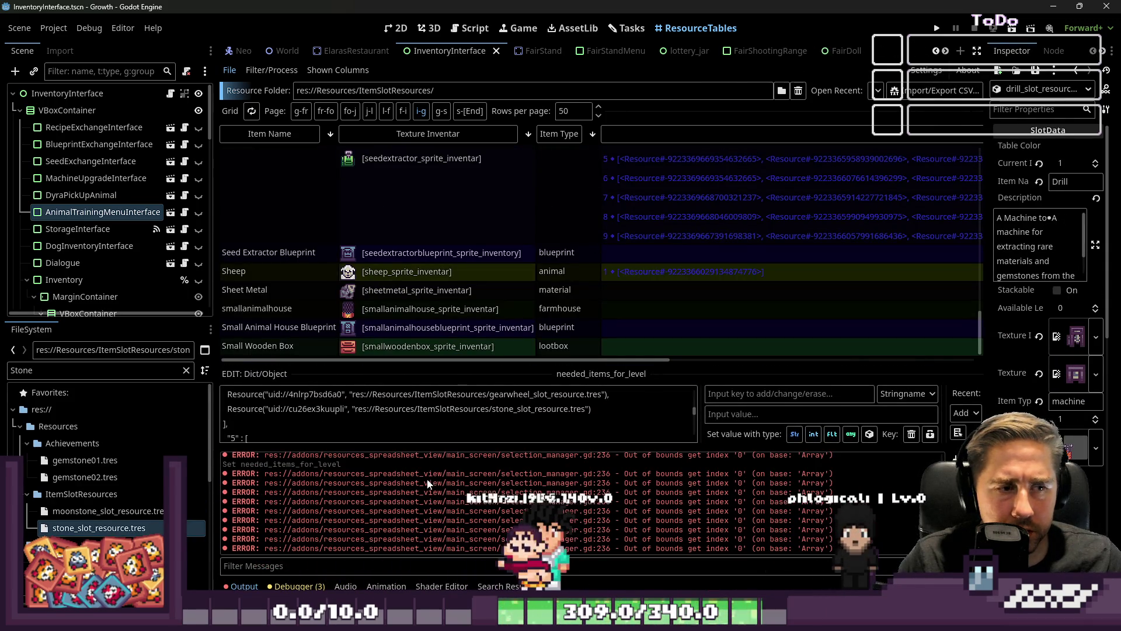
pyautogui.click(409, 433)
pyautogui.hotkey('ctrl', 'a')
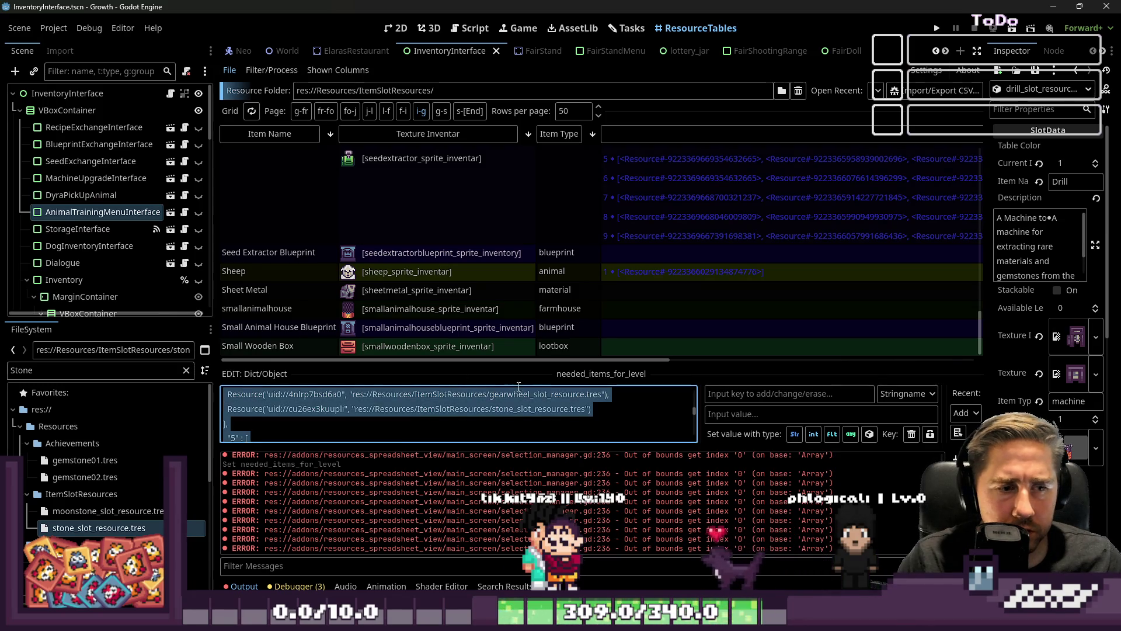
pyautogui.click(696, 273)
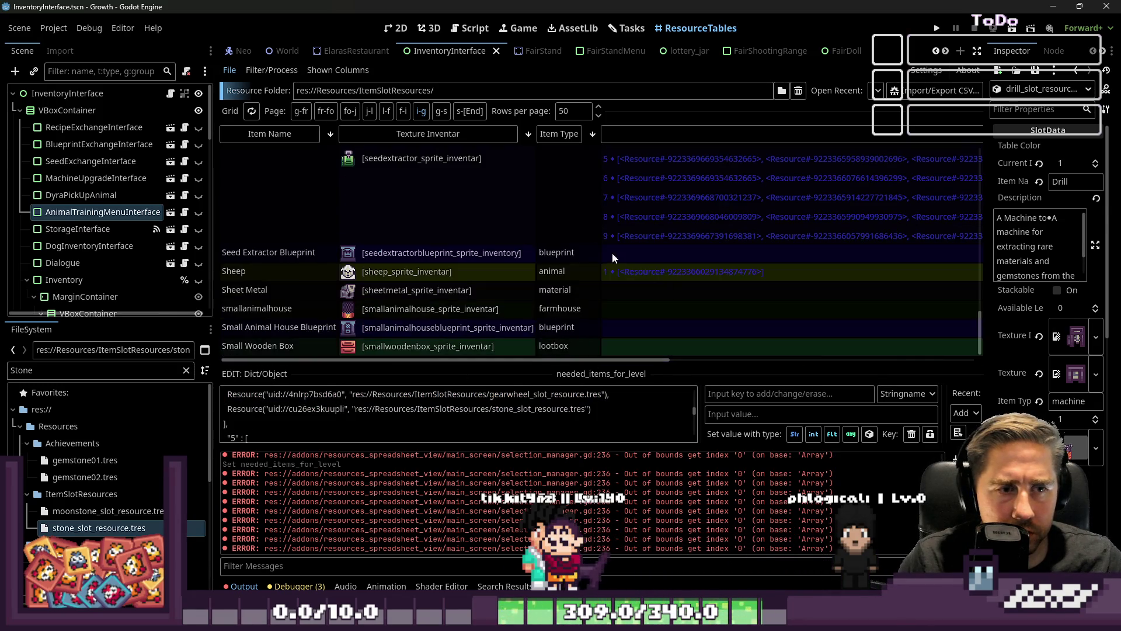
# Step: Inspect the Seed Extractor and Sheep items, collapsing the seeds, chests and machines group
pyautogui.click(565, 201)
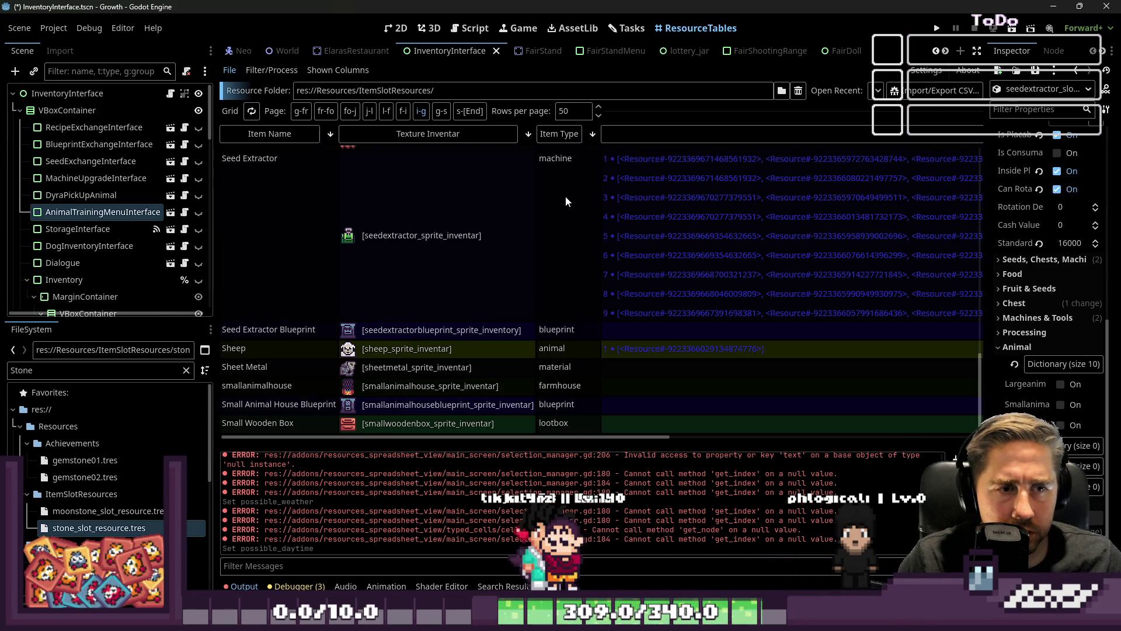
pyautogui.click(681, 346)
pyautogui.scroll(-5, 1032, 349)
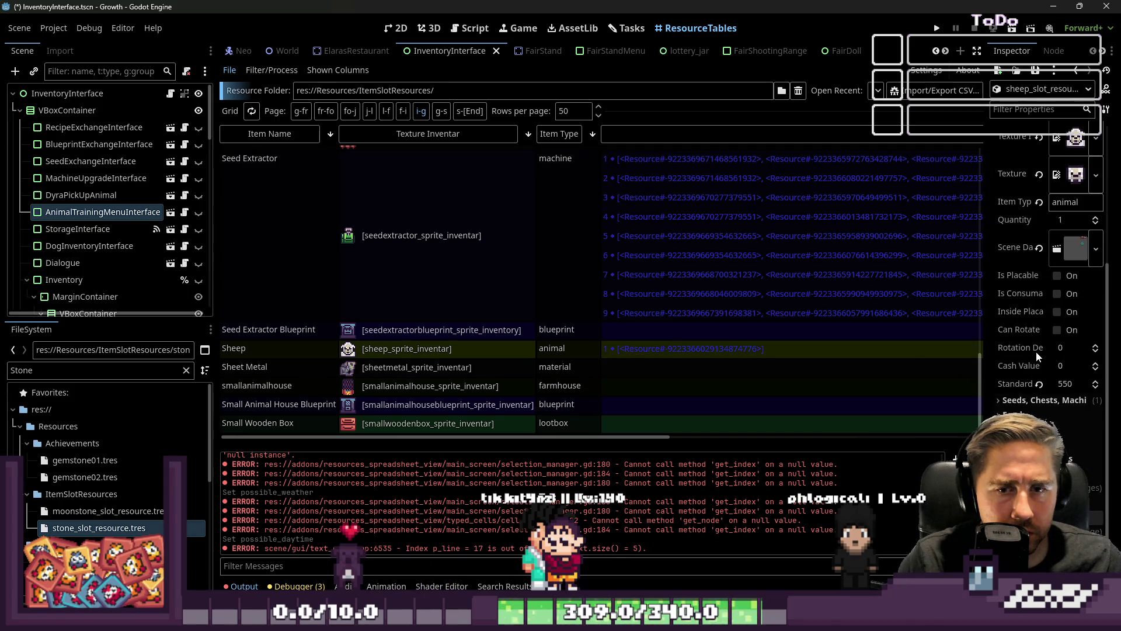
pyautogui.click(1039, 400)
pyautogui.scroll(3, 765, 304)
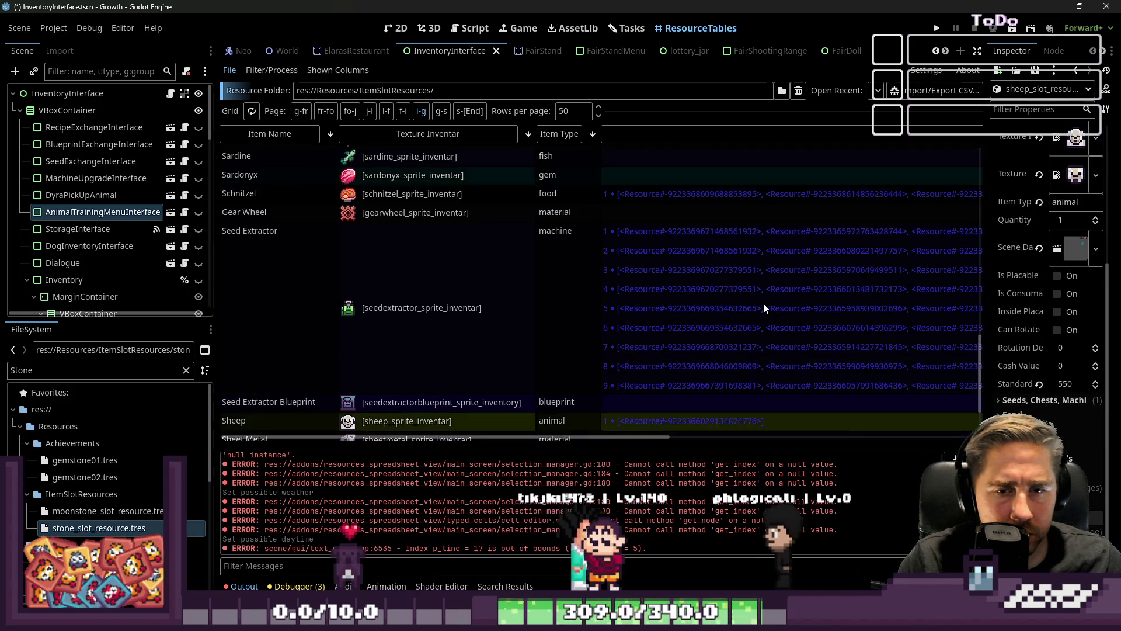
pyautogui.scroll(2, 750, 367)
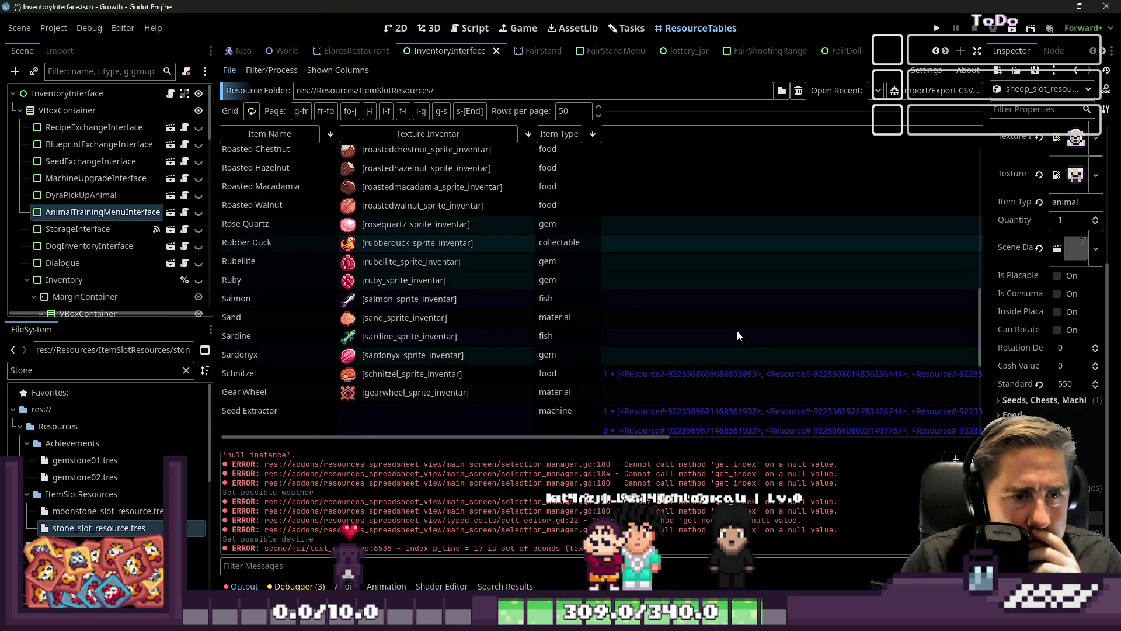
pyautogui.scroll(8, 734, 327)
pyautogui.scroll(1, 727, 310)
# Step: Sort the item table by Item Type and reopen the Drill's needed_items_for_level
pyautogui.click(561, 140)
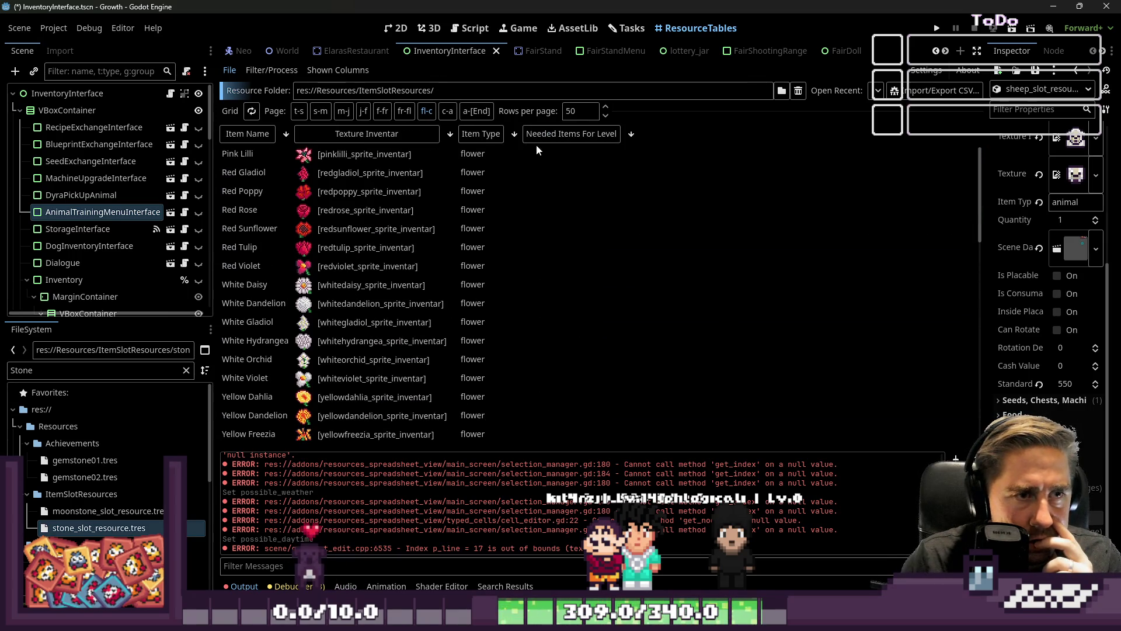
pyautogui.click(320, 110)
pyautogui.scroll(-10, 564, 226)
pyautogui.scroll(5, 568, 224)
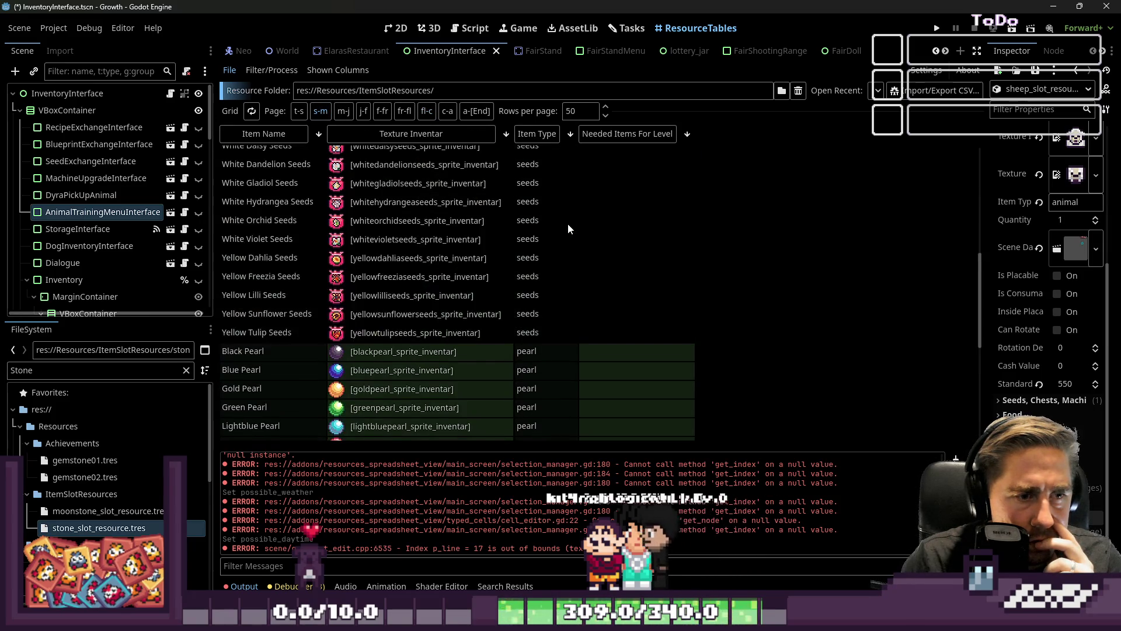
pyautogui.click(344, 111)
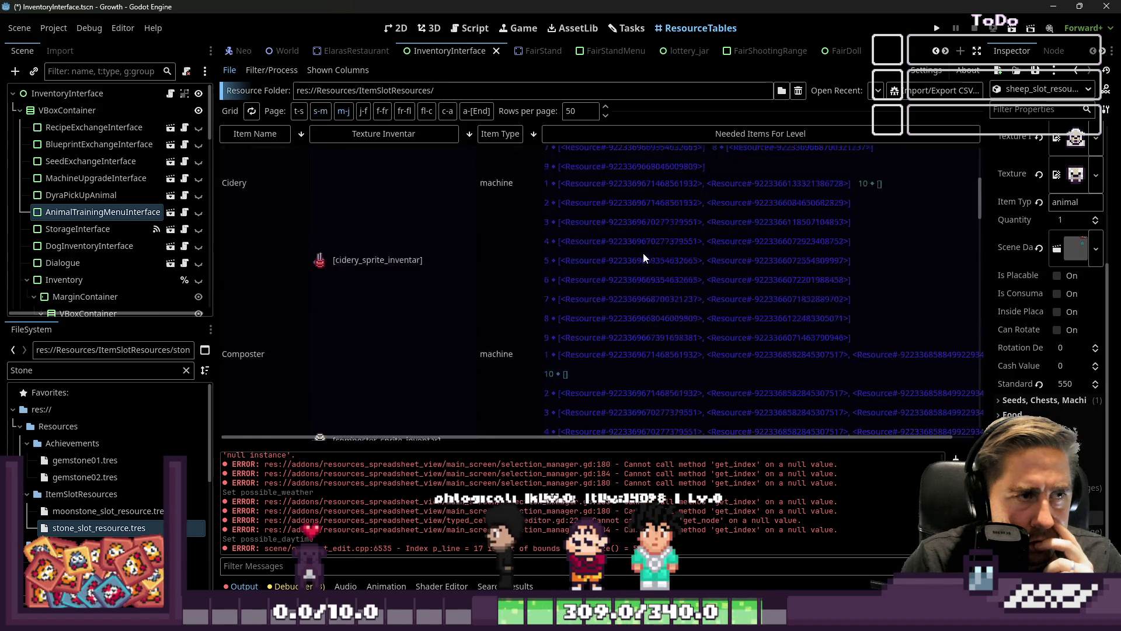
pyautogui.scroll(-5, 642, 255)
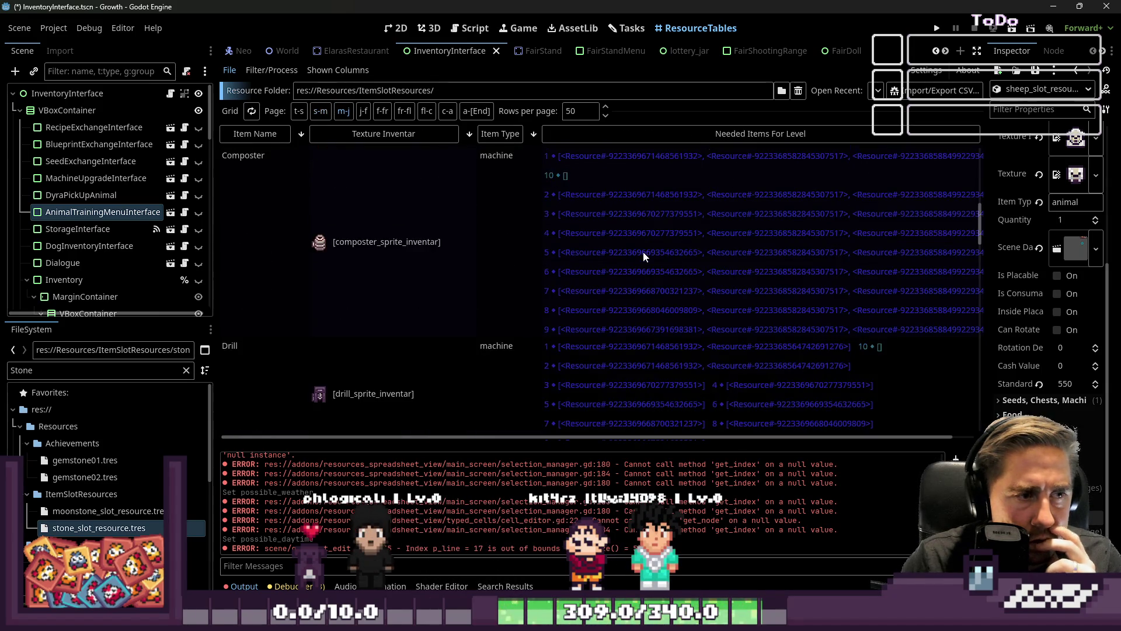
pyautogui.click(624, 277)
pyautogui.click(625, 274)
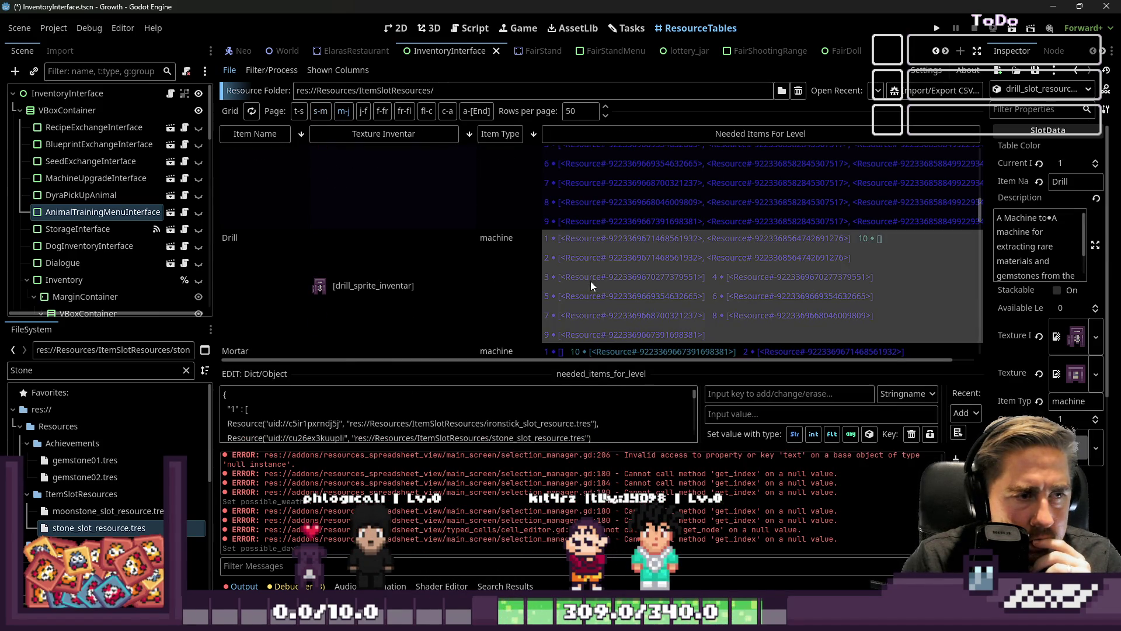
# Step: Commit the edit to the Drill's cell and enlarge the dictionary text area
pyautogui.write(',')
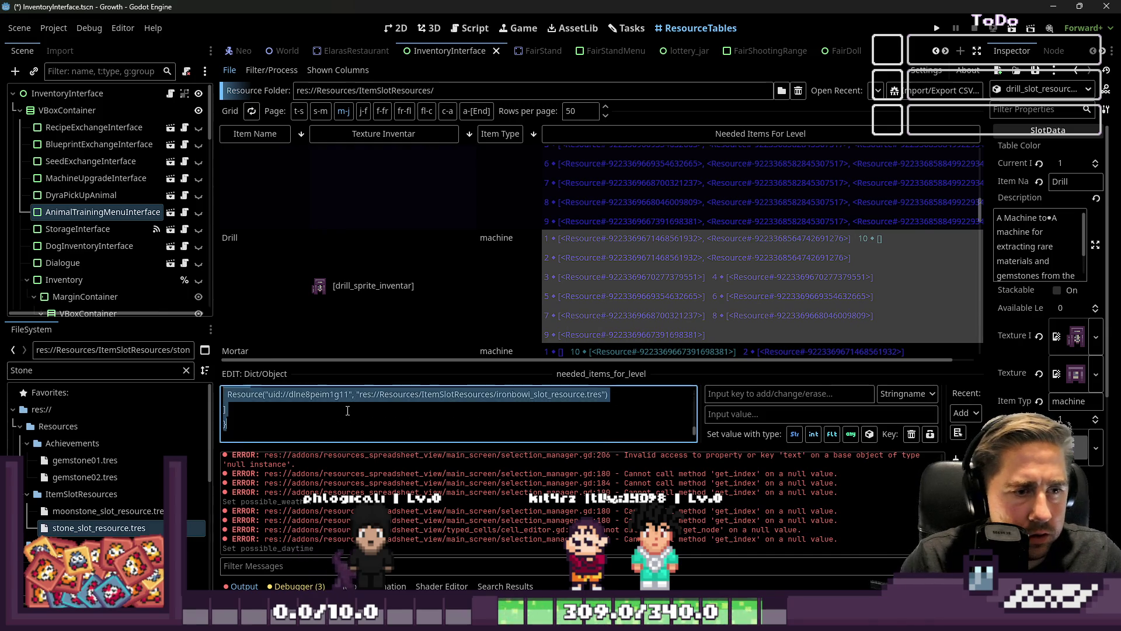
pyautogui.click(592, 296)
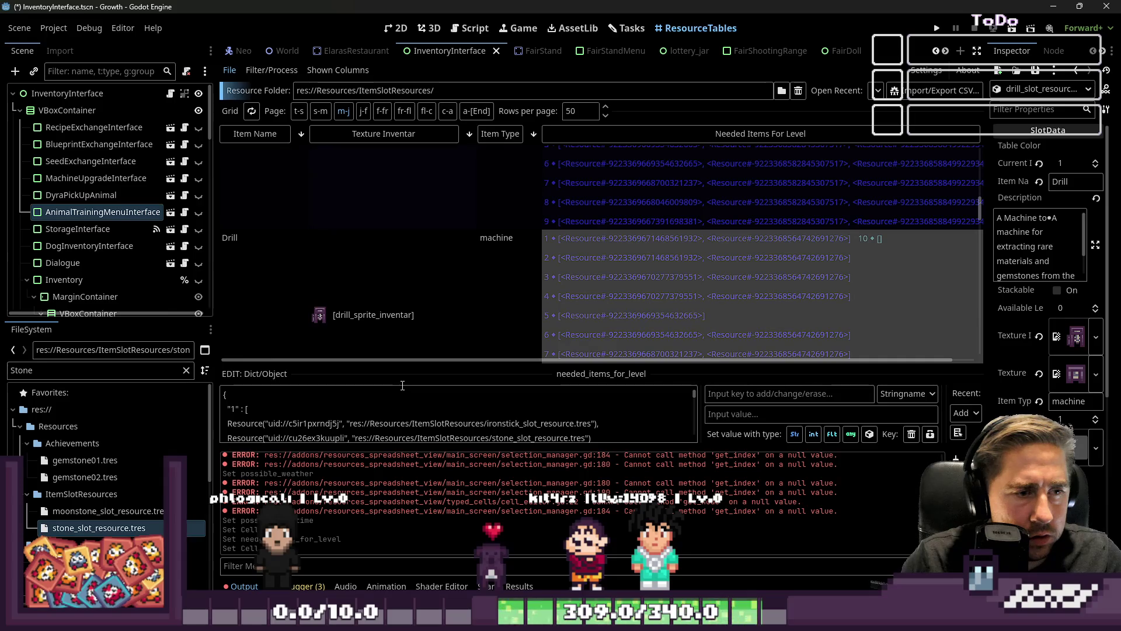
pyautogui.moveTo(404, 380); pyautogui.dragTo(404, 148)
pyautogui.scroll(-3, 457, 274)
# Step: Add the stone line under level 5's sheetmetal item and save the scene
pyautogui.click(457, 274)
pyautogui.tripleClick(457, 267)
pyautogui.hotkey('ctrl', 'c')
pyautogui.click(631, 313)
pyautogui.write(',')
pyautogui.press('Return')
pyautogui.hotkey('ctrl', 'v')
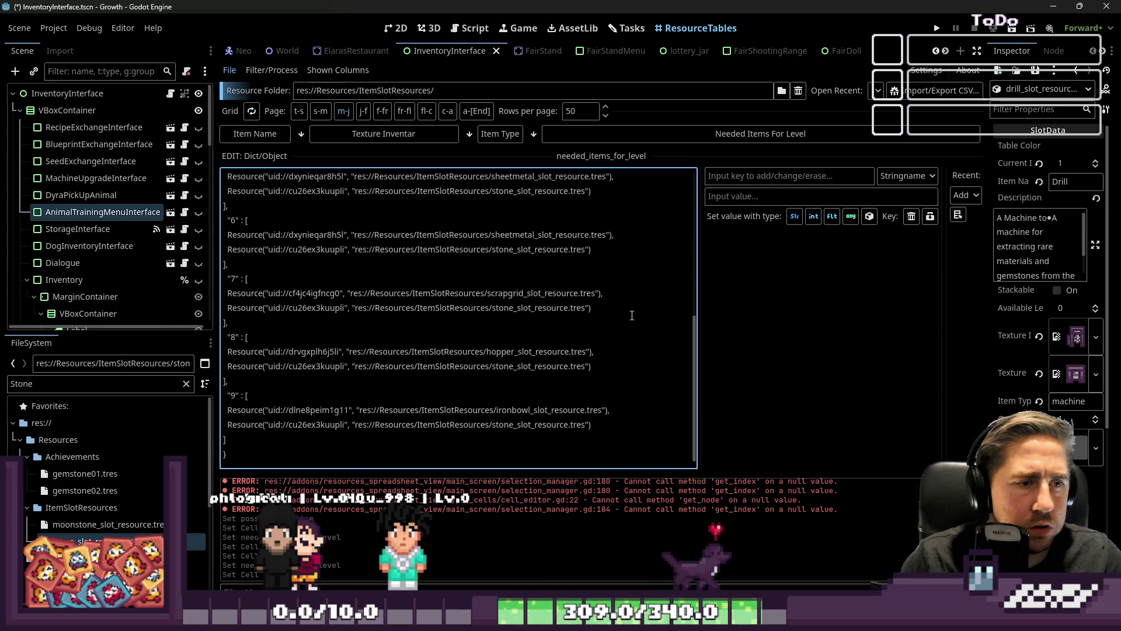
pyautogui.scroll(3, 628, 315)
pyautogui.hotkey('ctrl', 's')
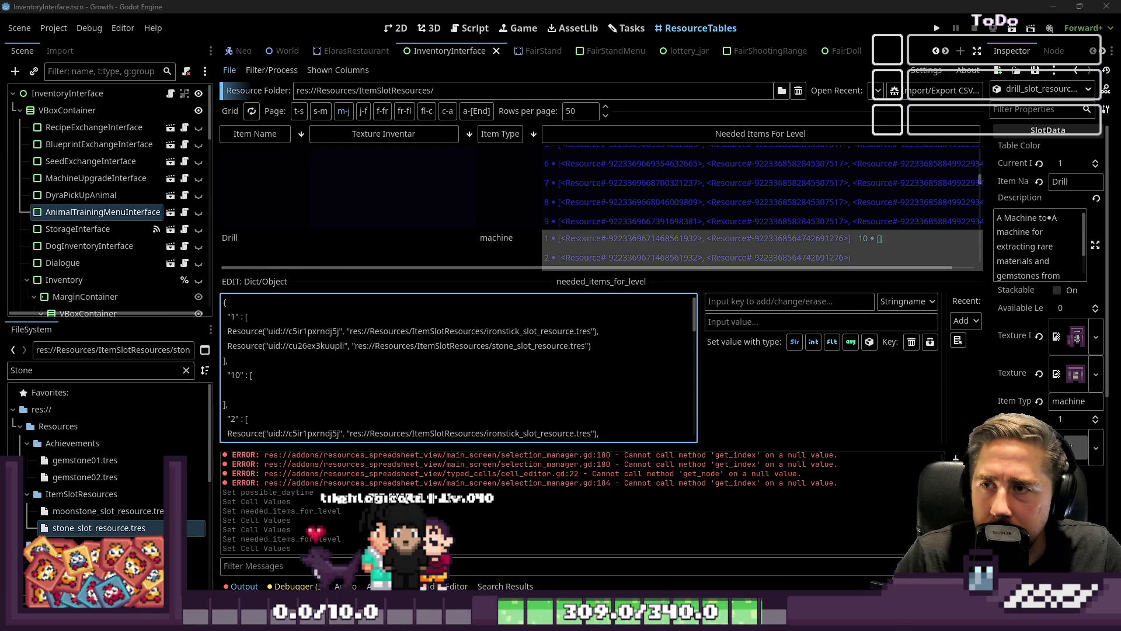
# Step: In Illustrator, duplicate the grey stone sprite into the empty space on the right
pyautogui.hotkey('alt', 'Tab')
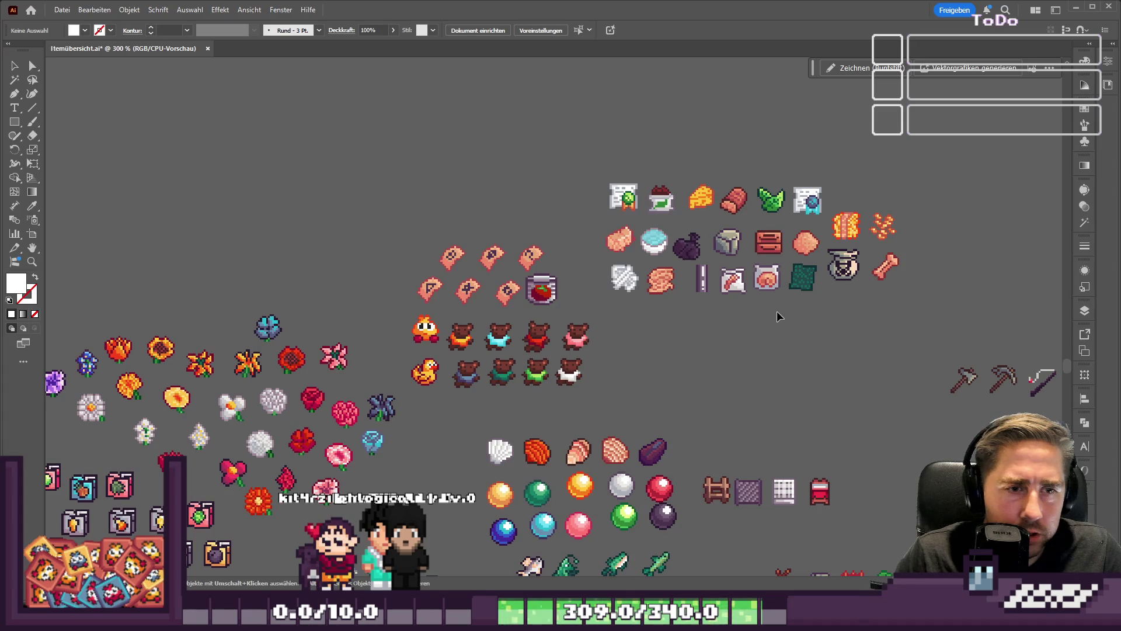
pyautogui.scroll(-6, 863, 231)
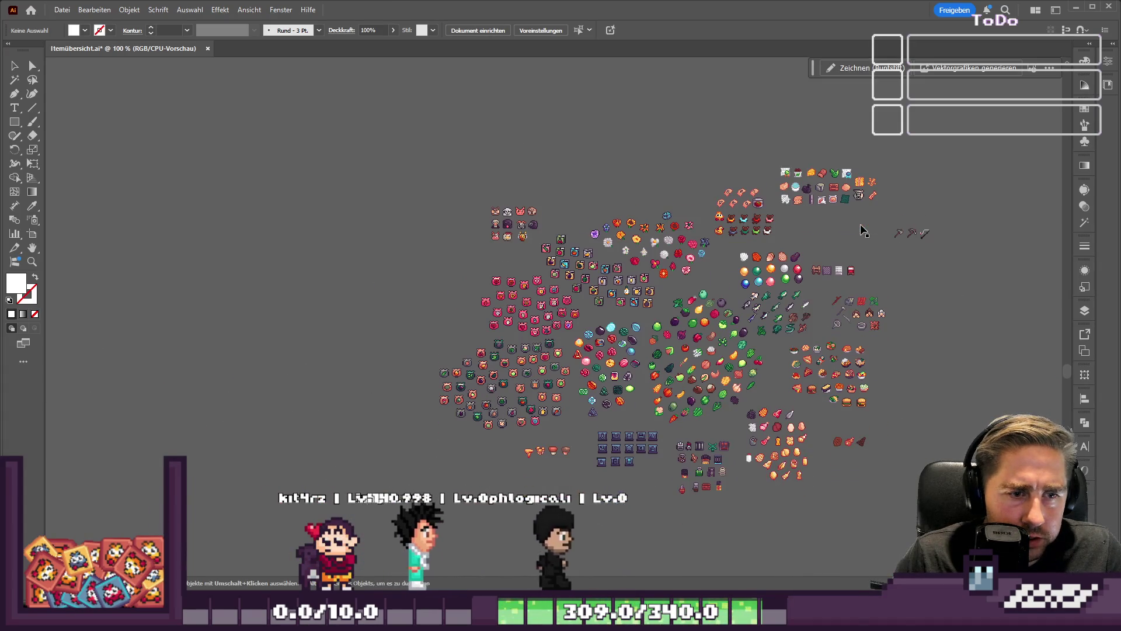
pyautogui.scroll(2, 787, 392)
pyautogui.scroll(-3, 626, 132)
pyautogui.scroll(8, 587, 317)
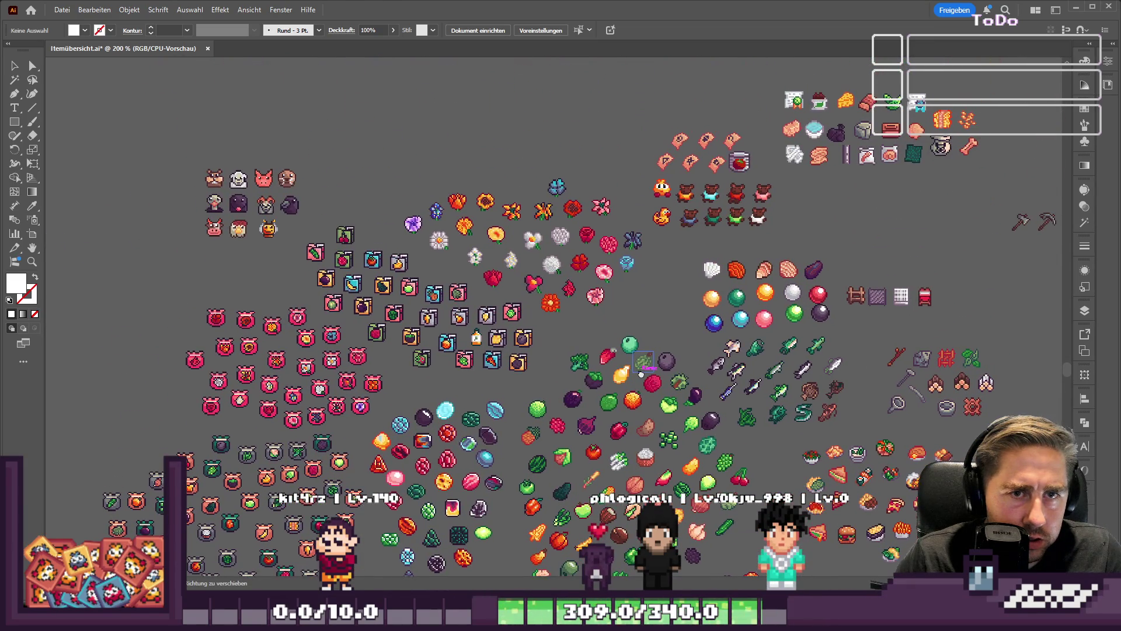
pyautogui.scroll(2, 743, 221)
pyautogui.scroll(2, 503, 190)
pyautogui.scroll(-1, 503, 190)
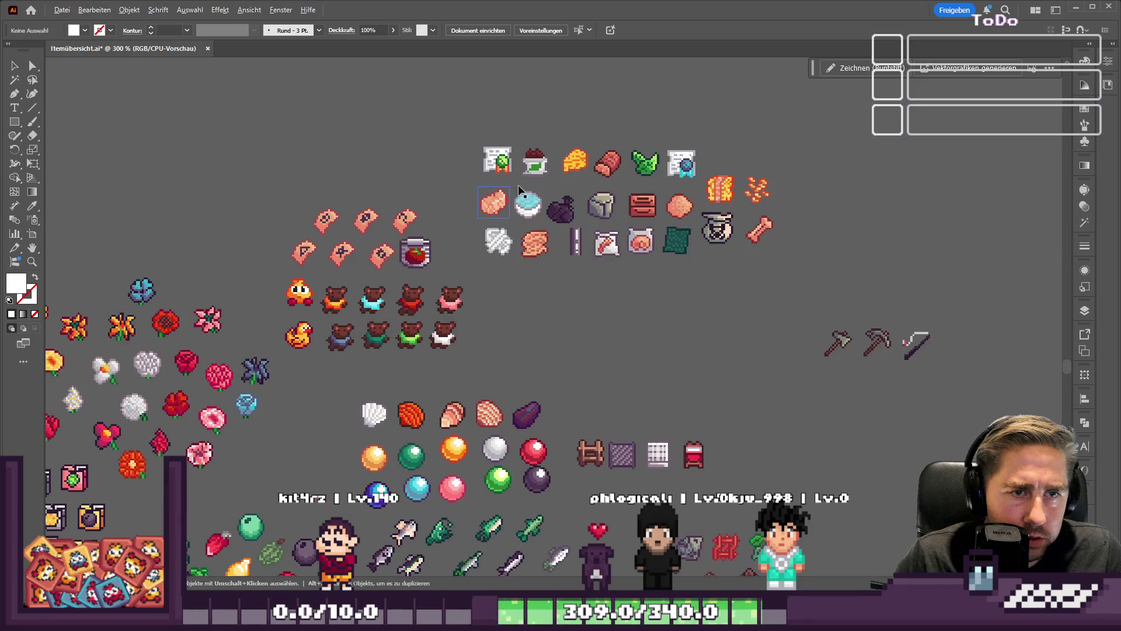
pyautogui.moveTo(612, 210)
pyautogui.mouseDown()
pyautogui.moveTo(895, 198)
pyautogui.moveTo(922, 187)
pyautogui.moveTo(915, 194)
pyautogui.mouseUp()
# Step: Zoom and pan to bring the stone copy and its neighbouring sprites into view
pyautogui.scroll(-5, 624, 226)
pyautogui.scroll(5, 623, 226)
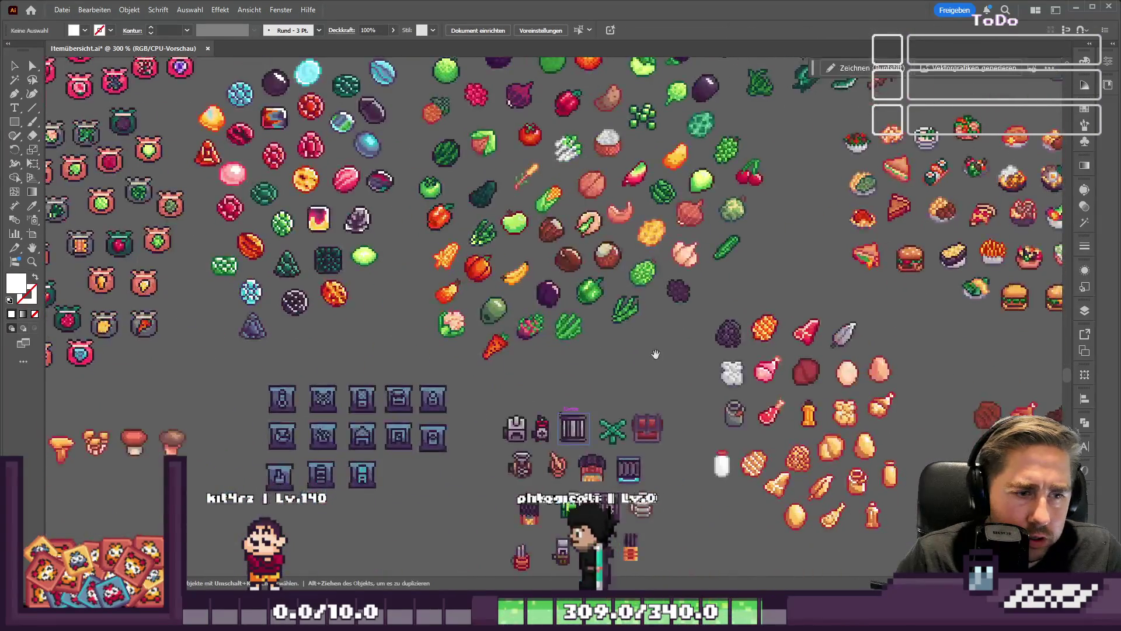
pyautogui.scroll(1, 623, 226)
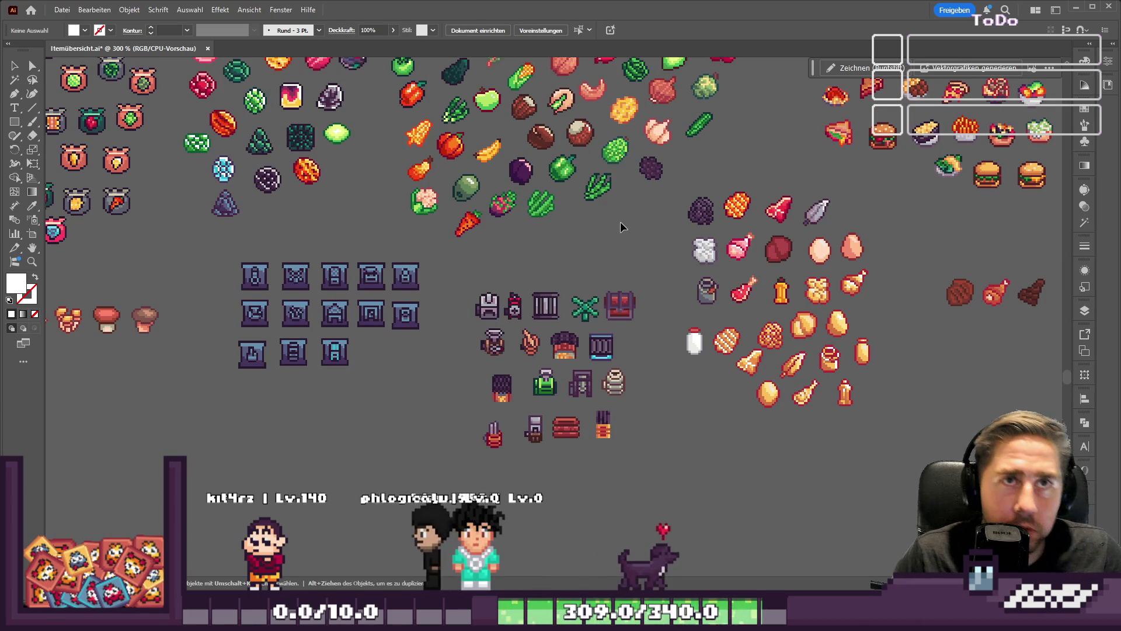
pyautogui.scroll(7, 622, 226)
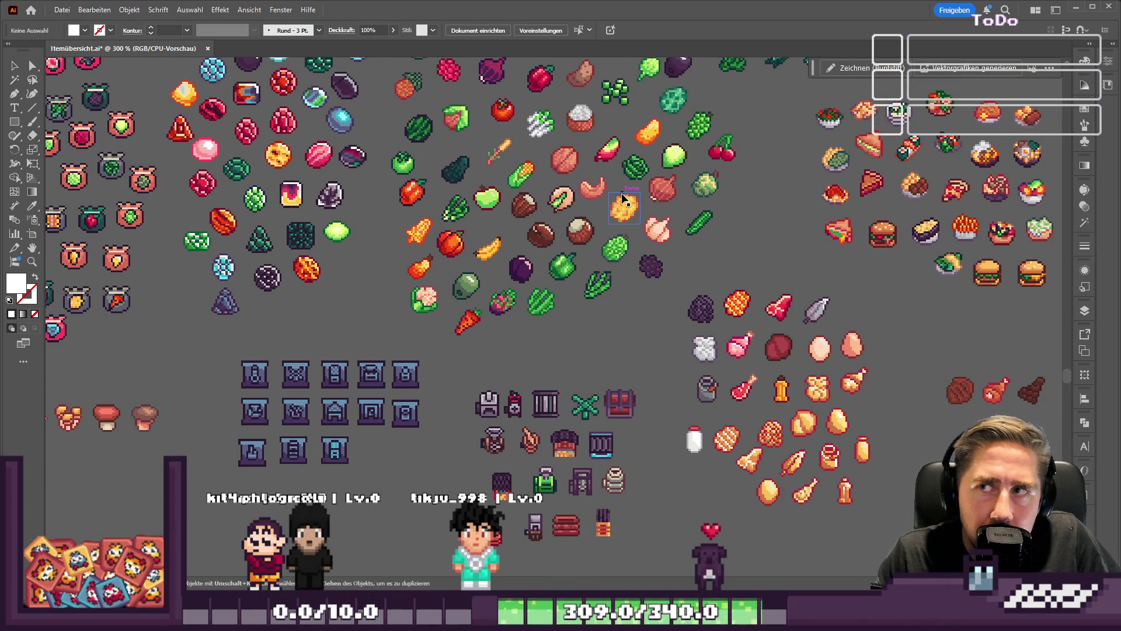
pyautogui.scroll(2, 623, 198)
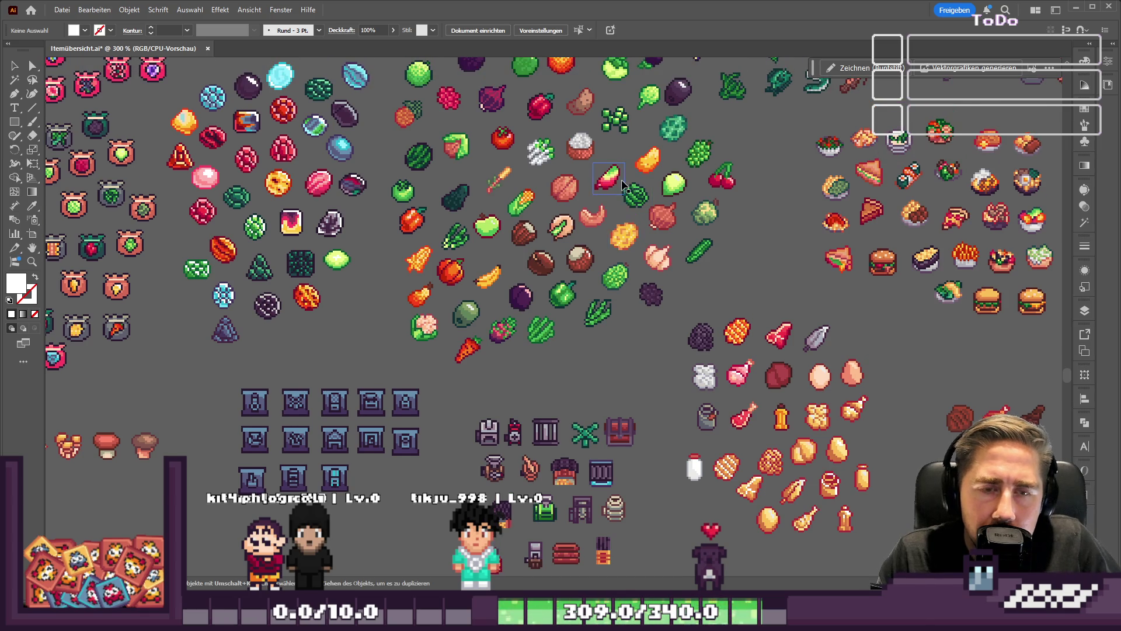
pyautogui.scroll(3, 539, 348)
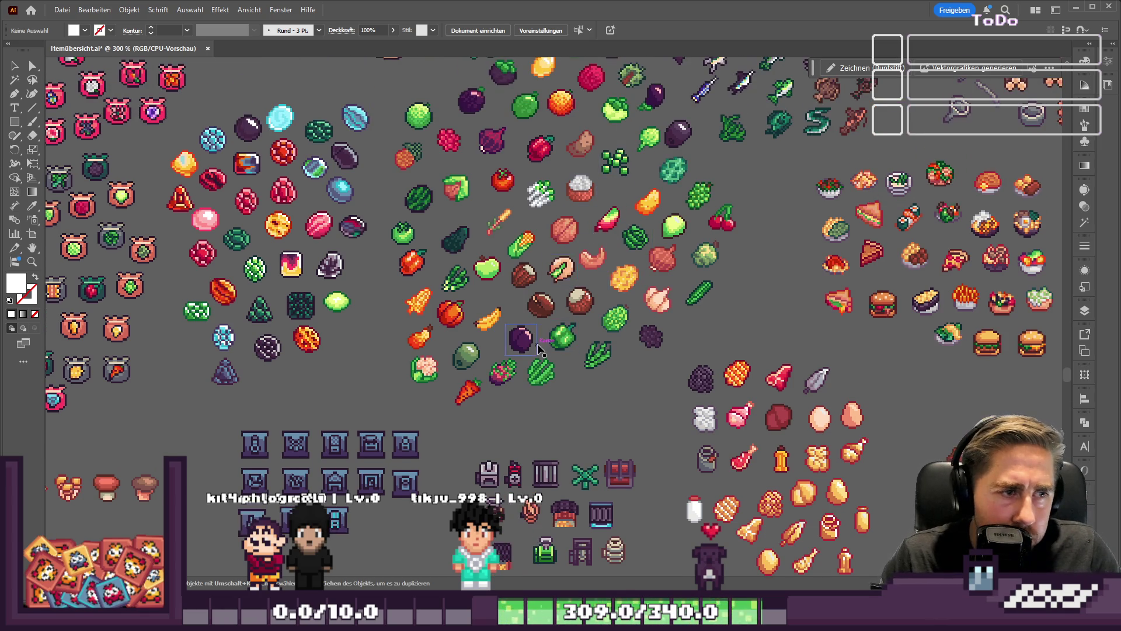
pyautogui.scroll(-3, 538, 349)
pyautogui.scroll(5, 856, 91)
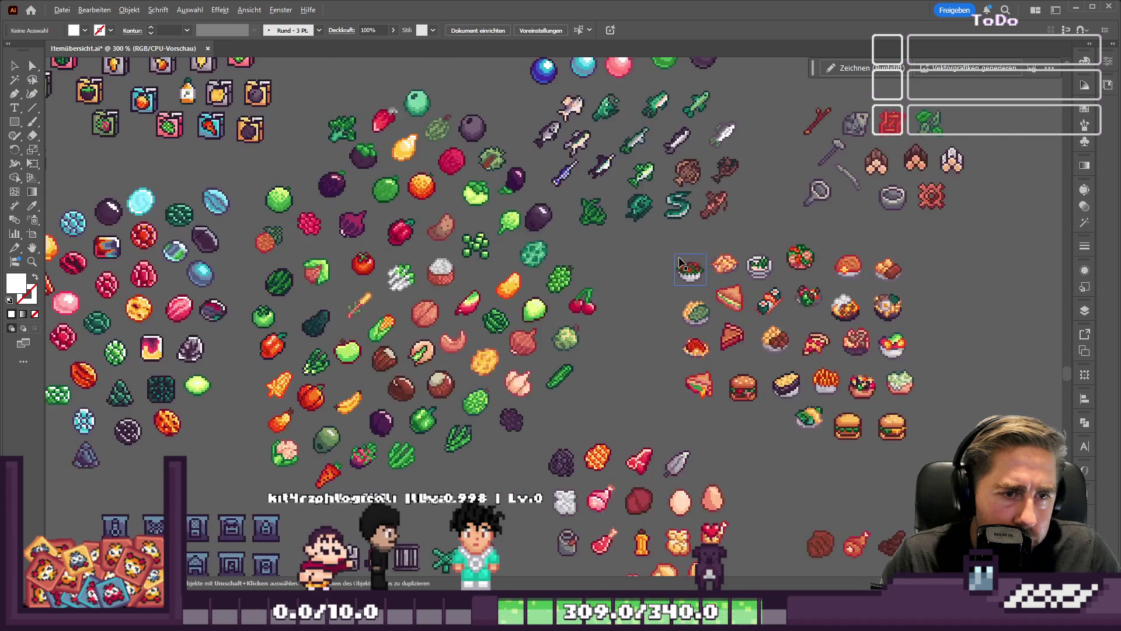
pyautogui.moveTo(856, 91)
pyautogui.mouseDown()
pyautogui.moveTo(747, 366)
pyautogui.moveTo(748, 353)
pyautogui.mouseUp()
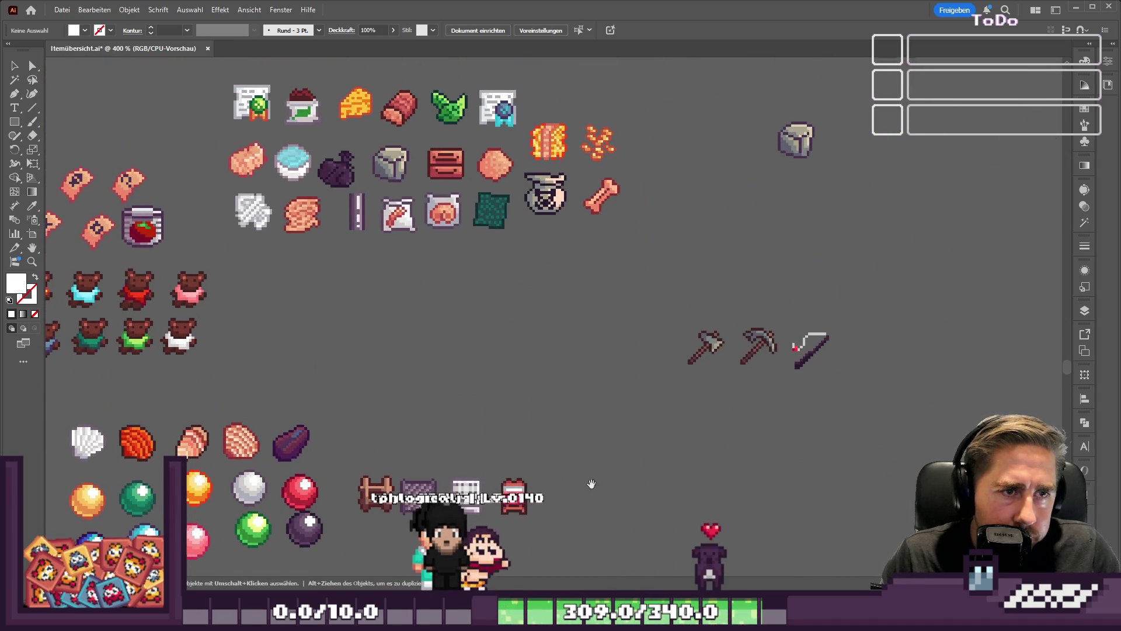
# Step: Place a copy of the grain sprite beside the stone copy
pyautogui.click(601, 143)
pyautogui.moveTo(601, 143)
pyautogui.keyDown('alt'); pyautogui.mouseDown()
pyautogui.moveTo(794, 178)
pyautogui.moveTo(879, 140)
pyautogui.moveTo(850, 140)
pyautogui.mouseUp(); pyautogui.keyUp('alt')
pyautogui.click(823, 233)
pyautogui.scroll(1, 628, 268)
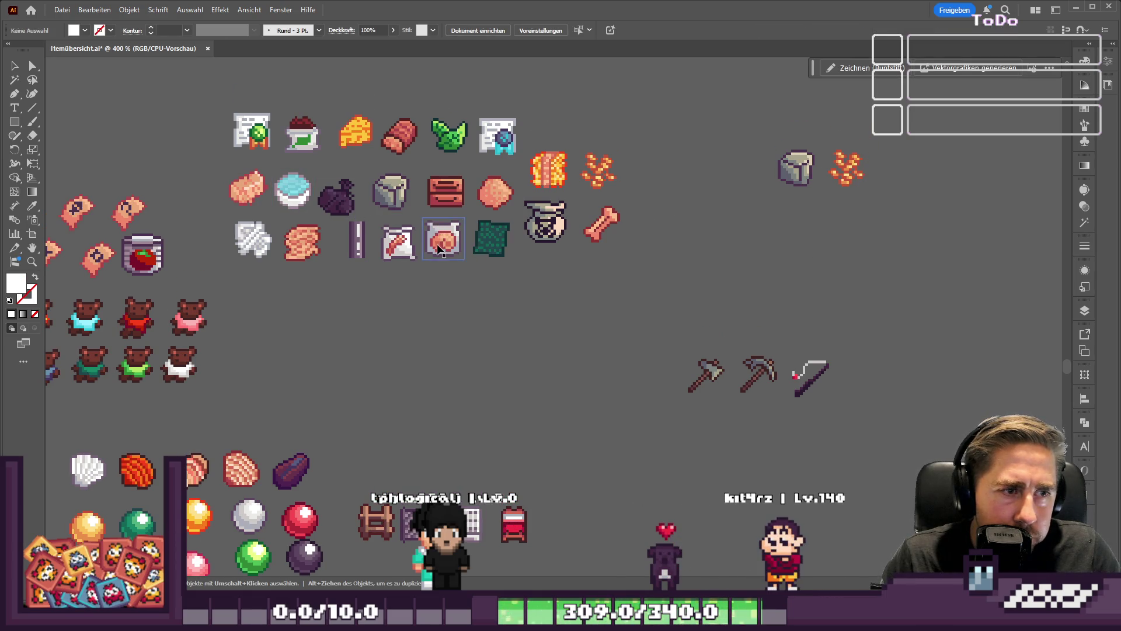
# Step: Place a copy of the flour sprite next to the grain copy
pyautogui.moveTo(391, 257)
pyautogui.keyDown('alt'); pyautogui.mouseDown()
pyautogui.moveTo(858, 175)
pyautogui.moveTo(911, 178)
pyautogui.moveTo(876, 175)
pyautogui.moveTo(889, 180)
pyautogui.mouseUp(); pyautogui.keyUp('alt')
pyautogui.moveTo(765, 140); pyautogui.dragTo(954, 251)
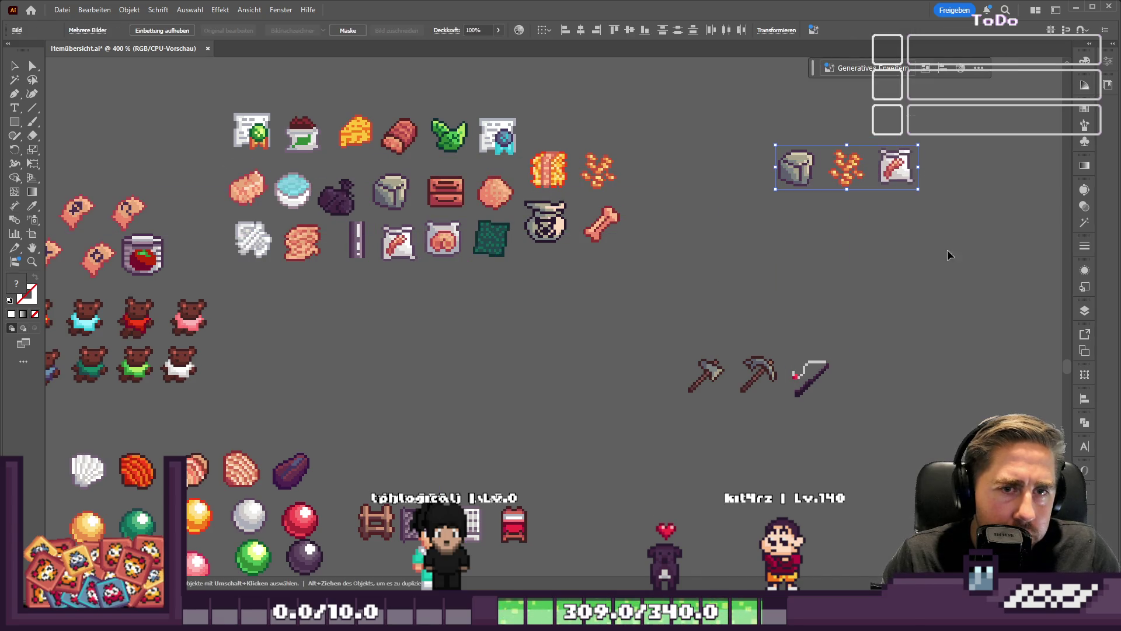
pyautogui.keyDown('alt'); pyautogui.scroll(-3, 833, 275); pyautogui.keyUp('alt')
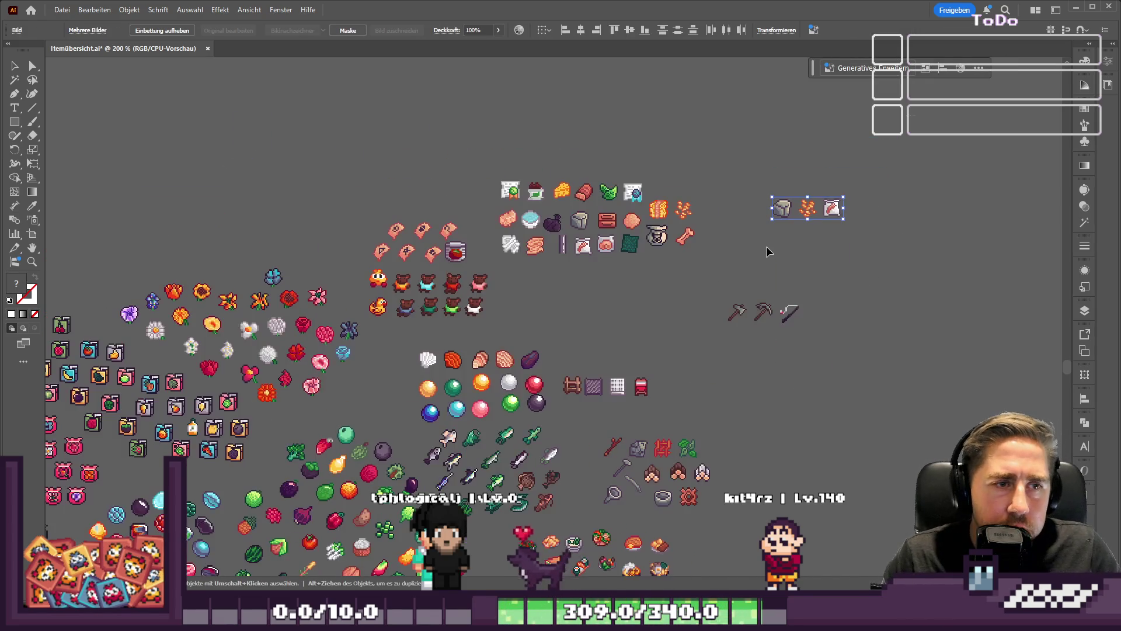
pyautogui.click(726, 324)
pyautogui.scroll(-1, 727, 324)
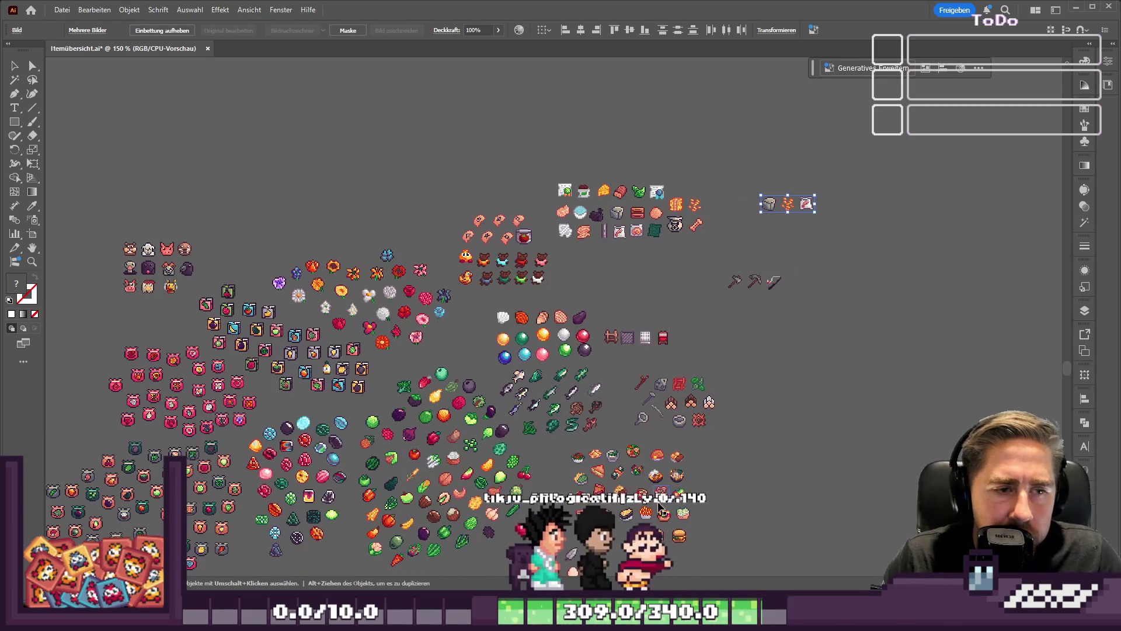
pyautogui.scroll(-2, 727, 324)
pyautogui.moveTo(345, 507); pyautogui.dragTo(505, 449)
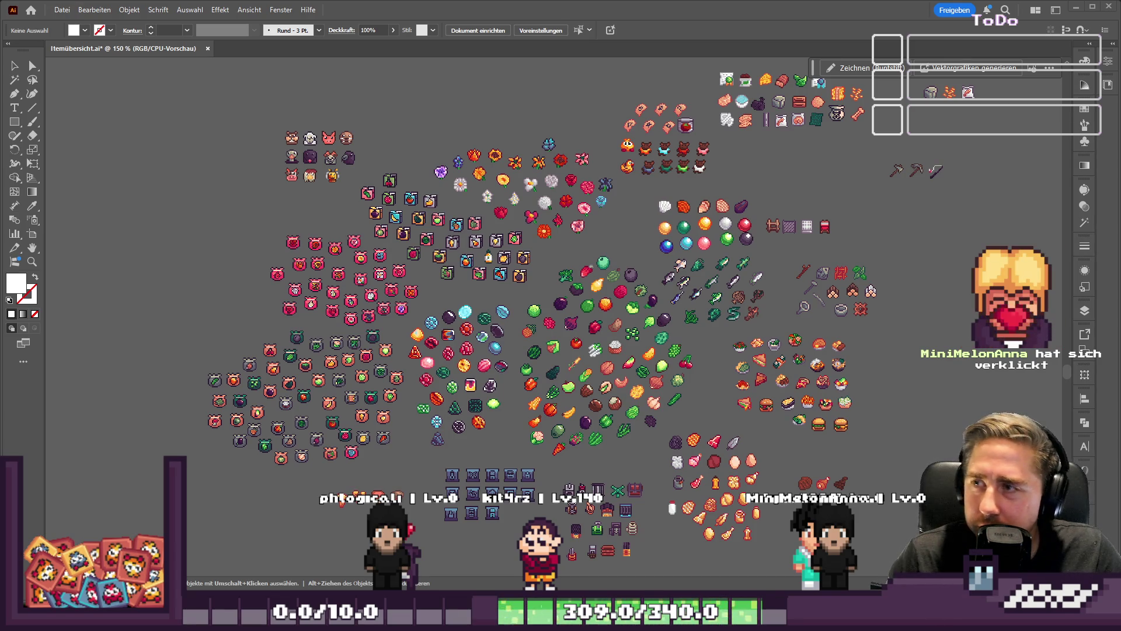
pyautogui.scroll(1, 570, 355)
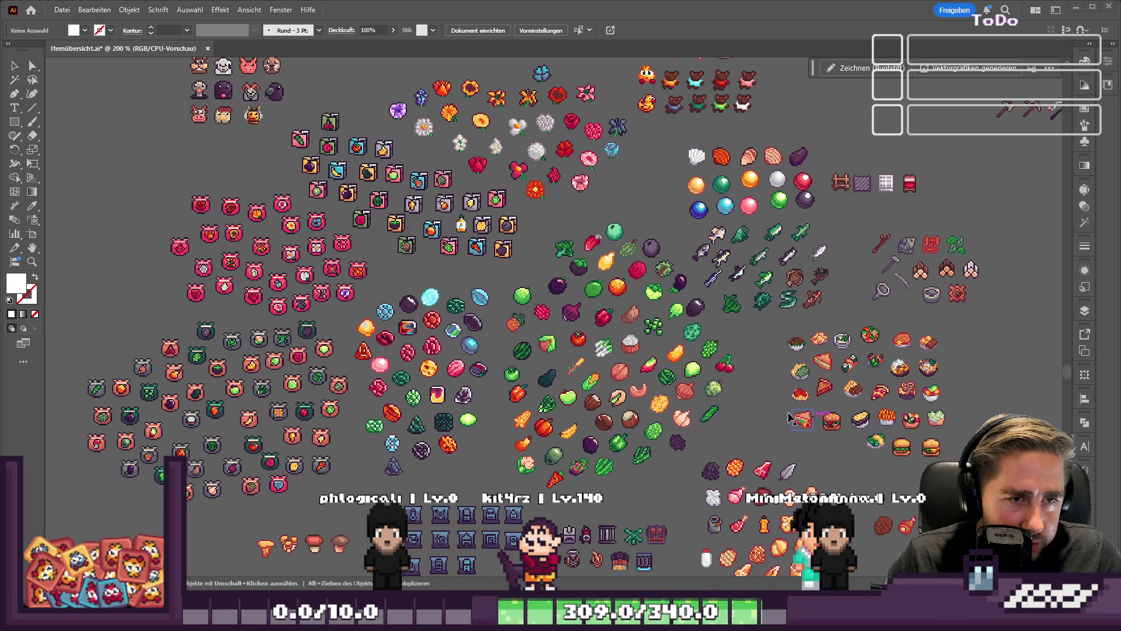
pyautogui.scroll(-3, 754, 410)
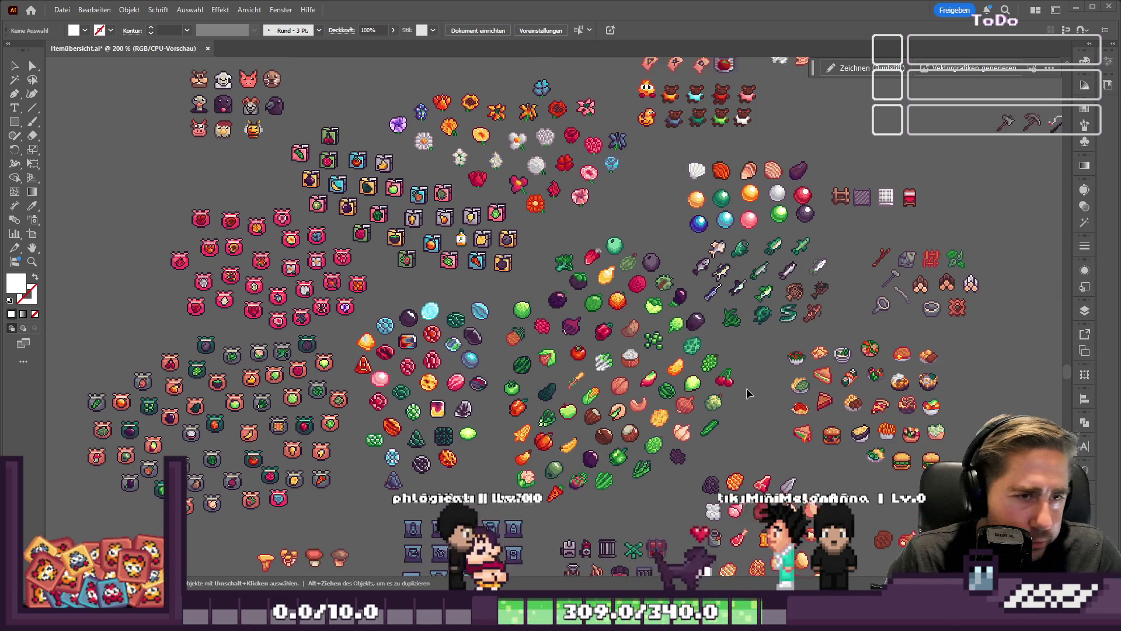
pyautogui.scroll(5, 531, 263)
pyautogui.scroll(1, 509, 307)
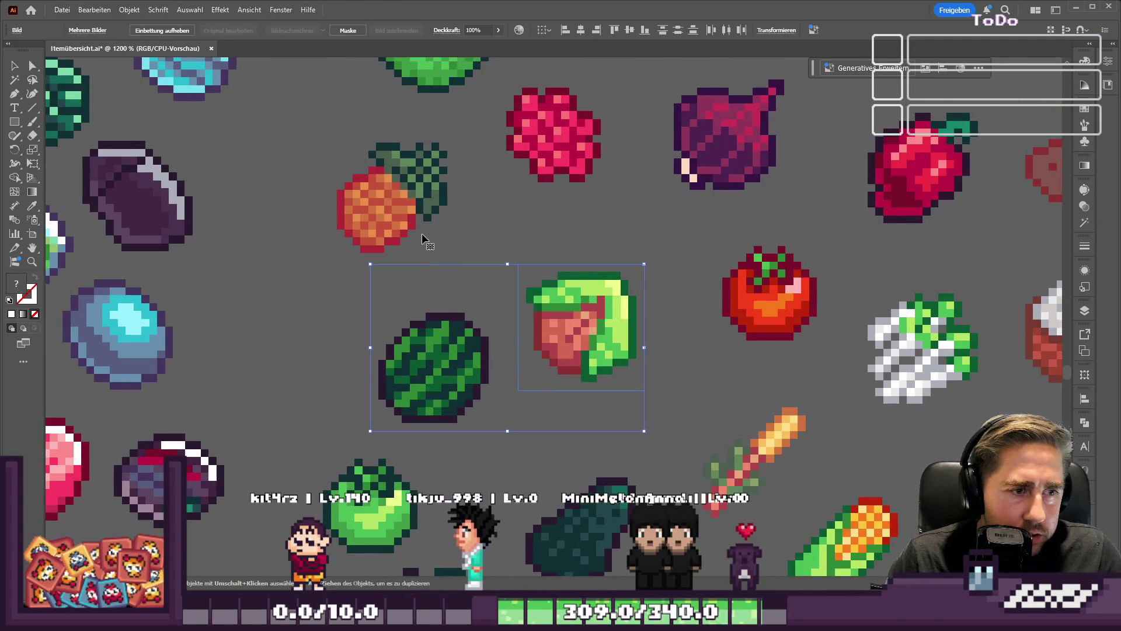
pyautogui.scroll(-5, 427, 243)
pyautogui.scroll(-1, 397, 234)
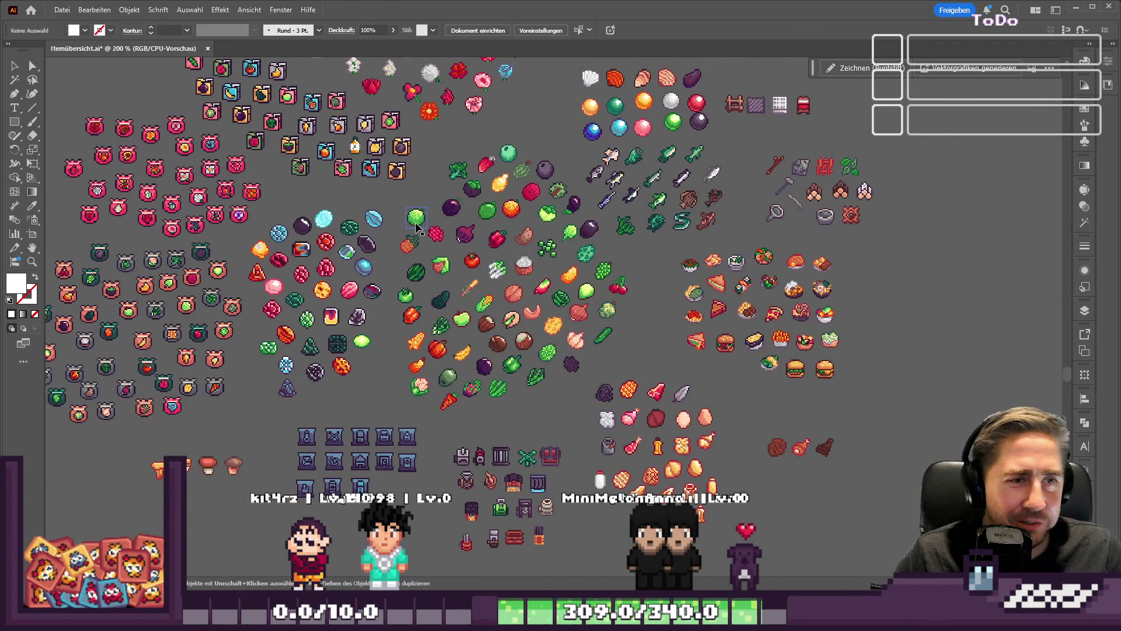
pyautogui.scroll(2, 497, 266)
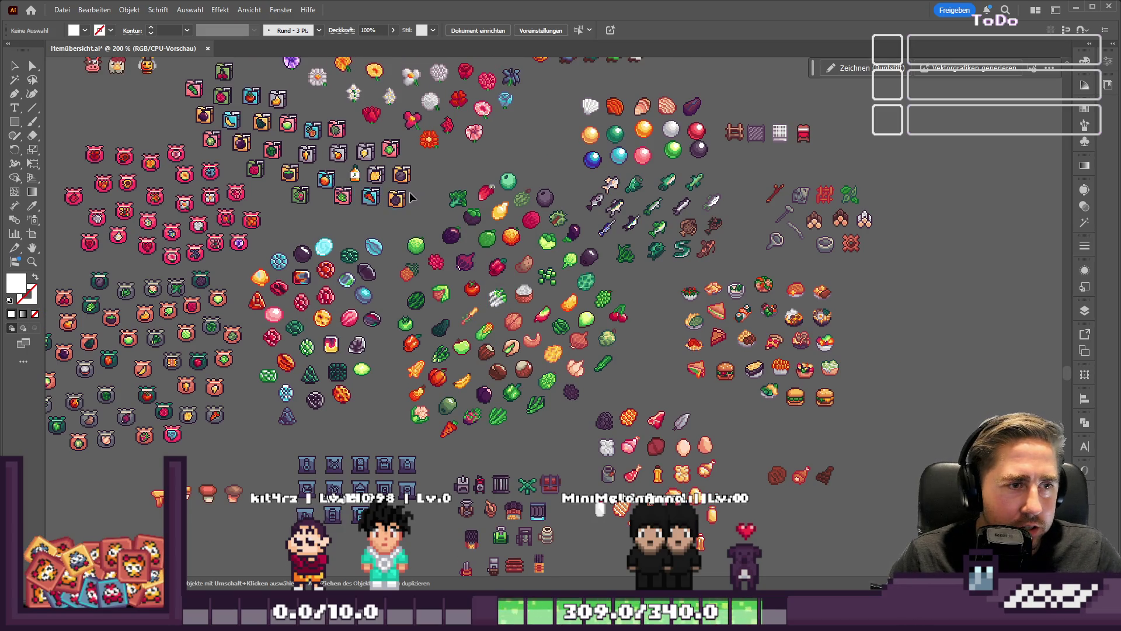
pyautogui.moveTo(706, 280)
pyautogui.mouseDown()
pyautogui.moveTo(549, 365)
pyautogui.moveTo(549, 376)
pyautogui.mouseUp()
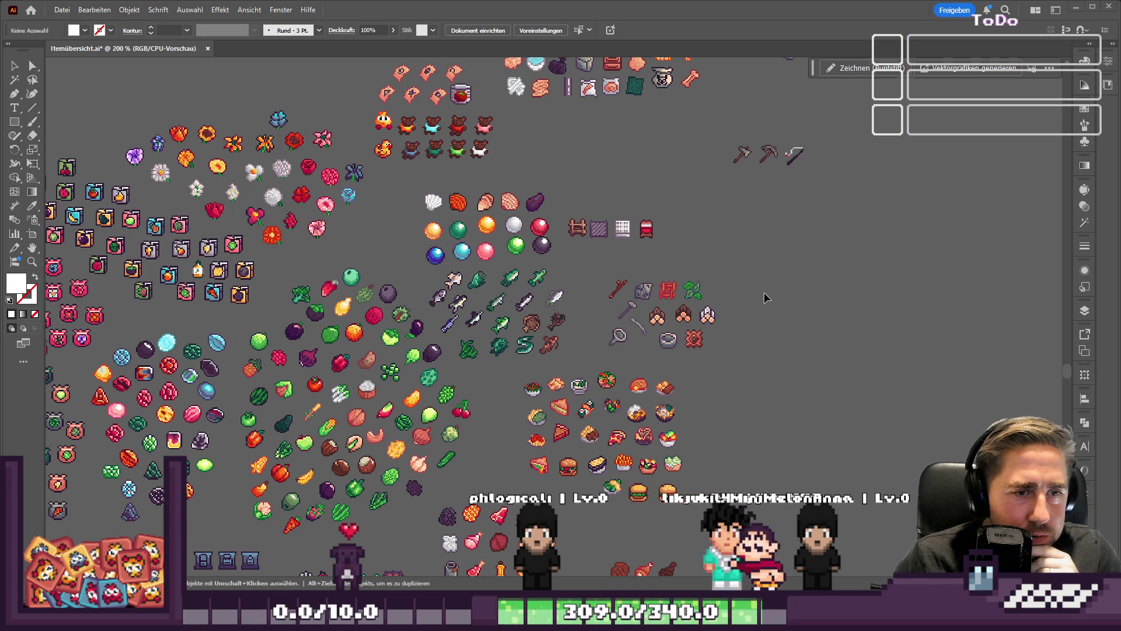
pyautogui.scroll(-3, 766, 297)
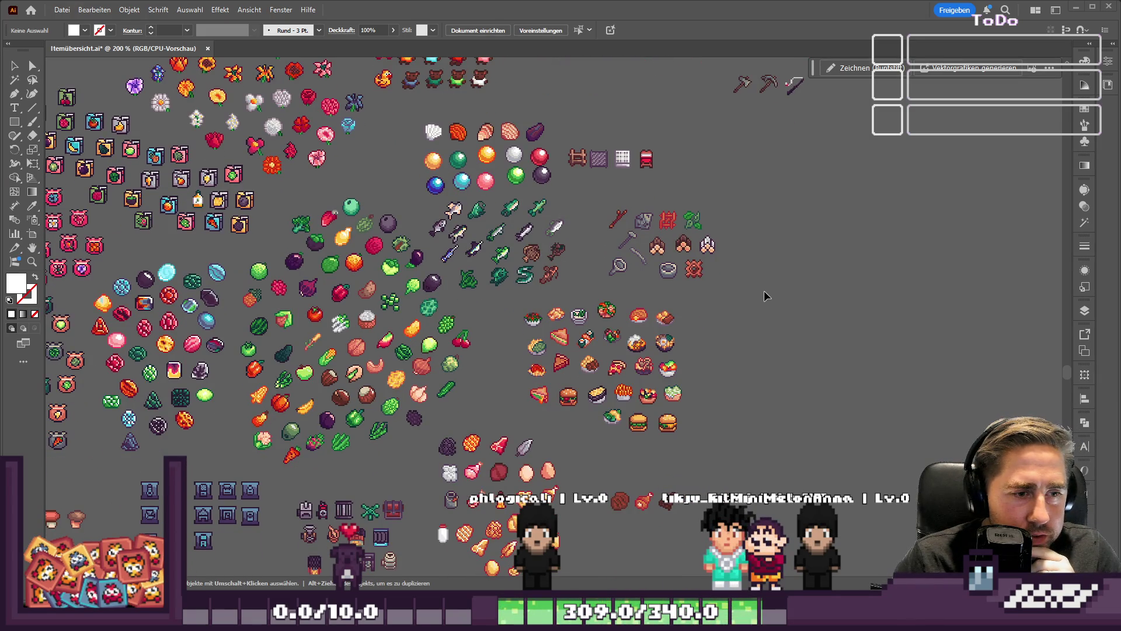
pyautogui.scroll(5, 769, 281)
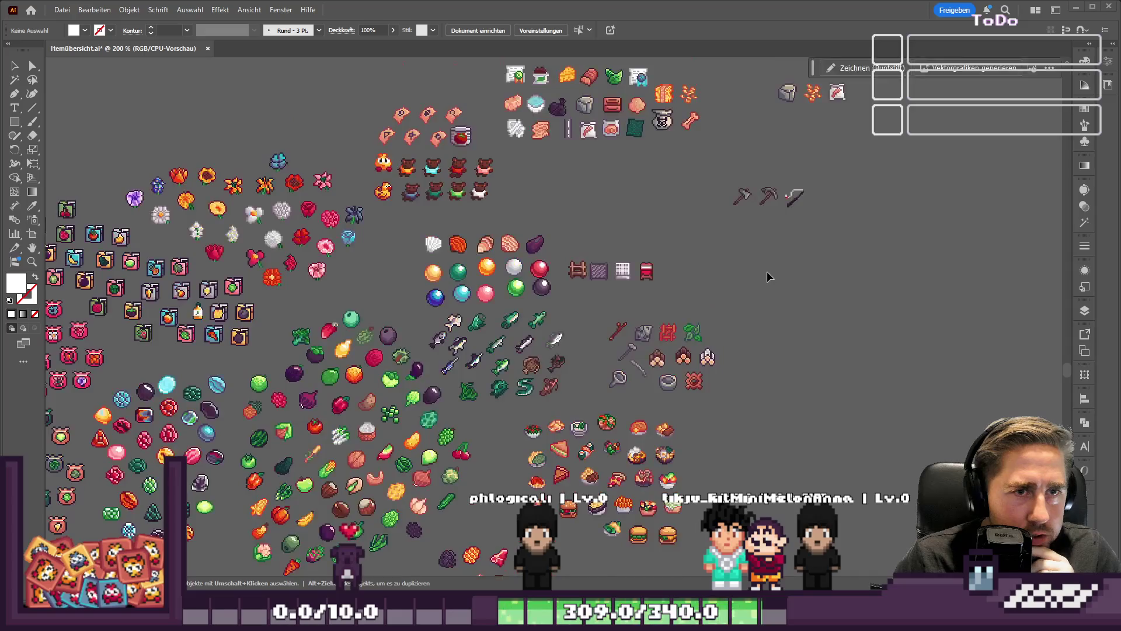
pyautogui.scroll(3, 769, 277)
pyautogui.click(812, 165)
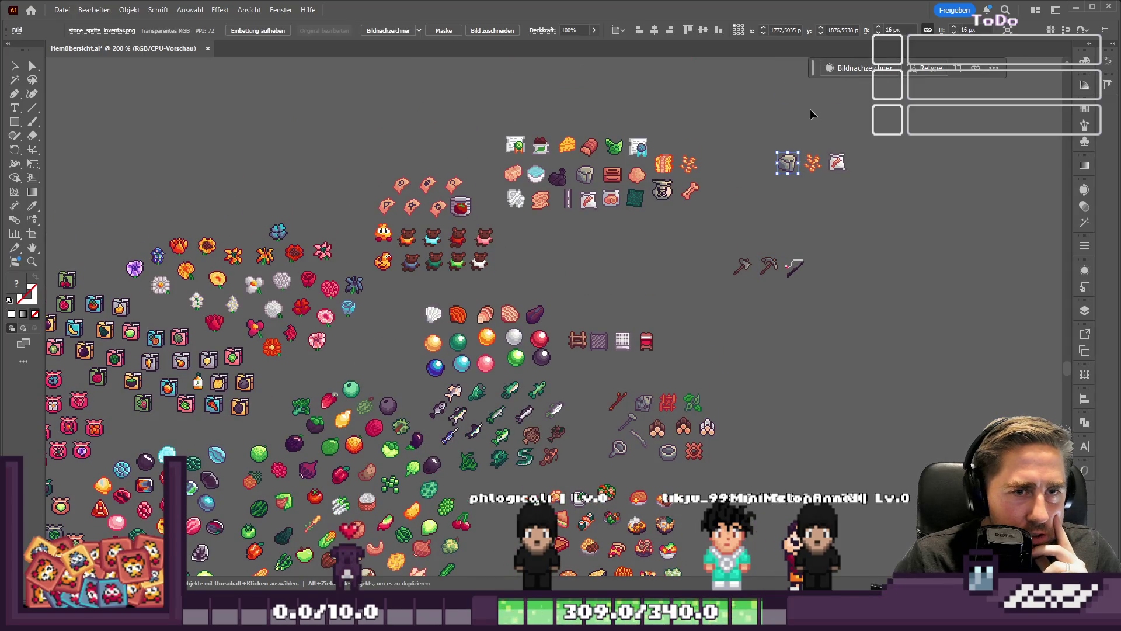
# Step: Pan across the sprite sheet to locate the sword sprite
pyautogui.click(838, 157)
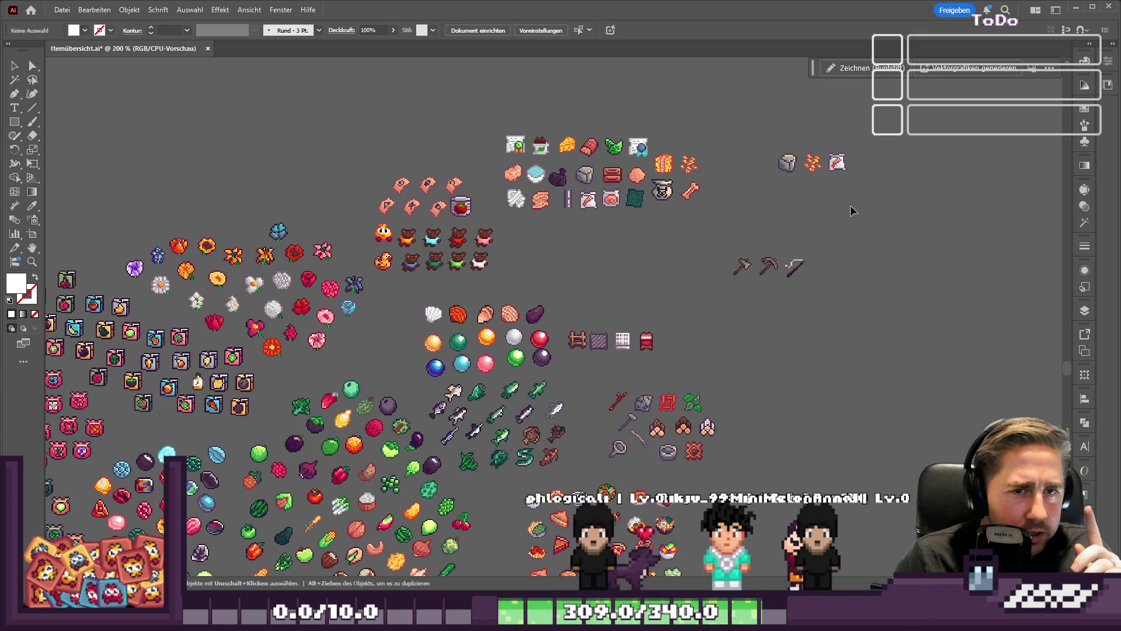
pyautogui.scroll(-1, 687, 279)
pyautogui.scroll(-10, 687, 279)
pyautogui.hscroll(-15, 555, 303)
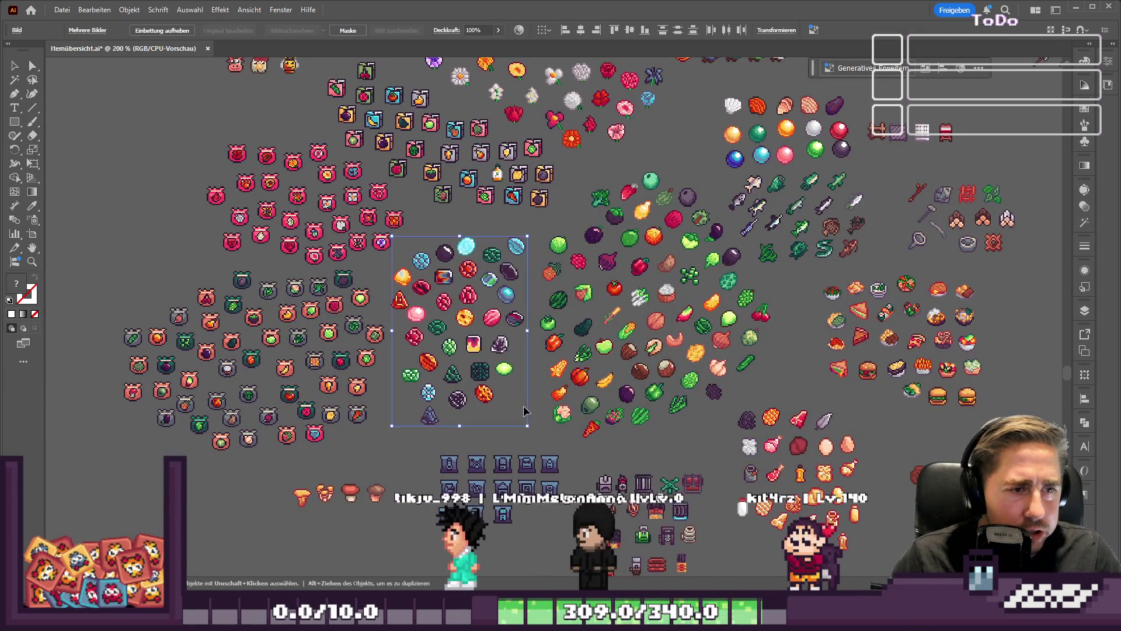
pyautogui.click(540, 432)
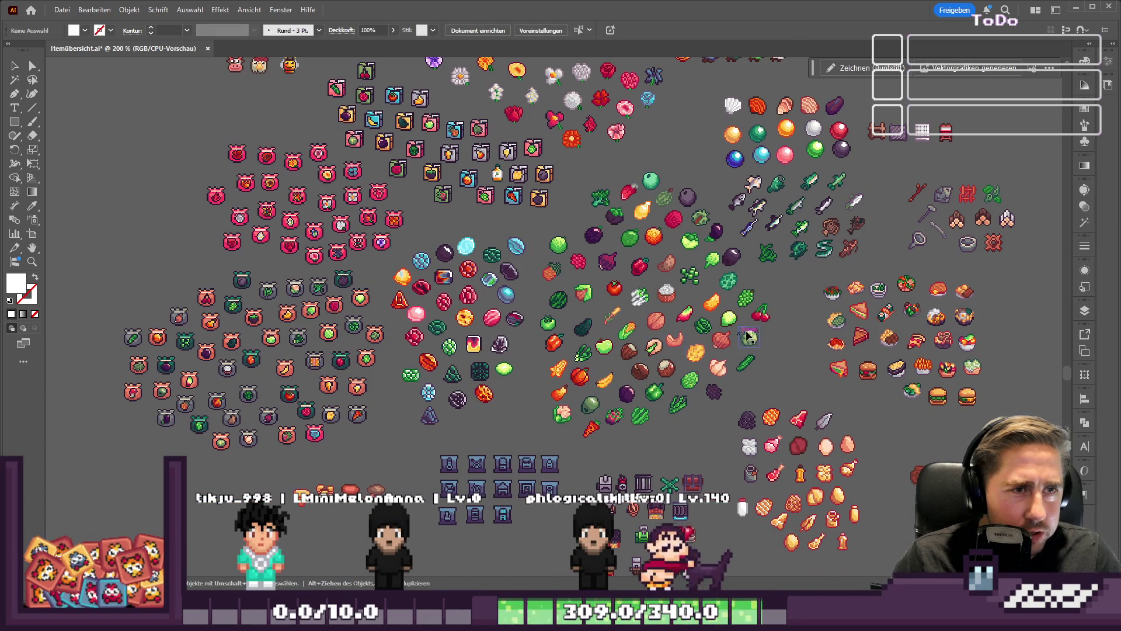
pyautogui.moveTo(802, 301)
pyautogui.mouseDown()
pyautogui.moveTo(695, 166)
pyautogui.moveTo(716, 165)
pyautogui.moveTo(897, 325)
pyautogui.moveTo(898, 468)
pyautogui.moveTo(869, 459)
pyautogui.mouseUp()
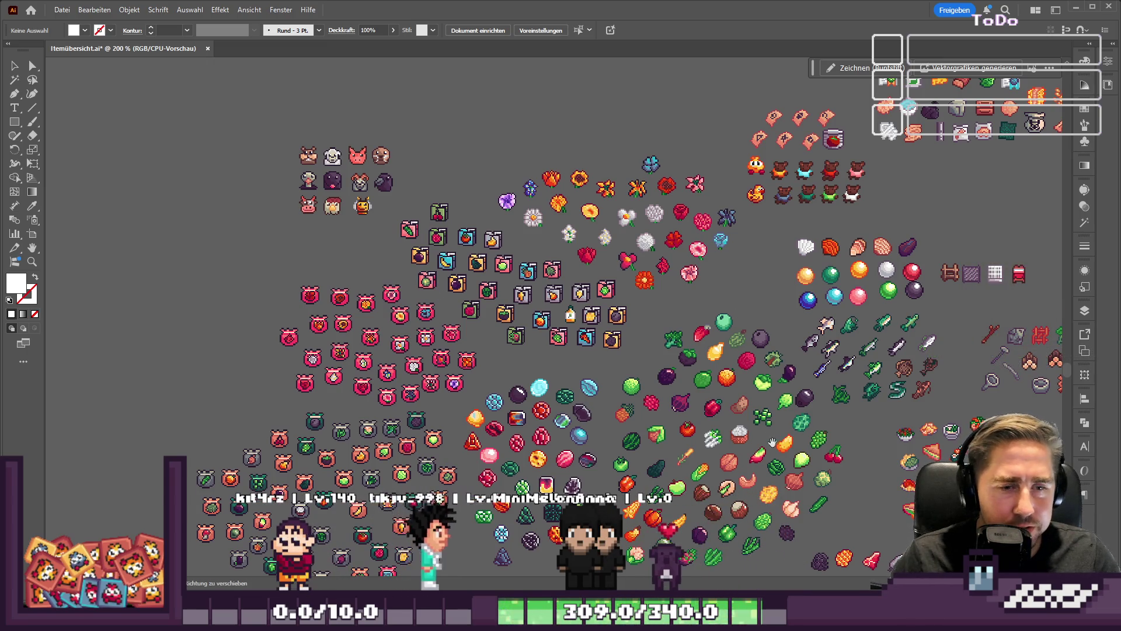
pyautogui.moveTo(432, 295); pyautogui.dragTo(297, 120)
# Step: Duplicate the sword sprite and place the copy left of the stone copy
pyautogui.click(558, 291)
pyautogui.moveTo(553, 293)
pyautogui.mouseDown()
pyautogui.moveTo(607, 309)
pyautogui.moveTo(951, 92)
pyautogui.mouseUp()
pyautogui.moveTo(993, 176); pyautogui.dragTo(669, 357)
pyautogui.scroll(1, 780, 143)
pyautogui.moveTo(476, 390)
pyautogui.mouseDown()
pyautogui.moveTo(567, 131)
pyautogui.moveTo(576, 71)
pyautogui.moveTo(542, 134)
pyautogui.mouseUp()
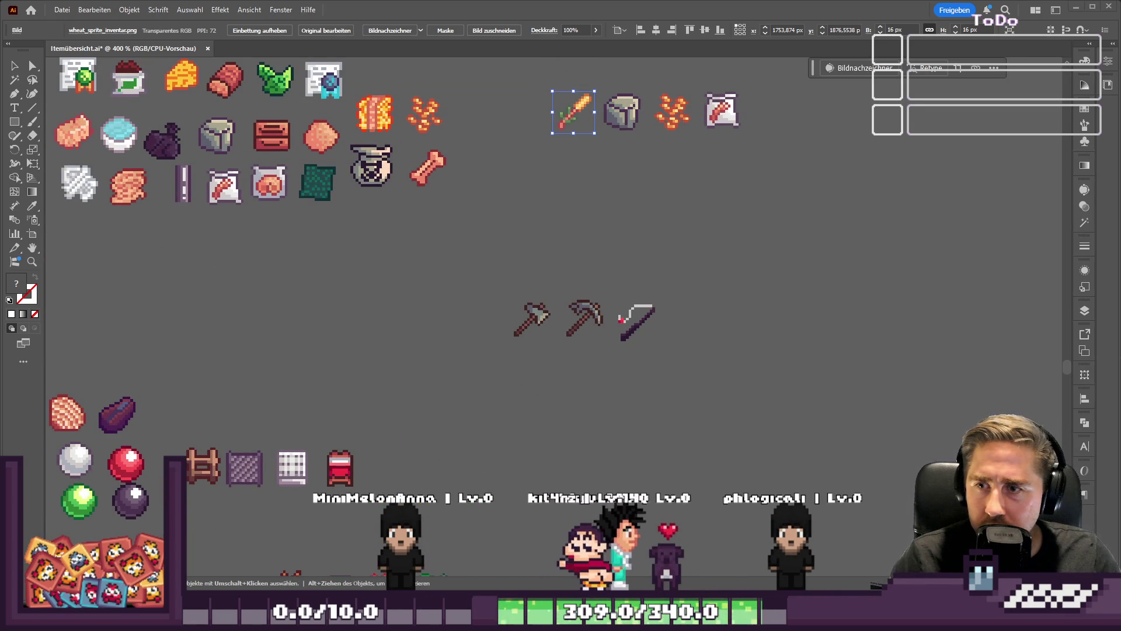
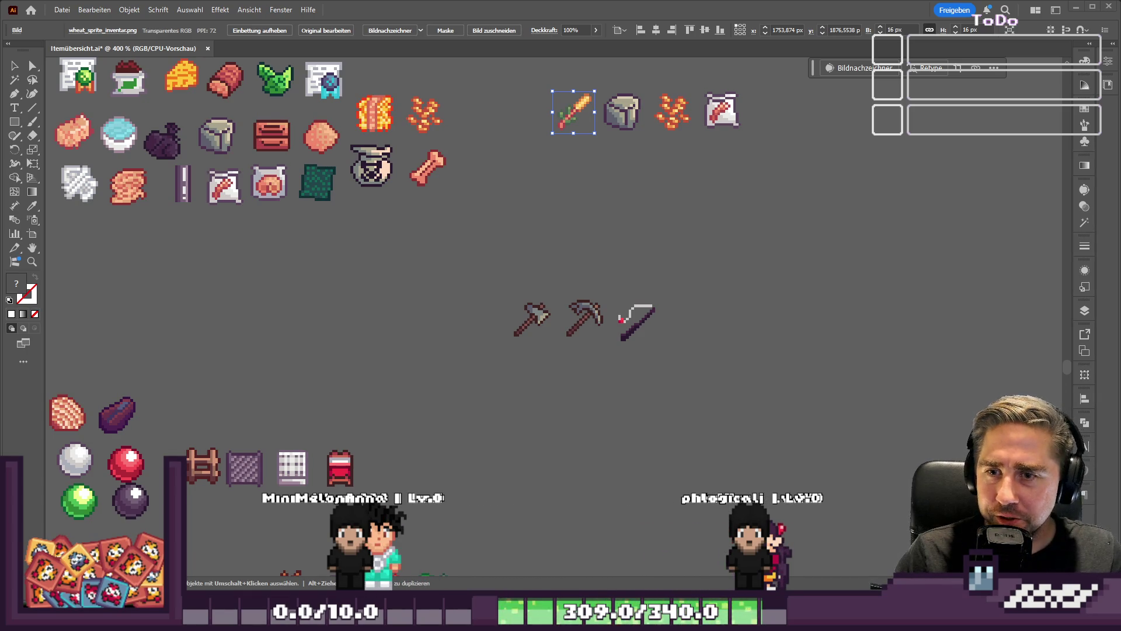
# Step: Survey the item sprite groups across the Illustrator artboard, then switch to Godot
pyautogui.scroll(-1, 607, 204)
pyautogui.moveTo(534, 121); pyautogui.dragTo(664, 166)
pyautogui.scroll(-2, 726, 296)
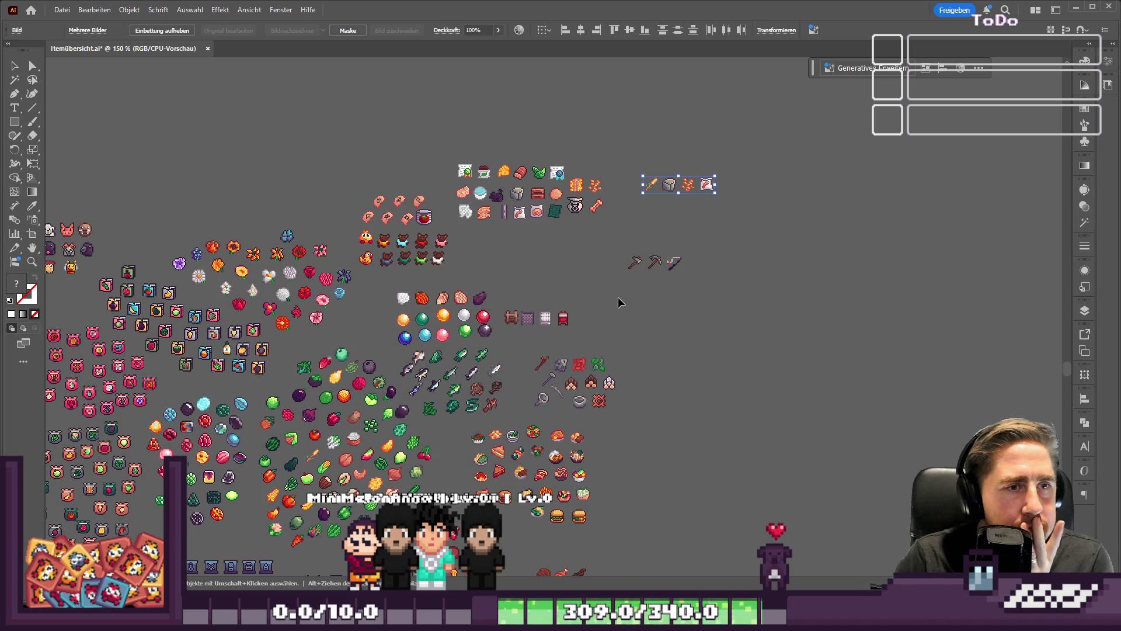
pyautogui.click(611, 303)
pyautogui.moveTo(612, 303)
pyautogui.mouseDown()
pyautogui.moveTo(751, 232)
pyautogui.moveTo(933, 191)
pyautogui.mouseUp()
pyautogui.moveTo(775, 149); pyautogui.dragTo(772, 165)
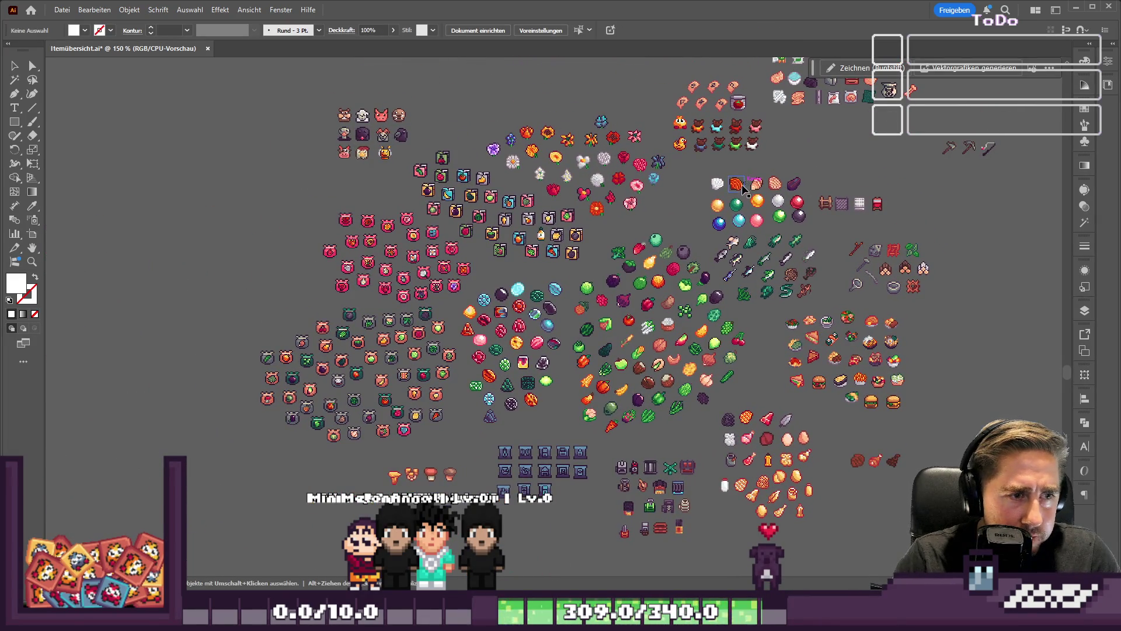
pyautogui.scroll(5, 600, 437)
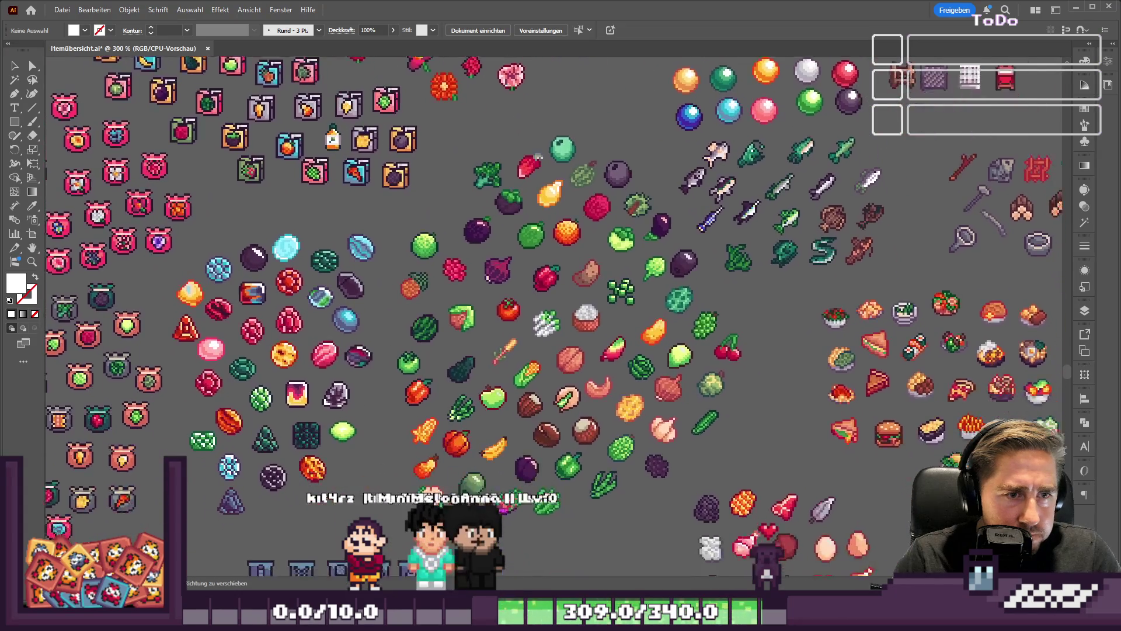
pyautogui.scroll(-5, 584, 426)
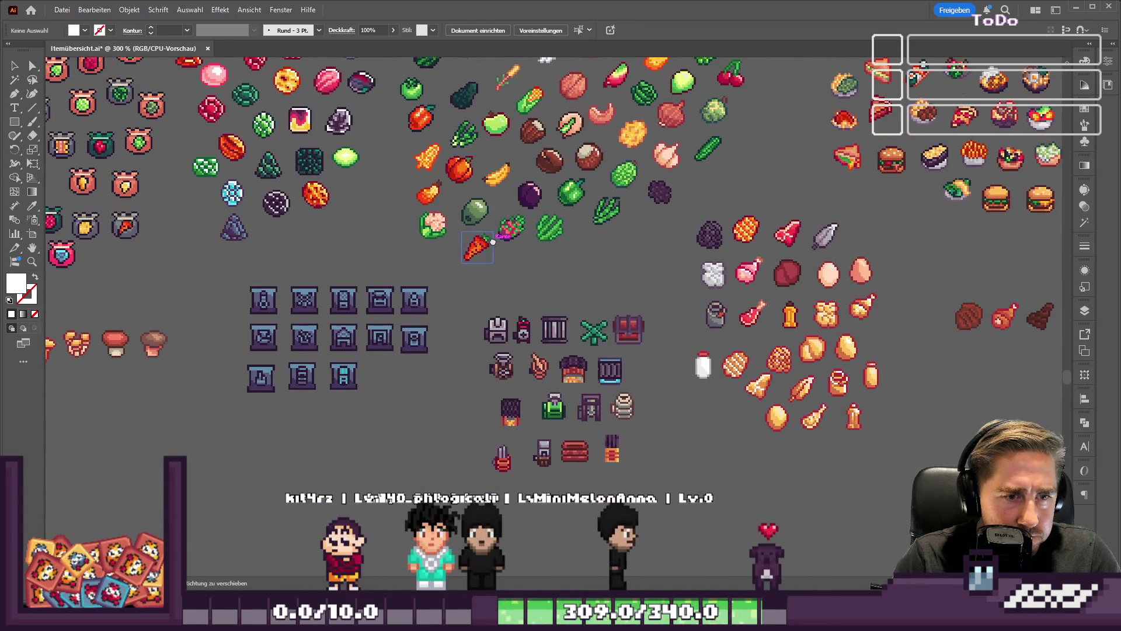
pyautogui.hotkey('alt', 'Tab')
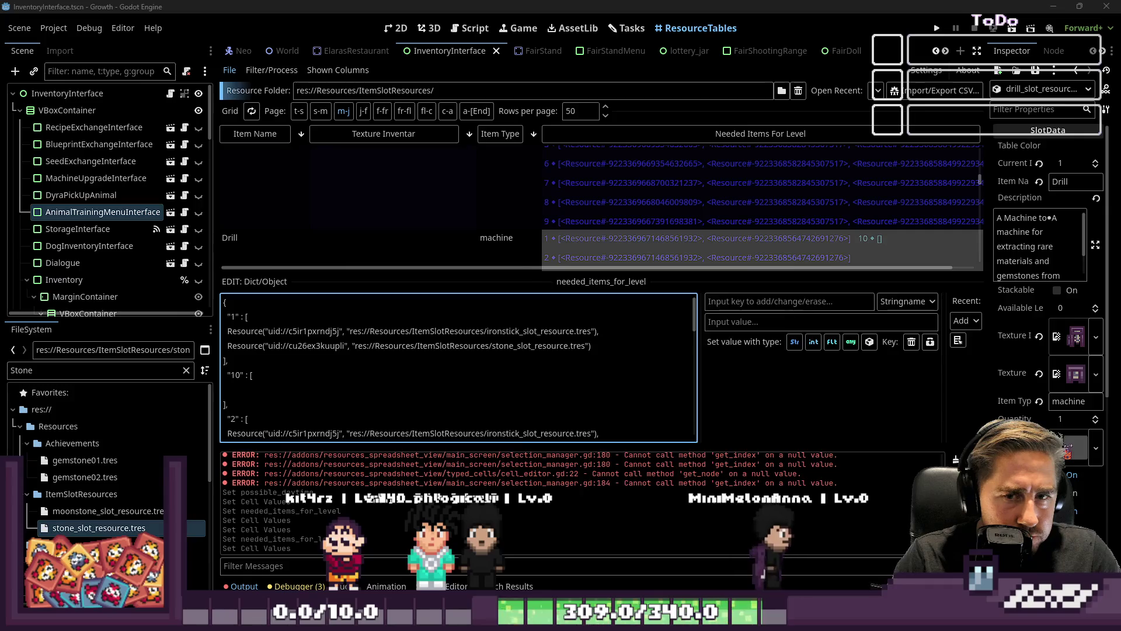
# Step: Minimize Illustrator and enlarge Godot's resource table
pyautogui.hotkey('alt', 'Tab')
pyautogui.moveTo(635, 291)
pyautogui.mouseDown()
pyautogui.moveTo(528, 298)
pyautogui.moveTo(446, 453)
pyautogui.mouseUp()
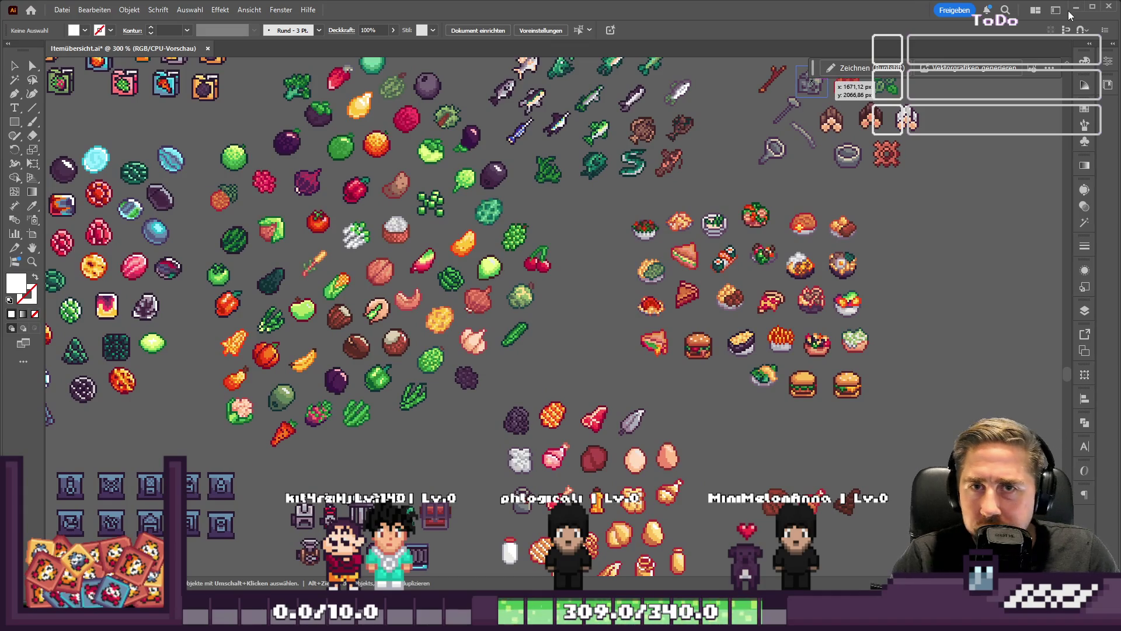
pyautogui.click(1073, 8)
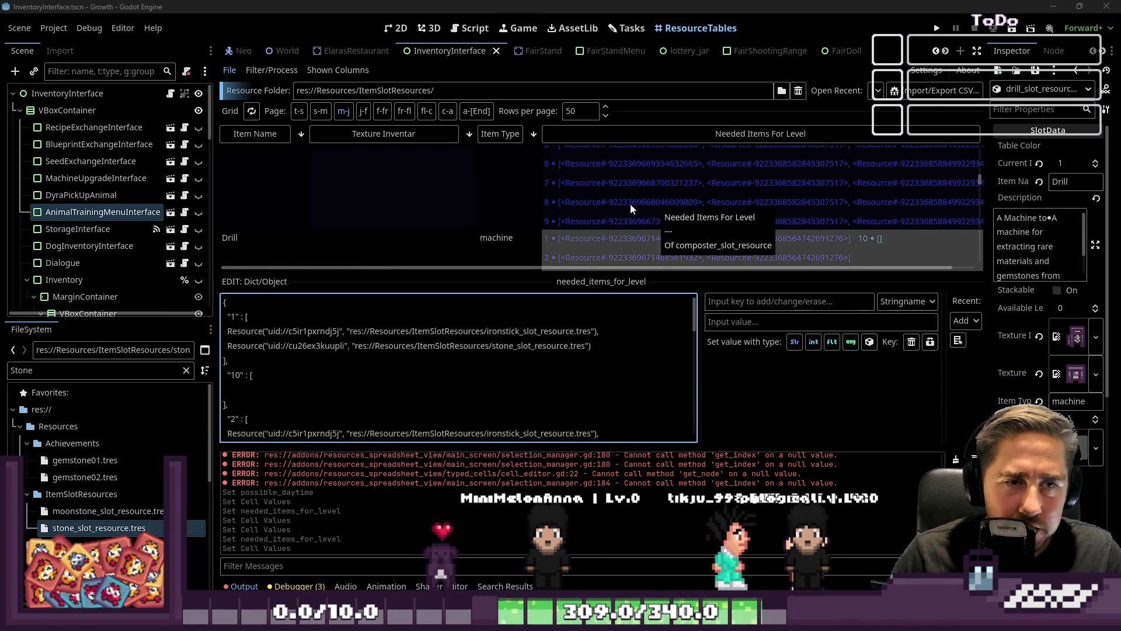
pyautogui.scroll(2, 696, 194)
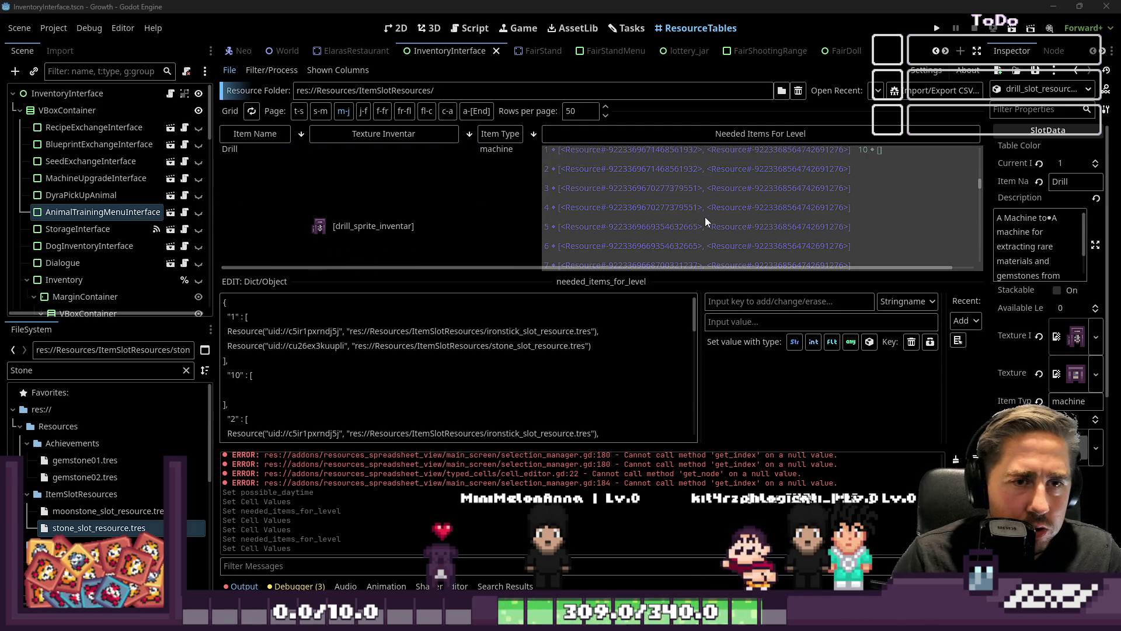
pyautogui.scroll(1, 699, 216)
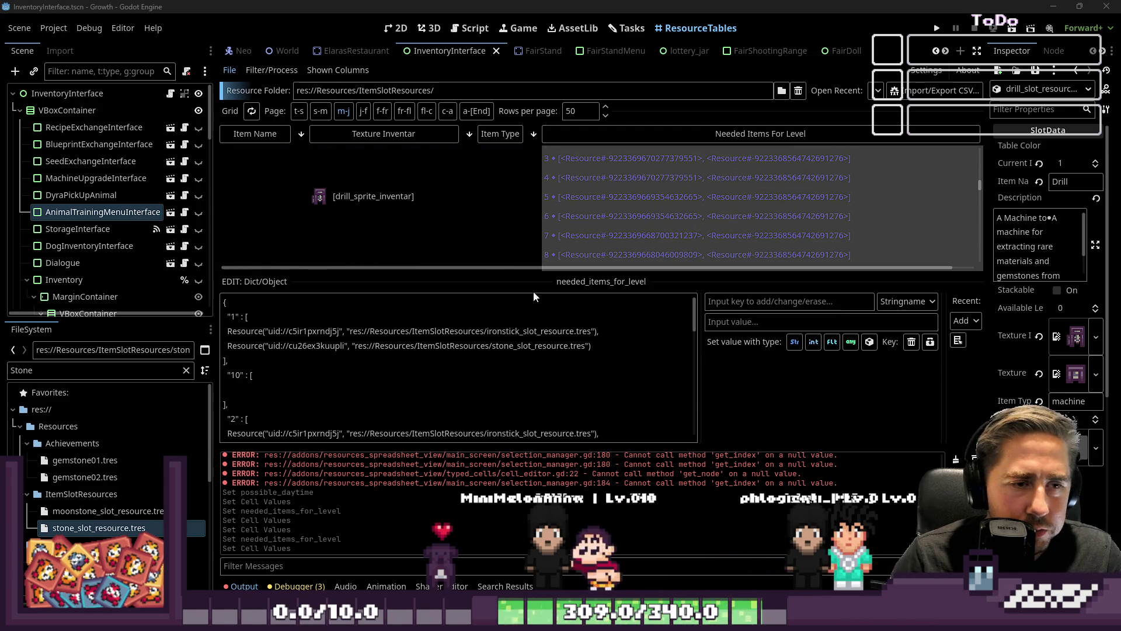
pyautogui.moveTo(528, 287); pyautogui.dragTo(524, 360)
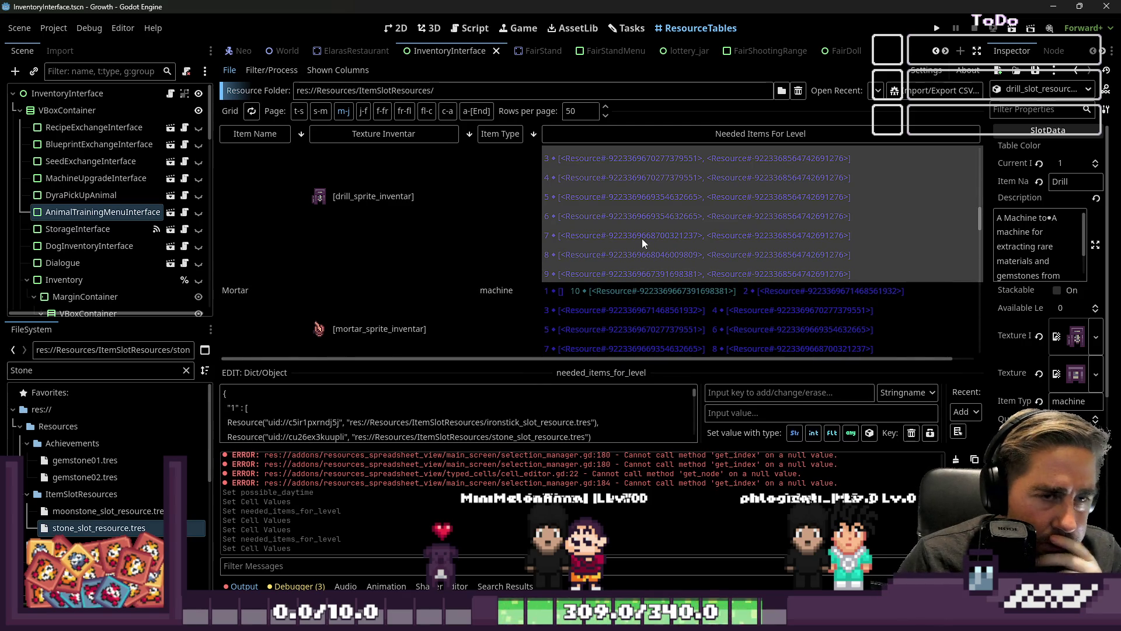
# Step: Copy the Drill's needed_items_for_level dictionary and open the Mortar's needed-items entry
pyautogui.click(473, 406)
pyautogui.hotkey('ctrl', 'a')
pyautogui.hotkey('ctrl', 'c')
pyautogui.scroll(-10, 655, 259)
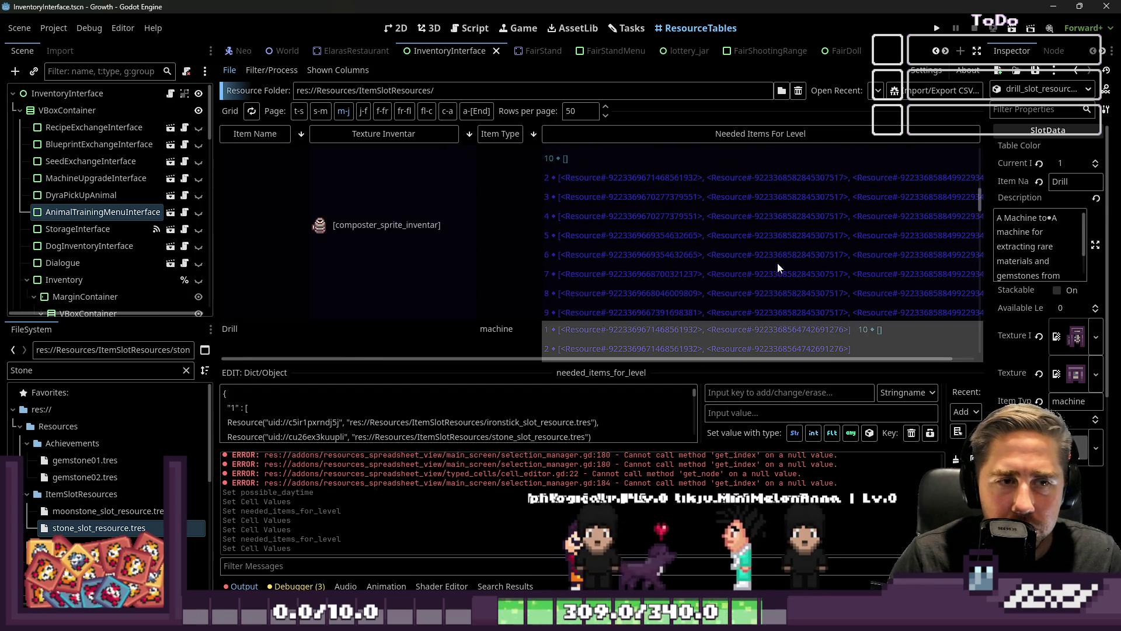
pyautogui.scroll(5, 698, 292)
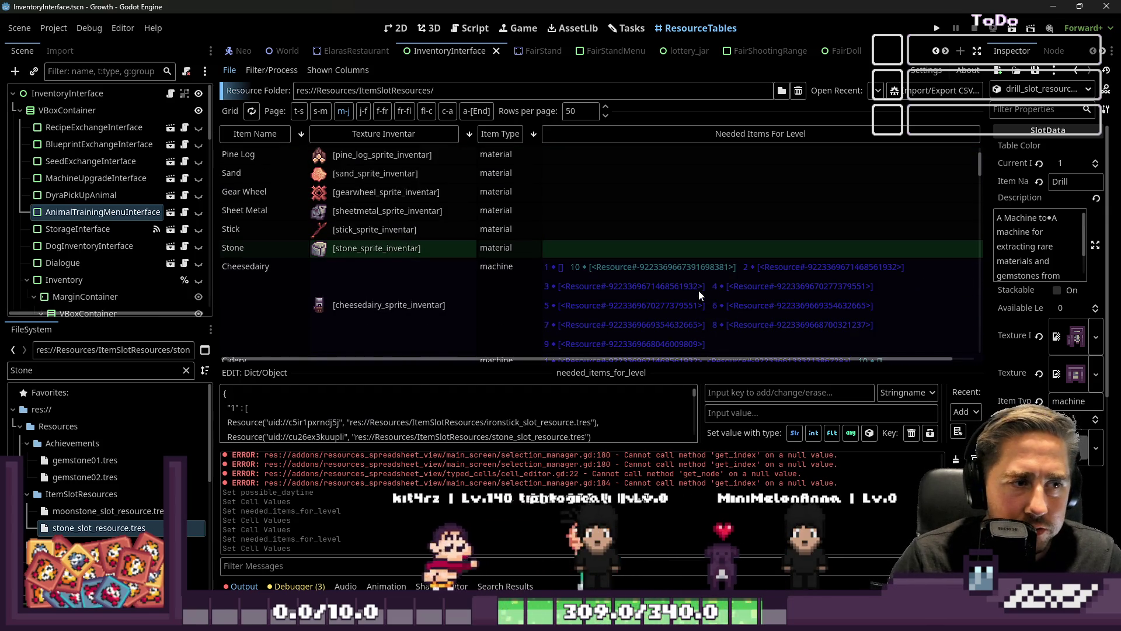
pyautogui.scroll(-5, 636, 283)
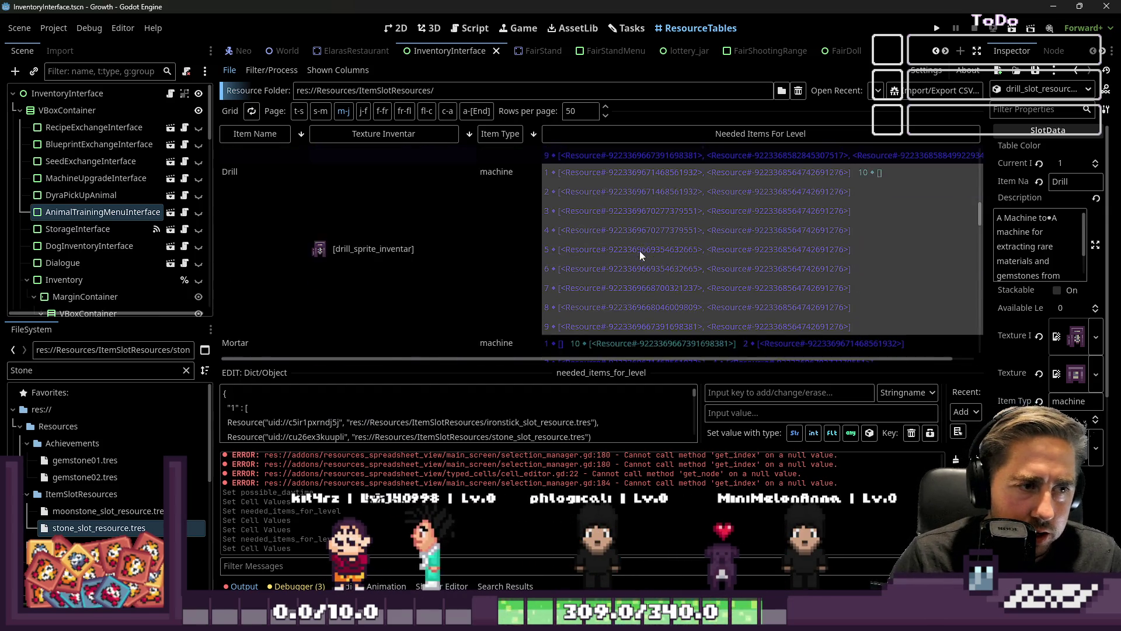
pyautogui.scroll(-3, 640, 251)
pyautogui.click(606, 231)
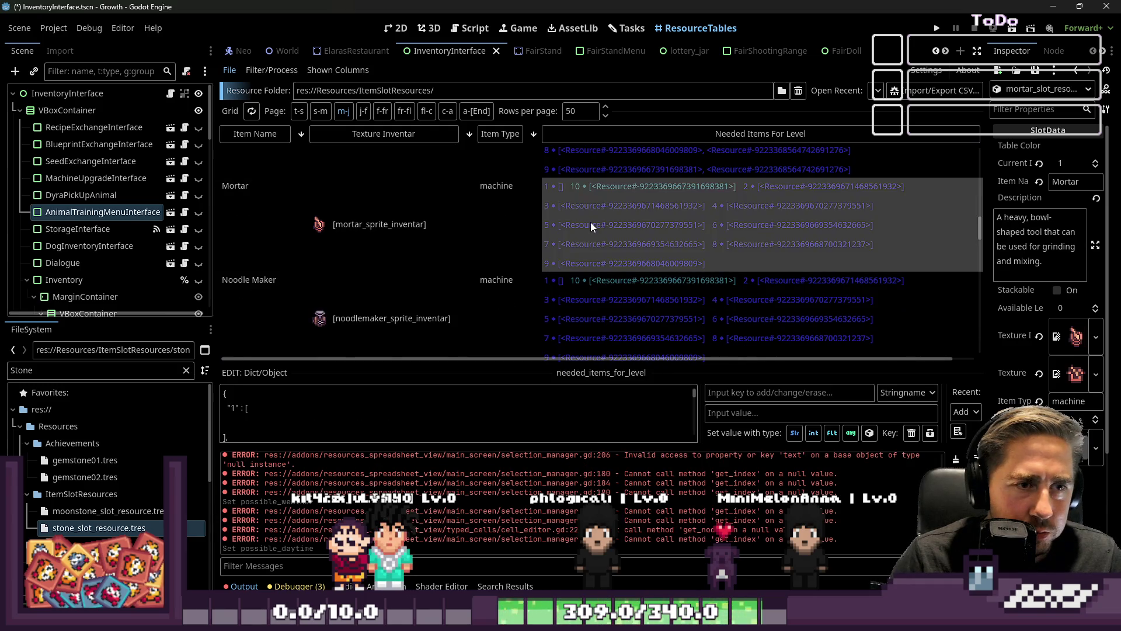
# Step: Paste the Drill's needed items into the Mortar's dictionary and enlarge the editor
pyautogui.click(422, 412)
pyautogui.hotkey('ctrl', 'v')
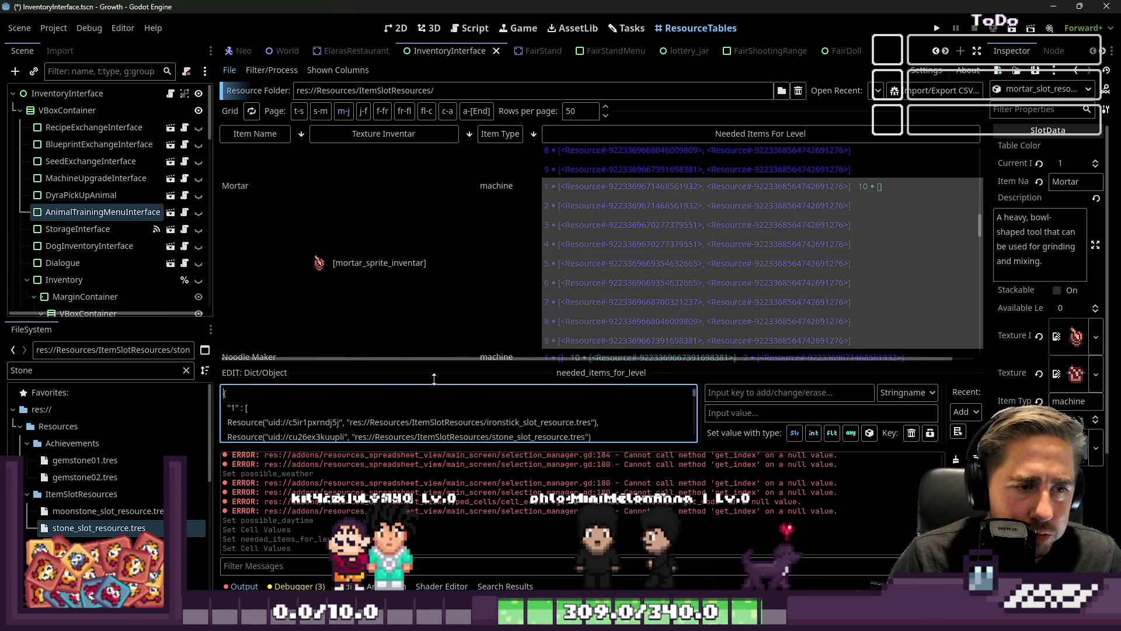
pyautogui.moveTo(431, 379); pyautogui.dragTo(431, 162)
# Step: Delete the stone_slot_resource lines from levels 1 through 4
pyautogui.moveTo(592, 220); pyautogui.dragTo(302, 213)
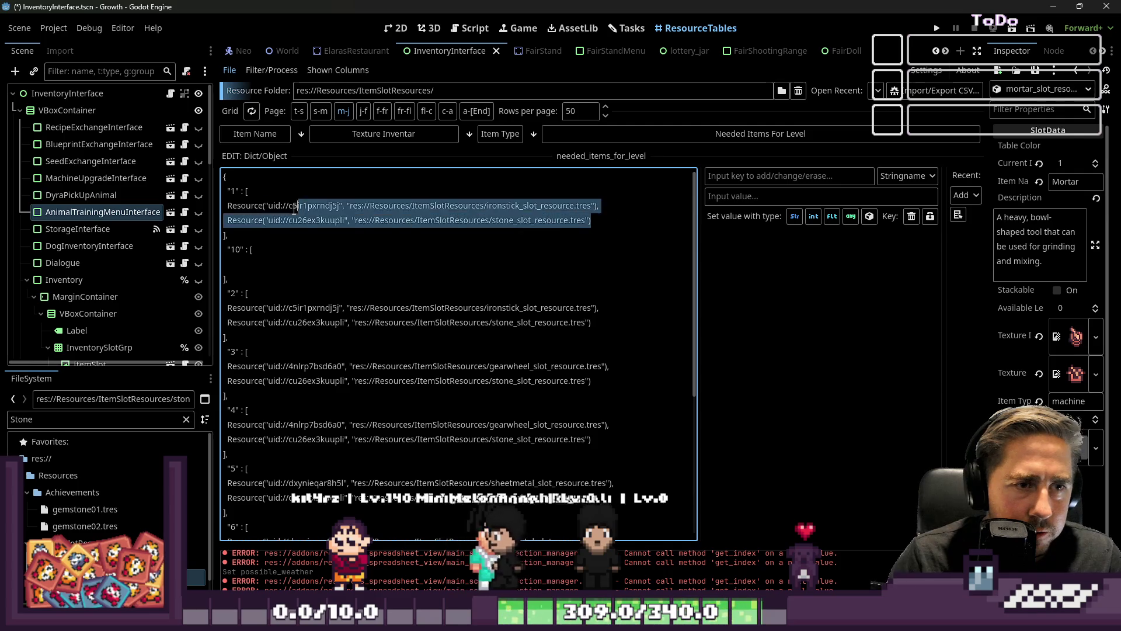
pyautogui.moveTo(596, 206); pyautogui.dragTo(592, 220)
pyautogui.press('BackSpace')
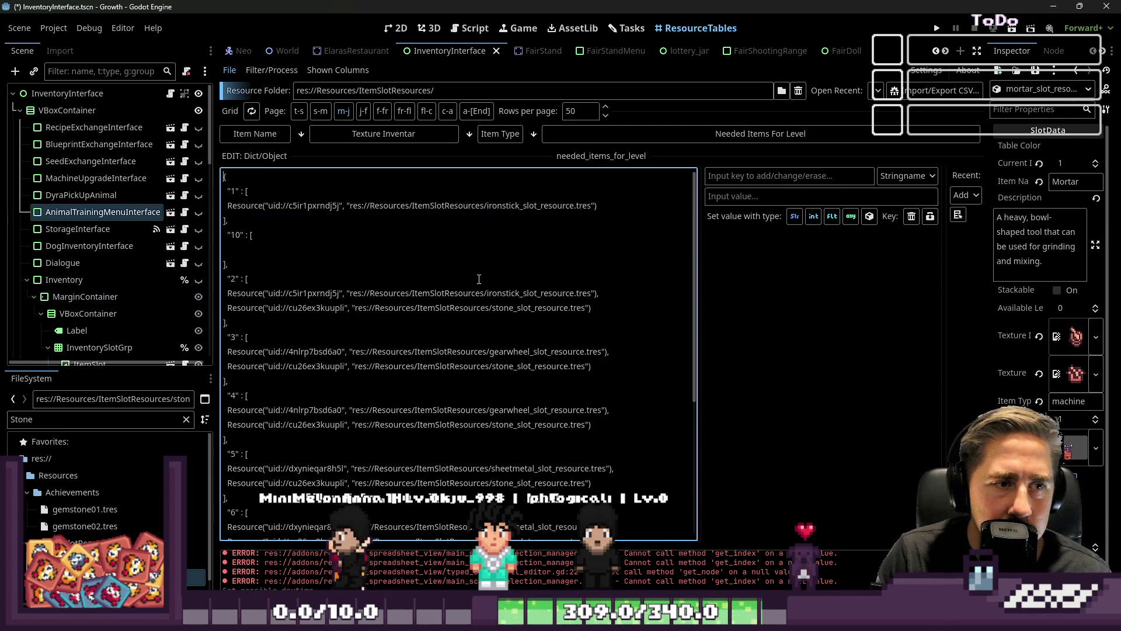
pyautogui.moveTo(596, 293); pyautogui.dragTo(592, 351)
pyautogui.press('BackSpace')
pyautogui.press('BackSpace')
pyautogui.scroll(-1, 409, 350)
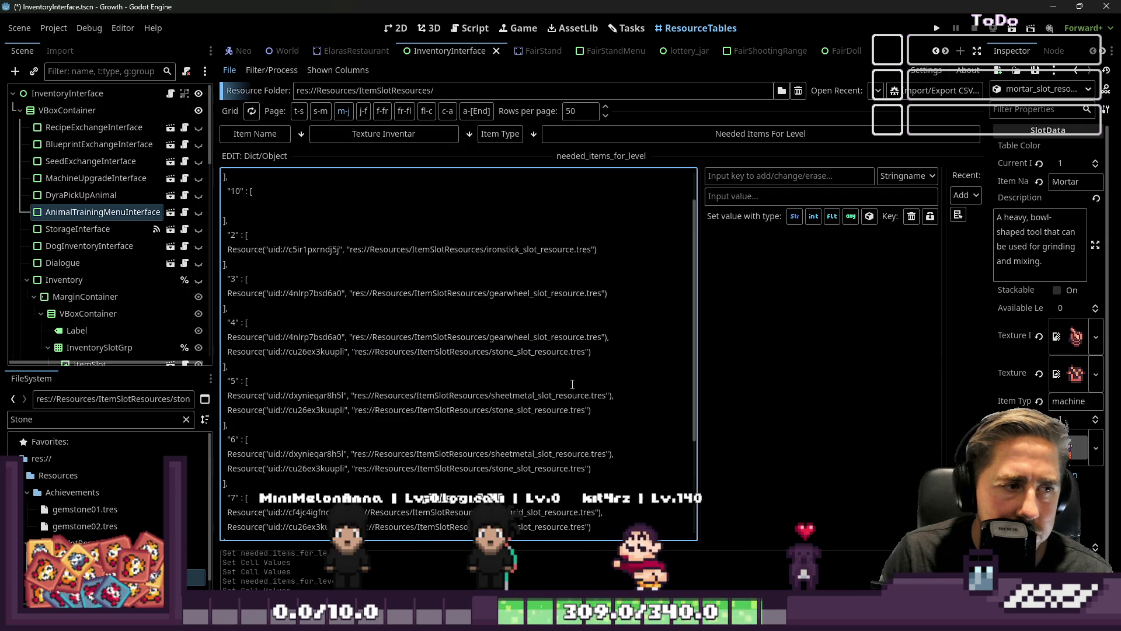
pyautogui.click(593, 351)
pyautogui.press('BackSpace')
pyautogui.press('BackSpace')
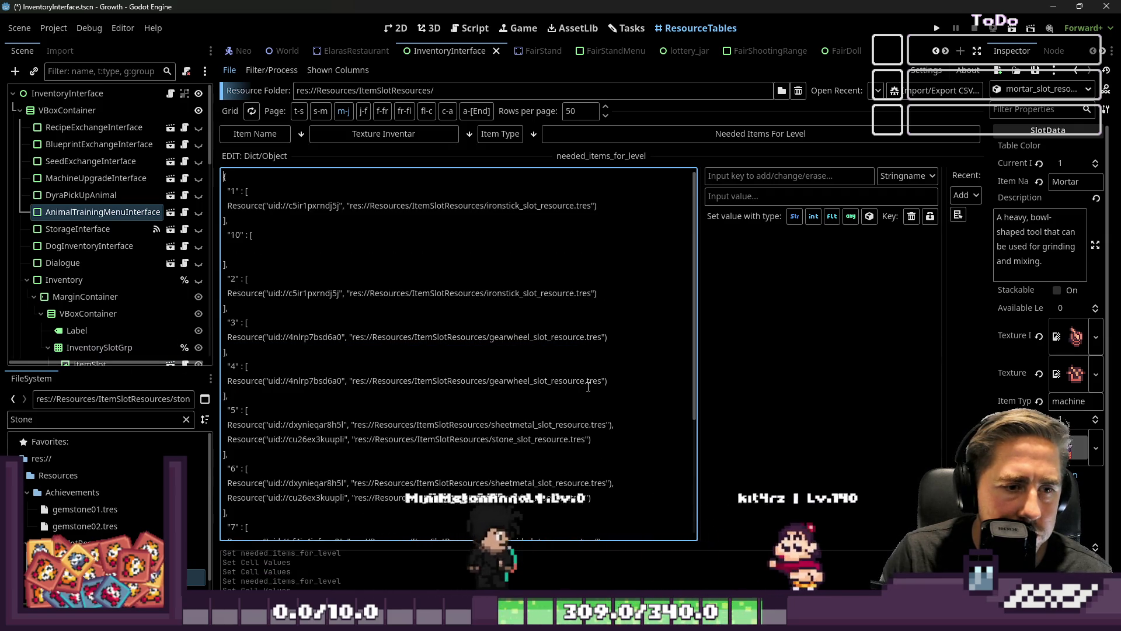
pyautogui.scroll(-3, 314, 335)
pyautogui.moveTo(613, 308)
pyautogui.mouseDown()
pyautogui.moveTo(591, 322)
pyautogui.moveTo(358, 353)
pyautogui.moveTo(594, 355)
pyautogui.mouseUp()
pyautogui.press('BackSpace')
# Step: Delete the stone_slot_resource lines from levels 5 through 9
pyautogui.scroll(2, 351, 338)
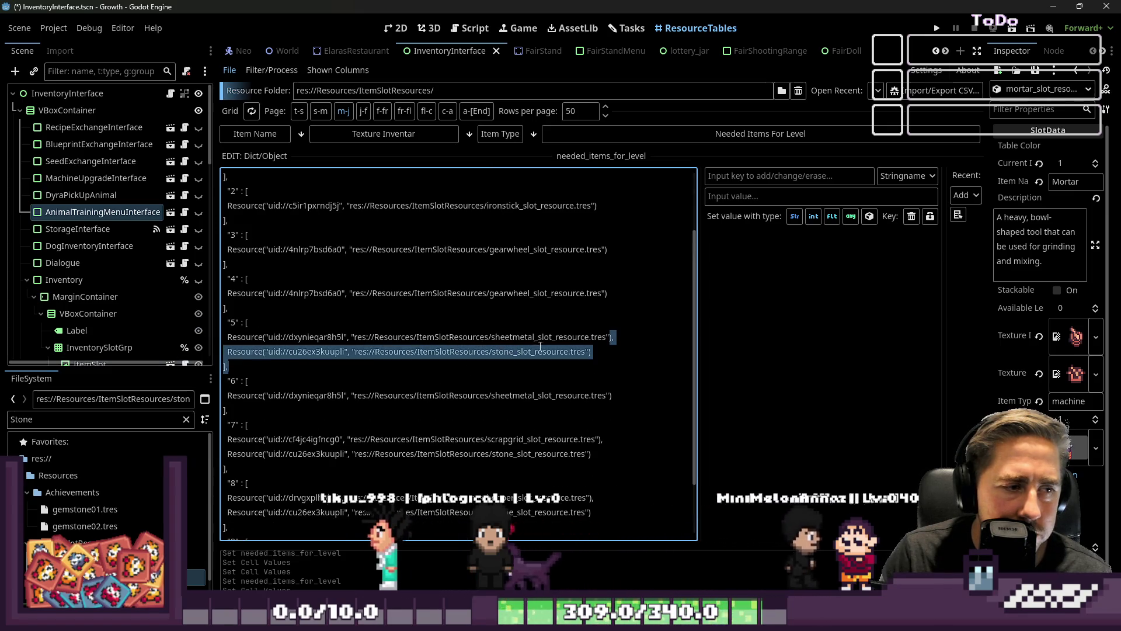
pyautogui.click(593, 352)
pyautogui.press('BackSpace')
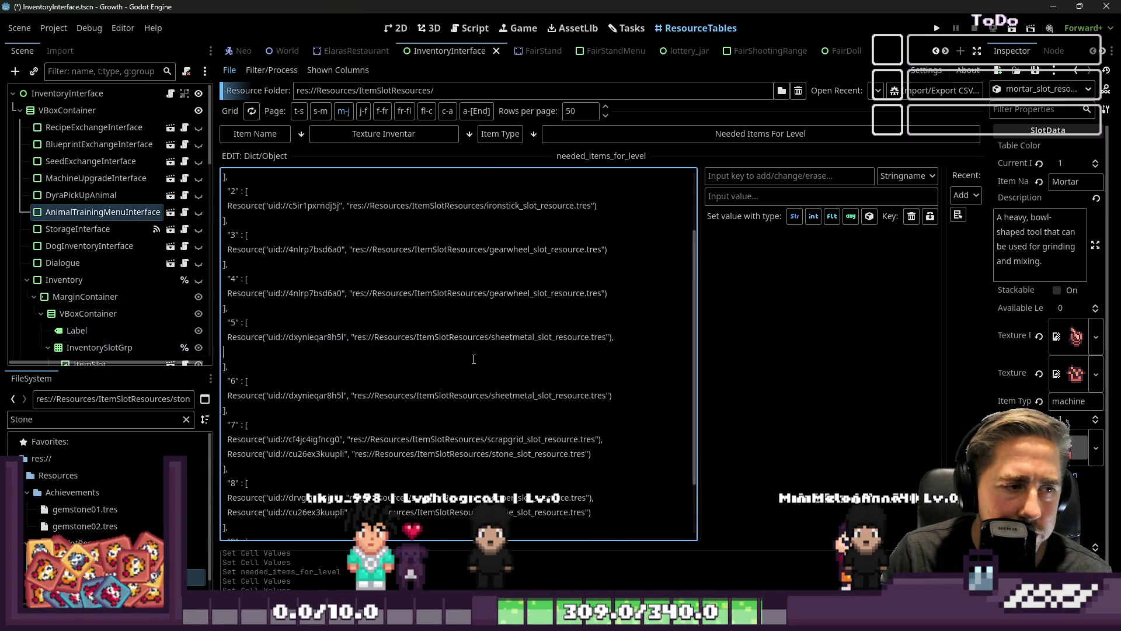
pyautogui.scroll(-2, 418, 355)
pyautogui.moveTo(521, 383); pyautogui.dragTo(602, 366)
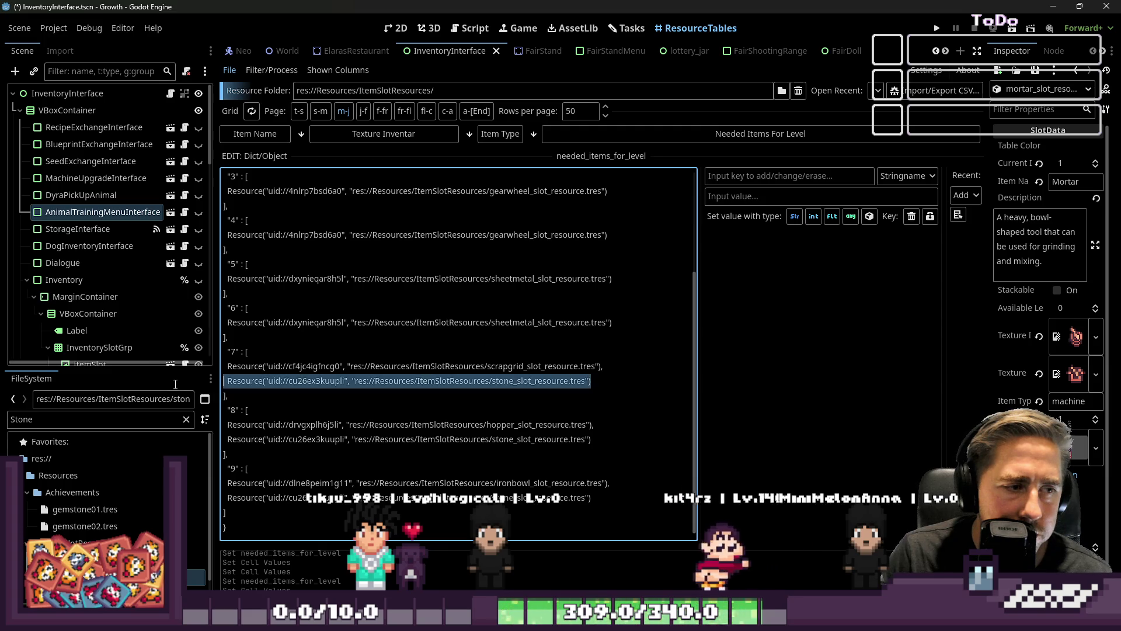
pyautogui.press('BackSpace')
pyautogui.click(605, 444)
pyautogui.moveTo(605, 444); pyautogui.dragTo(593, 425)
pyautogui.press('BackSpace')
pyautogui.moveTo(592, 497); pyautogui.dragTo(606, 483)
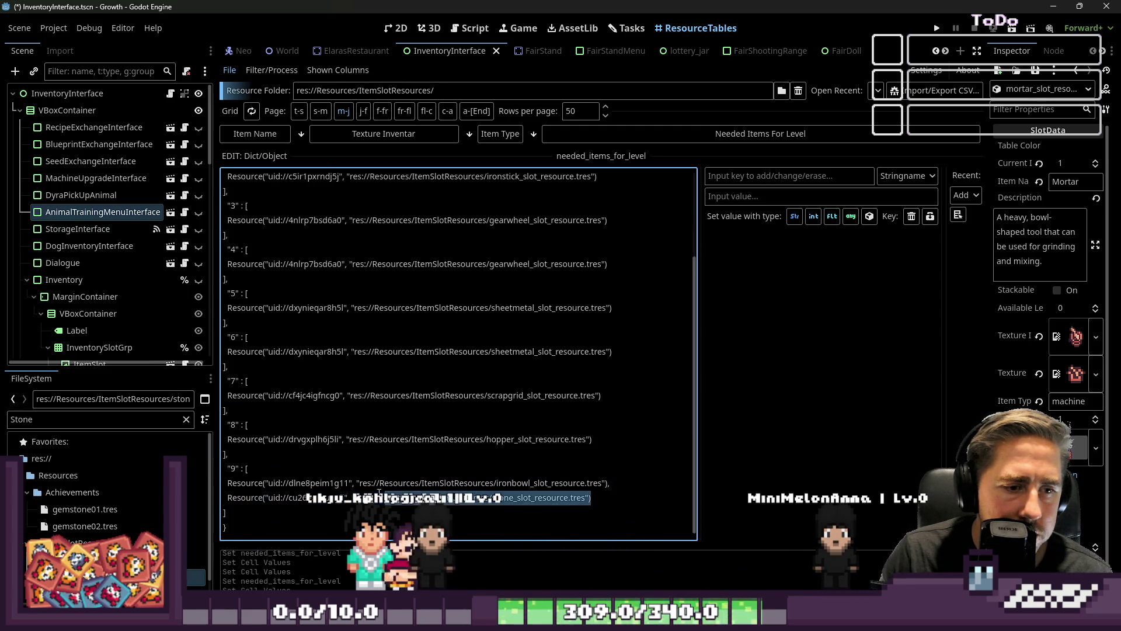
pyautogui.press('BackSpace')
# Step: Review the edited Mortar dictionary entries
pyautogui.scroll(3, 434, 460)
pyautogui.click(429, 465)
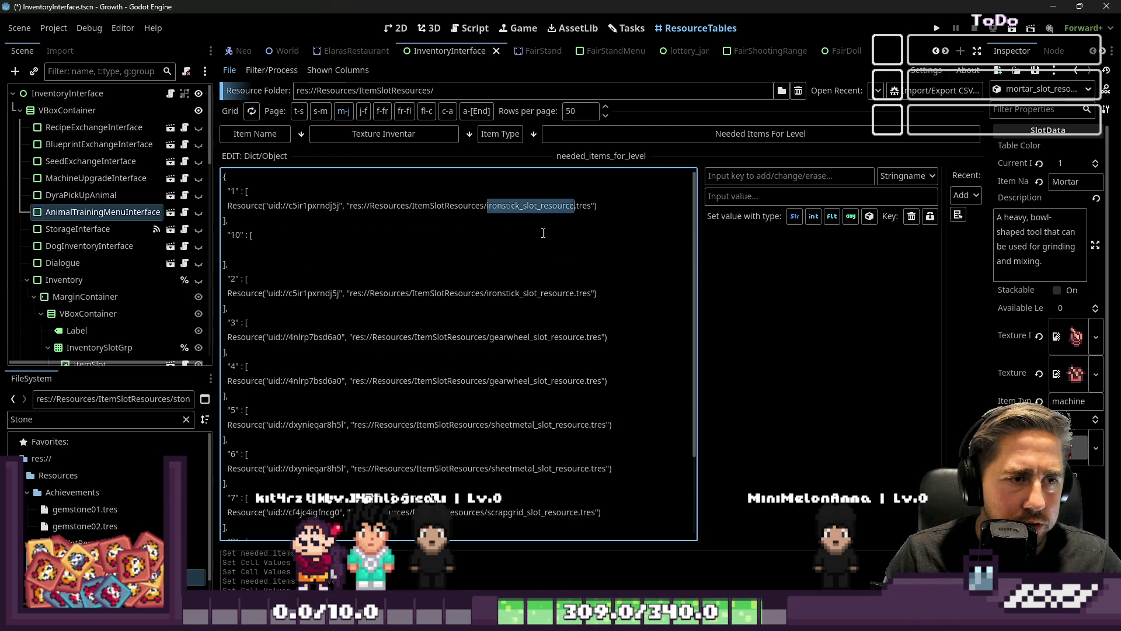
pyautogui.click(562, 399)
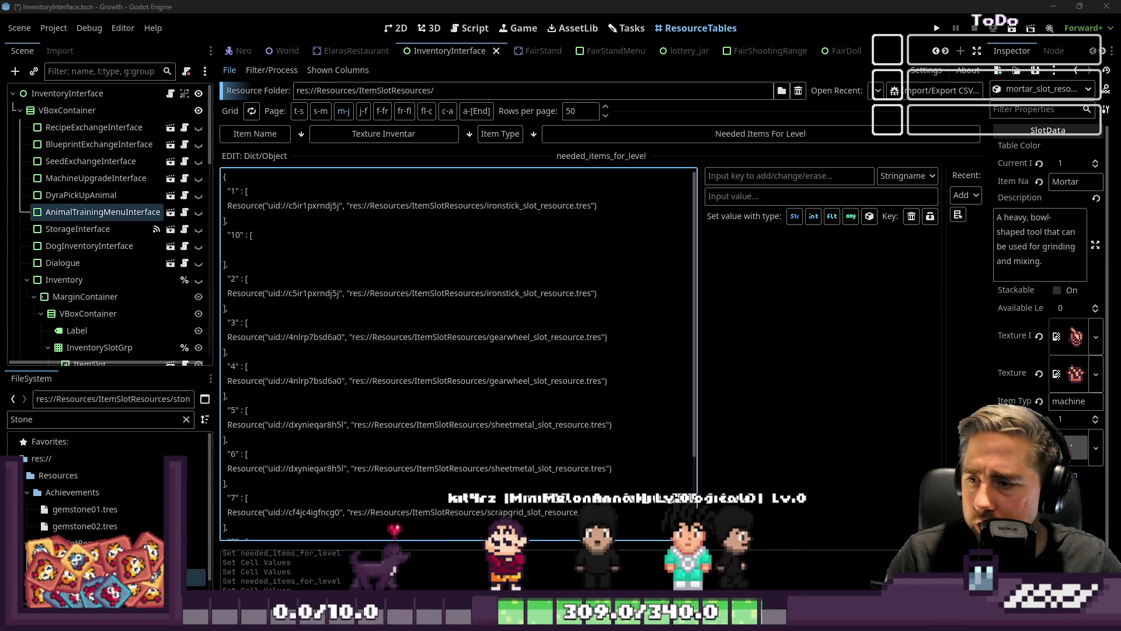
pyautogui.hotkey('alt', 'Tab')
# Step: Enter level numbers 1 through 9 down column G starting at G27
pyautogui.click(448, 325)
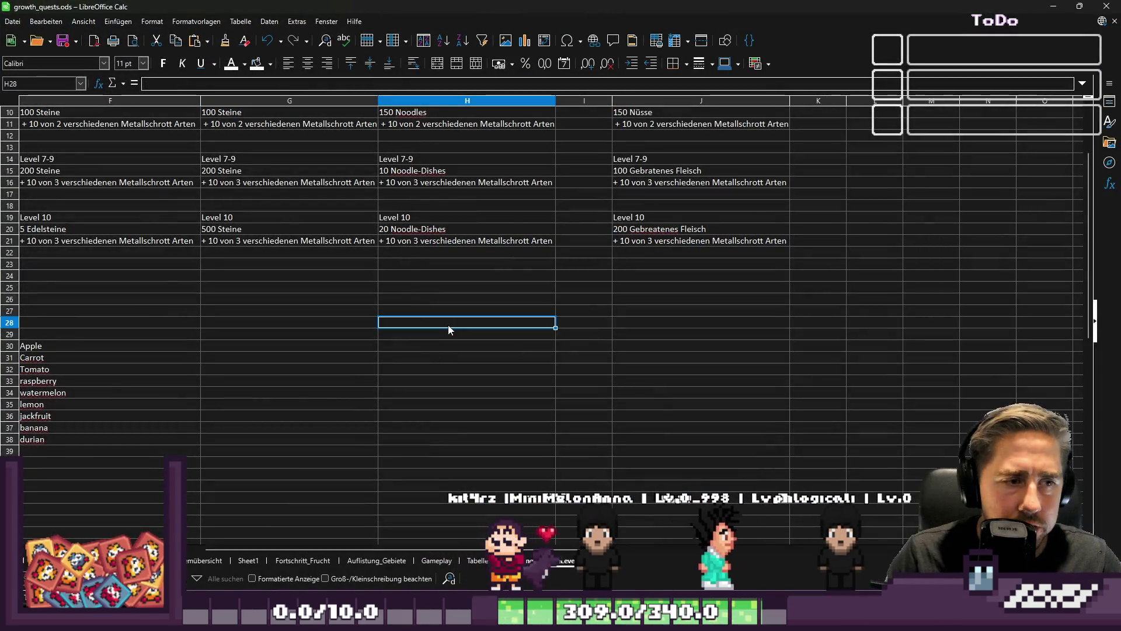
pyautogui.press('Left')
pyautogui.press('Up')
pyautogui.press('Up')
pyautogui.press('Up')
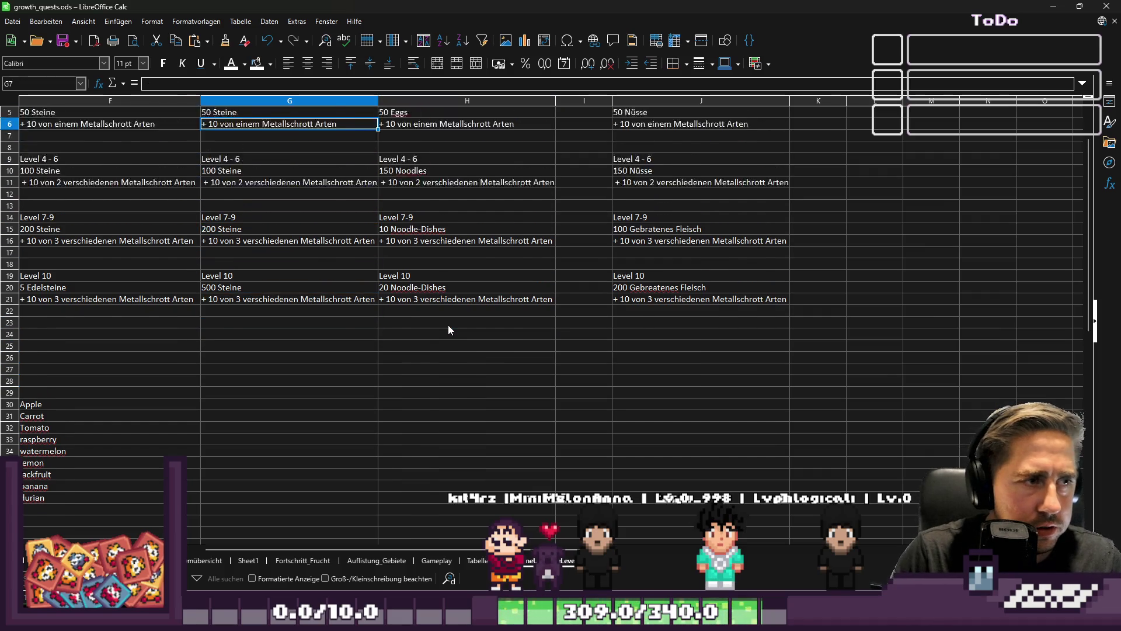
pyautogui.press('Down')
pyautogui.press('Down')
pyautogui.press('Down')
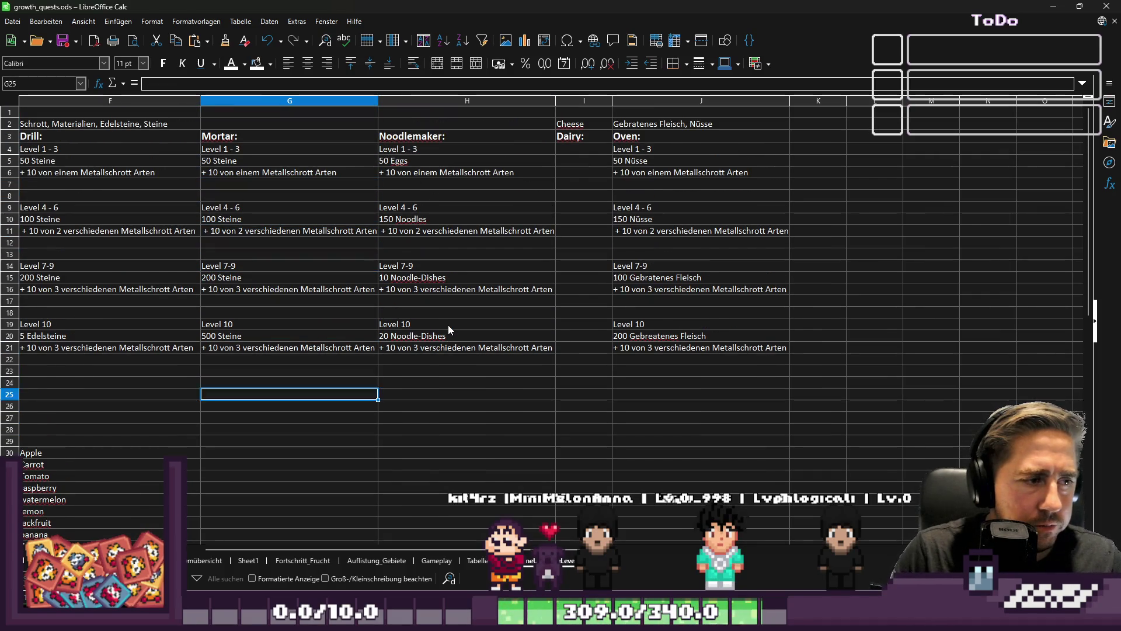
pyautogui.write('1 2 3 4 5 6')
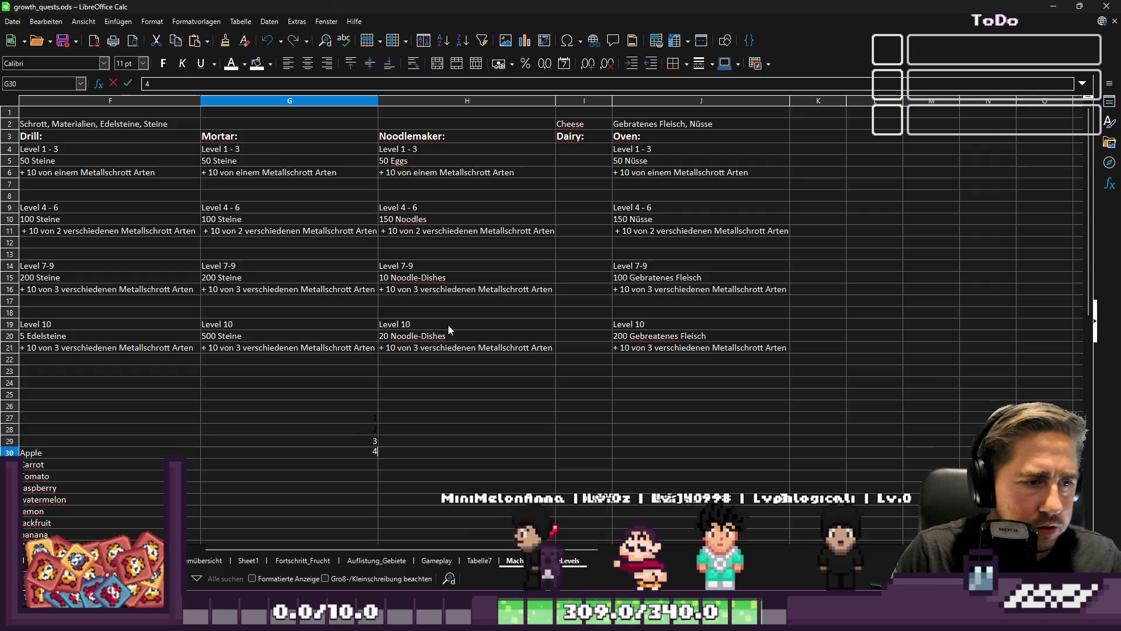
pyautogui.write(' 7 8 9')
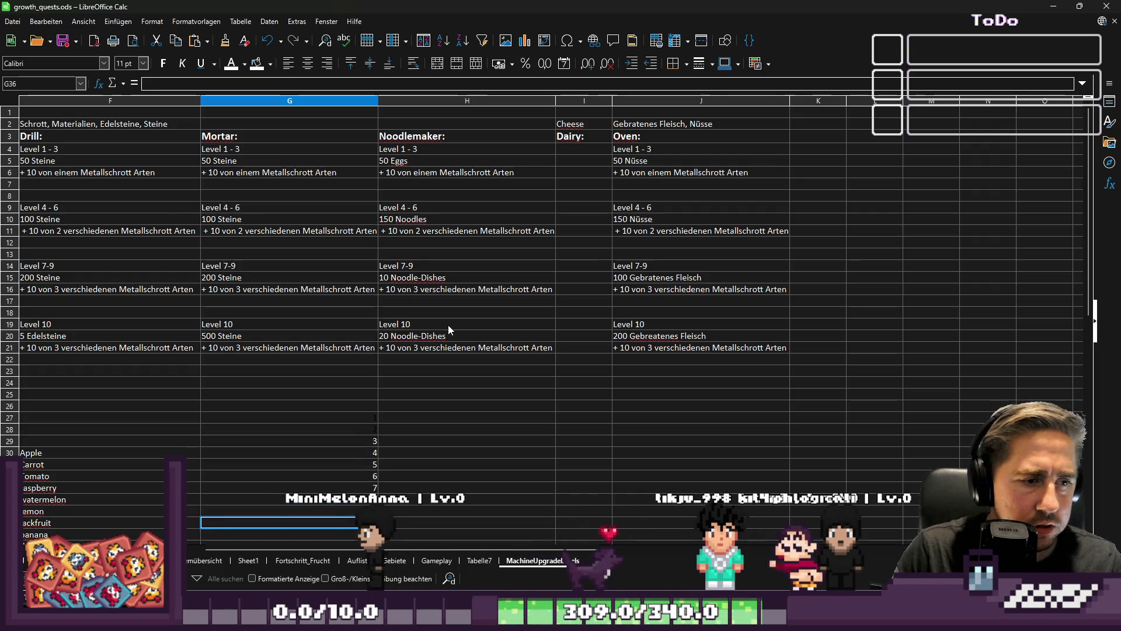
pyautogui.press('Up')
# Step: Review the numbered fruit block and the whole sheet, ending at cell H27
pyautogui.press('ctrl+KP_Multiply')
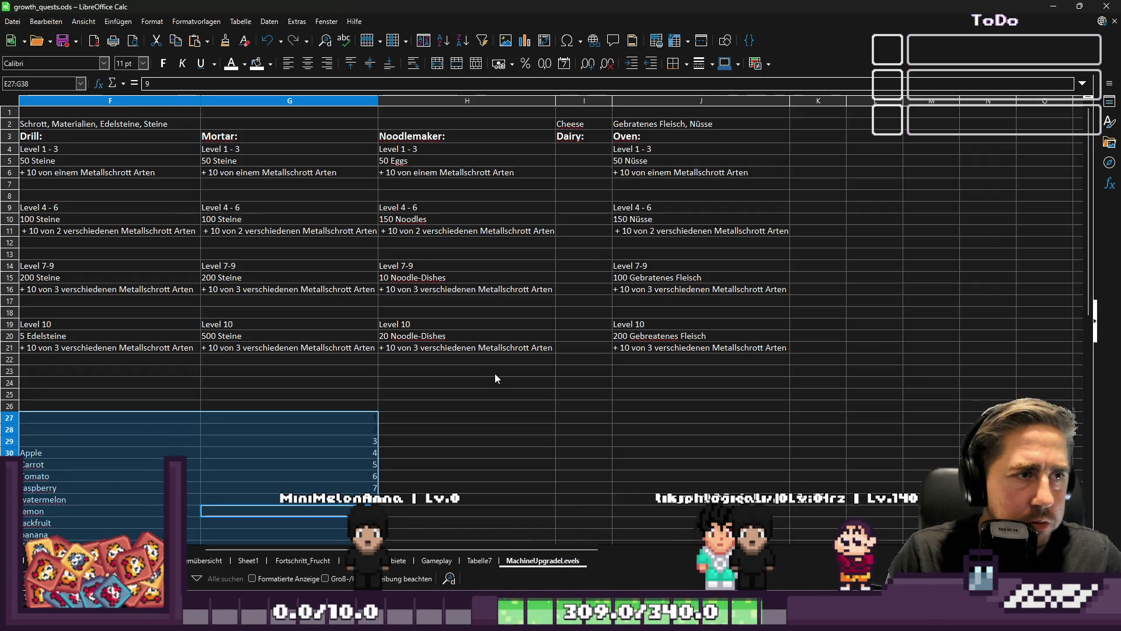
pyautogui.click(461, 407)
pyautogui.click(701, 428)
pyautogui.hotkey('ctrl', 'a')
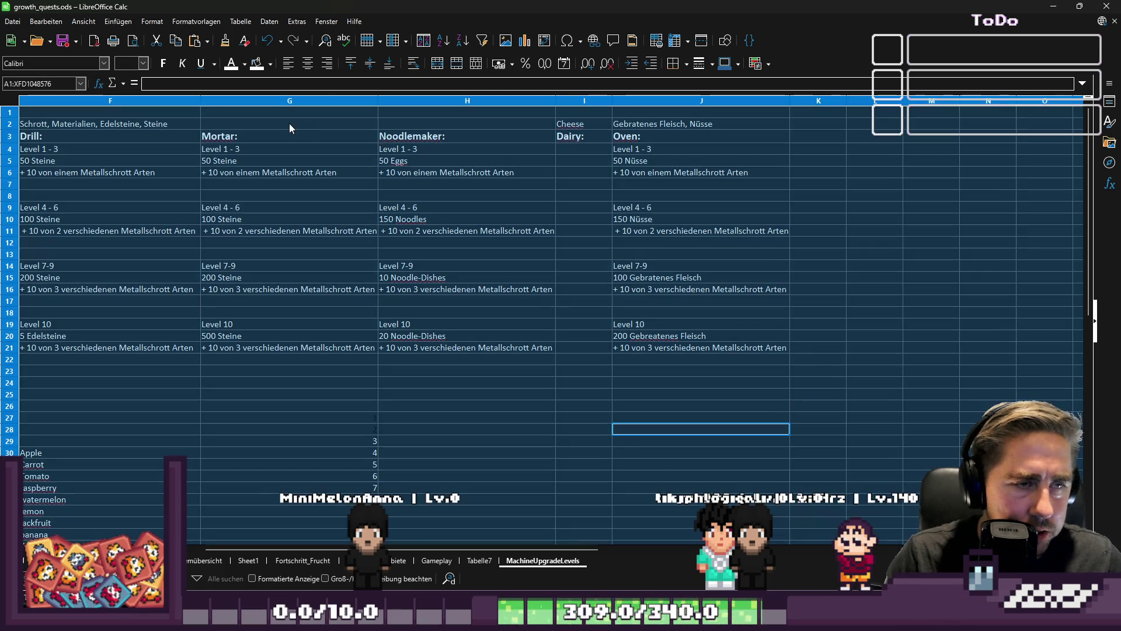
pyautogui.click(257, 415)
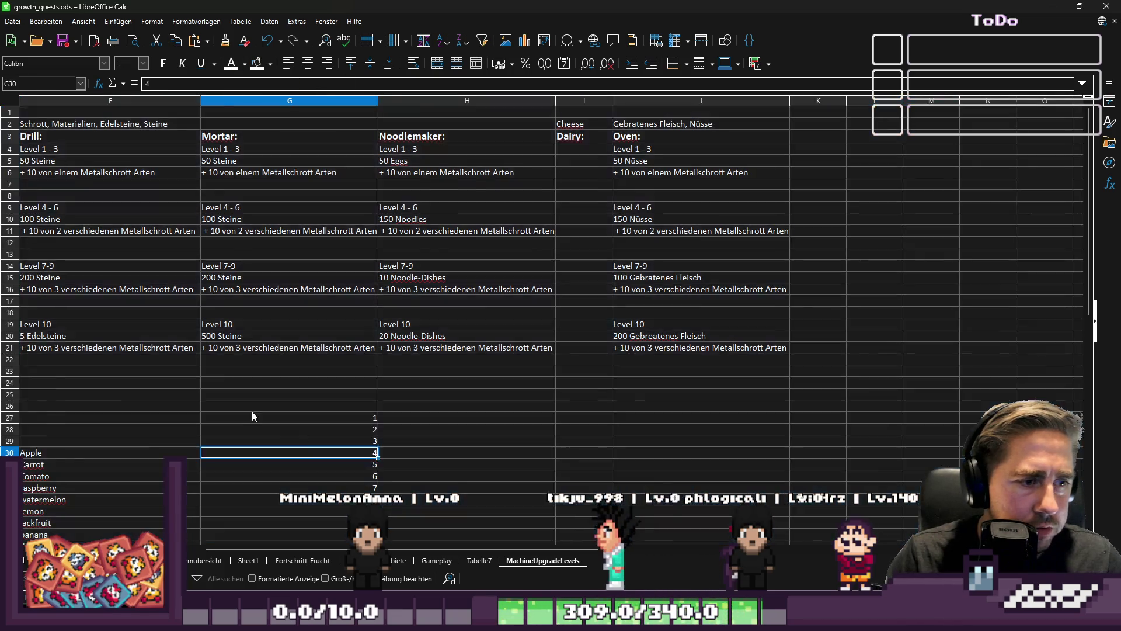
pyautogui.scroll(-3, 257, 412)
pyautogui.moveTo(263, 381); pyautogui.dragTo(263, 392)
pyautogui.click(440, 313)
pyautogui.scroll(3, 414, 353)
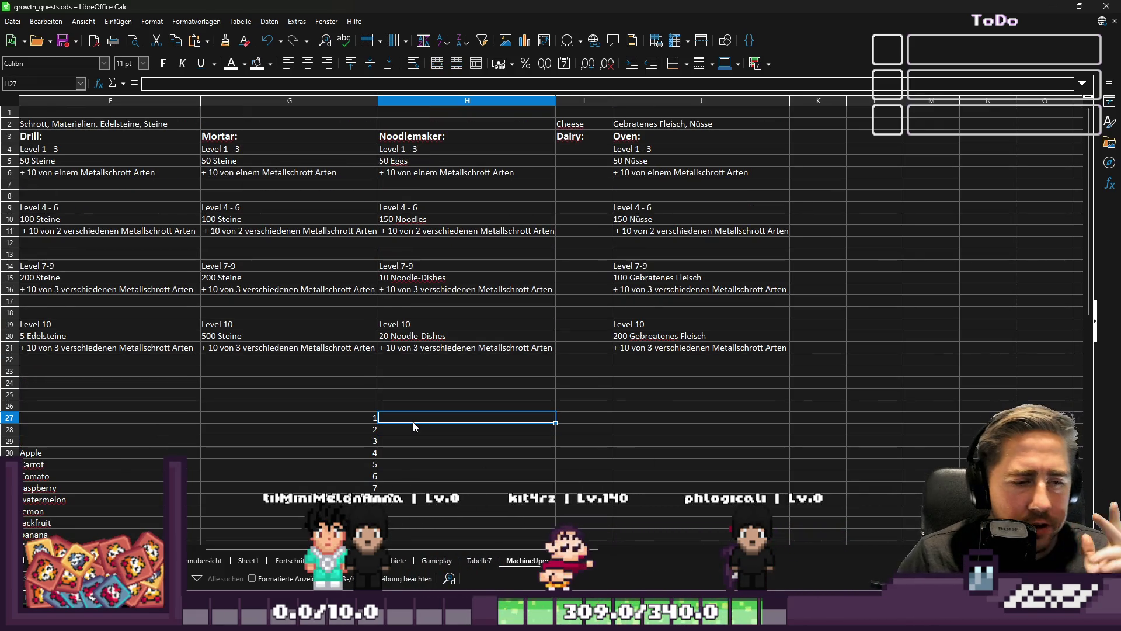
pyautogui.hotkey('alt', 'Tab')
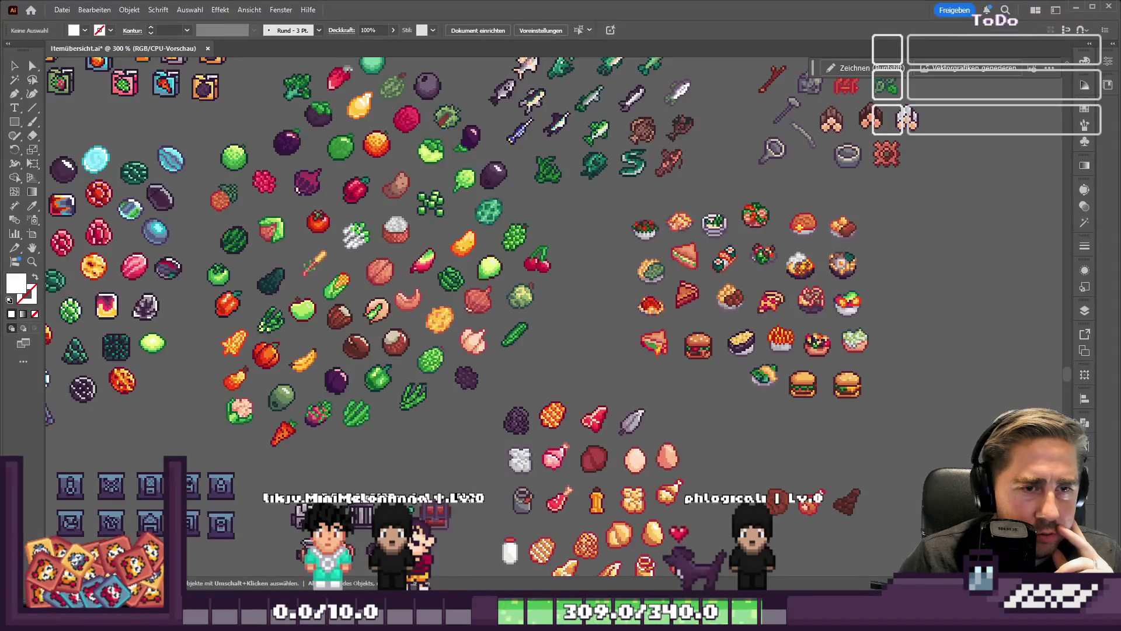
# Step: Zoom over the Illustrator item icon sheet, then minimize Illustrator
pyautogui.scroll(3, 768, 380)
pyautogui.scroll(-3, 624, 270)
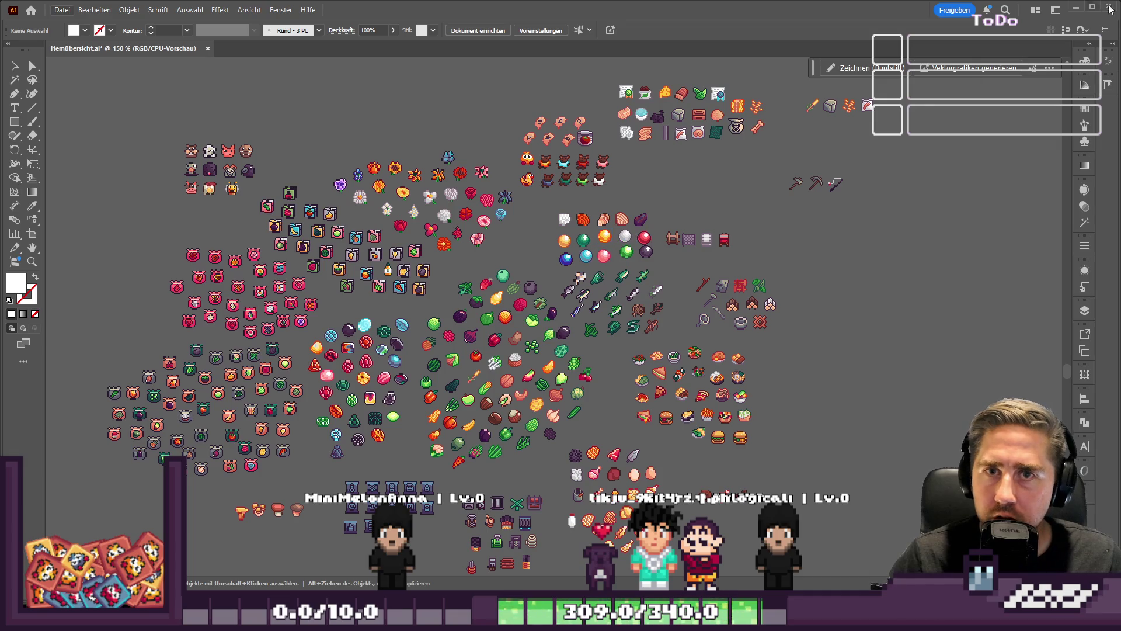
pyautogui.click(1077, 10)
# Step: Browse the Auflistung_Gebiete, overview, MachineUpgradeLevels and Collectionbuch sheets, ending on Sheet1
pyautogui.click(517, 383)
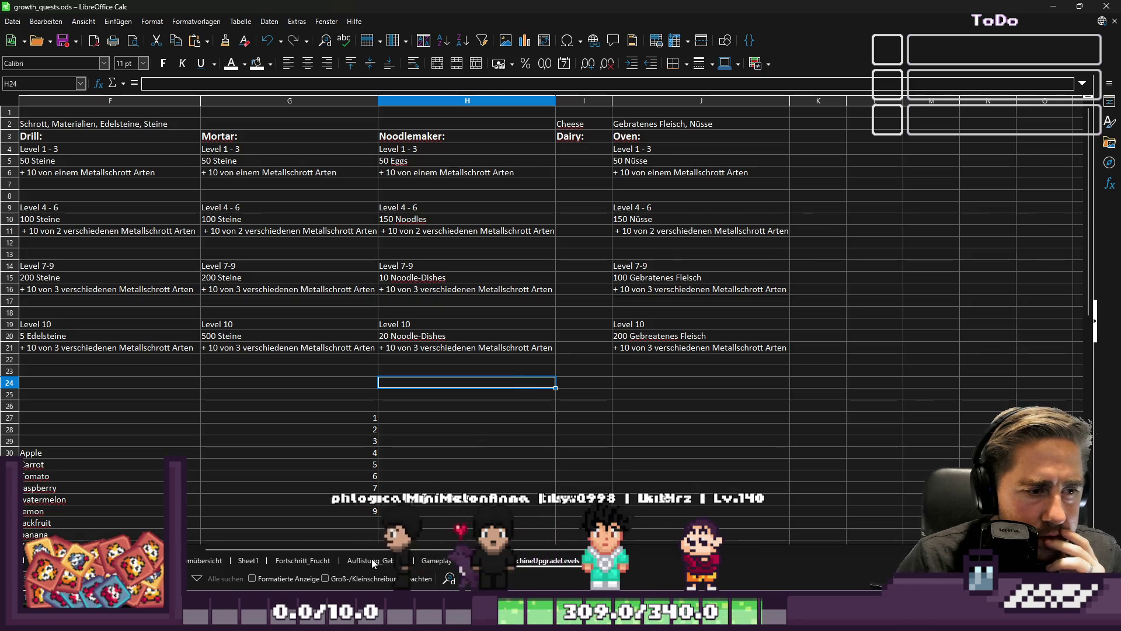
pyautogui.click(371, 561)
pyautogui.click(246, 564)
pyautogui.click(201, 562)
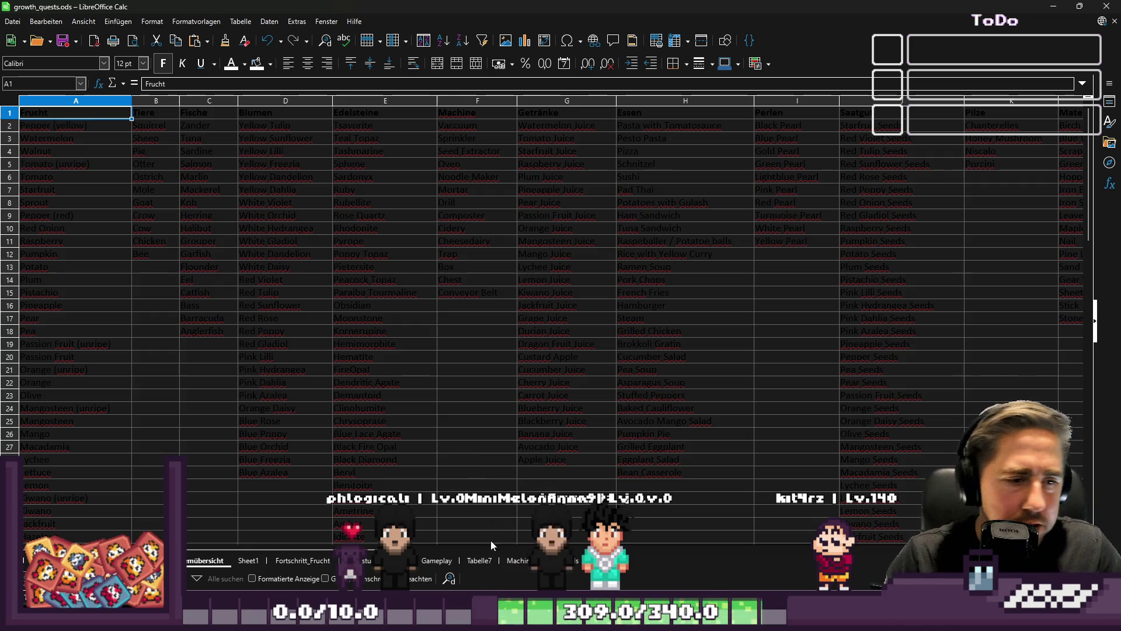
pyautogui.click(513, 559)
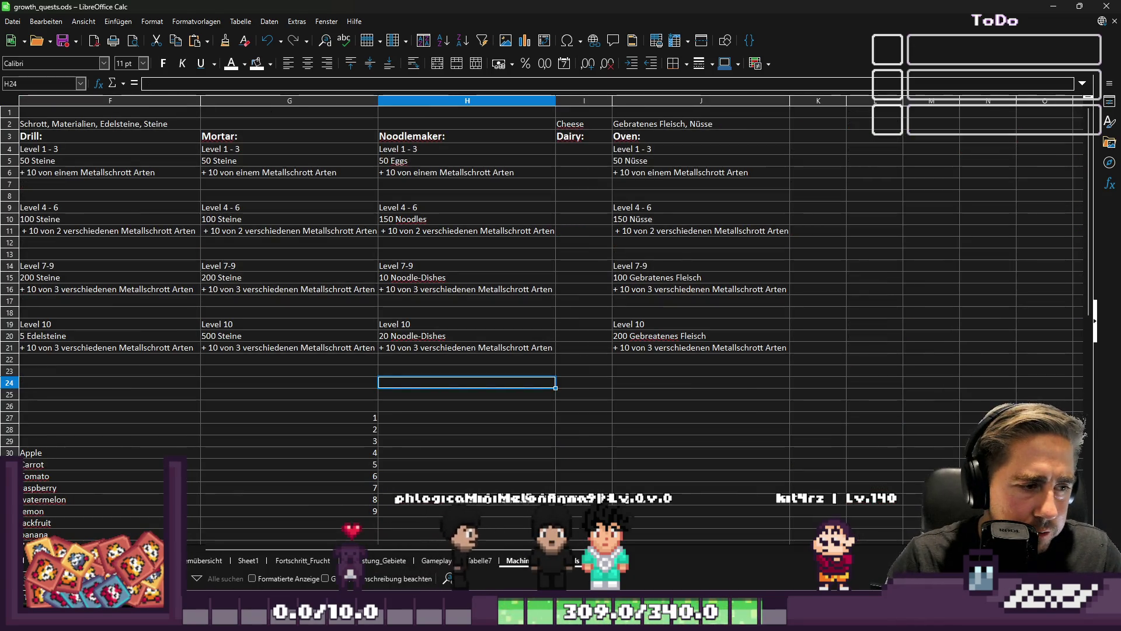
pyautogui.hotkey('ctrl', 'pagedown')
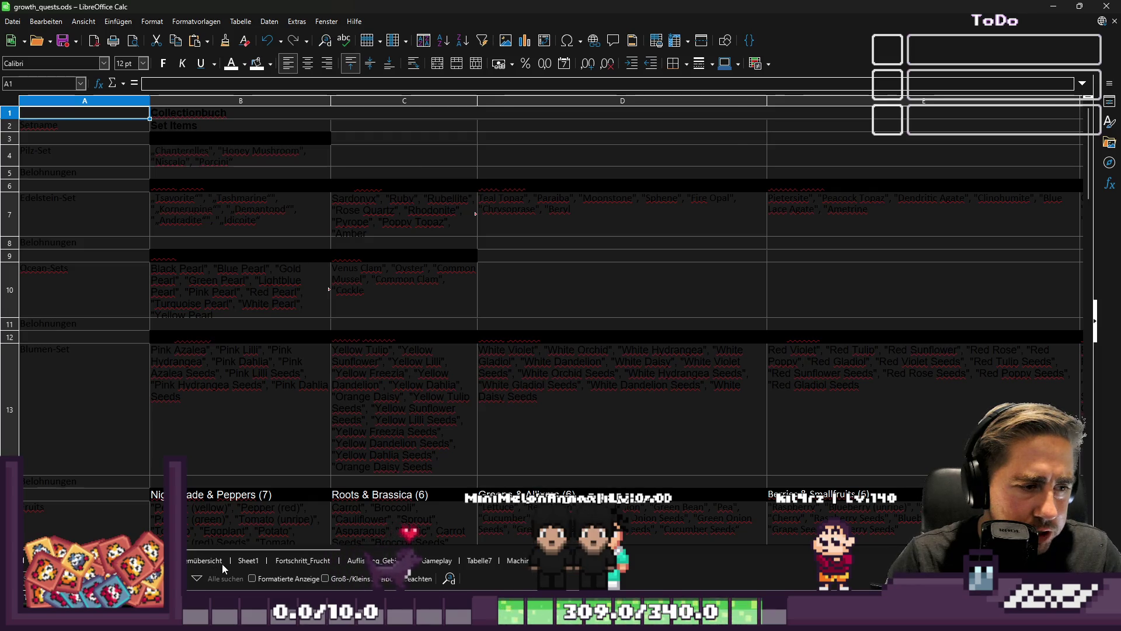
pyautogui.click(248, 560)
# Step: Inspect the Olive Seeds and Chestnut Seeds cells, then select Sprout Seeds in C11
pyautogui.scroll(8, 472, 310)
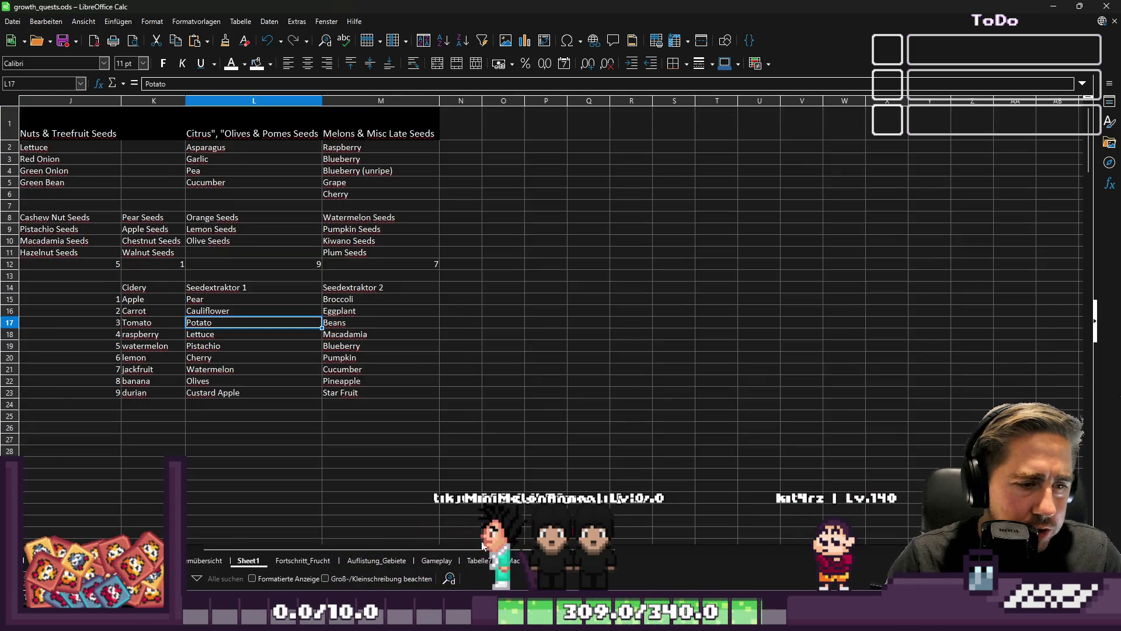
pyautogui.moveTo(421, 548); pyautogui.dragTo(339, 542)
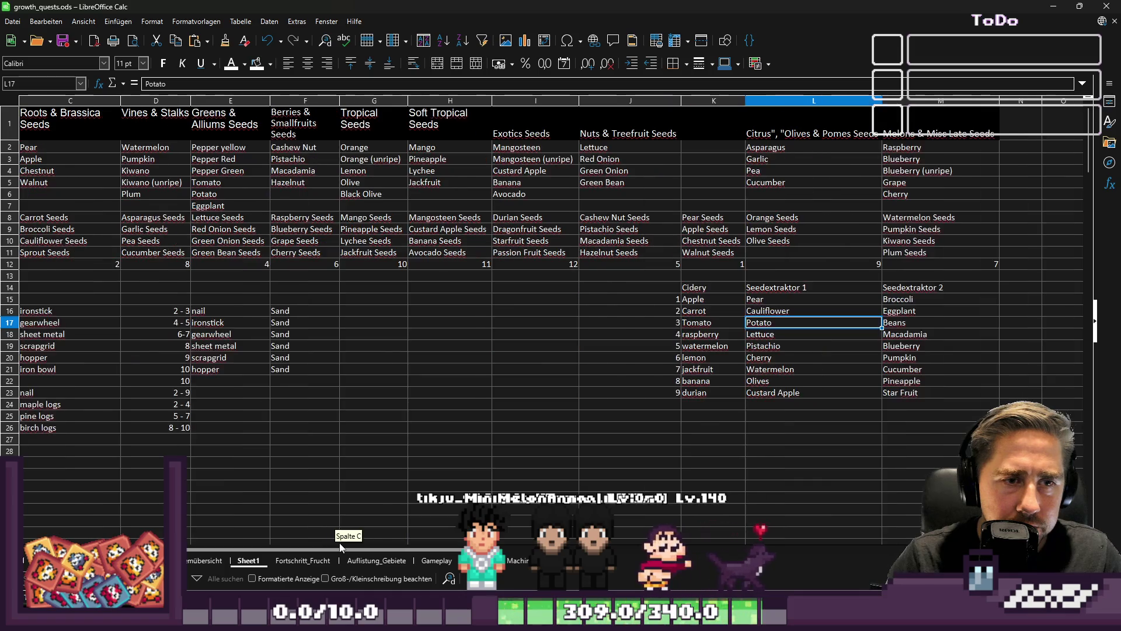
pyautogui.click(775, 253)
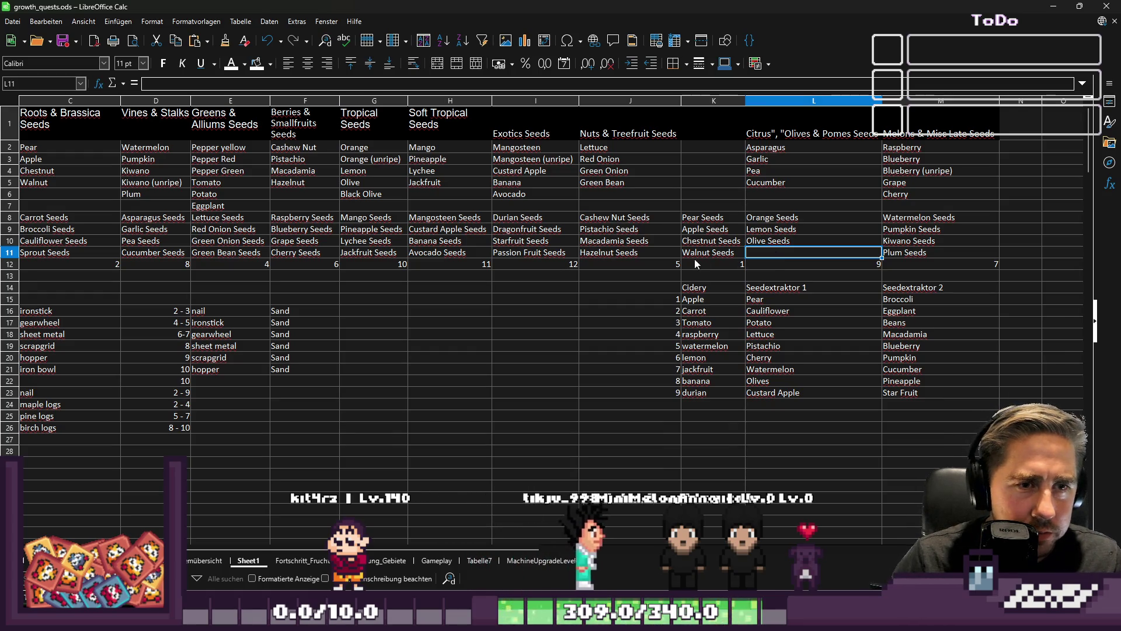
pyautogui.click(715, 244)
pyautogui.click(757, 257)
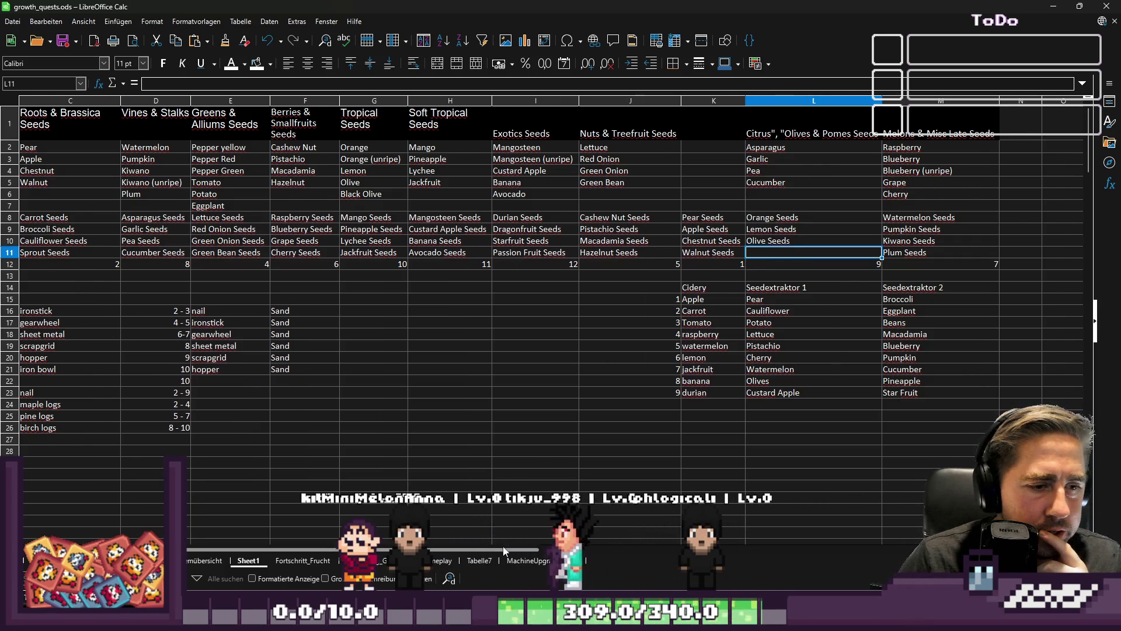
pyautogui.hscroll(-2, 506, 551)
pyautogui.click(156, 255)
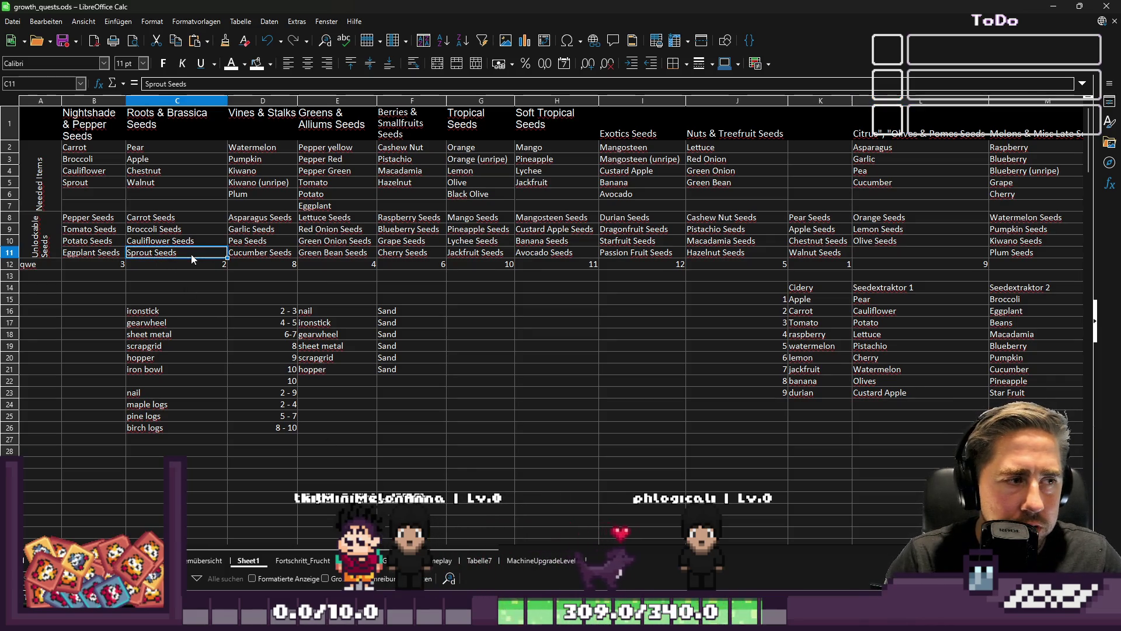
# Step: Move Sprout Seeds from C11 to L11 and enter Wheat Seeds in C11
pyautogui.press('Delete')
pyautogui.click(869, 259)
pyautogui.write('Sprout Seeds')
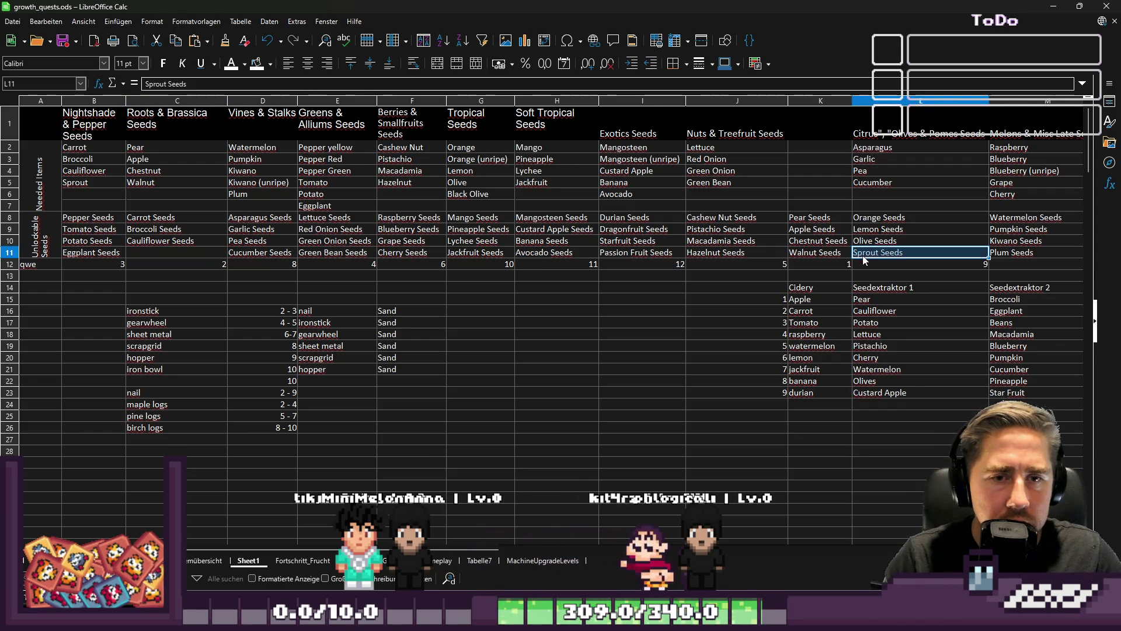
pyautogui.click(168, 256)
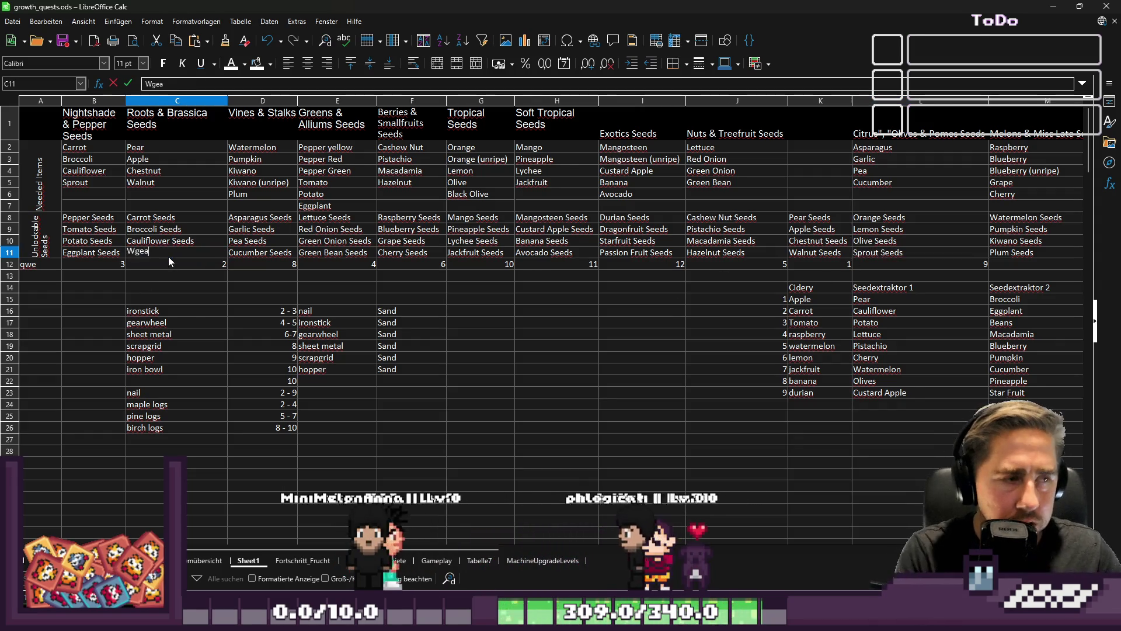
pyautogui.write('Wheat Seeds')
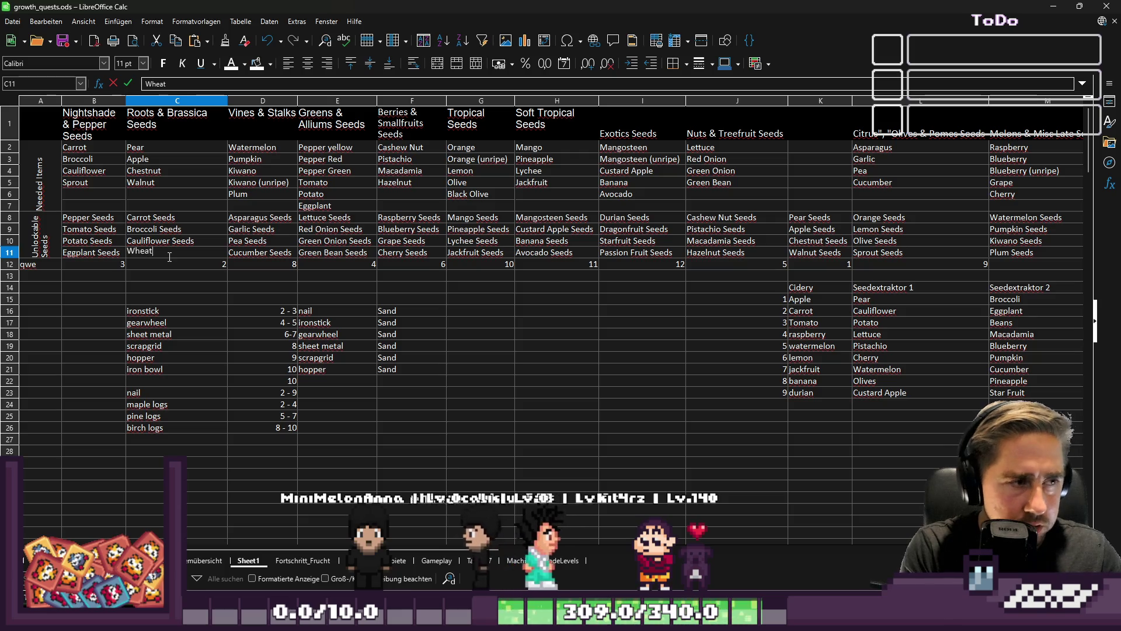
pyautogui.press('Return')
pyautogui.press('Up')
pyautogui.press('Up')
pyautogui.press('Up')
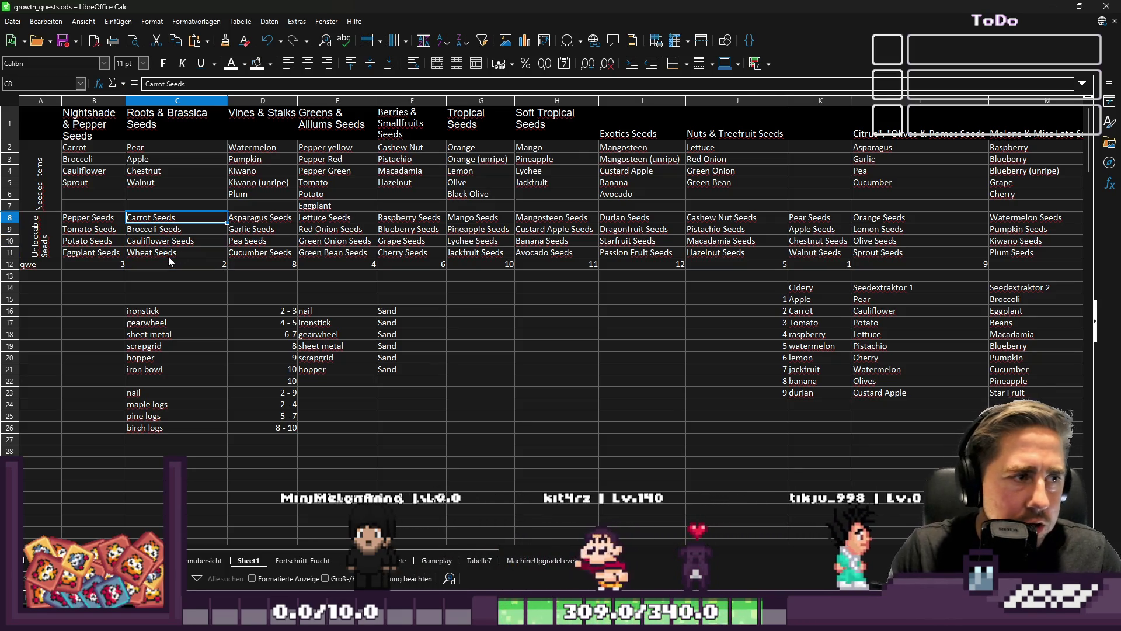
# Step: Replace Sprout with Wheat in needed-item cell B5 and remove the Grain entry
pyautogui.click(111, 240)
pyautogui.click(88, 183)
pyautogui.write('Wheat')
pyautogui.press('Return')
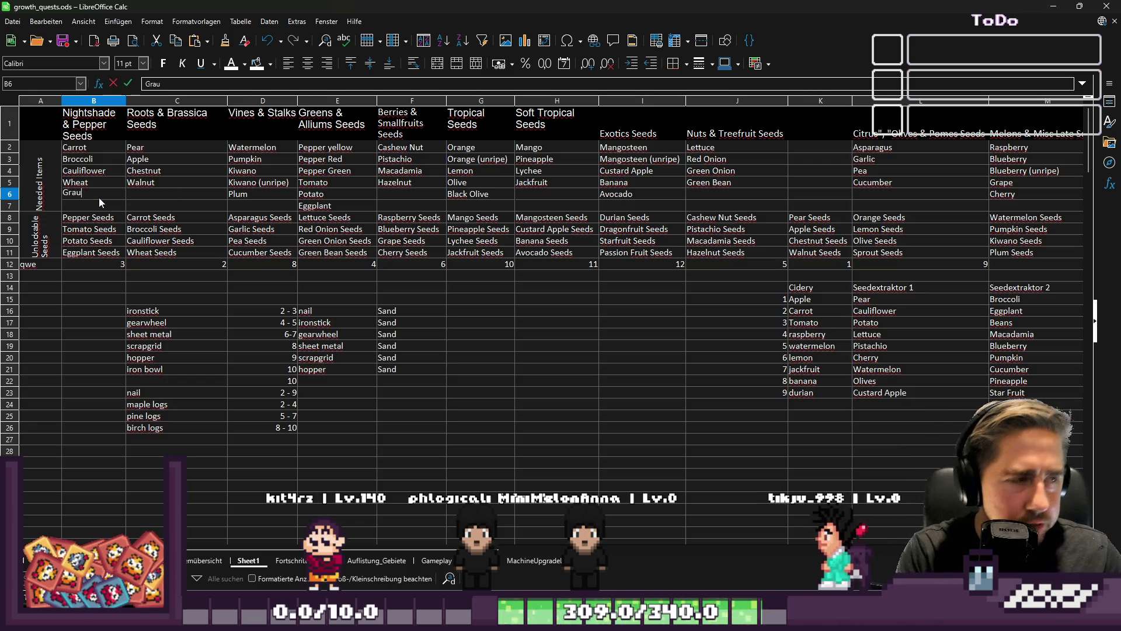
pyautogui.write('in')
pyautogui.press('Return')
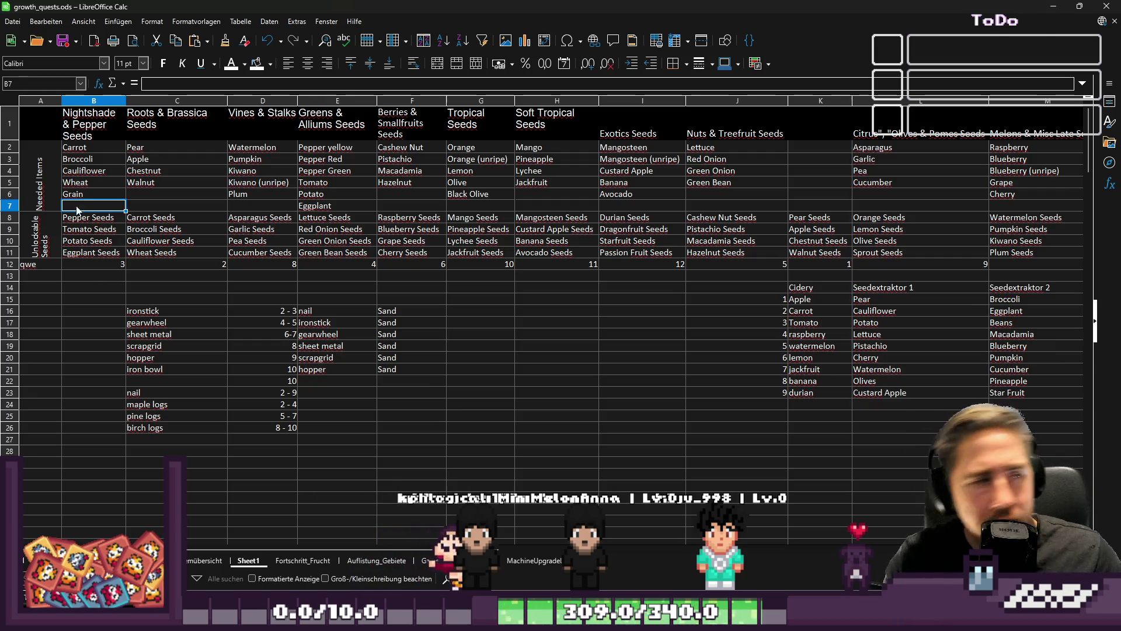
pyautogui.press('Delete')
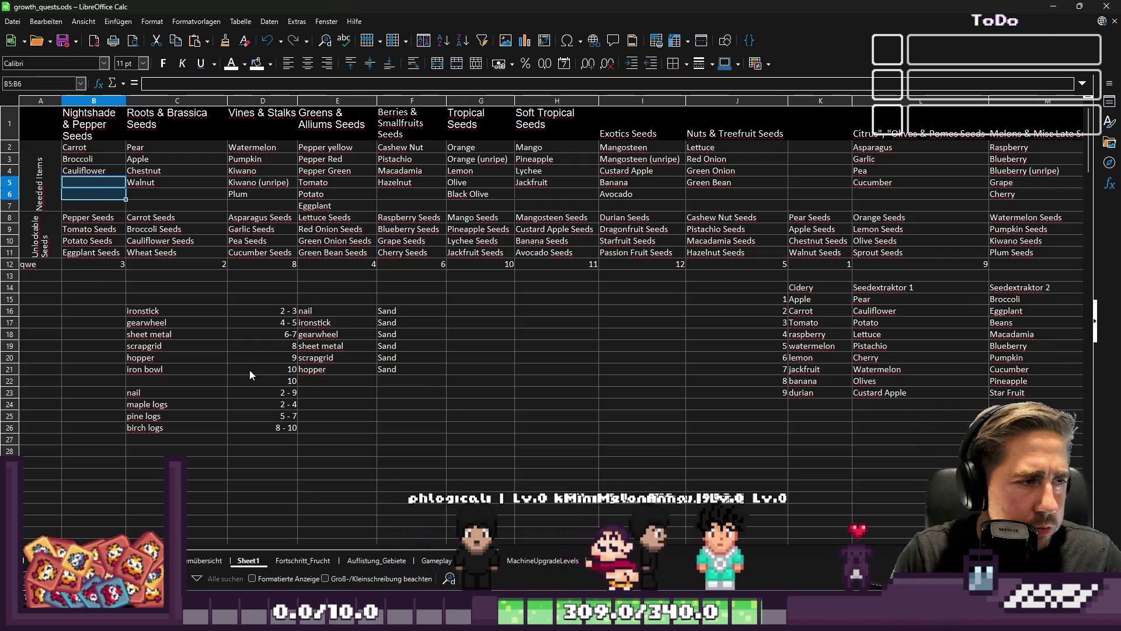
pyautogui.write('Wge')
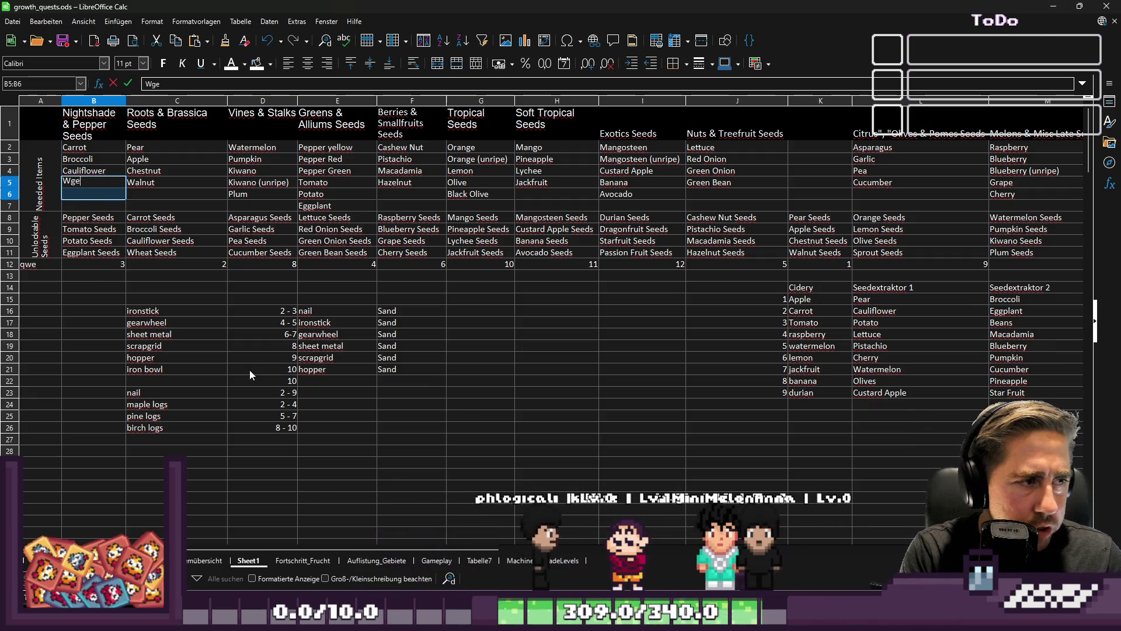
pyautogui.press('Down')
pyautogui.press('Down')
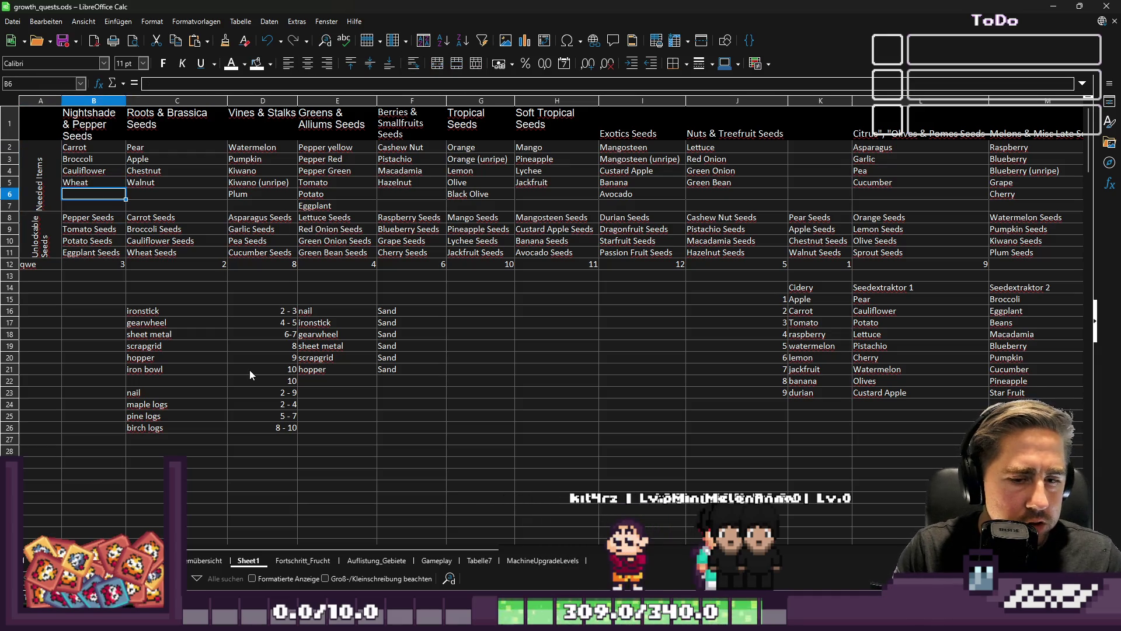
pyautogui.click(1050, 12)
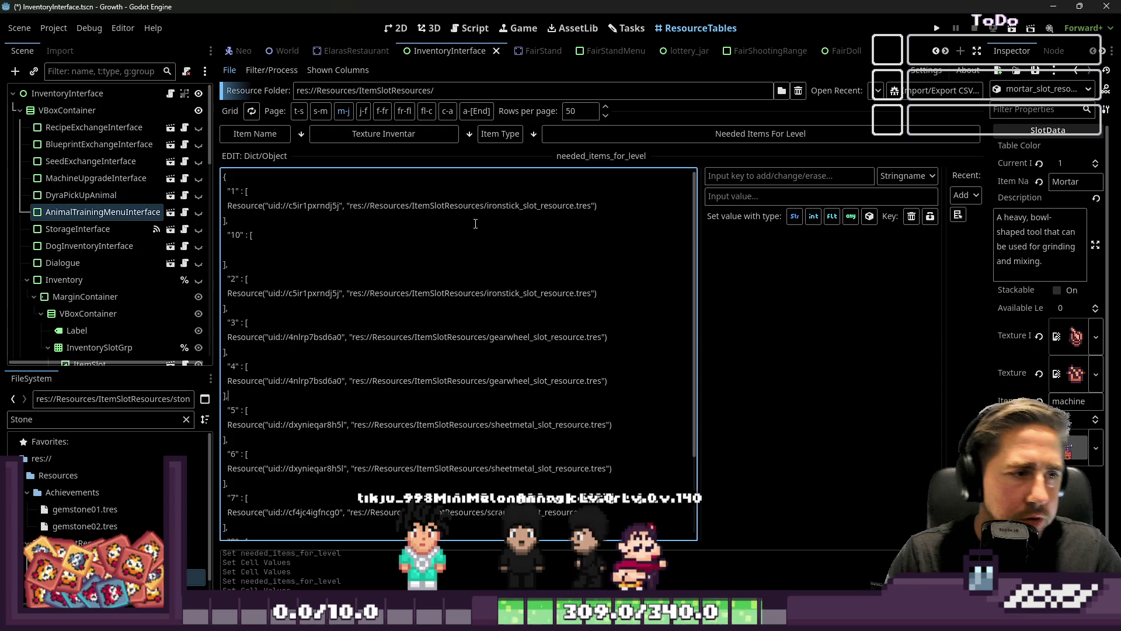
# Step: Enlarge the resource table and filter the project files for 'Seed', then 'Set'
pyautogui.click(511, 198)
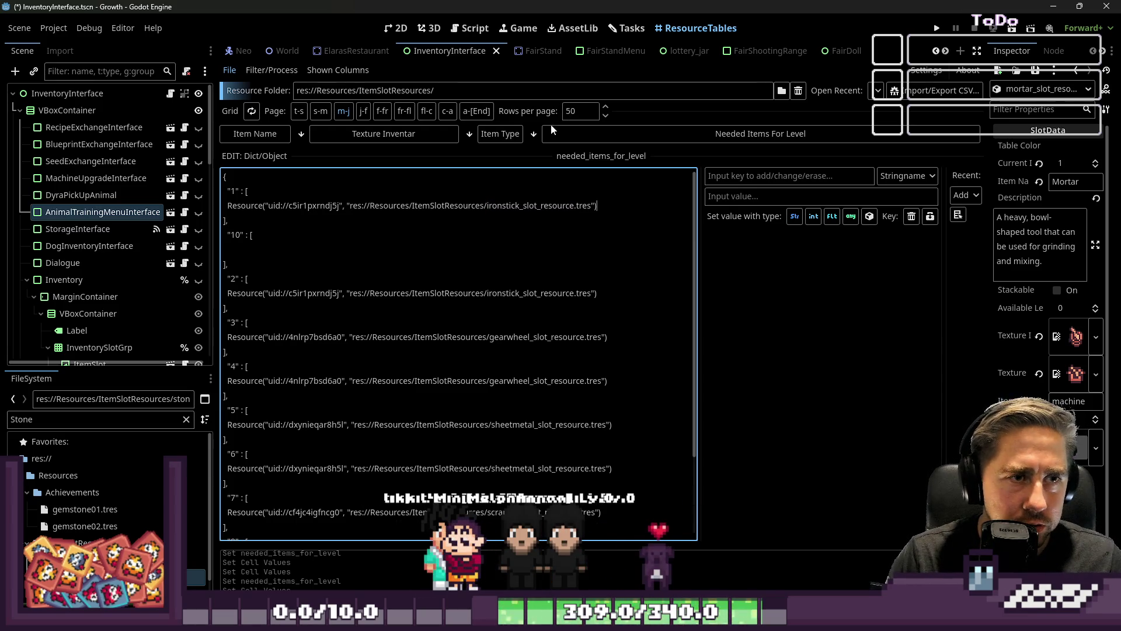
pyautogui.moveTo(535, 163); pyautogui.dragTo(529, 379)
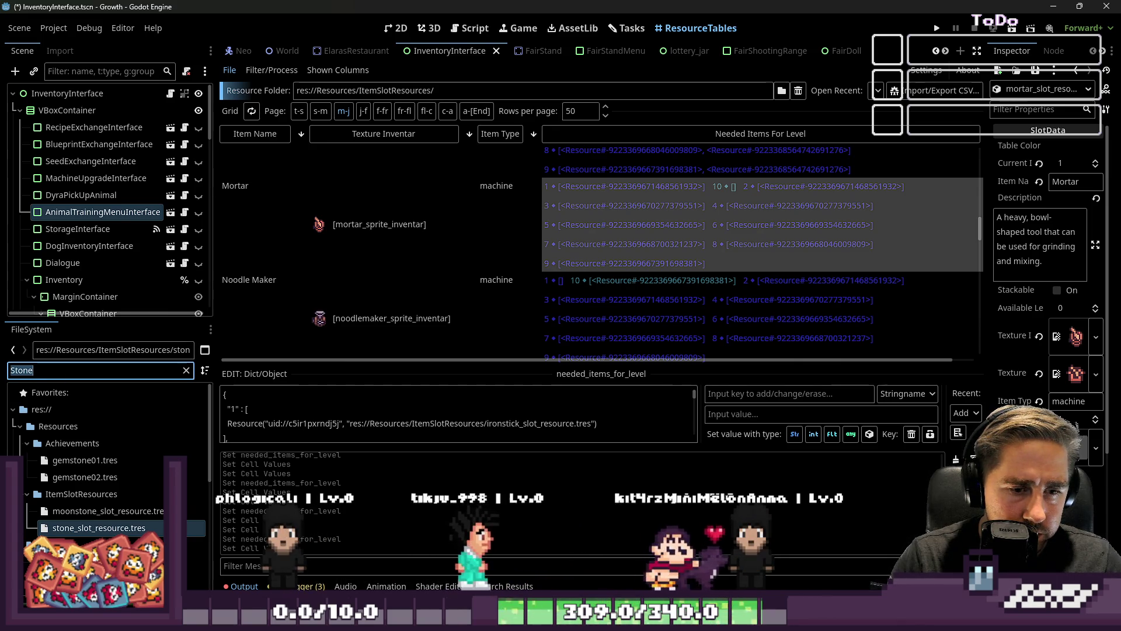
pyautogui.click(63, 369)
pyautogui.write('Seed')
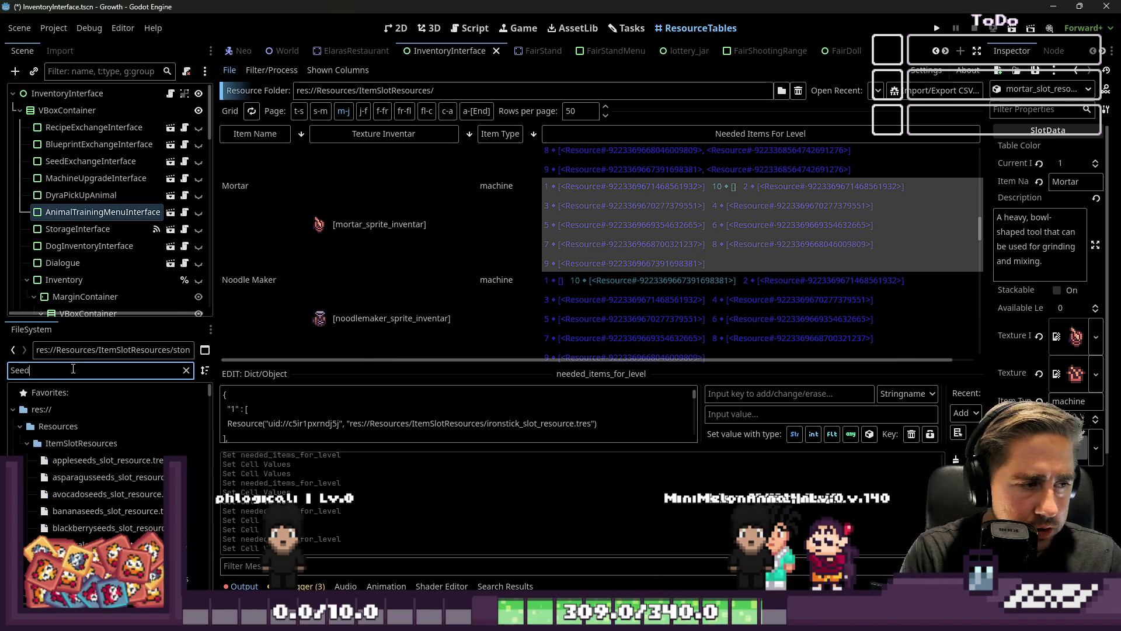
pyautogui.hotkey('ctrl', 'a')
pyautogui.write('Set')
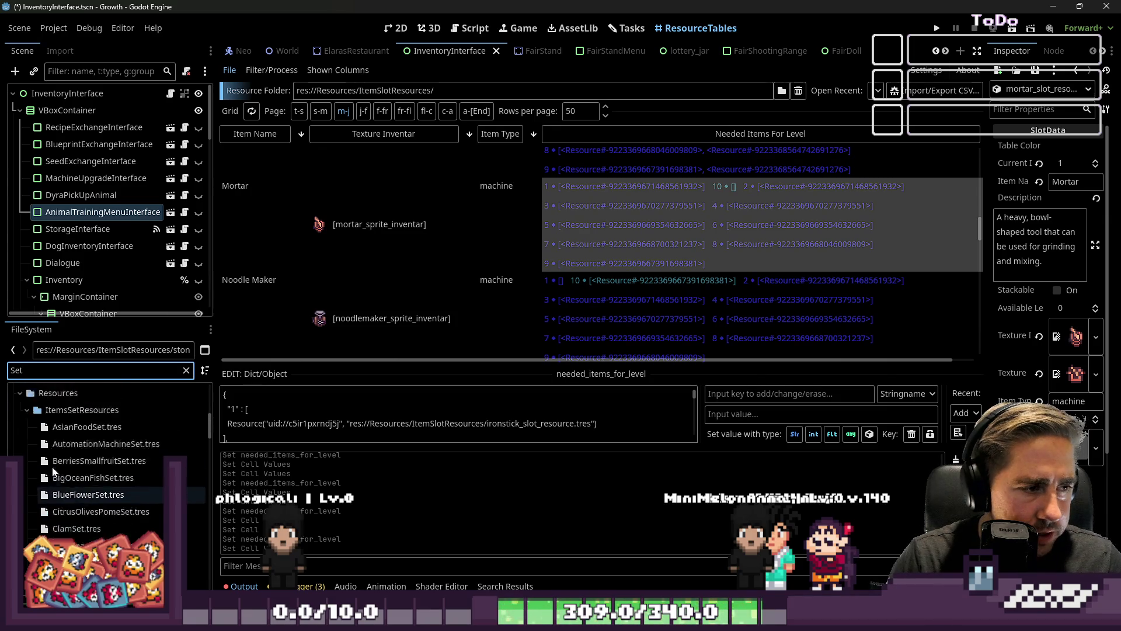
pyautogui.scroll(-3, 56, 471)
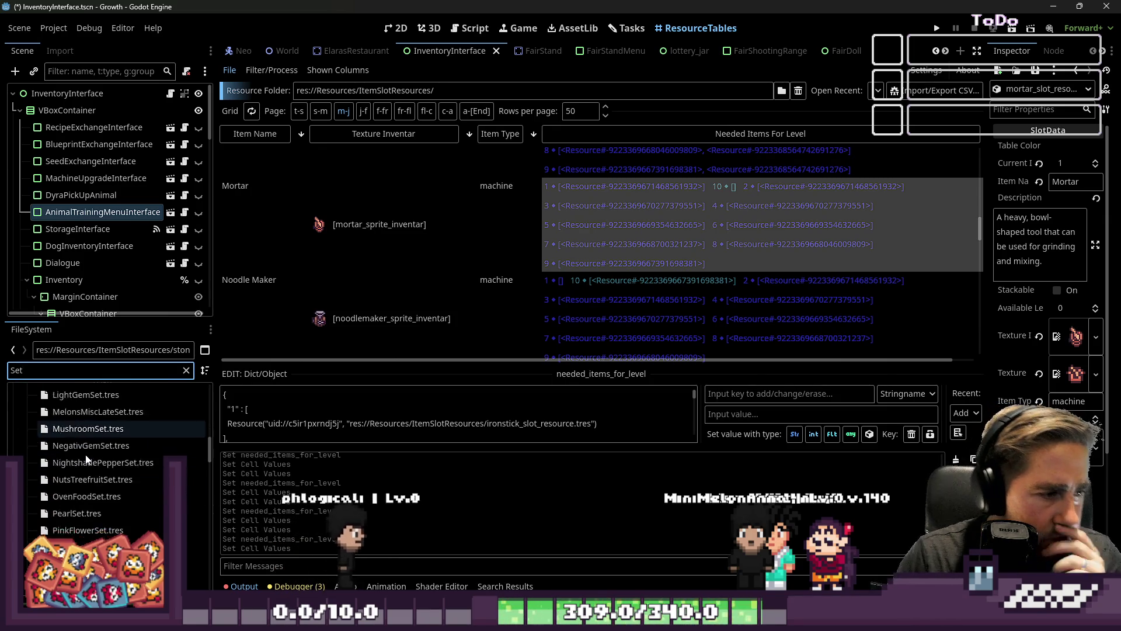
pyautogui.scroll(10, 85, 460)
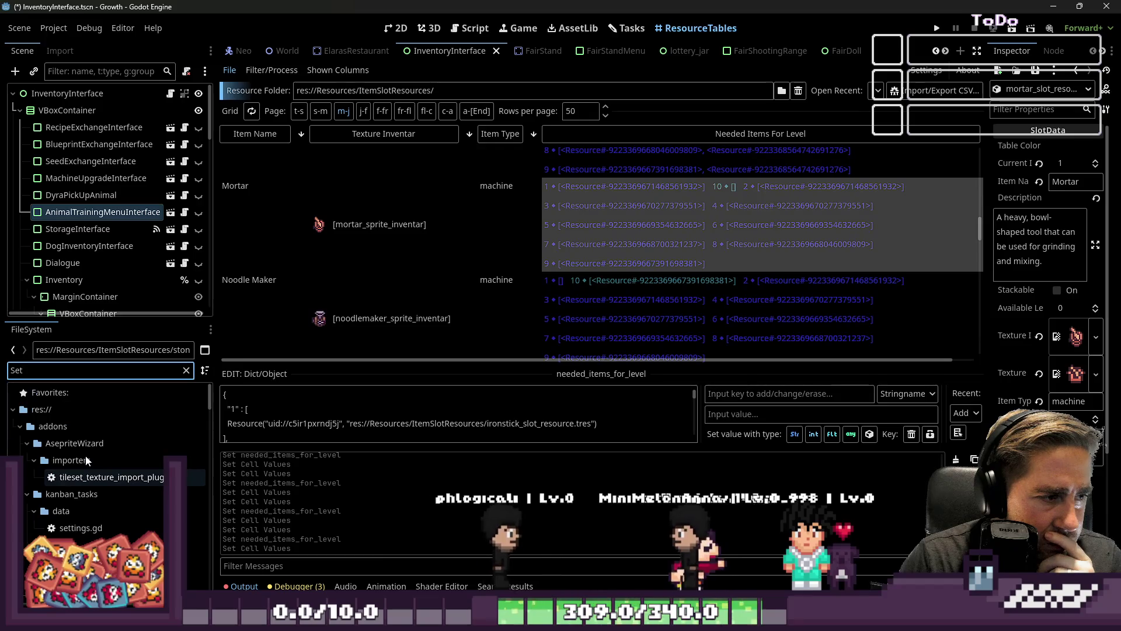
pyautogui.scroll(-6, 86, 461)
pyautogui.scroll(2, 642, 233)
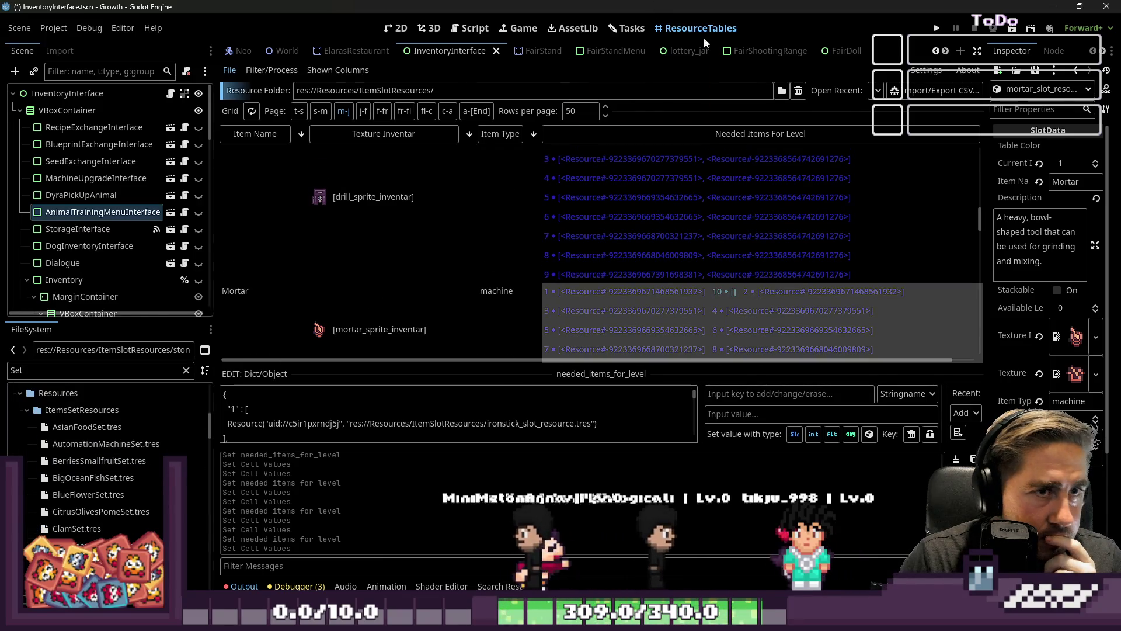
pyautogui.click(781, 90)
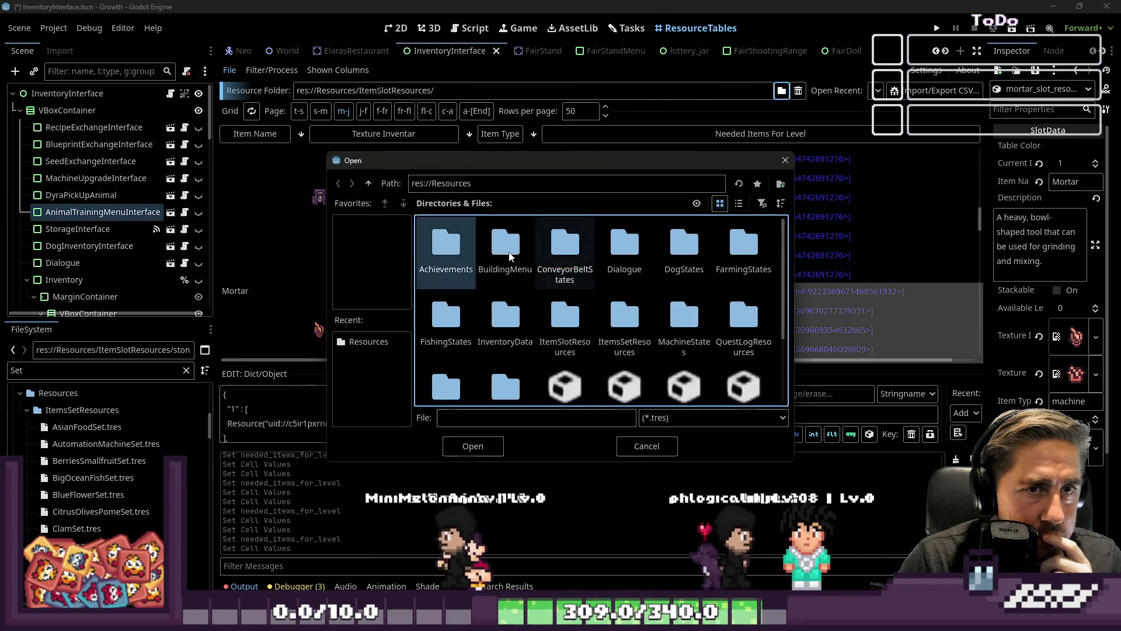
# Step: Load res://Resources/SeedExchangeSetResources into the resource table
pyautogui.click(368, 183)
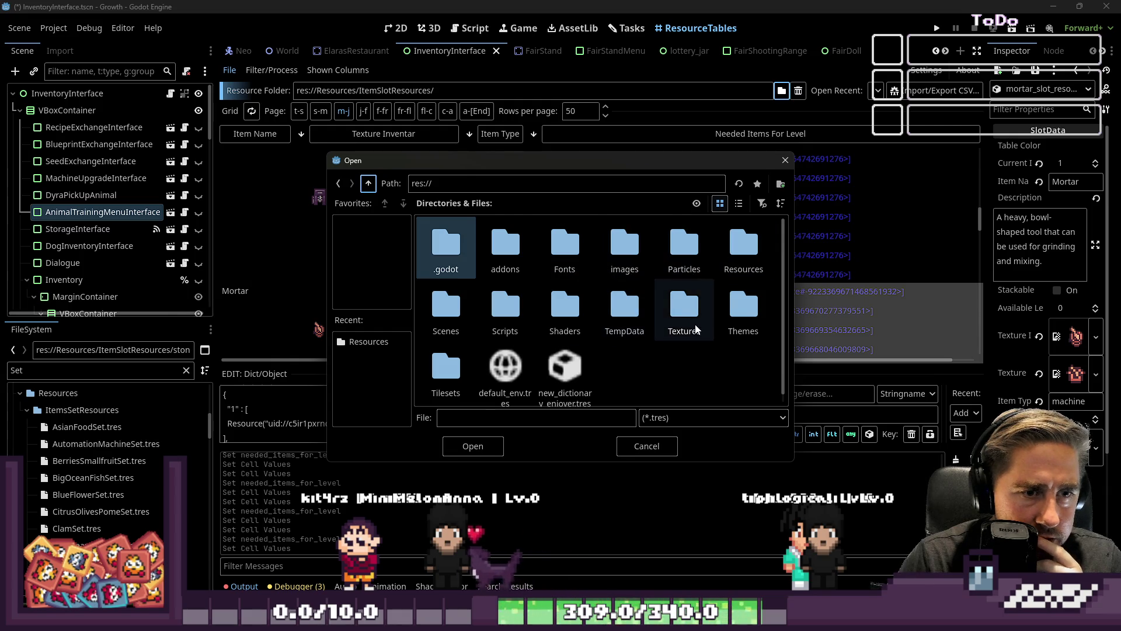
pyautogui.doubleClick(743, 244)
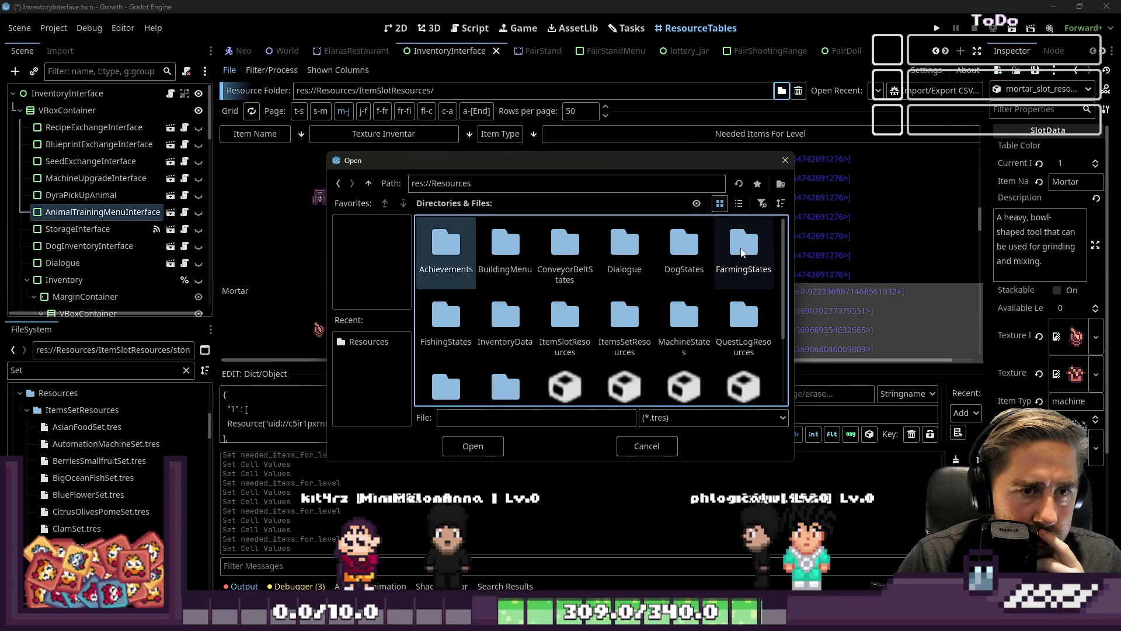
pyautogui.scroll(-1, 565, 279)
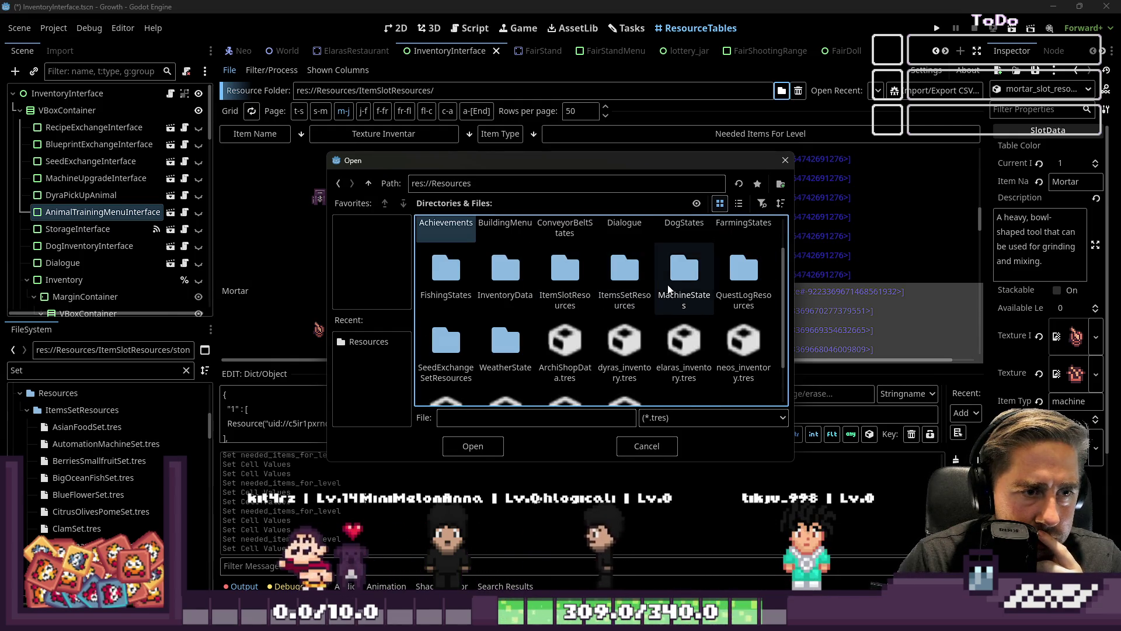
pyautogui.scroll(-1, 549, 323)
pyautogui.doubleClick(435, 332)
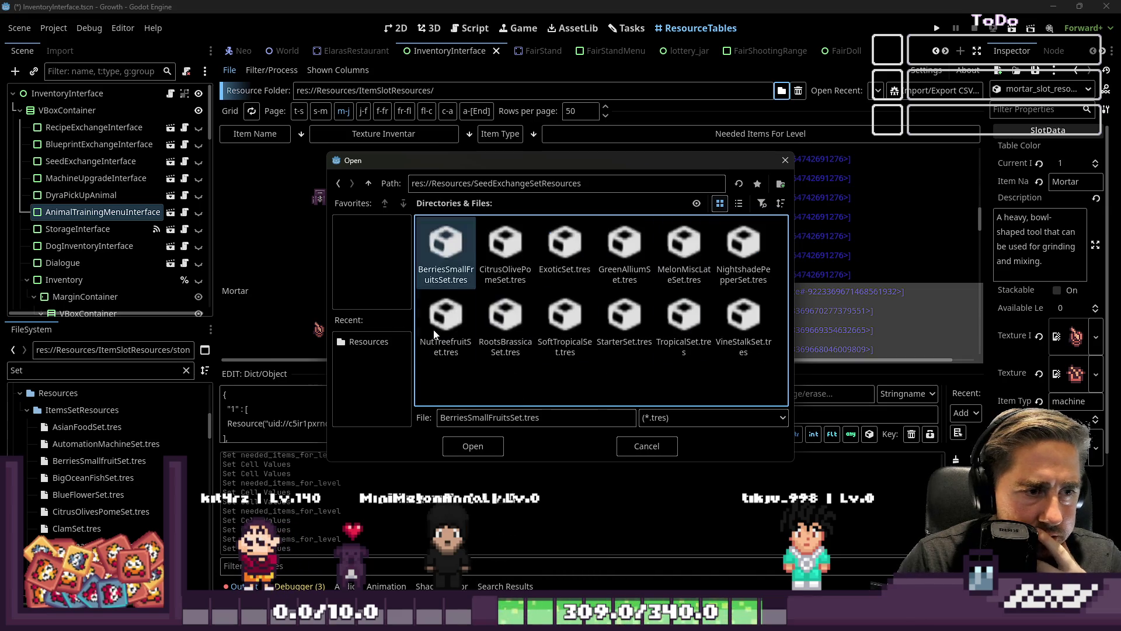
pyautogui.click(460, 447)
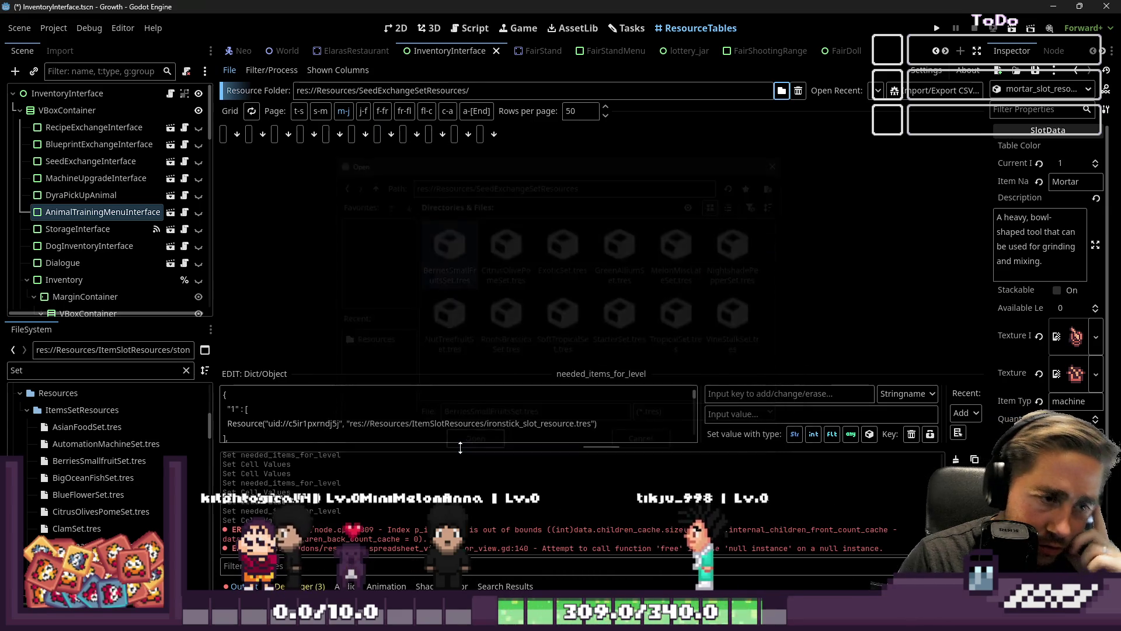
# Step: Check the table pages, then reload the SeedExchangeSetResources folder
pyautogui.click(320, 111)
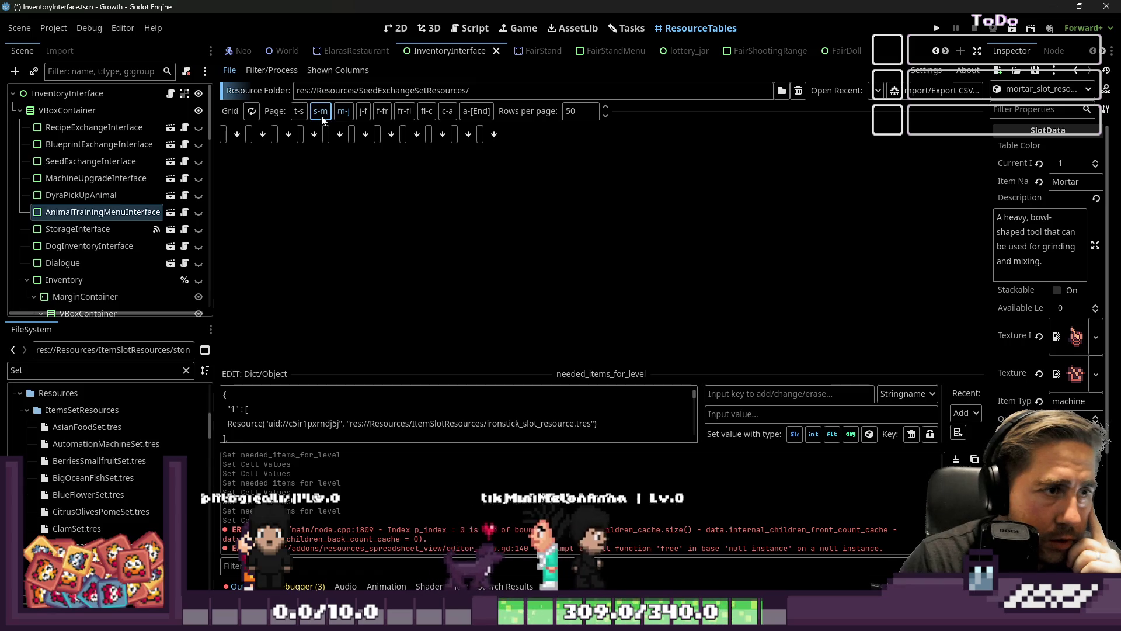
pyautogui.click(303, 117)
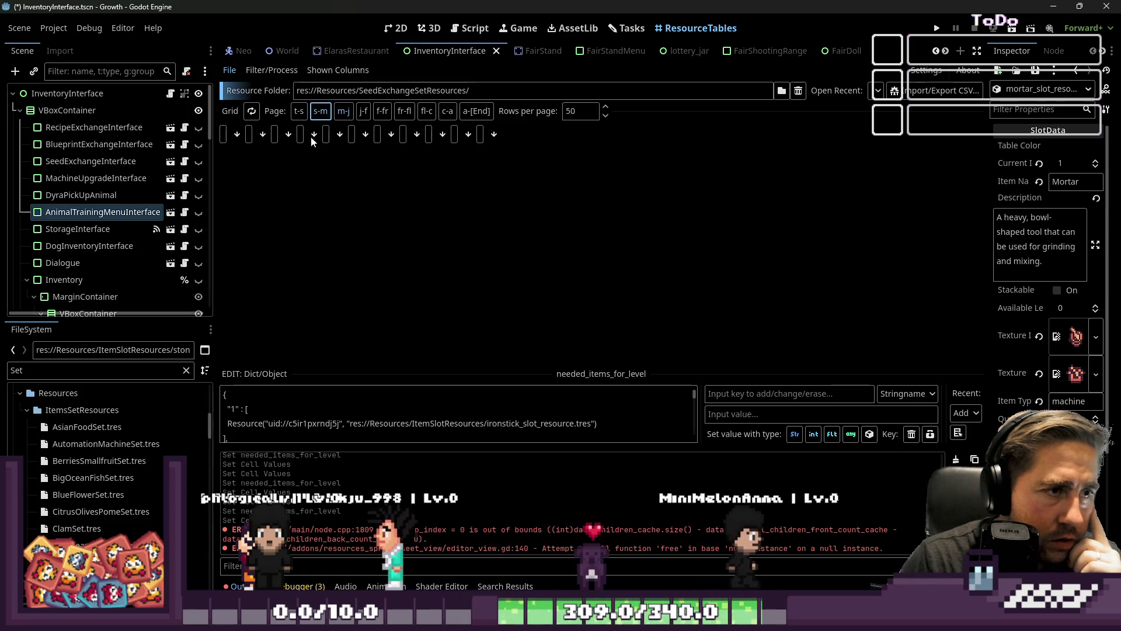
pyautogui.click(298, 111)
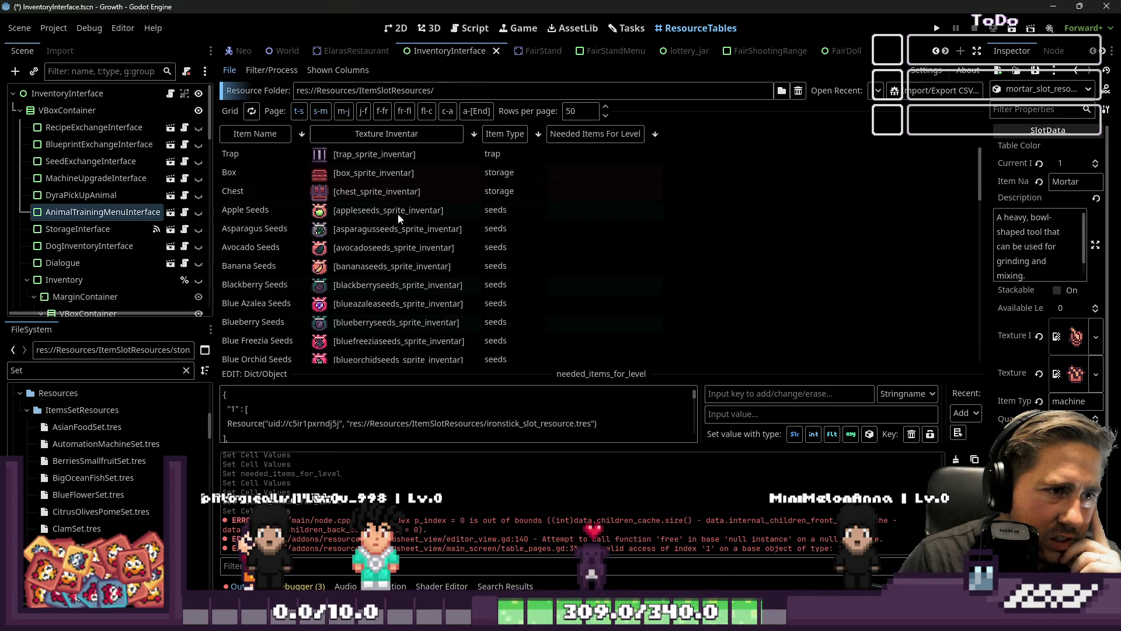
pyautogui.scroll(-2, 455, 260)
pyautogui.scroll(2, 454, 260)
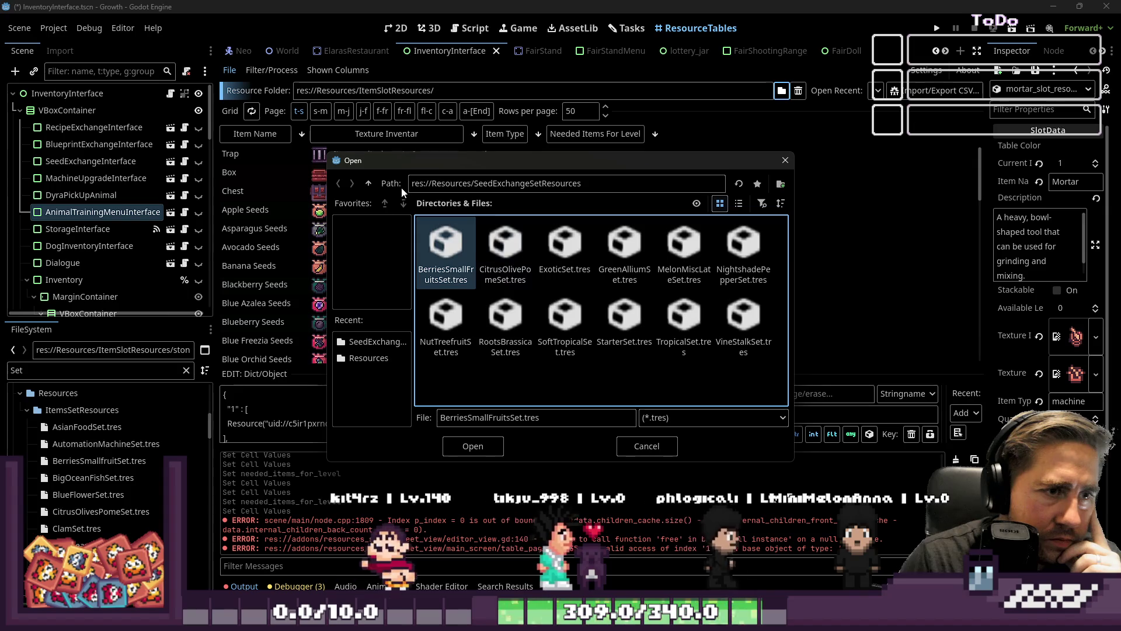
pyautogui.click(368, 183)
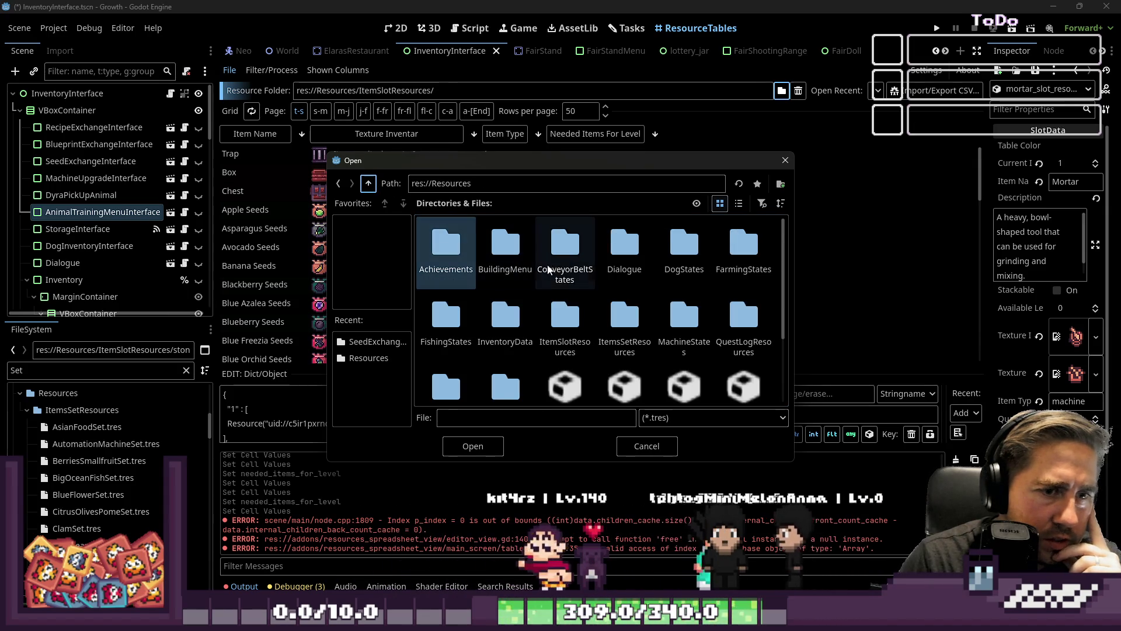
pyautogui.scroll(-2, 564, 269)
pyautogui.click(446, 373)
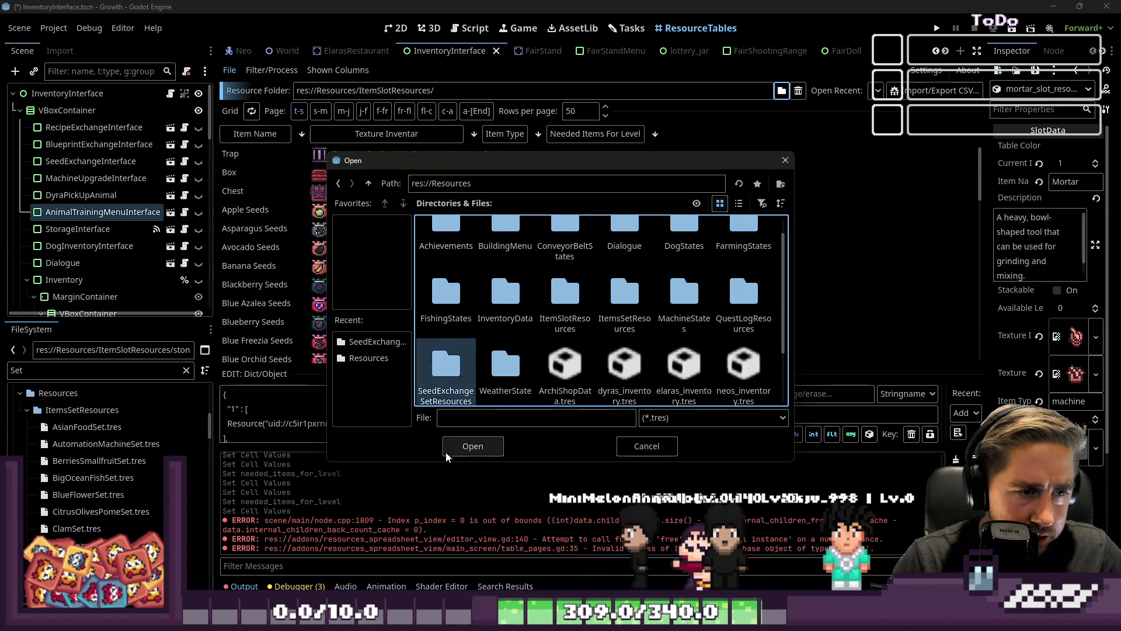
pyautogui.click(473, 445)
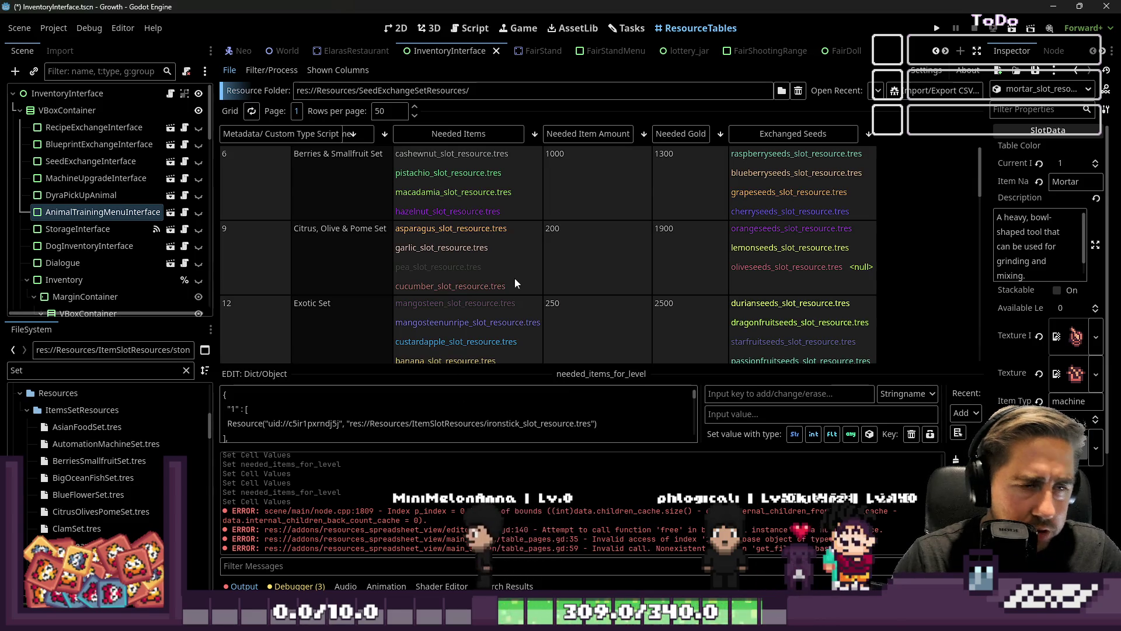
# Step: Hide the Metadata column, sort by ascending set number, and open Roots & Brassica's needed items
pyautogui.scroll(-2, 425, 229)
pyautogui.scroll(-3, 425, 229)
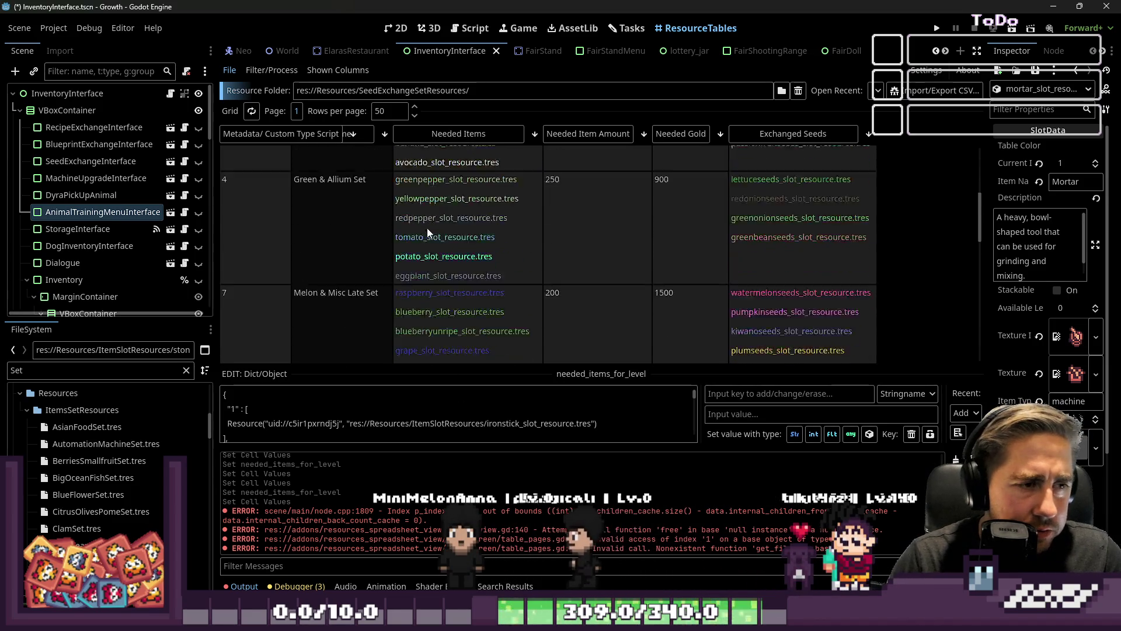
pyautogui.scroll(5, 426, 228)
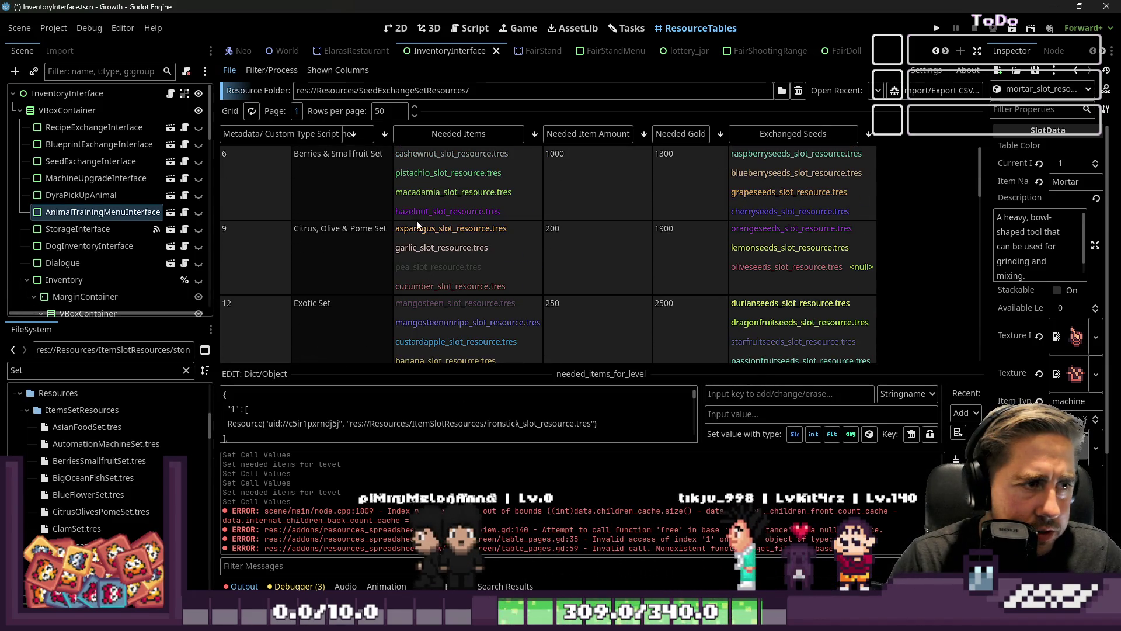
pyautogui.rightClick(367, 135)
pyautogui.click(389, 168)
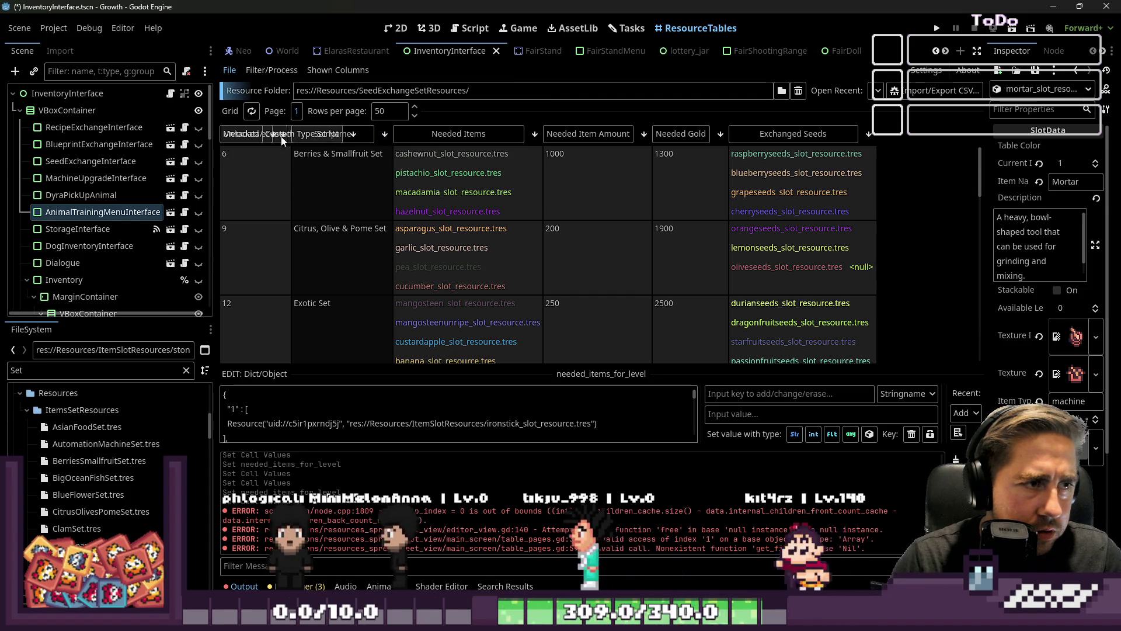
pyautogui.click(233, 135)
pyautogui.click(233, 135)
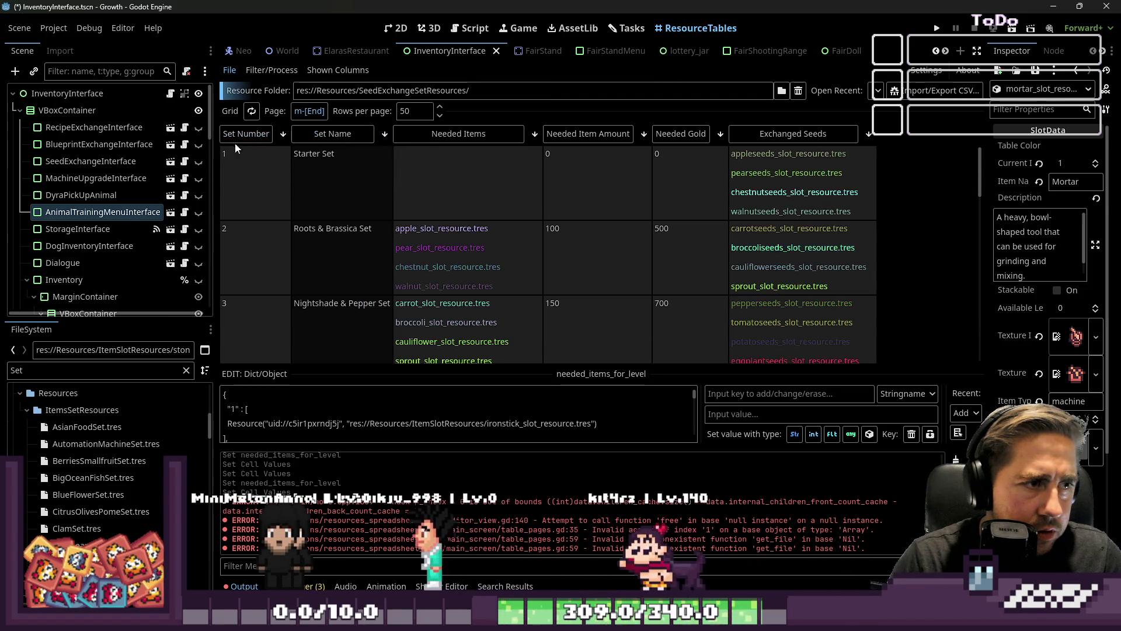
pyautogui.click(257, 247)
pyautogui.click(409, 240)
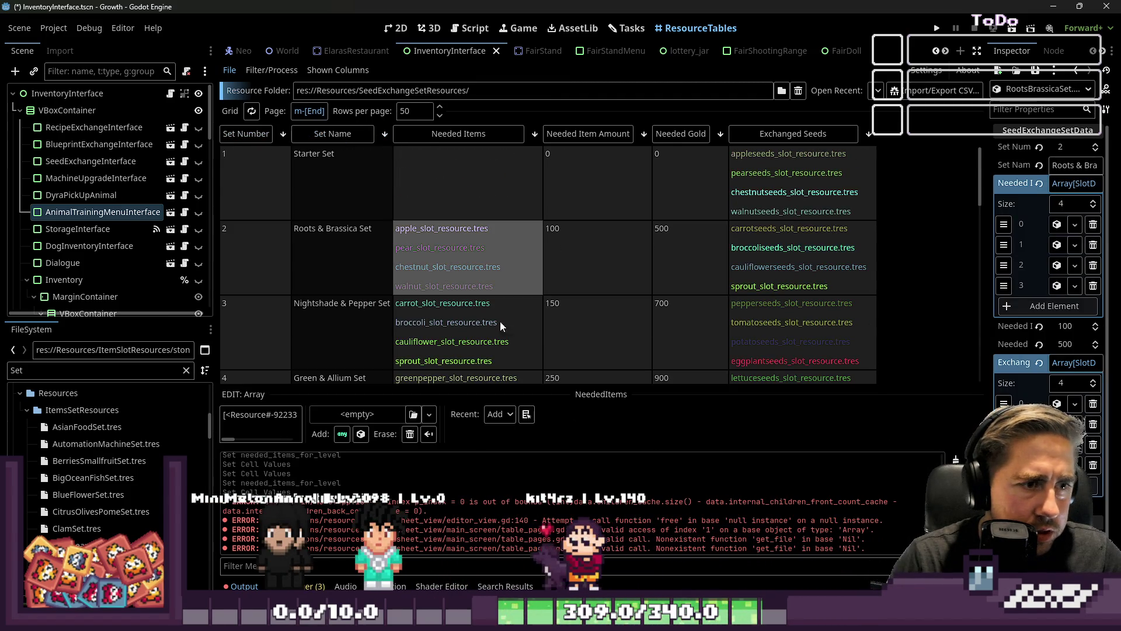
# Step: Replace sprout with wheatseeds_slot_resource.tres in Roots & Brassica's Exchanged Seeds
pyautogui.click(746, 282)
pyautogui.scroll(-1, 1031, 359)
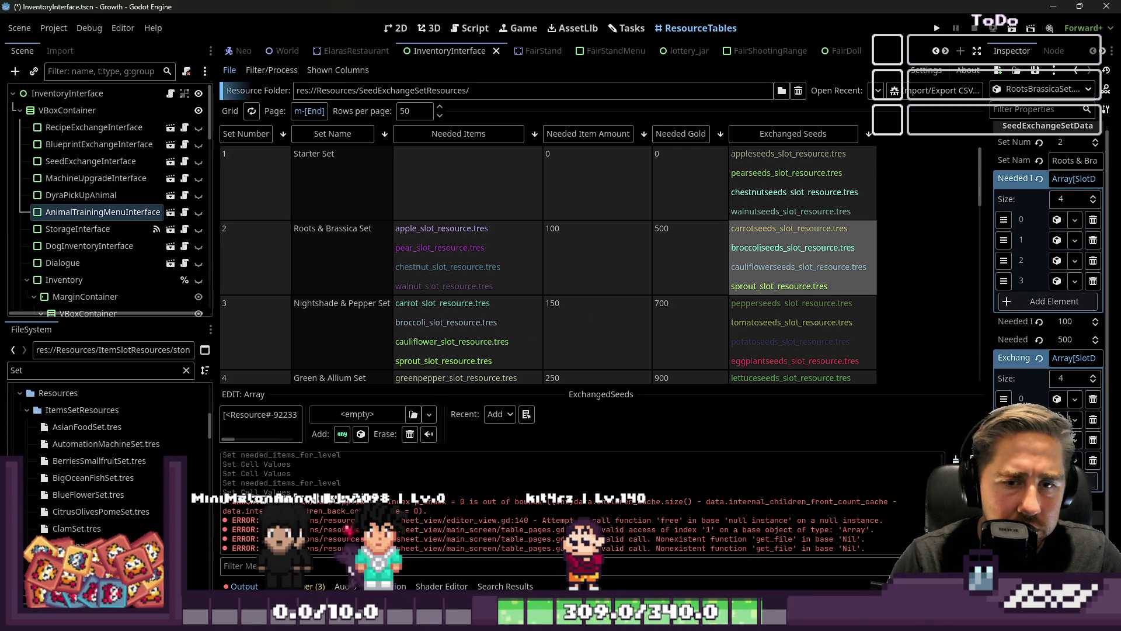
pyautogui.moveTo(989, 370); pyautogui.dragTo(761, 370)
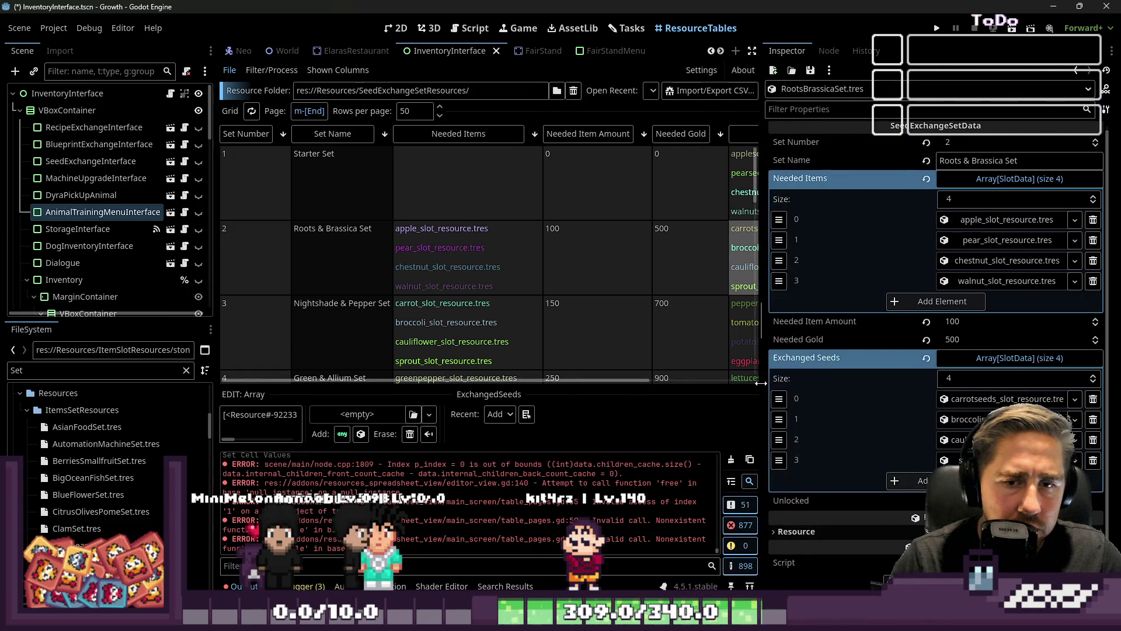
pyautogui.moveTo(64, 374); pyautogui.dragTo(2, 372)
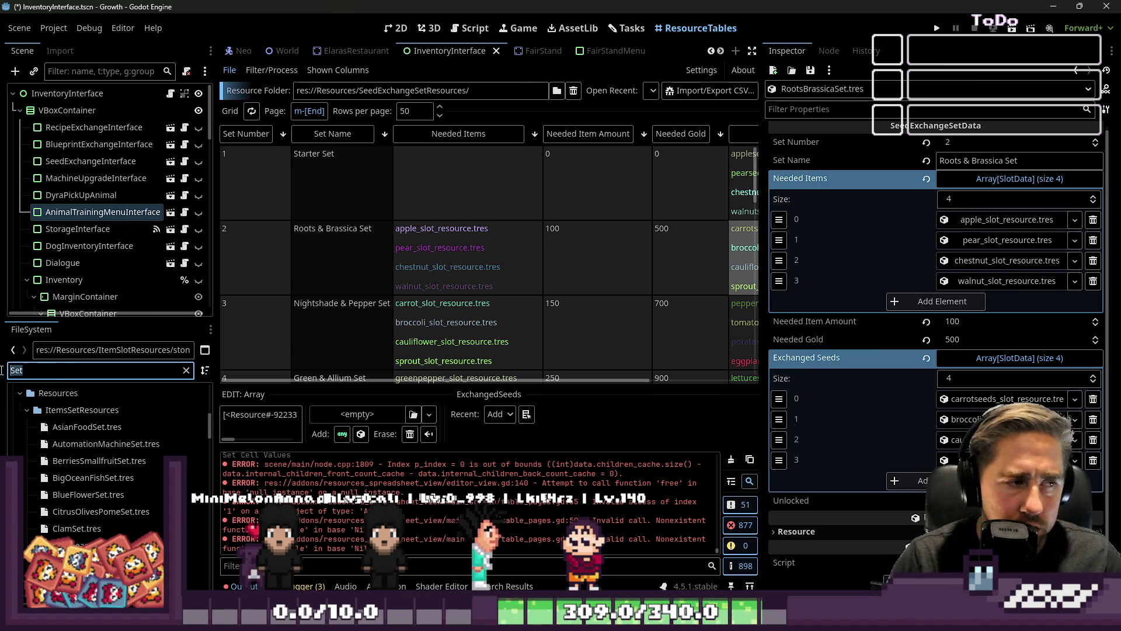
pyautogui.write('Wheat')
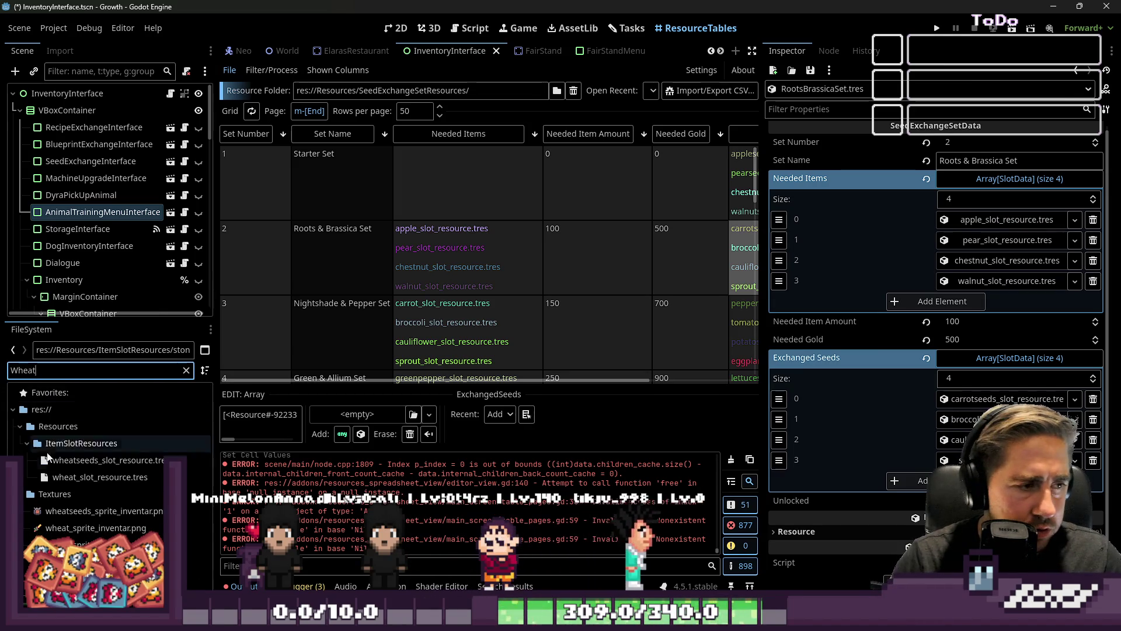
pyautogui.moveTo(80, 479); pyautogui.dragTo(742, 286)
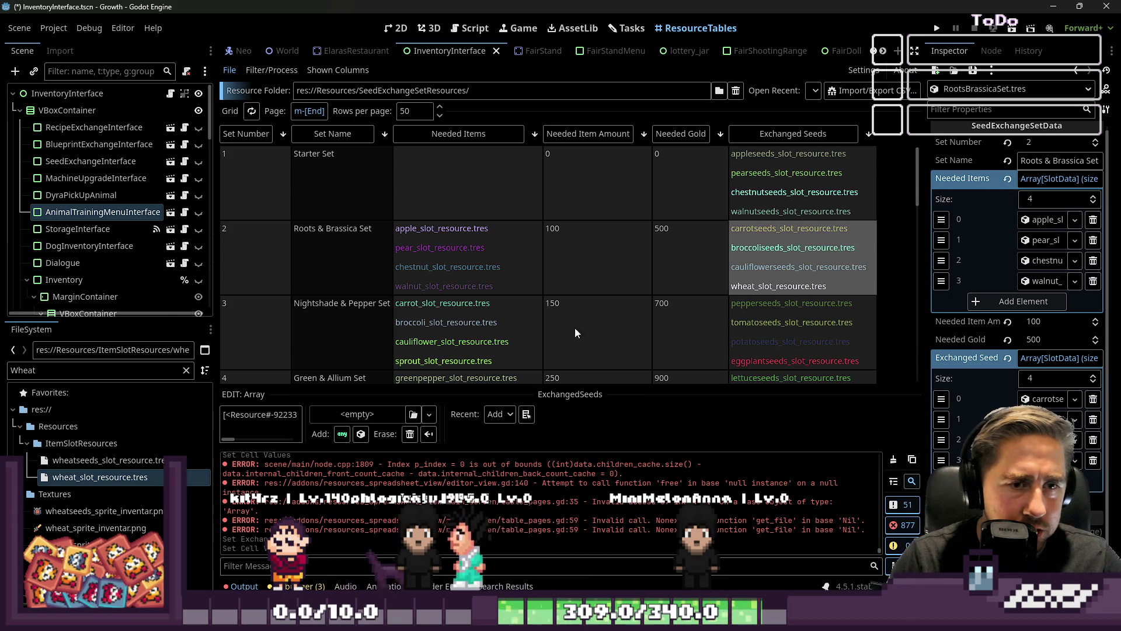
pyautogui.click(79, 460)
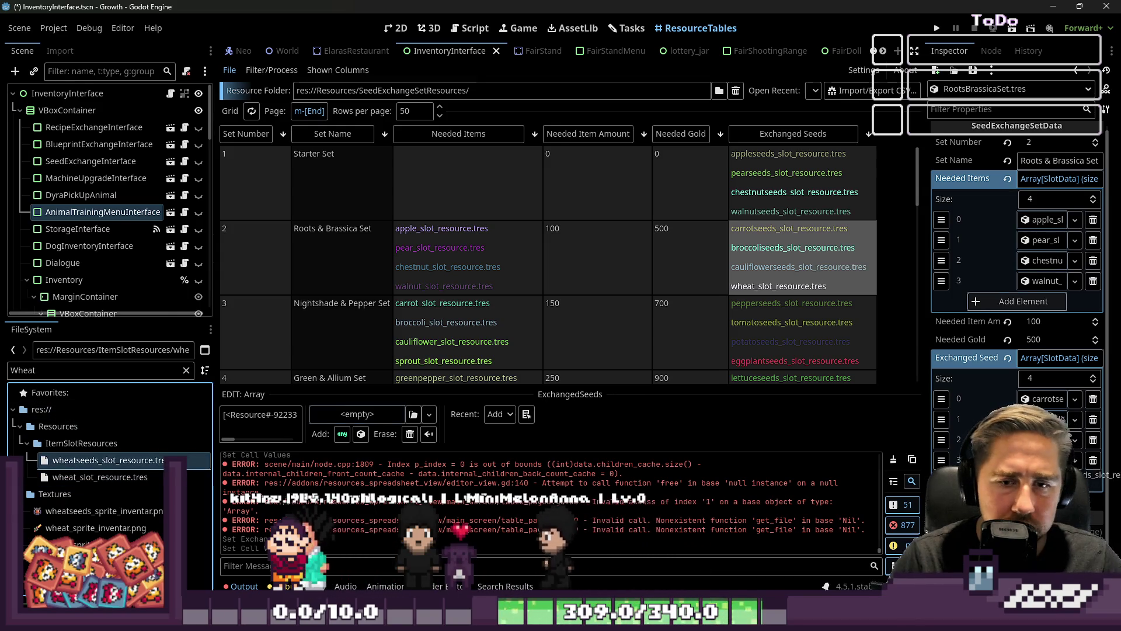
# Step: Swap sprout for wheat_slot_resource.tres in Nightshade & Pepper's Needed Items and save
pyautogui.scroll(-1, 479, 314)
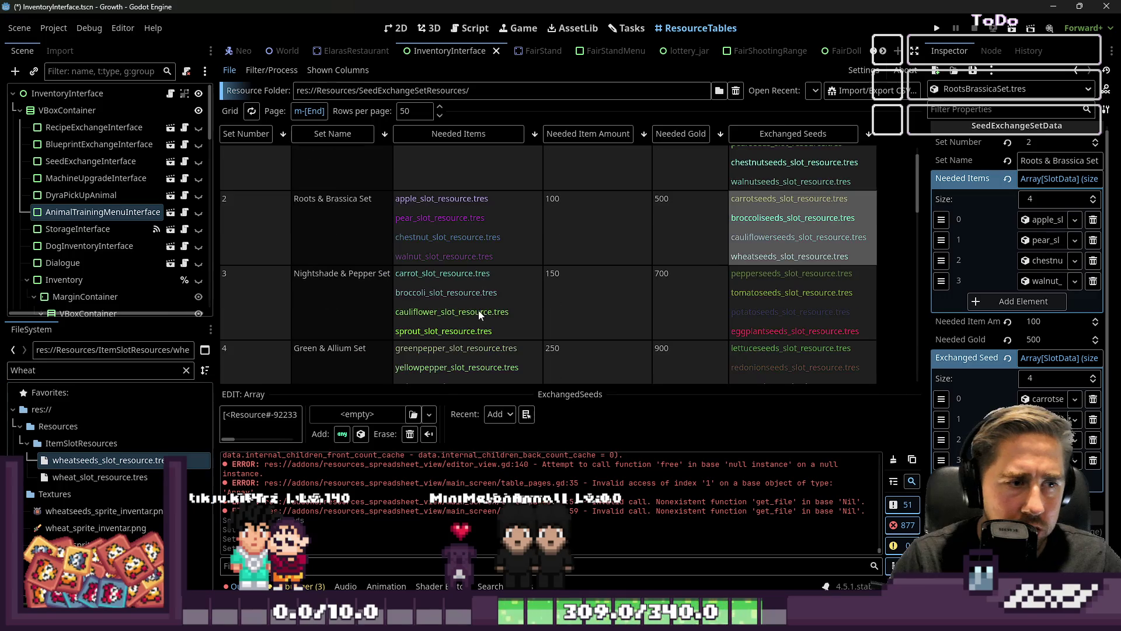
pyautogui.click(431, 319)
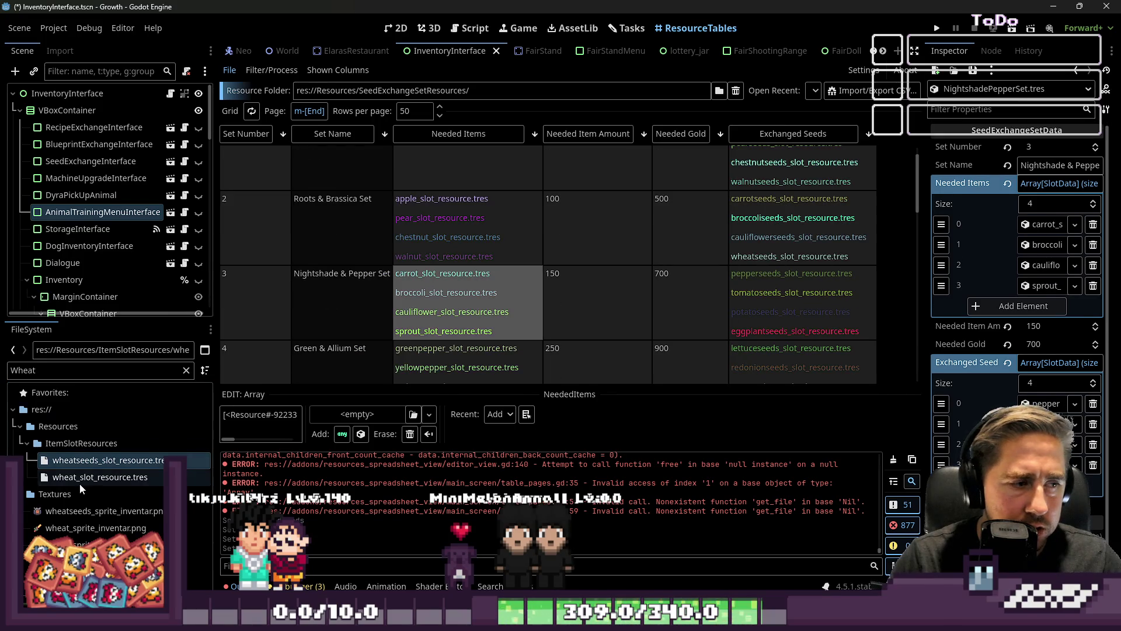
pyautogui.moveTo(93, 477); pyautogui.dragTo(1042, 286)
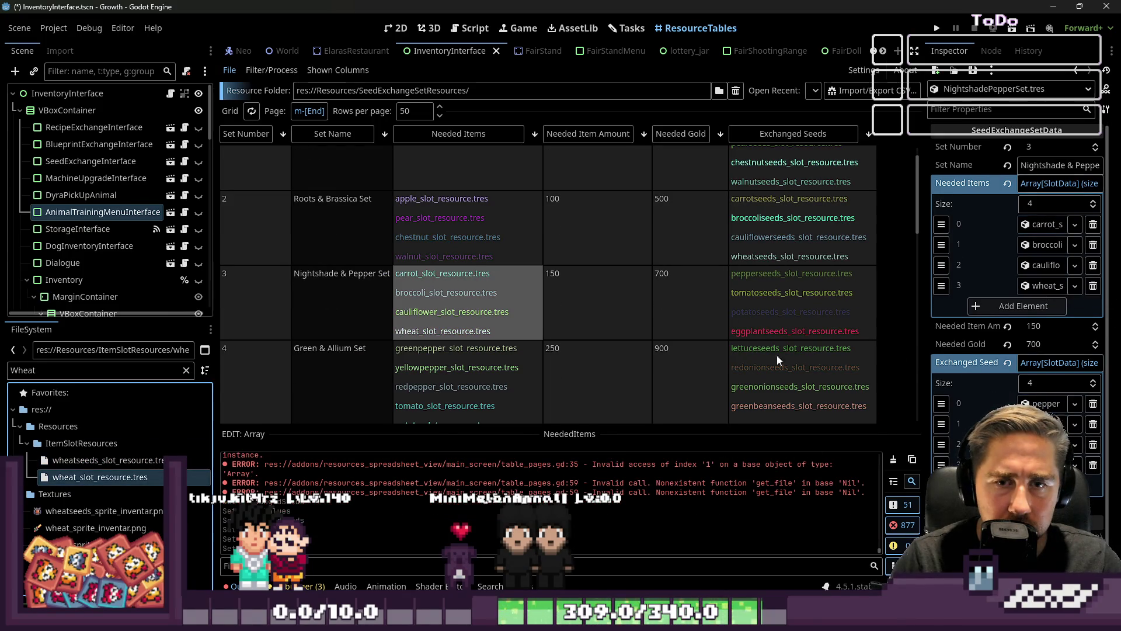
pyautogui.hotkey('ctrl', 's')
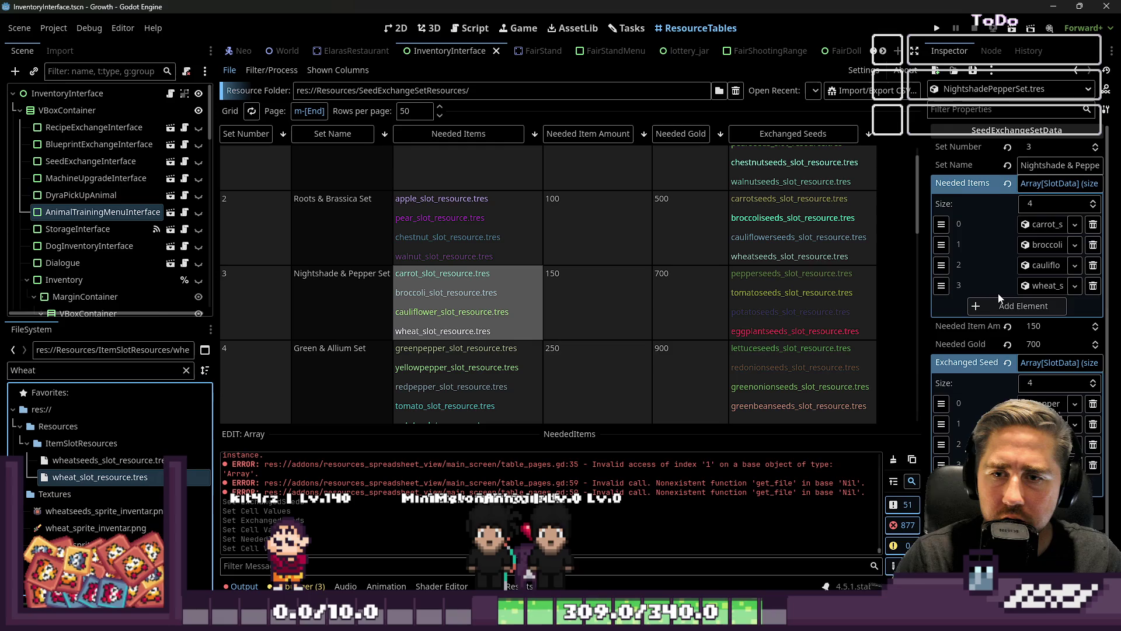
pyautogui.hotkey('ctrl', 's')
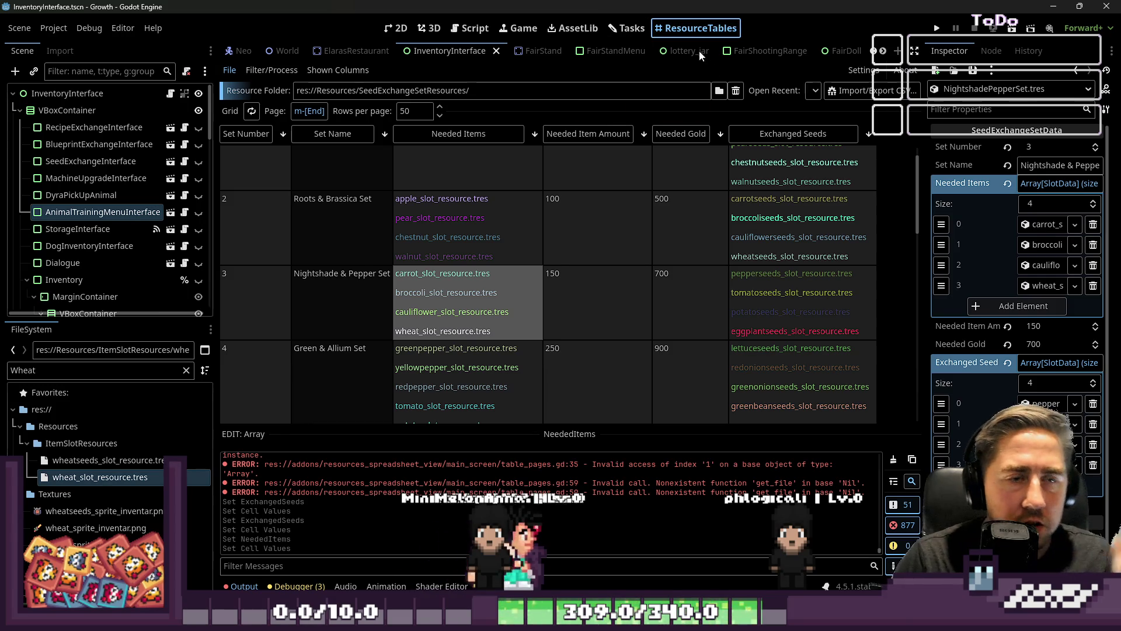
# Step: Load the ItemSlotResources folder, not ItemsSetResources, into the resource table
pyautogui.click(719, 90)
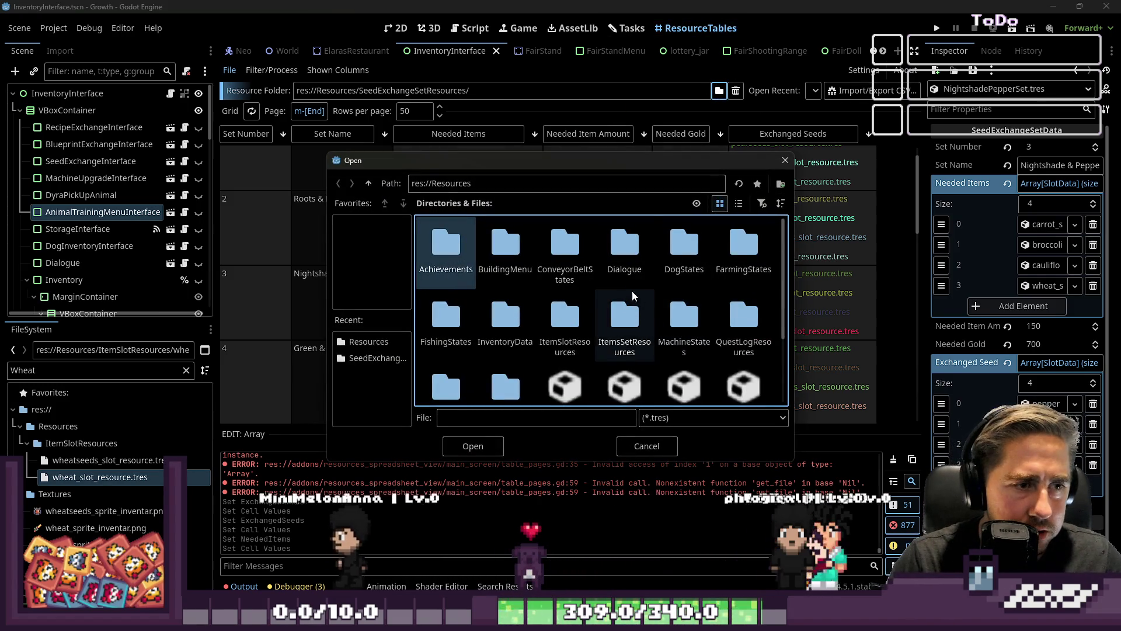
pyautogui.scroll(-1, 472, 286)
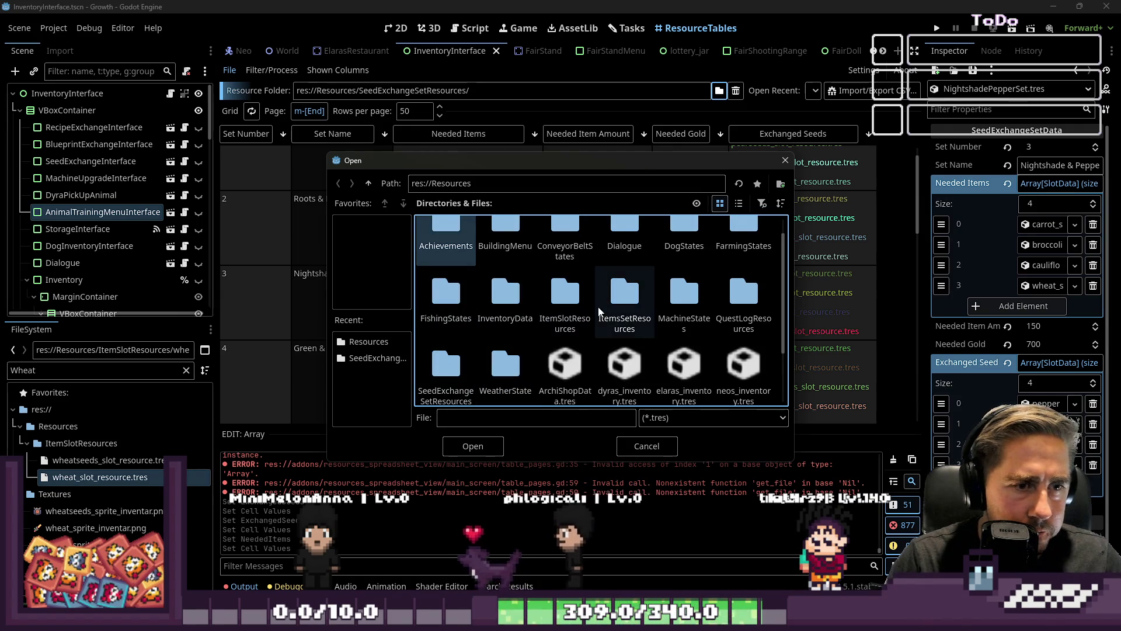
pyautogui.click(648, 295)
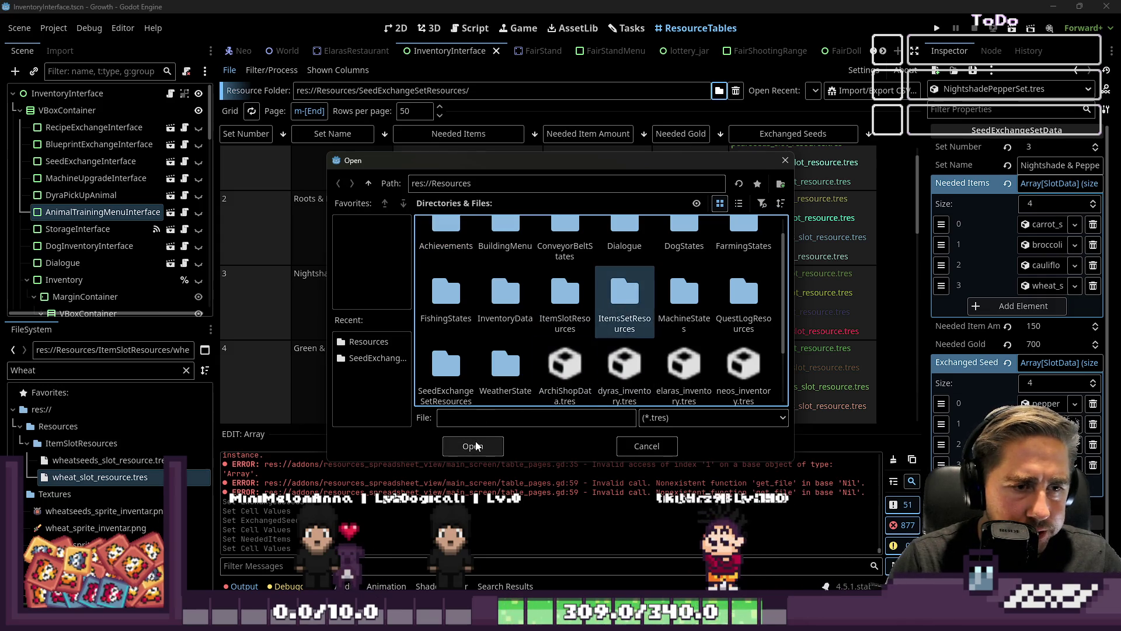
pyautogui.press('Left')
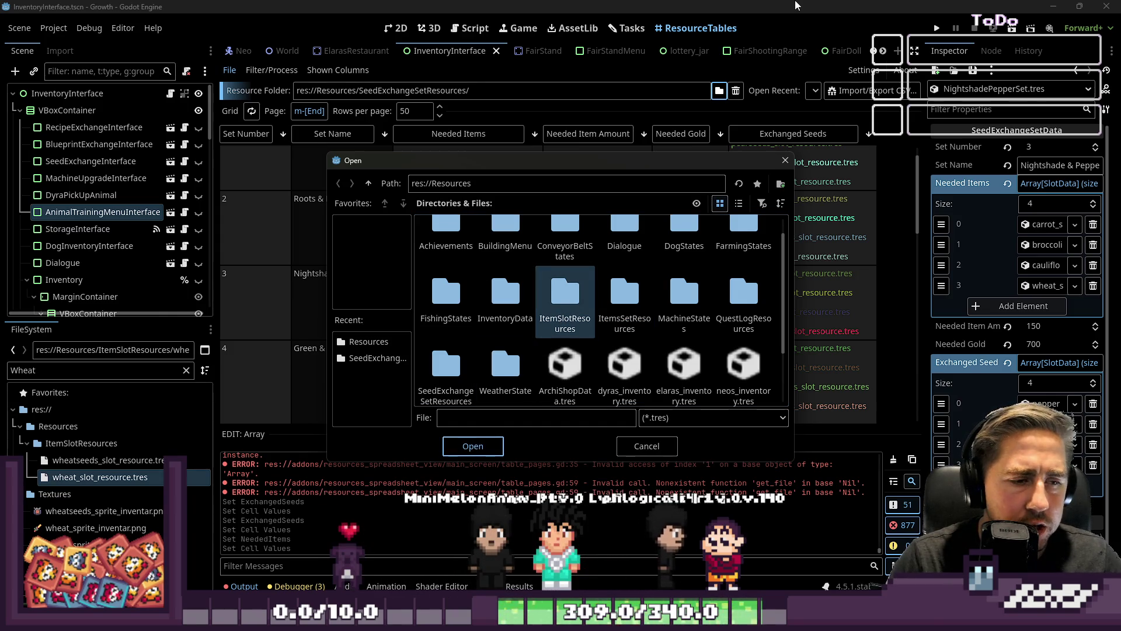
pyautogui.press('Return')
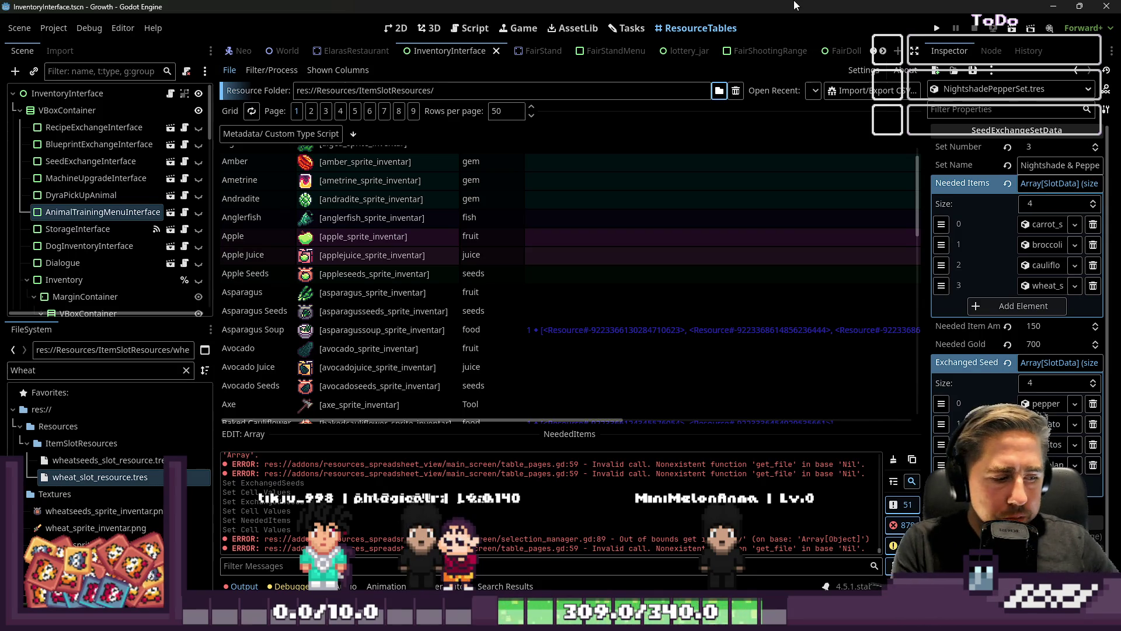
# Step: Inspect the Asparagus Soup needed-items cell and page through the item table
pyautogui.scroll(-2, 566, 348)
pyautogui.click(590, 327)
pyautogui.click(575, 252)
pyautogui.scroll(-4, 573, 260)
pyautogui.scroll(4, 572, 260)
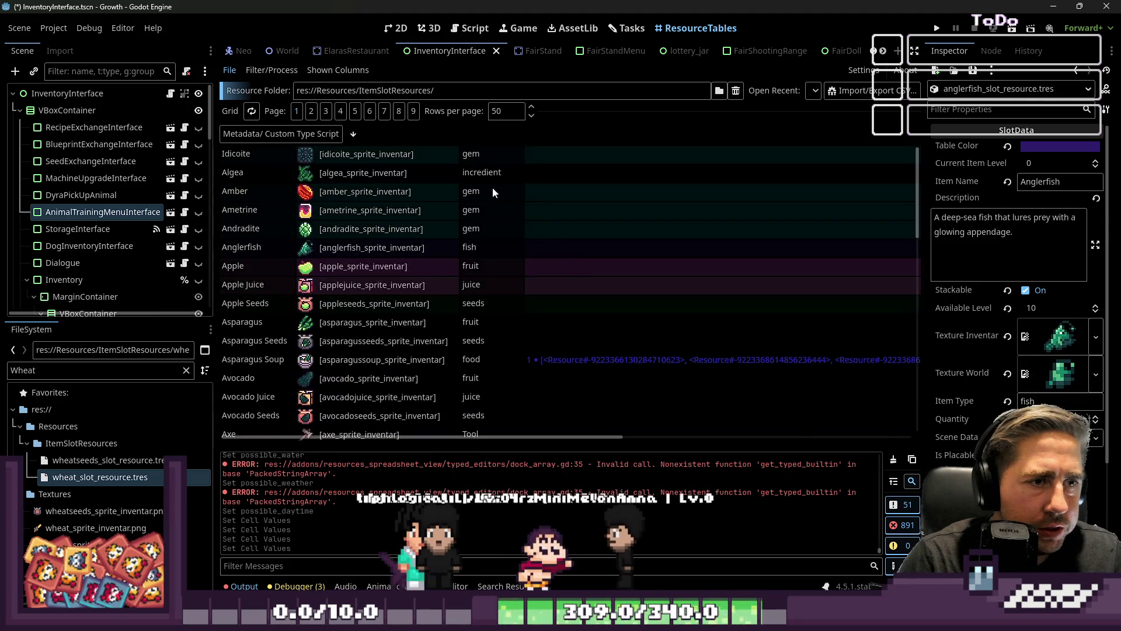
pyautogui.click(341, 110)
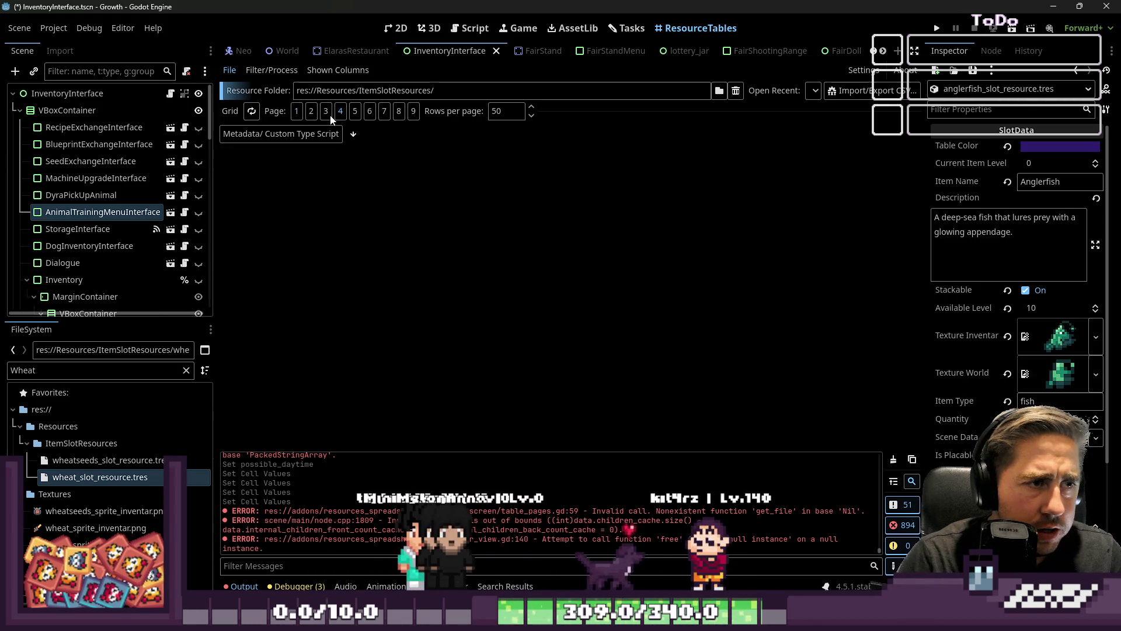
pyautogui.click(296, 111)
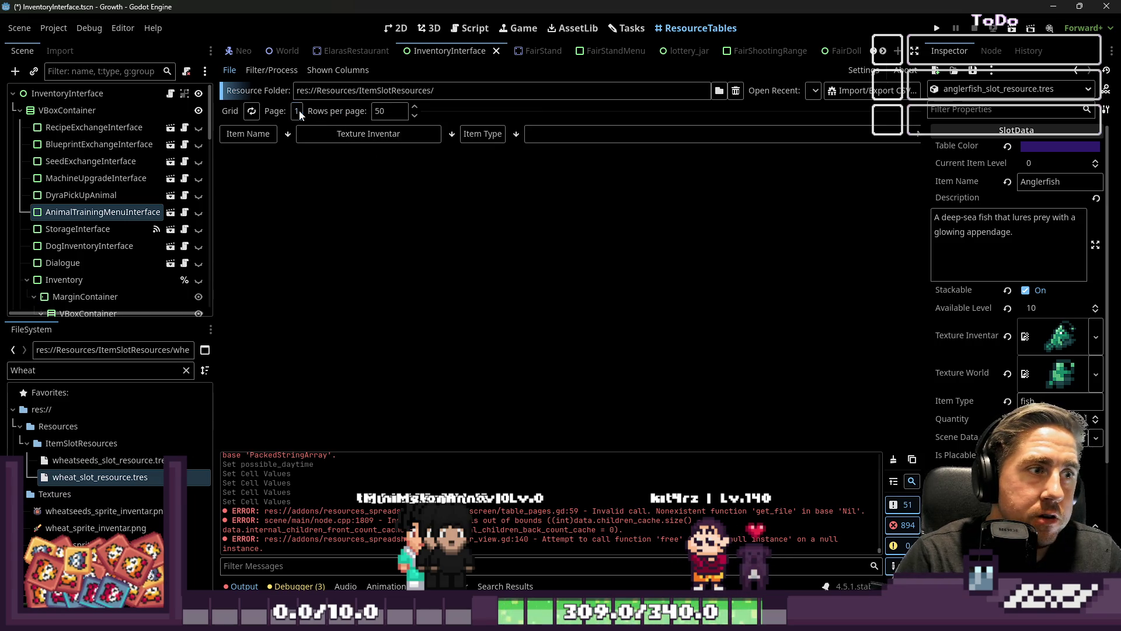
# Step: Reload the ItemSlotResources folder into the resource table
pyautogui.click(719, 91)
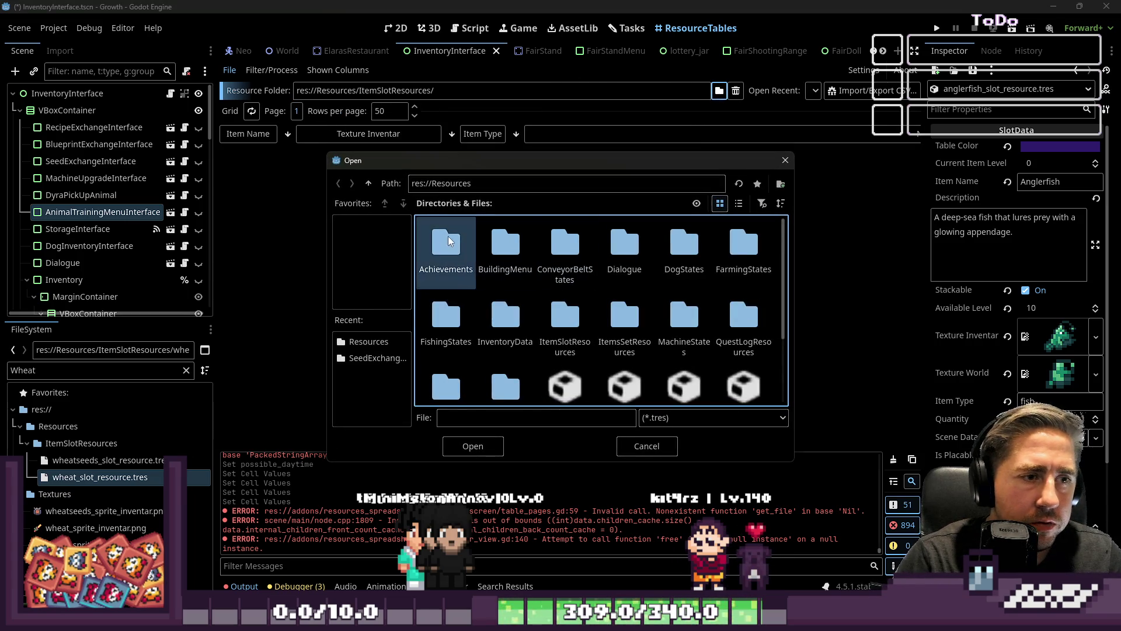
pyautogui.scroll(-2, 572, 313)
pyautogui.click(565, 280)
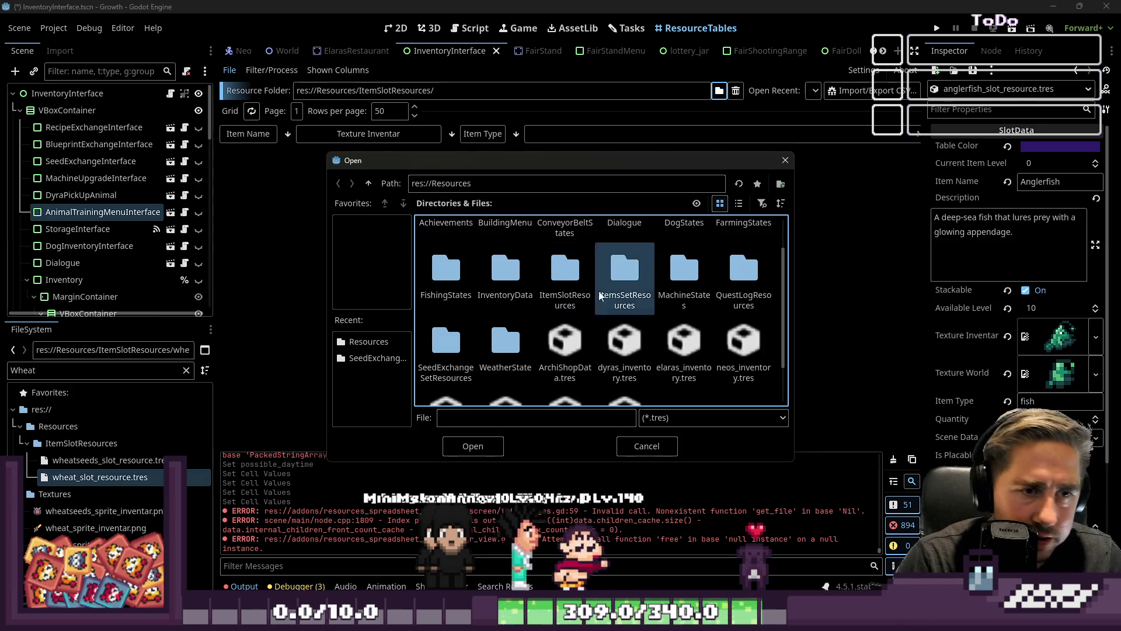
pyautogui.click(474, 447)
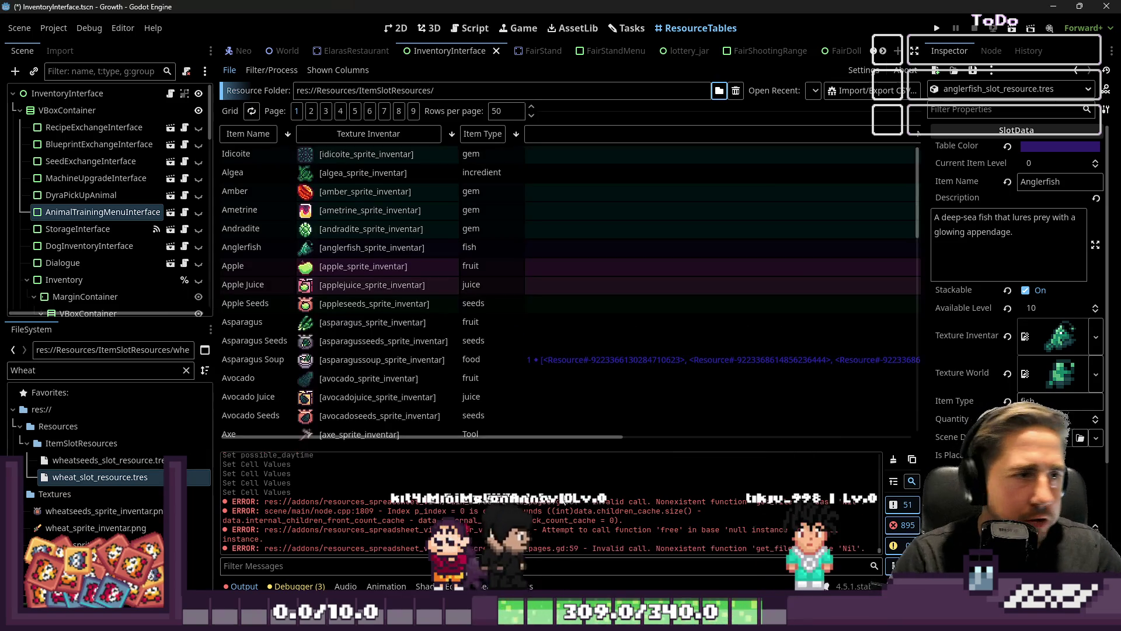
# Step: Sort the items by Item Type in reverse order and page to the machine items
pyautogui.click(482, 134)
pyautogui.scroll(-10, 508, 249)
pyautogui.scroll(10, 530, 194)
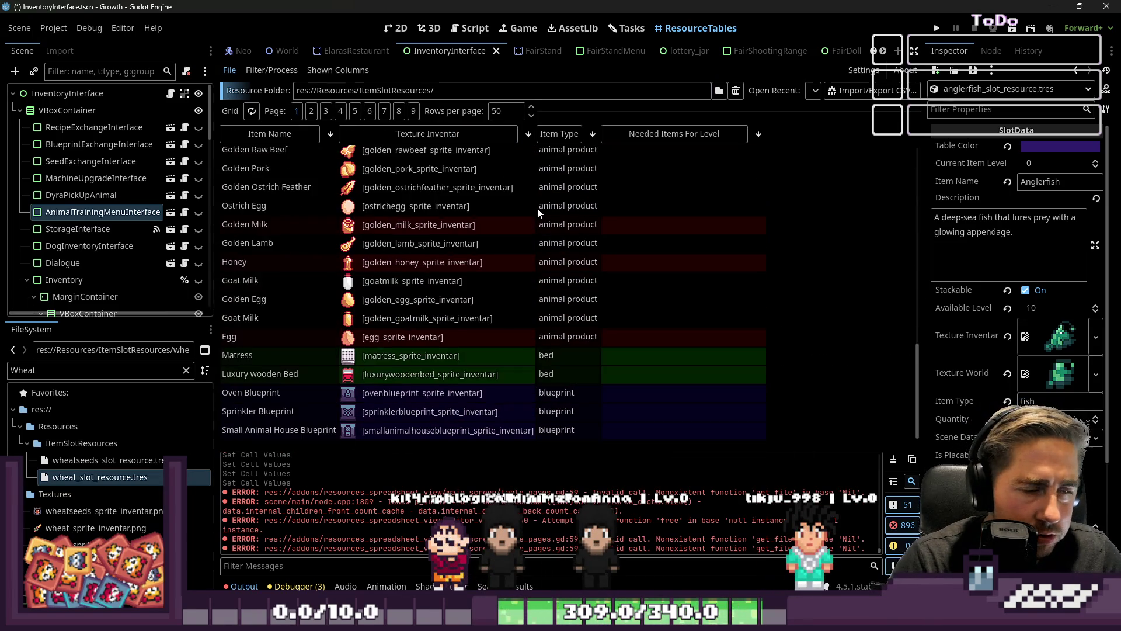
pyautogui.click(554, 138)
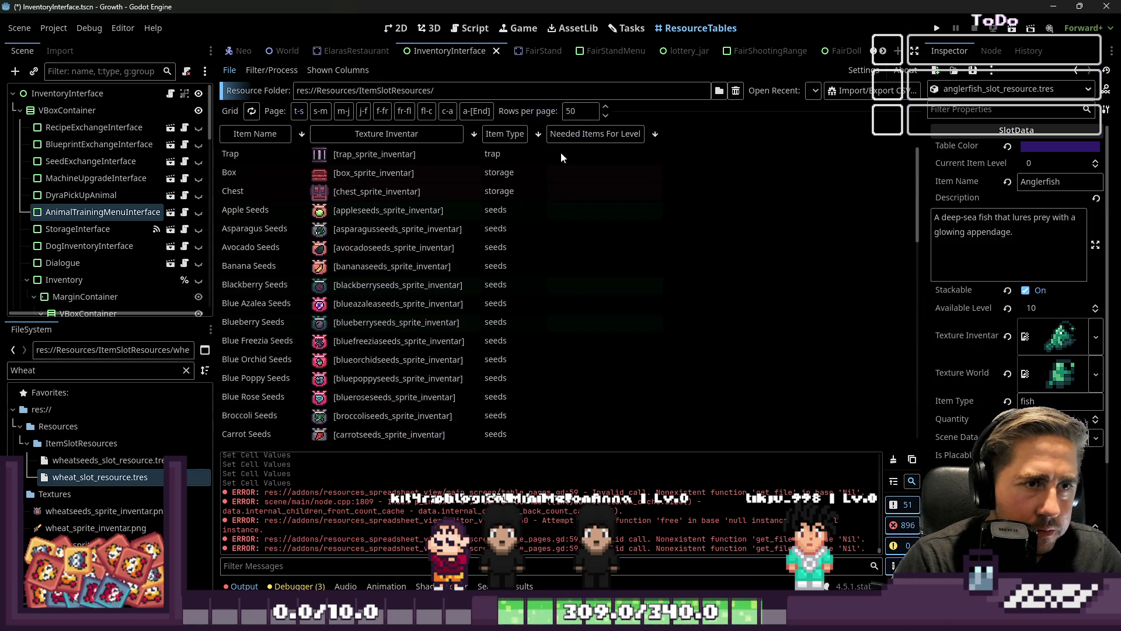
pyautogui.scroll(-15, 530, 204)
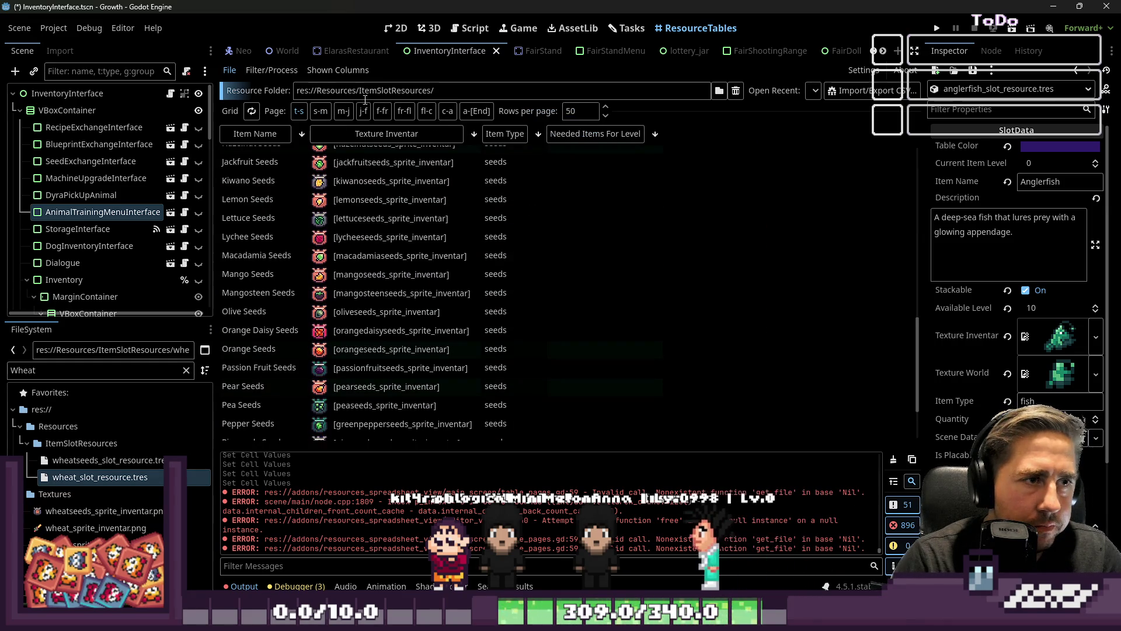
pyautogui.click(321, 111)
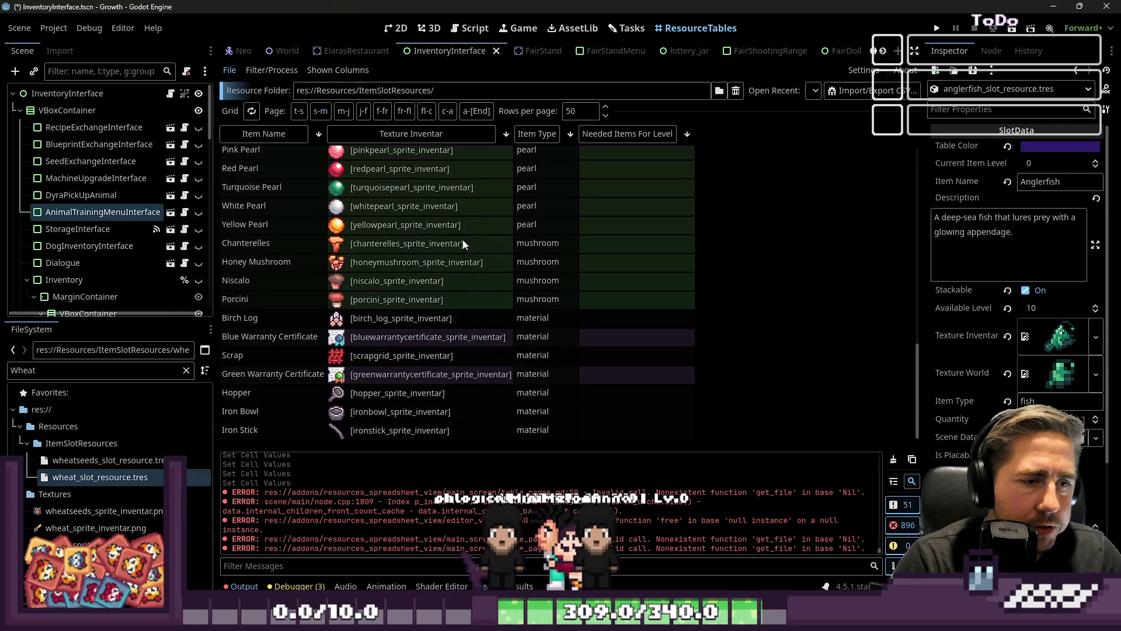
pyautogui.click(343, 111)
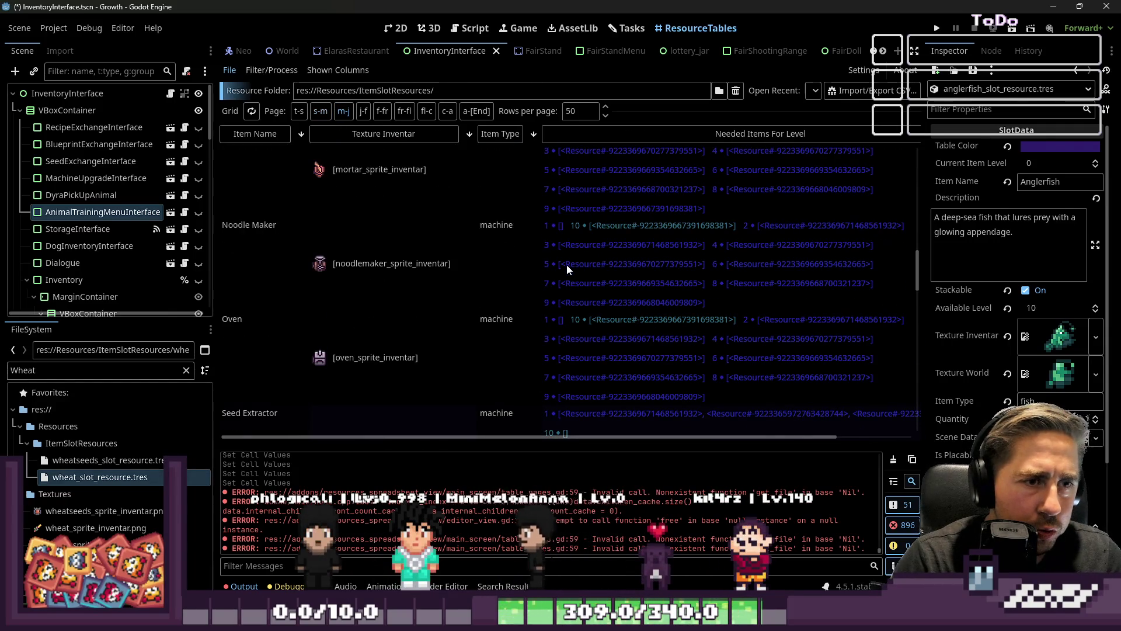
# Step: Open the Mortar's Needed Items For Level dictionary for editing
pyautogui.scroll(-5, 538, 271)
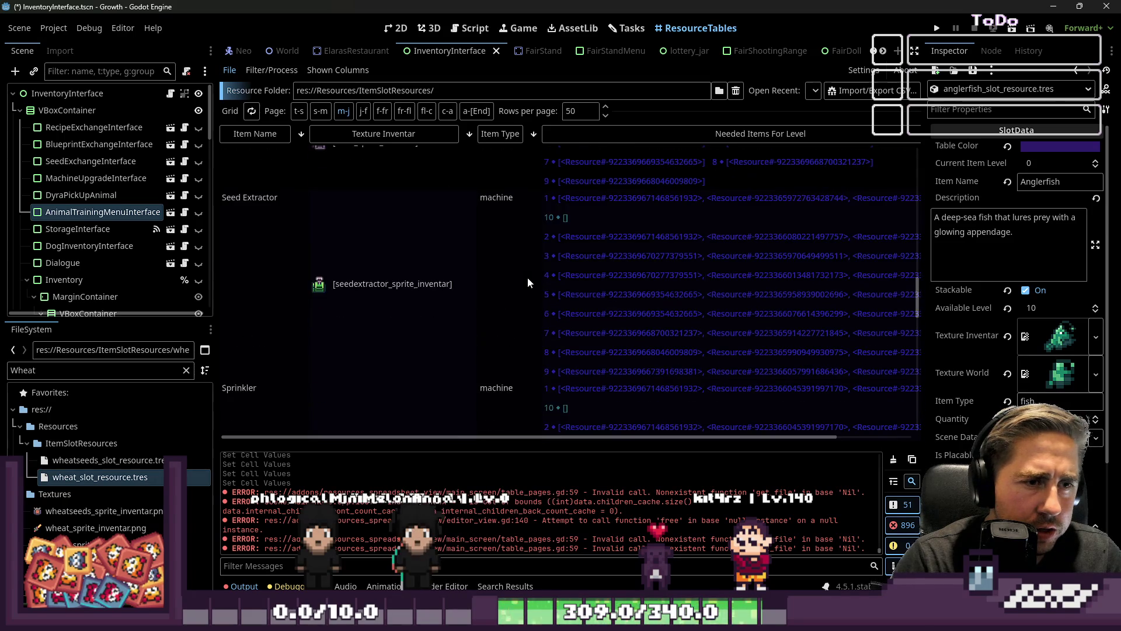
pyautogui.scroll(5, 528, 279)
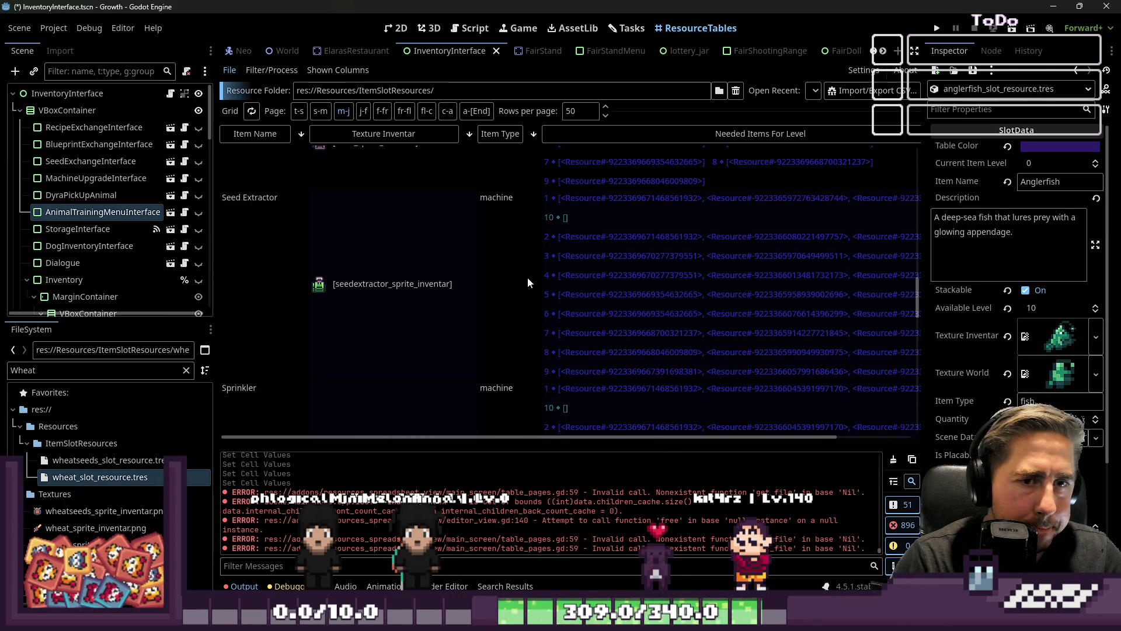
pyautogui.scroll(-5, 528, 282)
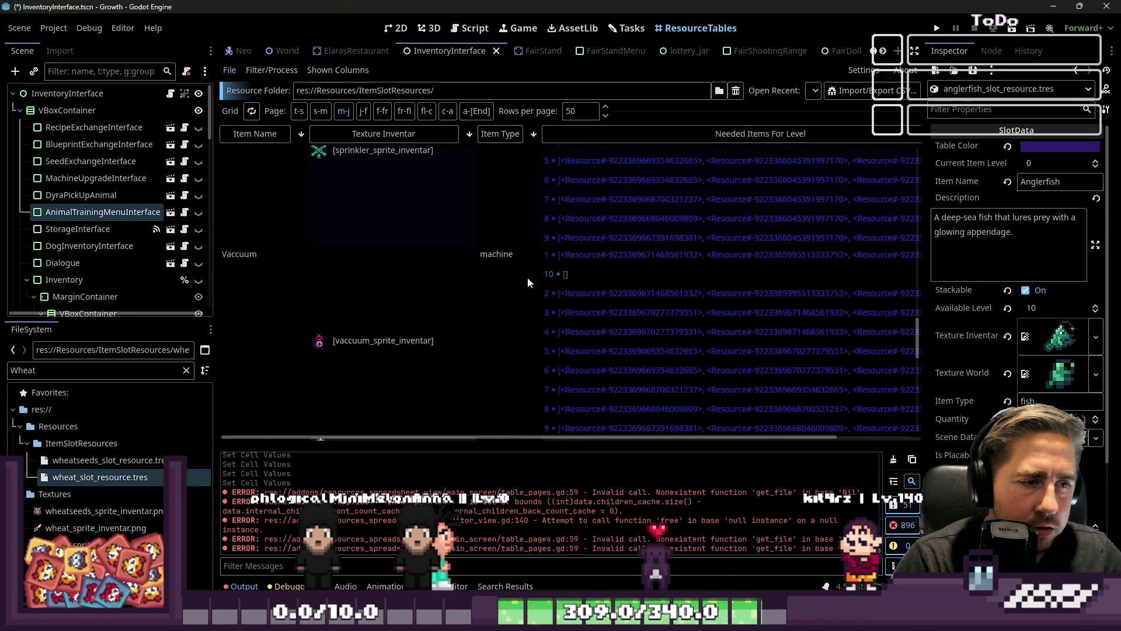
pyautogui.scroll(10, 528, 279)
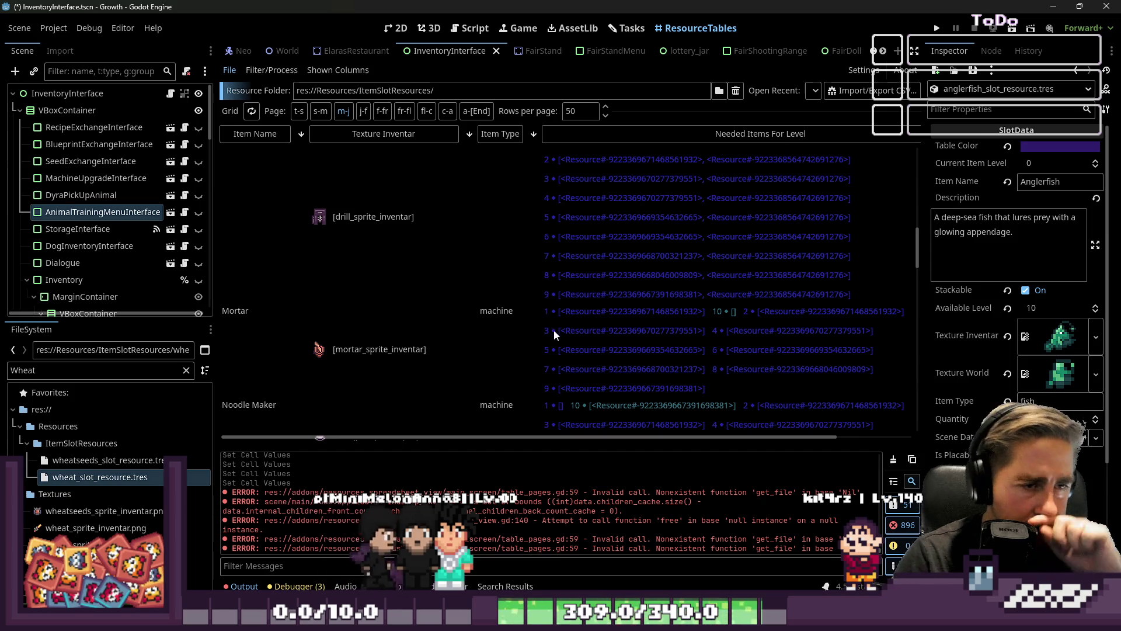
pyautogui.click(552, 327)
pyautogui.scroll(-2, 576, 219)
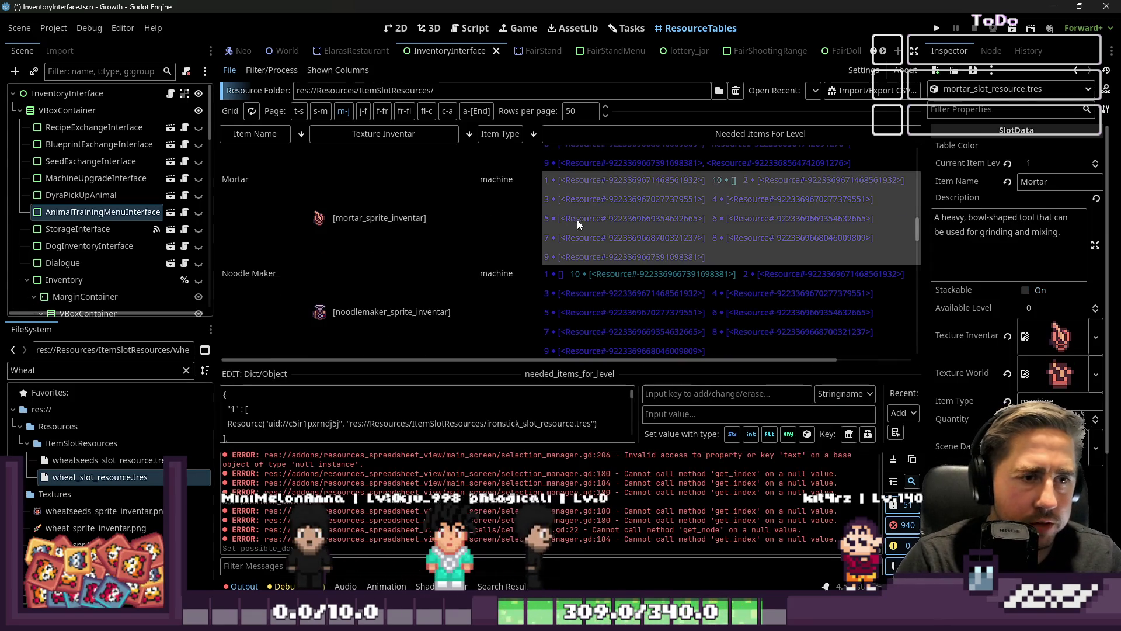
# Step: View Calc's MachineUpgradeLevels sheet with H27 selected beside the numbered list, then return to Godot
pyautogui.hotkey('alt', 'Tab')
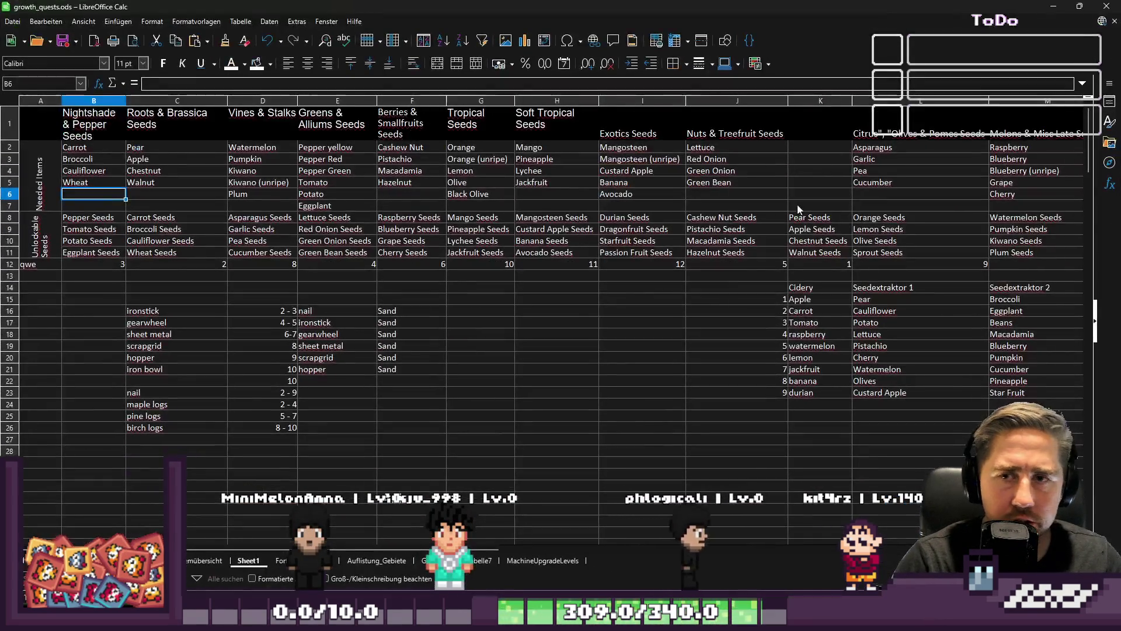
pyautogui.click(490, 559)
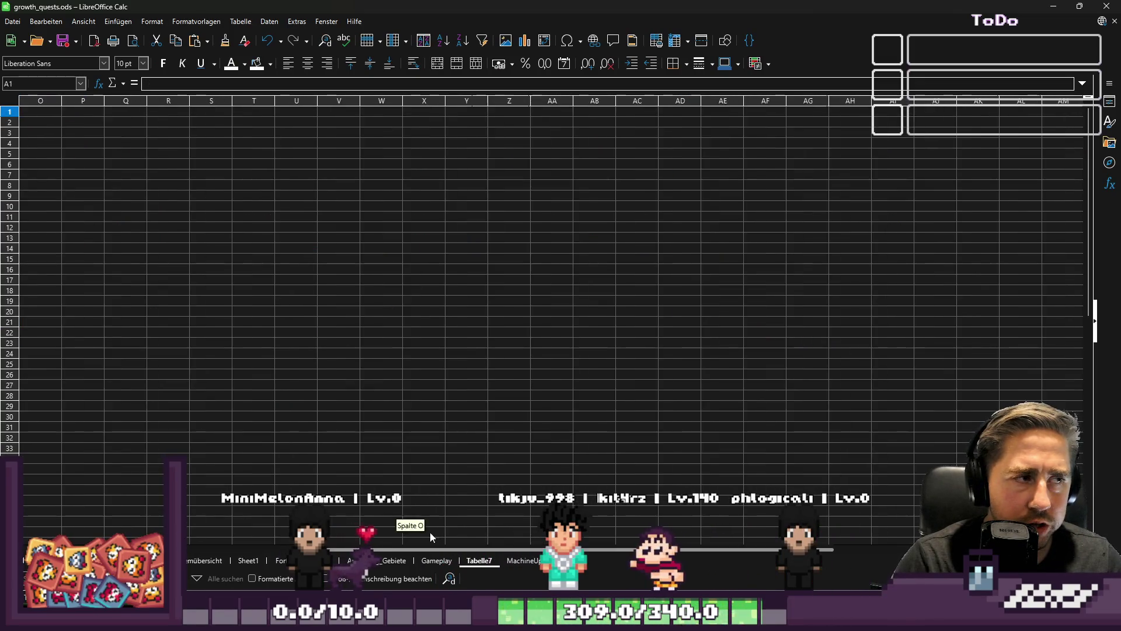
pyautogui.hotkey('ctrl', 'pagedown')
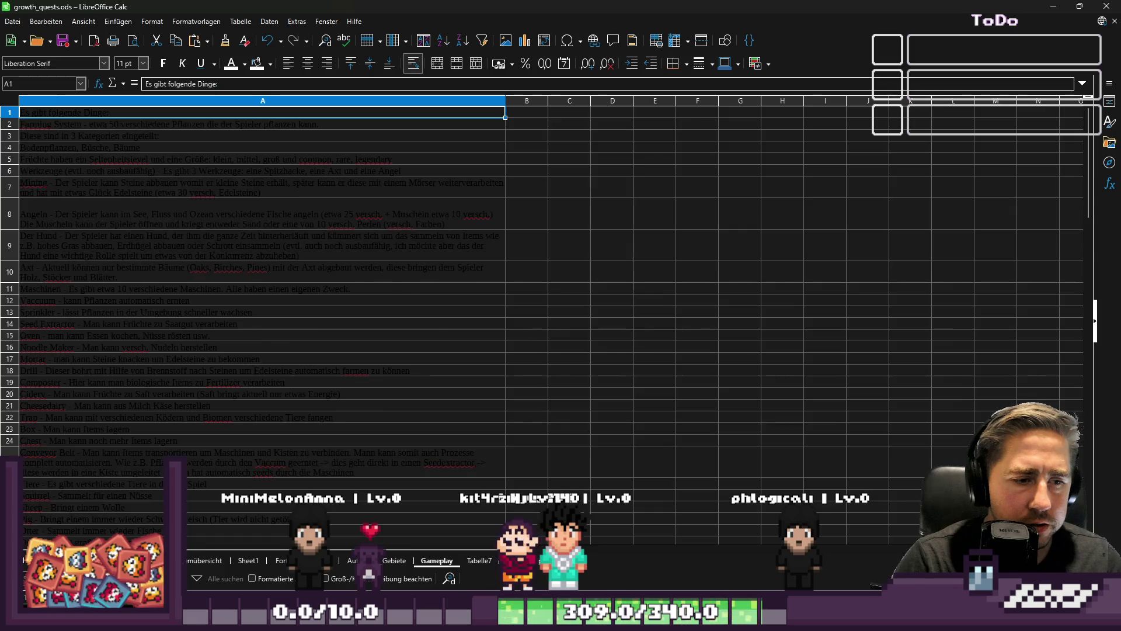
pyautogui.scroll(-3, 427, 433)
pyautogui.click(418, 310)
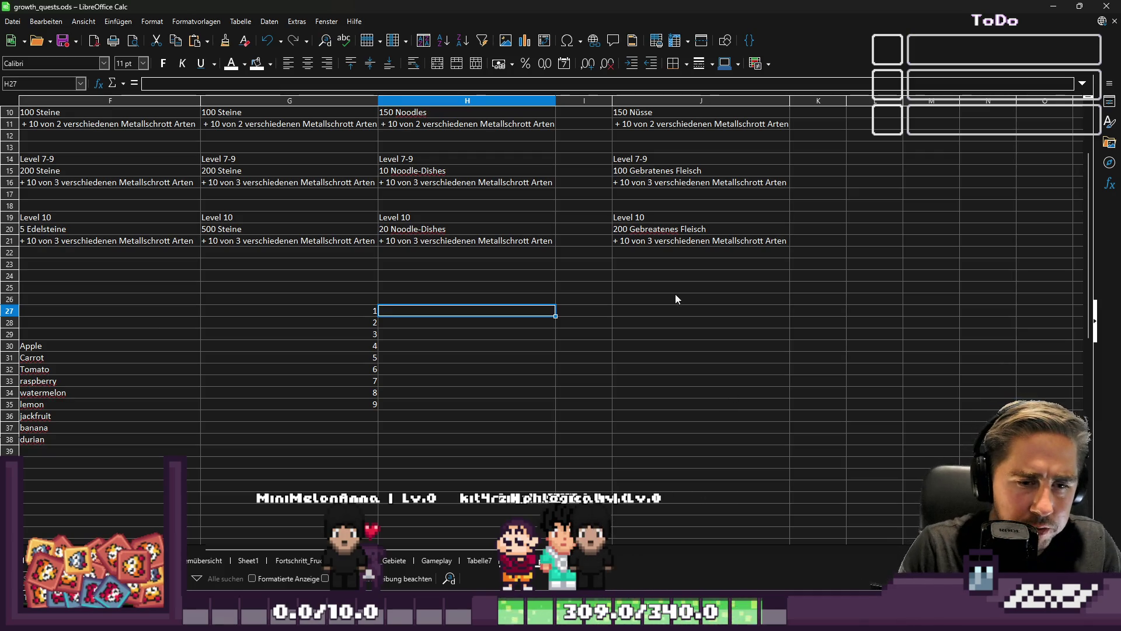
pyautogui.hotkey('alt', 'Tab')
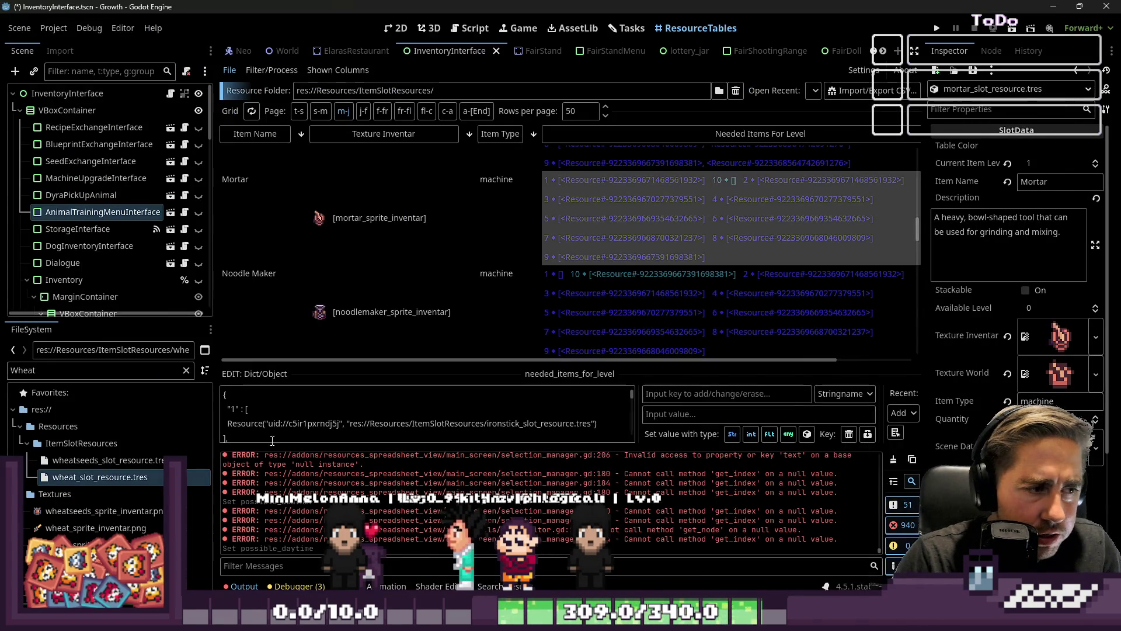
# Step: Load wheat_slot_resource.tres and expand its Mortar processing list, then go back to Calc
pyautogui.click(59, 474)
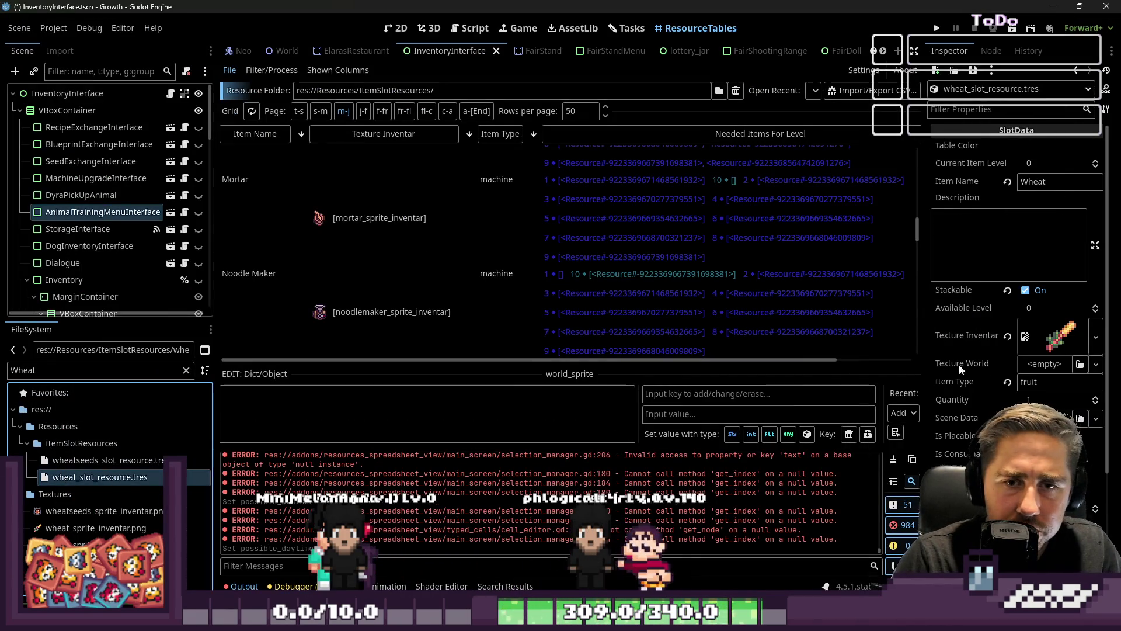
pyautogui.scroll(-3, 959, 365)
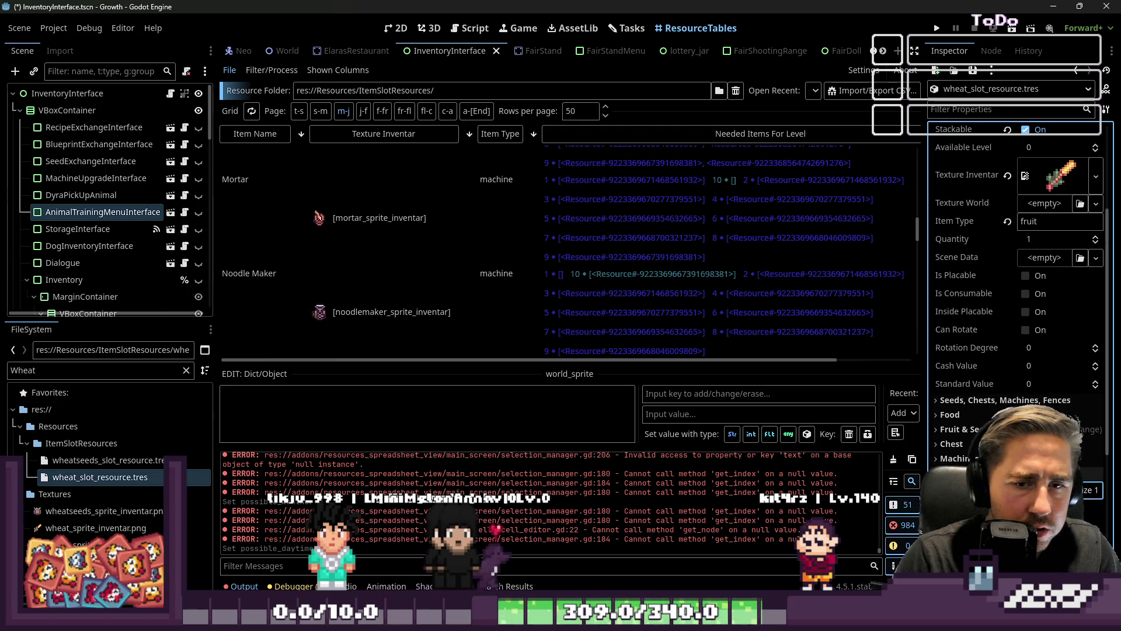
pyautogui.scroll(-5, 1016, 315)
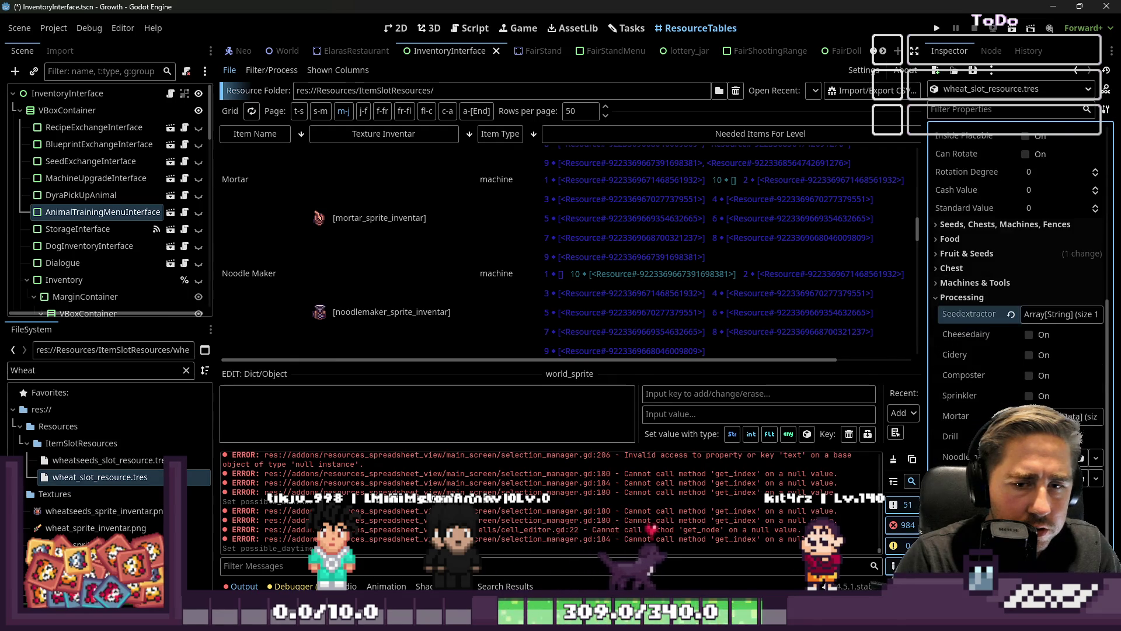
pyautogui.click(1077, 416)
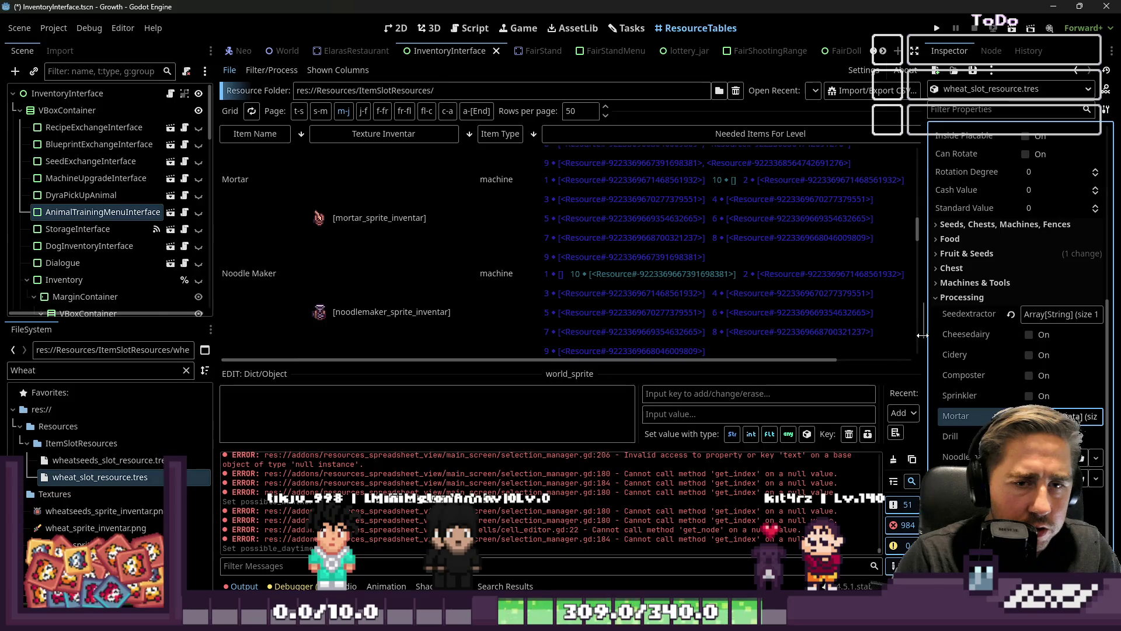
pyautogui.hotkey('alt', 'Tab')
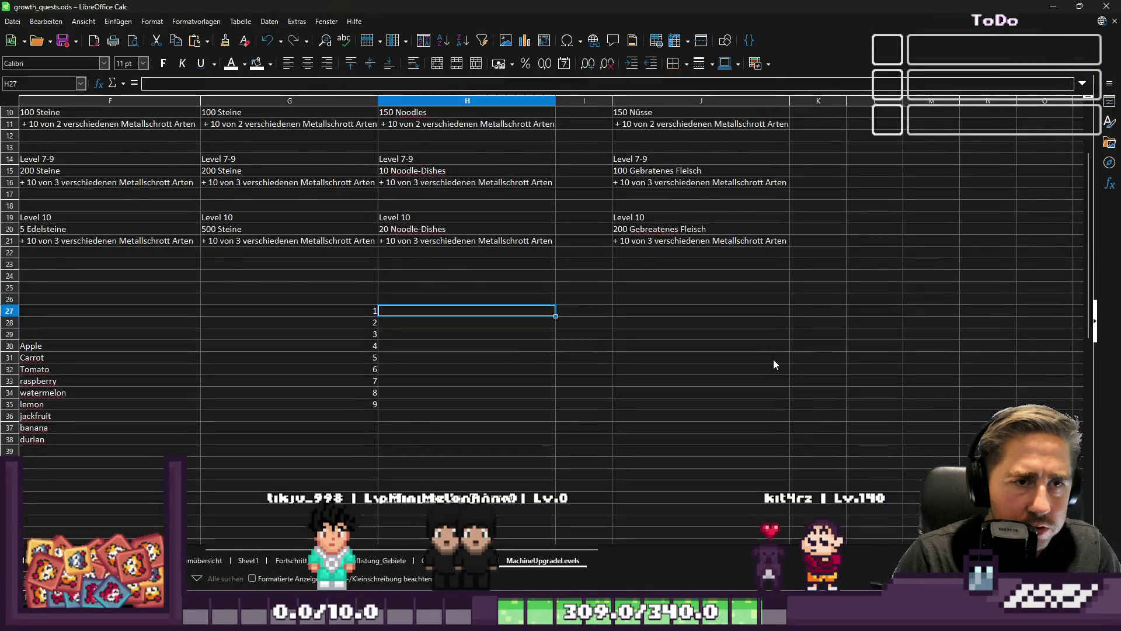
# Step: Enter wheat for levels 1 and 2, correcting the 'wbeat' typo
pyautogui.scroll(1, 773, 364)
pyautogui.click(404, 346)
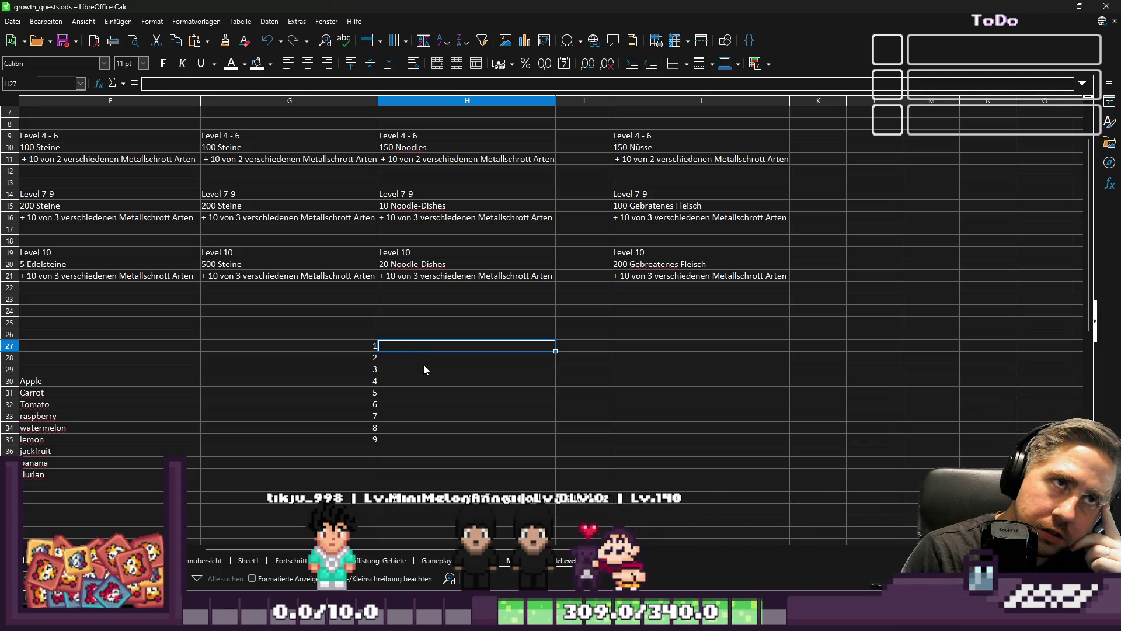
pyautogui.write('wheat')
pyautogui.press('Return')
pyautogui.write('wbeat')
pyautogui.press('Return')
pyautogui.press('Up')
pyautogui.write('wheat')
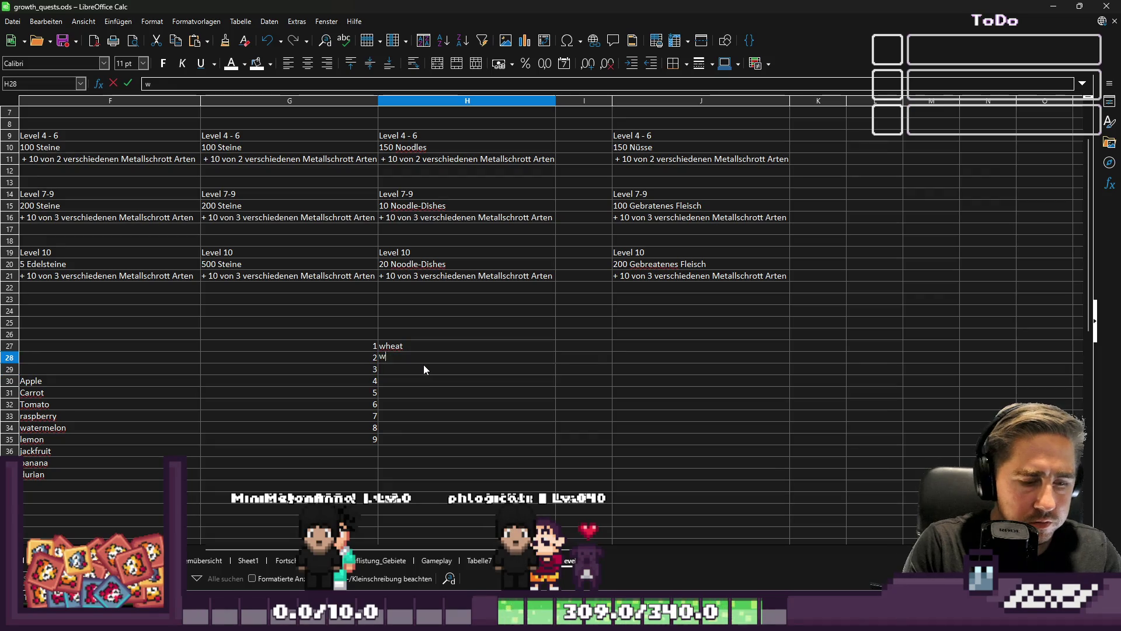
pyautogui.press('Return')
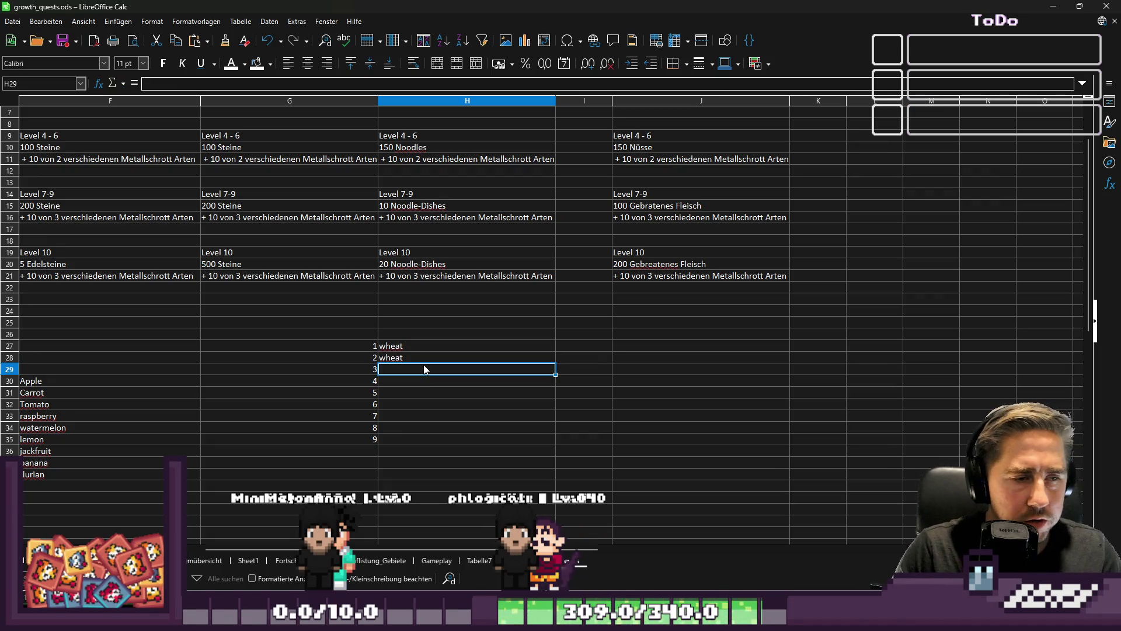
pyautogui.press('Up')
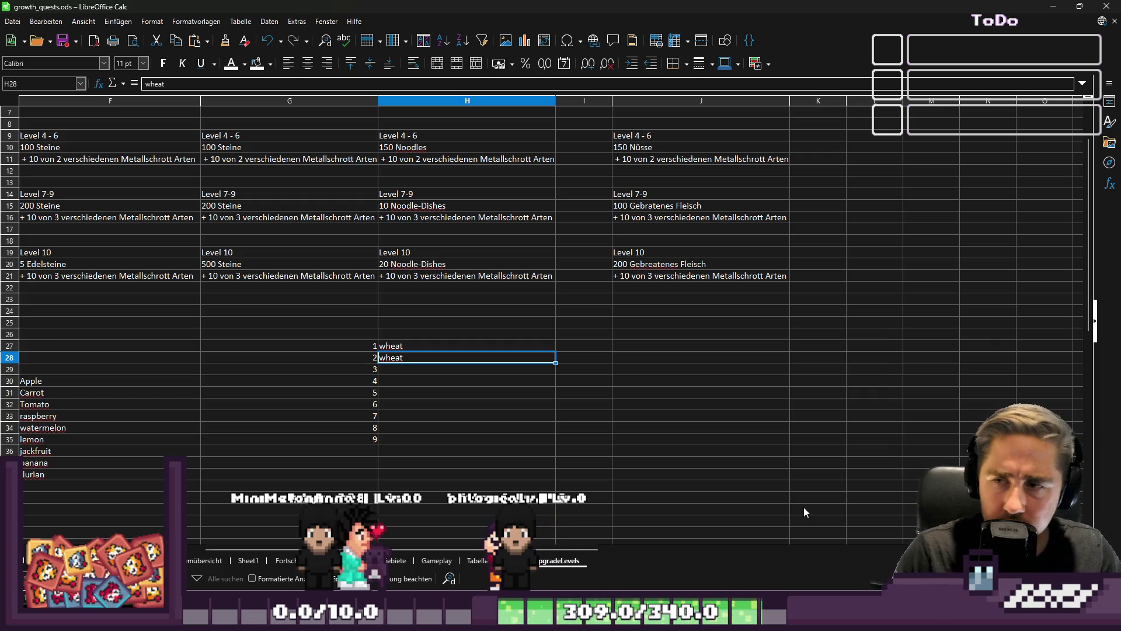
pyautogui.press('Down')
# Step: Fill the following levels with Flour and Stone entries
pyautogui.write('F')
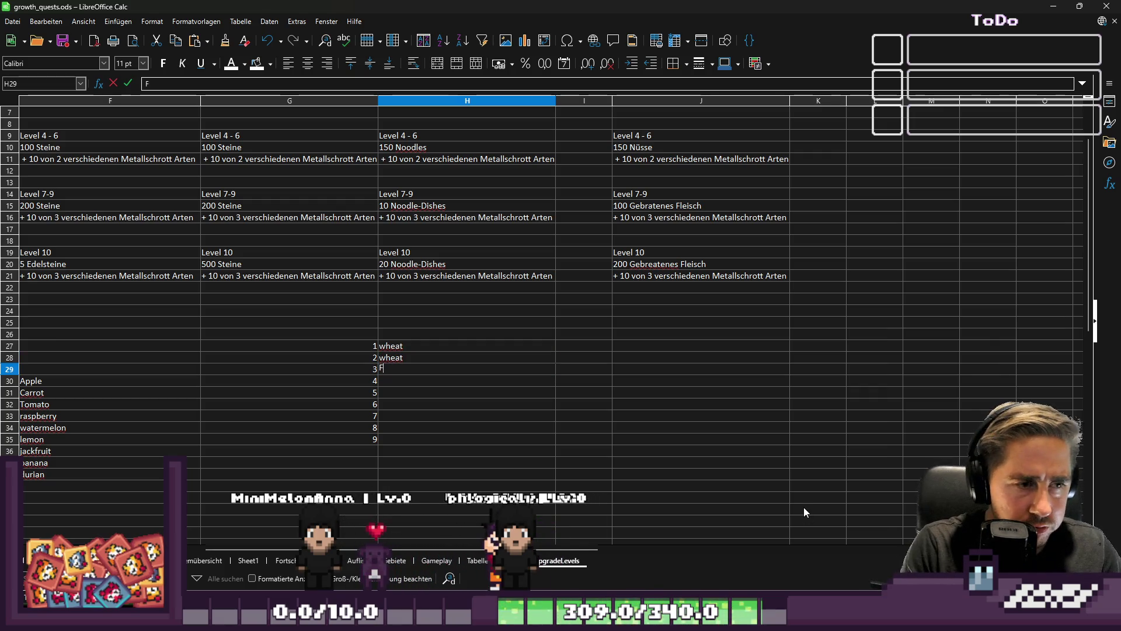
pyautogui.write('lour')
pyautogui.press('Return')
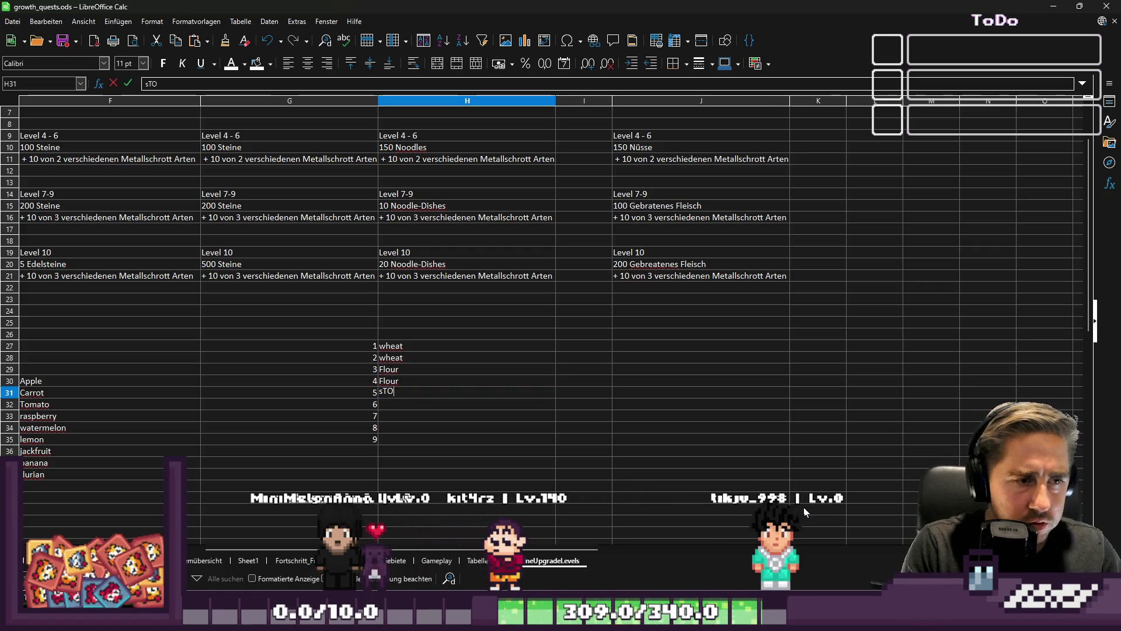
pyautogui.write('Stone')
pyautogui.press('Return')
pyautogui.write('Stone')
pyautogui.press('Return')
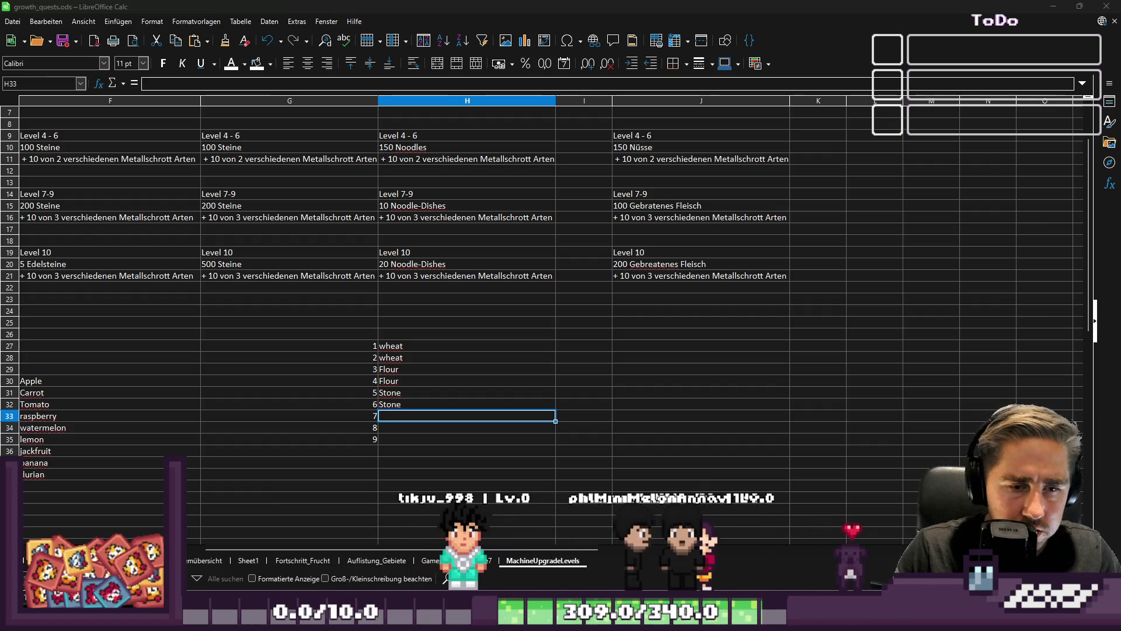
# Step: Check the wheat sprite name in Illustrator, undo stray sprite copies, and return to Calc
pyautogui.hotkey('alt', 'Tab')
pyautogui.scroll(2, 813, 236)
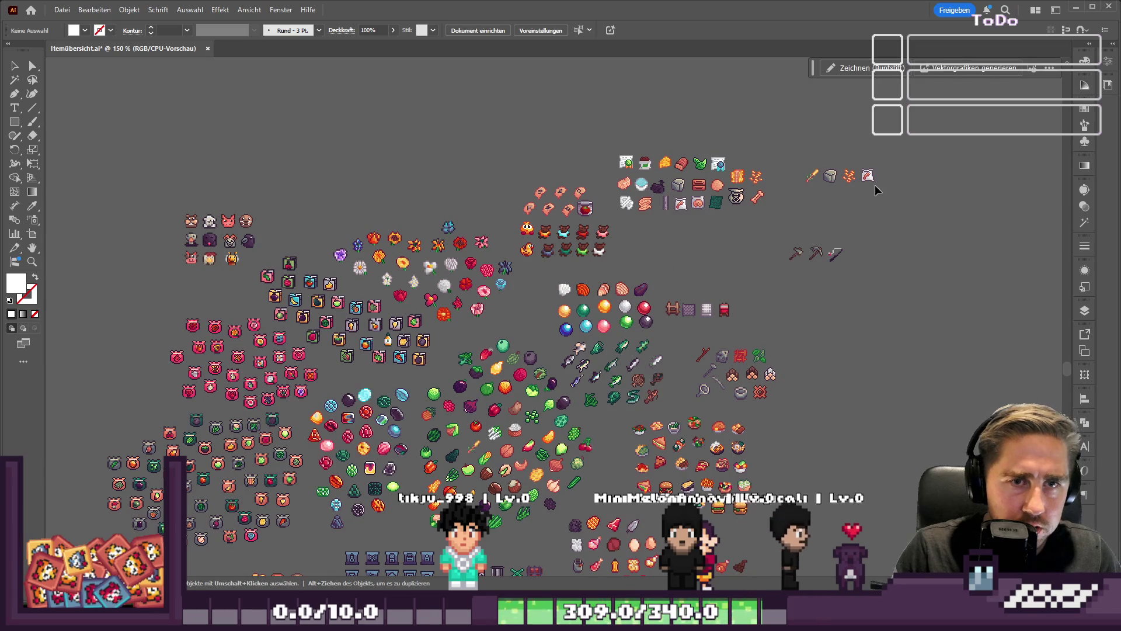
pyautogui.scroll(3, 876, 191)
pyautogui.click(705, 175)
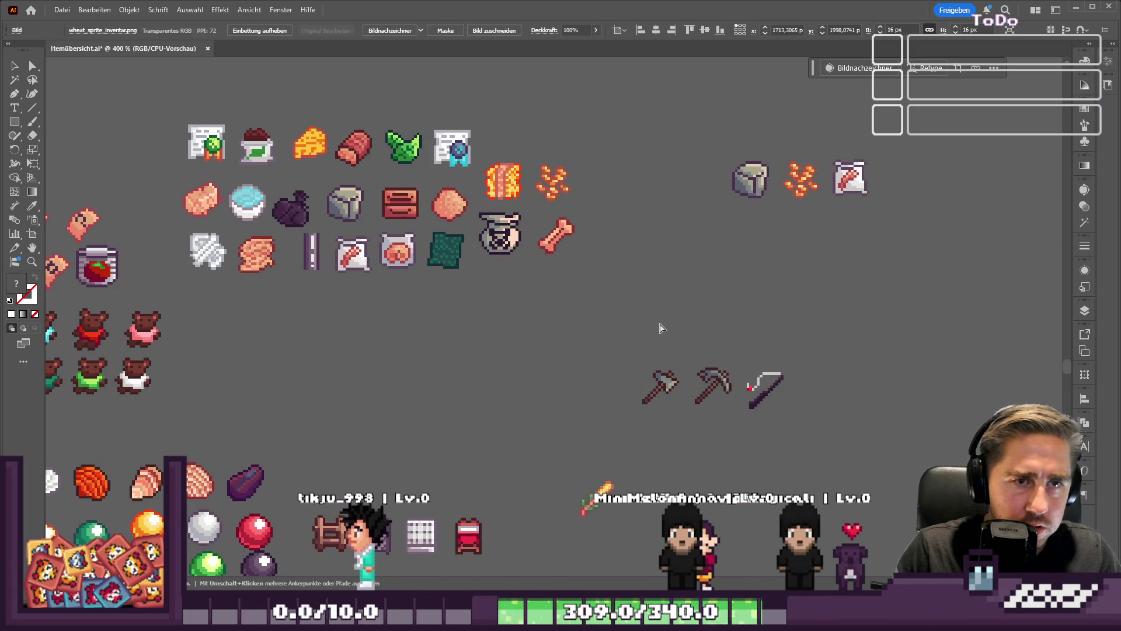
pyautogui.hotkey('ctrl', 'z')
pyautogui.hotkey('ctrl', 'z')
pyautogui.hotkey('ctrl', 'z')
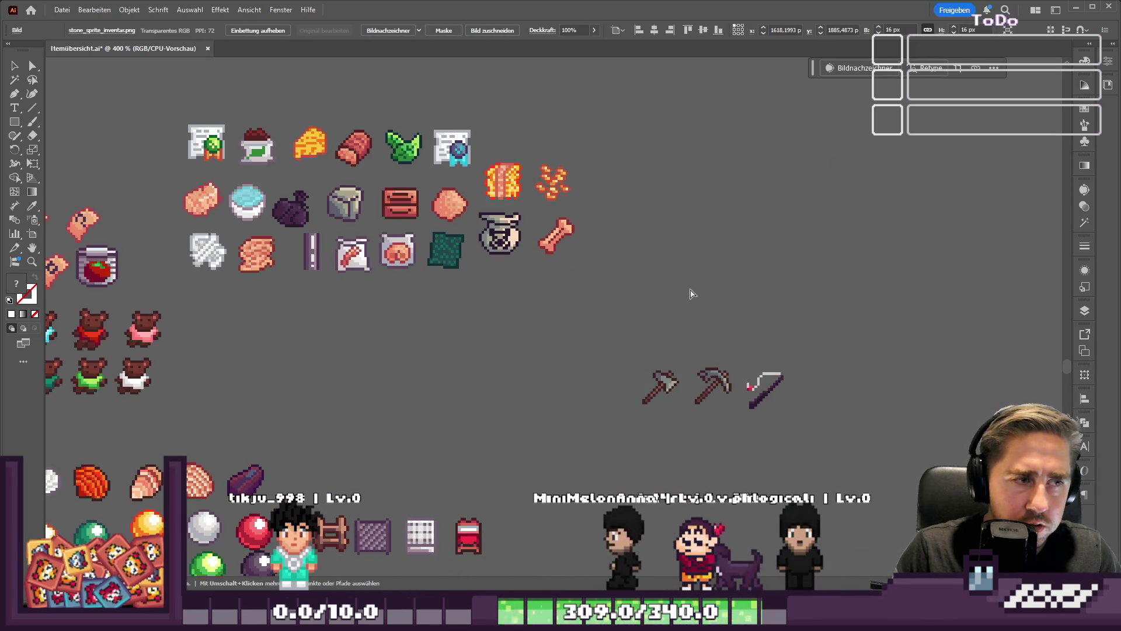
pyautogui.hotkey('alt', 'Tab')
pyautogui.click(396, 446)
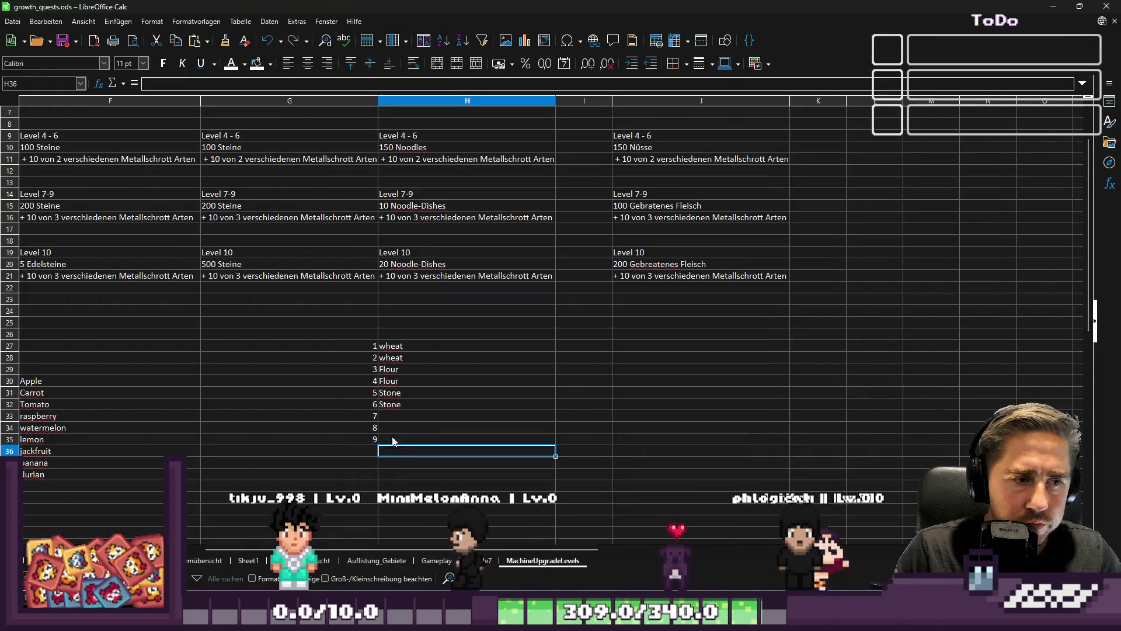
# Step: Copy the Flour and Stone block down into levels 5–8
pyautogui.click(392, 416)
pyautogui.moveTo(392, 372); pyautogui.dragTo(396, 400)
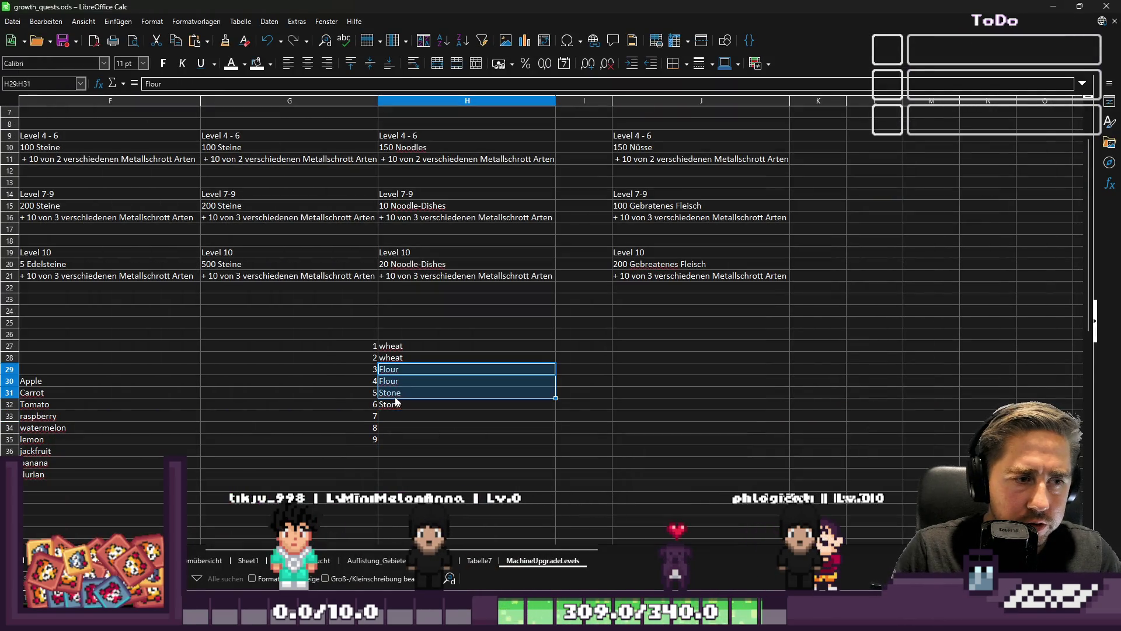
pyautogui.hotkey('ctrl', 'c')
pyautogui.click(397, 439)
pyautogui.hotkey('ctrl', 'v')
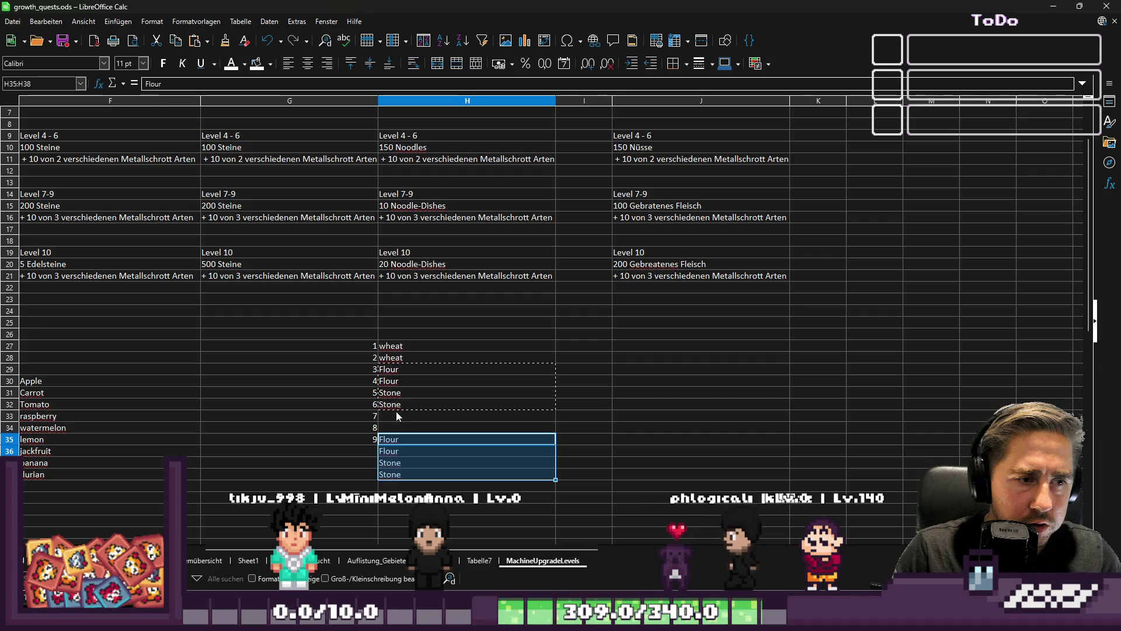
pyautogui.hotkey('ctrl', 'z')
pyautogui.click(395, 395)
pyautogui.hotkey('ctrl', 'v')
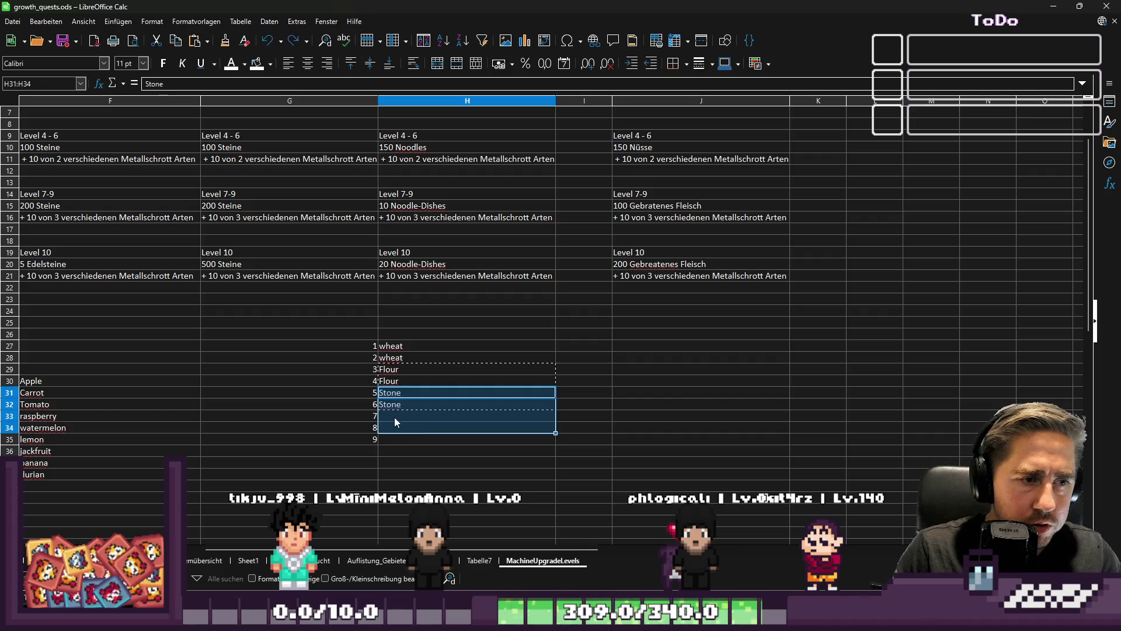
pyautogui.click(393, 418)
pyautogui.hotkey('ctrl', 'v')
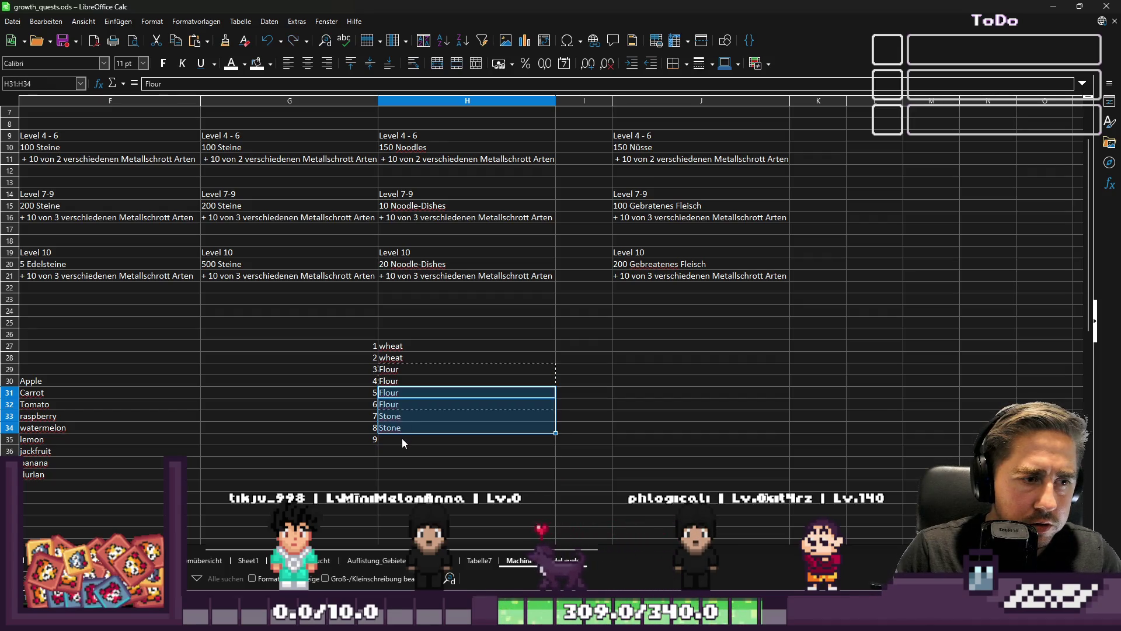
pyautogui.click(401, 437)
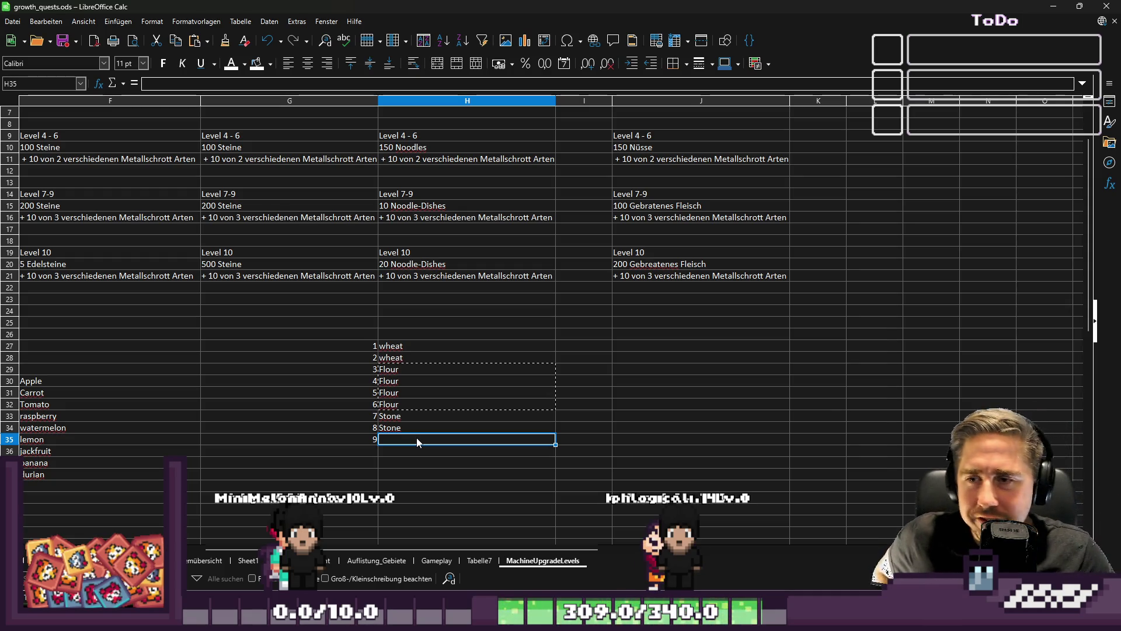
# Step: Enter Grain for levels 3 and 4
pyautogui.press('Up')
pyautogui.press('Up')
pyautogui.press('Up')
pyautogui.press('Up')
pyautogui.press('Up')
pyautogui.press('Up')
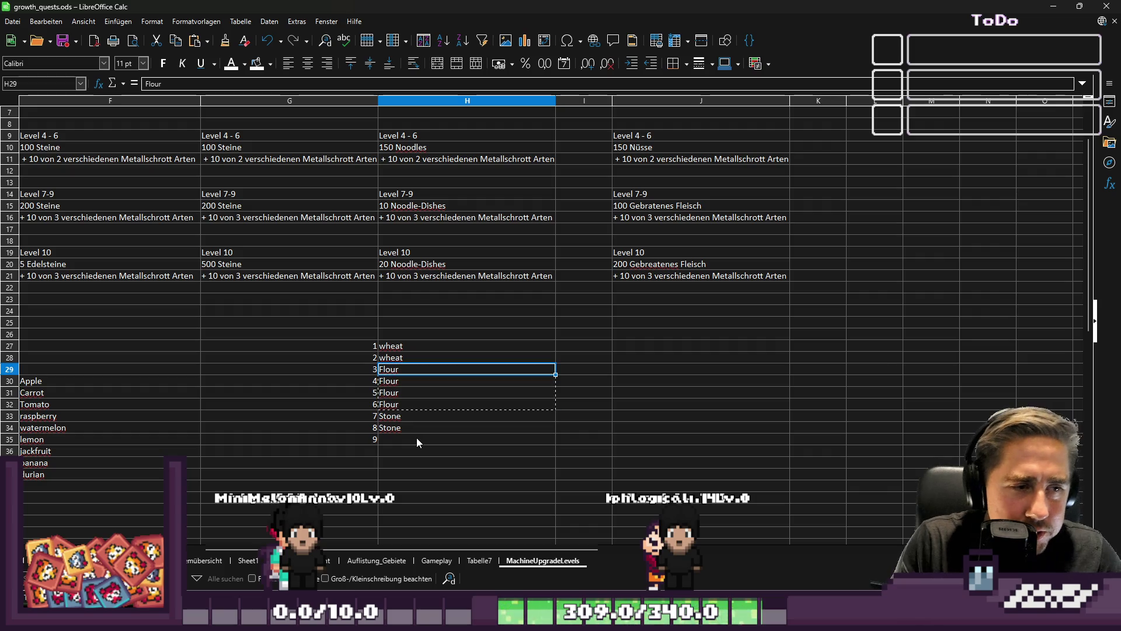
pyautogui.press('Escape')
pyautogui.write('gra')
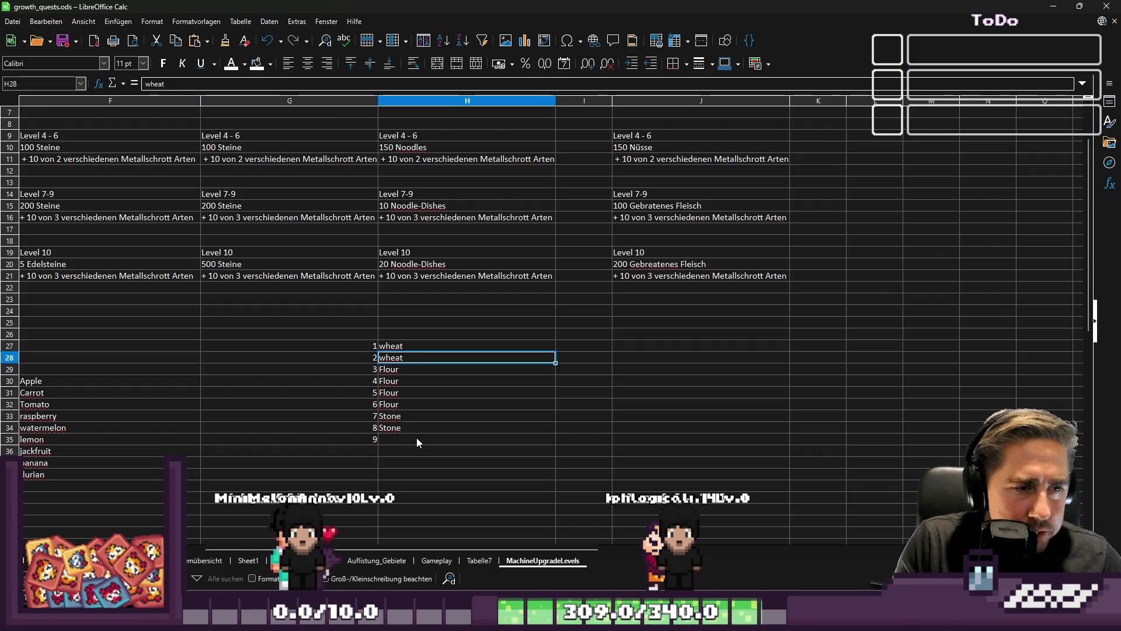
pyautogui.press('BackSpace')
pyautogui.press('BackSpace')
pyautogui.press('BackSpace')
pyautogui.write('Grain')
pyautogui.press('Return')
pyautogui.write('Grain')
pyautogui.press('Return')
# Step: Copy the Flour and Stone entries one row lower and clear the extra Flour at level 5
pyautogui.press('Up')
pyautogui.press('Up')
pyautogui.press('Up')
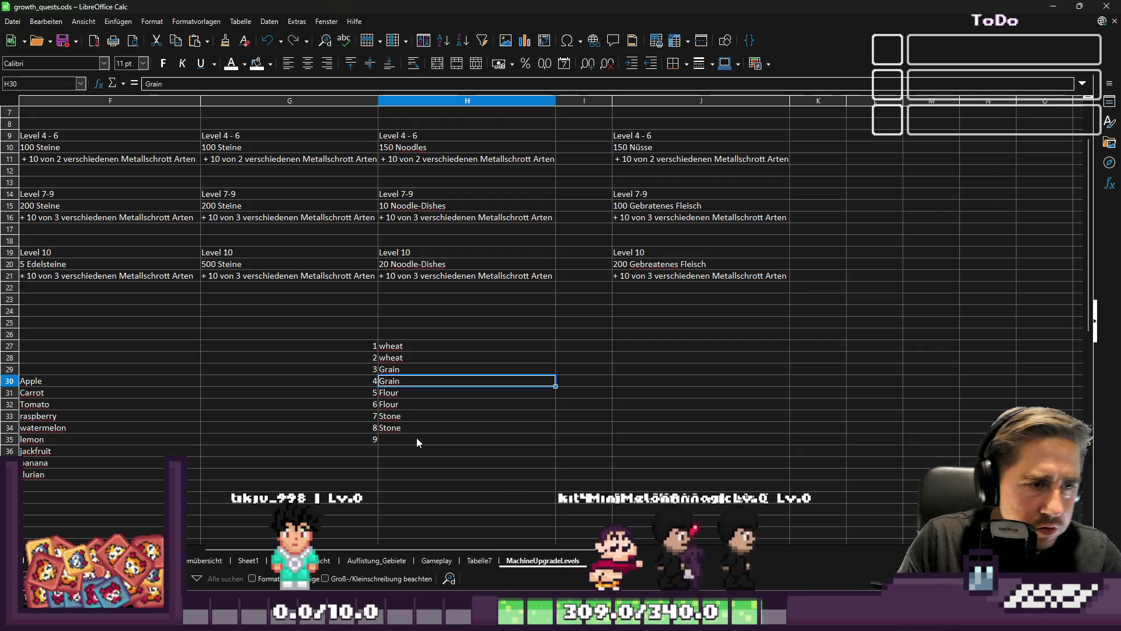
pyautogui.press('Down')
pyautogui.press('Down')
pyautogui.press('Down')
pyautogui.press('Down')
pyautogui.hotkey('shift', 'Up')
pyautogui.hotkey('shift', 'Up')
pyautogui.hotkey('shift', 'Up')
pyautogui.hotkey('ctrl', 'c')
pyautogui.press('Down')
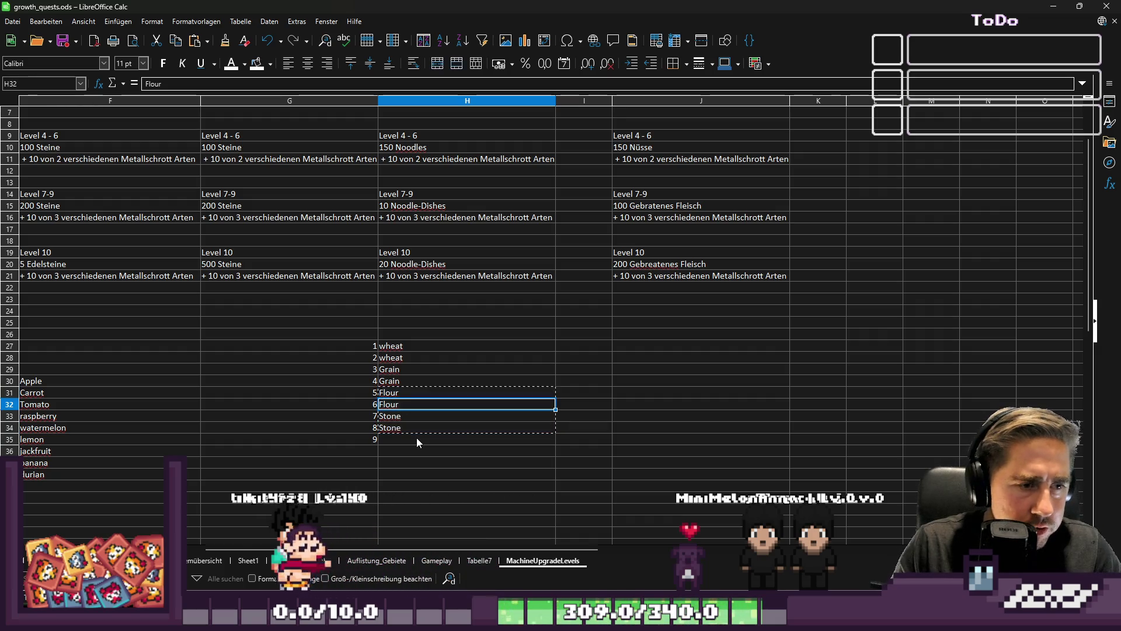
pyautogui.hotkey('ctrl', 'v')
pyautogui.press('Up')
pyautogui.press('Delete')
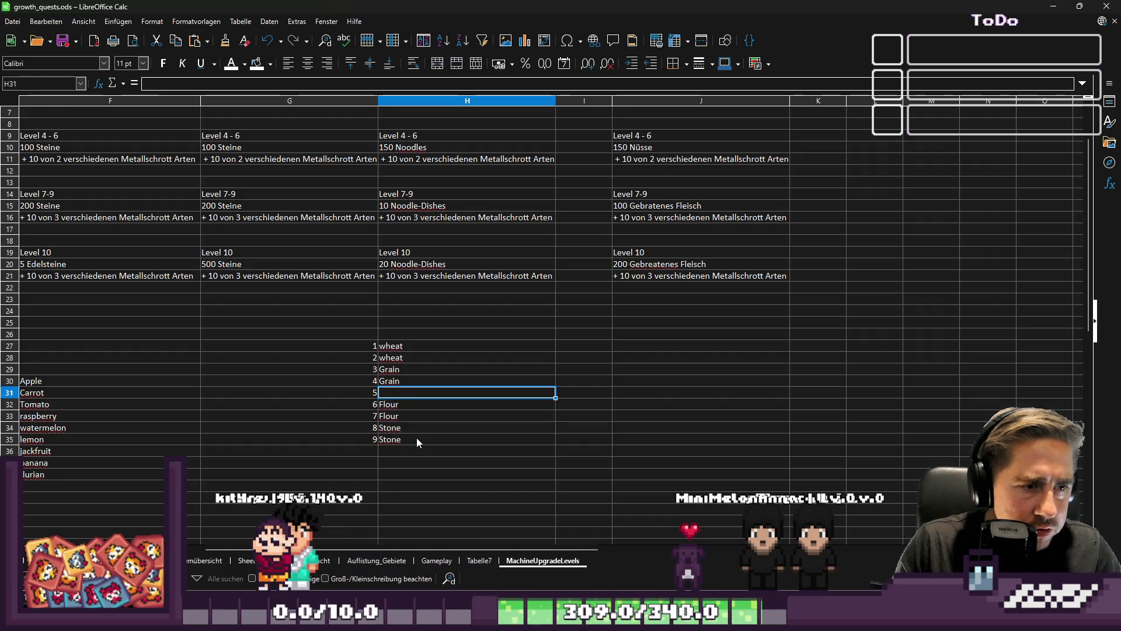
# Step: Shift the Flour and Stone entries up one row to finish the nine-level list
pyautogui.press('Down')
pyautogui.press('Down')
pyautogui.press('Down')
pyautogui.hotkey('shift', 'Up')
pyautogui.hotkey('shift', 'Up')
pyautogui.hotkey('ctrl', 'c')
pyautogui.press('Up')
pyautogui.hotkey('ctrl', 'v')
pyautogui.press('Left')
pyautogui.press('Left')
pyautogui.press('Left')
pyautogui.press('Right')
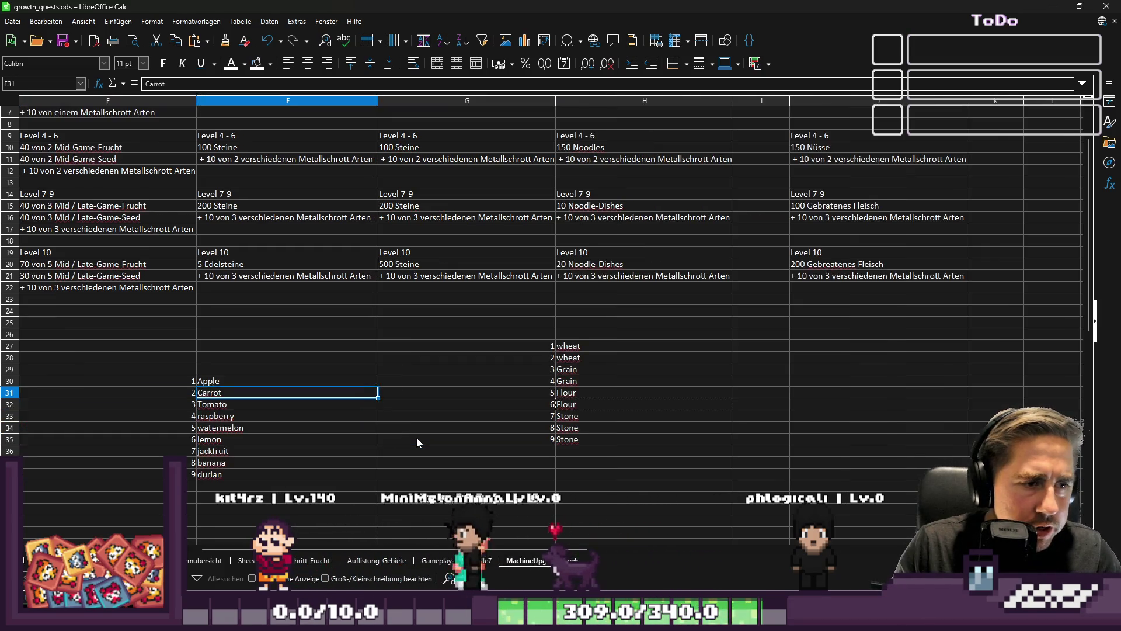
pyautogui.press('Right')
pyautogui.hotkey('alt', 'Tab')
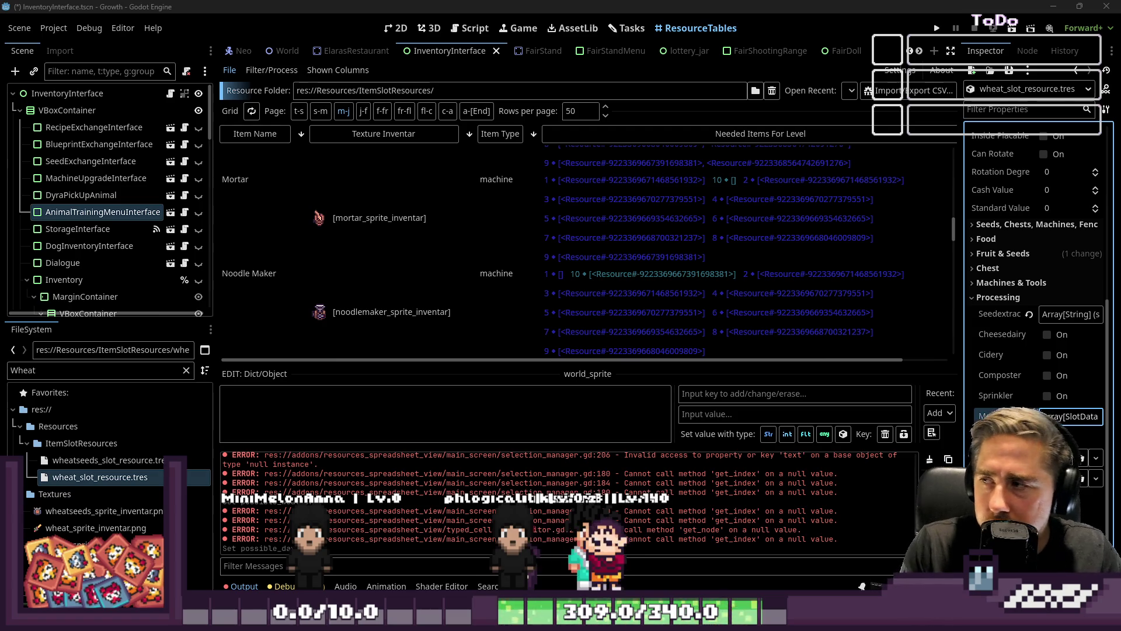
# Step: Open Mortar's Needed Items For Level in a widened Inspector, showing level 1's ironstick_slot_resource.tres
pyautogui.scroll(4, 471, 254)
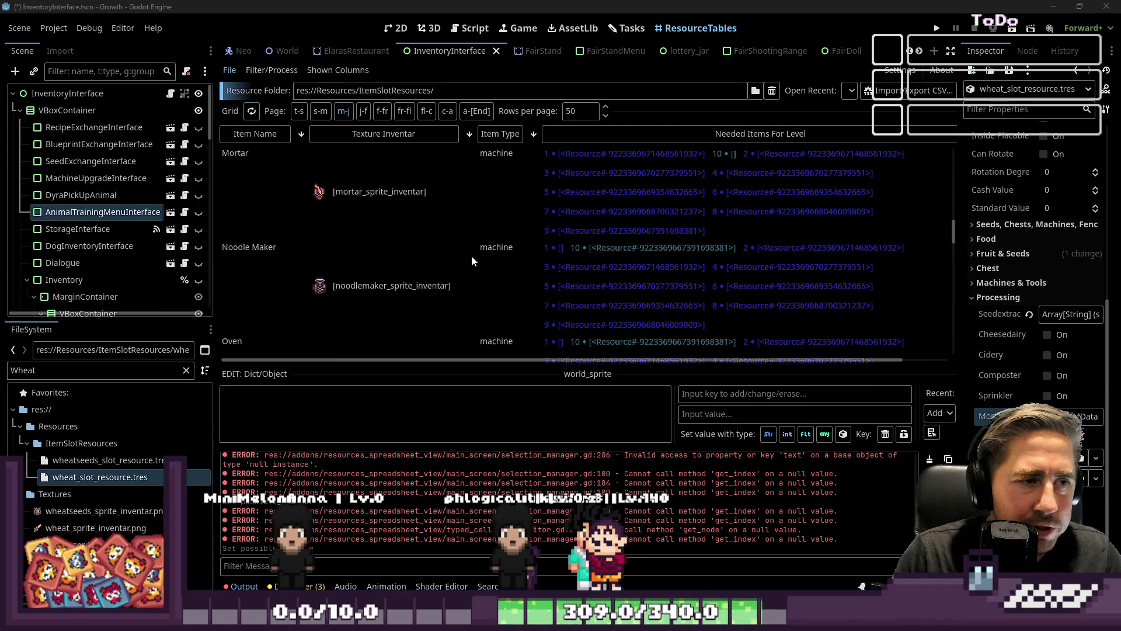
pyautogui.click(545, 282)
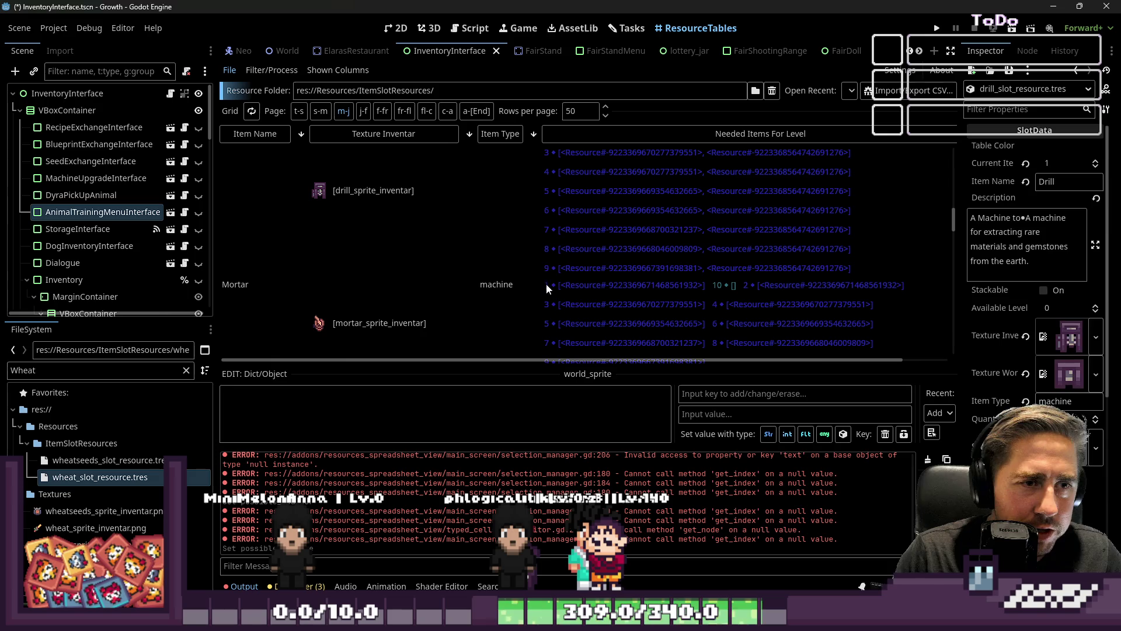
pyautogui.scroll(-2, 562, 305)
pyautogui.click(575, 286)
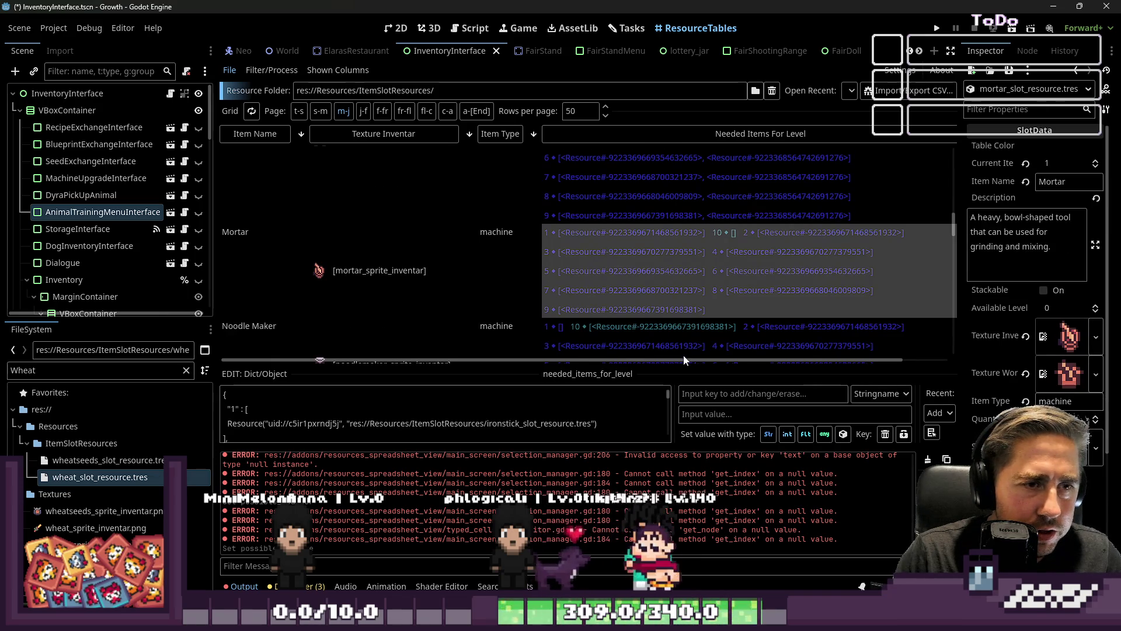
pyautogui.moveTo(960, 243); pyautogui.dragTo(785, 245)
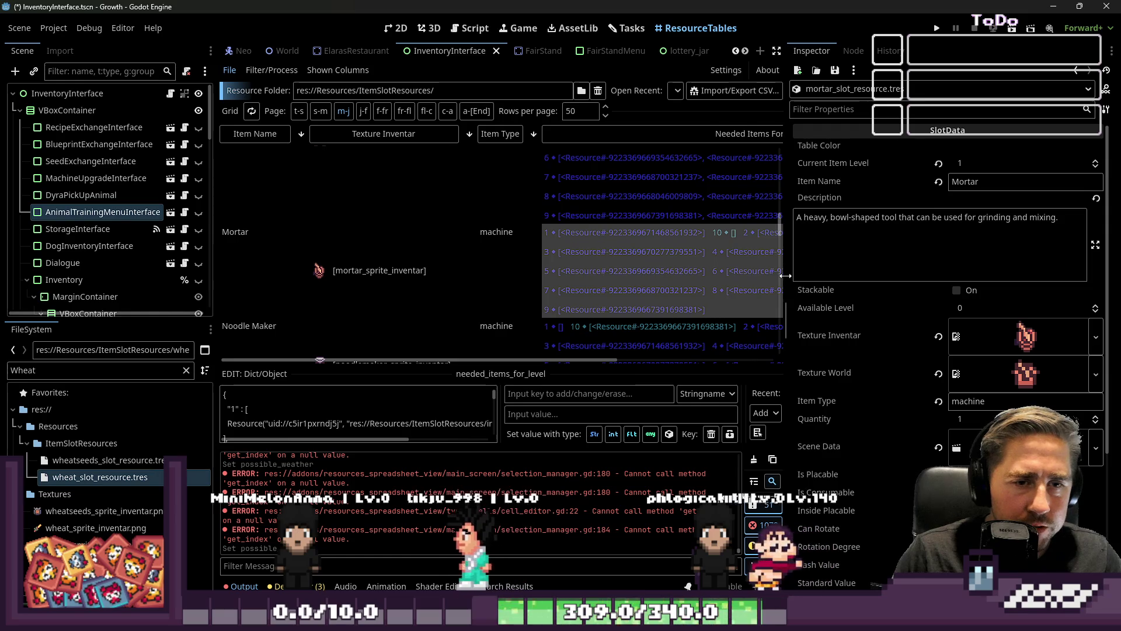
pyautogui.moveTo(785, 279); pyautogui.dragTo(880, 286)
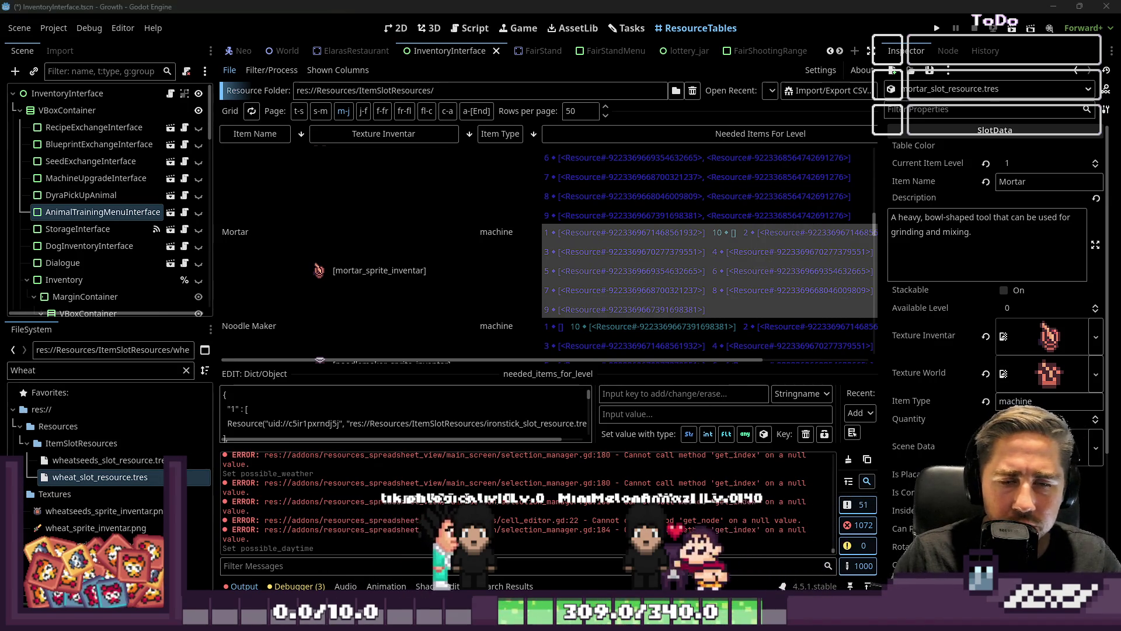
pyautogui.moveTo(100, 477)
pyautogui.mouseDown()
pyautogui.moveTo(817, 403)
pyautogui.moveTo(992, 362)
pyautogui.moveTo(1056, 317)
pyautogui.moveTo(1058, 329)
pyautogui.mouseUp()
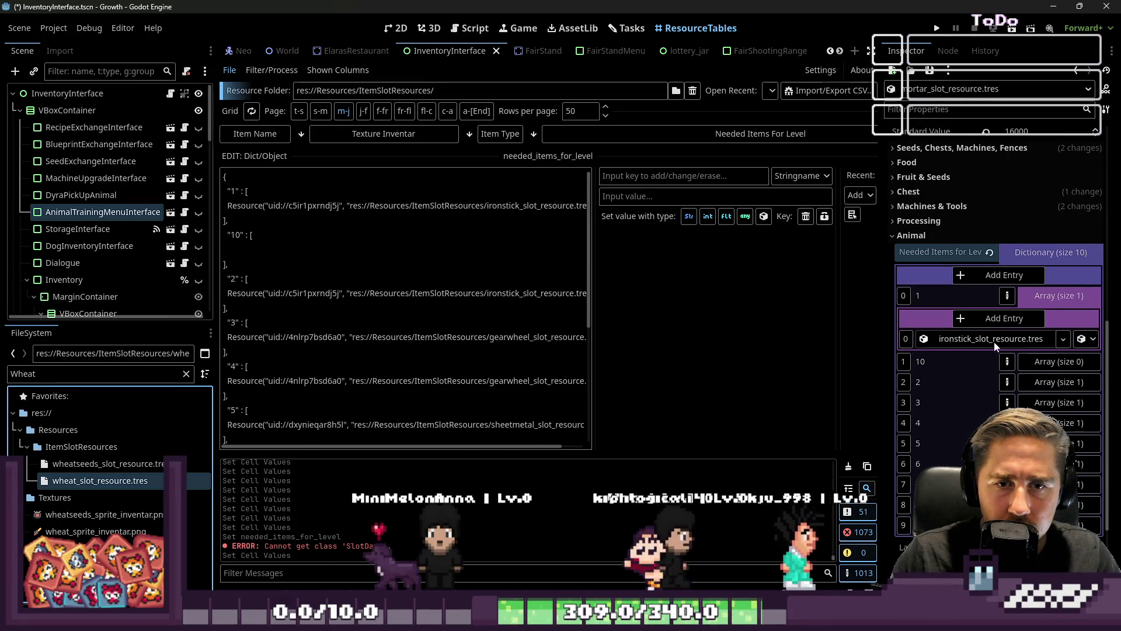
# Step: Add the wheat resource as a second needed item for levels 1 and 2
pyautogui.click(1007, 315)
pyautogui.moveTo(100, 480); pyautogui.dragTo(991, 359)
pyautogui.click(1059, 296)
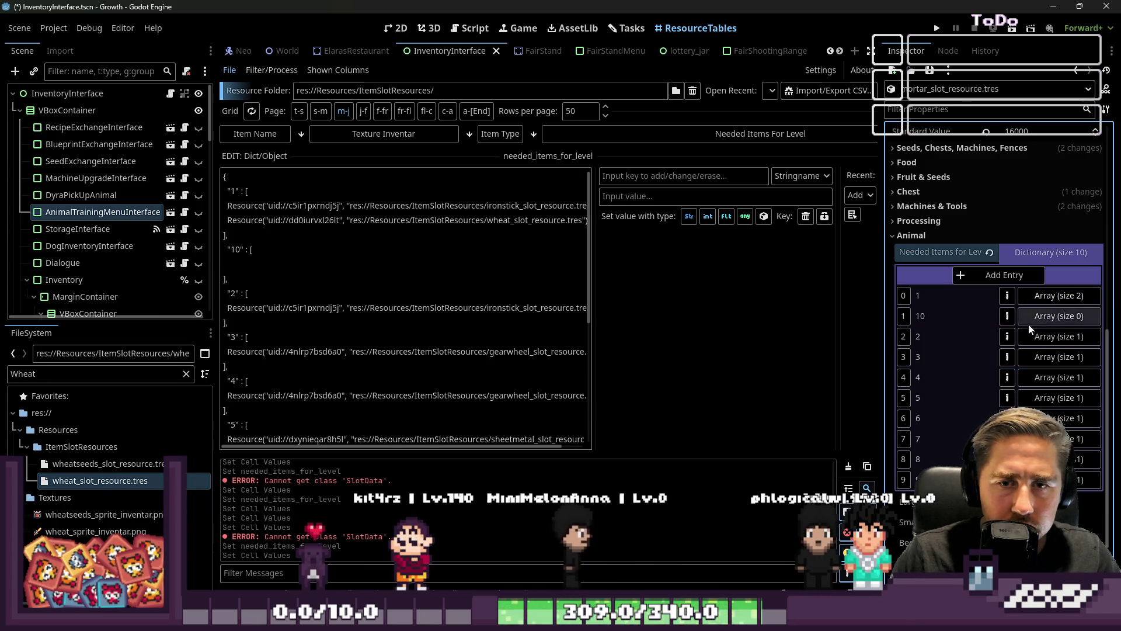
pyautogui.click(1039, 338)
pyautogui.click(1004, 359)
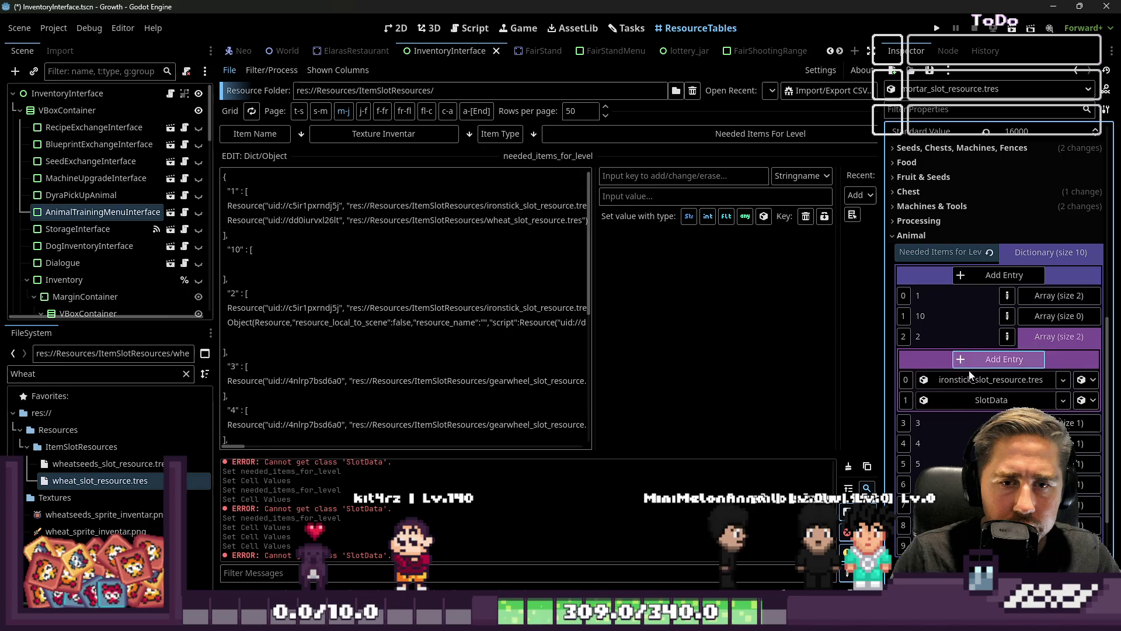
pyautogui.moveTo(82, 483)
pyautogui.mouseDown()
pyautogui.moveTo(525, 432)
pyautogui.moveTo(991, 400)
pyautogui.mouseUp()
pyautogui.click(1059, 337)
# Step: Filter FileSystem for 'gra' and add grain_slot_resource.tres to level 3, removing the extra empty slot
pyautogui.click(1034, 352)
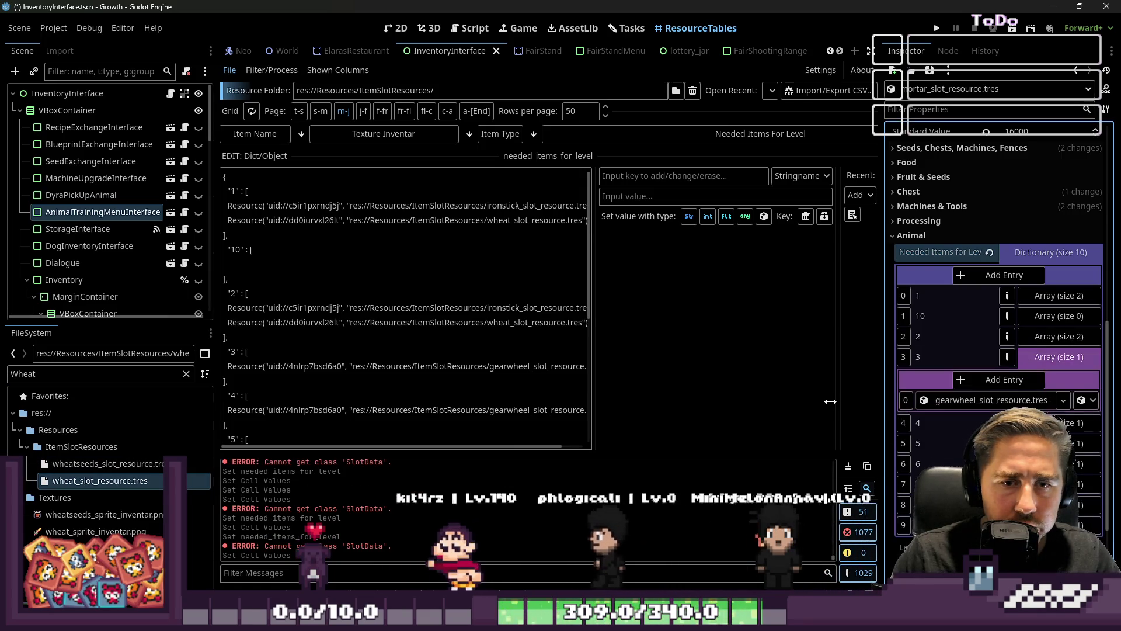
pyautogui.doubleClick(105, 374)
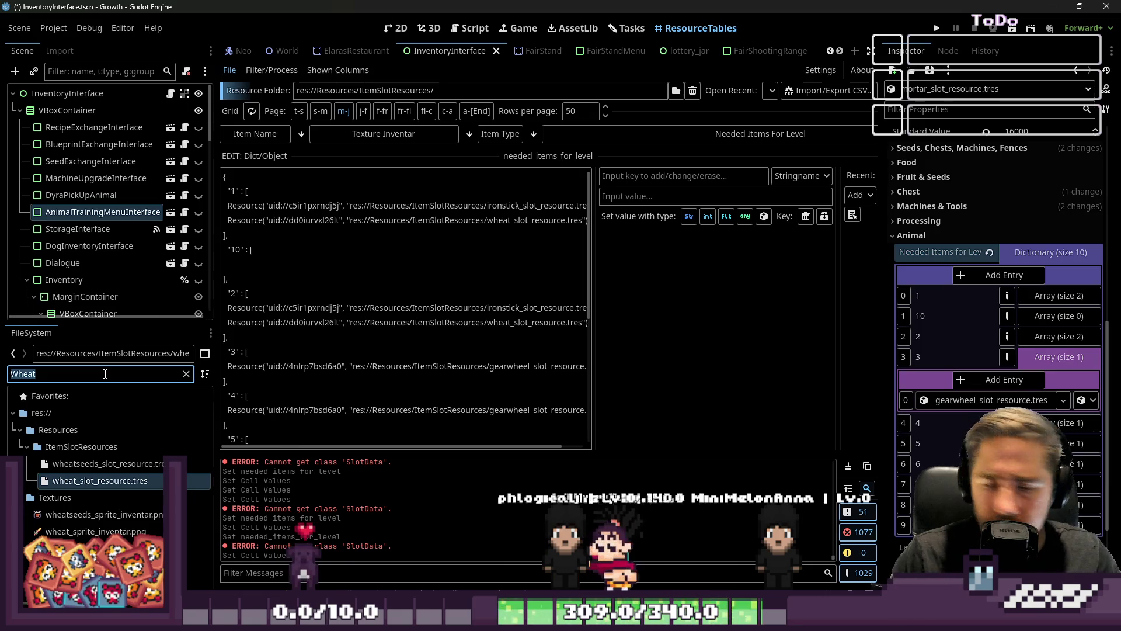
pyautogui.write('gra')
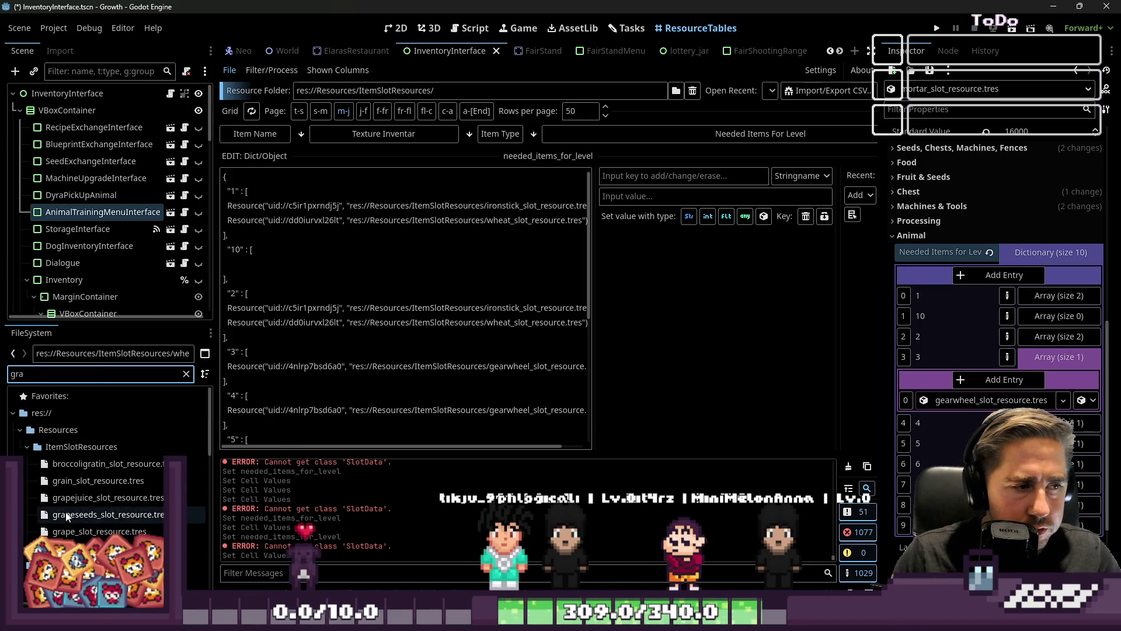
pyautogui.moveTo(65, 481)
pyautogui.mouseDown()
pyautogui.moveTo(92, 491)
pyautogui.moveTo(778, 488)
pyautogui.mouseUp()
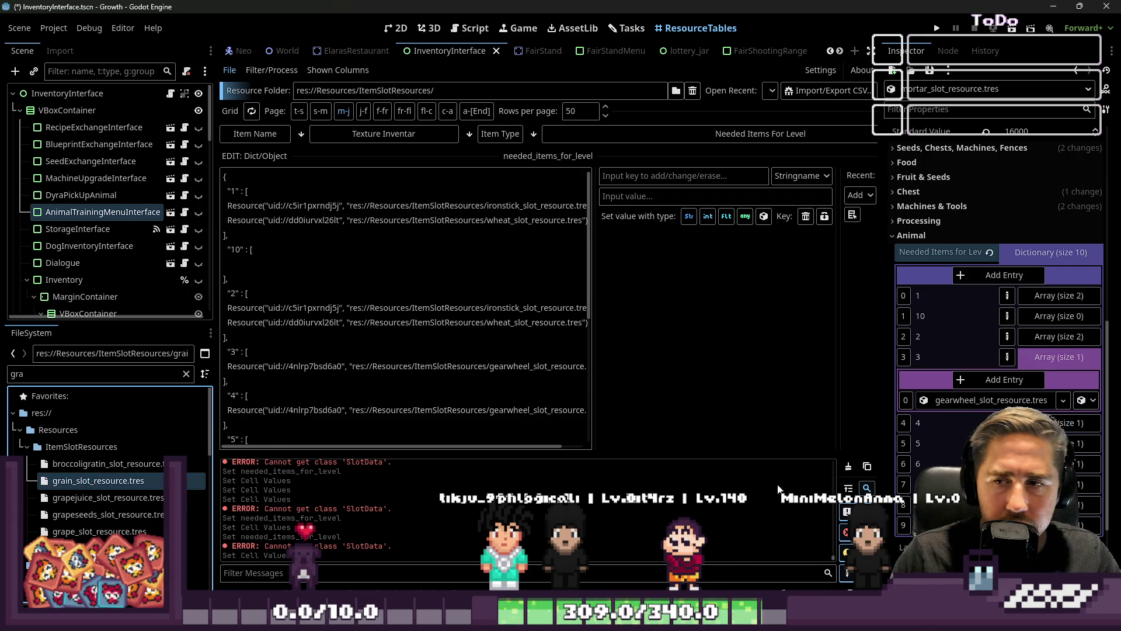
pyautogui.click(992, 380)
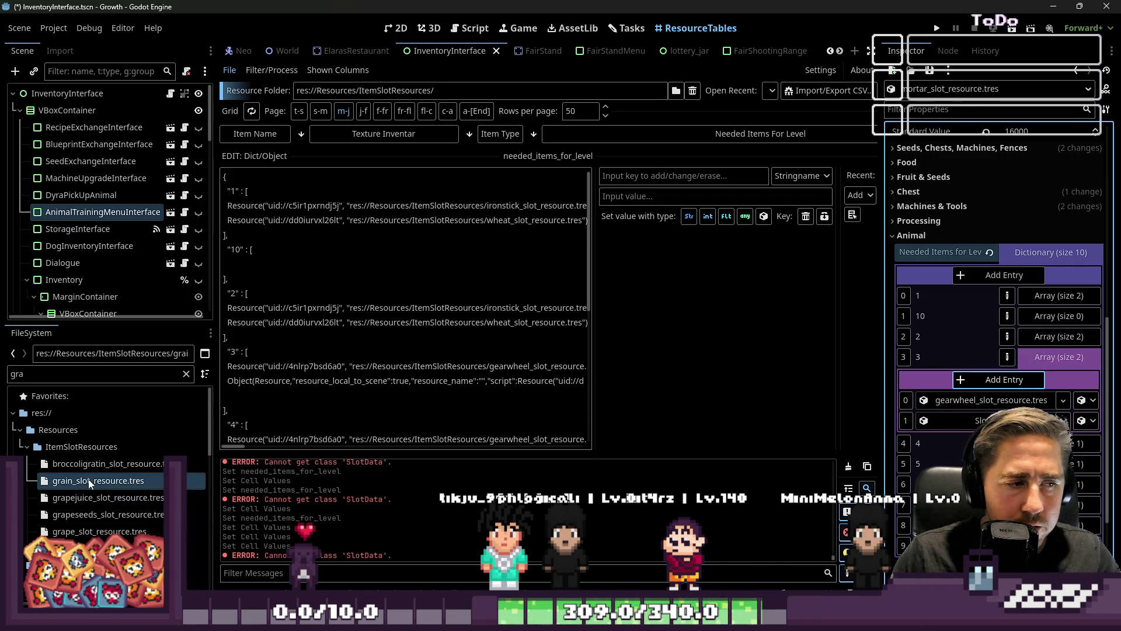
pyautogui.moveTo(94, 480); pyautogui.dragTo(981, 421)
pyautogui.click(1013, 382)
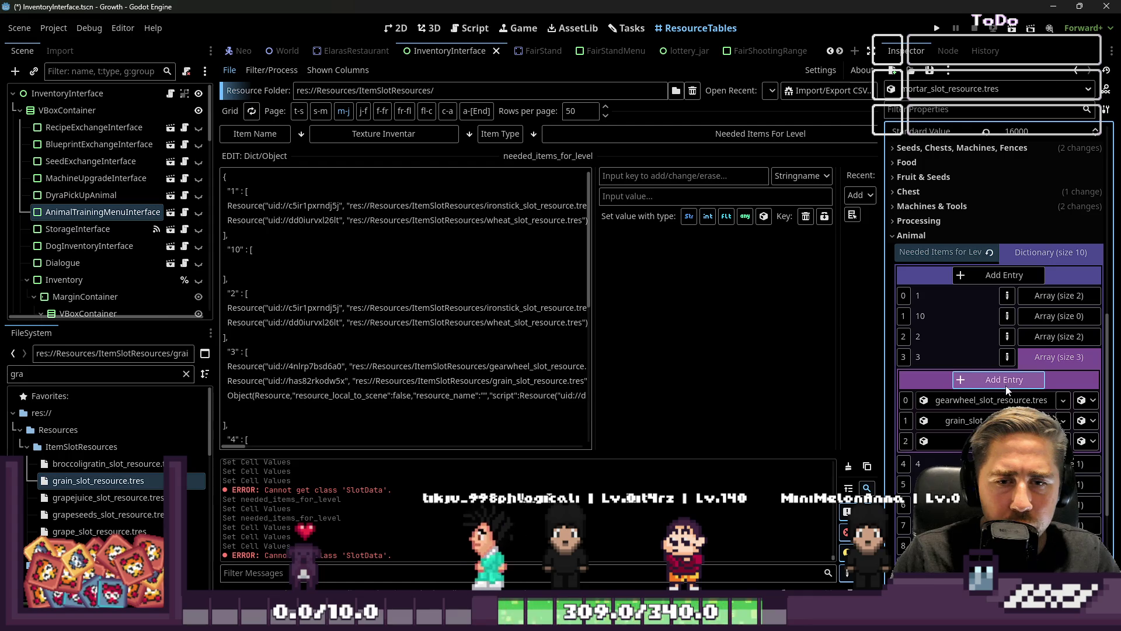
pyautogui.click(1082, 440)
pyautogui.click(1047, 38)
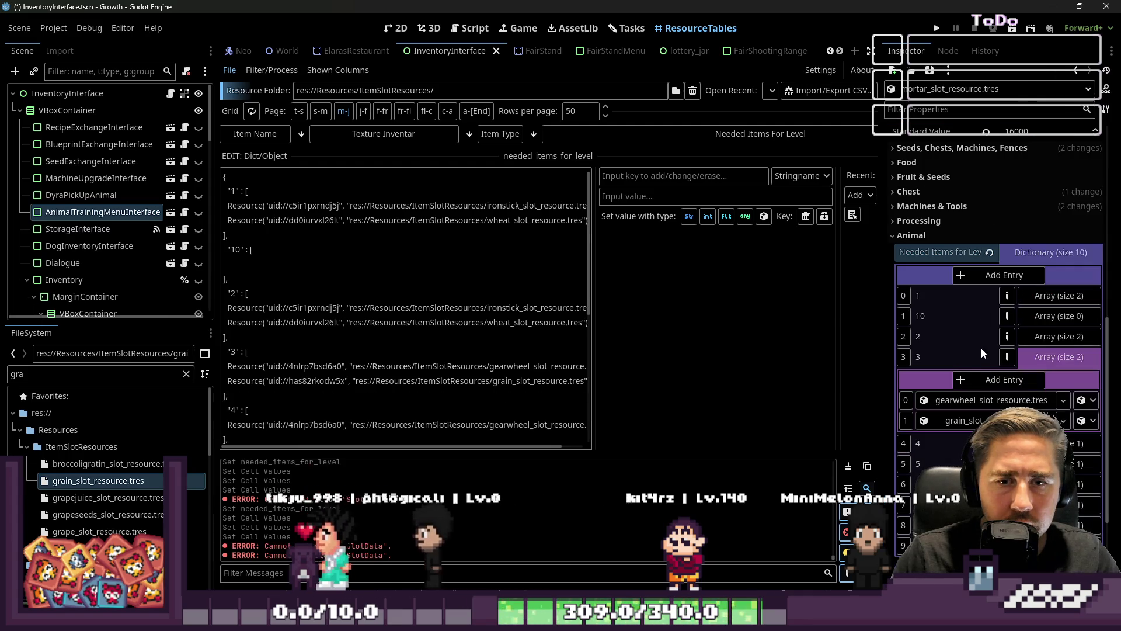
# Step: Add grain_slot_resource.tres as level 4's second needed item
pyautogui.click(1031, 356)
pyautogui.click(1039, 379)
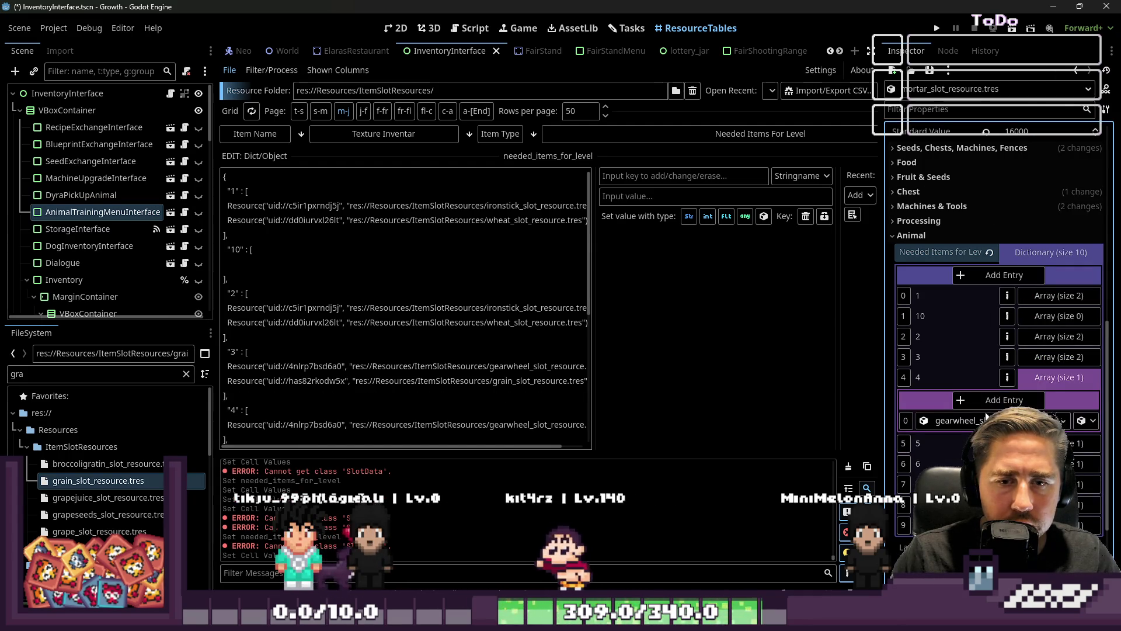
pyautogui.click(1005, 399)
pyautogui.moveTo(54, 484); pyautogui.dragTo(992, 441)
pyautogui.click(1066, 372)
# Step: Filter FileSystem for 'flour' and add flour_slot_resource.tres to level 5's needed items
pyautogui.scroll(-2, 1061, 388)
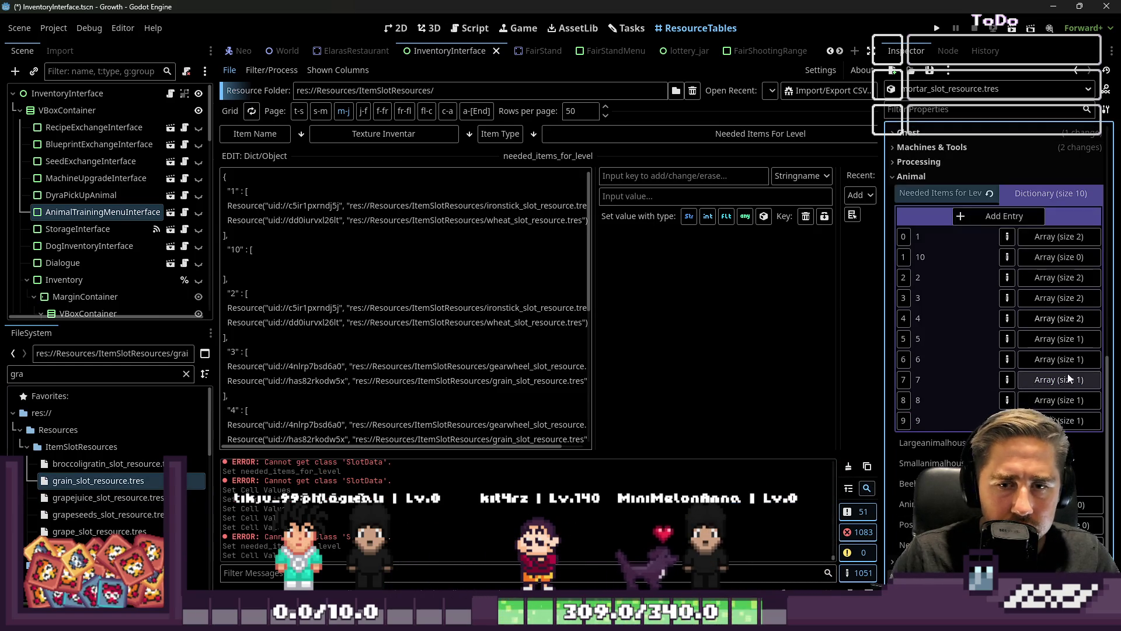
pyautogui.click(1067, 340)
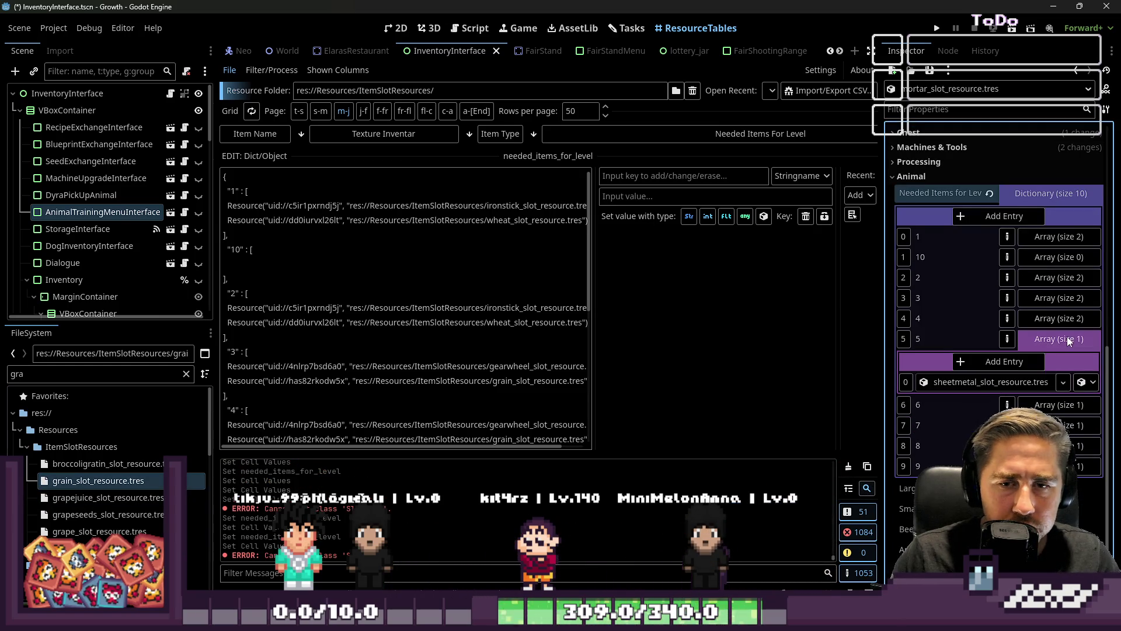
pyautogui.click(987, 362)
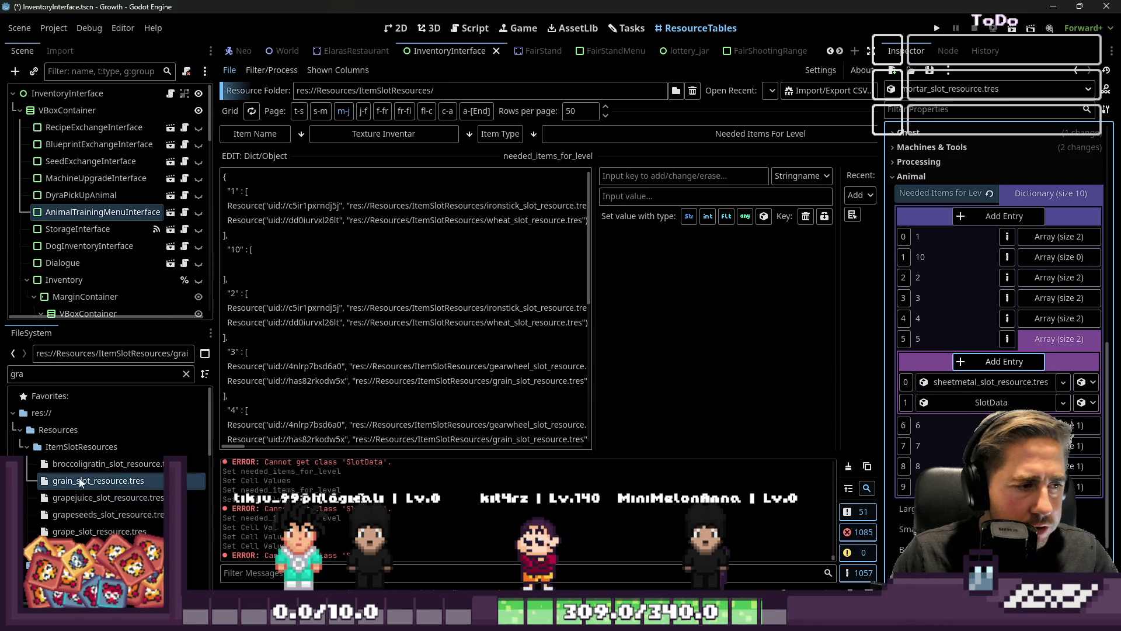
pyautogui.scroll(-3, 80, 519)
pyautogui.scroll(3, 64, 456)
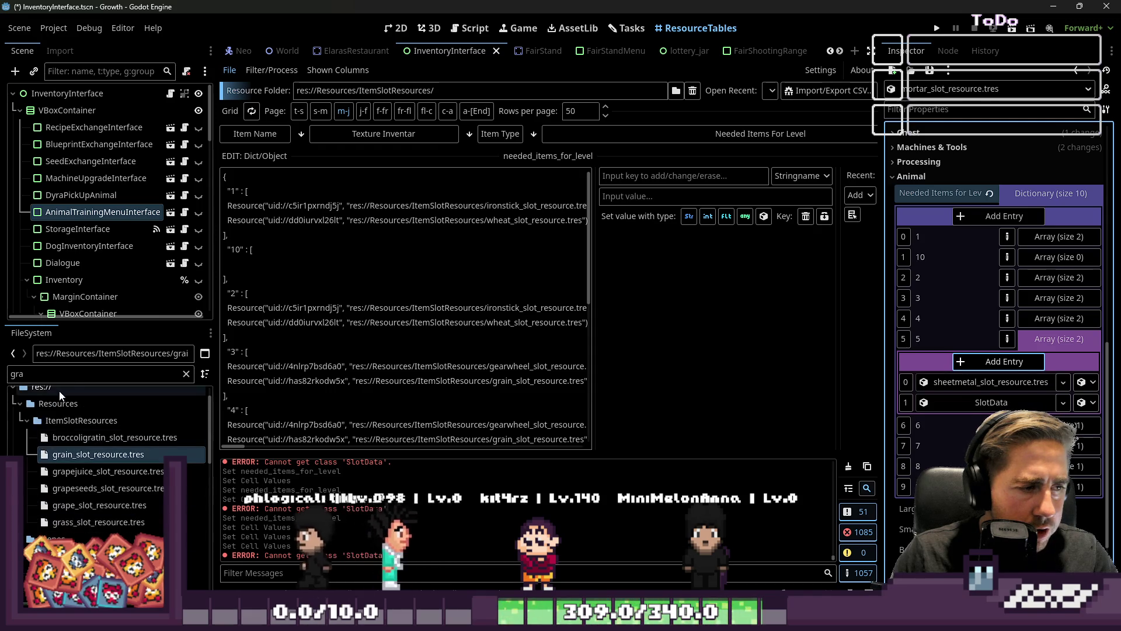
pyautogui.doubleClick(73, 374)
pyautogui.write('fluo')
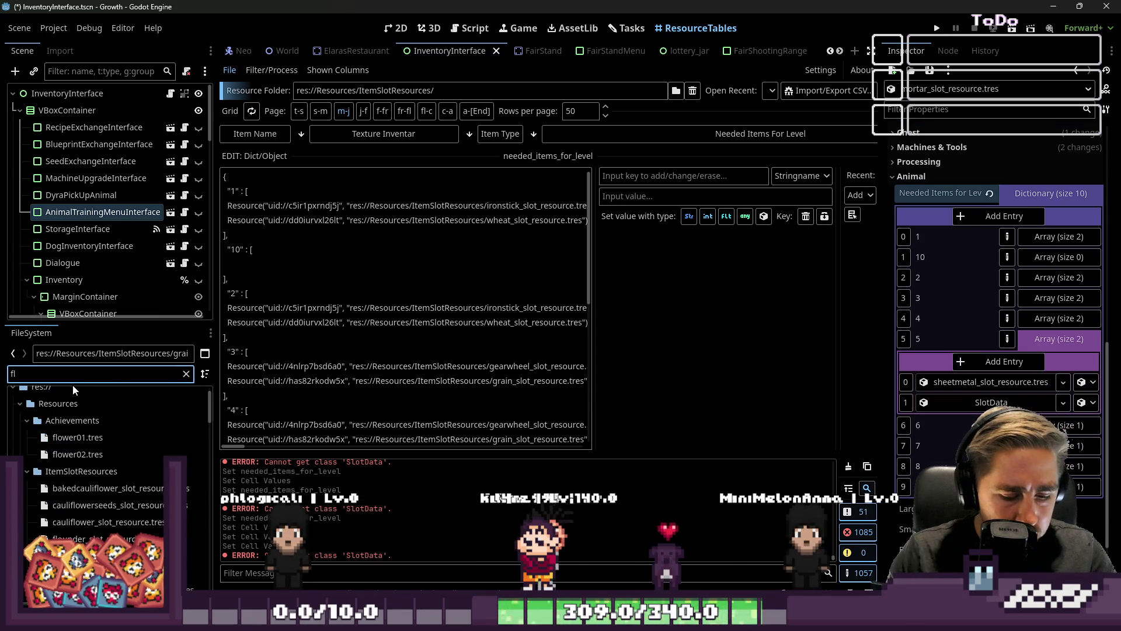
pyautogui.press('BackSpace')
pyautogui.press('BackSpace')
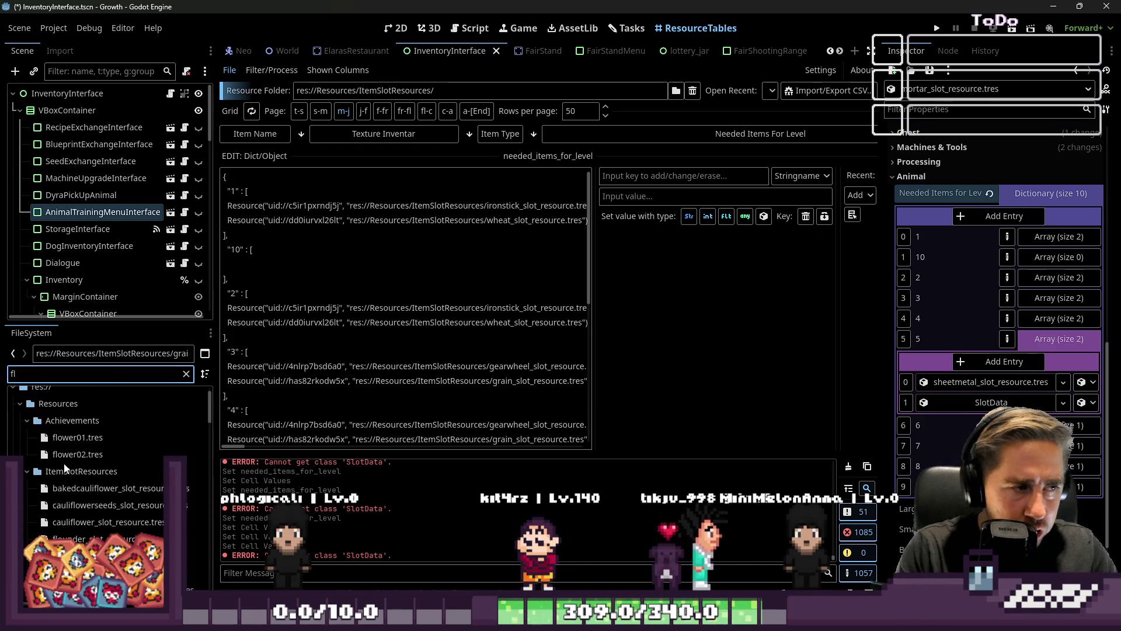
pyautogui.write('our')
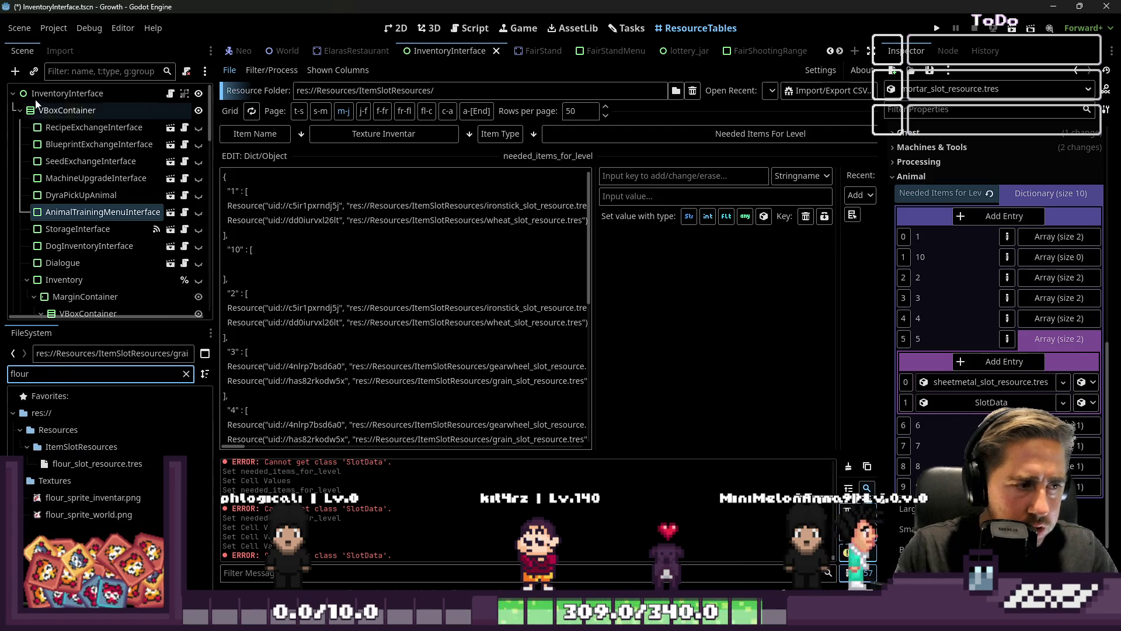
pyautogui.moveTo(69, 463); pyautogui.dragTo(991, 406)
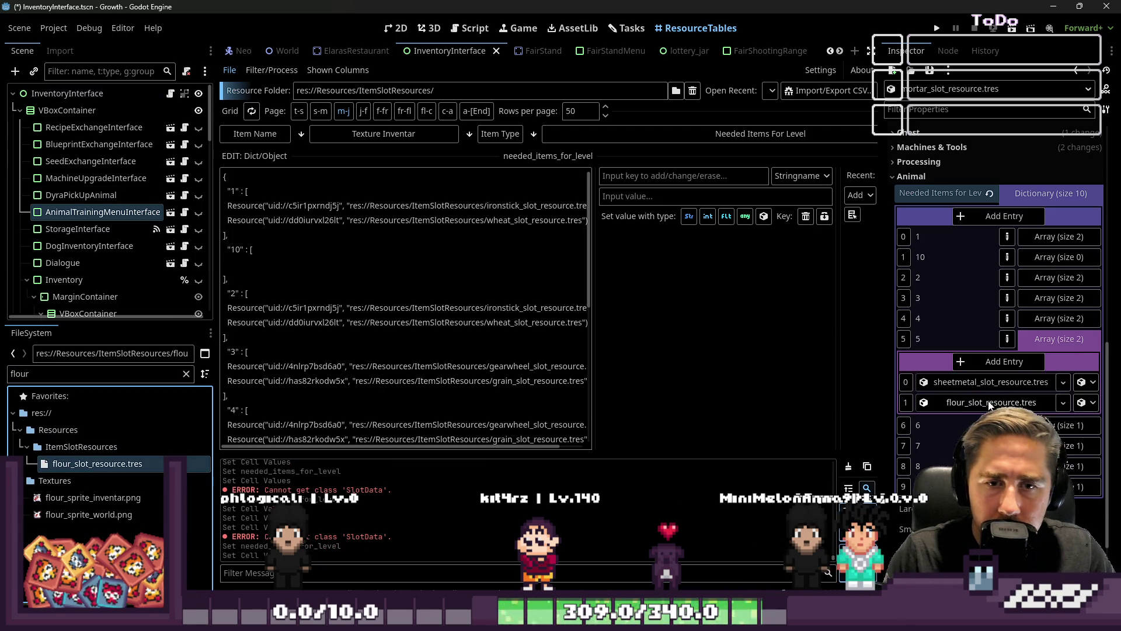
pyautogui.click(1060, 342)
# Step: Add flour_slot_resource.tres as level 6's second needed item
pyautogui.click(1054, 359)
pyautogui.click(993, 382)
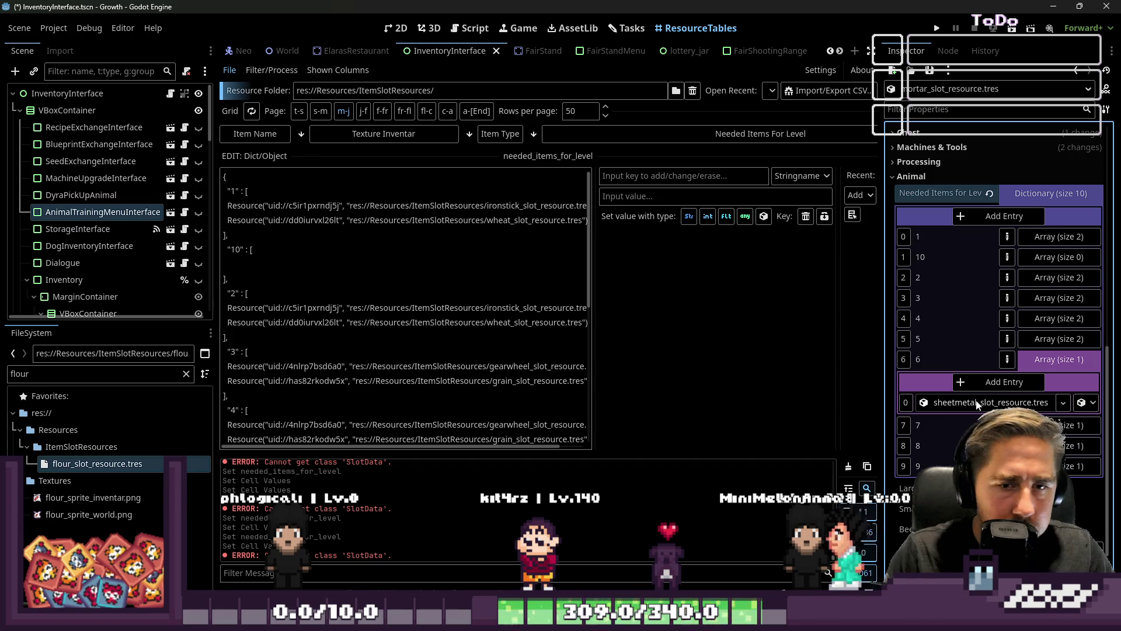
pyautogui.moveTo(97, 463); pyautogui.dragTo(986, 422)
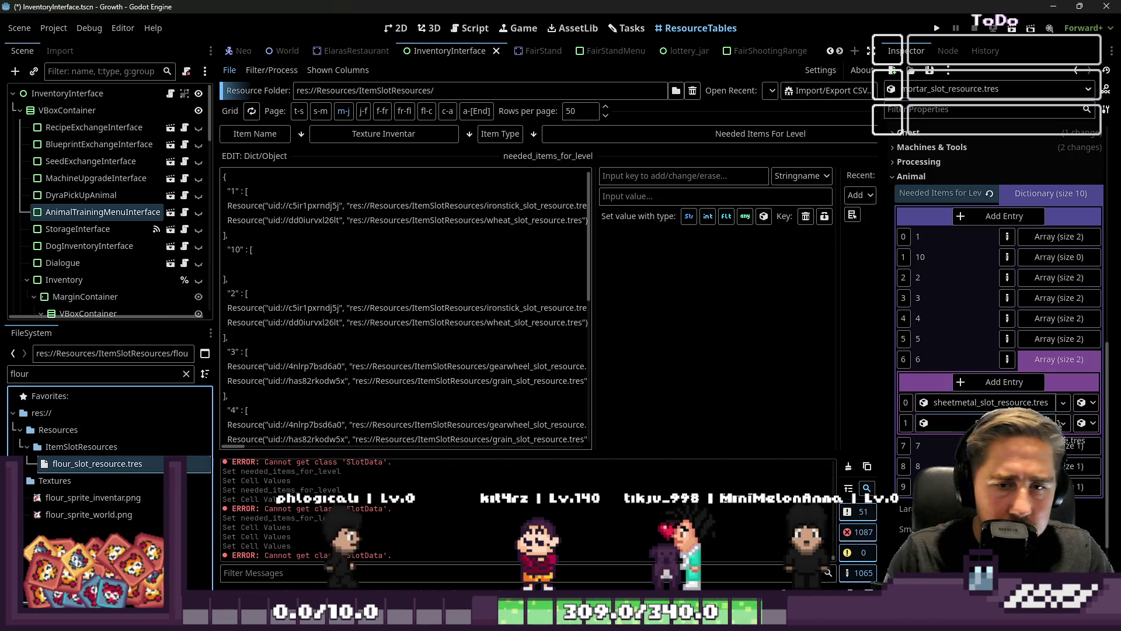
pyautogui.click(1042, 362)
# Step: Filter for 'Stone' and add stone_slot_resource.tres to levels 7 and 8
pyautogui.click(1036, 381)
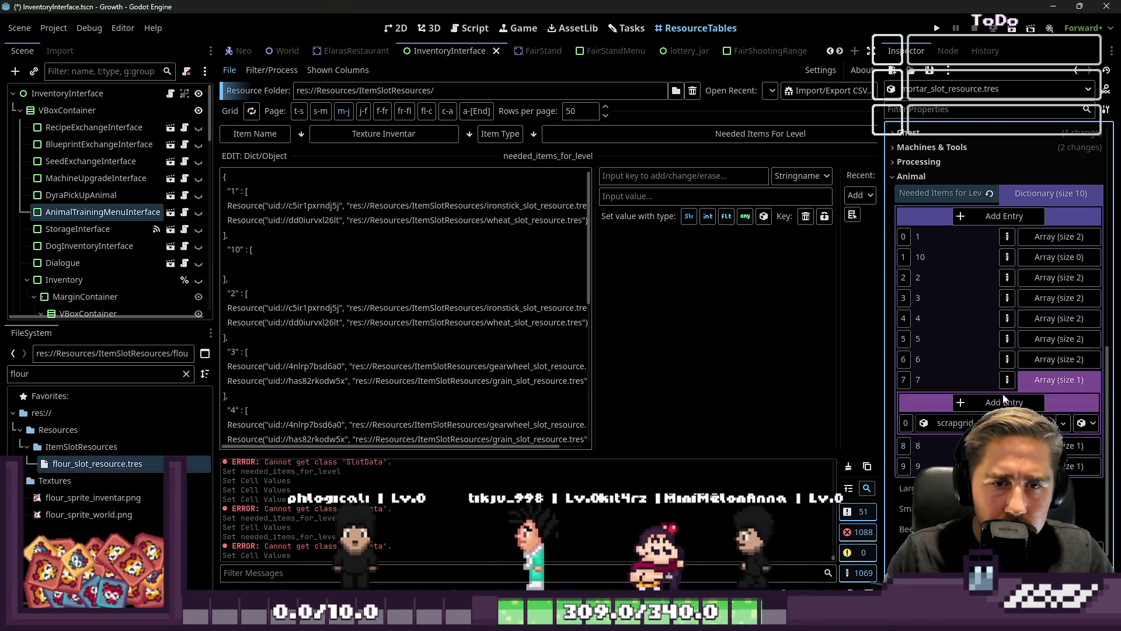
pyautogui.click(1004, 402)
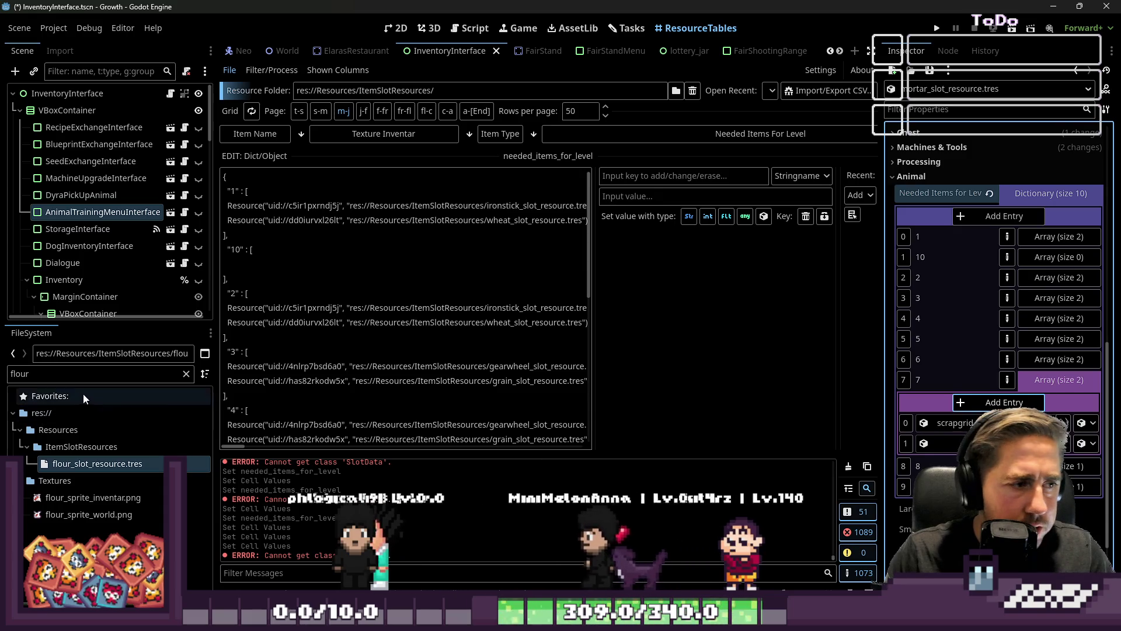
pyautogui.doubleClick(90, 374)
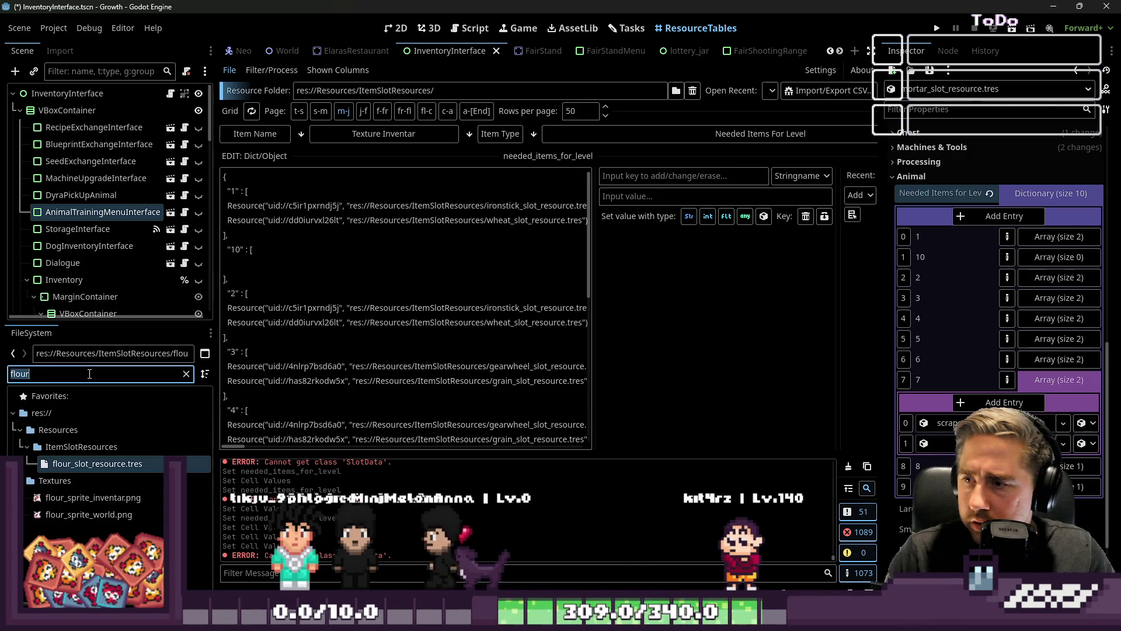
pyautogui.write('Sto')
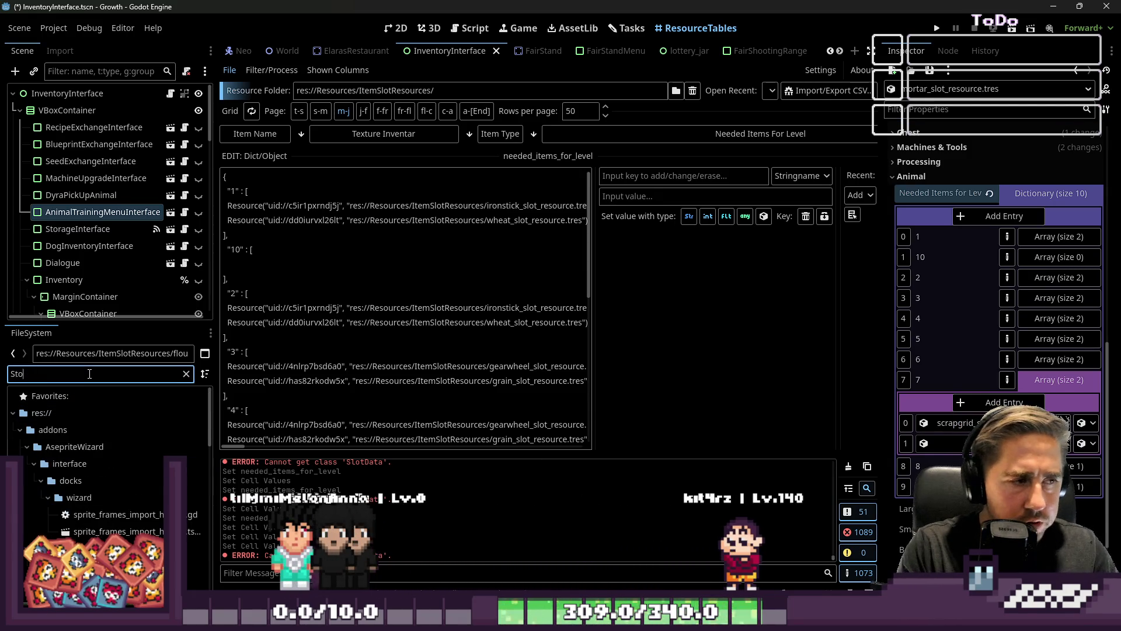
pyautogui.write('ne')
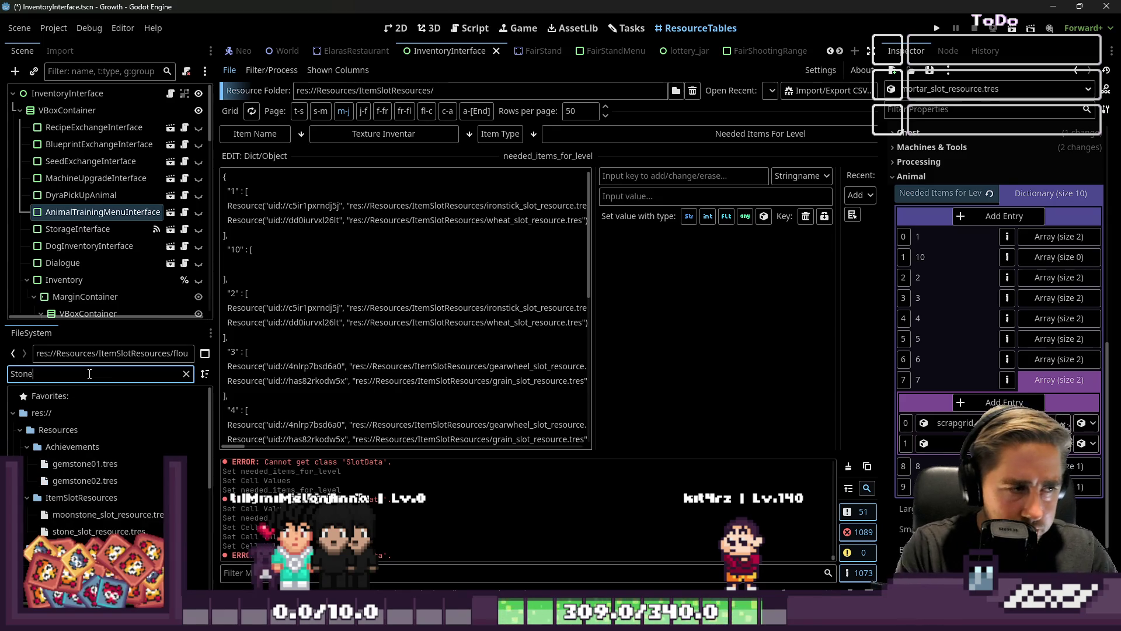
pyautogui.moveTo(100, 531); pyautogui.dragTo(957, 443)
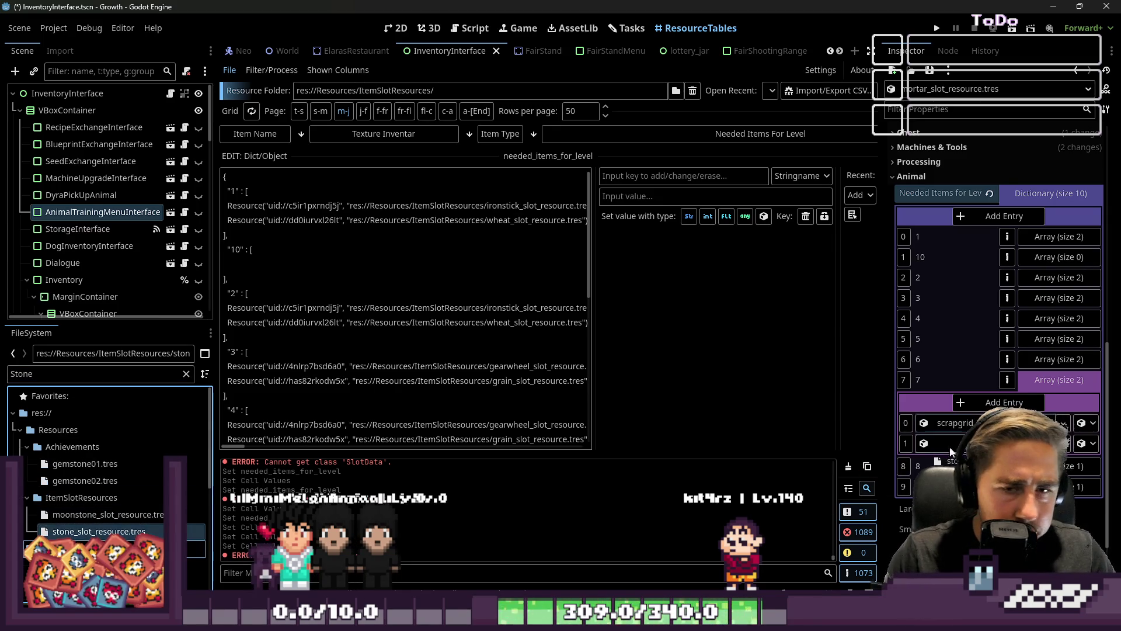
pyautogui.scroll(-2, 998, 321)
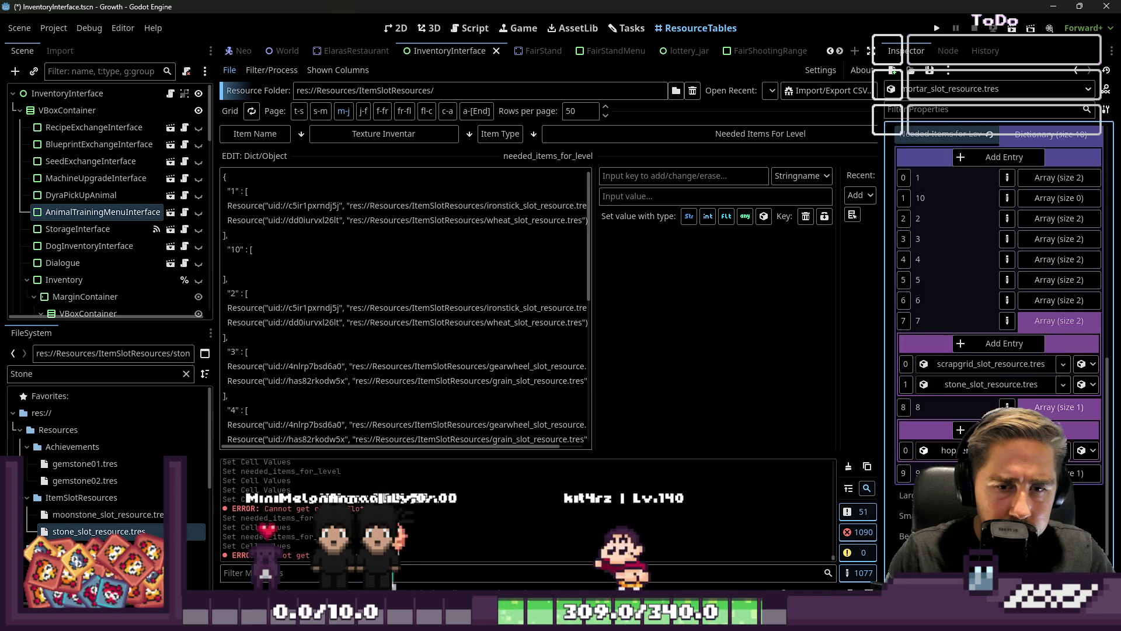
pyautogui.scroll(-2, 999, 321)
pyautogui.moveTo(99, 531)
pyautogui.mouseDown()
pyautogui.moveTo(1051, 434)
pyautogui.moveTo(993, 412)
pyautogui.mouseUp()
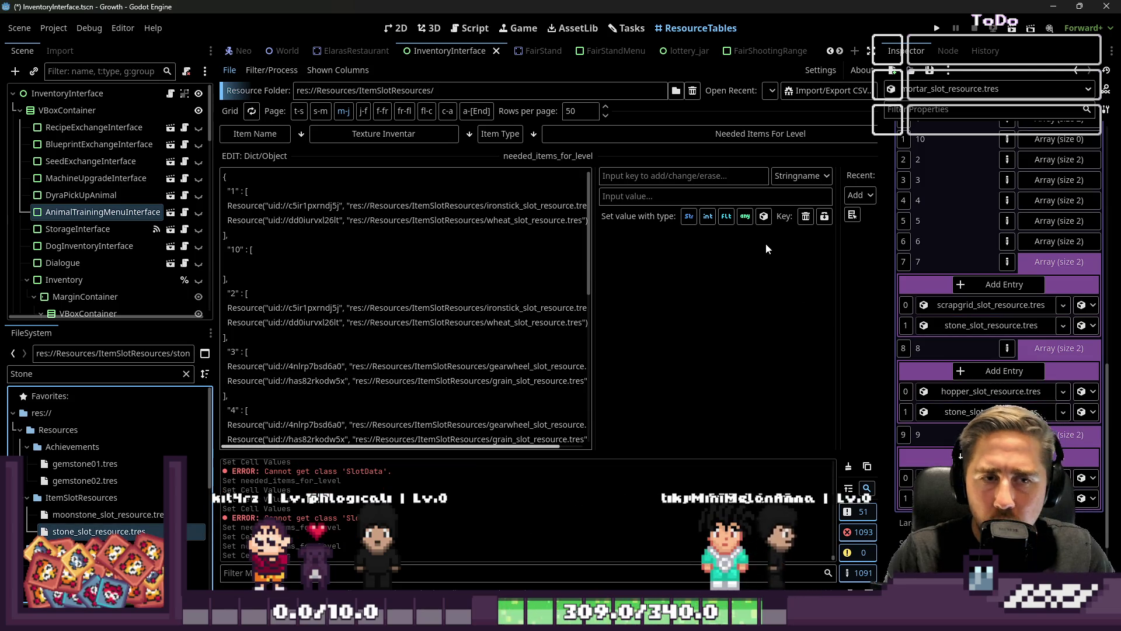
# Step: Save the Godot changes, glance at the Illustrator sprite sheet, and return to Godot
pyautogui.hotkey('ctrl', 's')
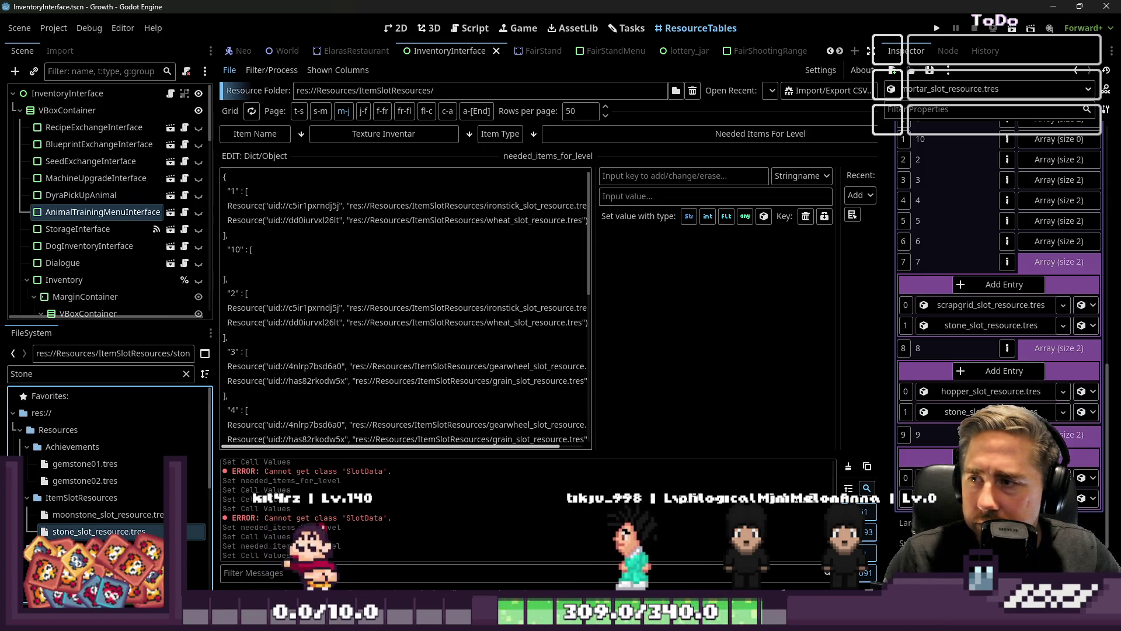
pyautogui.hotkey('alt', 'Tab')
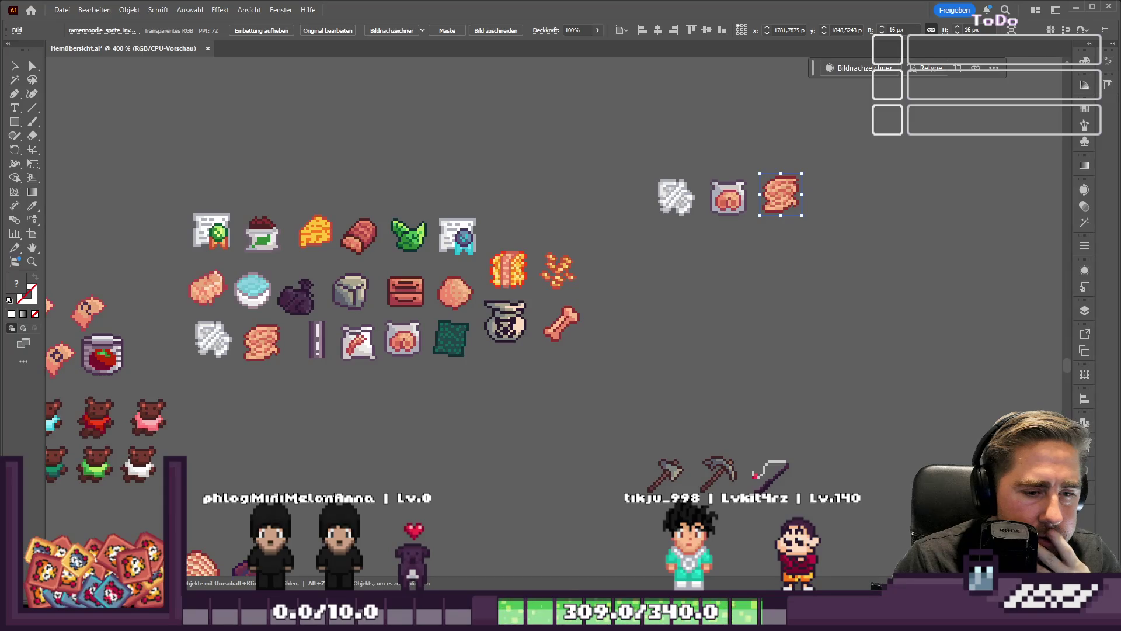
pyautogui.moveTo(735, 619)
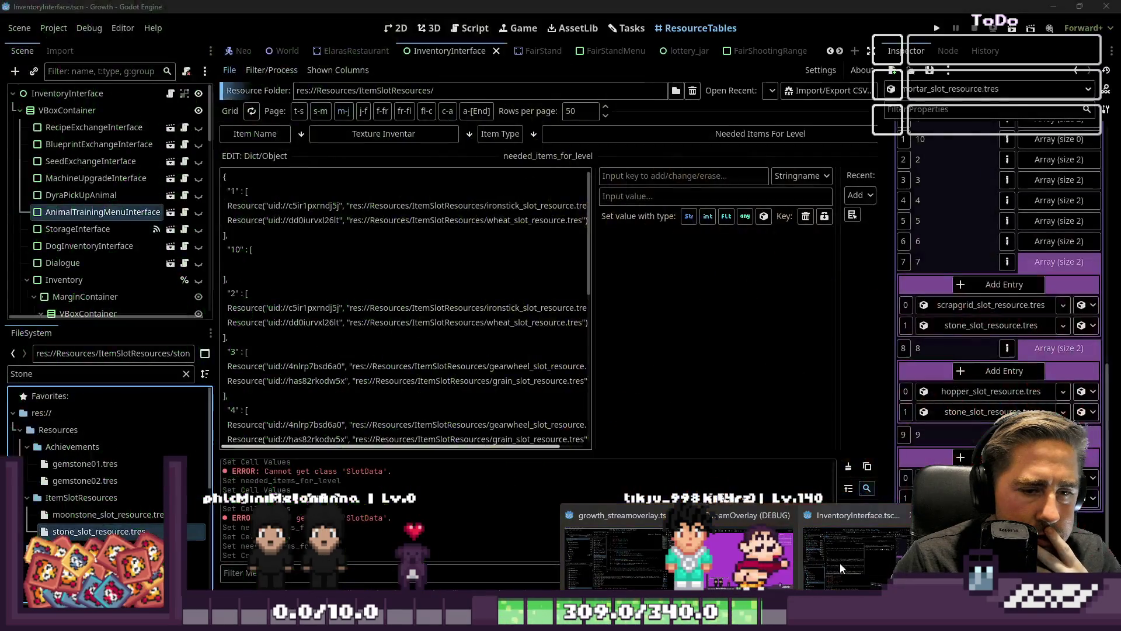
pyautogui.click(840, 566)
pyautogui.doubleClick(92, 371)
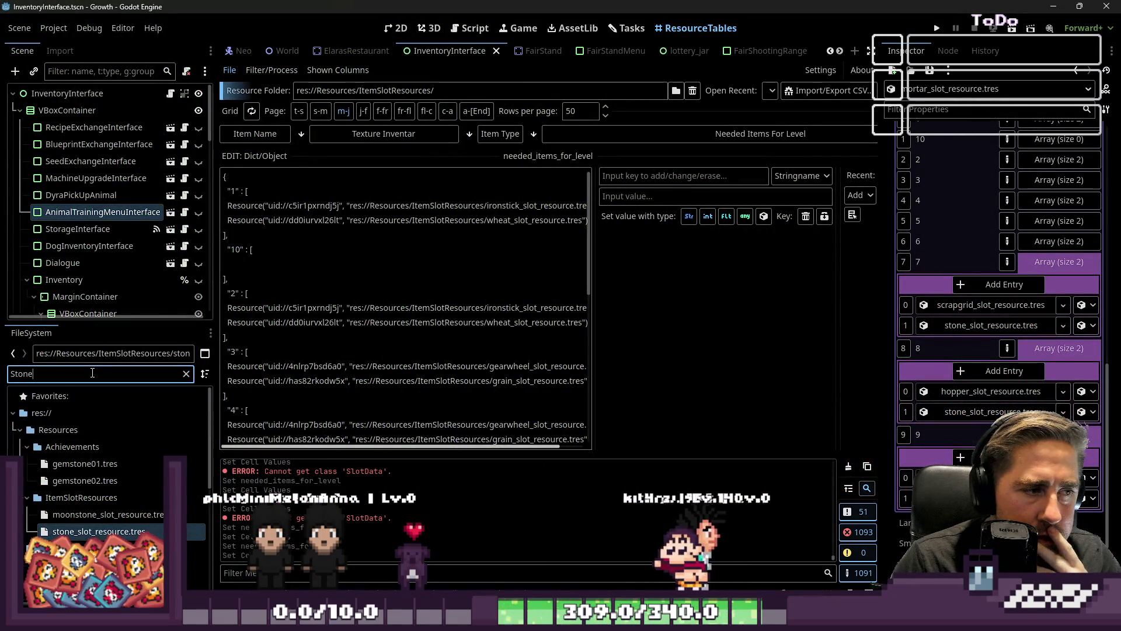
pyautogui.write('ramen')
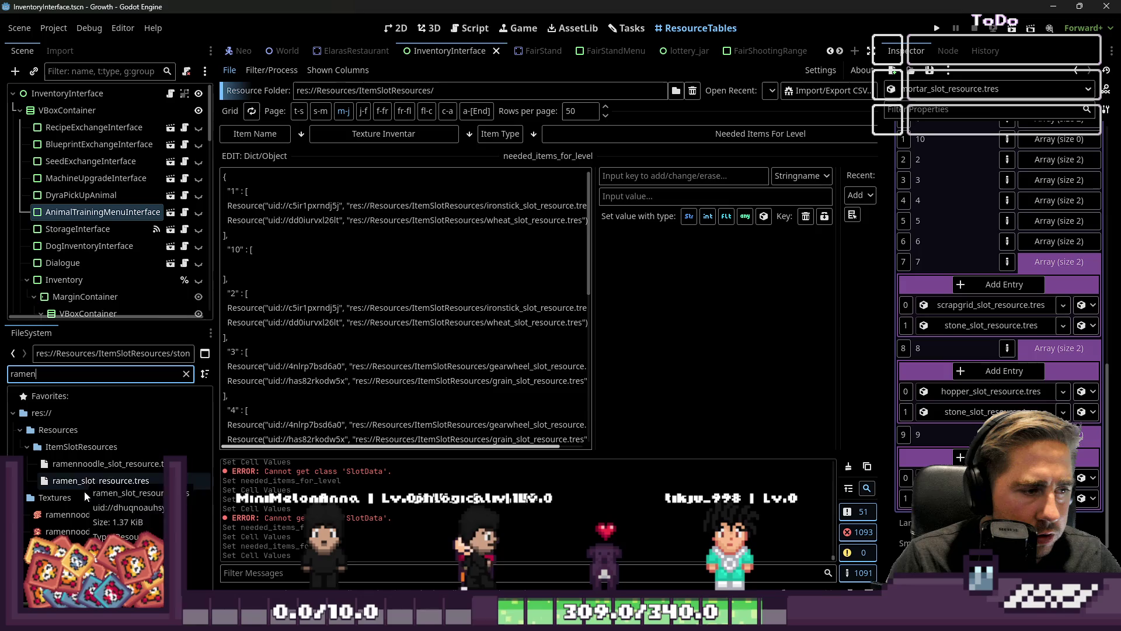
pyautogui.hotkey('ctrl', 'a')
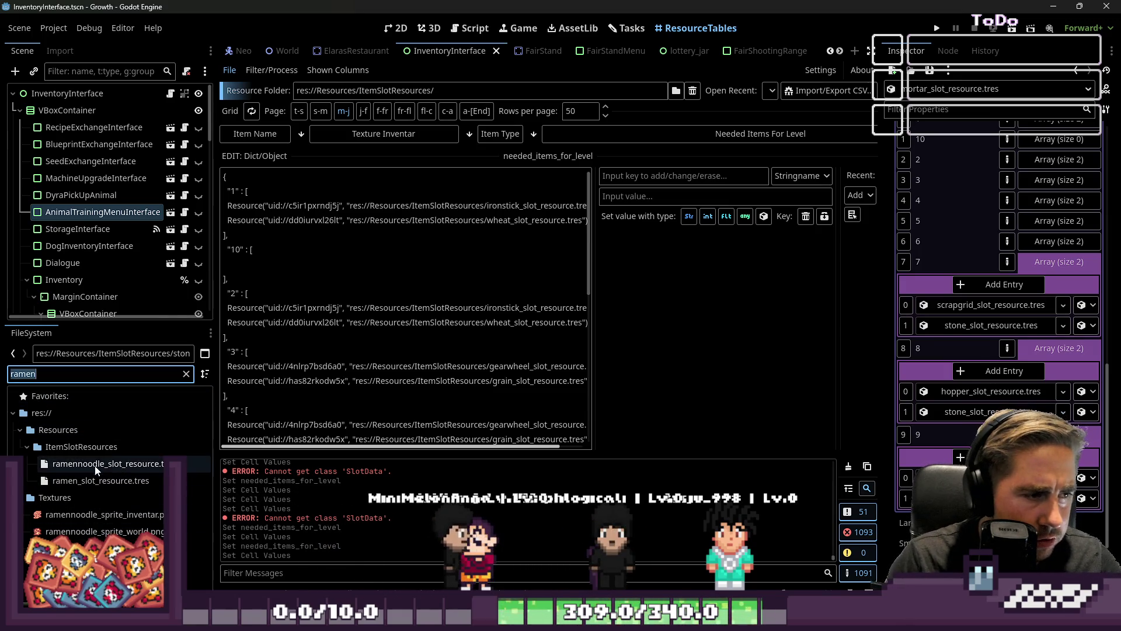
pyautogui.click(125, 467)
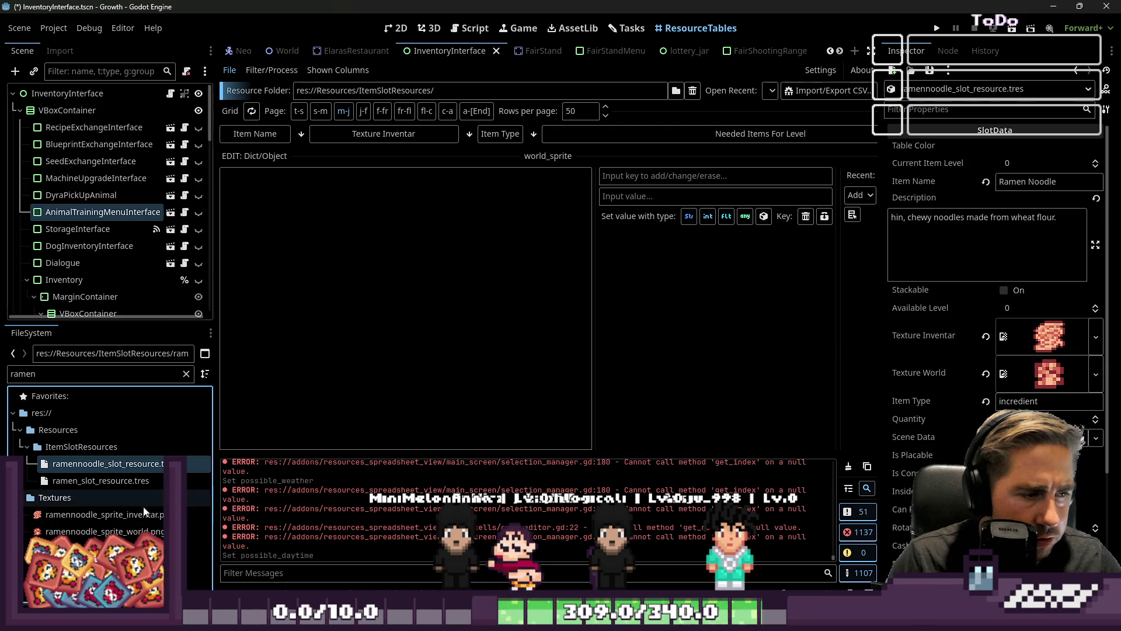
pyautogui.click(80, 479)
pyautogui.scroll(-2, 1045, 315)
pyautogui.scroll(-1, 1038, 314)
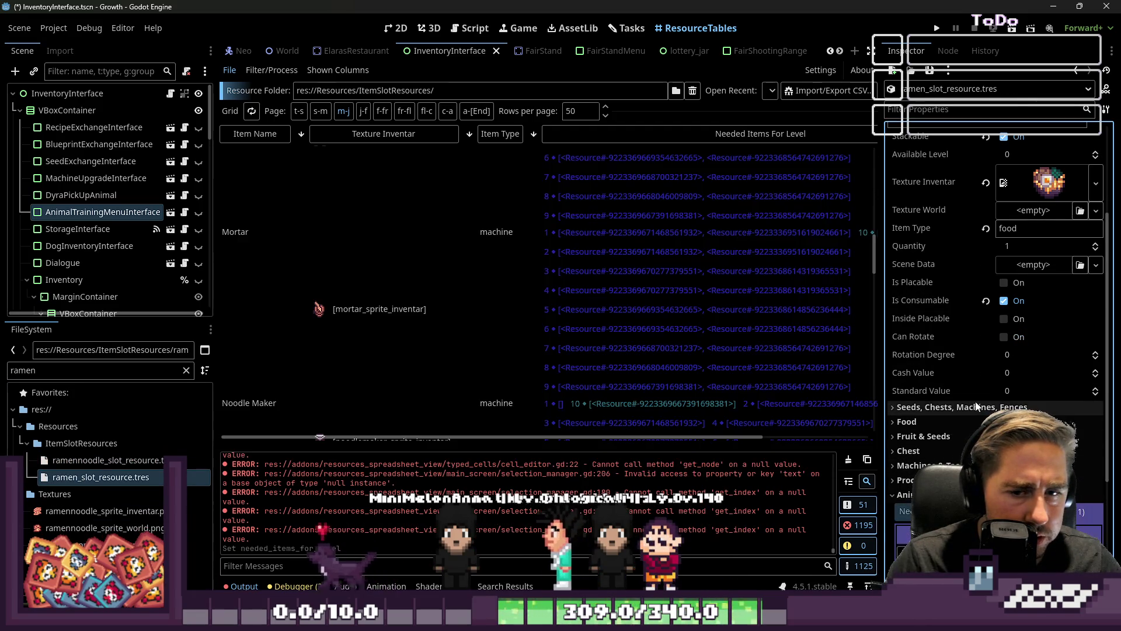
pyautogui.scroll(-5, 975, 384)
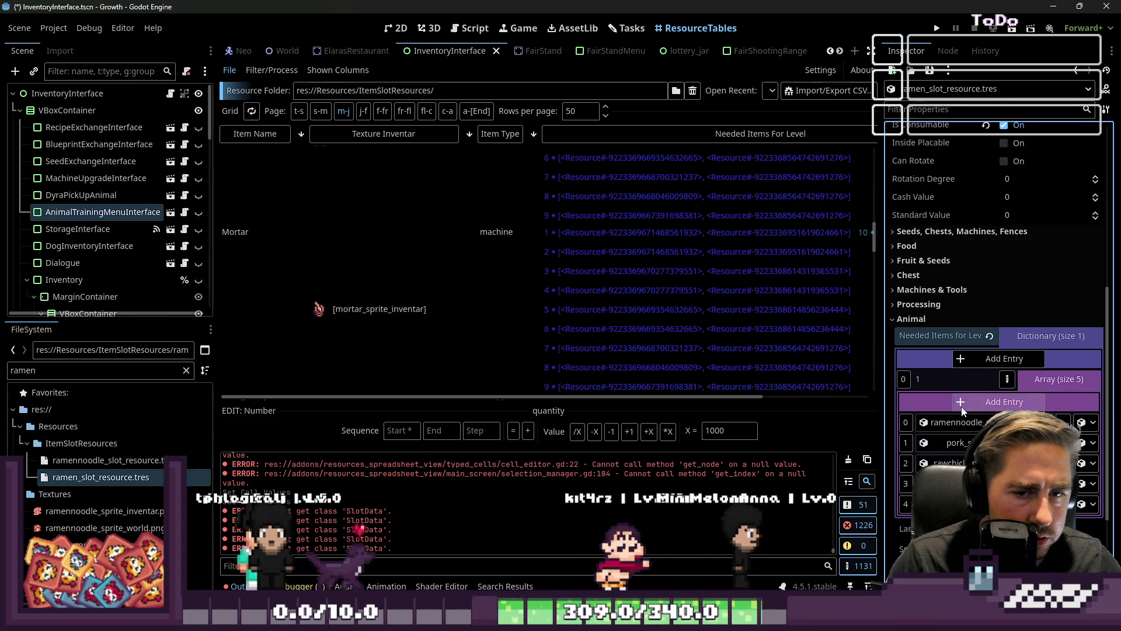
pyautogui.click(1042, 337)
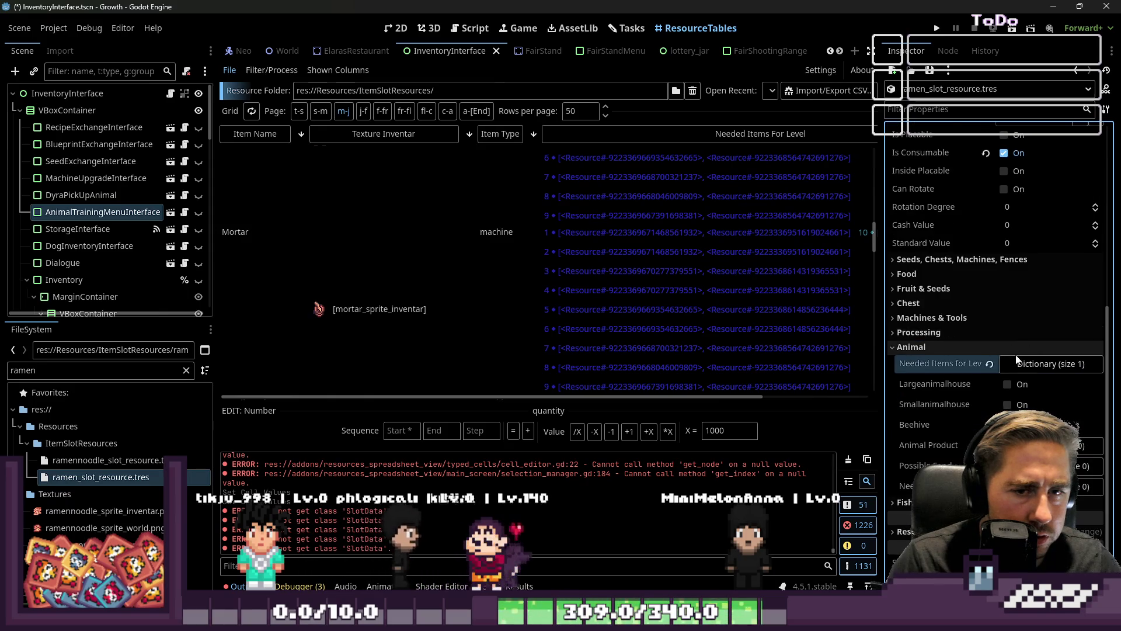
pyautogui.click(131, 458)
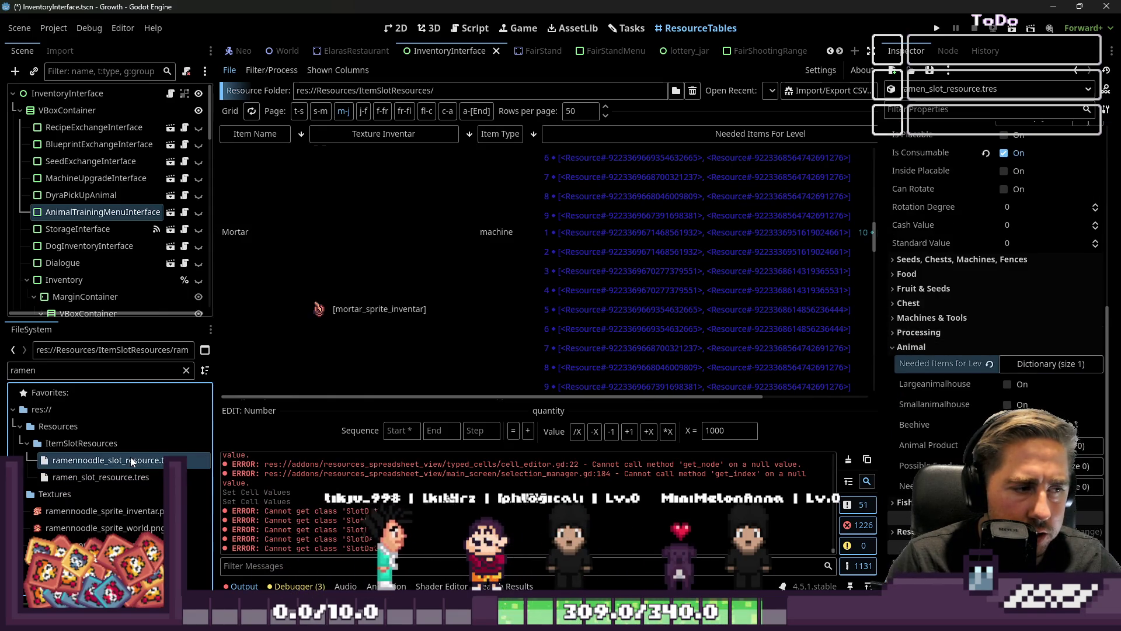
pyautogui.doubleClick(89, 459)
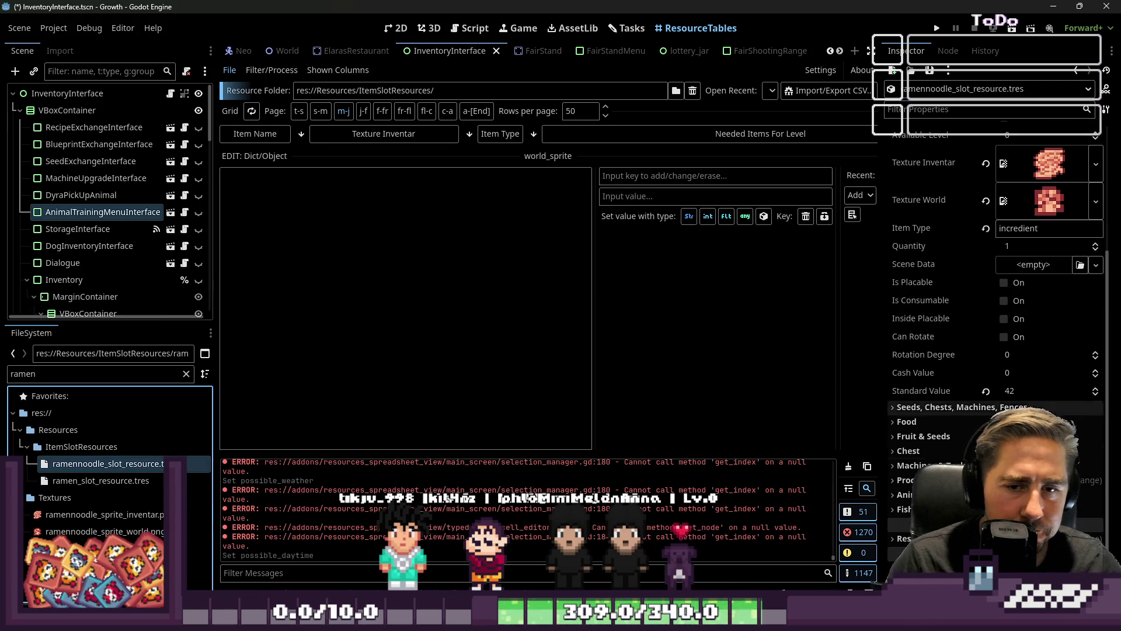
# Step: Expand Processing and Mortar on the ramen noodle resource and enable Composter
pyautogui.click(908, 480)
pyautogui.scroll(-2, 908, 480)
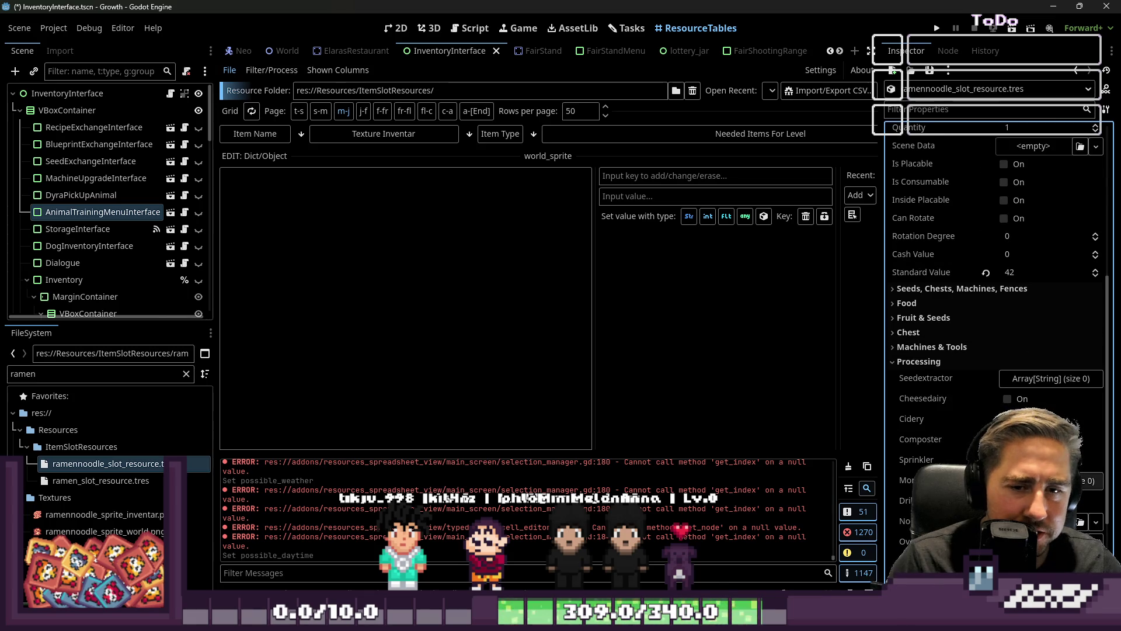
pyautogui.click(1083, 480)
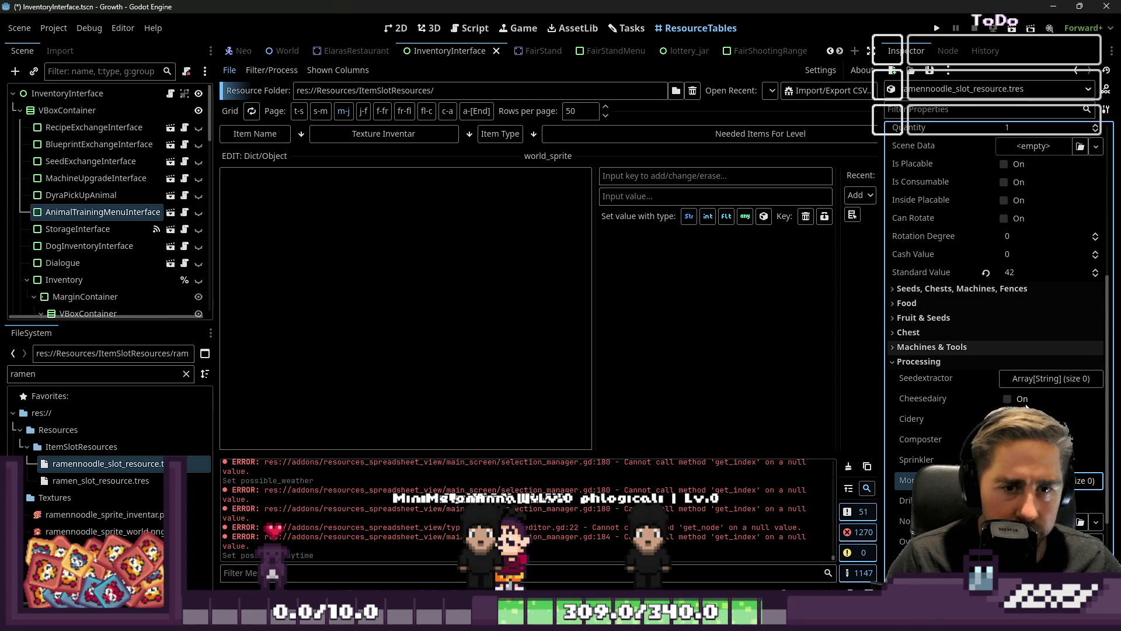
pyautogui.click(1007, 439)
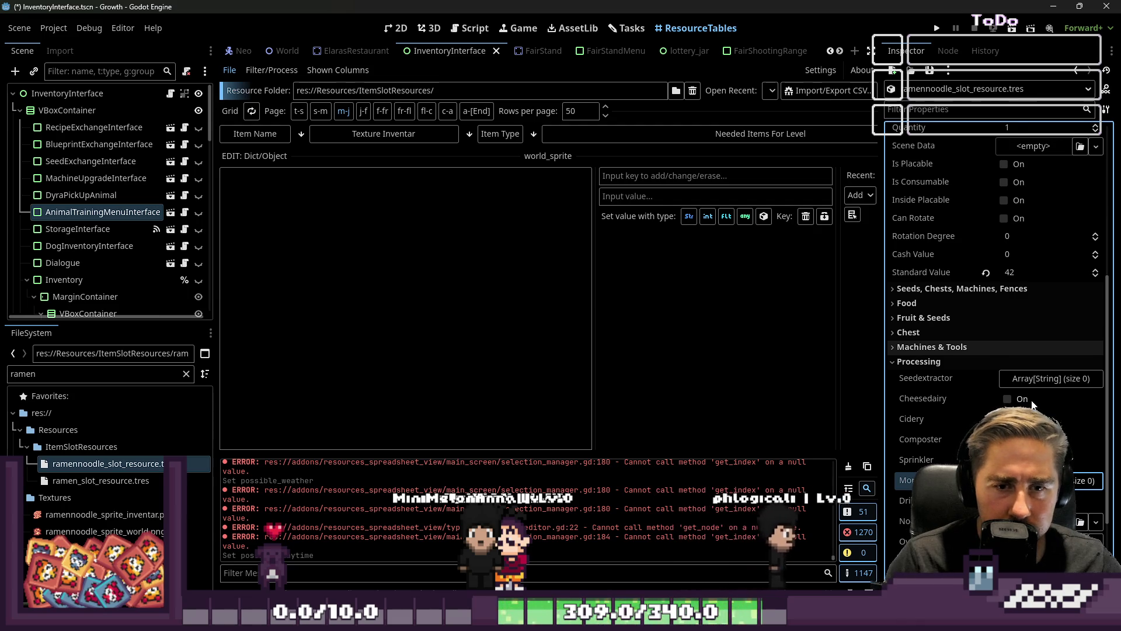
pyautogui.scroll(-2, 1007, 409)
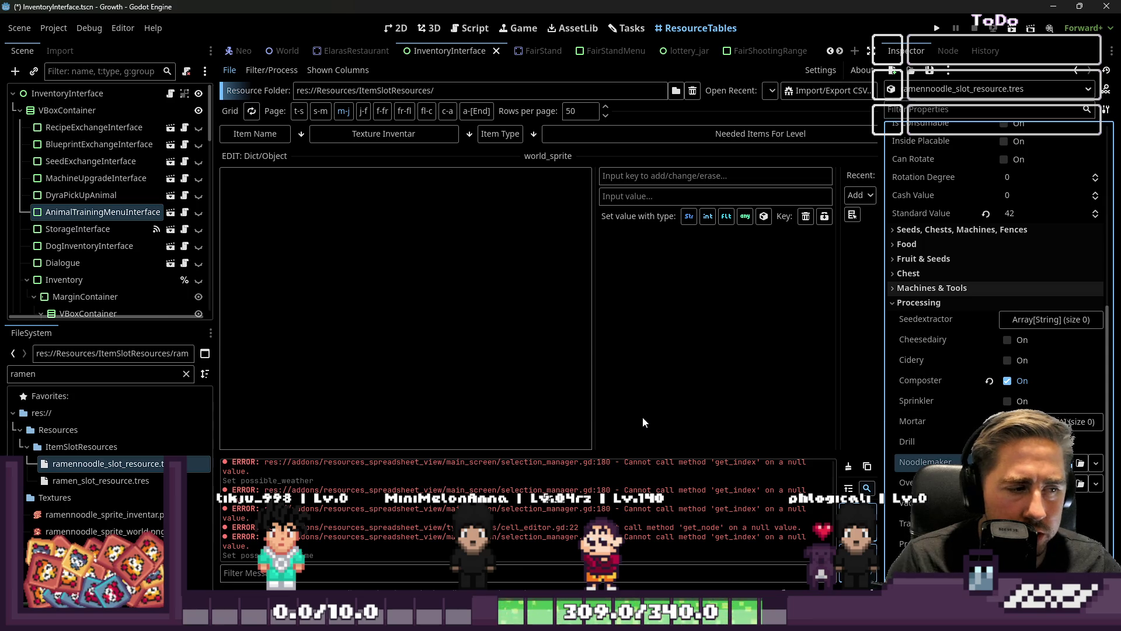
pyautogui.doubleClick(74, 374)
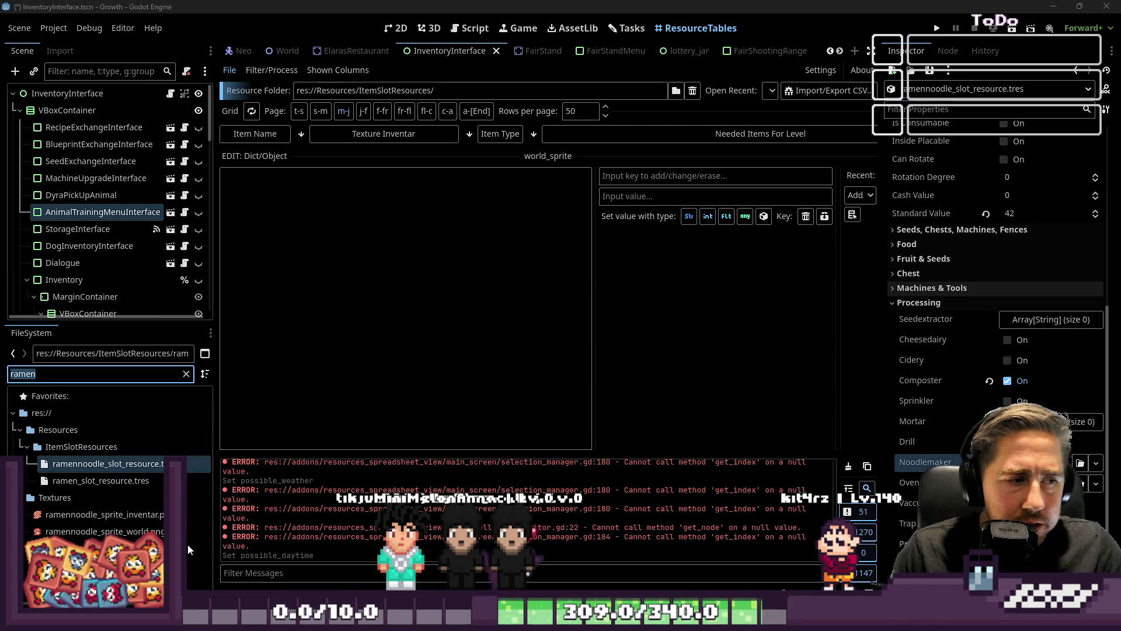
# Step: Switch to growth_quests.ods in LibreOffice Calc
pyautogui.hotkey('alt', 'Tab')
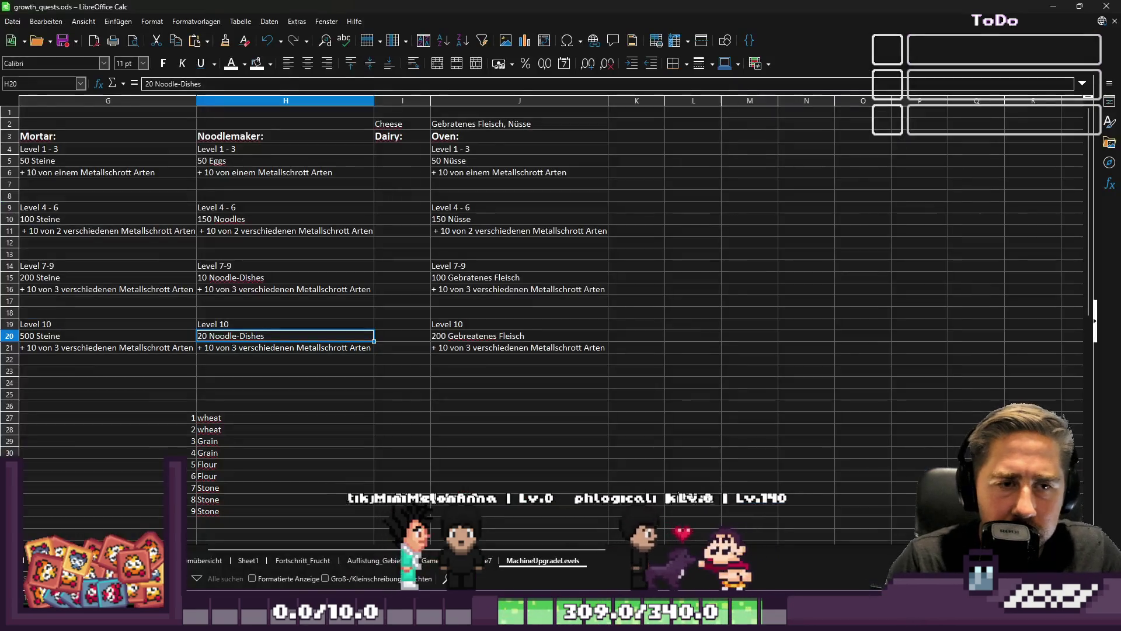
# Step: Number cells I27 to I35 from 1 through 9
pyautogui.click(519, 370)
pyautogui.click(325, 454)
pyautogui.scroll(-2, 310, 426)
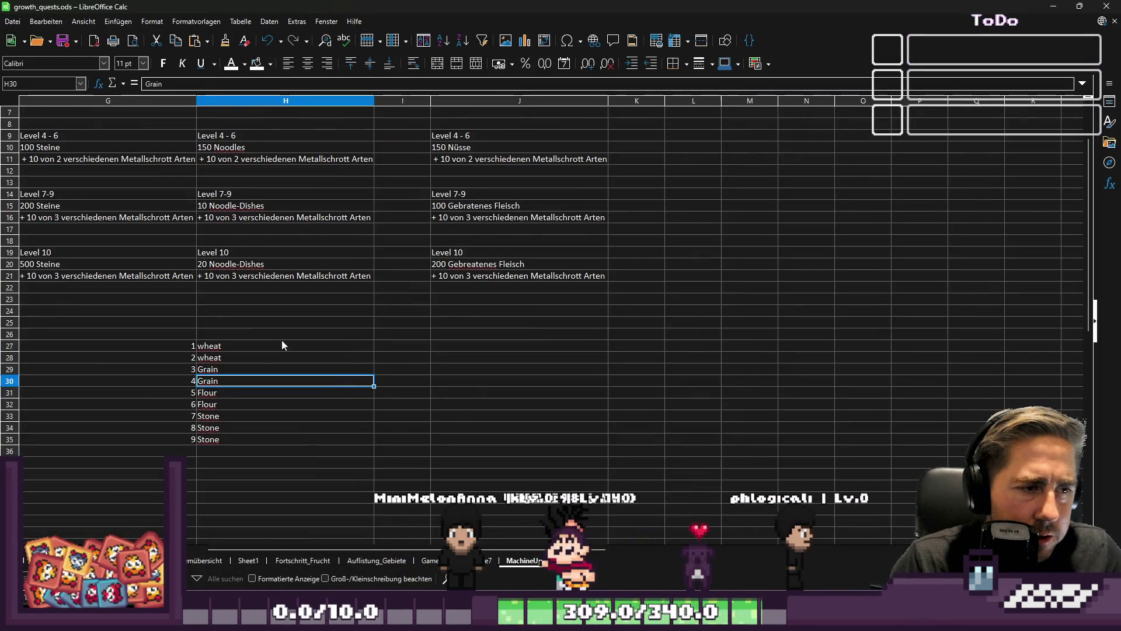
pyautogui.click(389, 346)
pyautogui.write('1')
pyautogui.press('Return')
pyautogui.write('2')
pyautogui.press('Return')
pyautogui.write('3')
pyautogui.press('Return')
pyautogui.write('4')
pyautogui.press('Return')
pyautogui.write('5')
pyautogui.press('Return')
pyautogui.write('6')
pyautogui.press('Return')
pyautogui.write('7')
pyautogui.press('Return')
pyautogui.write('8')
pyautogui.press('Return')
pyautogui.write('9')
pyautogui.press('Tab')
# Step: Enter Eier in J27, then clear it again
pyautogui.press('Up')
pyautogui.press('Up')
pyautogui.press('Up')
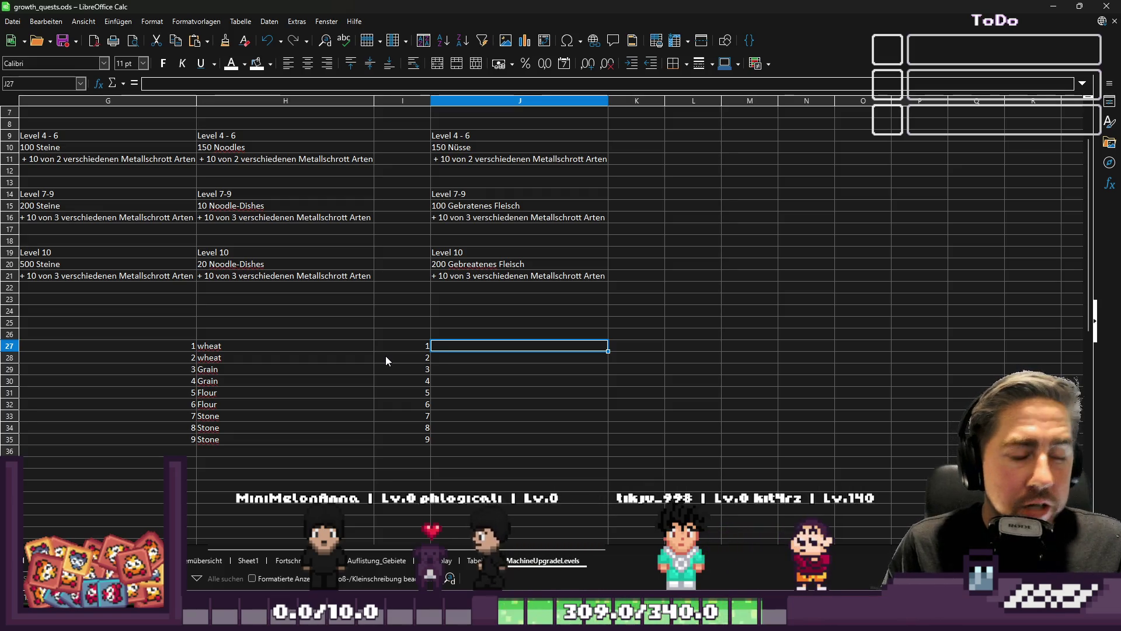
pyautogui.write('Eier')
pyautogui.press('Return')
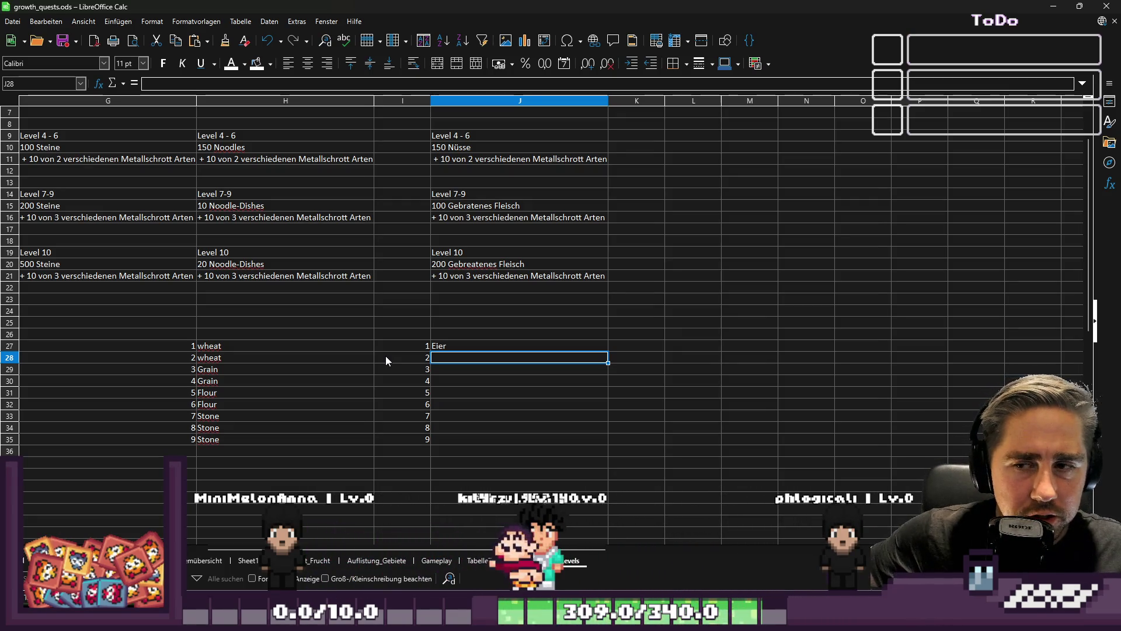
pyautogui.press('Up')
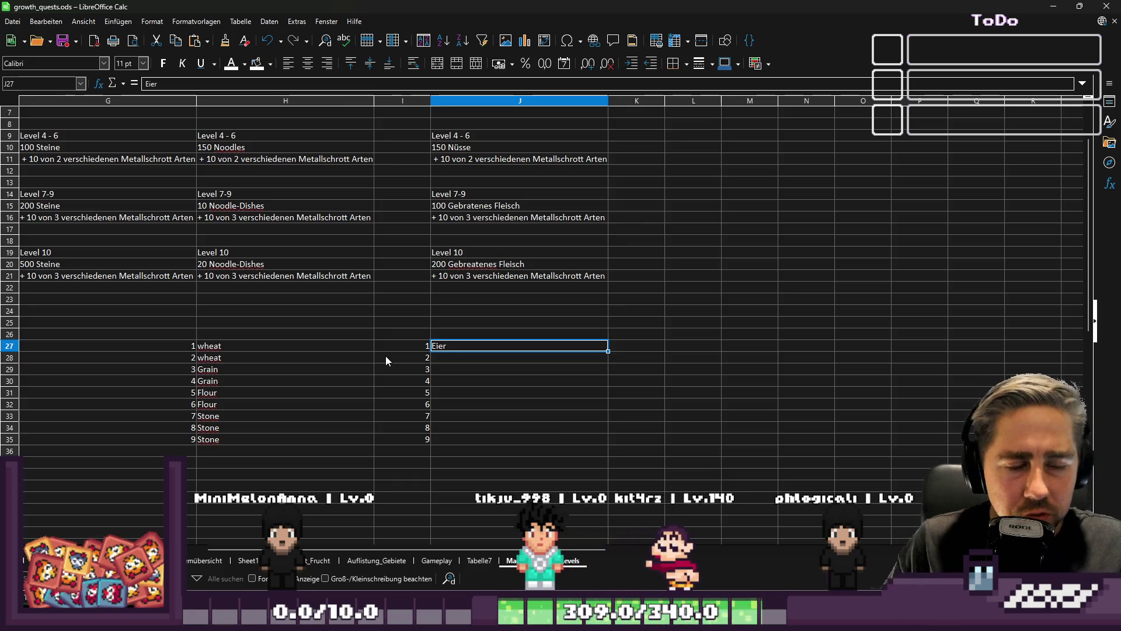
pyautogui.press('Delete')
pyautogui.press('Down')
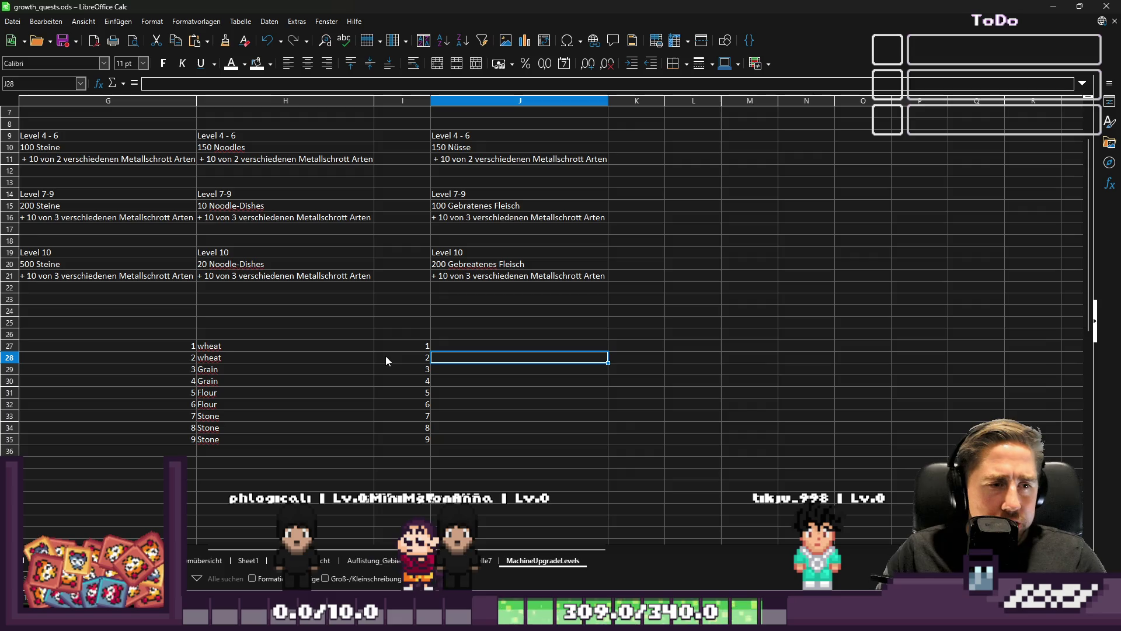
pyautogui.press('Left')
# Step: Fill J27–J31 with Flour, Egg, Pasta, Ramen and Rice, then go to Sheet1
pyautogui.press('Home')
pyautogui.hotkey('ctrl', 'Right')
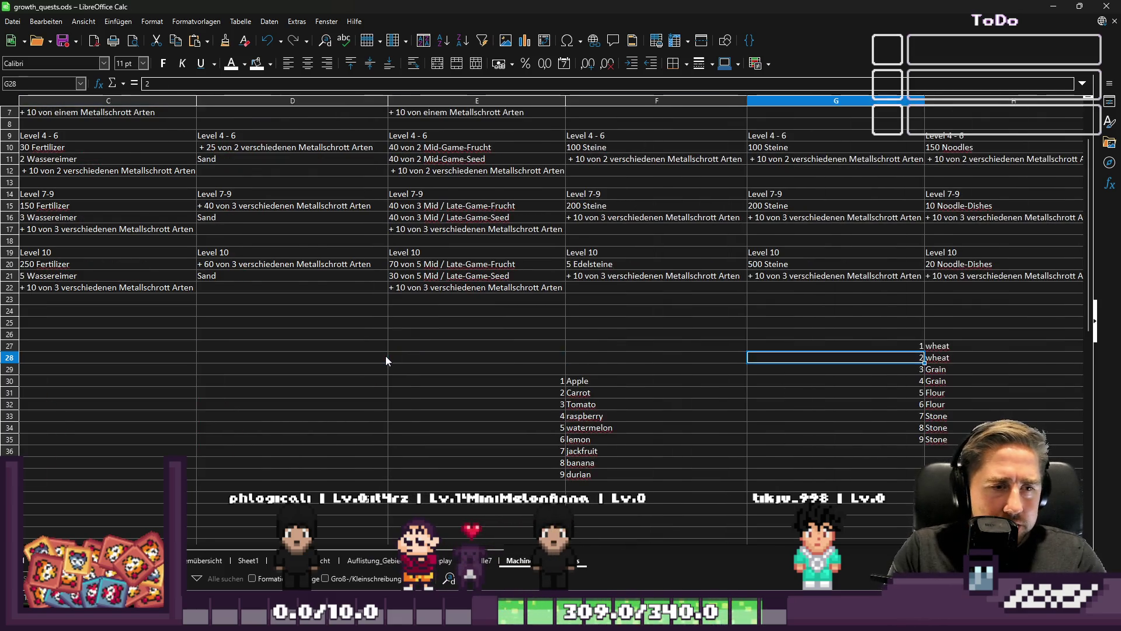
pyautogui.press('Right')
pyautogui.press('Right')
pyautogui.press('Right')
pyautogui.press('Up')
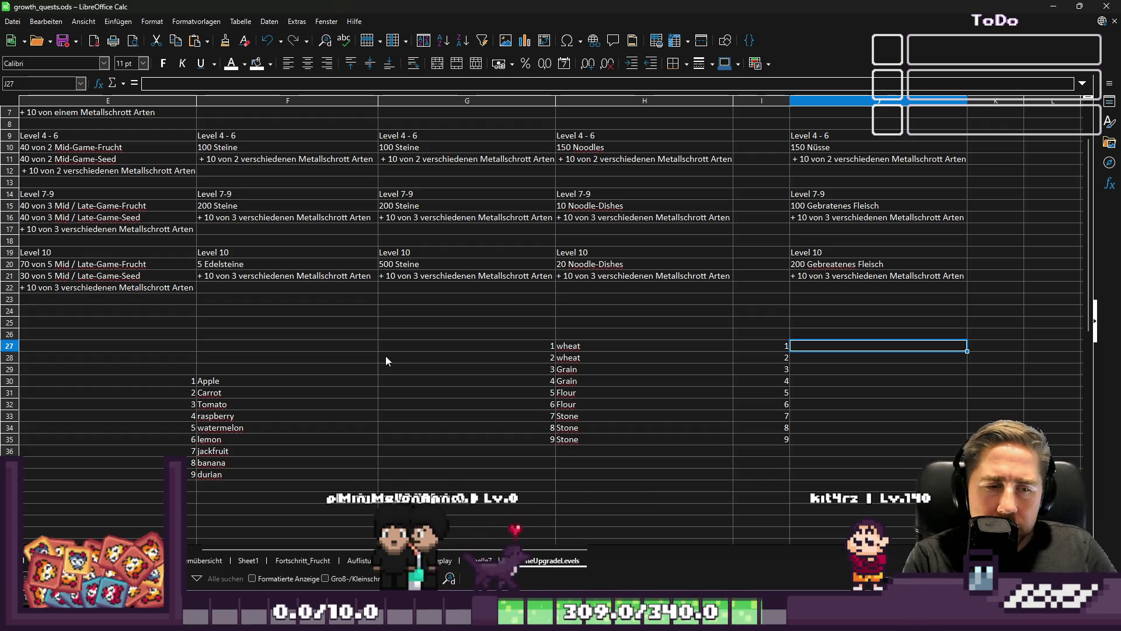
pyautogui.write('Flour')
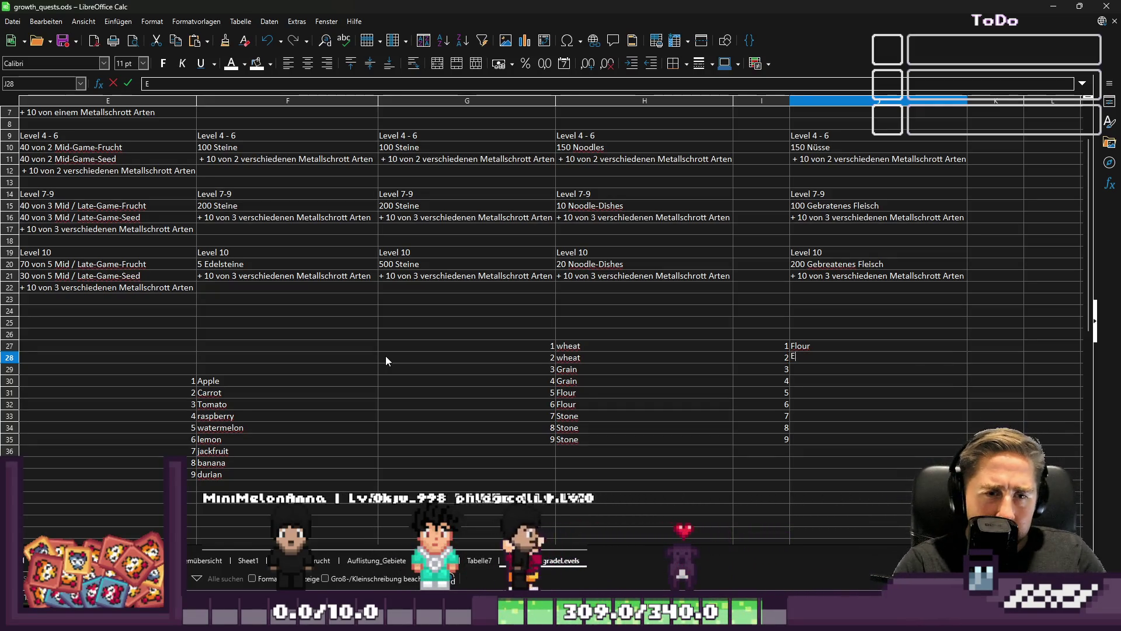
pyautogui.write('Egg')
pyautogui.press('Return')
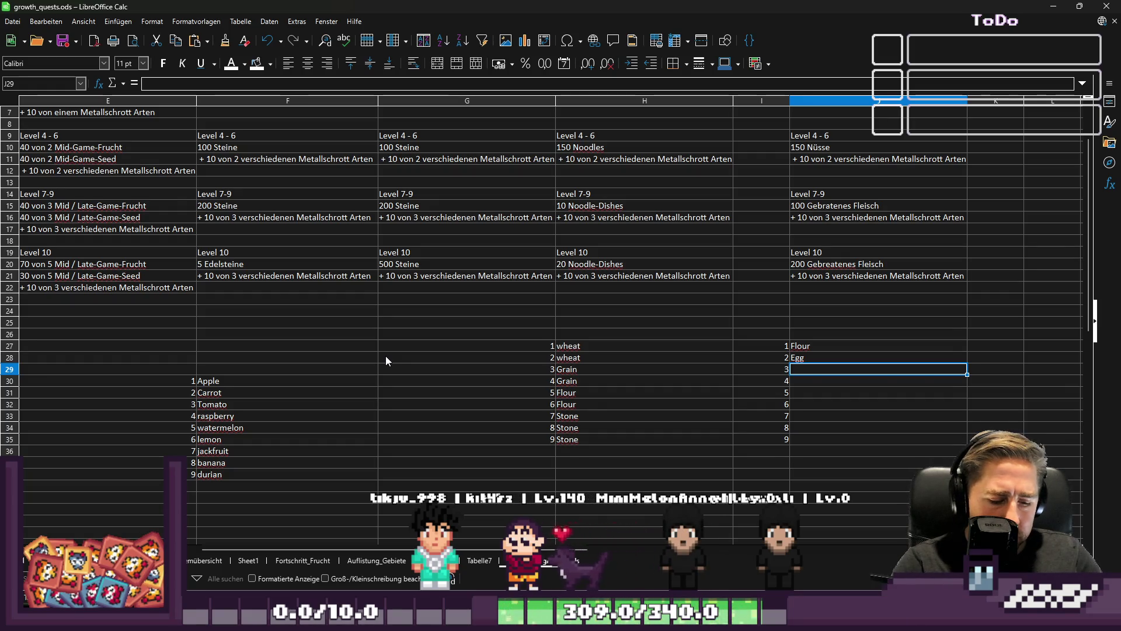
pyautogui.write('Pasta')
pyautogui.press('Return')
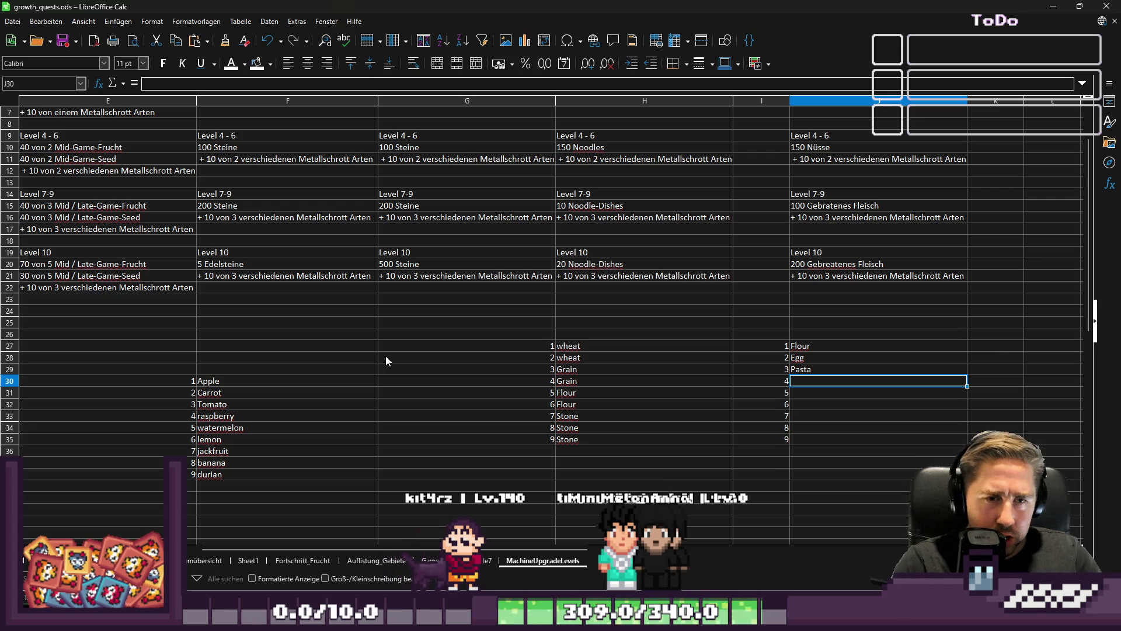
pyautogui.write('Ramen')
pyautogui.press('Return')
pyautogui.write('Rice')
pyautogui.press('Return')
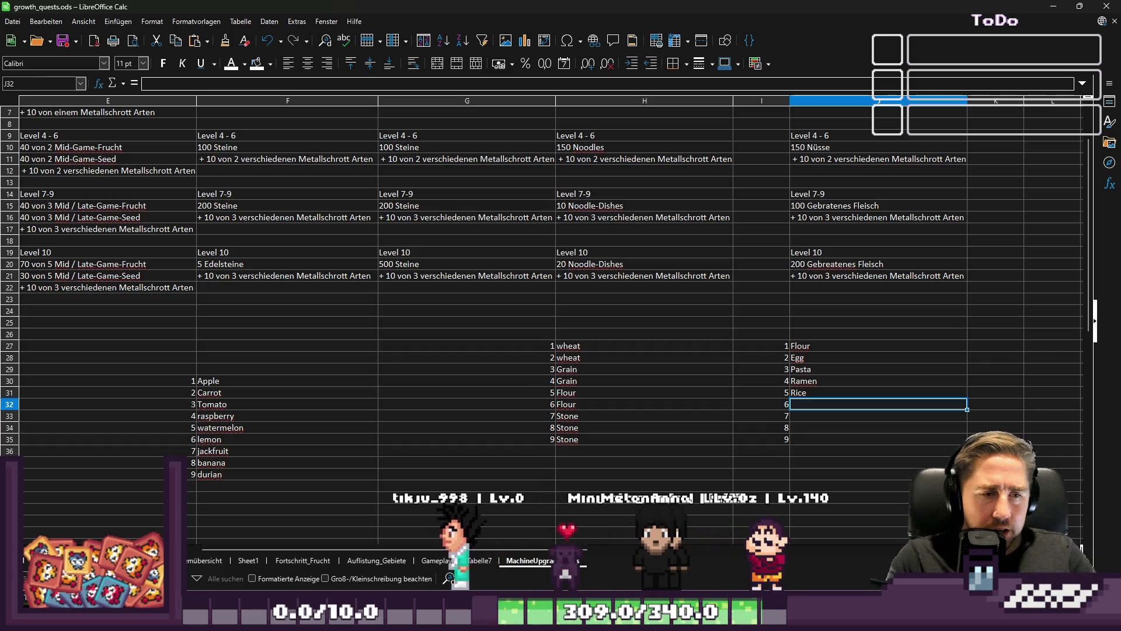
pyautogui.click(248, 560)
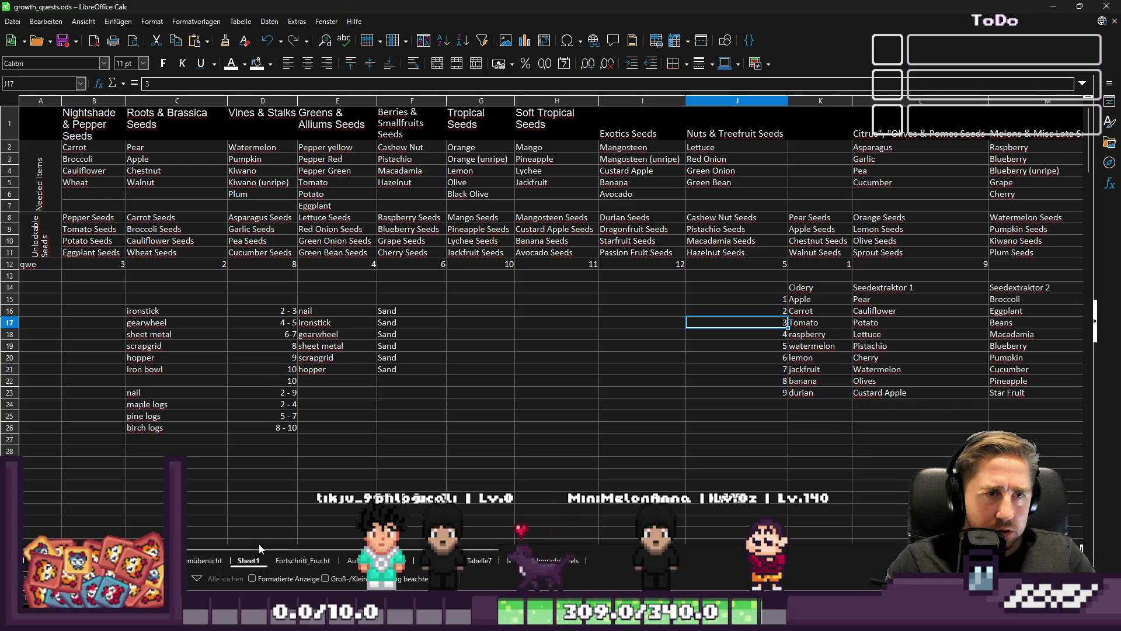
pyautogui.click(551, 240)
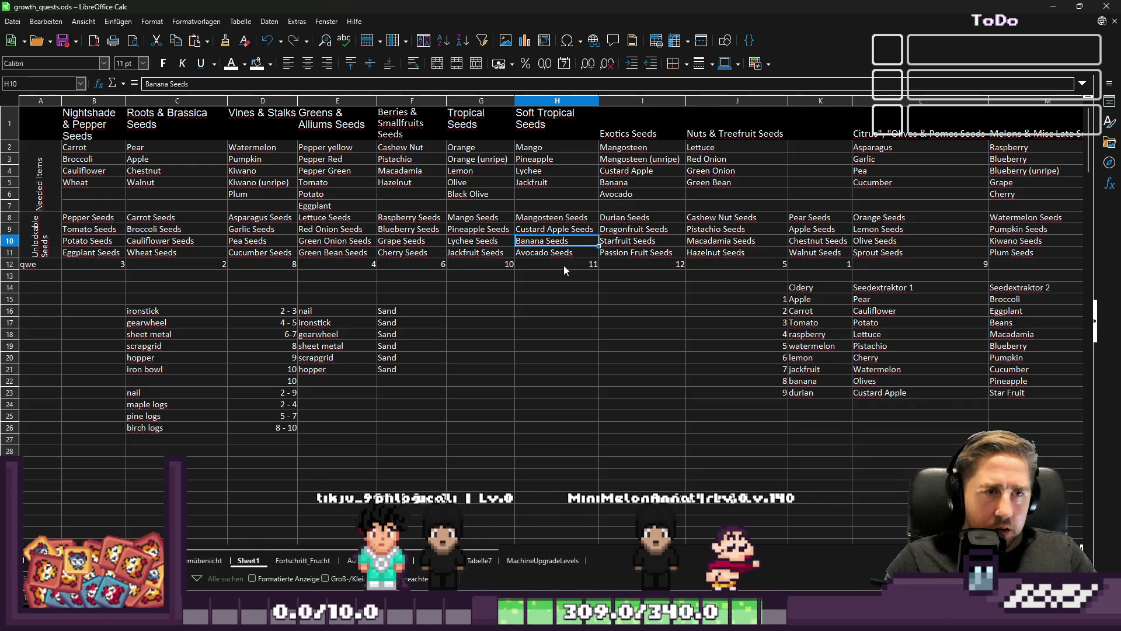
pyautogui.press('Right')
pyautogui.press('Right')
pyautogui.press('Right')
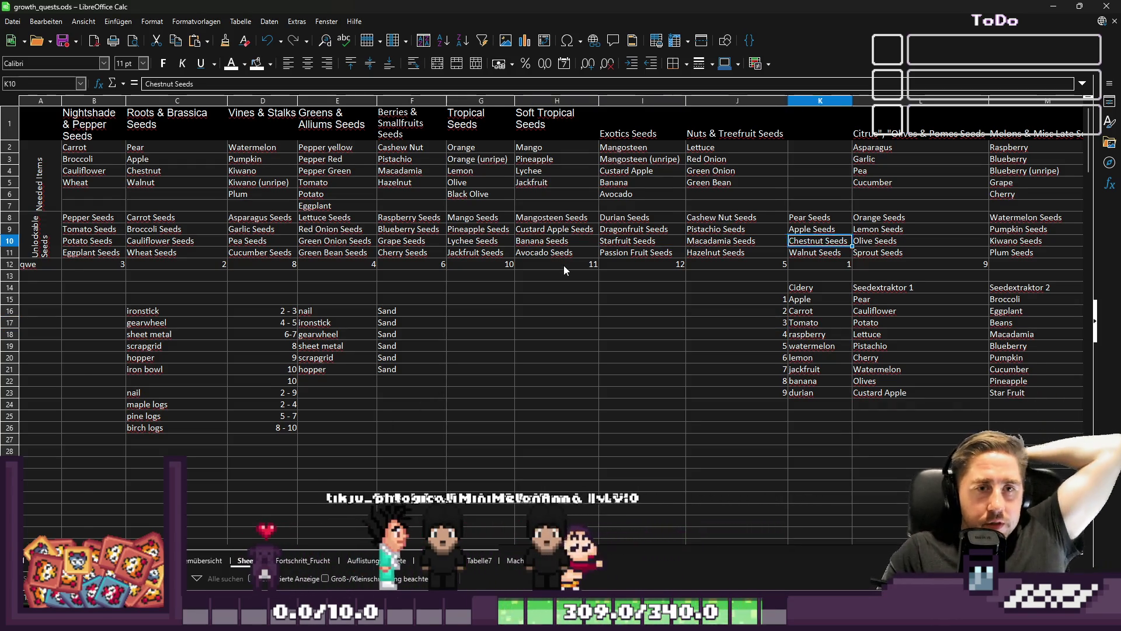
pyautogui.press('Left')
pyautogui.press('Left')
pyautogui.press('Left')
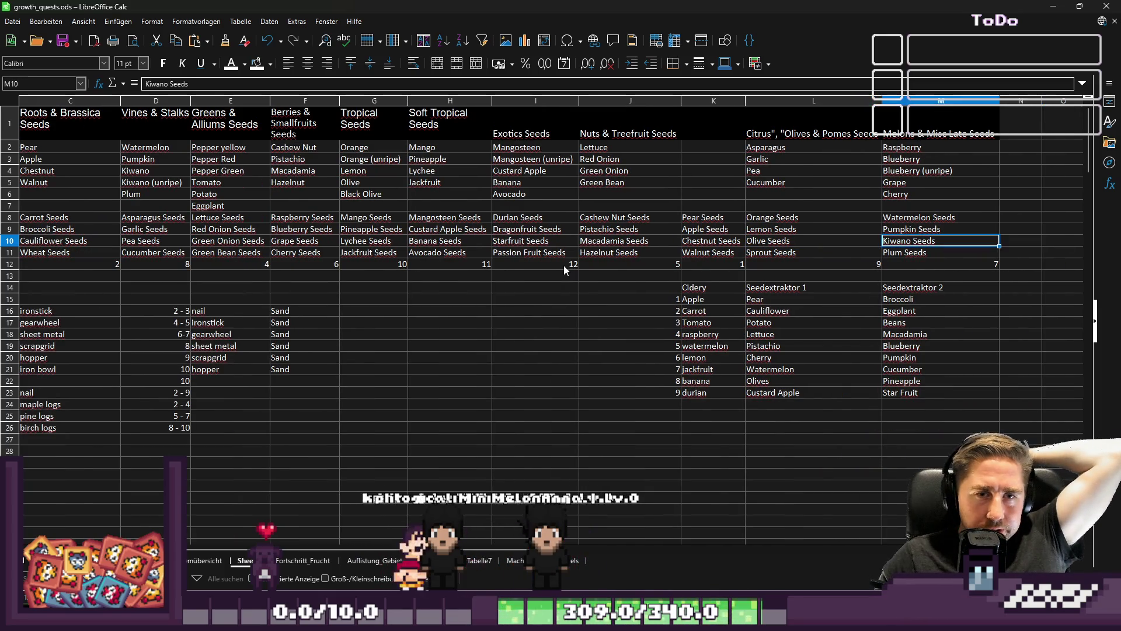
pyautogui.press('Left')
pyautogui.press('Left')
pyautogui.press('Left')
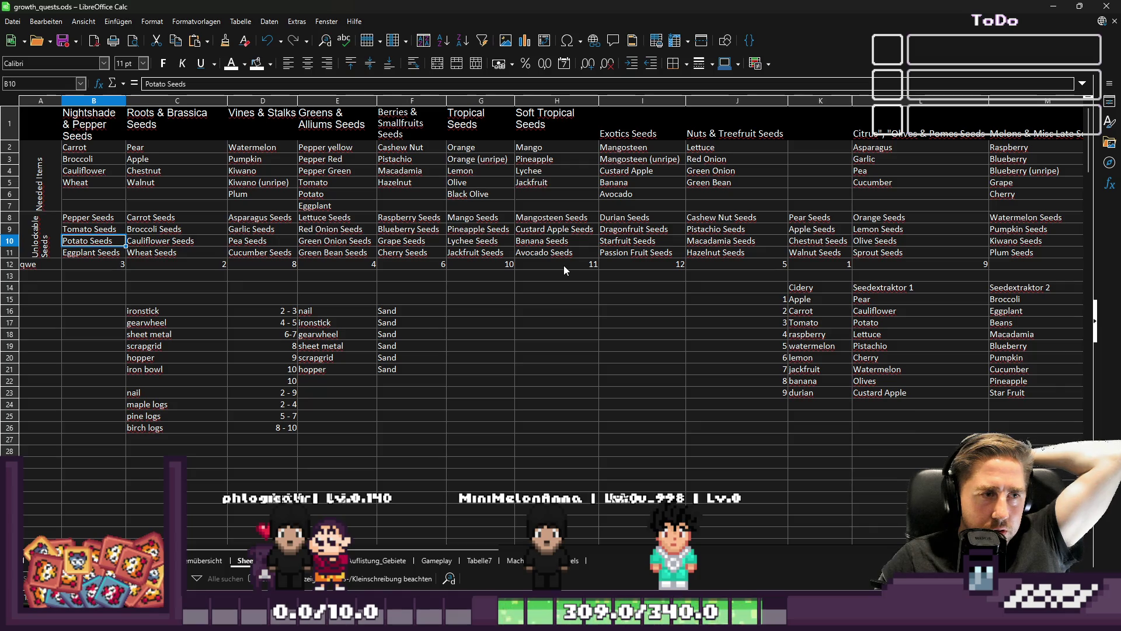
pyautogui.press('Right')
pyautogui.press('Right')
pyautogui.press('Right')
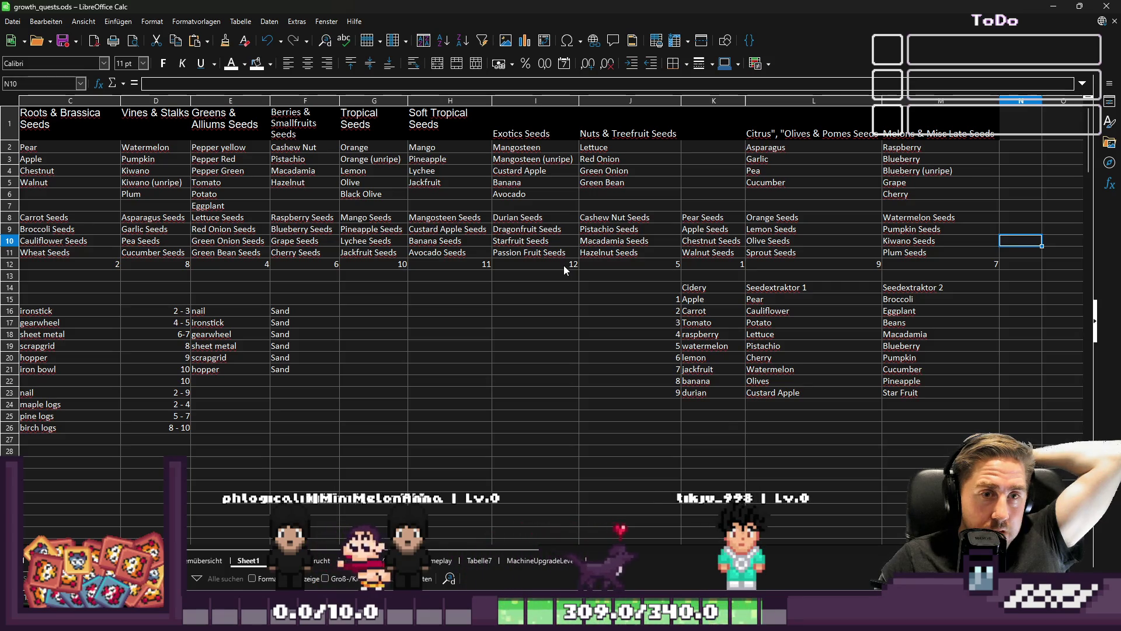
pyautogui.press('Left')
pyautogui.press('Left')
pyautogui.press('Left')
pyautogui.press('Left')
pyautogui.press('Left')
pyautogui.press('Left')
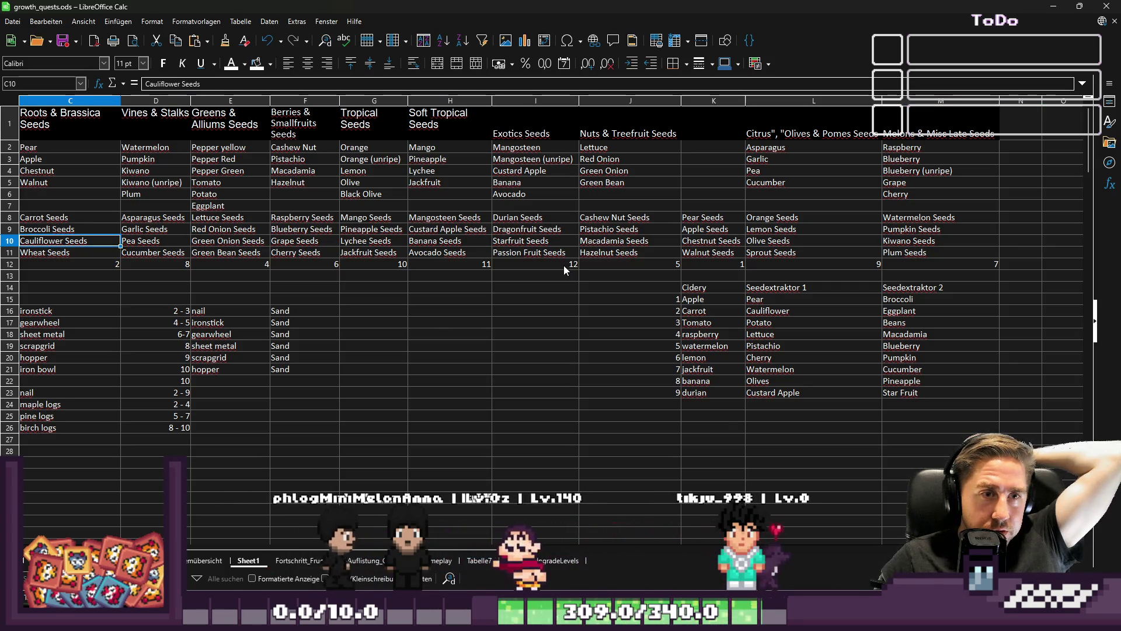
pyautogui.press('Left')
pyautogui.press('Left')
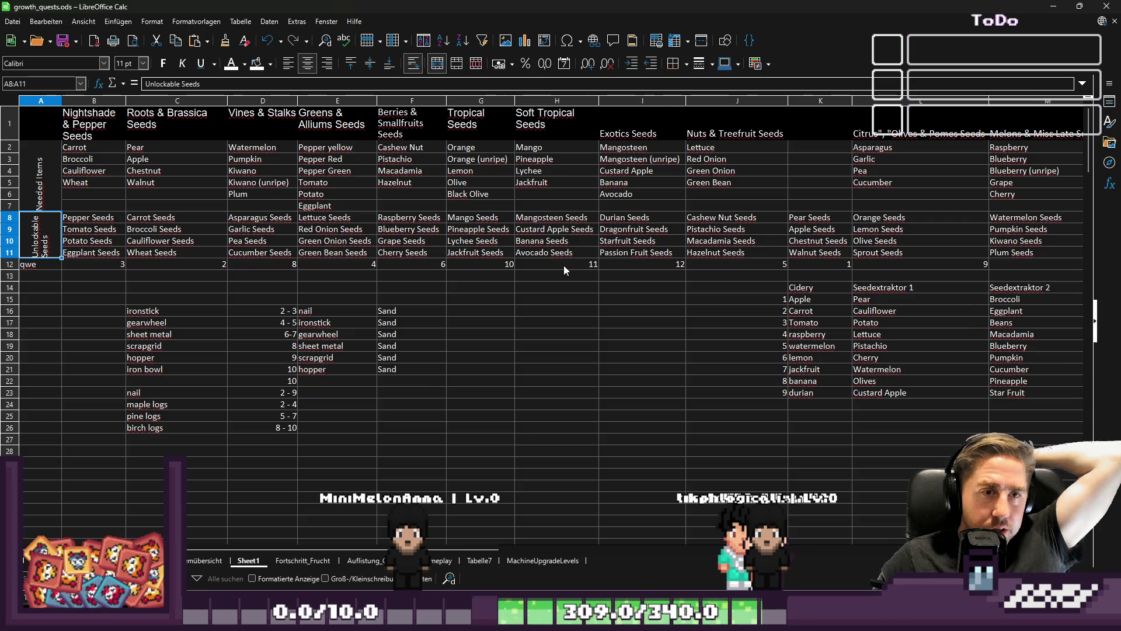
pyautogui.press('Right')
pyautogui.press('Right')
pyautogui.press('Right')
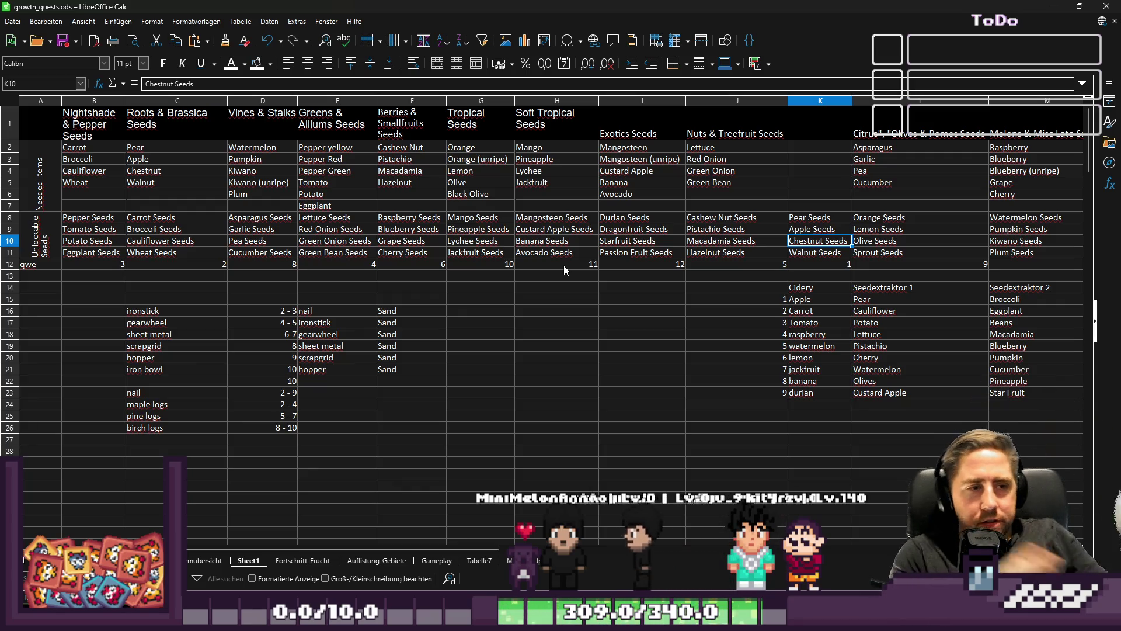
pyautogui.press('Left')
pyautogui.press('Left')
pyautogui.press('Left')
pyautogui.press('Up')
pyautogui.press('Right')
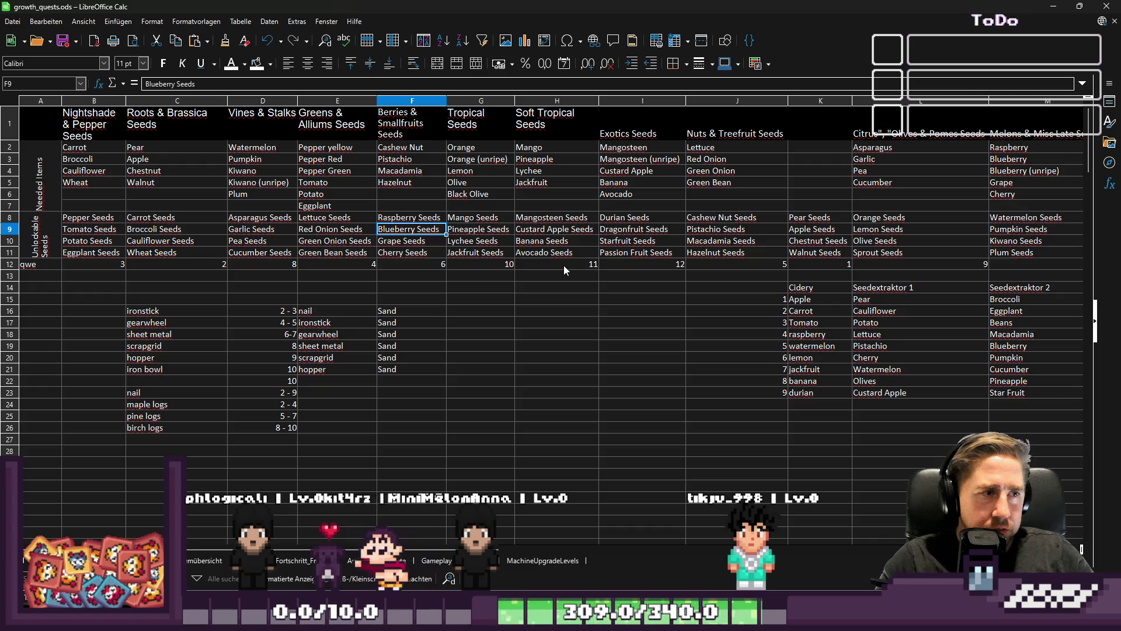
pyautogui.press('Left')
pyautogui.press('Left')
pyautogui.press('Left')
pyautogui.press('Down')
pyautogui.press('Up')
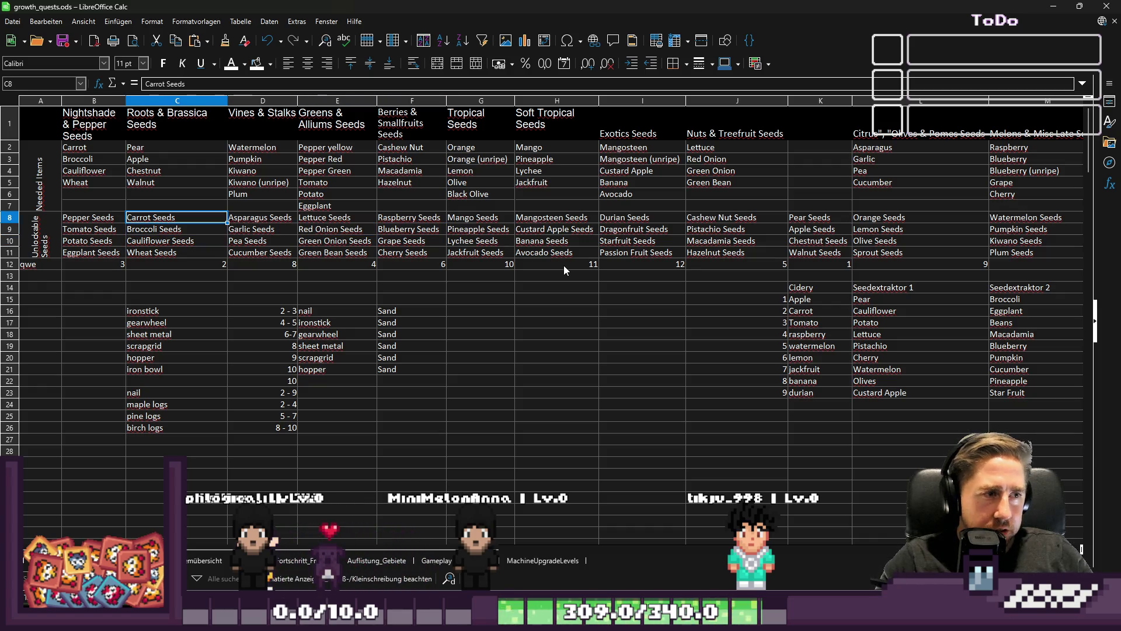
pyautogui.press('Right')
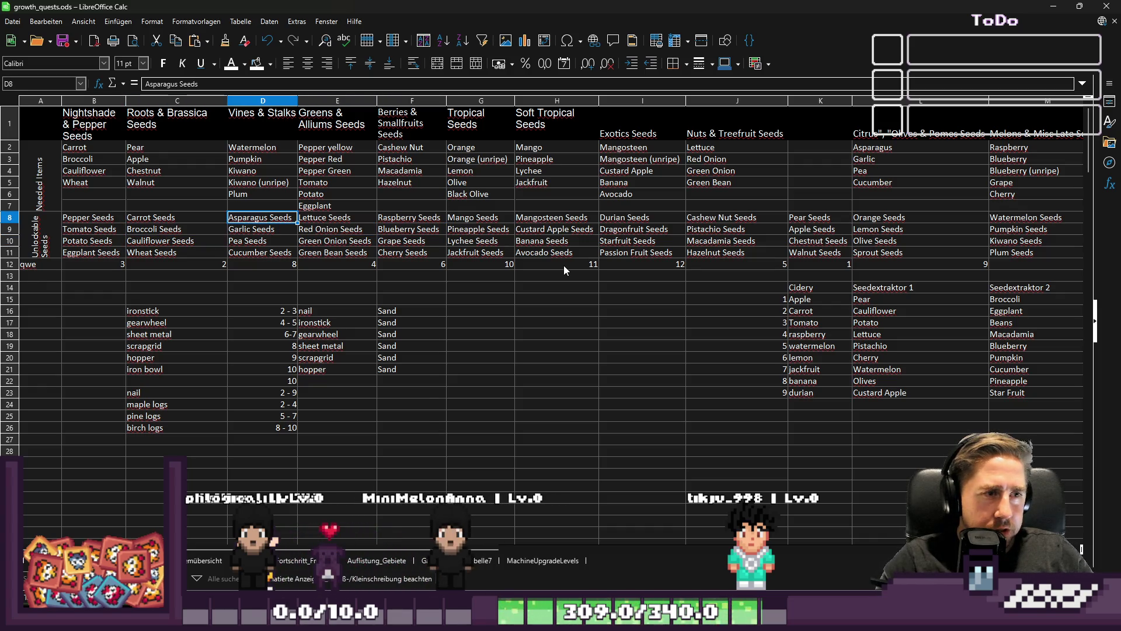
pyautogui.press('Down')
pyautogui.press('Down')
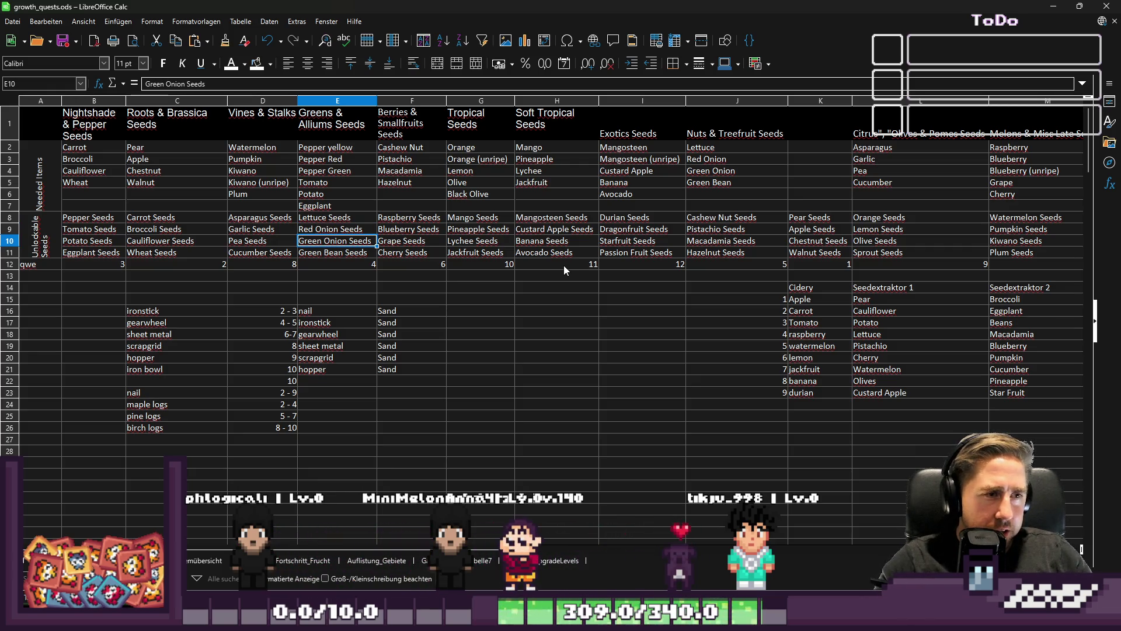
pyautogui.press('Up')
pyautogui.press('Up')
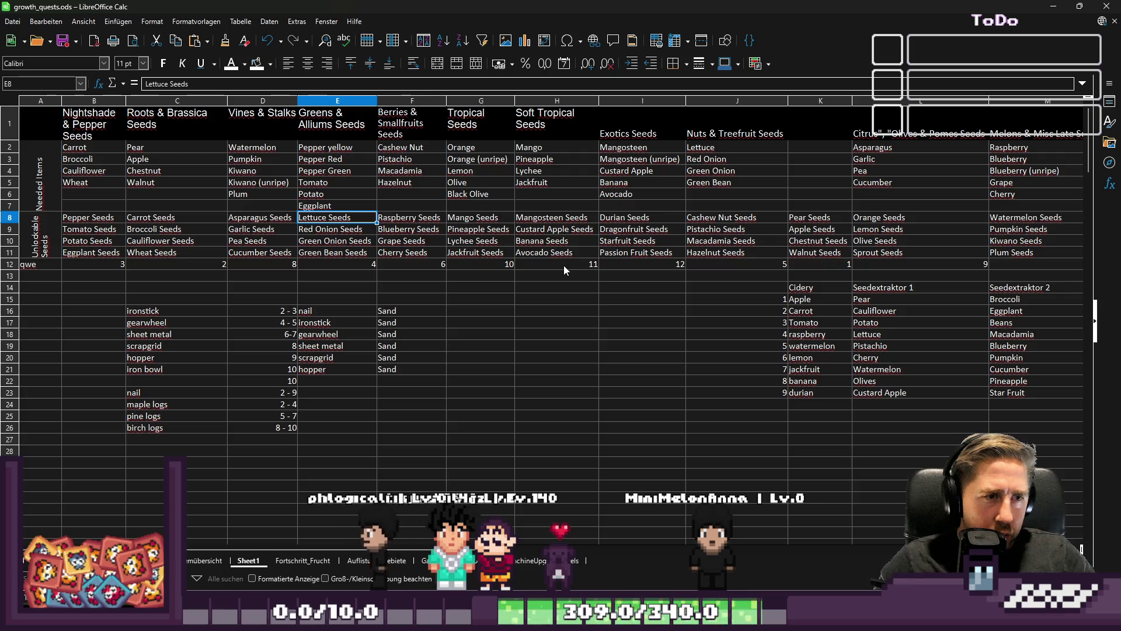
pyautogui.press('Right')
pyautogui.press('Right')
pyautogui.press('Right')
pyautogui.press('Left')
pyautogui.press('Left')
pyautogui.press('Left')
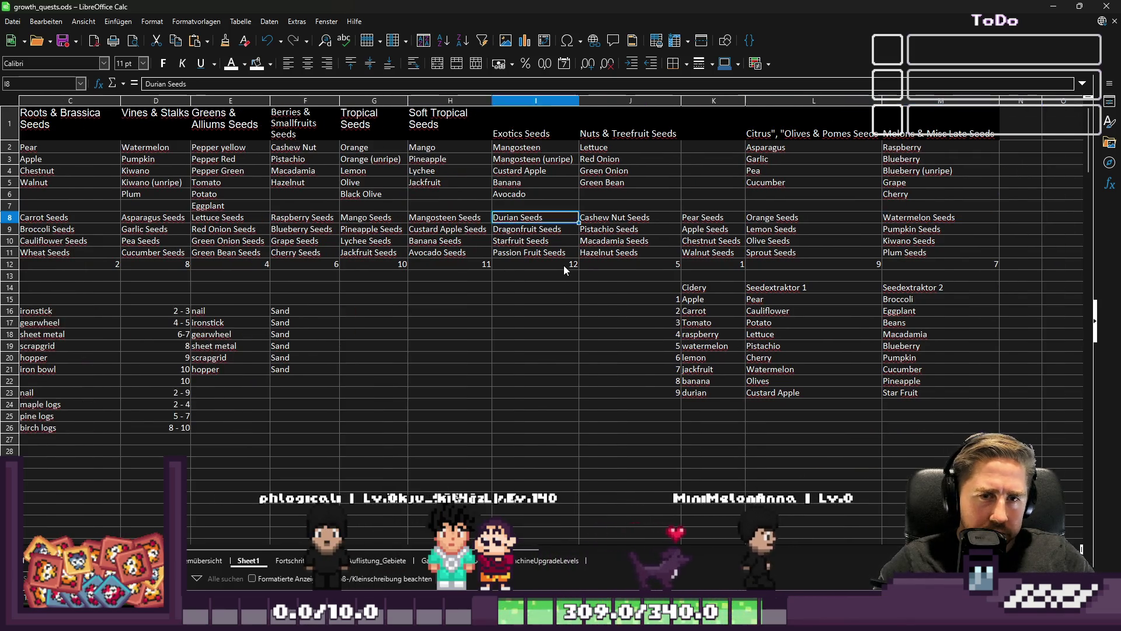
pyautogui.press('Home')
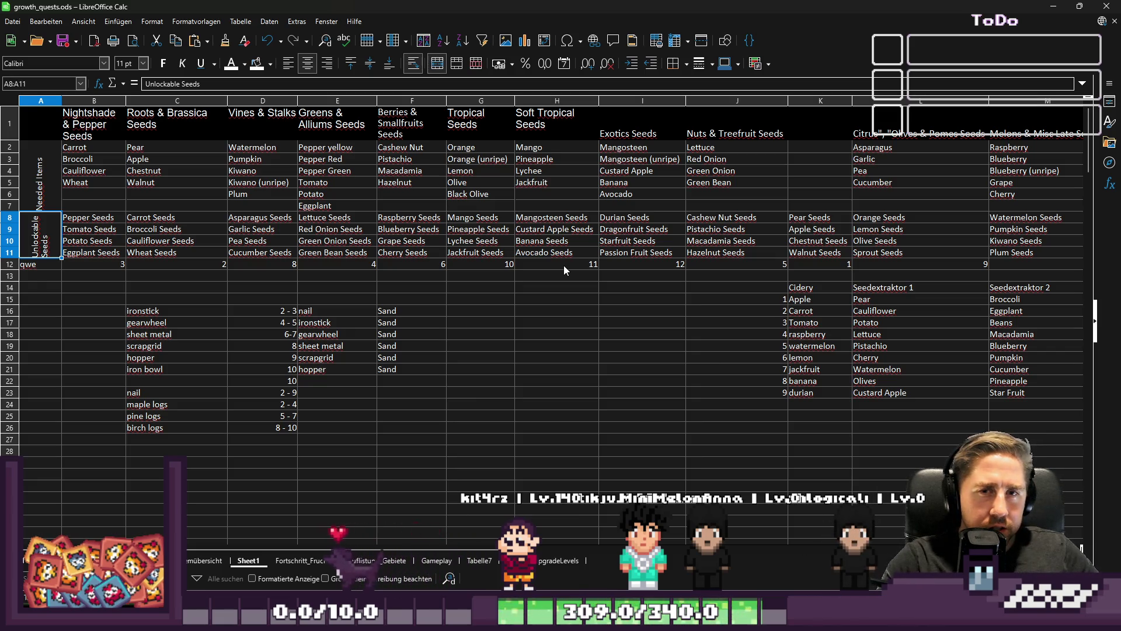
pyautogui.press('Right')
pyautogui.press('Right')
pyautogui.press('Right')
pyautogui.press('Left')
pyautogui.press('Left')
pyautogui.press('Left')
pyautogui.press('Home')
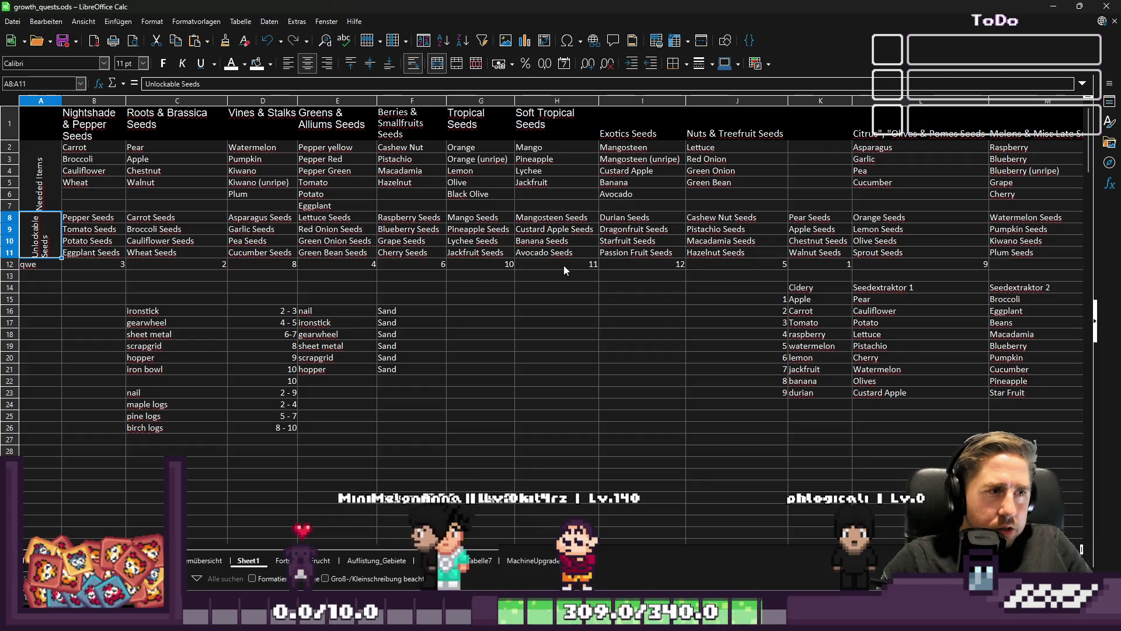
pyautogui.press('Right')
pyautogui.press('Right')
pyautogui.press('Right')
pyautogui.press('Left')
pyautogui.press('Down')
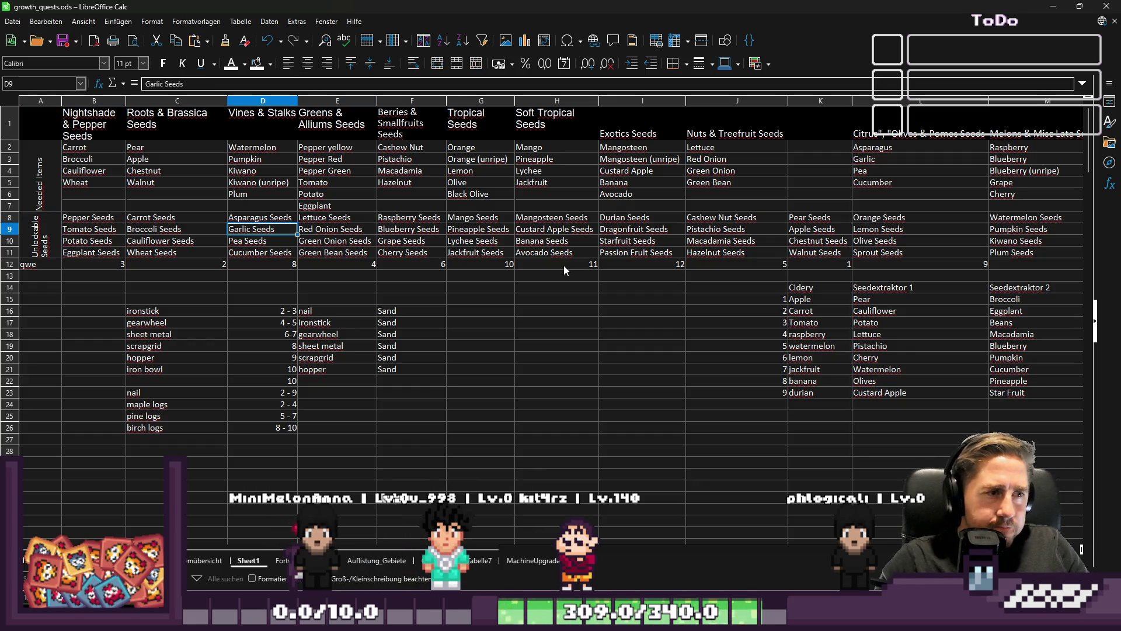
pyautogui.press('Up')
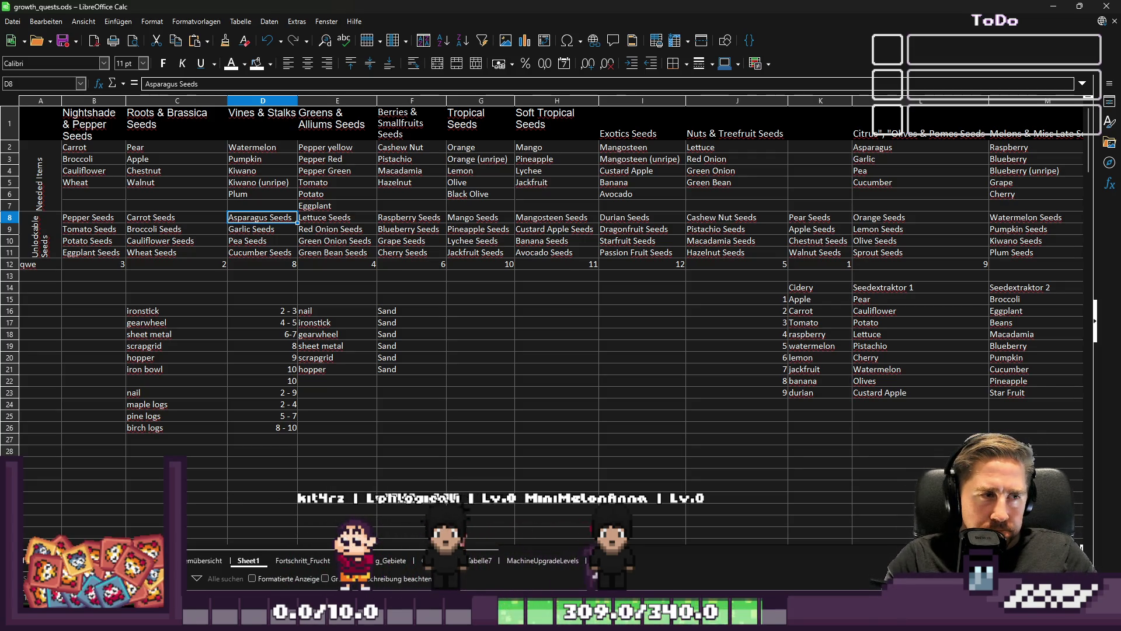
# Step: Move Pea Seeds out of D10 into K7 above Pear Seeds
pyautogui.click(250, 244)
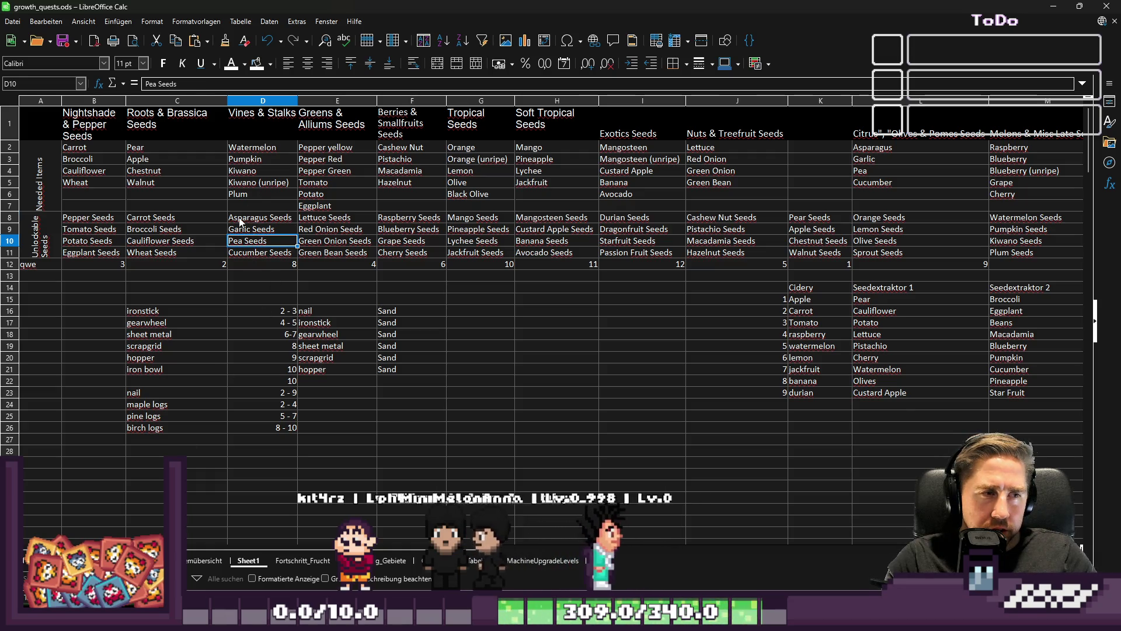
pyautogui.hotkey('ctrl', 'c')
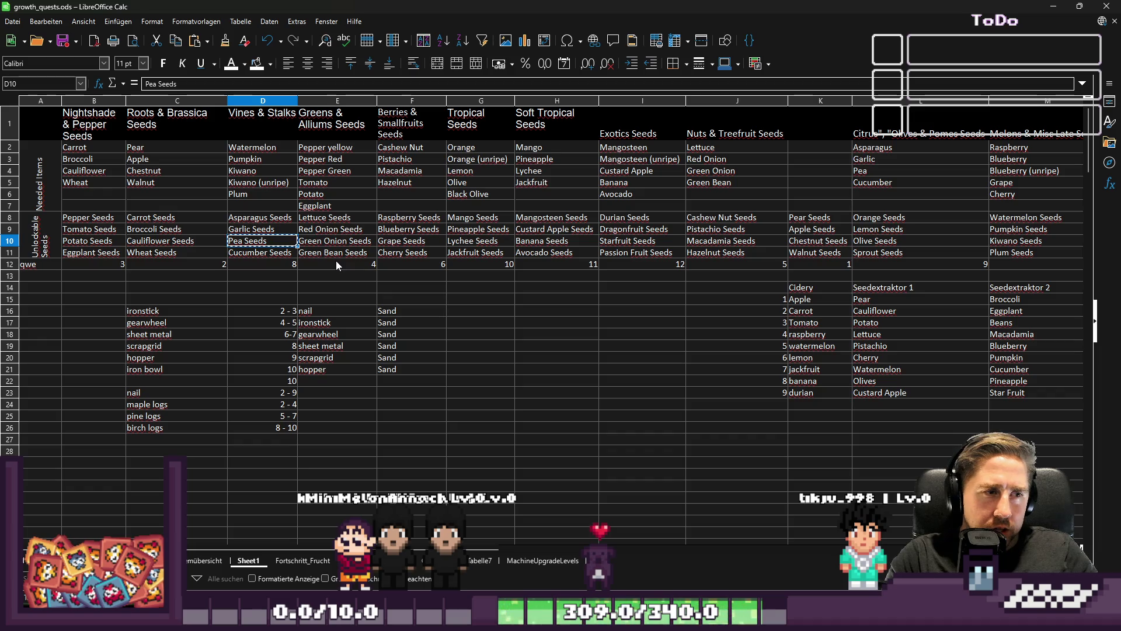
pyautogui.press('Escape')
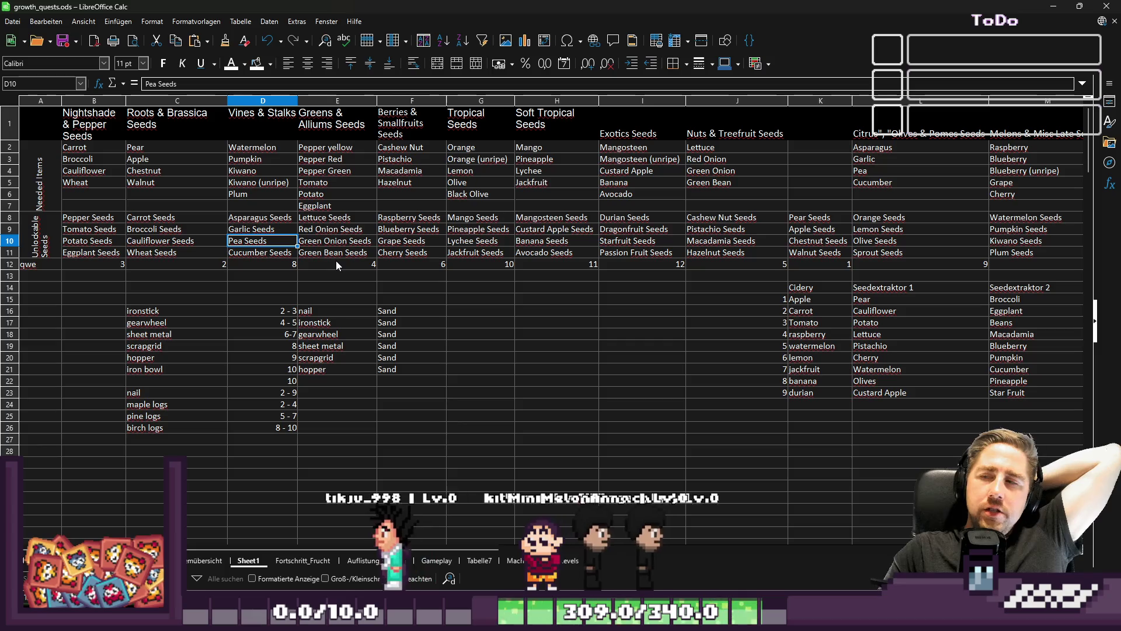
pyautogui.hotkey('ctrl', 'c')
pyautogui.press('Up')
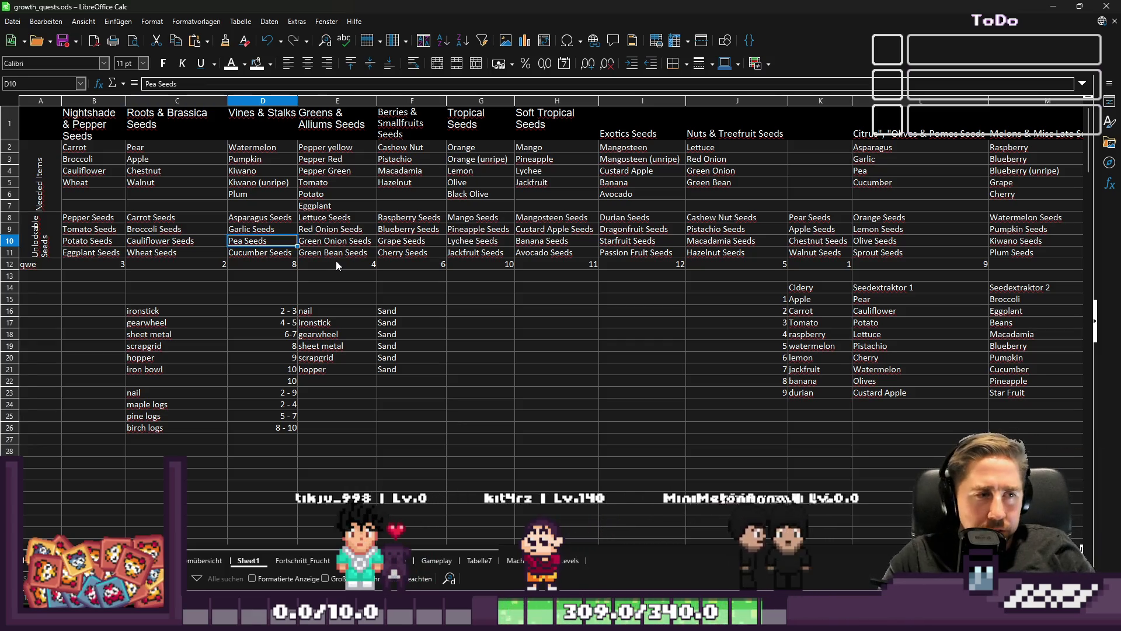
pyautogui.press('Down')
pyautogui.press('Delete')
pyautogui.press('Right')
pyautogui.press('Right')
pyautogui.press('Right')
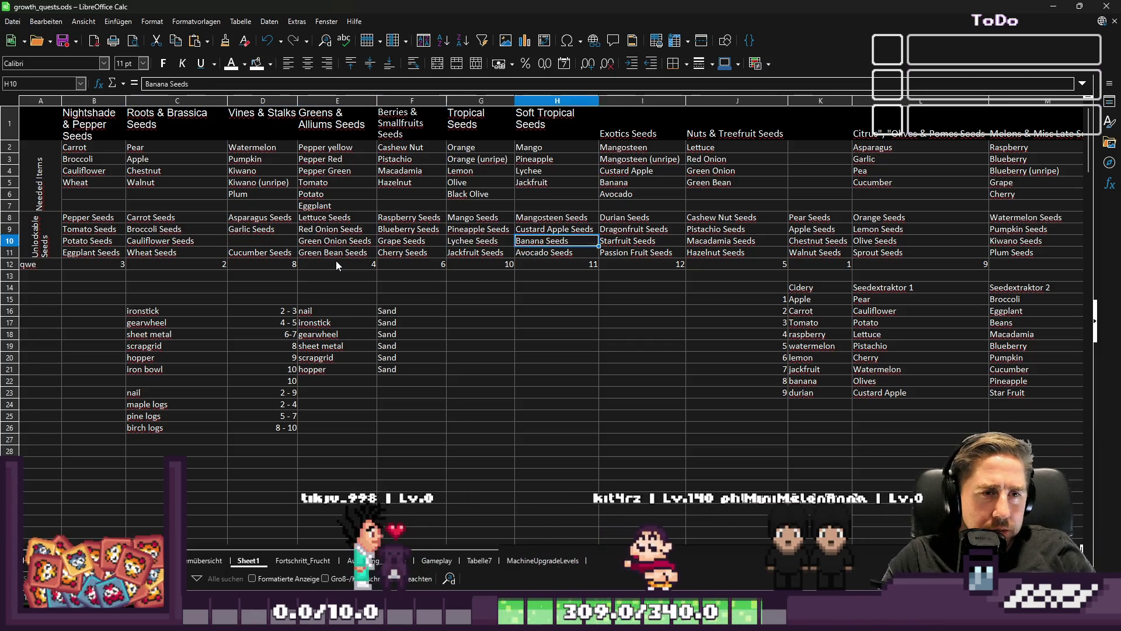
pyautogui.press('Left')
pyautogui.press('Left')
pyautogui.press('Up')
pyautogui.press('Up')
pyautogui.press('Right')
pyautogui.press('Right')
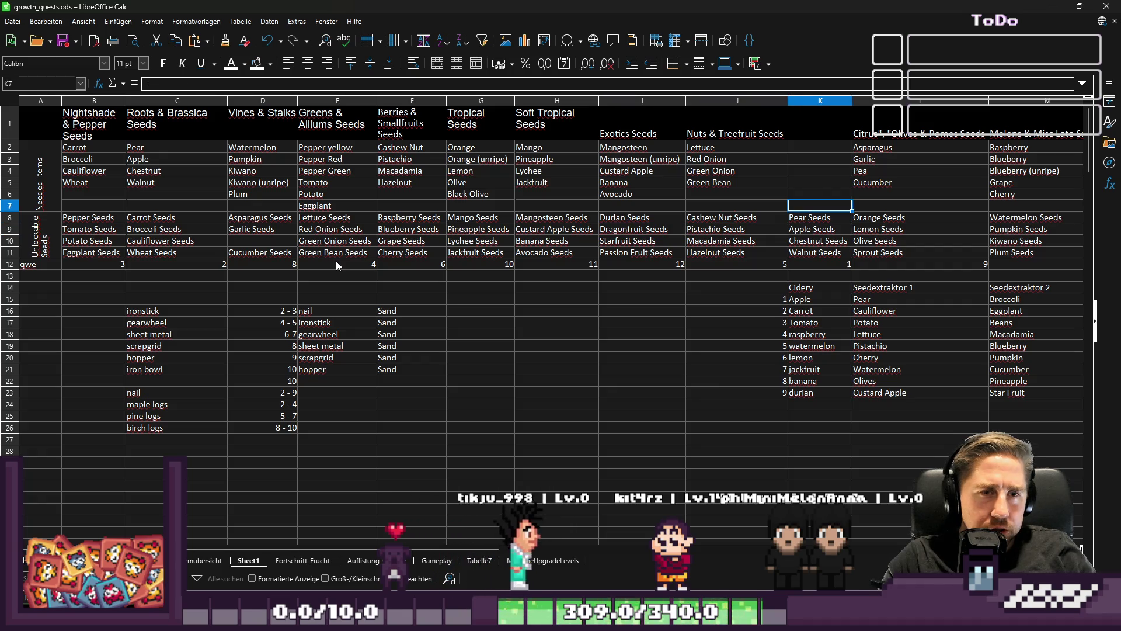
pyautogui.press('Down')
# Step: Enter Rice Seeds in the emptied cell D10
pyautogui.press('Down')
pyautogui.press('Down')
pyautogui.press('Up')
pyautogui.press('Up')
pyautogui.press('Up')
pyautogui.press('Up')
pyautogui.hotkey('ctrl', 'v')
pyautogui.press('Left')
pyautogui.press('Left')
pyautogui.press('Right')
pyautogui.press('Right')
pyautogui.press('Down')
pyautogui.press('Down')
pyautogui.press('Down')
pyautogui.press('Left')
pyautogui.press('Left')
pyautogui.press('Left')
pyautogui.press('Down')
pyautogui.press('Down')
pyautogui.press('Right')
pyautogui.press('Right')
pyautogui.press('Right')
pyautogui.press('Up')
pyautogui.press('Left')
pyautogui.press('Up')
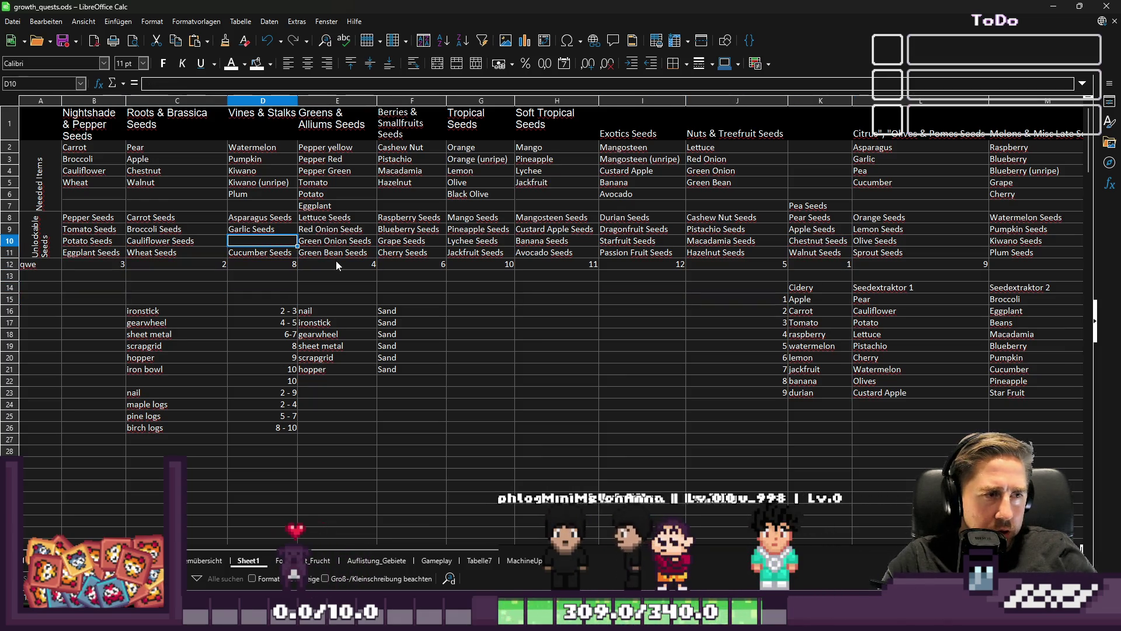
pyautogui.write('Rice Seeds')
pyautogui.press('Return')
pyautogui.press('Up')
pyautogui.press('Up')
pyautogui.press('Up')
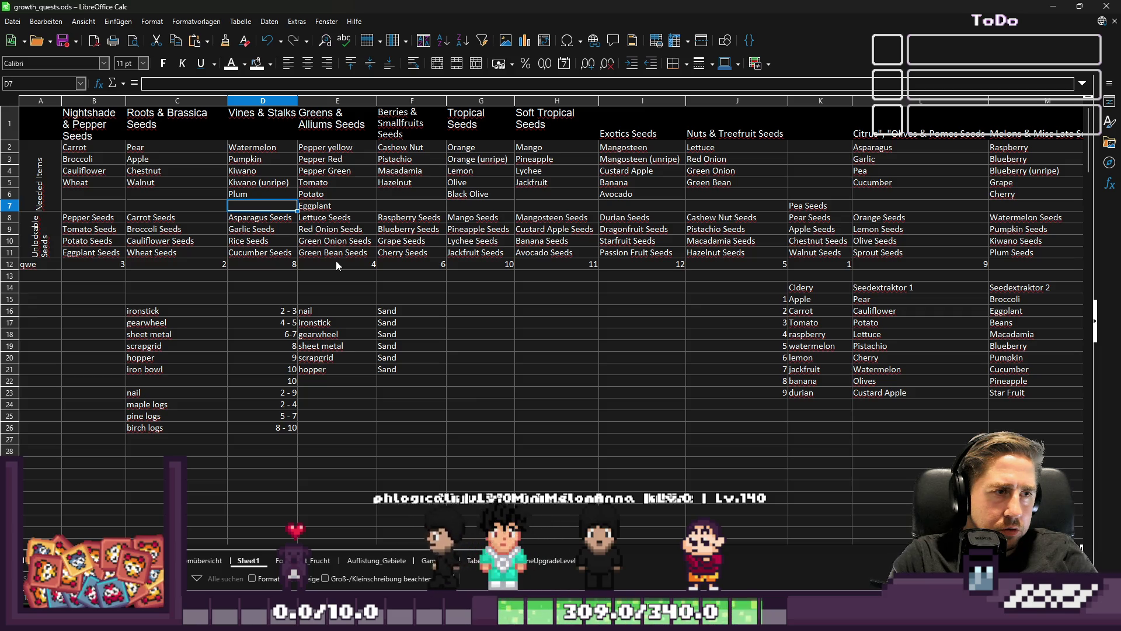
# Step: Overwrite Pea with Rice in L4 of the Citrus, Olives & Pomes needed items
pyautogui.press('Right')
pyautogui.press('Right')
pyautogui.press('Right')
pyautogui.press('Right')
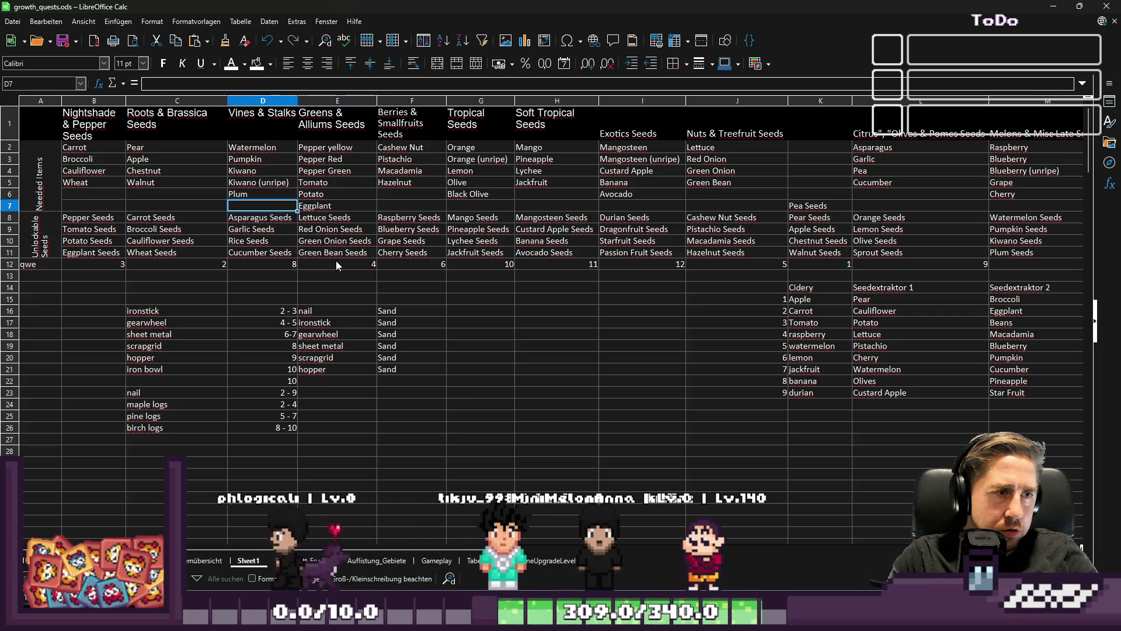
pyautogui.press('Right')
pyautogui.press('Right')
pyautogui.press('Right')
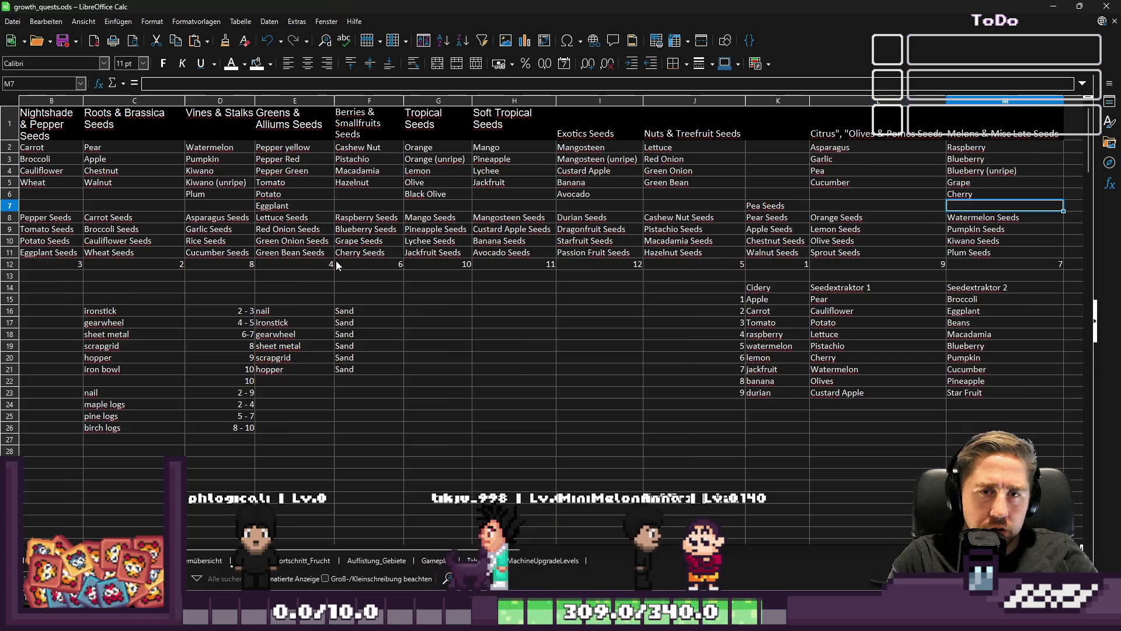
pyautogui.press('Up')
pyautogui.press('Up')
pyautogui.press('Up')
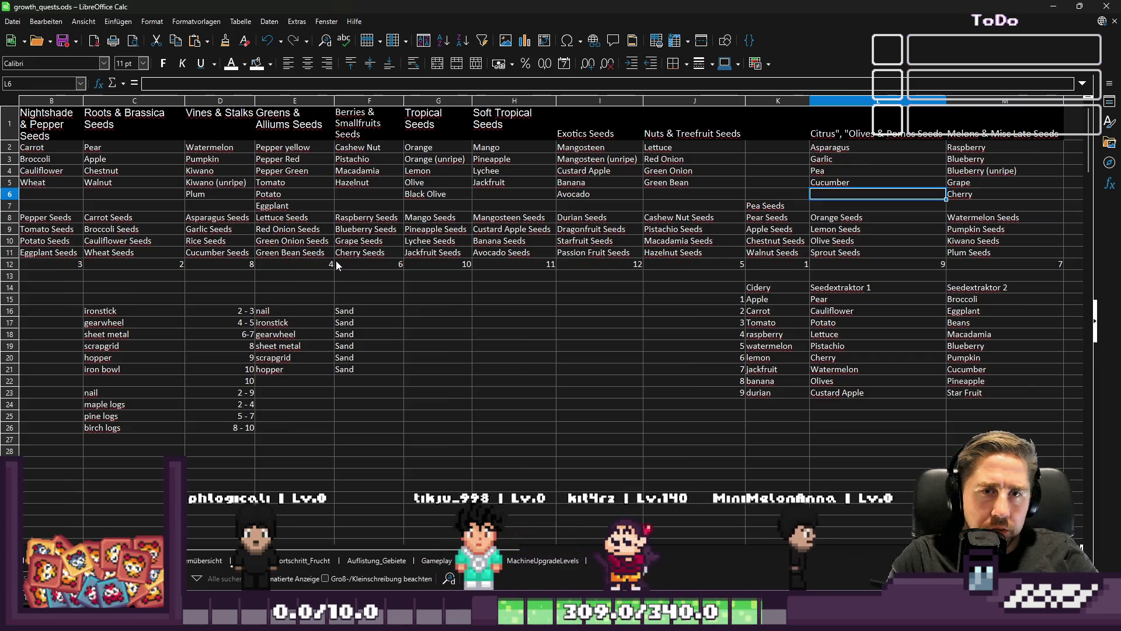
pyautogui.write('Ric')
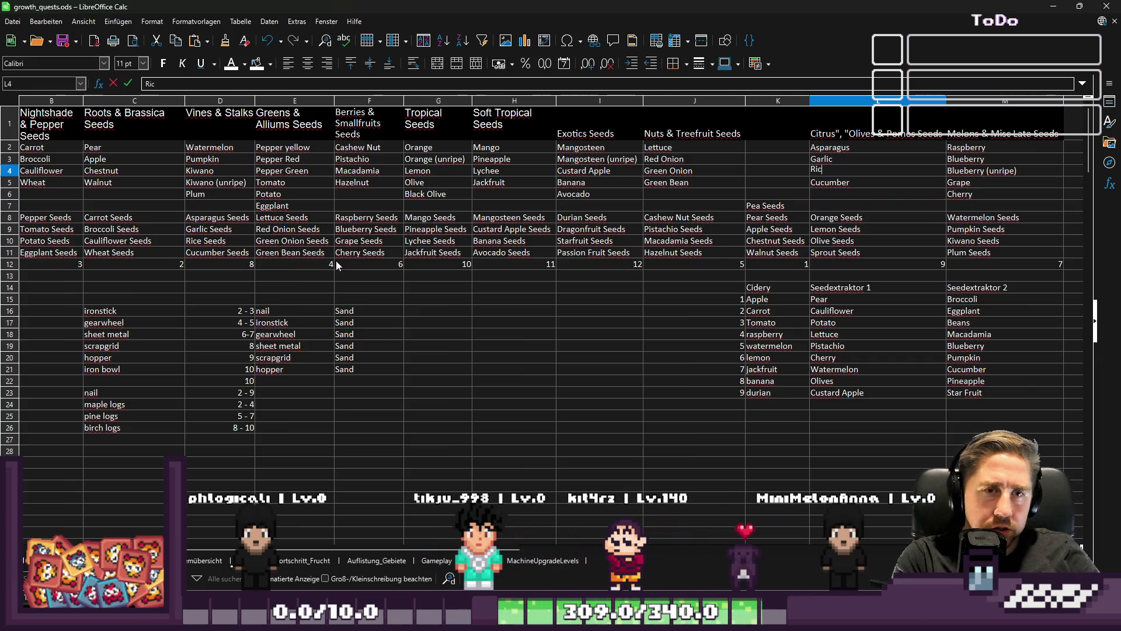
pyautogui.press('Up')
pyautogui.press('Up')
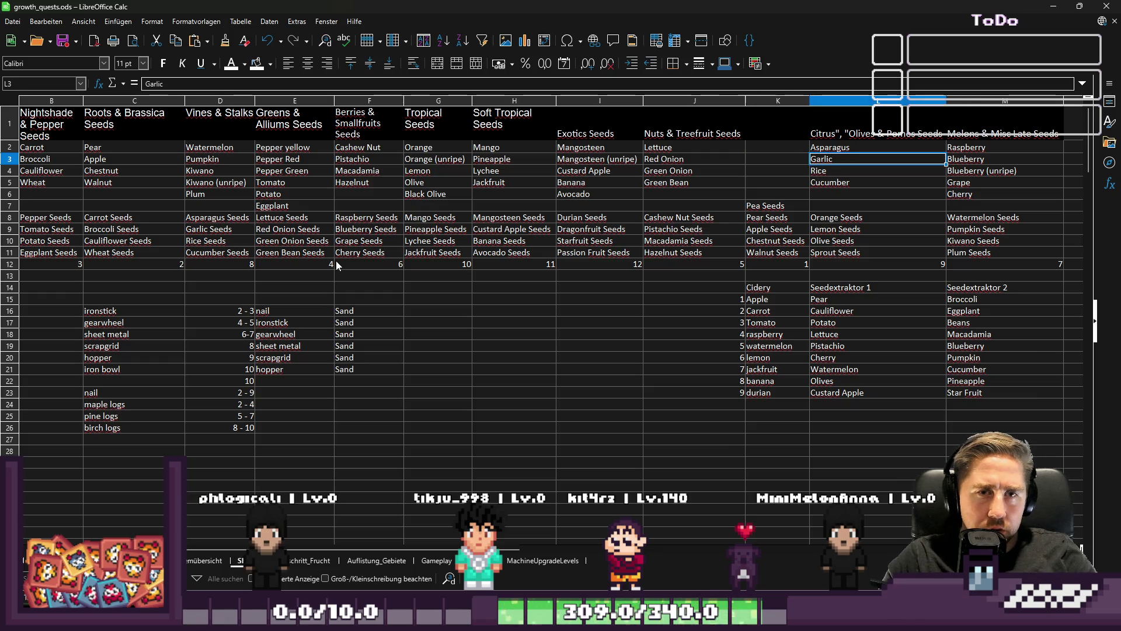
pyautogui.hotkey('ctrl', 'Down')
pyautogui.hotkey('ctrl', 'Down')
pyautogui.hotkey('ctrl', 'Down')
pyautogui.hotkey('ctrl', 'Left')
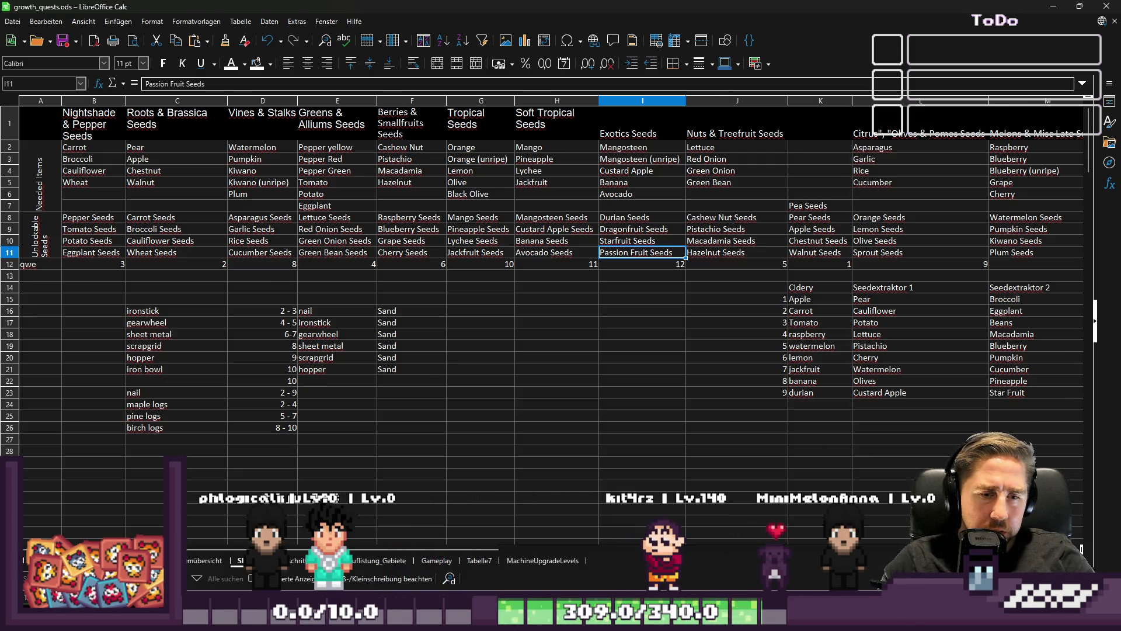
# Step: Switch to the Godot project and filter the FileSystem dock by 'Set'
pyautogui.moveTo(635, 577)
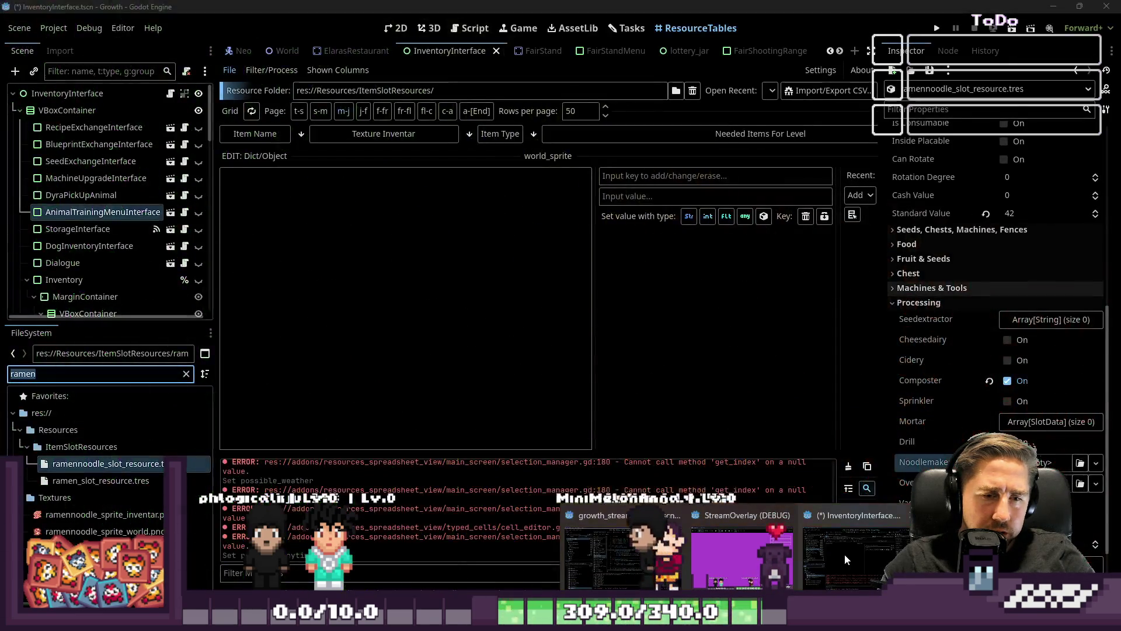
pyautogui.click(845, 554)
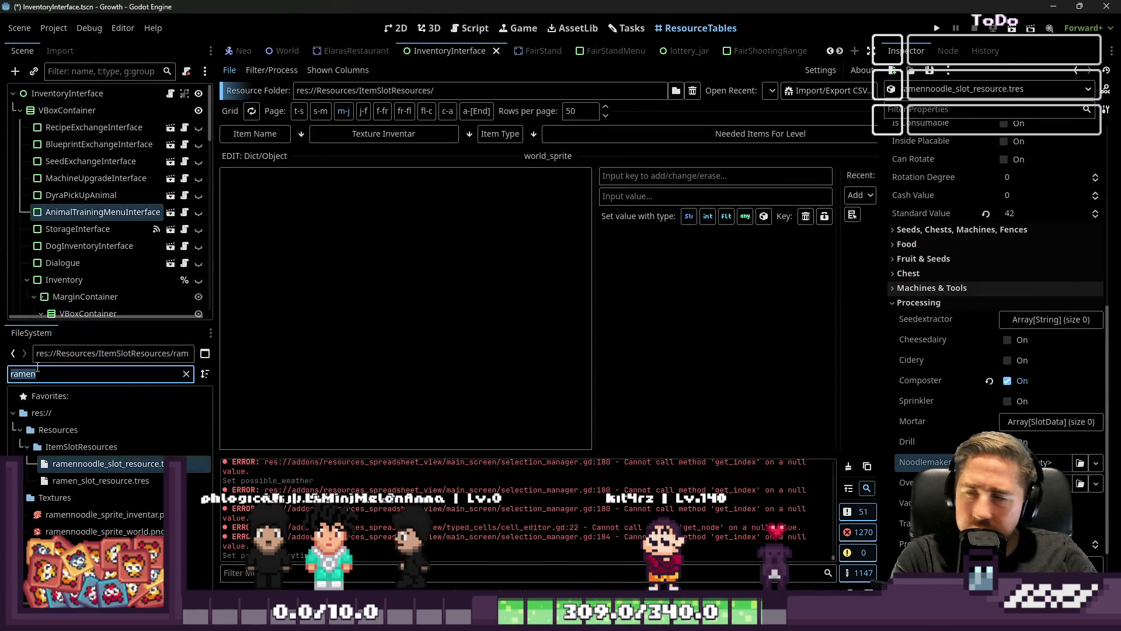
pyautogui.write('Set')
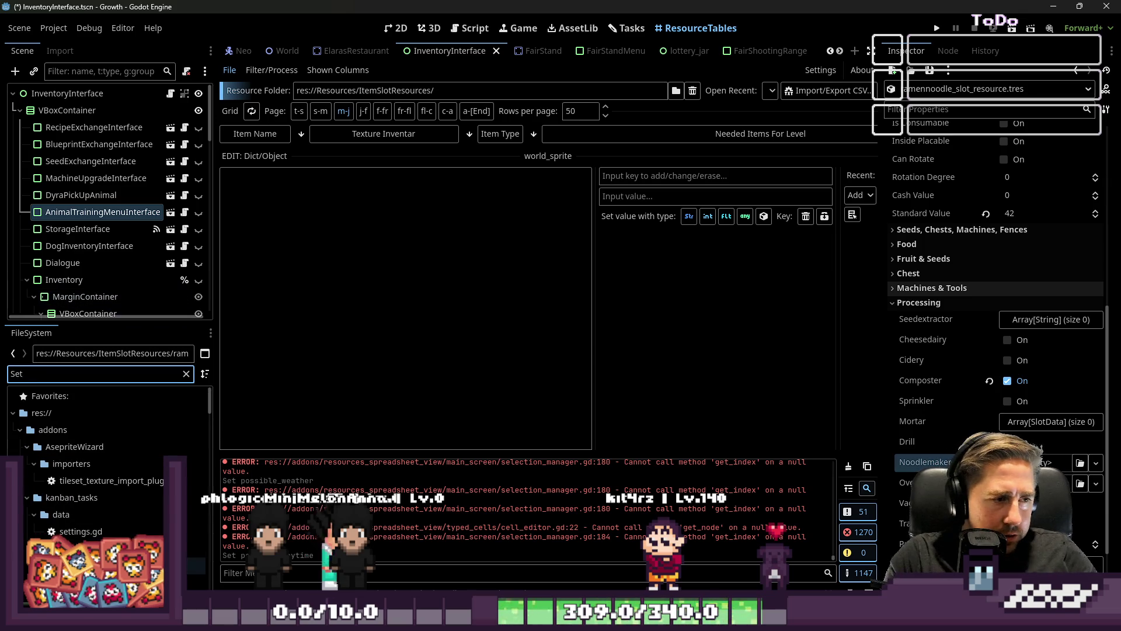
# Step: Collapse ItemsSetResources and scroll to the SeedExchangeSetResources files, ExoticSet through TropicalSet
pyautogui.scroll(-5, 76, 444)
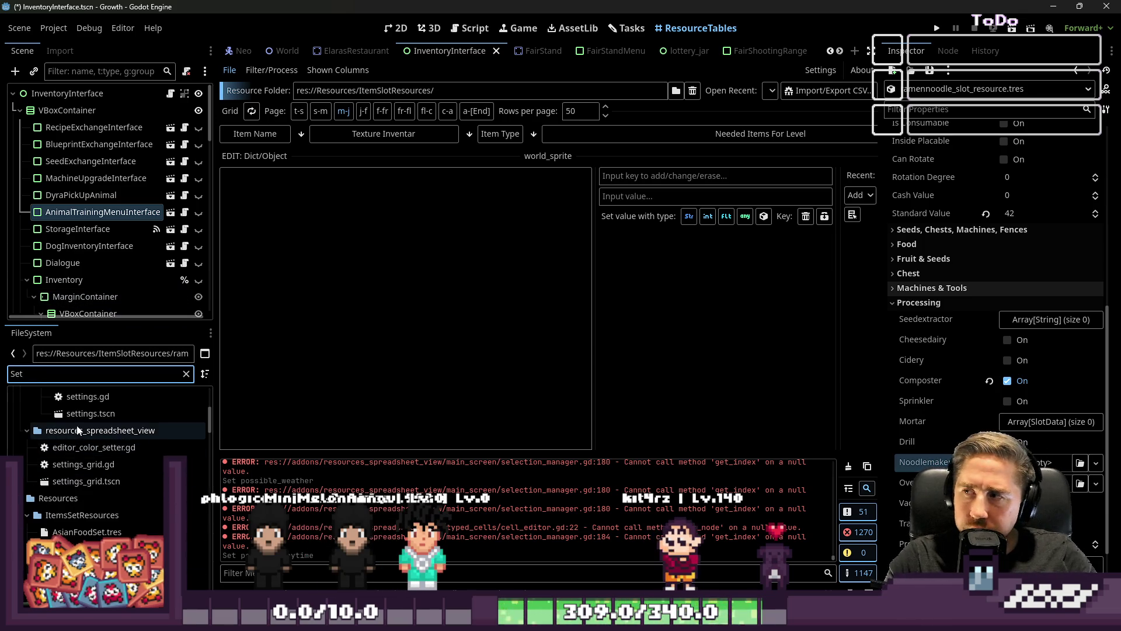
pyautogui.scroll(-6, 100, 503)
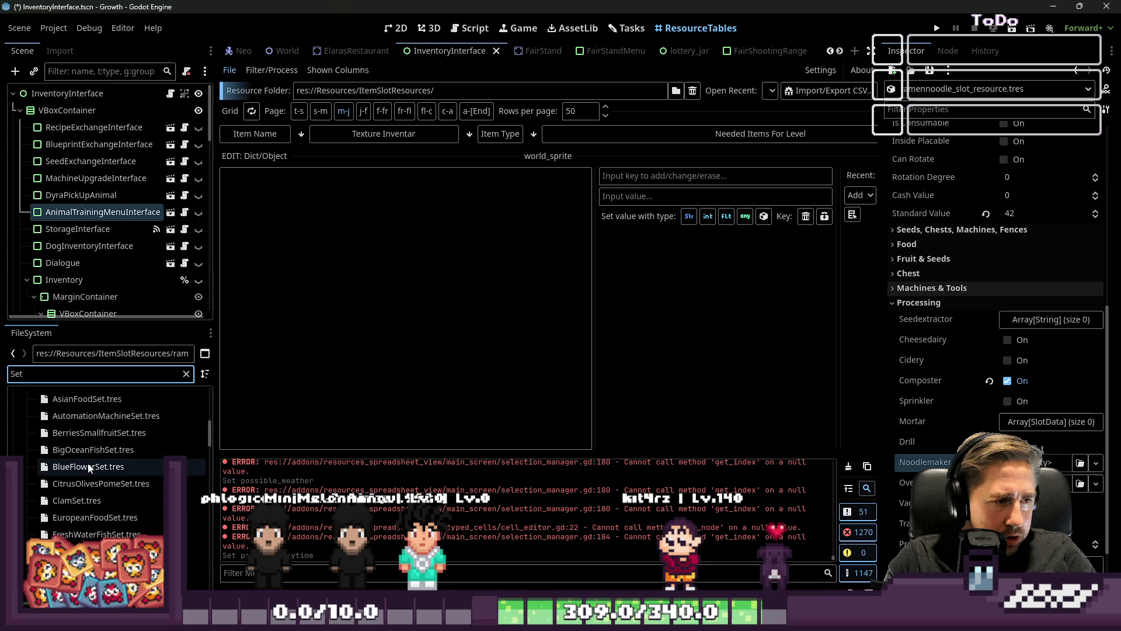
pyautogui.scroll(-4, 100, 503)
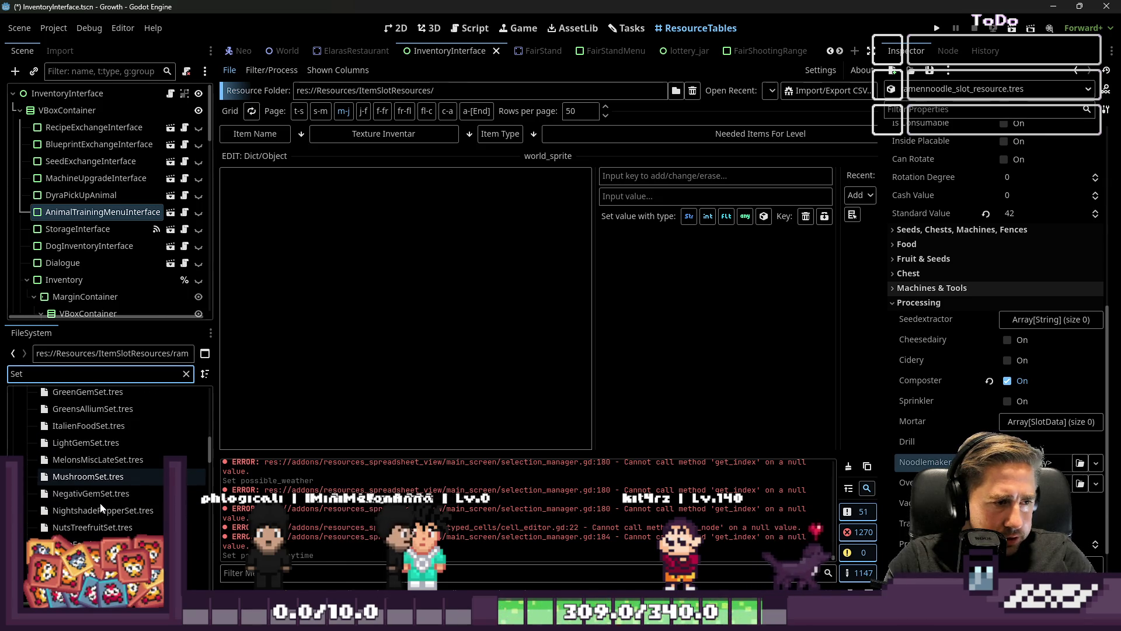
pyautogui.scroll(8, 96, 438)
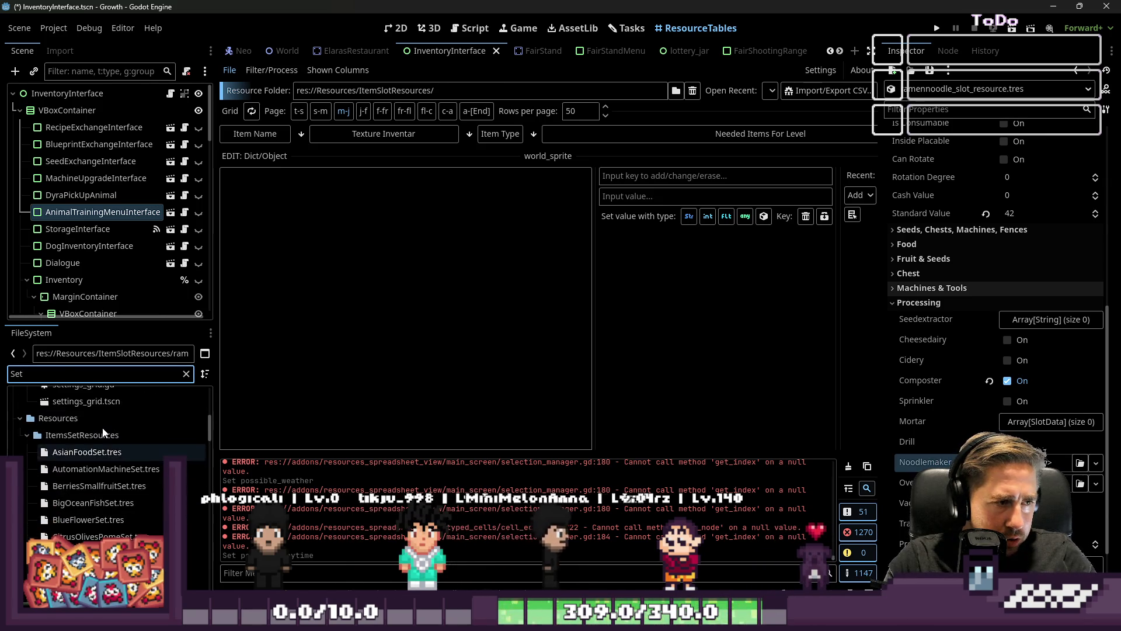
pyautogui.click(27, 484)
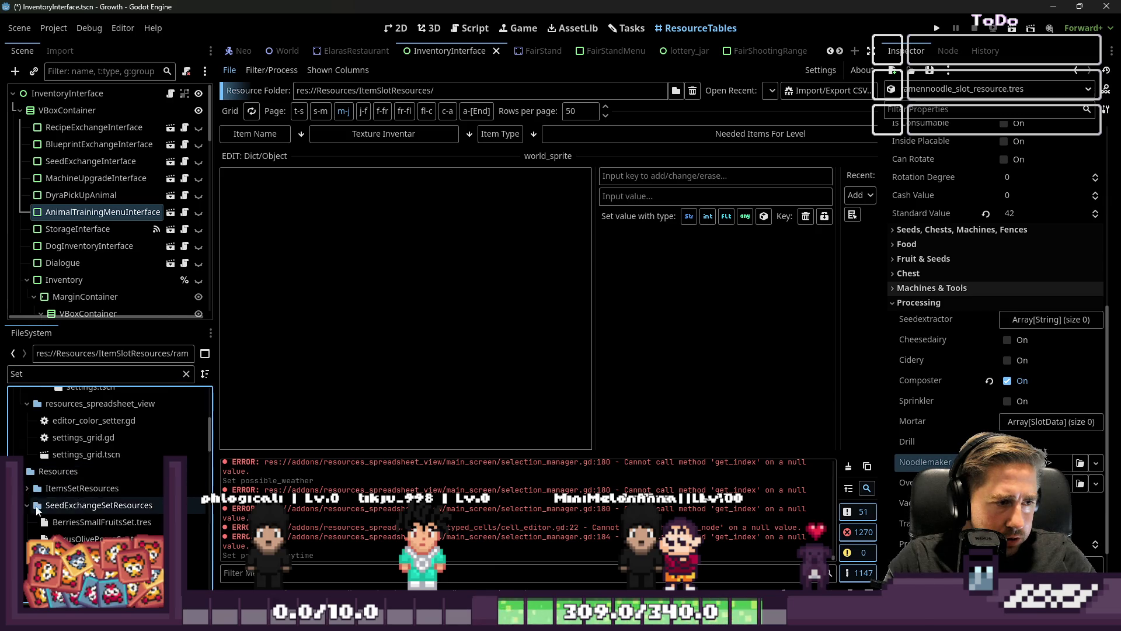
pyautogui.scroll(-4, 91, 515)
pyautogui.scroll(-2, 97, 439)
pyautogui.scroll(-1, 97, 456)
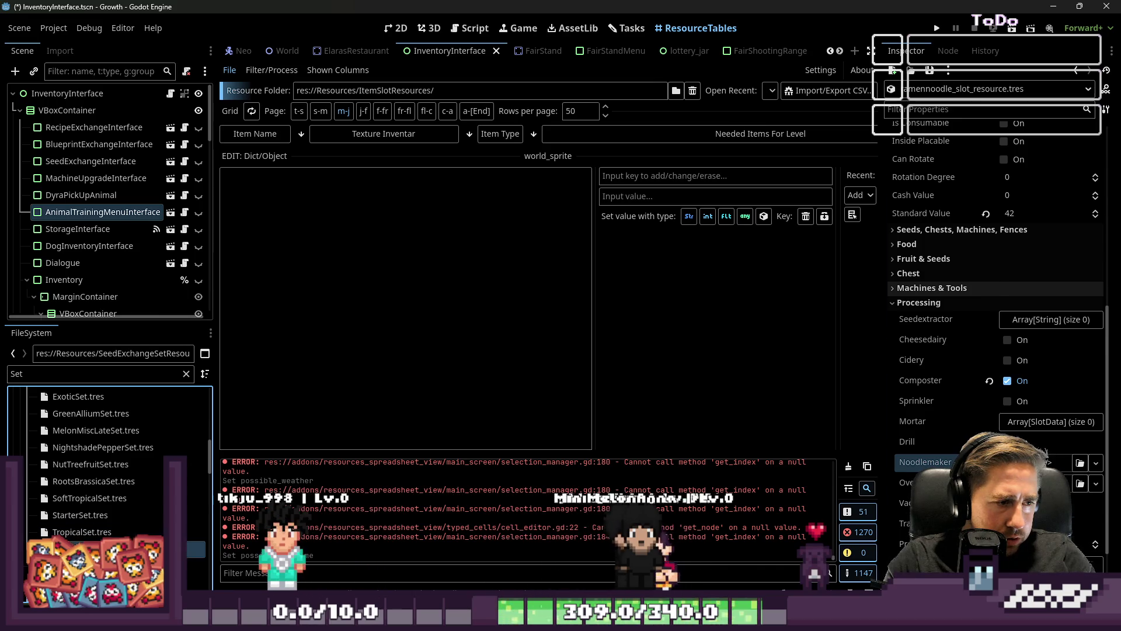
# Step: Open VineStalkSet.tres, widen the Inspector, and try dropping rice seeds into its Exchanged Seeds
pyautogui.click(111, 549)
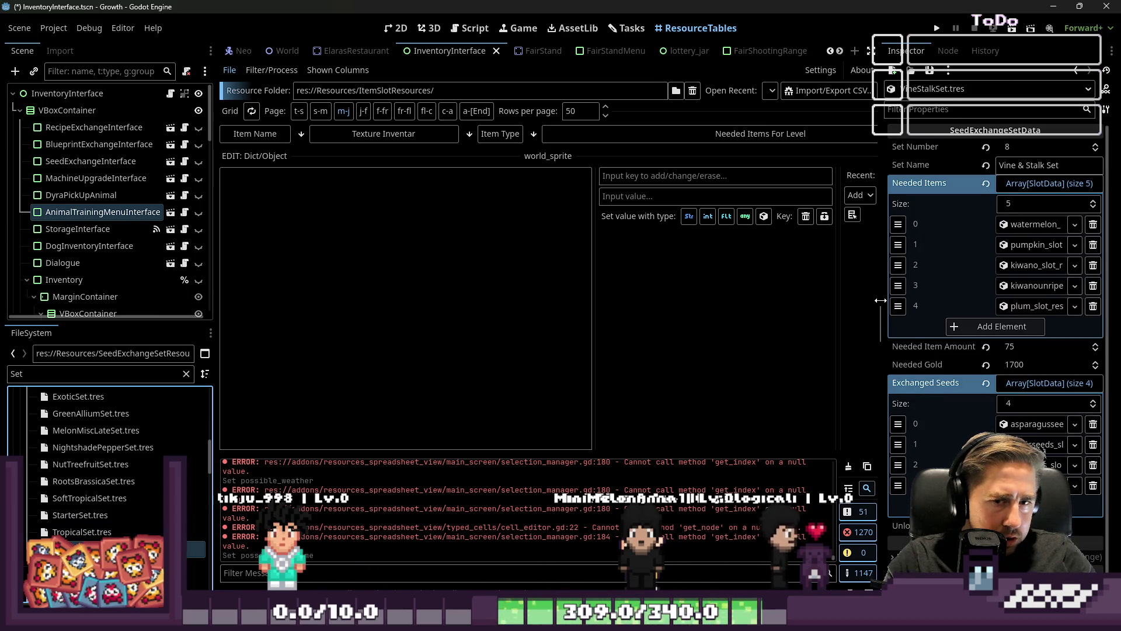
pyautogui.moveTo(880, 372); pyautogui.dragTo(775, 372)
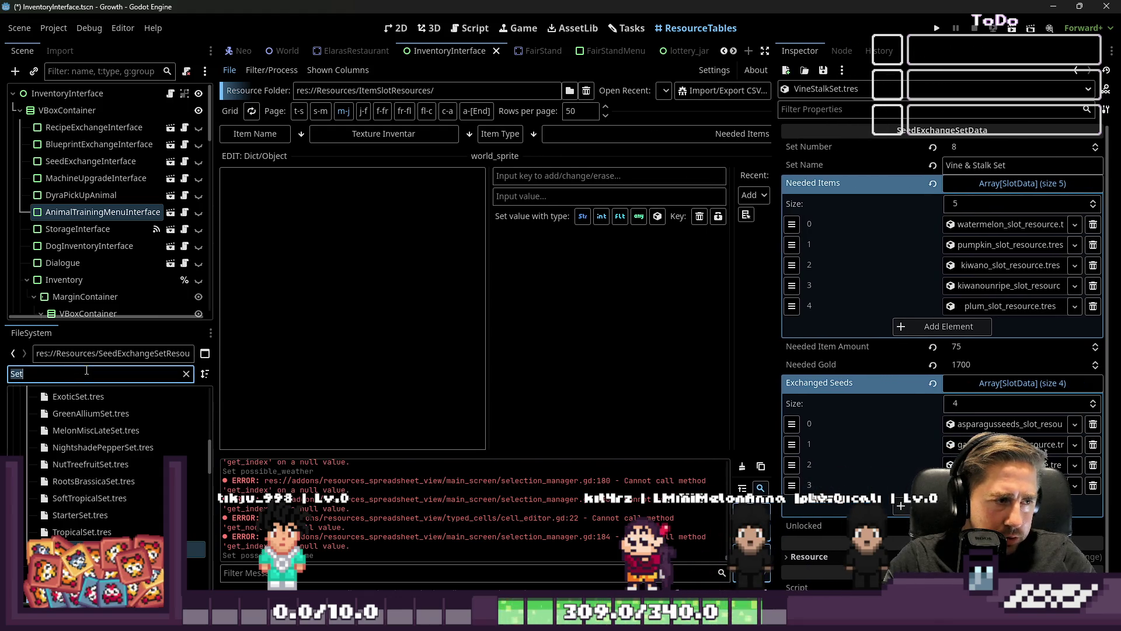
pyautogui.write('Riceseeds')
pyautogui.moveTo(93, 464); pyautogui.dragTo(880, 466)
pyautogui.moveTo(969, 466); pyautogui.dragTo(1004, 465)
# Step: Filter FileSystem for 'starter' and open StarterSet.tres with apple, pear, chestnut and walnut seeds
pyautogui.doubleClick(50, 373)
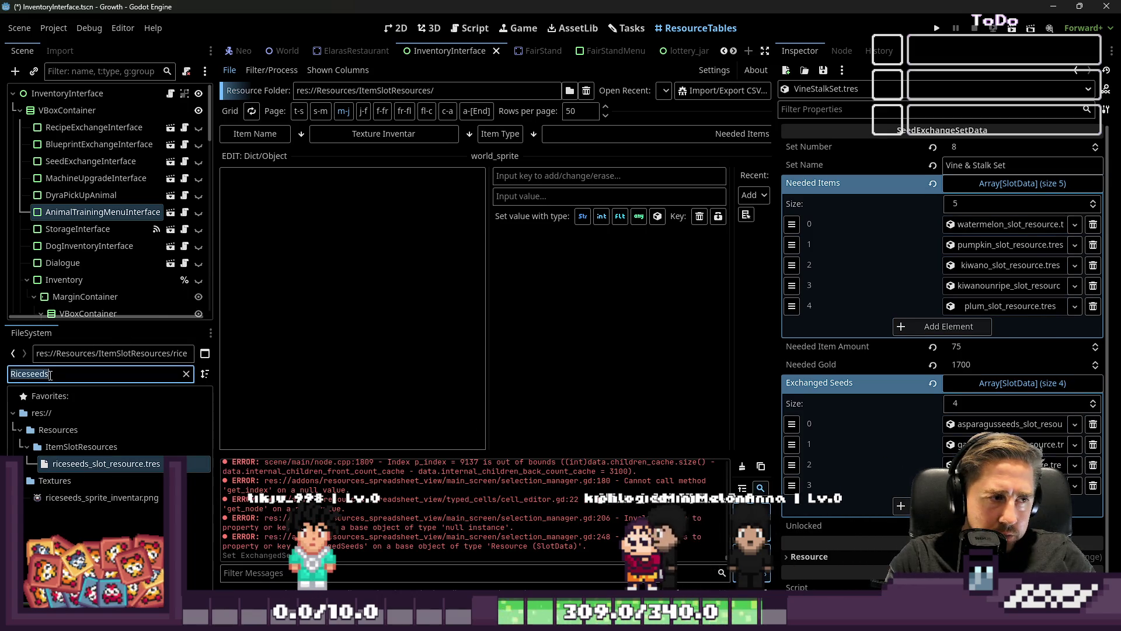
pyautogui.write('starter')
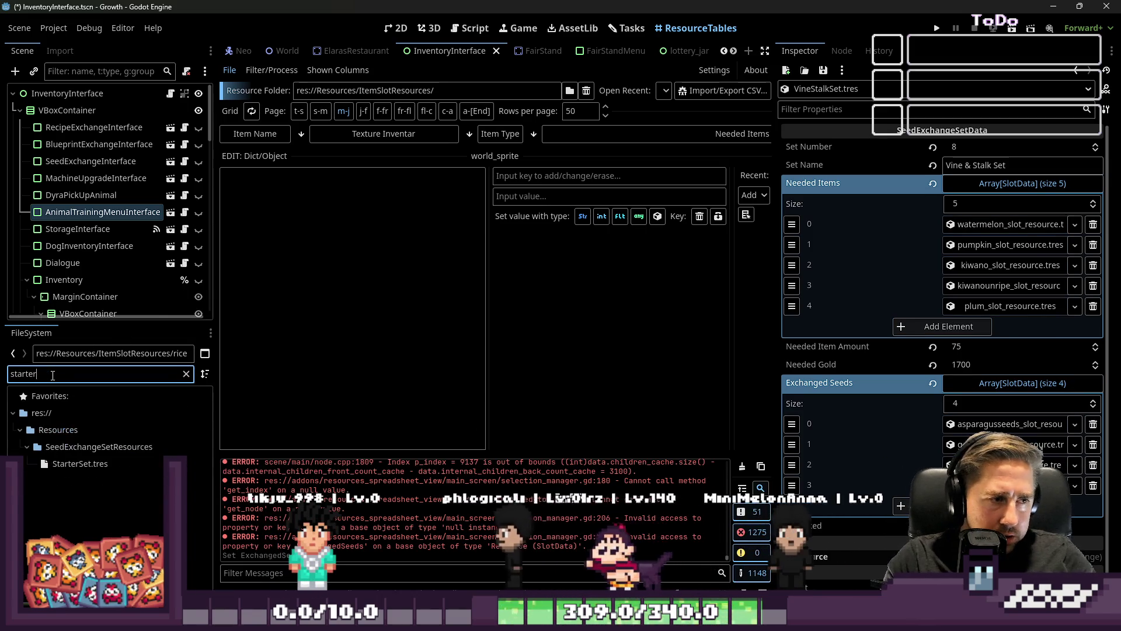
pyautogui.click(109, 467)
pyautogui.doubleClick(31, 374)
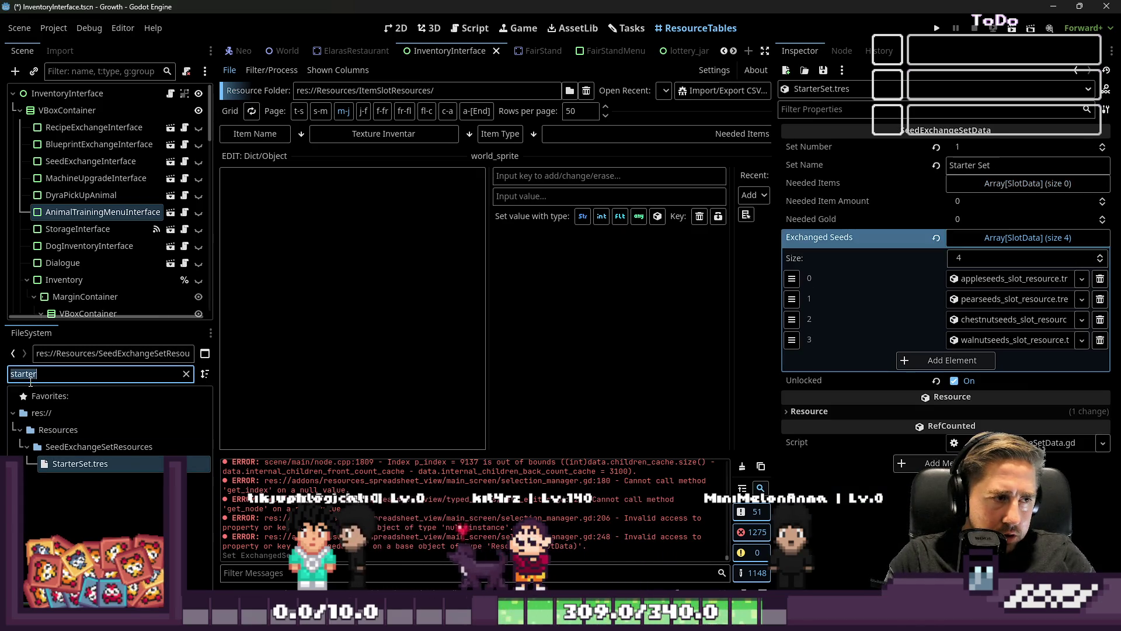
# Step: Add a fifth Exchanged Seeds element to the Starter Set holding pea_slot_resource.tres
pyautogui.write('pea')
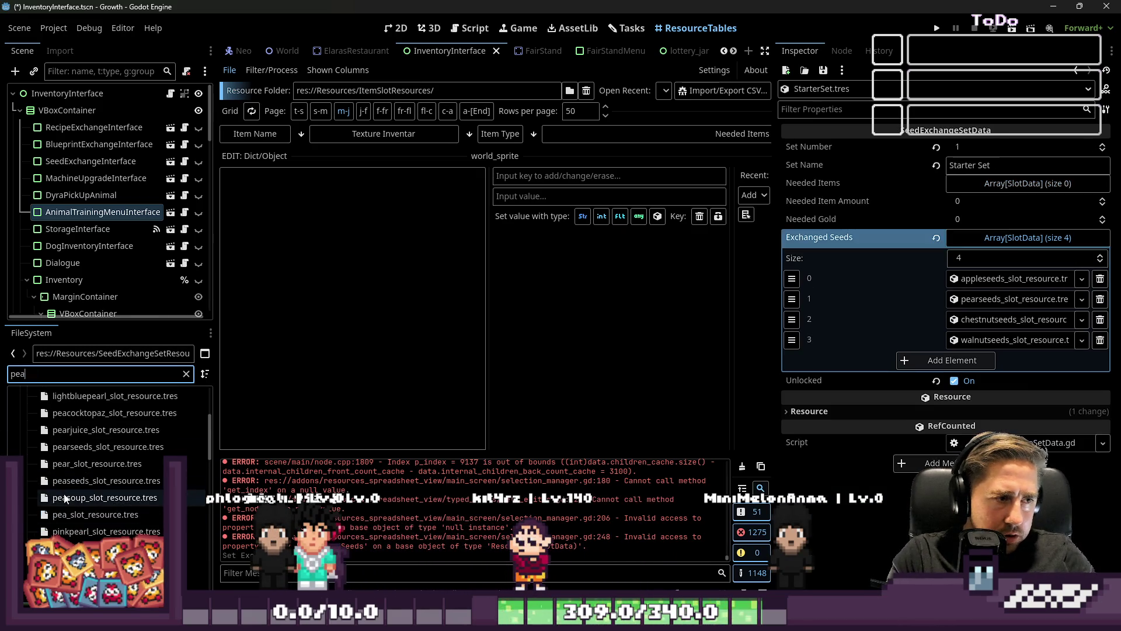
pyautogui.scroll(3, 70, 493)
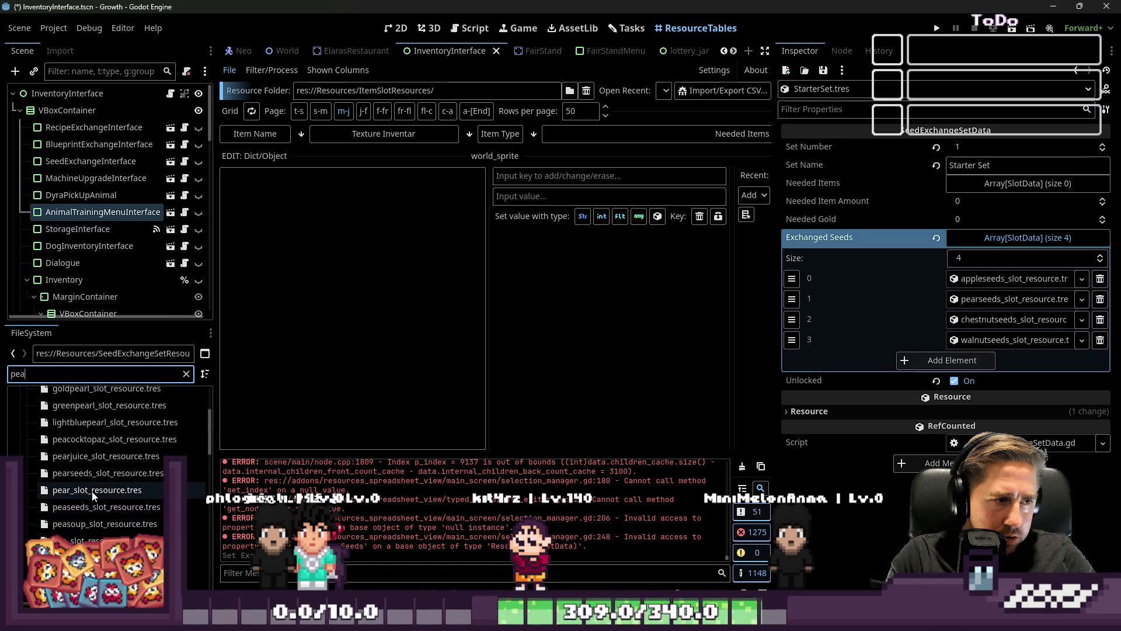
pyautogui.click(946, 360)
pyautogui.scroll(5, 111, 439)
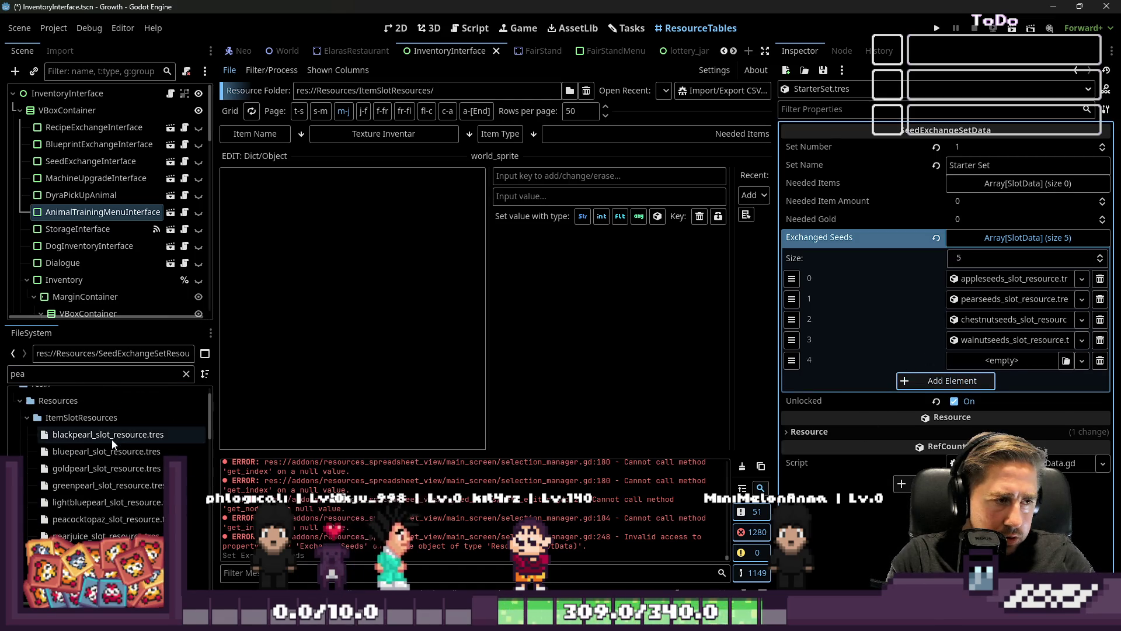
pyautogui.scroll(-3, 113, 447)
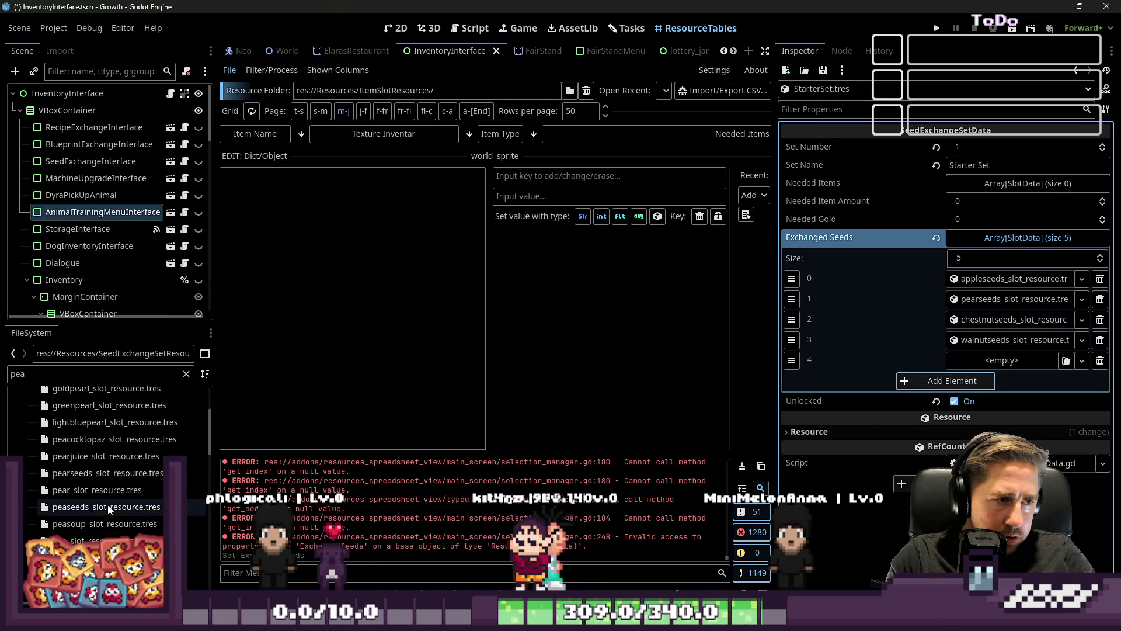
pyautogui.moveTo(88, 540); pyautogui.dragTo(1001, 361)
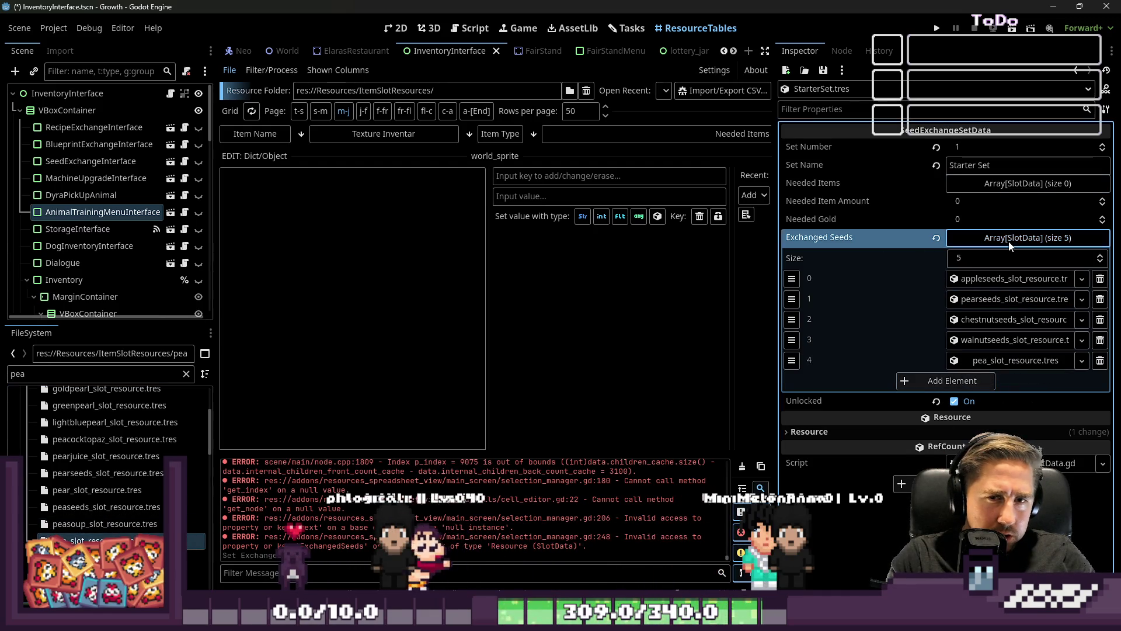
pyautogui.click(958, 238)
# Step: Change the FileSystem filter to 'rice'
pyautogui.click(113, 371)
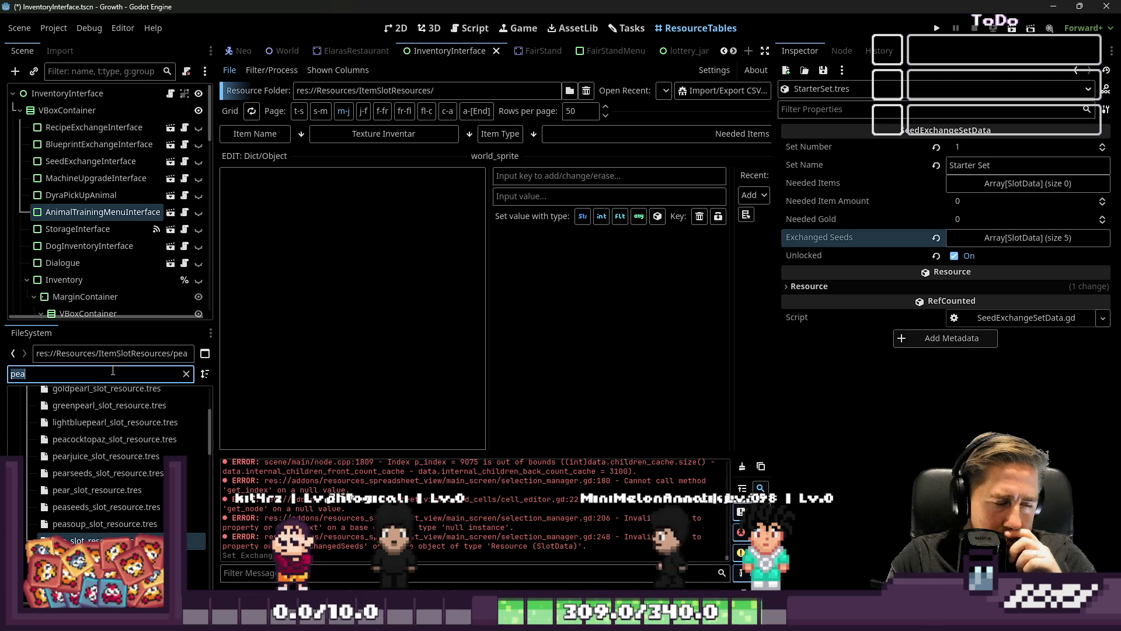
pyautogui.write('rice')
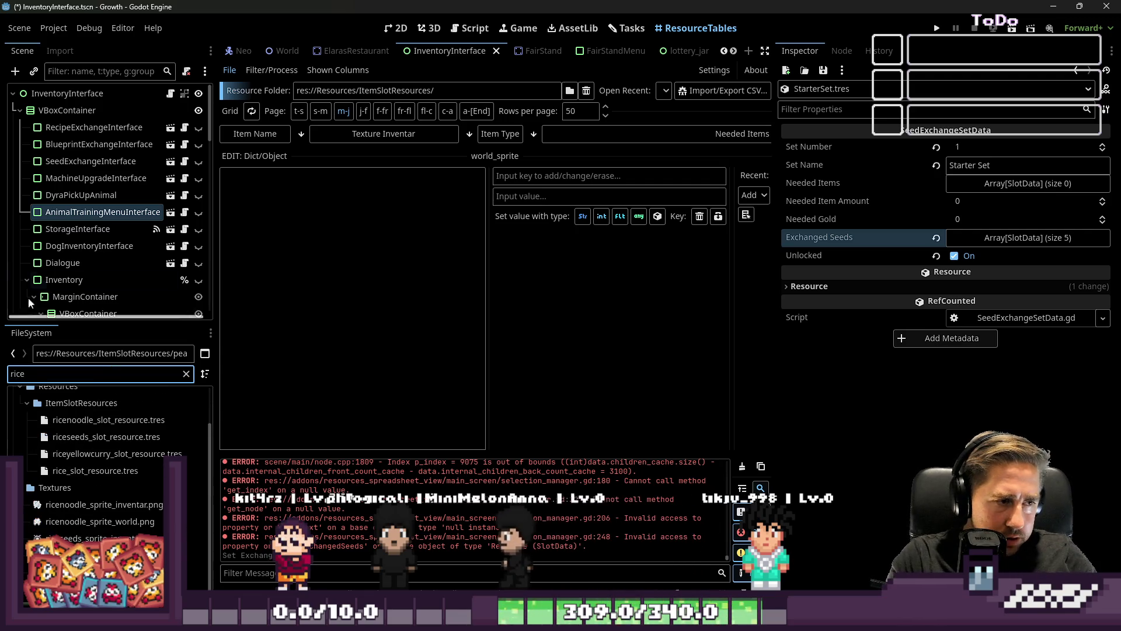
pyautogui.scroll(3, 97, 395)
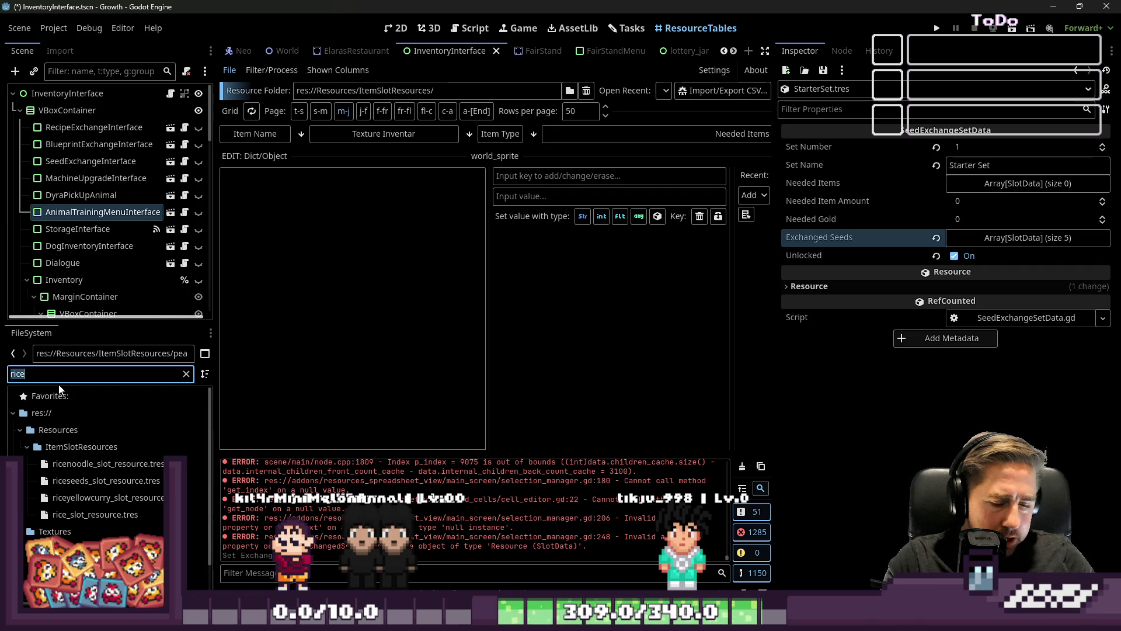
# Step: Open CitrusOlivePomeSet.tres, put rice_slot_resource.tres in Needed Items slot 2 replacing pea, and save
pyautogui.hotkey('alt', 'Tab')
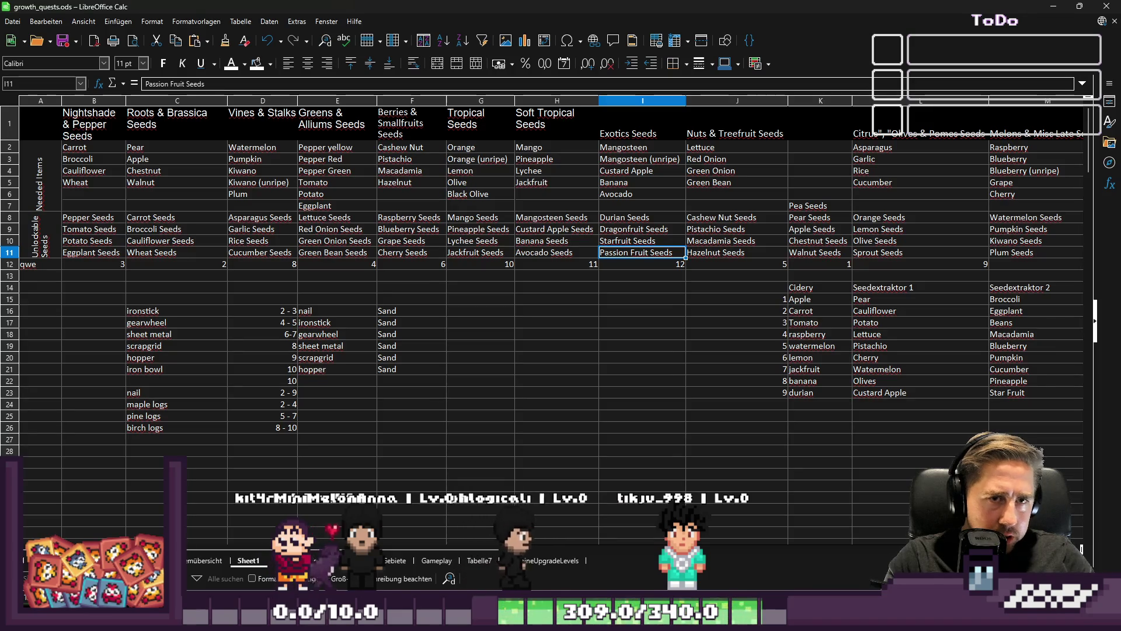
pyautogui.hotkey('alt', 'Tab')
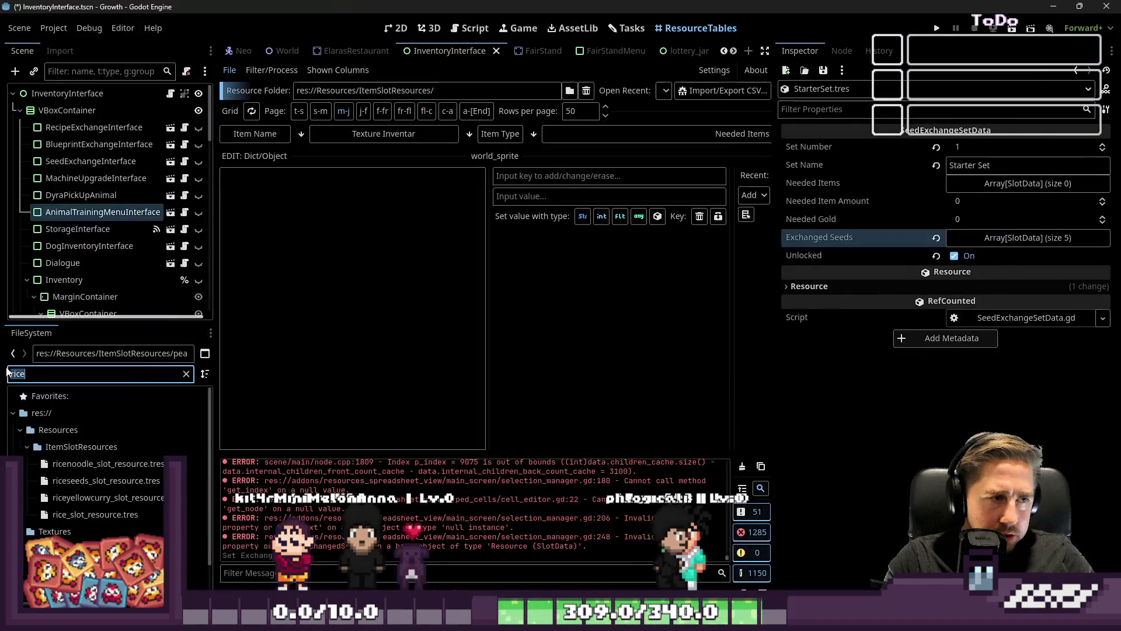
pyautogui.write('citrus')
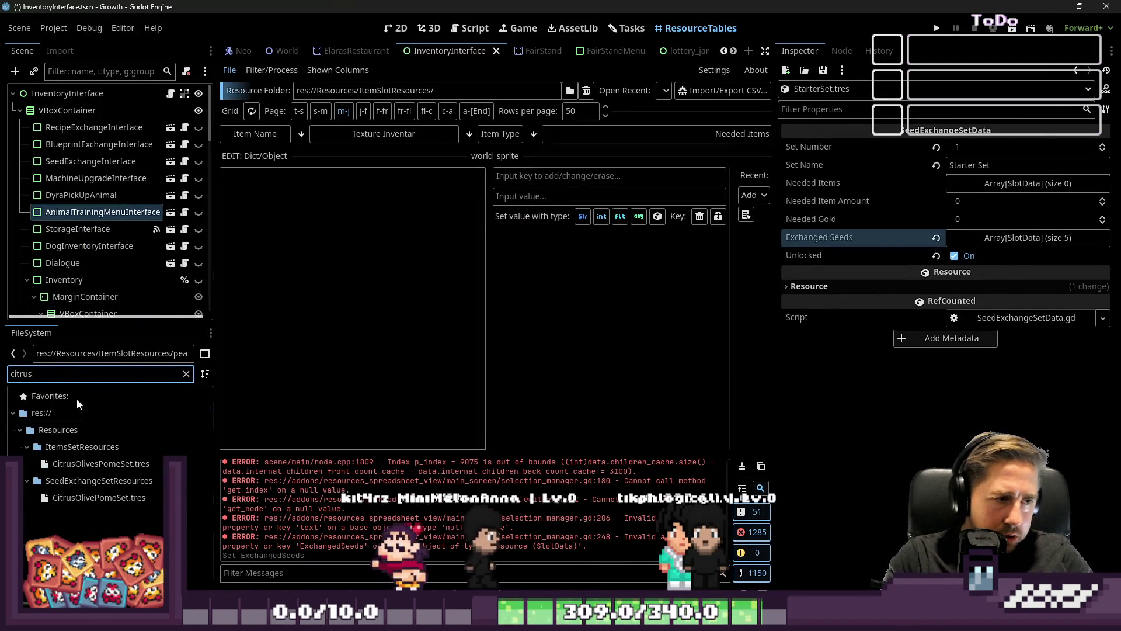
pyautogui.click(100, 463)
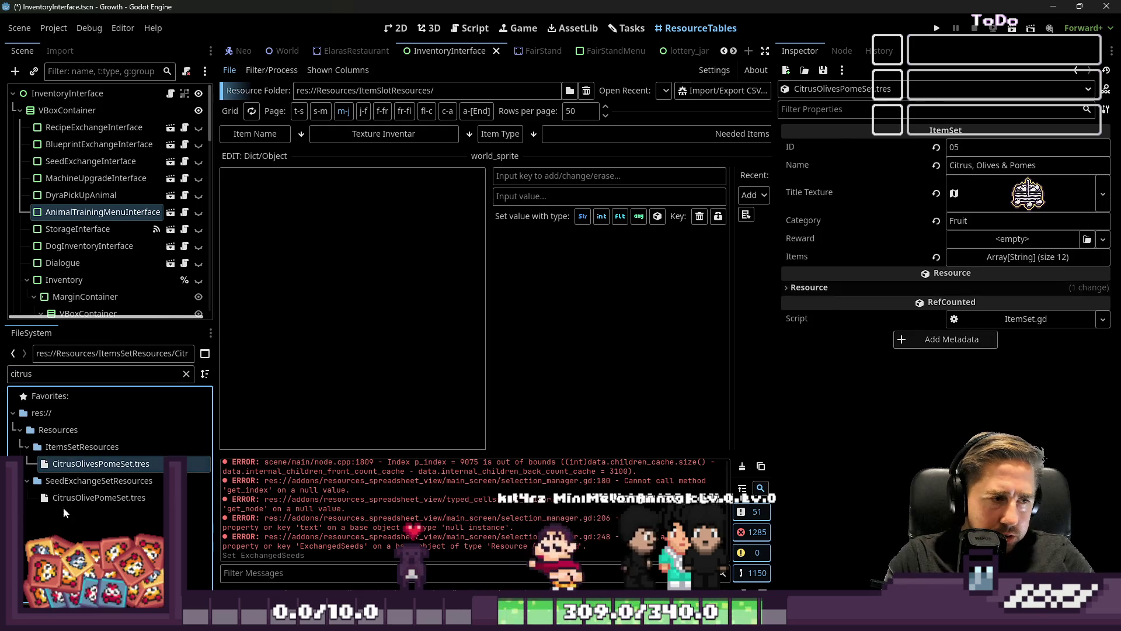
pyautogui.press('Down')
pyautogui.press('Down')
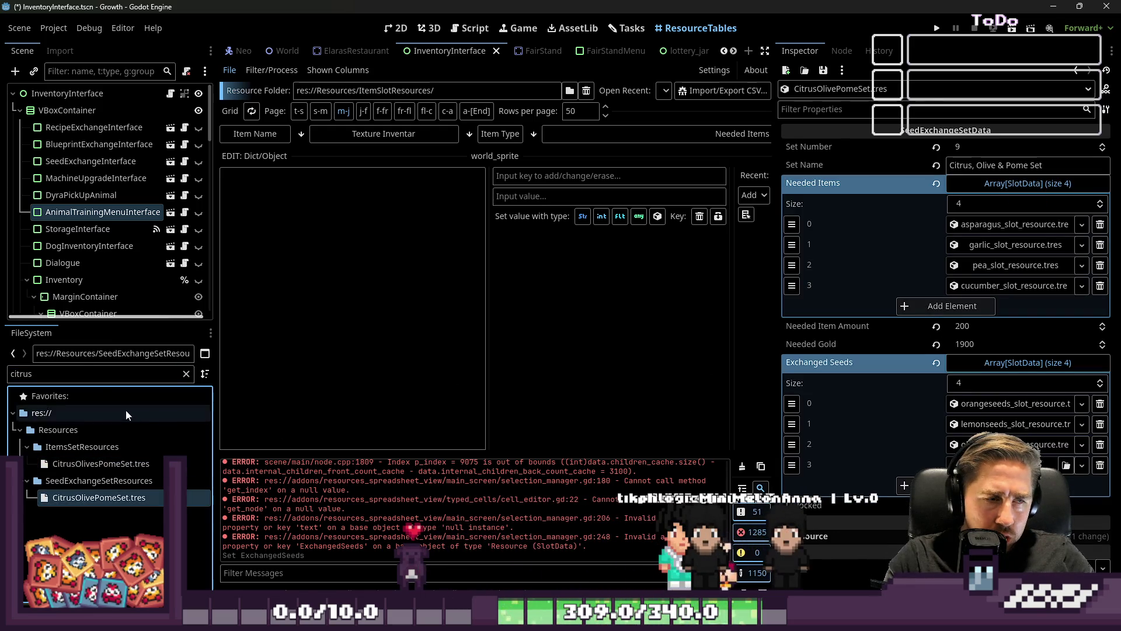
pyautogui.doubleClick(81, 372)
pyautogui.write('rice')
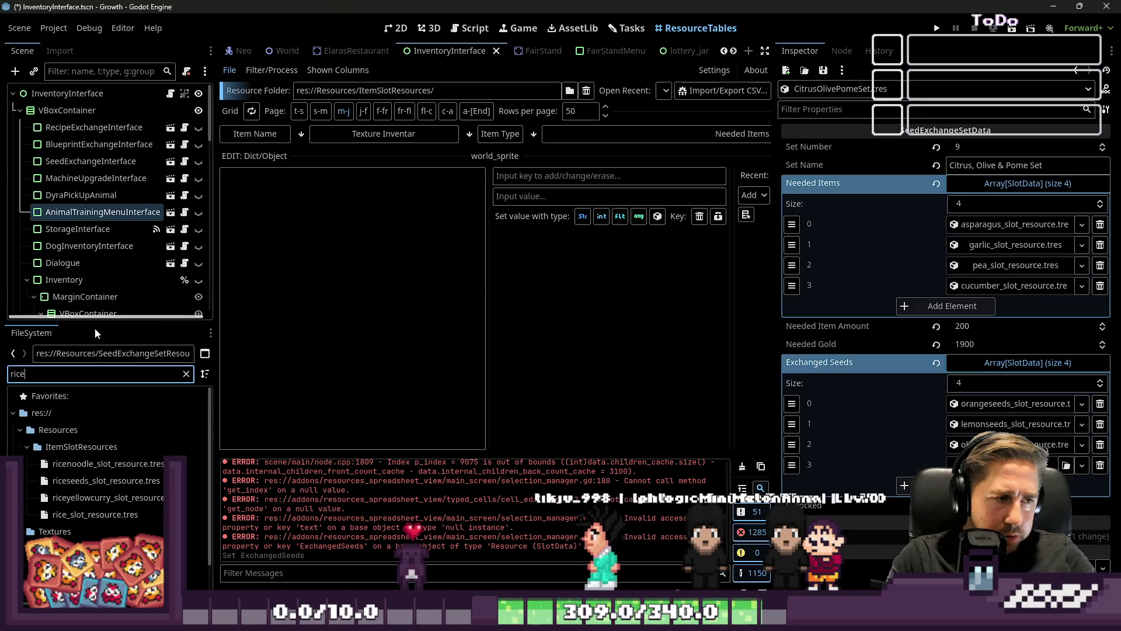
pyautogui.moveTo(85, 518)
pyautogui.mouseDown()
pyautogui.moveTo(1004, 490)
pyautogui.moveTo(992, 266)
pyautogui.moveTo(1010, 265)
pyautogui.mouseUp()
pyautogui.hotkey('ctrl', 's')
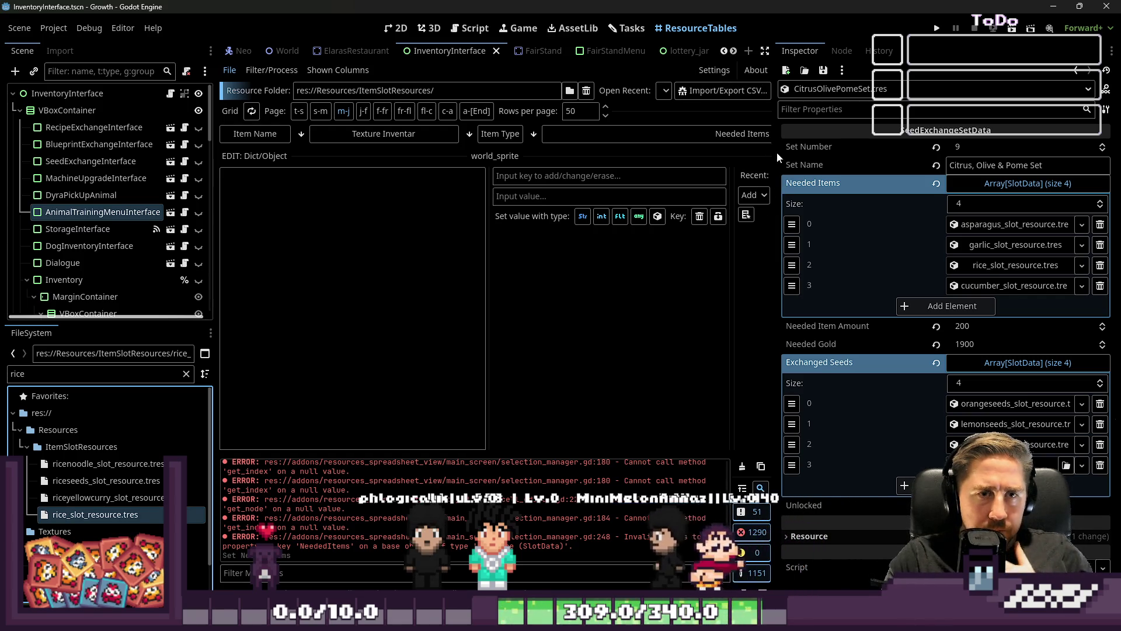
# Step: Narrow the properties panel, open the Script editor, and return to LibreOffice Calc
pyautogui.moveTo(775, 153); pyautogui.dragTo(991, 155)
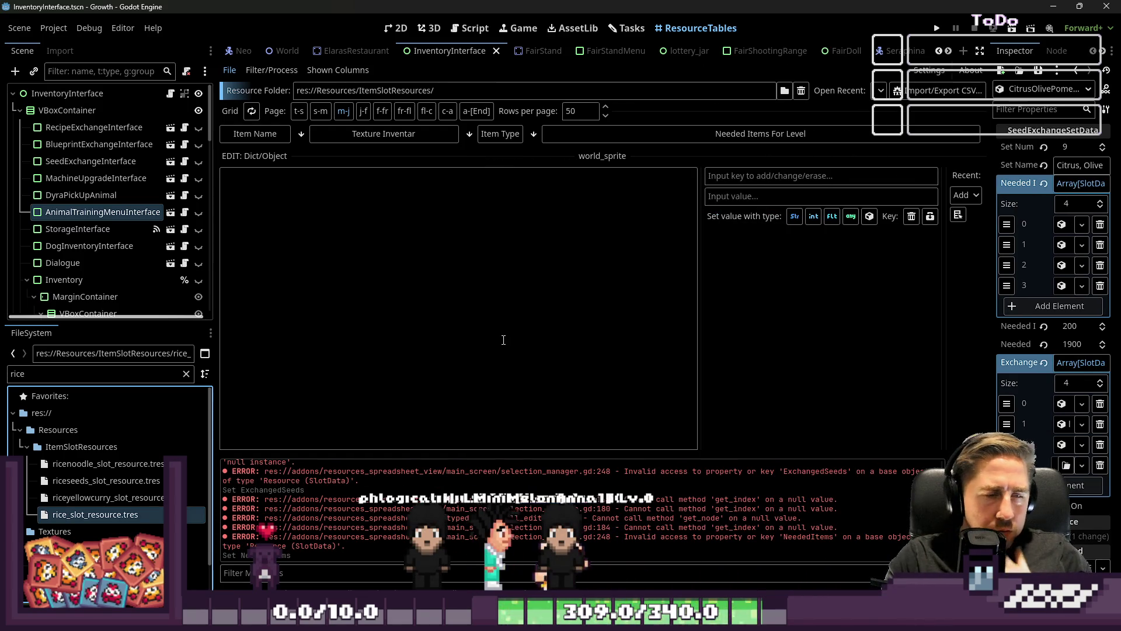
pyautogui.click(485, 29)
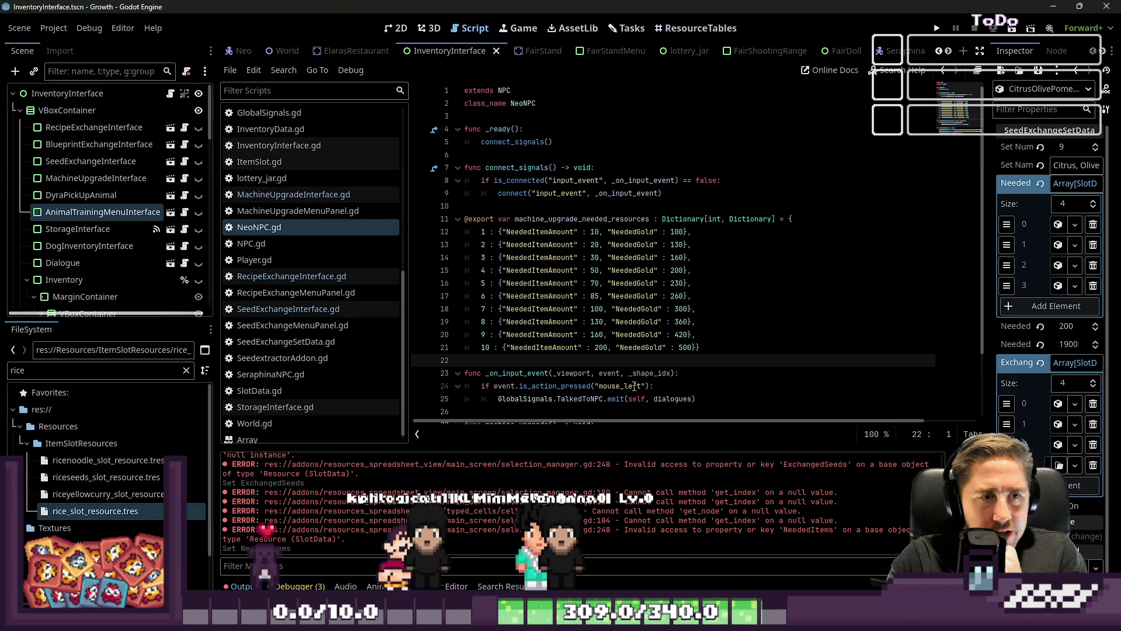
pyautogui.hotkey('alt', 'Tab')
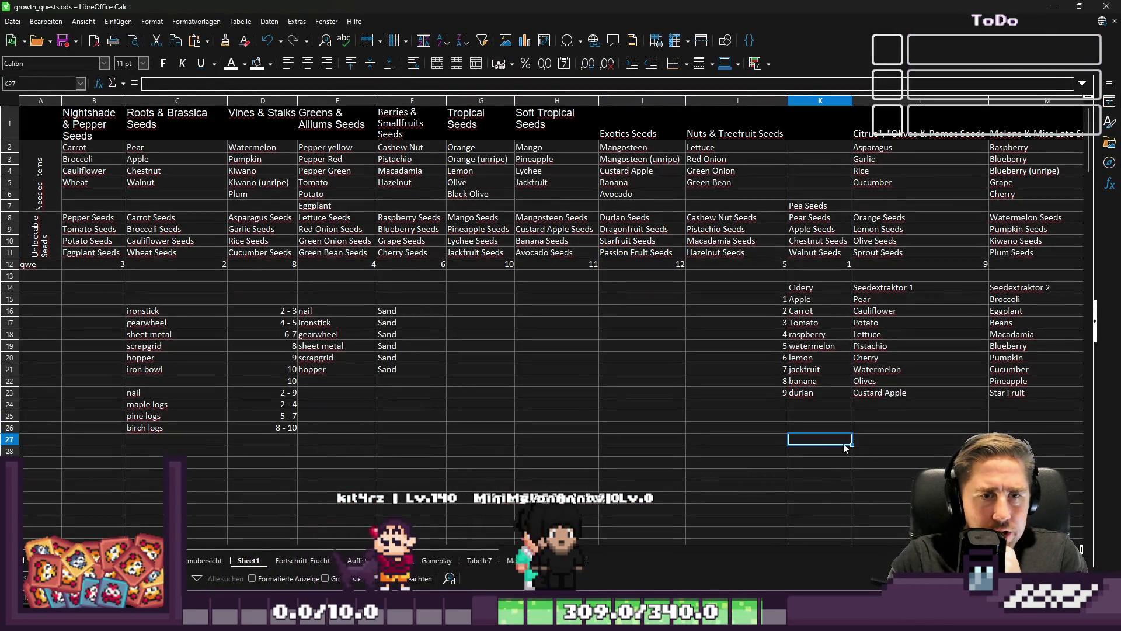
# Step: On the MachineUpgradeLevels sheet, change cell J31 from Rice to 'Rice Noodle', then move down to J35
pyautogui.click(586, 370)
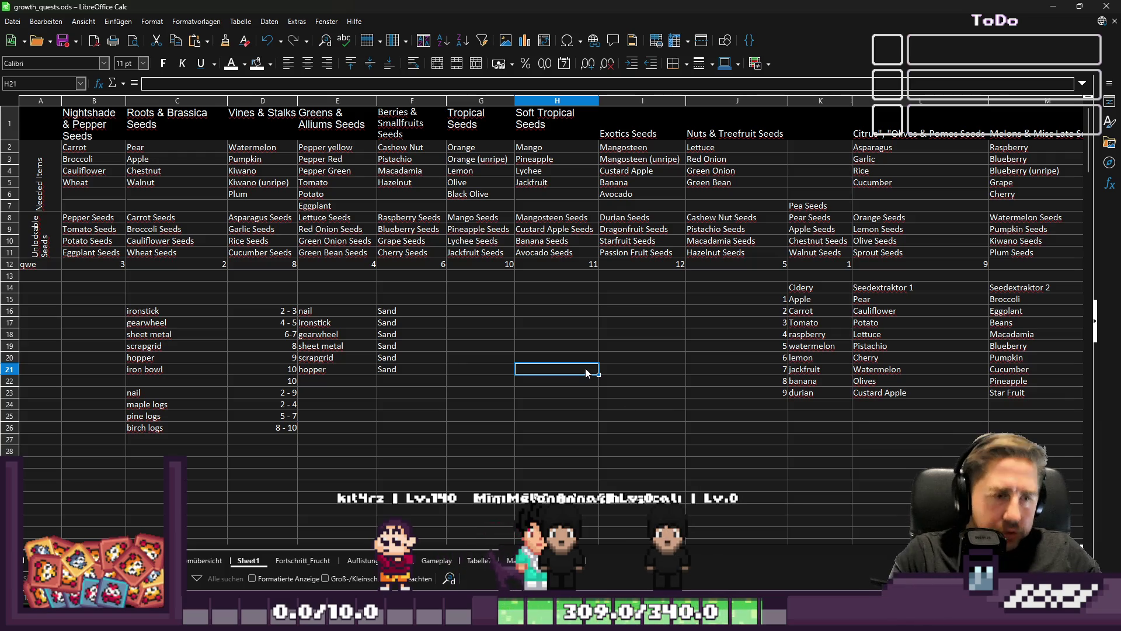
pyautogui.click(479, 561)
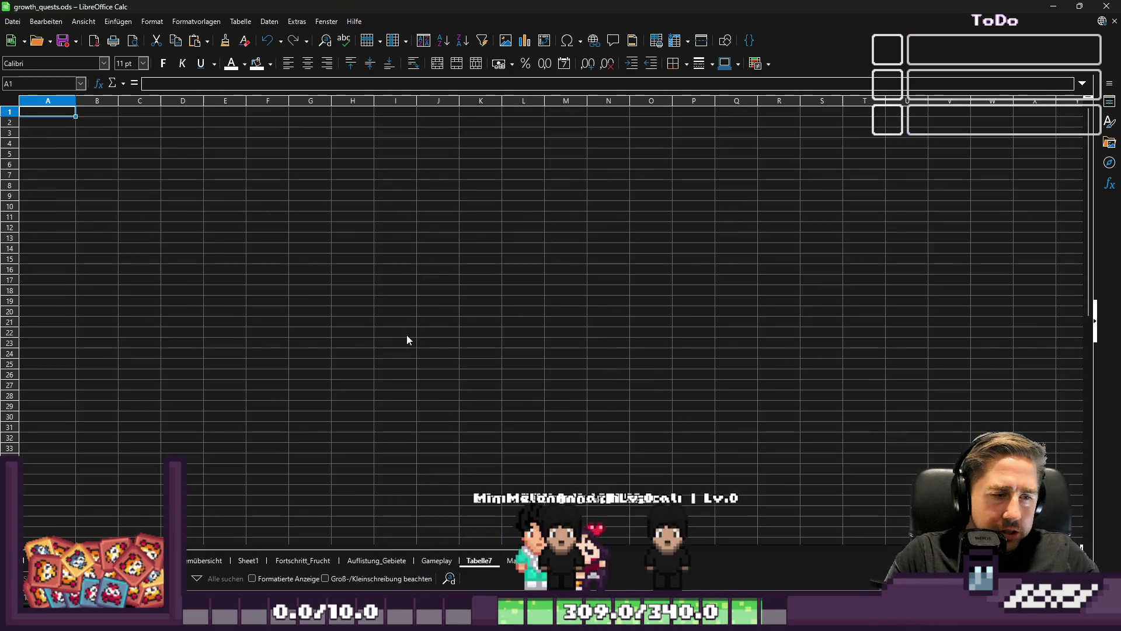
pyautogui.click(534, 561)
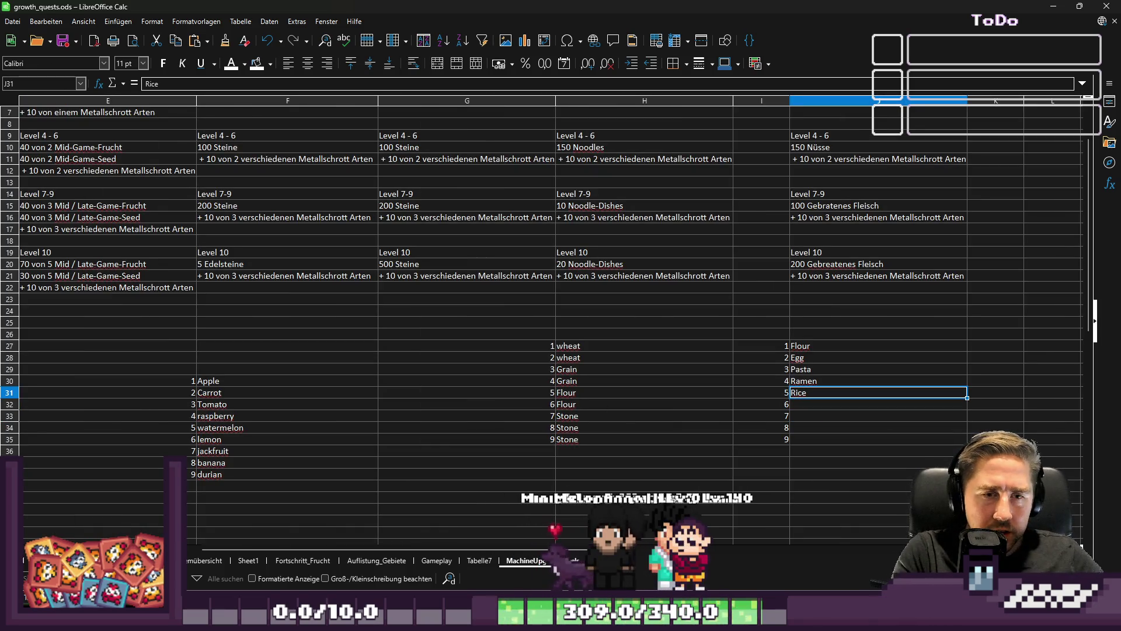
pyautogui.write(' Noodle')
pyautogui.press('Return')
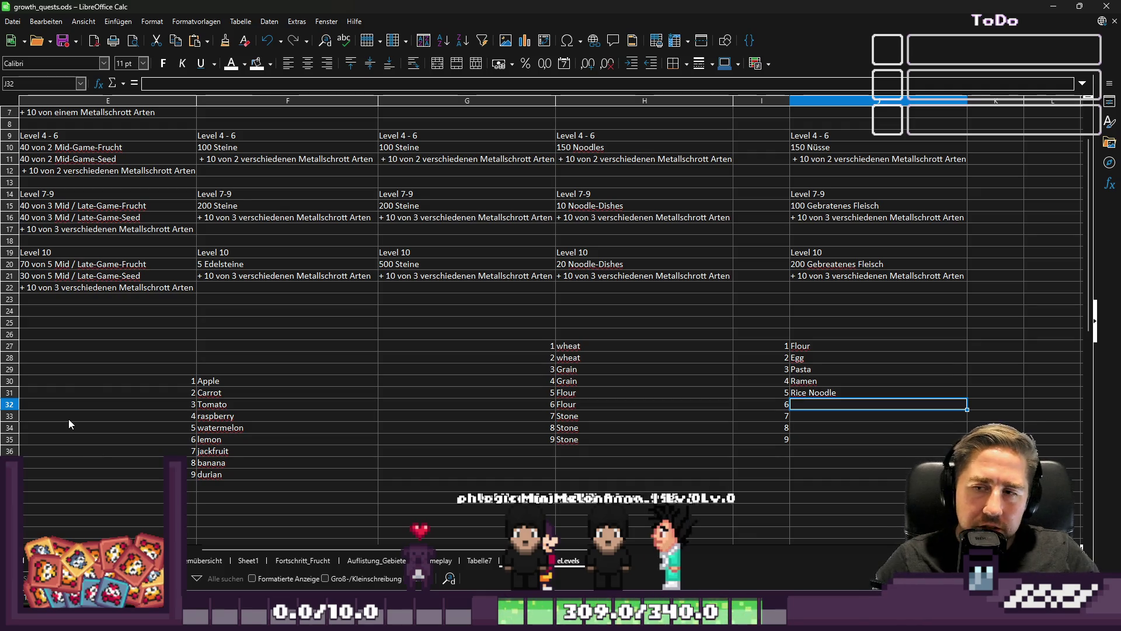
pyautogui.press('Down')
pyautogui.press('Down')
pyautogui.press('Down')
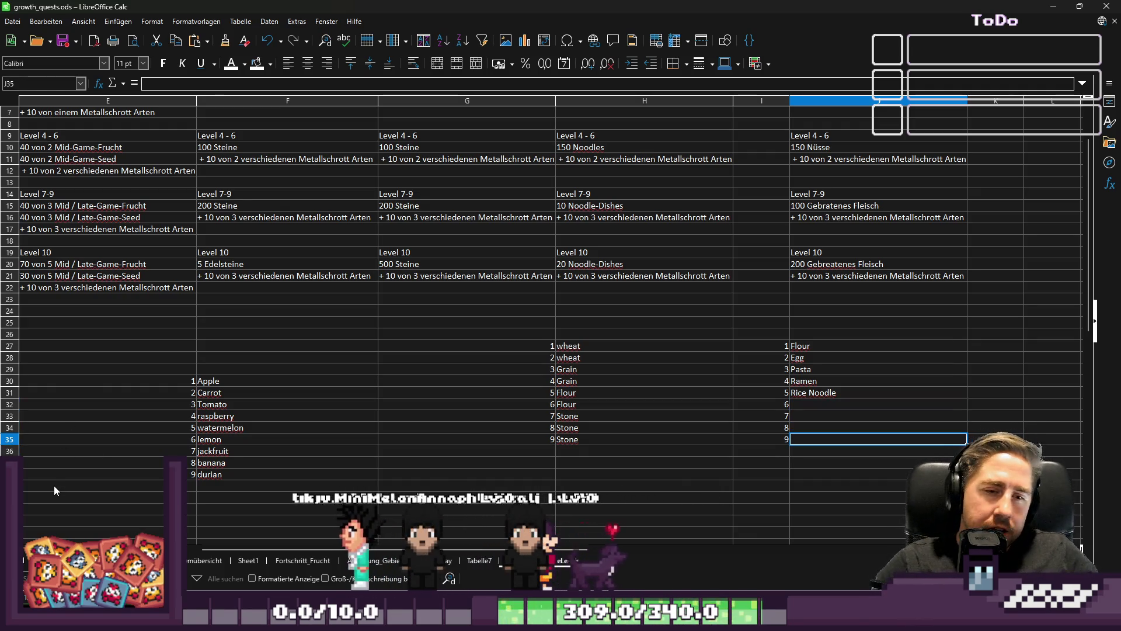
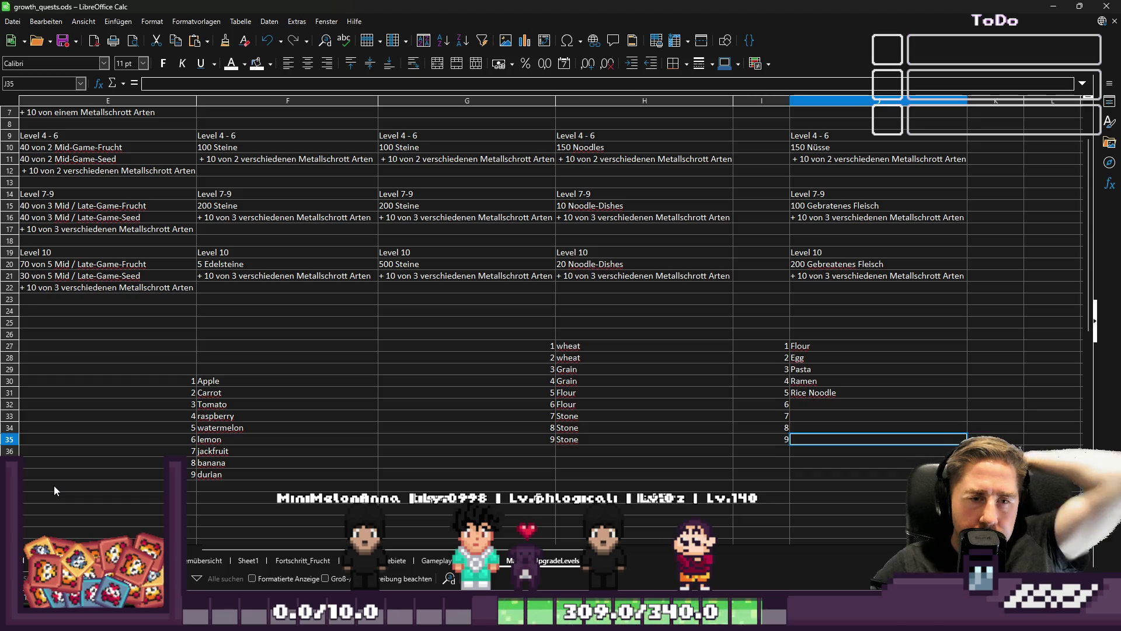
# Step: Copy Rice Noodle into J35, Ramen into J32 and J33, and Pasta into J31
pyautogui.press('Up')
pyautogui.press('Up')
pyautogui.press('Up')
pyautogui.hotkey('ctrl', 'c')
pyautogui.press('Down')
pyautogui.press('Down')
pyautogui.press('Down')
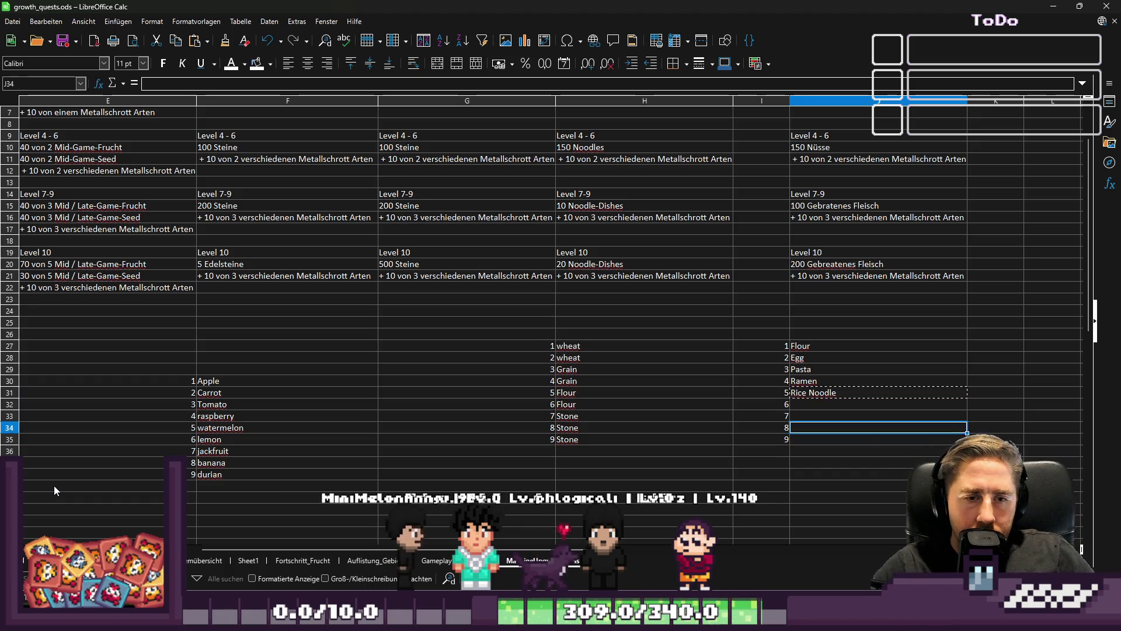
pyautogui.press('Down')
pyautogui.hotkey('ctrl', 'v')
pyautogui.press('Up')
pyautogui.press('Up')
pyautogui.press('Up')
pyautogui.hotkey('ctrl', 'c')
pyautogui.press('Down')
pyautogui.press('Down')
pyautogui.press('Down')
pyautogui.hotkey('ctrl', 'v')
pyautogui.press('Up')
pyautogui.press('Up')
pyautogui.press('Up')
pyautogui.hotkey('ctrl', 'c')
pyautogui.press('Down')
pyautogui.press('Down')
pyautogui.hotkey('ctrl', 'v')
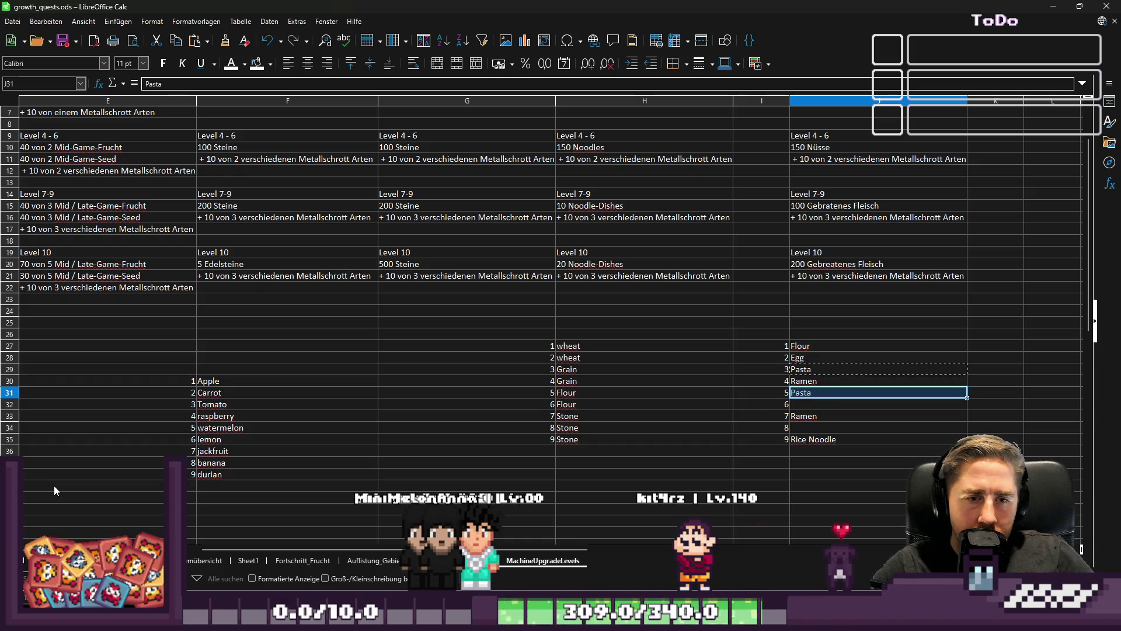
pyautogui.press('Up')
pyautogui.hotkey('ctrl', 'c')
pyautogui.press('Down')
pyautogui.press('Down')
pyautogui.hotkey('ctrl', 'v')
pyautogui.press('Up')
pyautogui.press('Down')
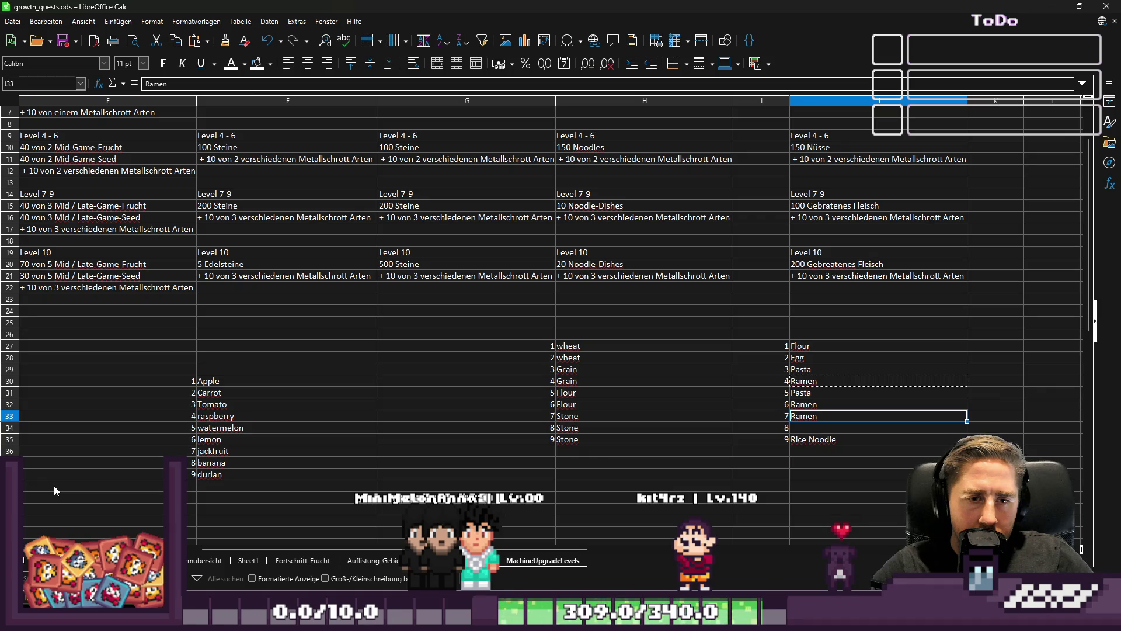
# Step: Fill J34 with Rice Noodle, J30 with Pasta, and J29 with Egg
pyautogui.press('Down')
pyautogui.press('Down')
pyautogui.press('Down')
pyautogui.hotkey('ctrl', 'c')
pyautogui.press('Up')
pyautogui.hotkey('ctrl', 'v')
pyautogui.hotkey('ctrl', 'Up')
pyautogui.press('Down')
pyautogui.press('Down')
pyautogui.press('Down')
pyautogui.press('Down')
pyautogui.hotkey('ctrl', 'c')
pyautogui.press('Up')
pyautogui.hotkey('ctrl', 'v')
pyautogui.press('Up')
pyautogui.press('Up')
pyautogui.hotkey('ctrl', 'c')
pyautogui.press('Down')
pyautogui.hotkey('ctrl', 'v')
pyautogui.press('Up')
# Step: Copy Flour from J27 into J28 to complete the ingredient order
pyautogui.press('Up')
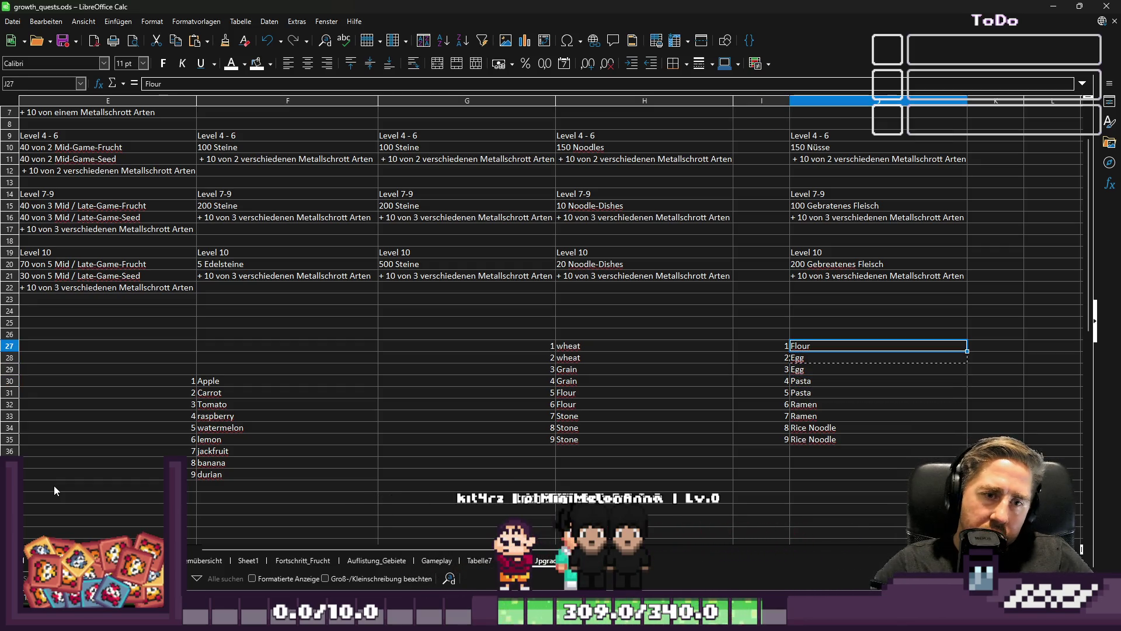
pyautogui.press('Escape')
pyautogui.hotkey('ctrl', 'Down')
pyautogui.press('Up')
pyautogui.press('Up')
pyautogui.press('Up')
pyautogui.hotkey('ctrl', 'Up')
pyautogui.hotkey('ctrl', 'c')
pyautogui.press('Down')
pyautogui.hotkey('ctrl', 'v')
pyautogui.press('Down')
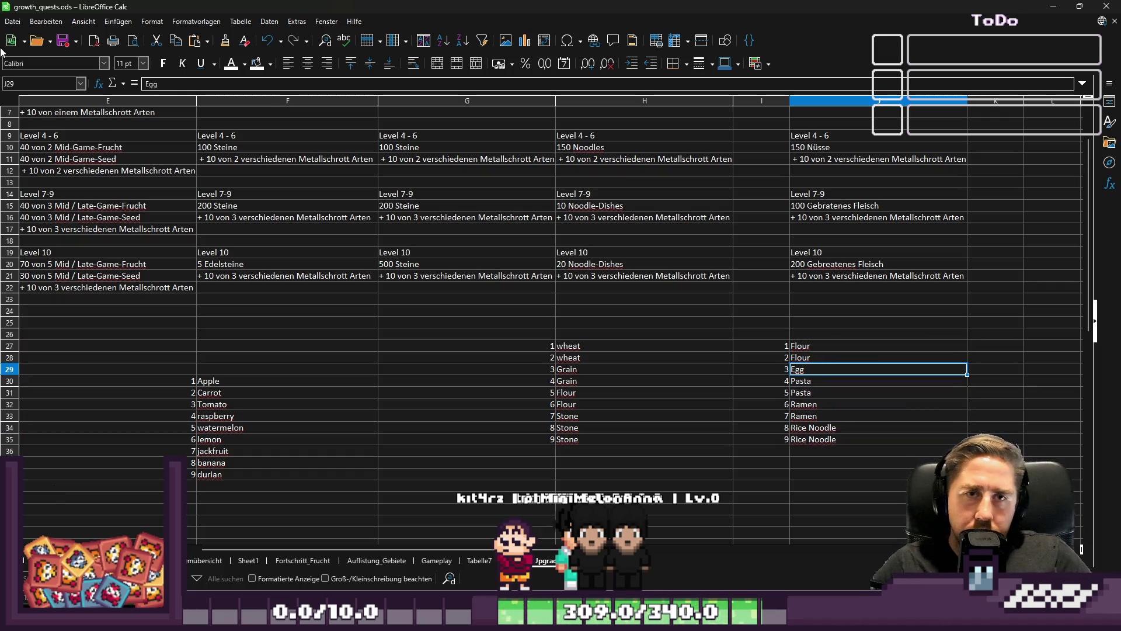
pyautogui.hotkey('alt', 'Tab')
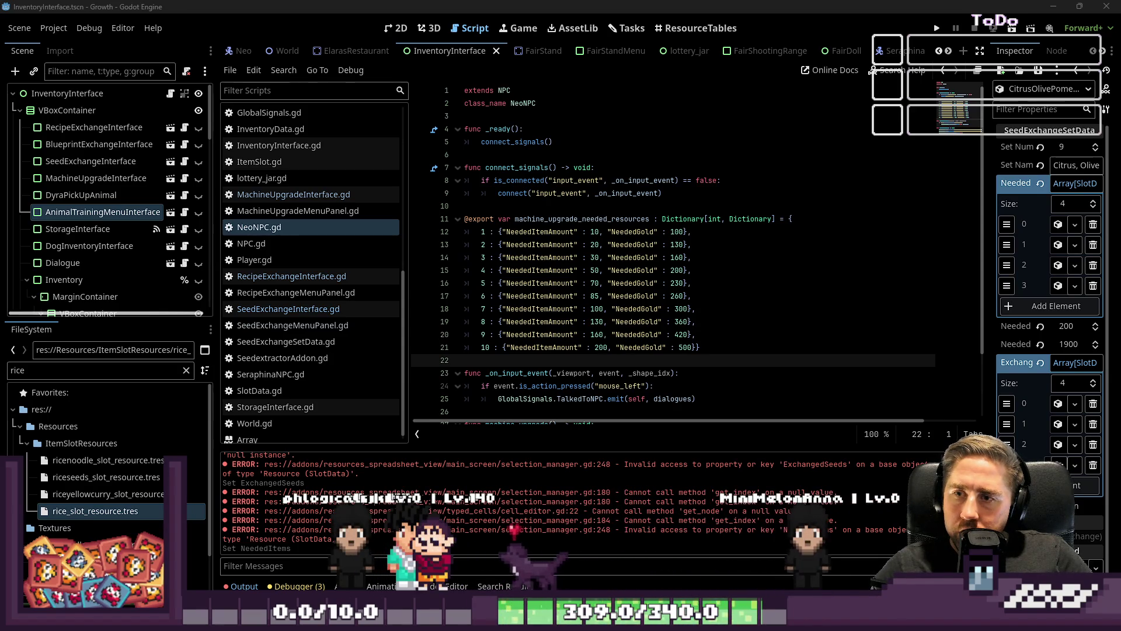
# Step: Check the needed-gold entries in NeoNPC.gd, open SeedExchangeInterface.gd, then switch to ResourceTables
pyautogui.click(653, 321)
pyautogui.scroll(-2, 654, 351)
pyautogui.click(271, 310)
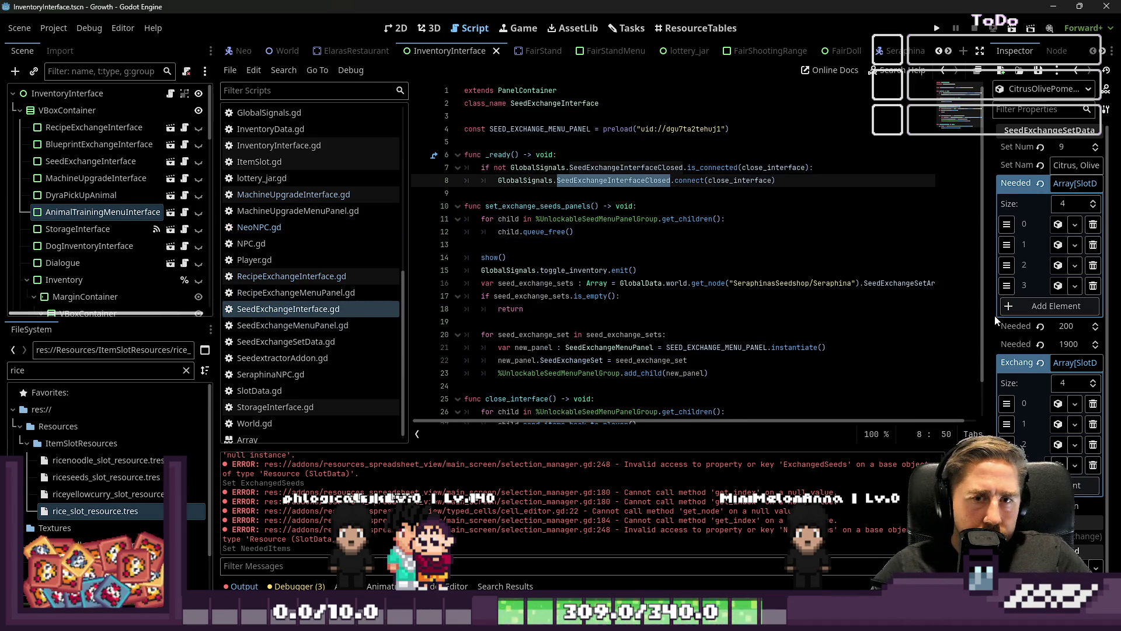
pyautogui.click(696, 28)
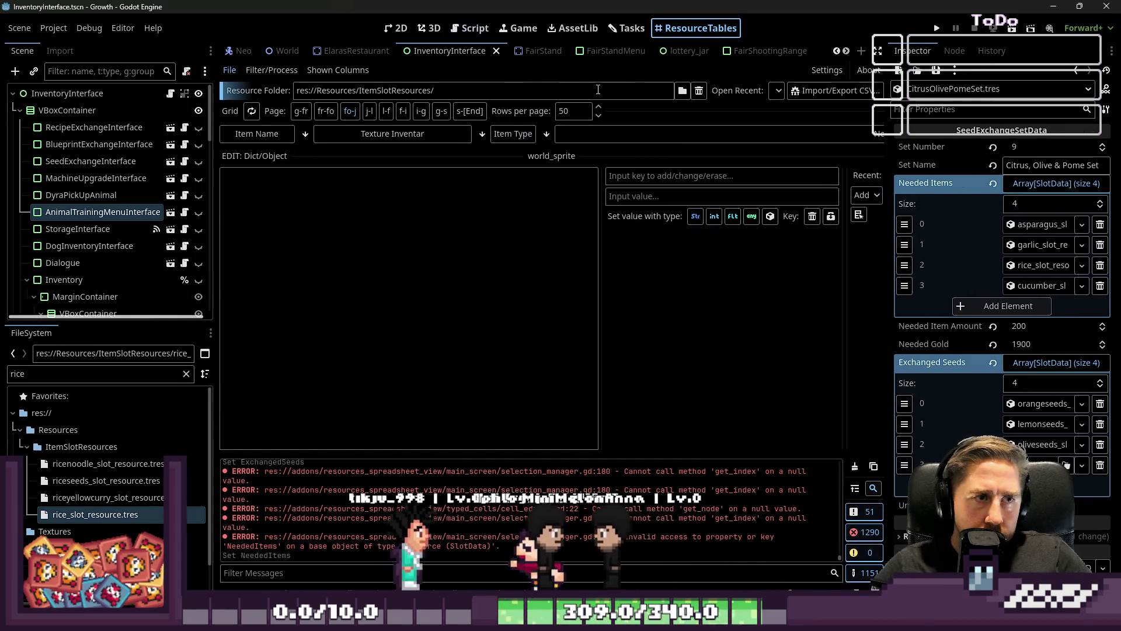
# Step: Load the ItemSlotResources folder into the table and sort by Item Type descending
pyautogui.click(682, 90)
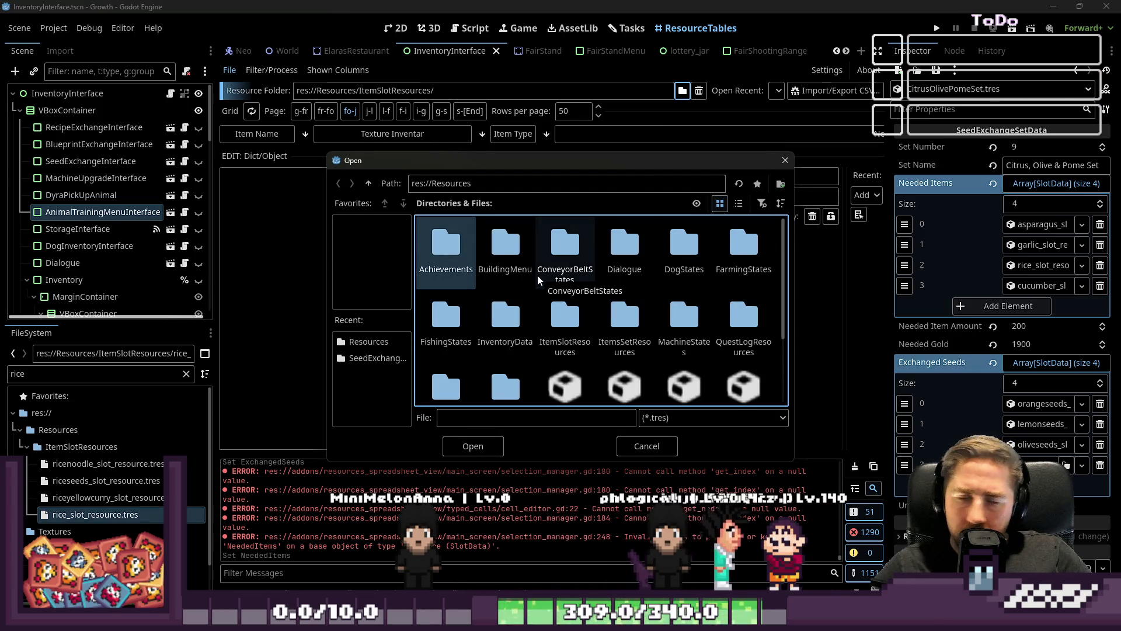
pyautogui.click(565, 325)
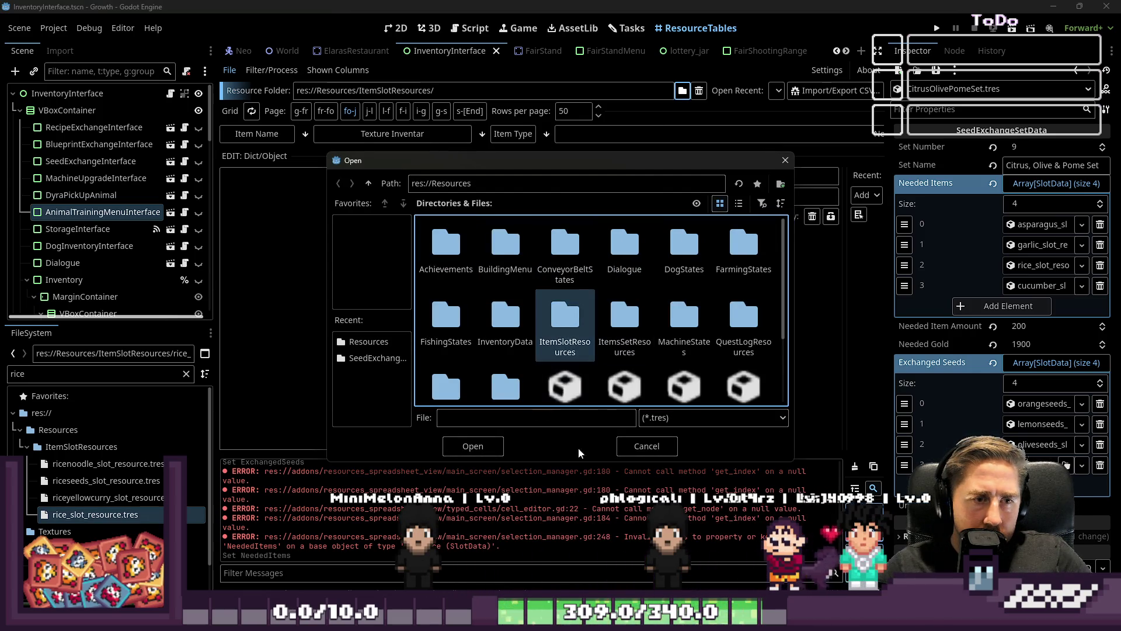
pyautogui.click(496, 446)
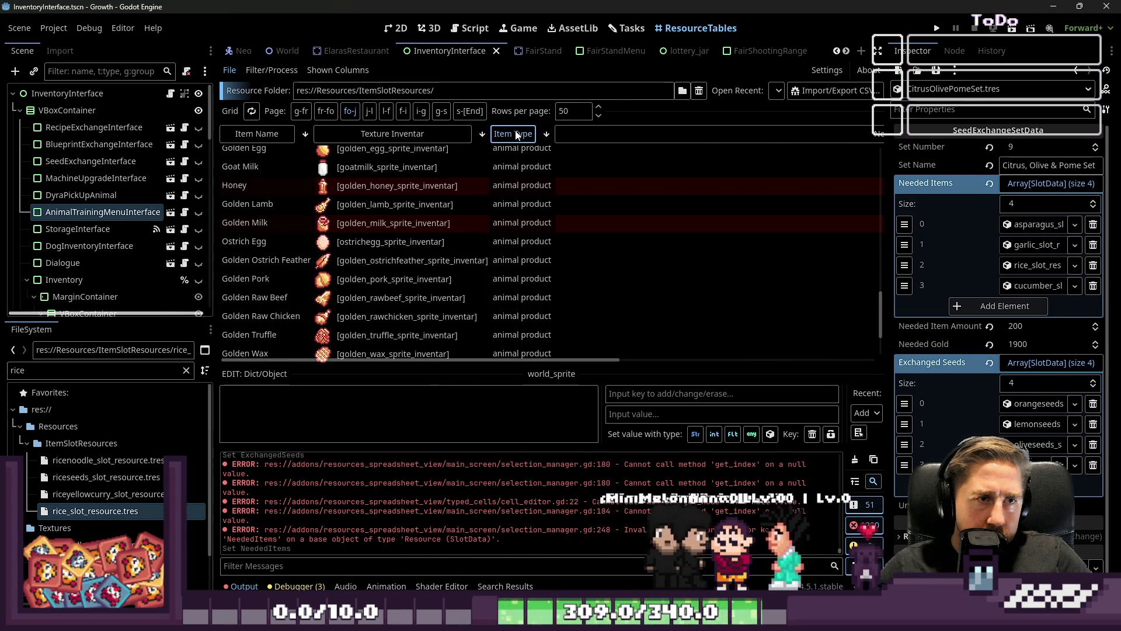
pyautogui.click(516, 133)
pyautogui.scroll(-1, 509, 233)
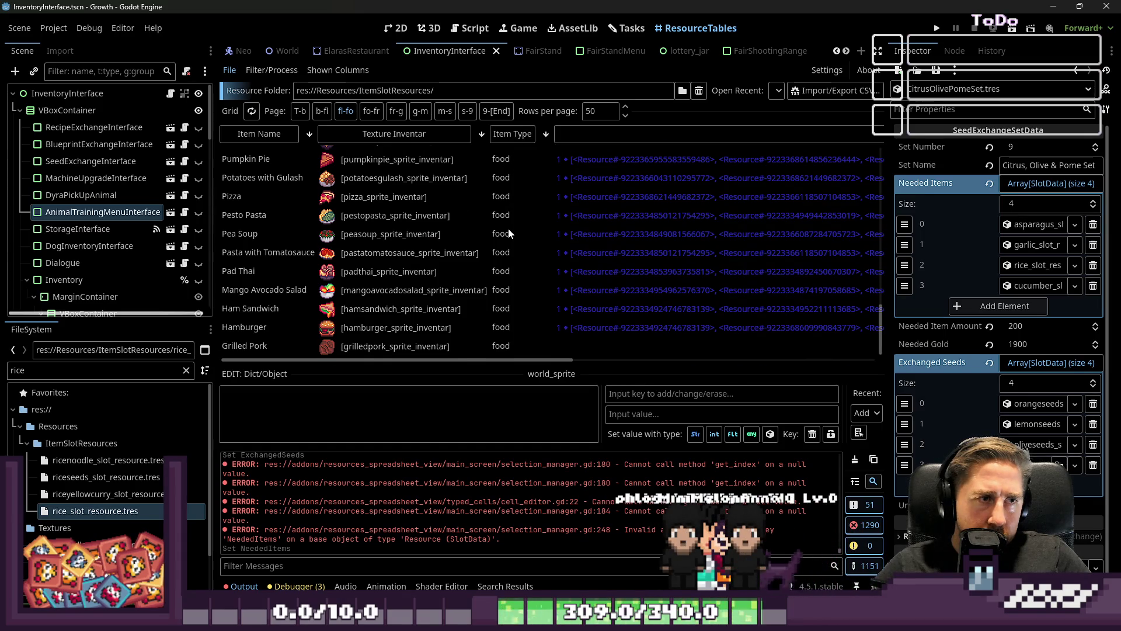
pyautogui.scroll(5, 494, 164)
pyautogui.click(516, 136)
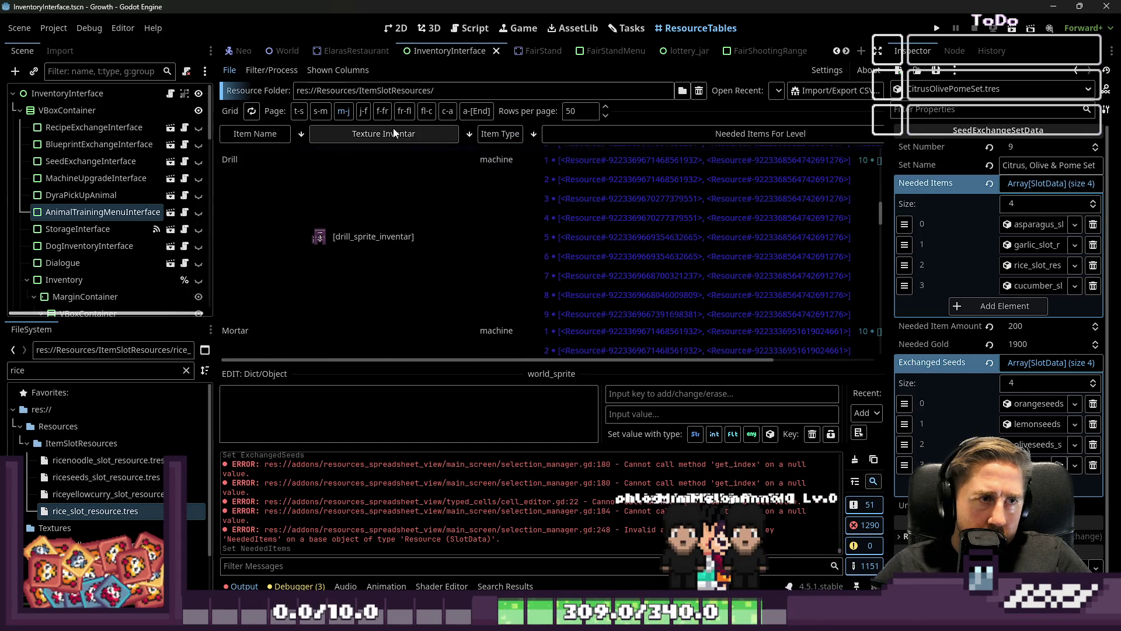
# Step: On page m-j, compare the per-level needed items of Noodle Maker, Seed Extractor and Sprinkler
pyautogui.click(337, 112)
pyautogui.scroll(-5, 721, 297)
pyautogui.scroll(-3, 688, 266)
pyautogui.click(639, 251)
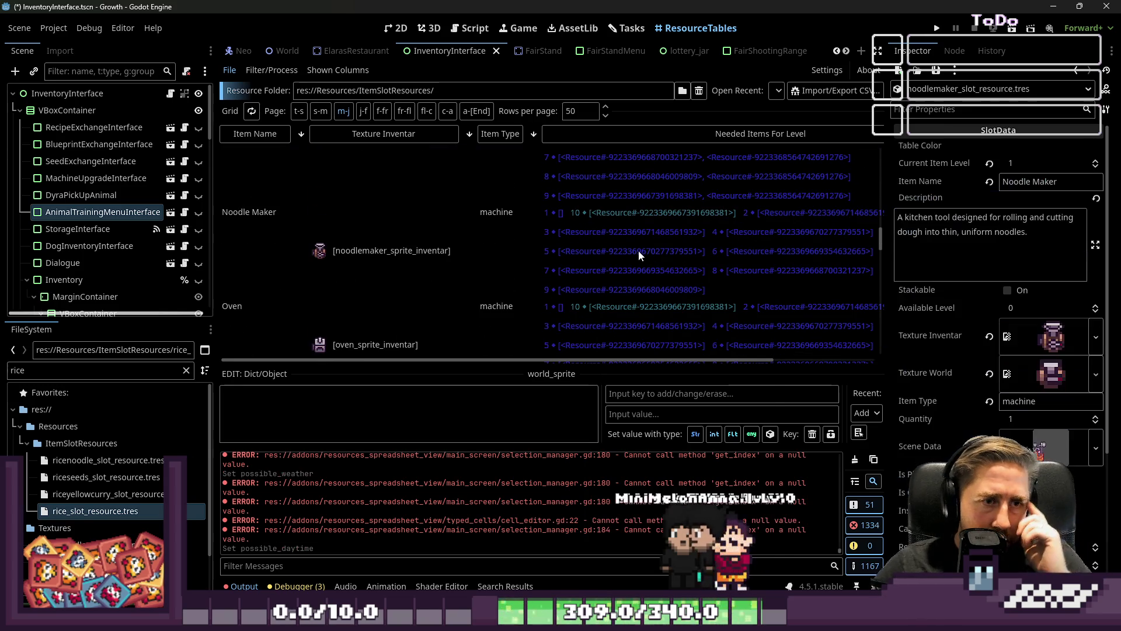
pyautogui.click(638, 250)
pyautogui.scroll(-6, 598, 282)
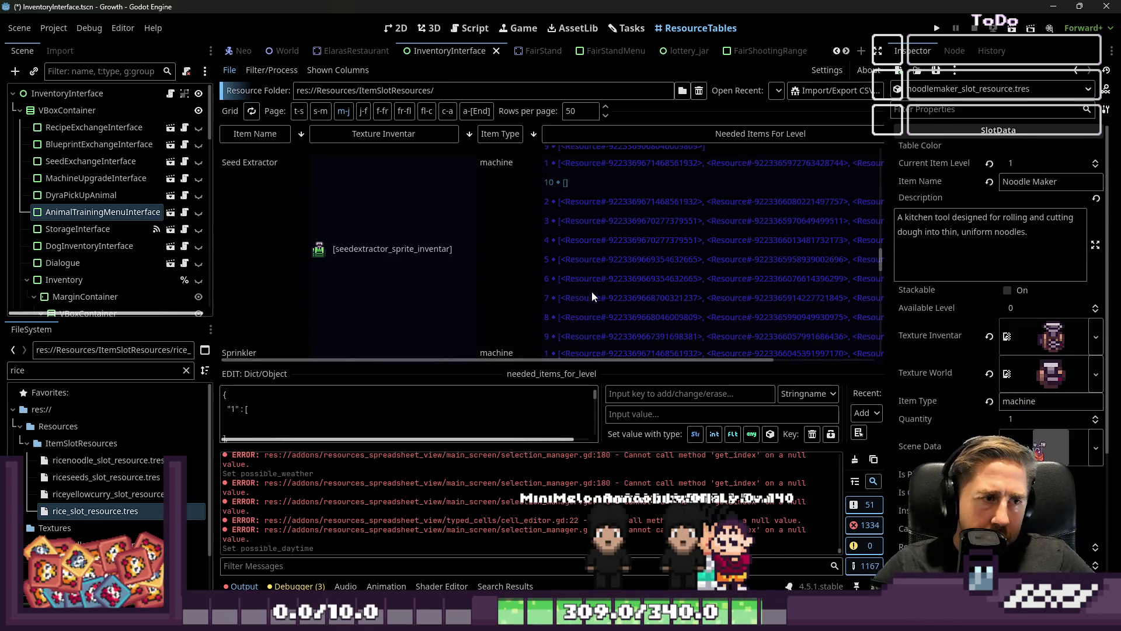
pyautogui.click(591, 292)
pyautogui.scroll(-2, 613, 240)
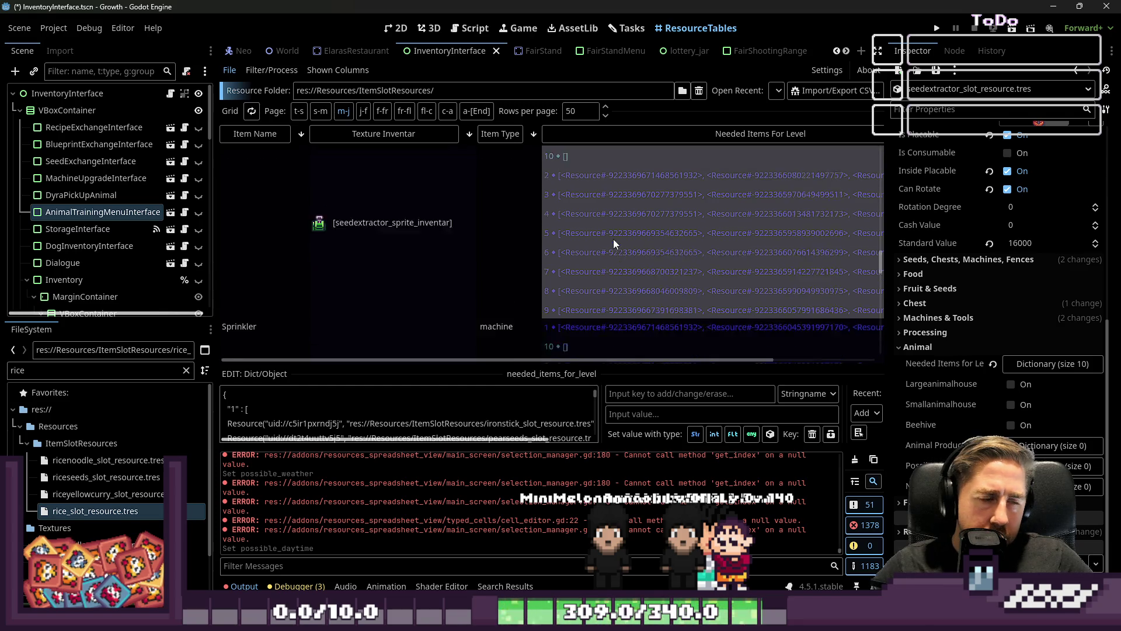
pyautogui.scroll(-2, 617, 242)
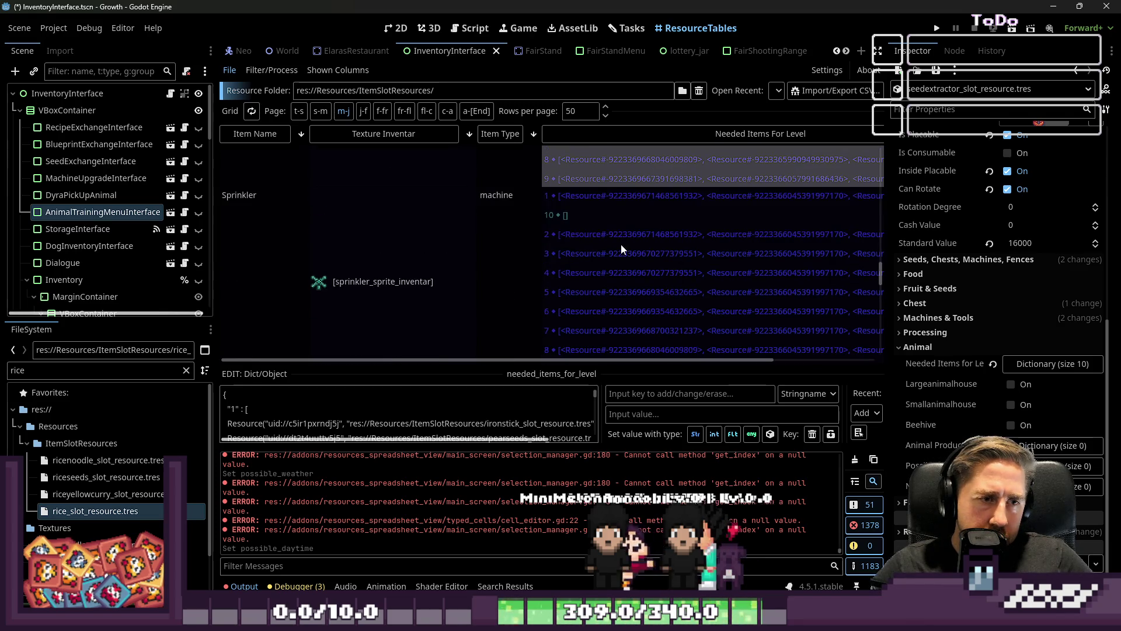
pyautogui.click(618, 261)
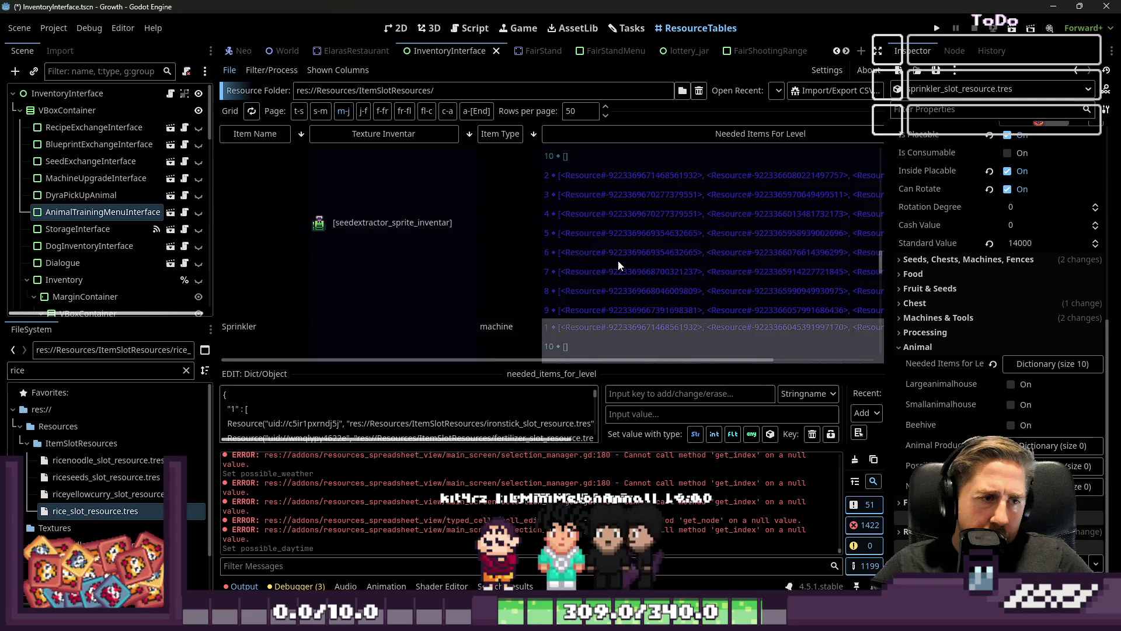
pyautogui.scroll(3, 618, 261)
pyautogui.scroll(-1, 617, 260)
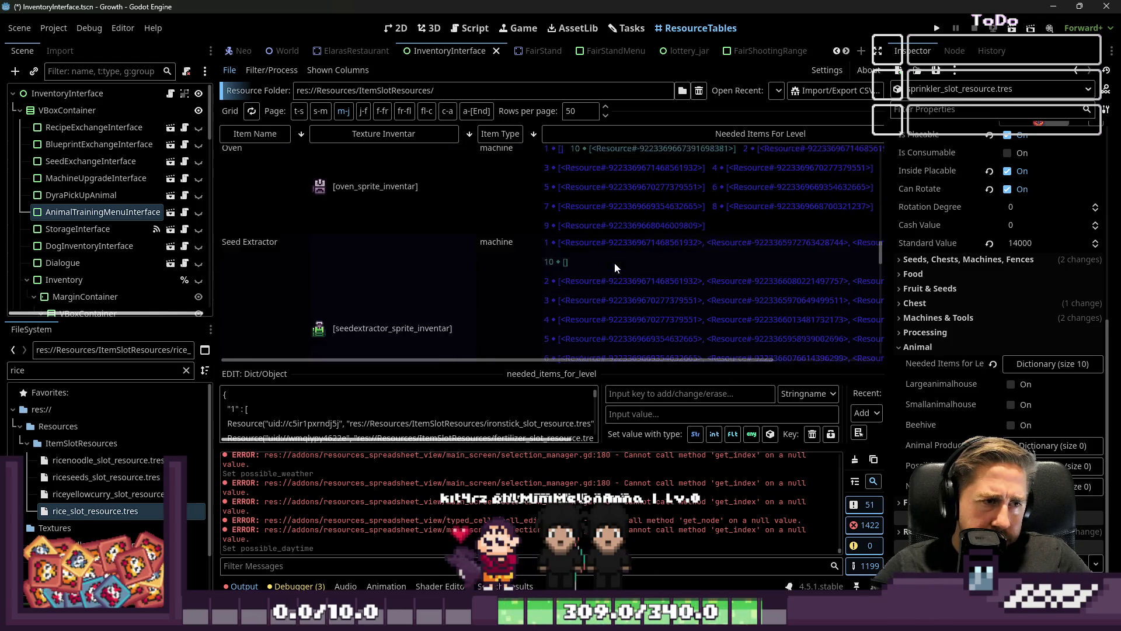
pyautogui.scroll(3, 606, 268)
pyautogui.click(607, 237)
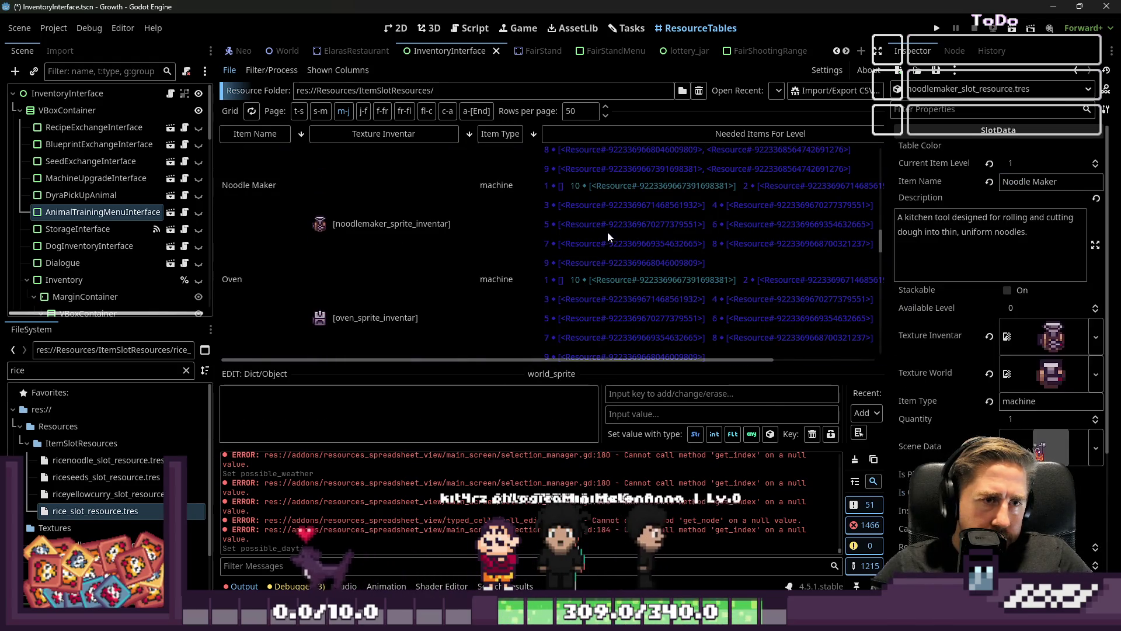
# Step: Resize the dictionary editor and open Noodle Maker's Needed Items for editing
pyautogui.moveTo(328, 376); pyautogui.dragTo(332, 151)
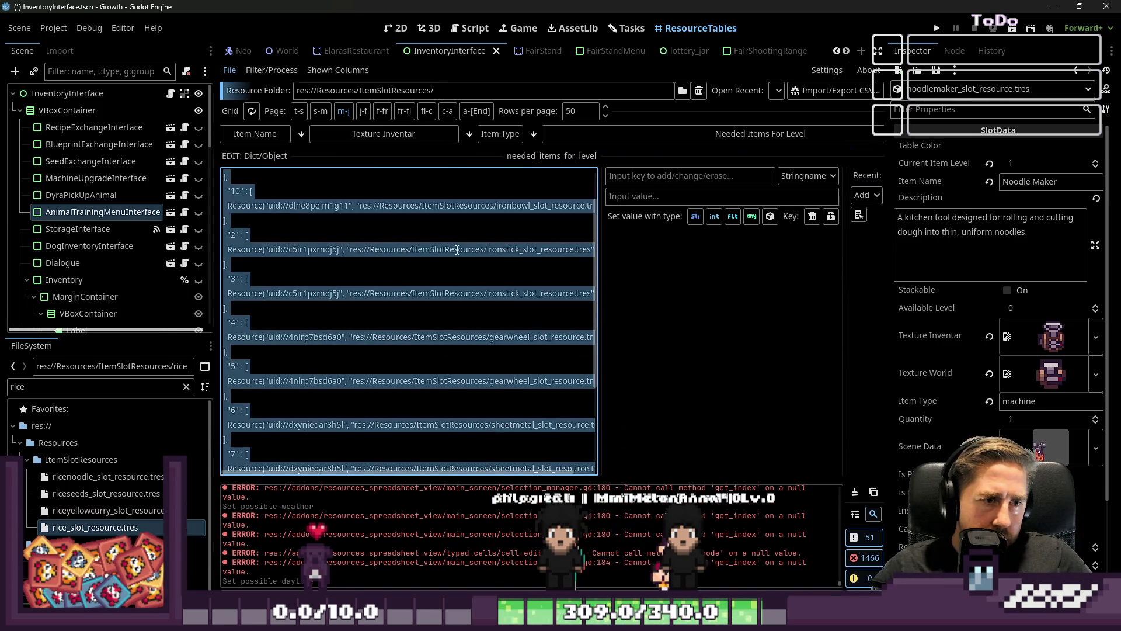
pyautogui.moveTo(456, 153)
pyautogui.mouseDown()
pyautogui.moveTo(461, 261)
pyautogui.moveTo(605, 259)
pyautogui.mouseUp()
pyautogui.scroll(-2, 607, 260)
pyautogui.click(610, 233)
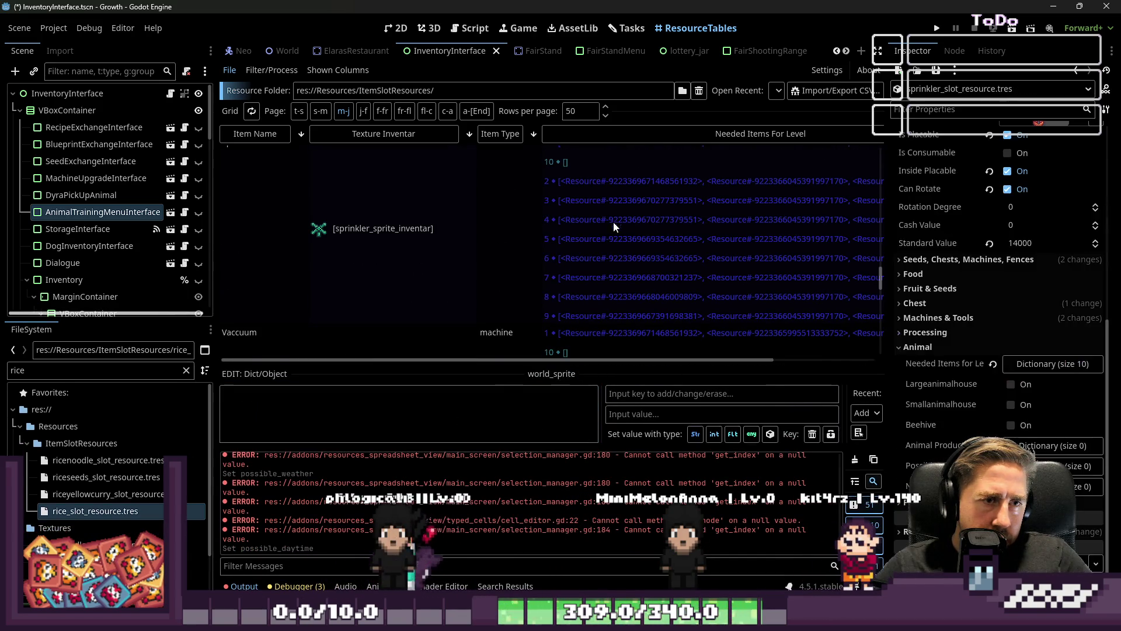
pyautogui.click(353, 413)
pyautogui.hotkey('ctrl', 'a')
pyautogui.scroll(-3, 578, 286)
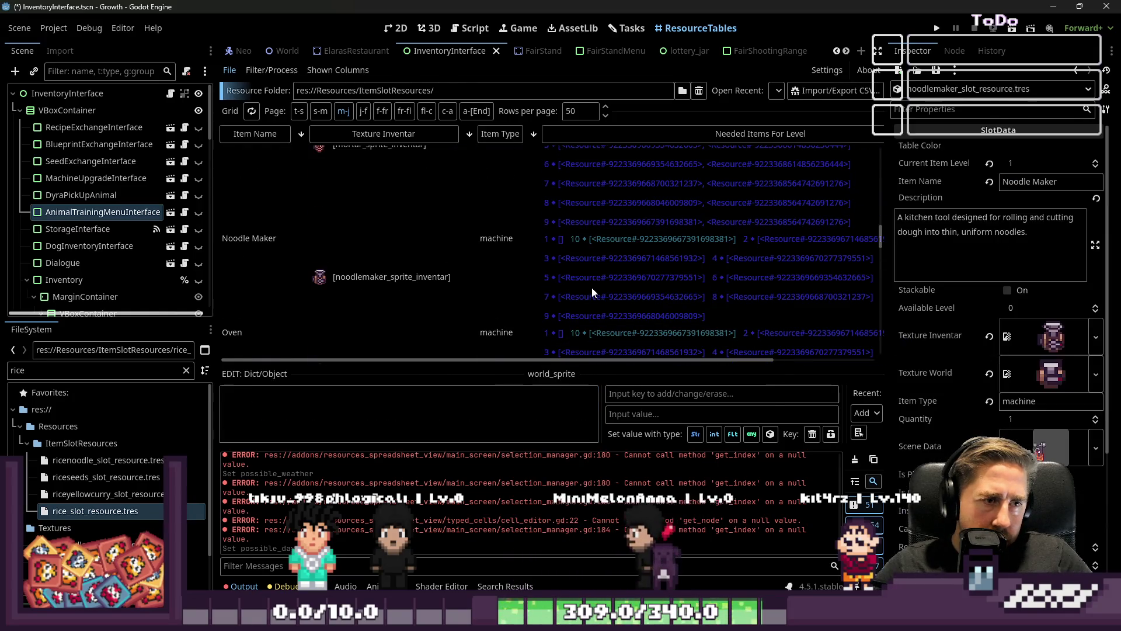
pyautogui.click(592, 288)
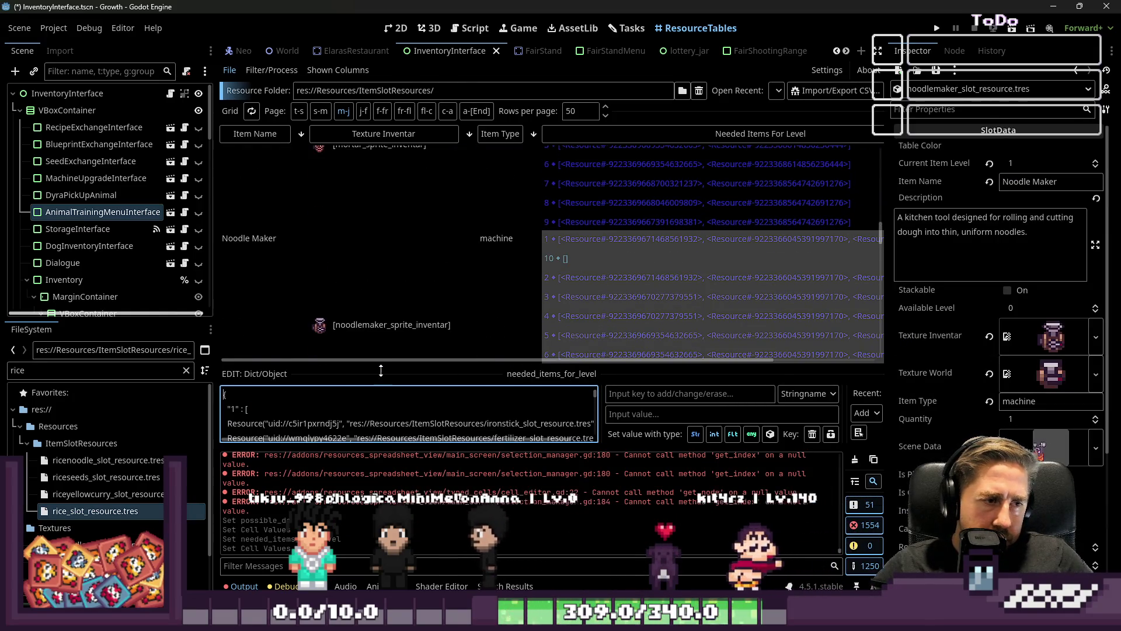
# Step: Enlarge the dictionary editor and delete the fertilizer and water entries for levels 1–4
pyautogui.moveTo(381, 370); pyautogui.dragTo(381, 156)
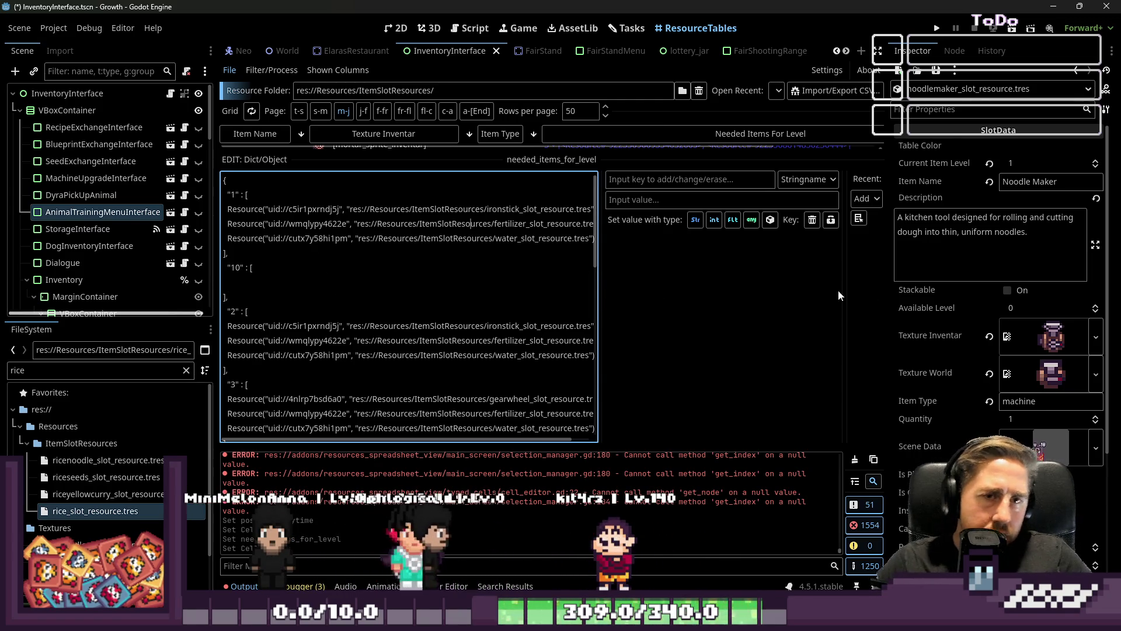
pyautogui.moveTo(889, 296); pyautogui.dragTo(989, 297)
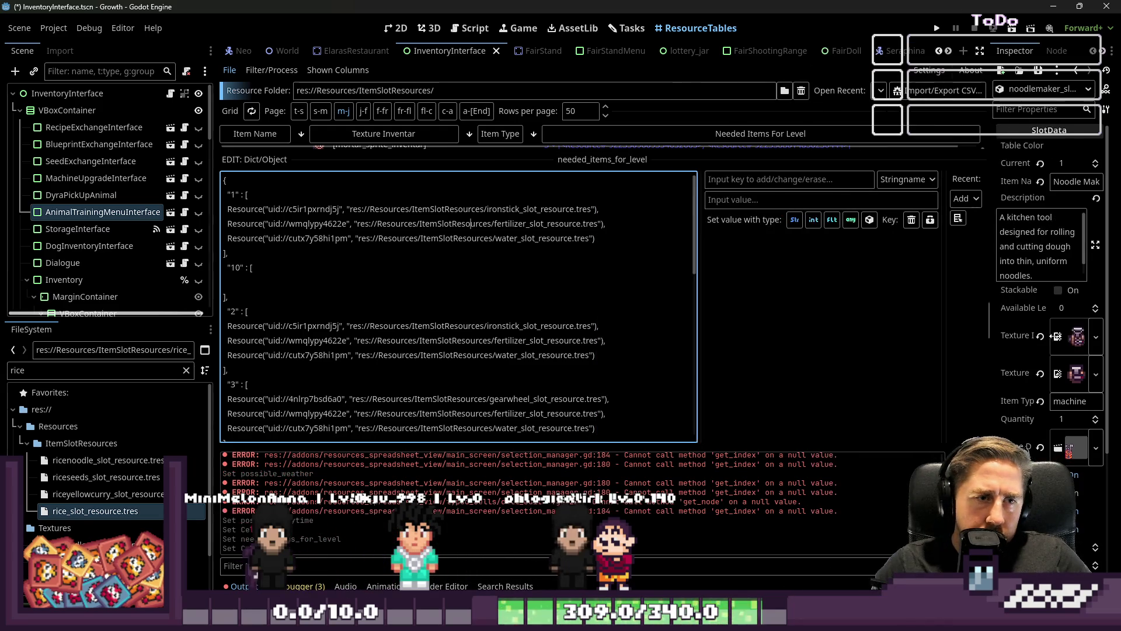
pyautogui.moveTo(591, 236); pyautogui.dragTo(596, 209)
pyautogui.press('BackSpace')
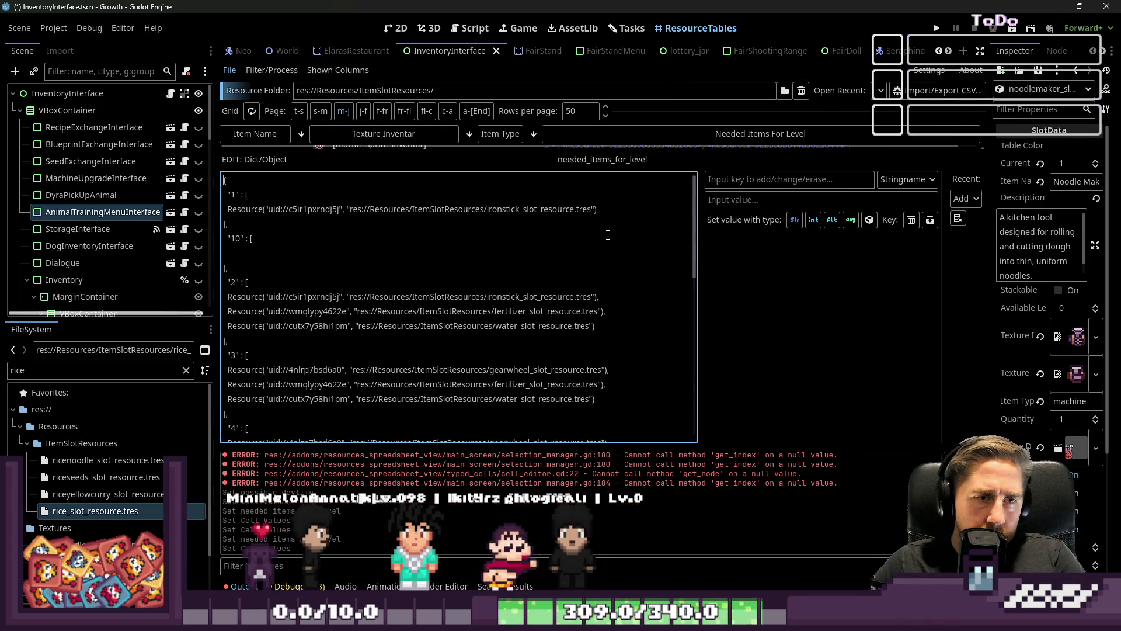
pyautogui.moveTo(607, 326); pyautogui.dragTo(610, 297)
pyautogui.press('BackSpace')
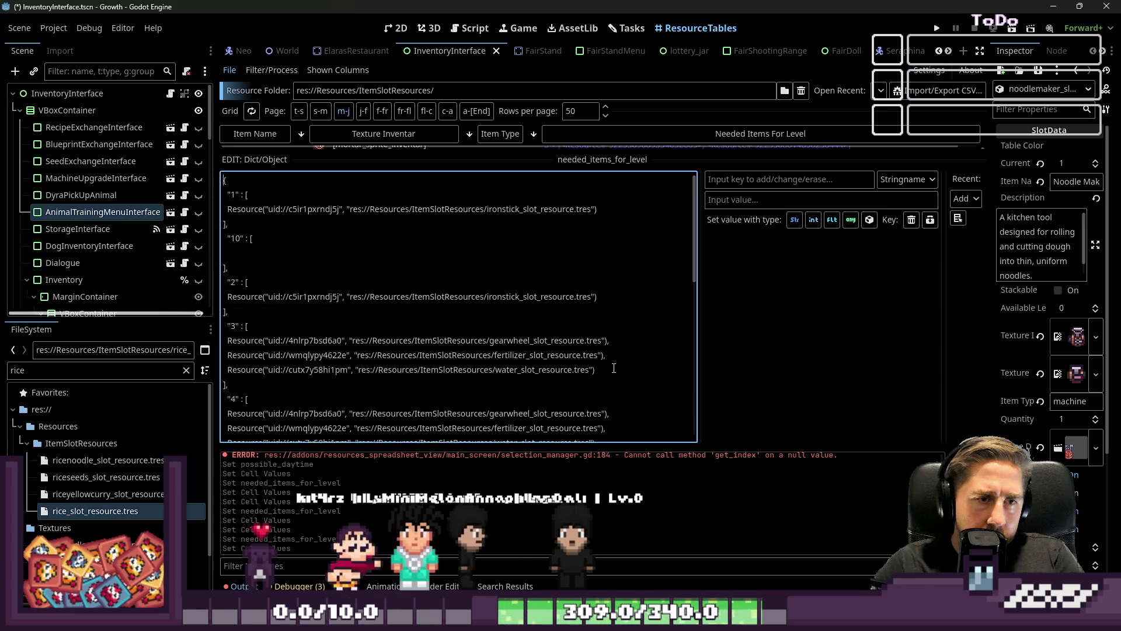
pyautogui.moveTo(601, 369); pyautogui.dragTo(617, 340)
pyautogui.press('BackSpace')
pyautogui.moveTo(596, 413); pyautogui.dragTo(610, 384)
pyautogui.press('BackSpace')
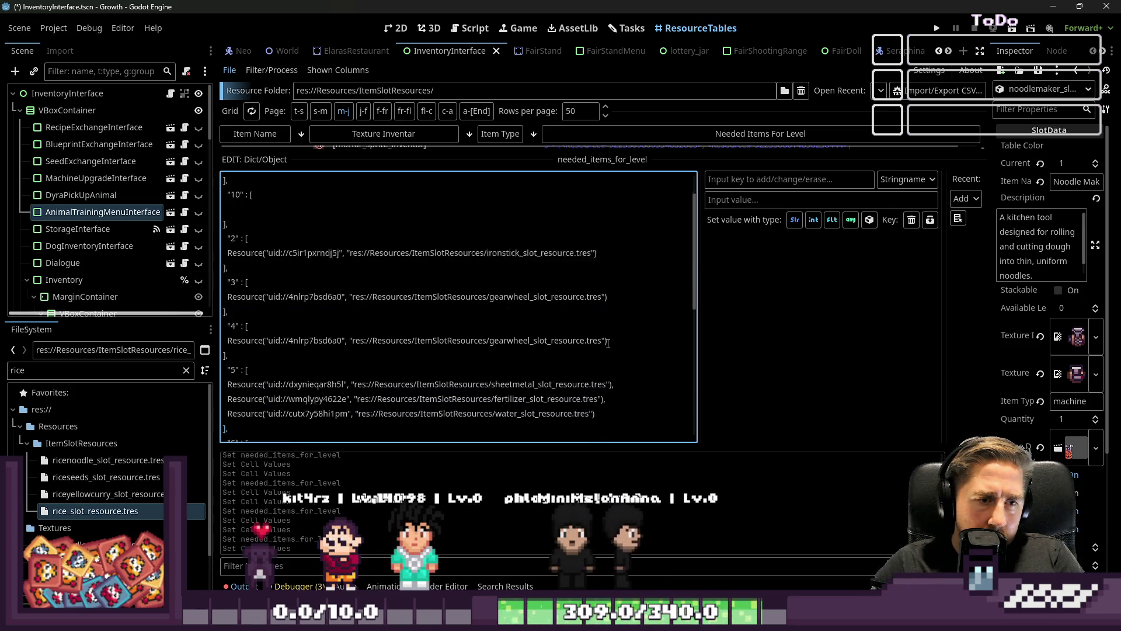
# Step: Delete the fertilizer and water entries for levels 5–9
pyautogui.scroll(-5, 599, 274)
pyautogui.moveTo(594, 238); pyautogui.dragTo(613, 209)
pyautogui.press('BackSpace')
pyautogui.scroll(1, 600, 320)
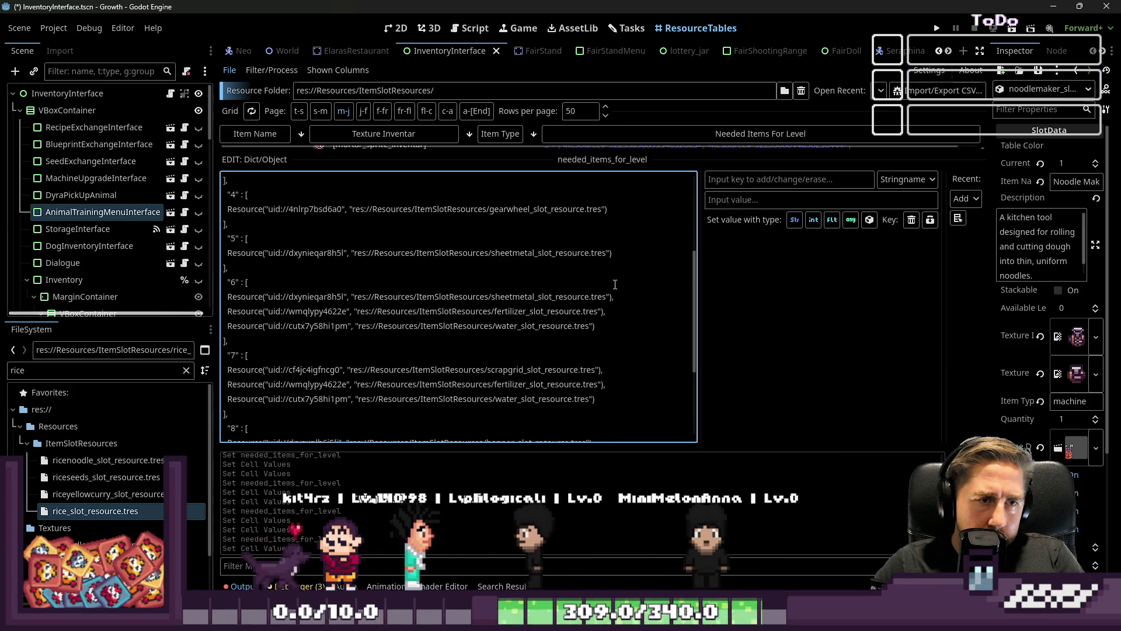
pyautogui.moveTo(600, 325); pyautogui.dragTo(608, 298)
pyautogui.press('BackSpace')
pyautogui.scroll(-1, 604, 320)
pyautogui.press('BackSpace')
pyautogui.scroll(2, 613, 315)
pyautogui.scroll(-3, 619, 313)
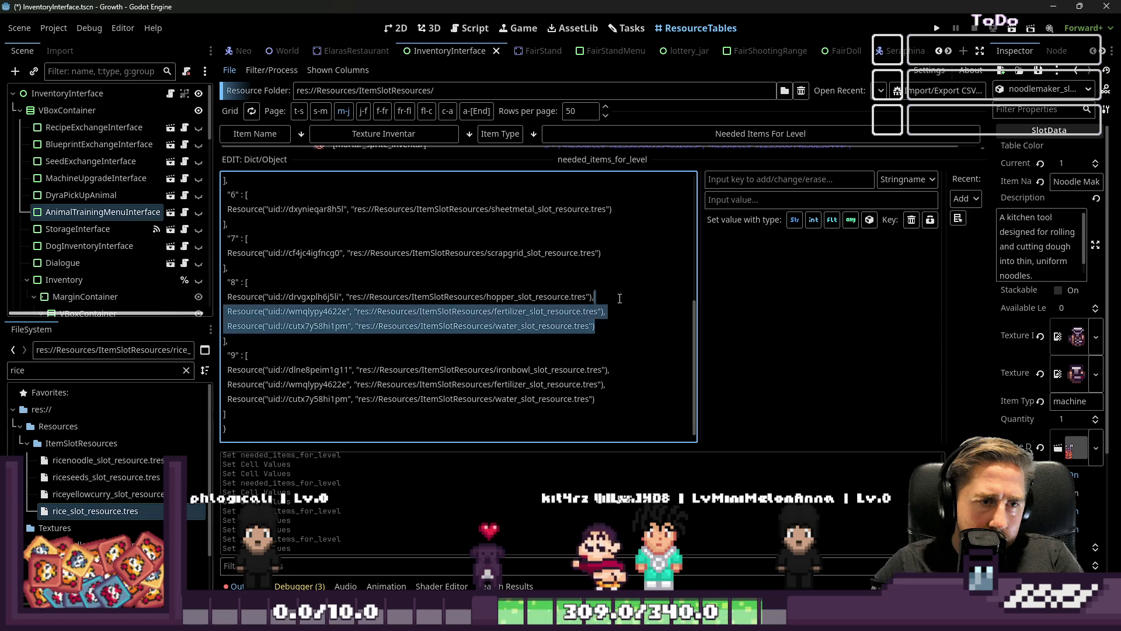
pyautogui.press('BackSpace')
pyautogui.moveTo(607, 399); pyautogui.dragTo(611, 370)
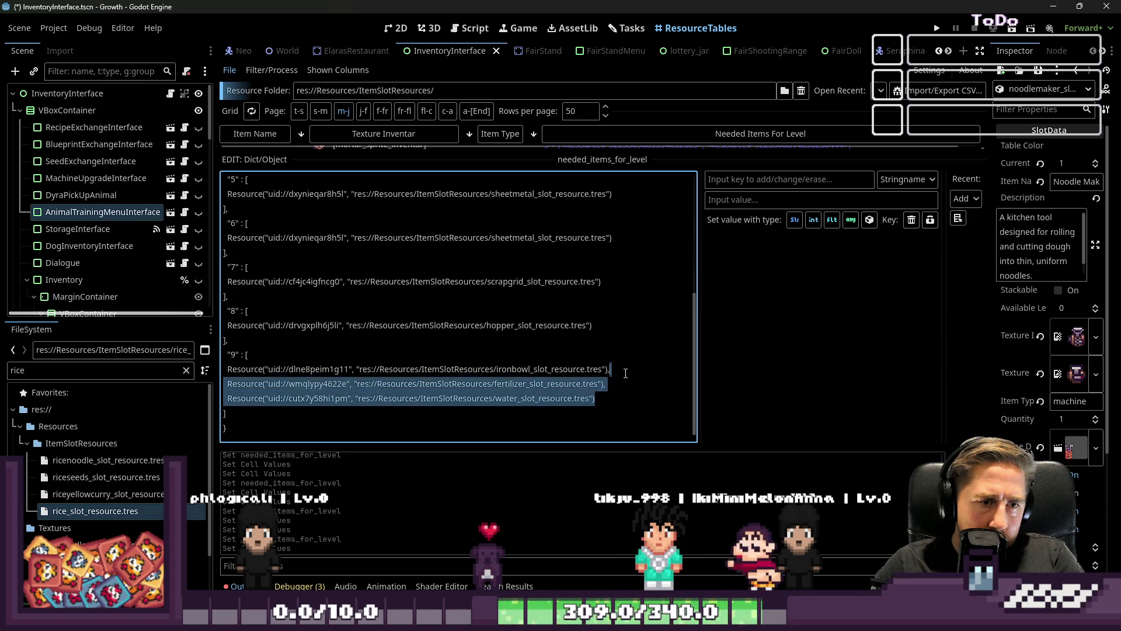
pyautogui.press('BackSpace')
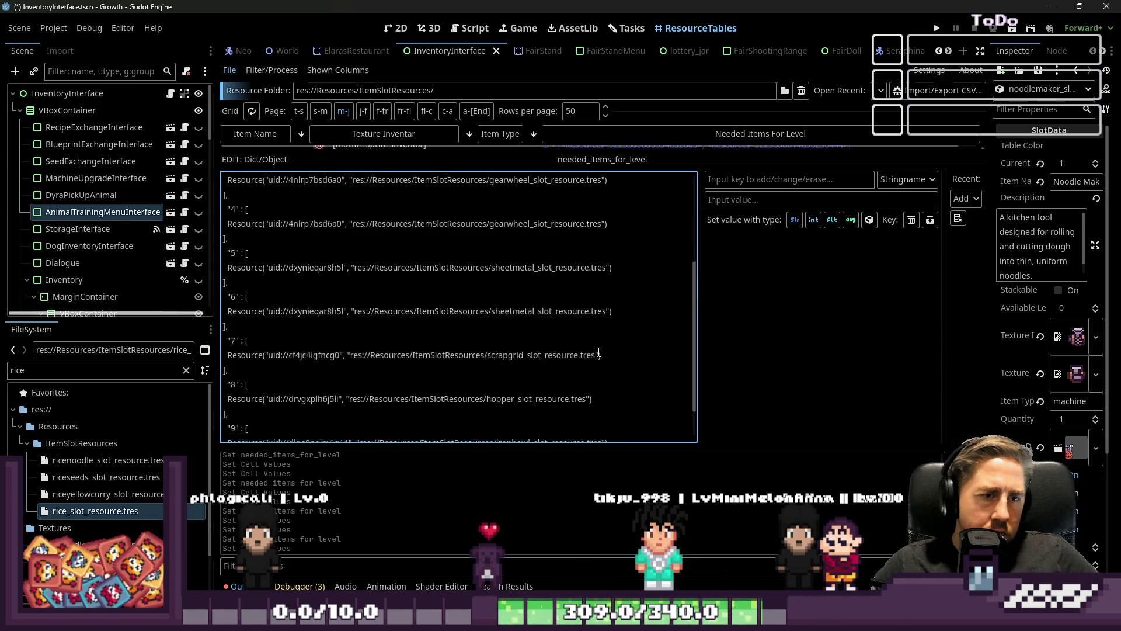
pyautogui.scroll(5, 595, 351)
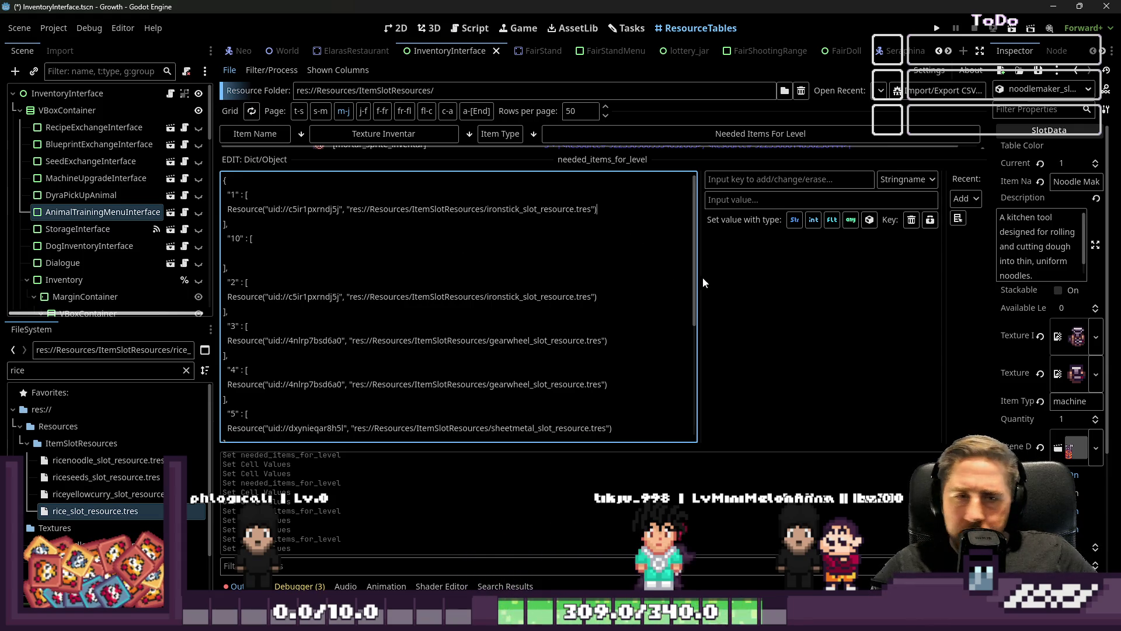
# Step: Narrow the dictionary text editor back to its original width
pyautogui.moveTo(944, 368)
pyautogui.mouseDown()
pyautogui.moveTo(658, 366)
pyautogui.moveTo(732, 362)
pyautogui.mouseUp()
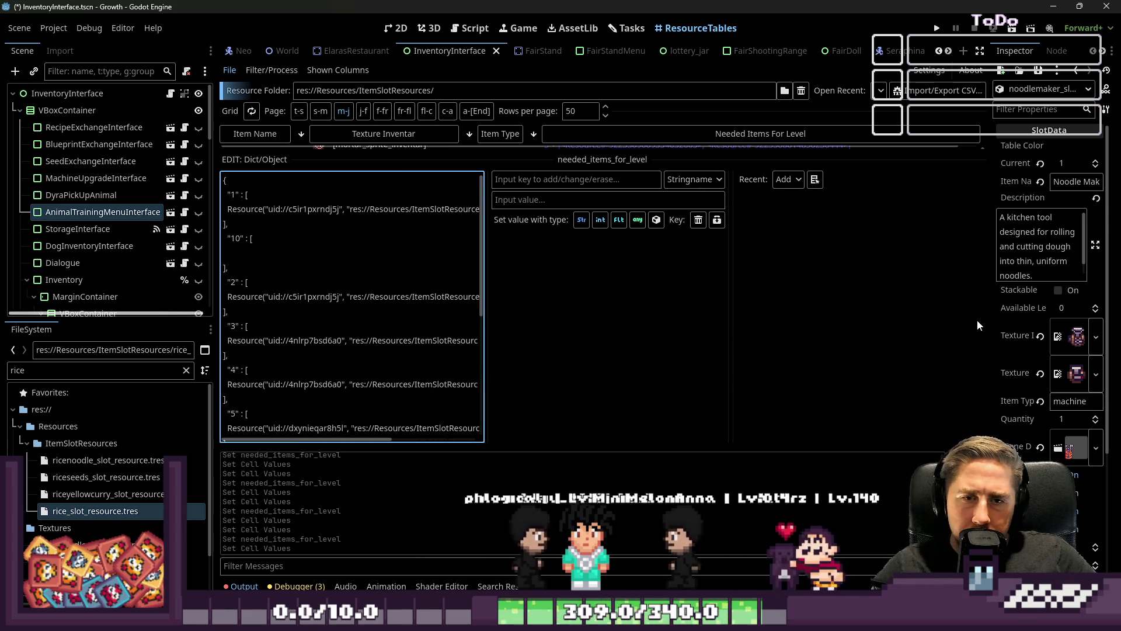
pyautogui.moveTo(989, 320); pyautogui.dragTo(719, 327)
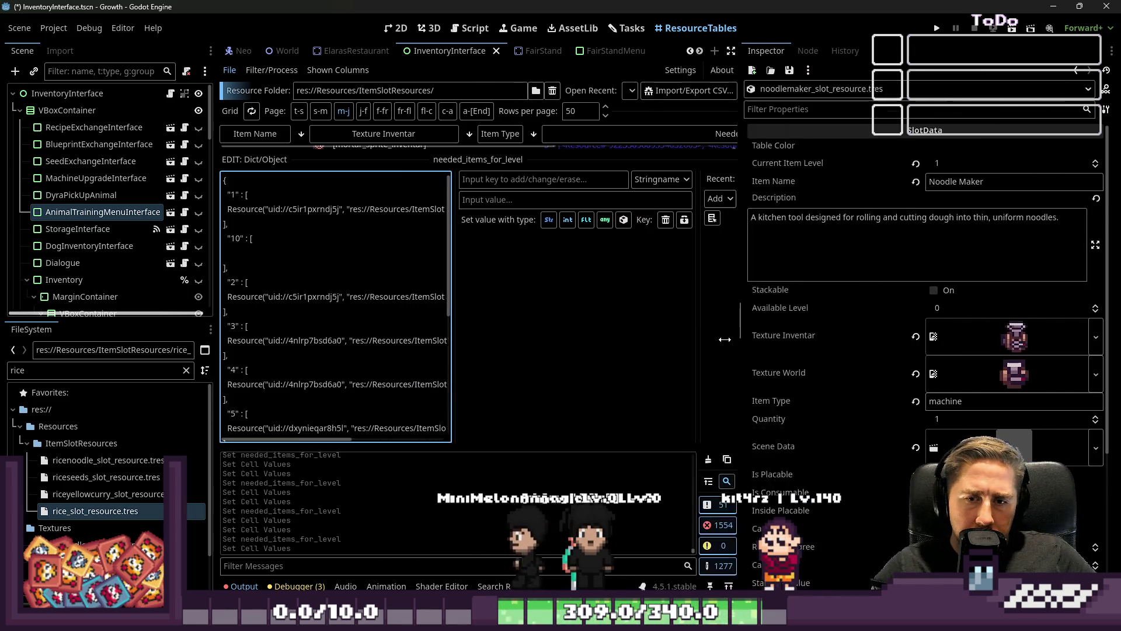
pyautogui.scroll(-5, 818, 338)
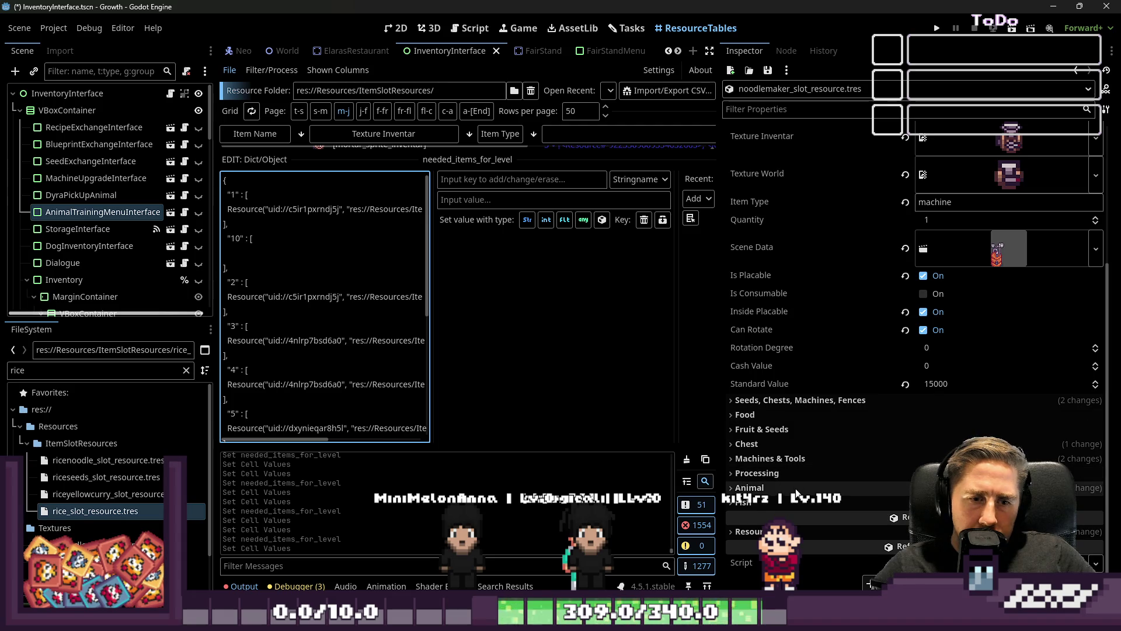
# Step: Add a second needed item of flour to levels 1 and 2 of the Needed Items for Level dictionary
pyautogui.click(821, 488)
pyautogui.scroll(-3, 818, 451)
pyautogui.click(973, 366)
pyautogui.scroll(-2, 940, 350)
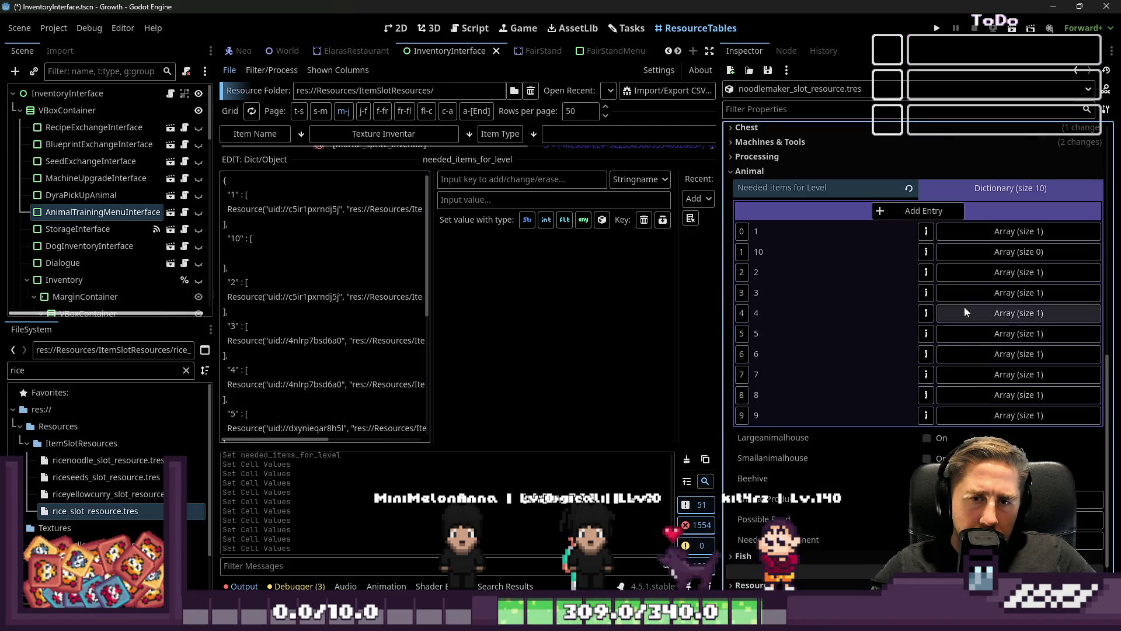
pyautogui.click(993, 231)
pyautogui.click(909, 253)
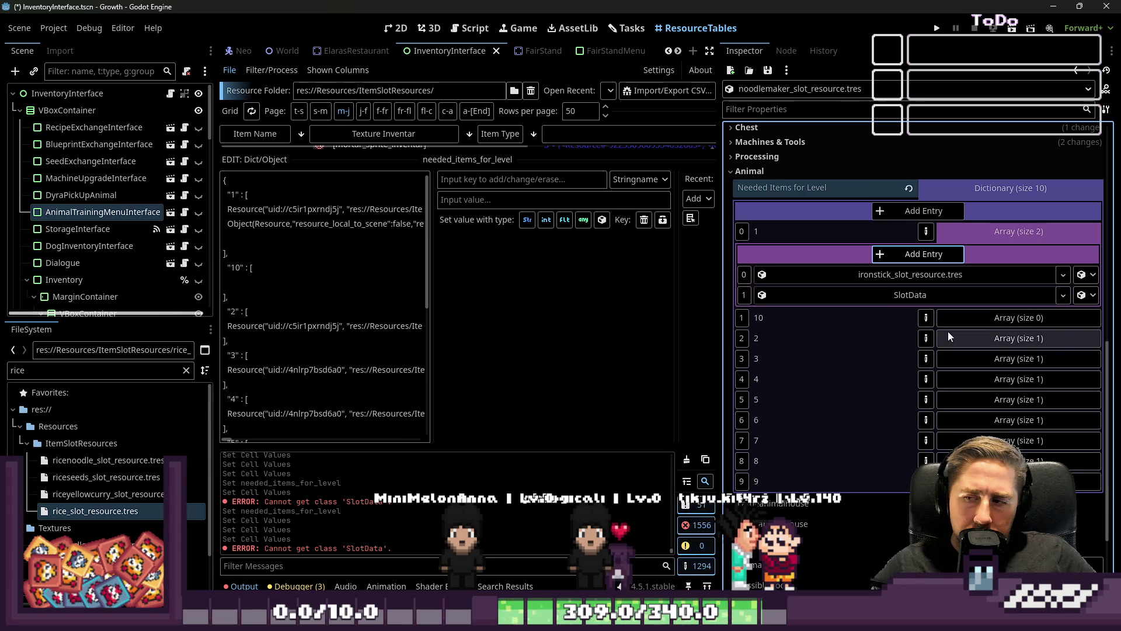
pyautogui.click(948, 336)
pyautogui.click(921, 360)
pyautogui.doubleClick(29, 370)
pyautogui.write('flour')
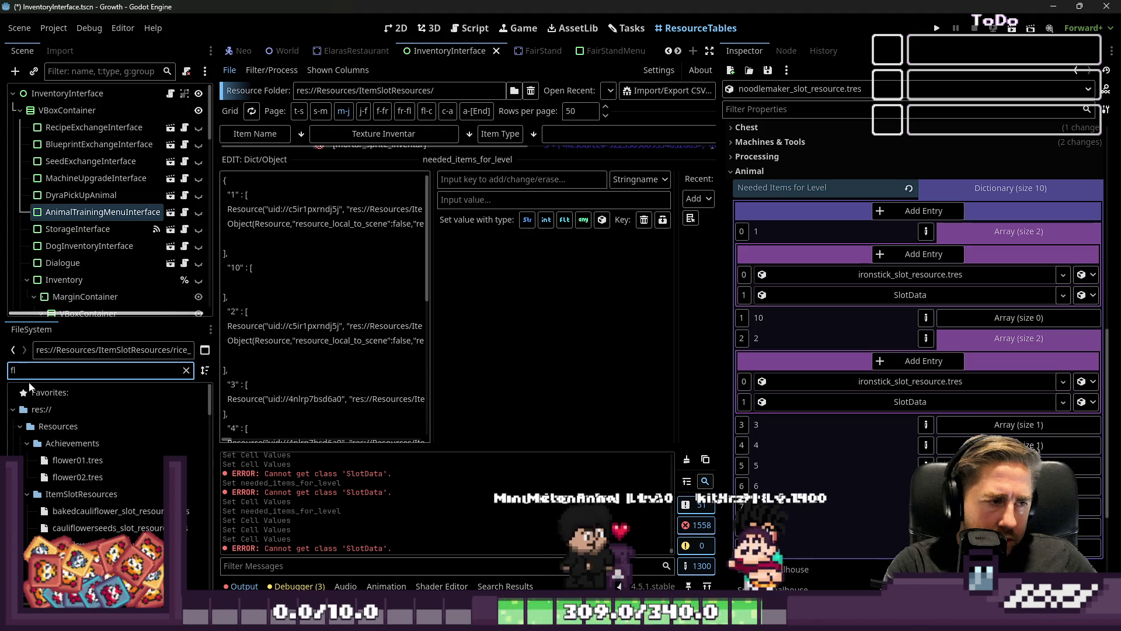
pyautogui.moveTo(93, 460)
pyautogui.mouseDown()
pyautogui.moveTo(114, 467)
pyautogui.moveTo(910, 295)
pyautogui.mouseUp()
pyautogui.moveTo(66, 460); pyautogui.dragTo(864, 402)
# Step: Add second item slots to levels 3 and 4, and assign egg to level 3
pyautogui.click(972, 256)
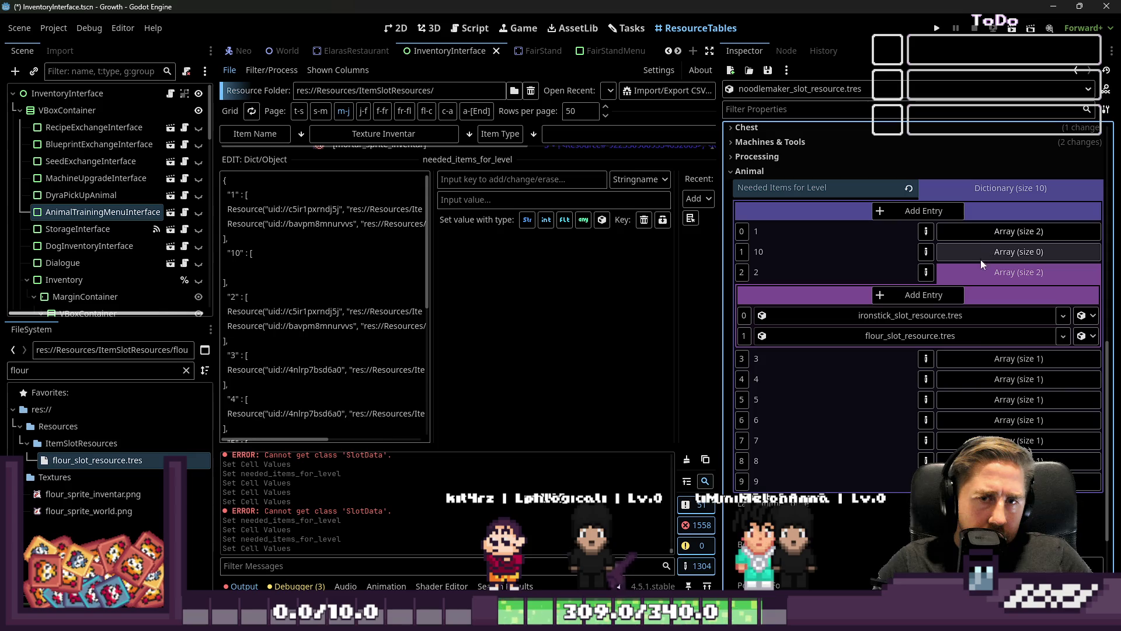
pyautogui.click(974, 357)
pyautogui.click(985, 425)
pyautogui.scroll(-2, 944, 446)
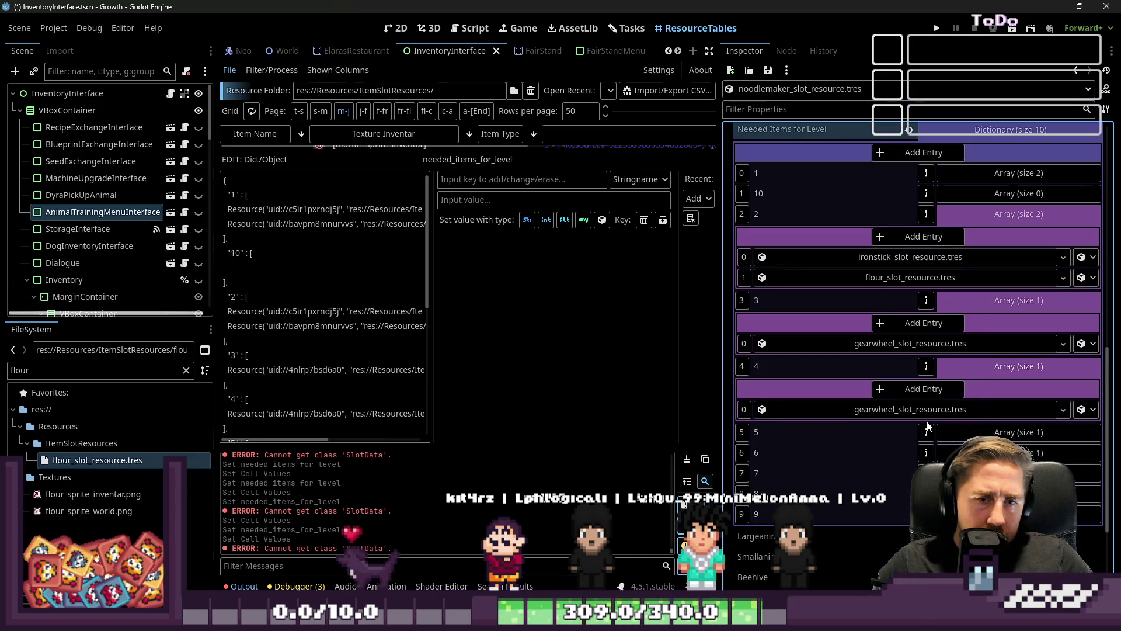
pyautogui.click(908, 390)
pyautogui.click(922, 323)
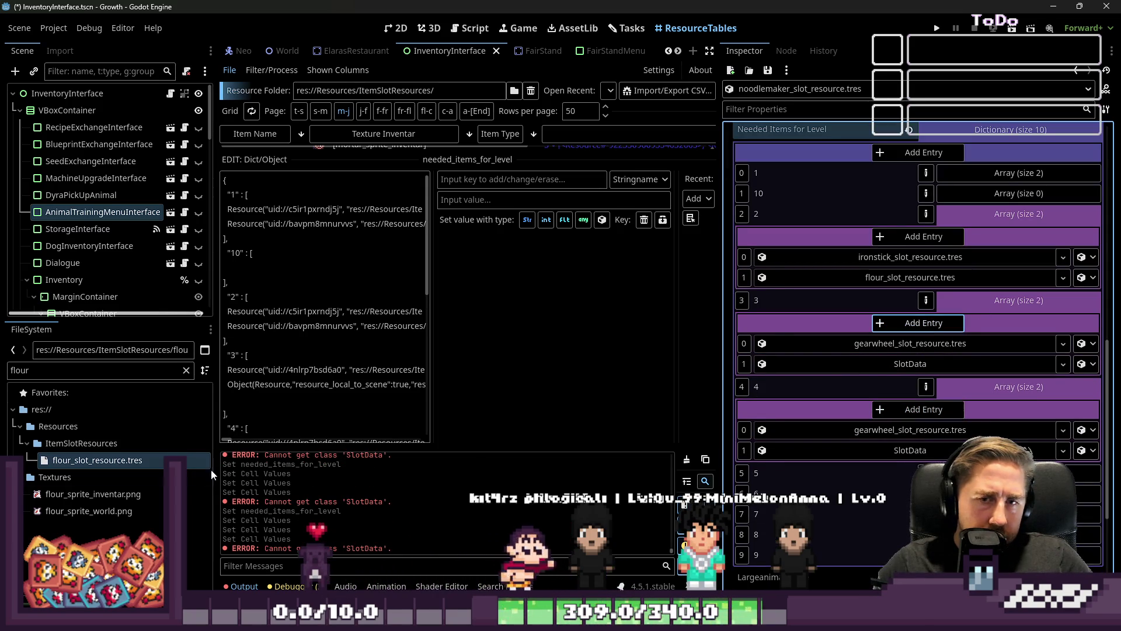
pyautogui.doubleClick(45, 369)
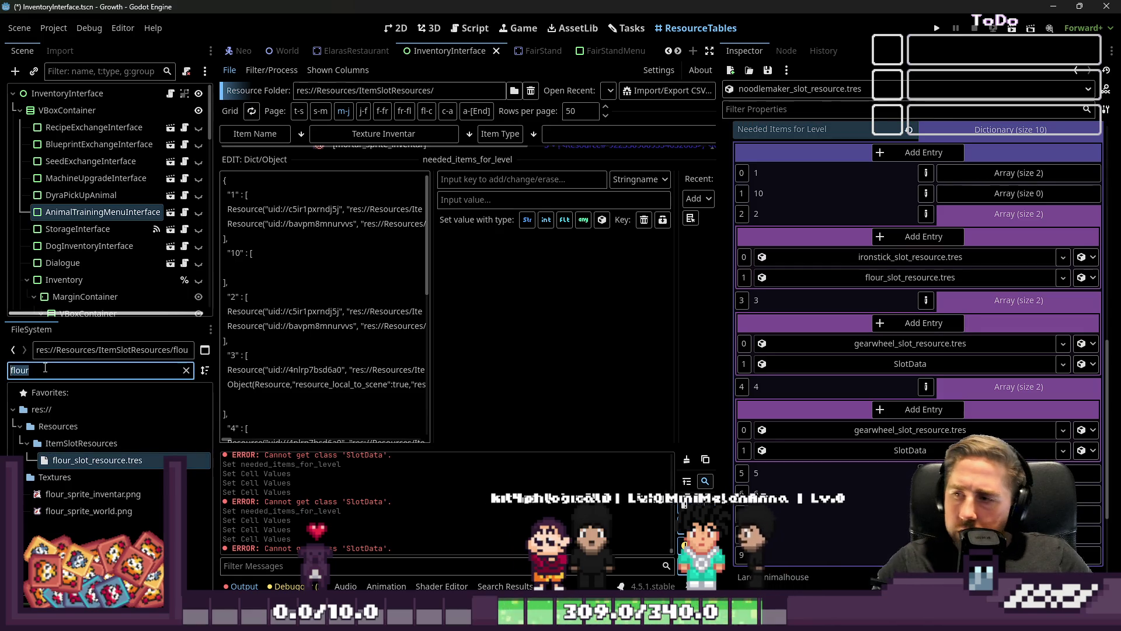
pyautogui.write('Egg')
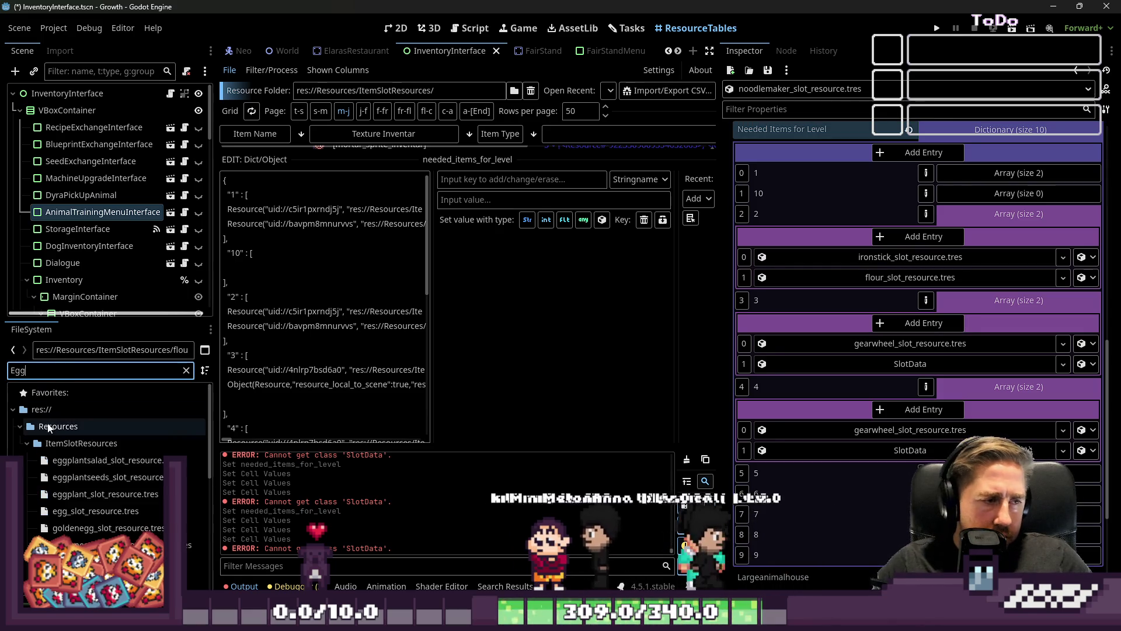
pyautogui.moveTo(108, 469); pyautogui.dragTo(896, 318)
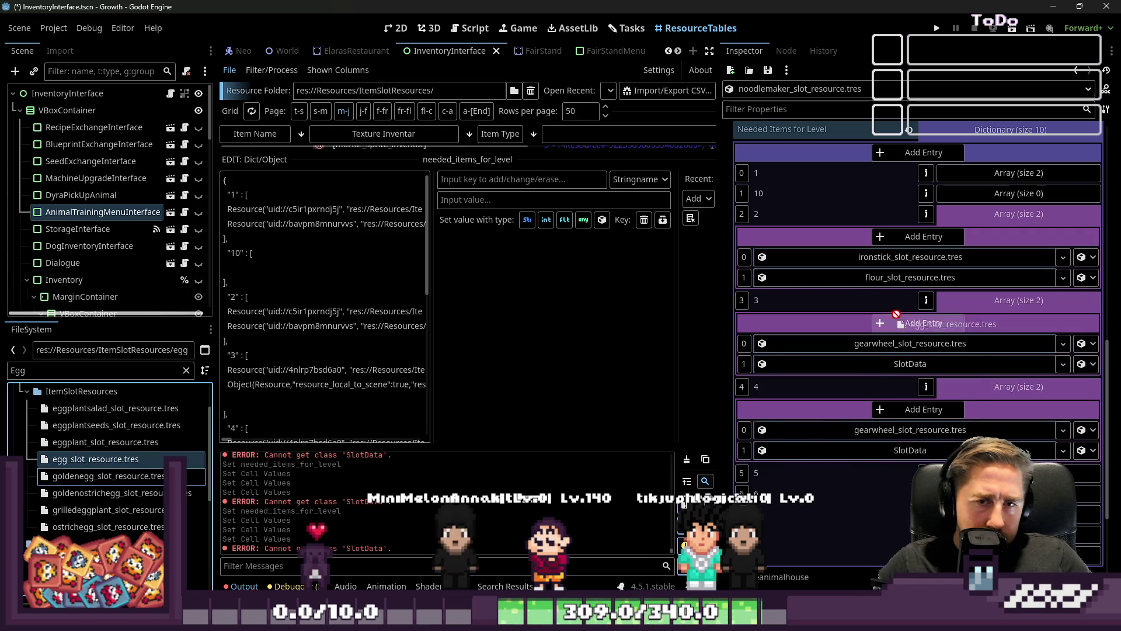
pyautogui.moveTo(884, 374); pyautogui.dragTo(884, 368)
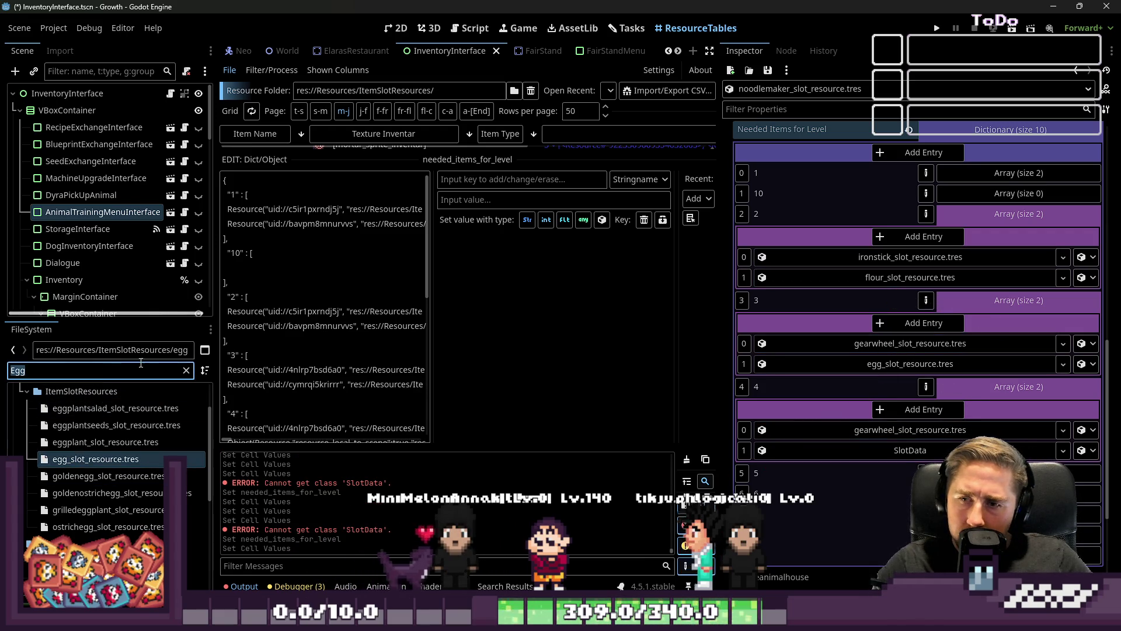
# Step: Assign pasta as the second needed item for levels 4 and 5
pyautogui.write('Pasta')
pyautogui.moveTo(98, 477)
pyautogui.mouseDown()
pyautogui.moveTo(795, 445)
pyautogui.moveTo(896, 452)
pyautogui.mouseUp()
pyautogui.scroll(-5, 891, 369)
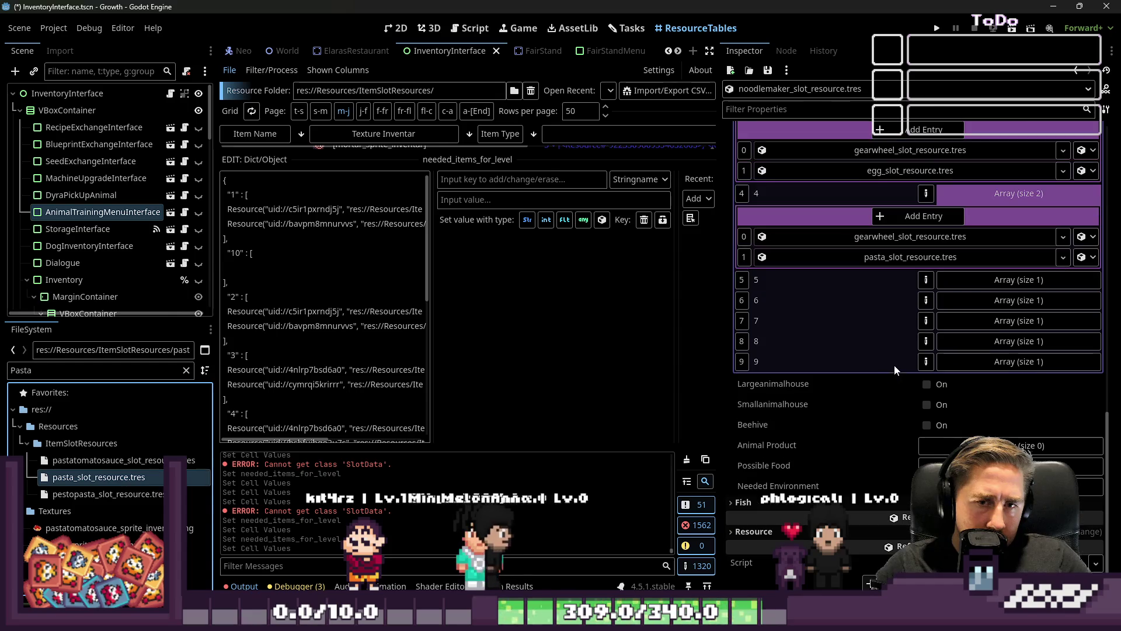
pyautogui.click(987, 282)
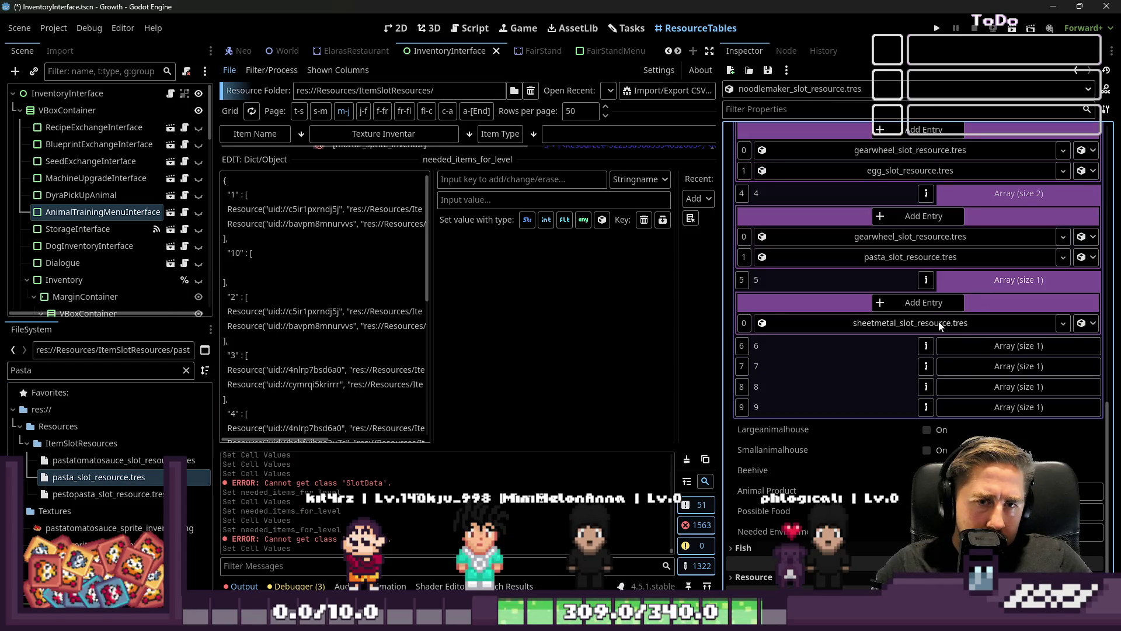
pyautogui.click(928, 308)
pyautogui.moveTo(94, 477)
pyautogui.mouseDown()
pyautogui.moveTo(408, 409)
pyautogui.moveTo(930, 358)
pyautogui.moveTo(917, 345)
pyautogui.mouseUp()
# Step: Give levels 6 and 7 a second needed item of ramen noodle
pyautogui.click(993, 300)
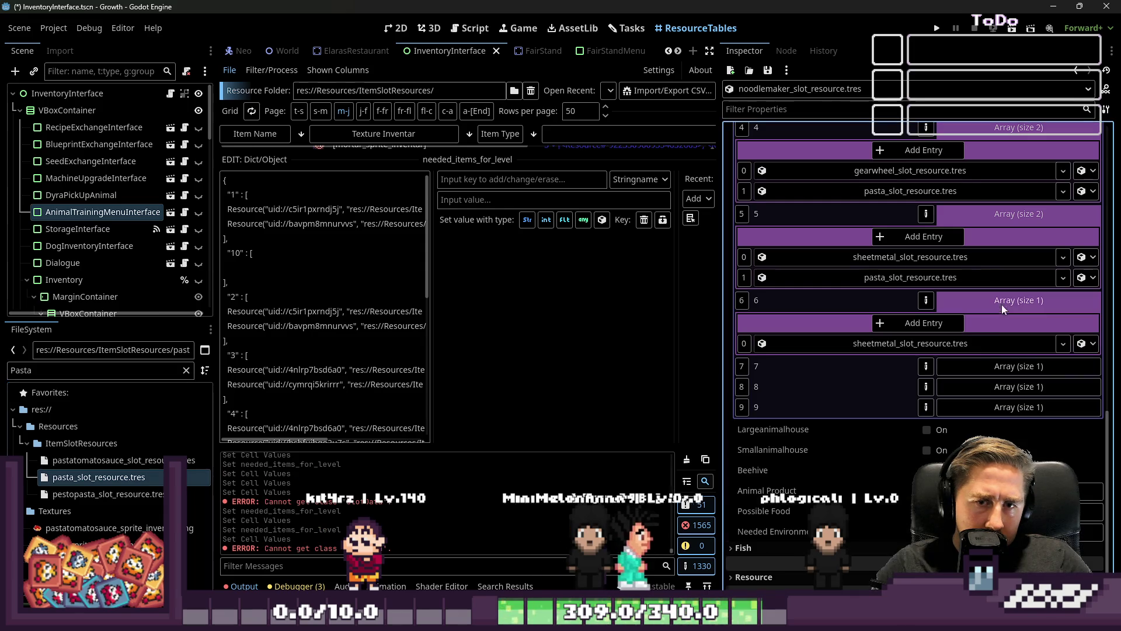
pyautogui.click(969, 370)
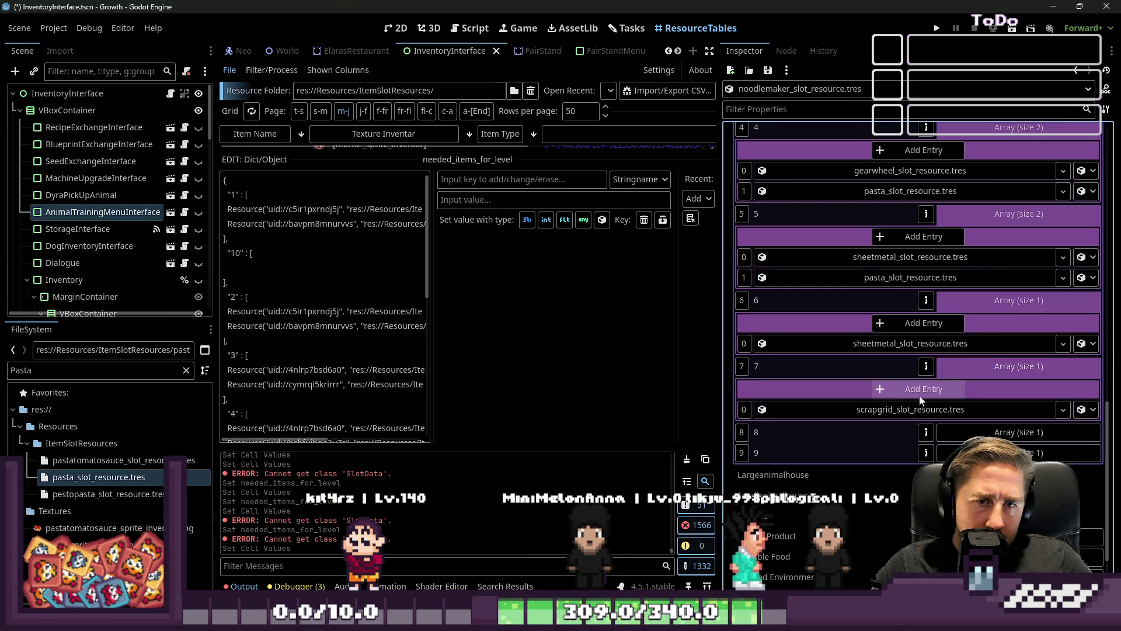
pyautogui.click(899, 324)
pyautogui.click(879, 409)
pyautogui.doubleClick(45, 370)
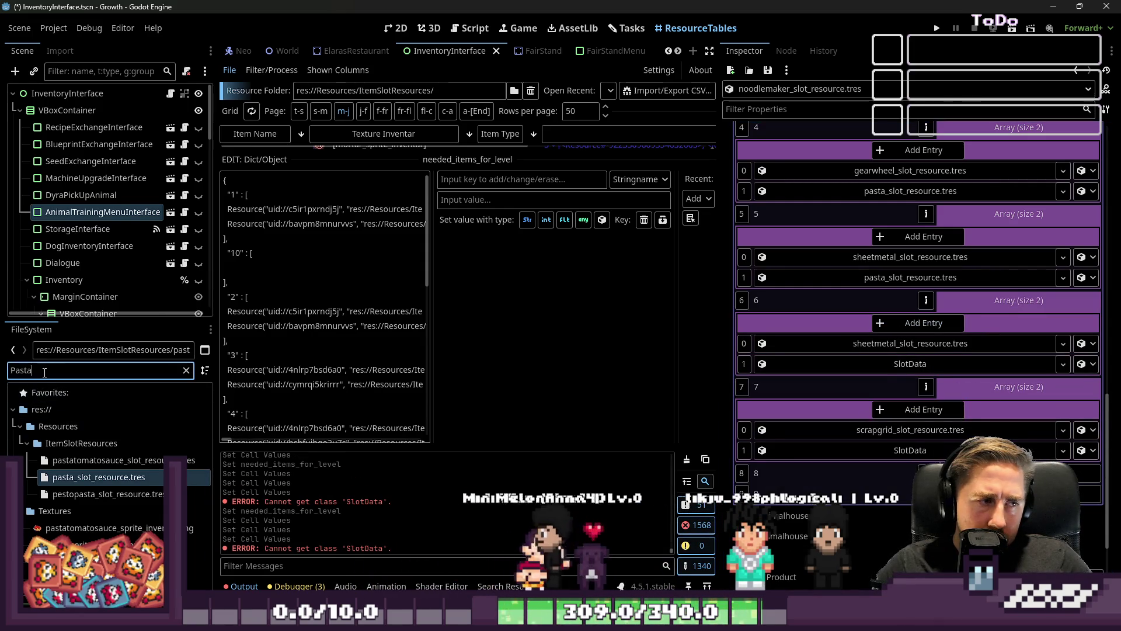
pyautogui.write('Ramen')
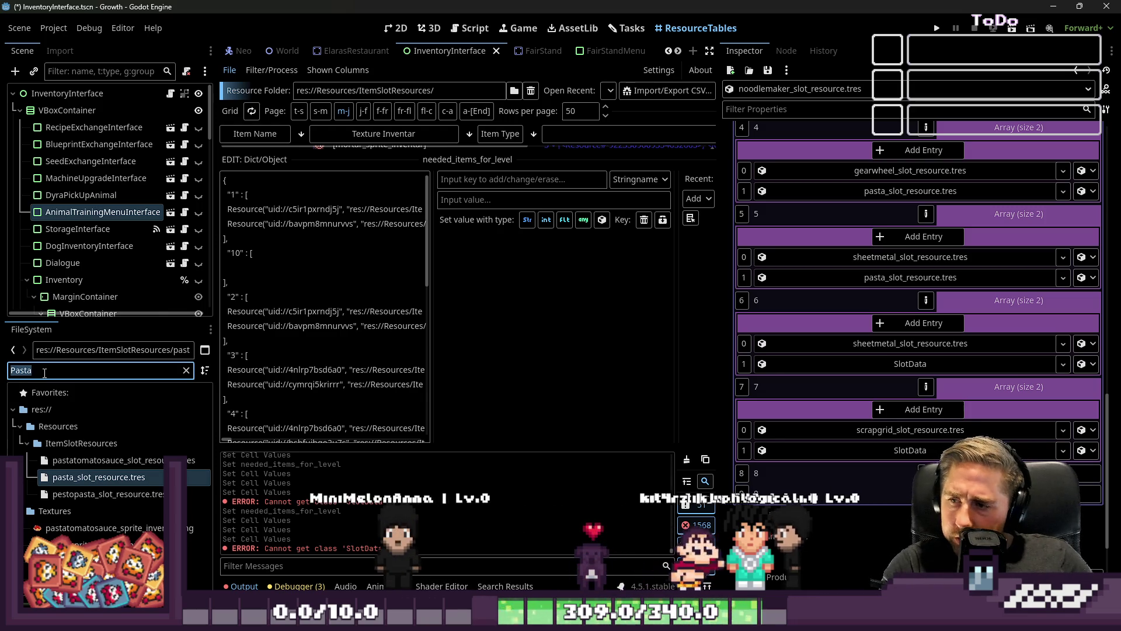
pyautogui.moveTo(92, 477)
pyautogui.mouseDown()
pyautogui.moveTo(467, 409)
pyautogui.moveTo(910, 364)
pyautogui.mouseUp()
pyautogui.moveTo(120, 460)
pyautogui.mouseDown()
pyautogui.moveTo(47, 461)
pyautogui.moveTo(814, 453)
pyautogui.mouseUp()
# Step: Give levels 8 and 9 a second needed item of rice noodle, then collapse the dictionary
pyautogui.scroll(-3, 859, 468)
pyautogui.click(976, 357)
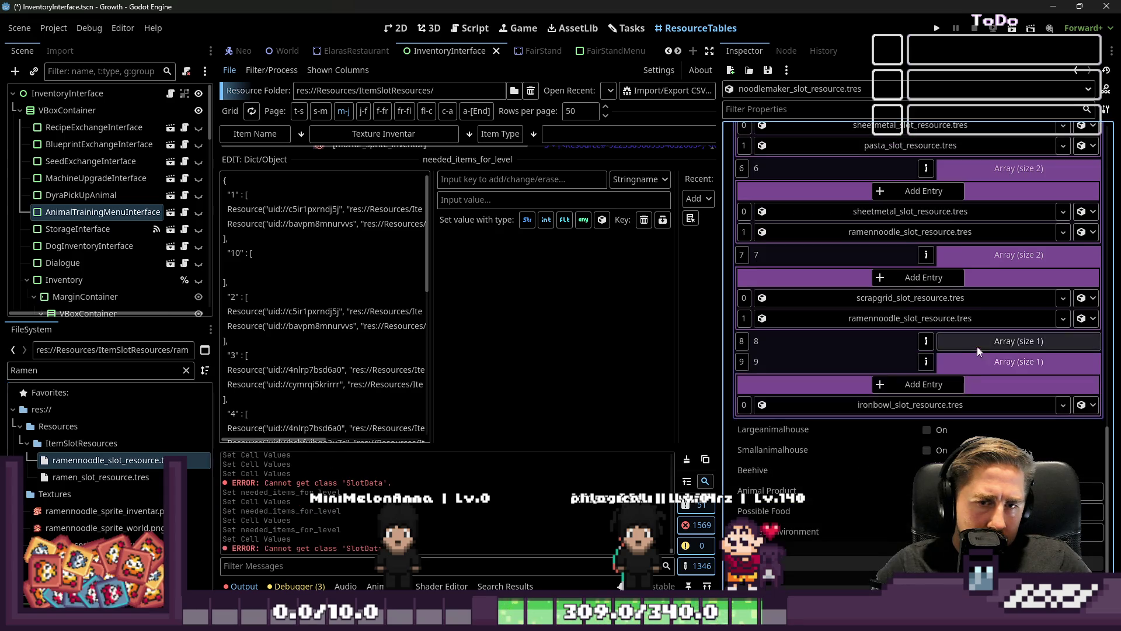
pyautogui.click(976, 349)
pyautogui.click(924, 364)
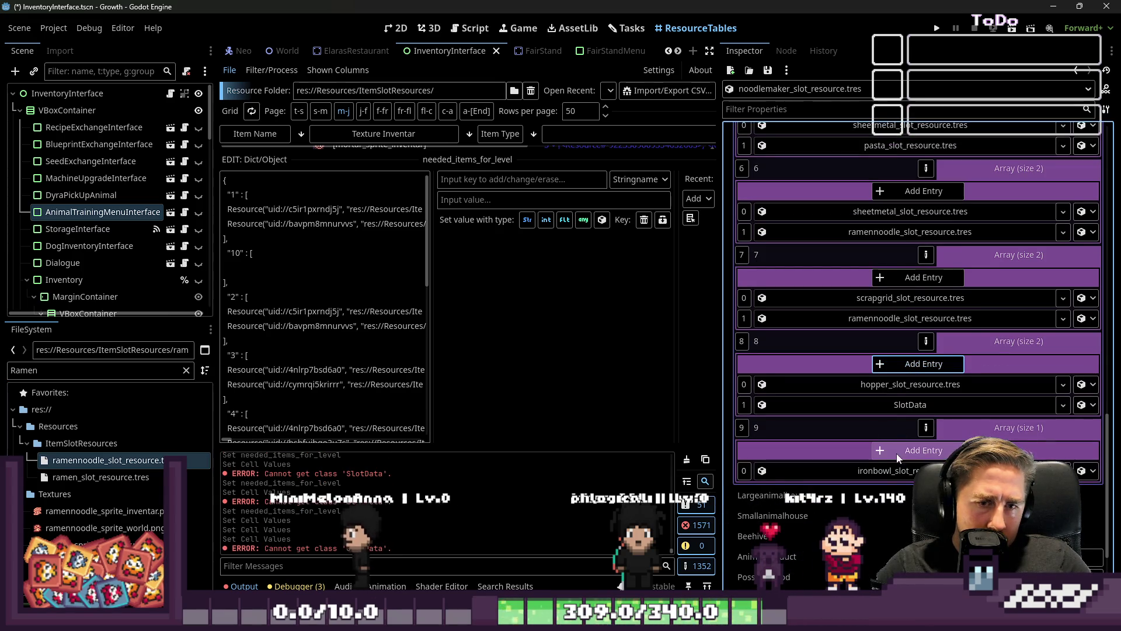
pyautogui.click(924, 450)
pyautogui.doubleClick(54, 373)
pyautogui.write('Ri')
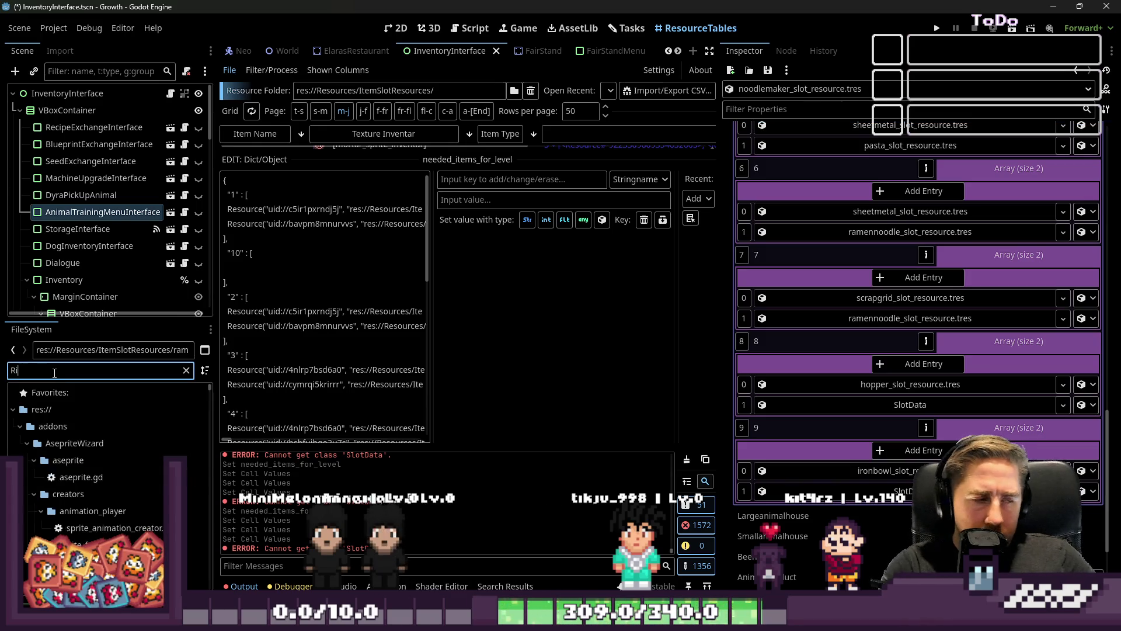
pyautogui.write('ce Nood')
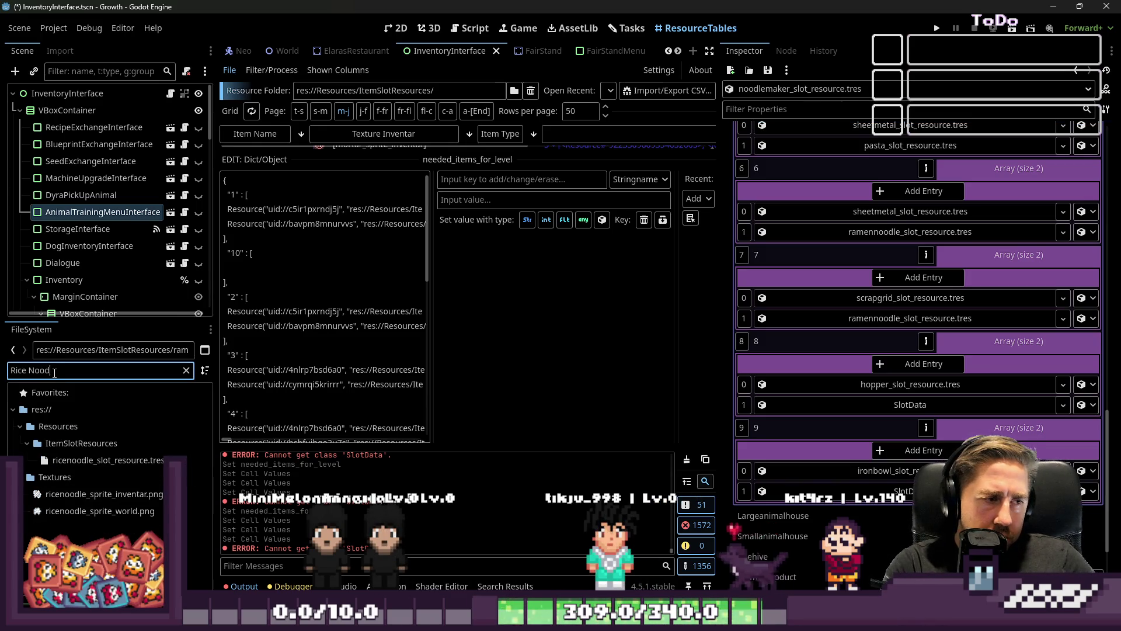
pyautogui.moveTo(70, 460); pyautogui.dragTo(58, 464)
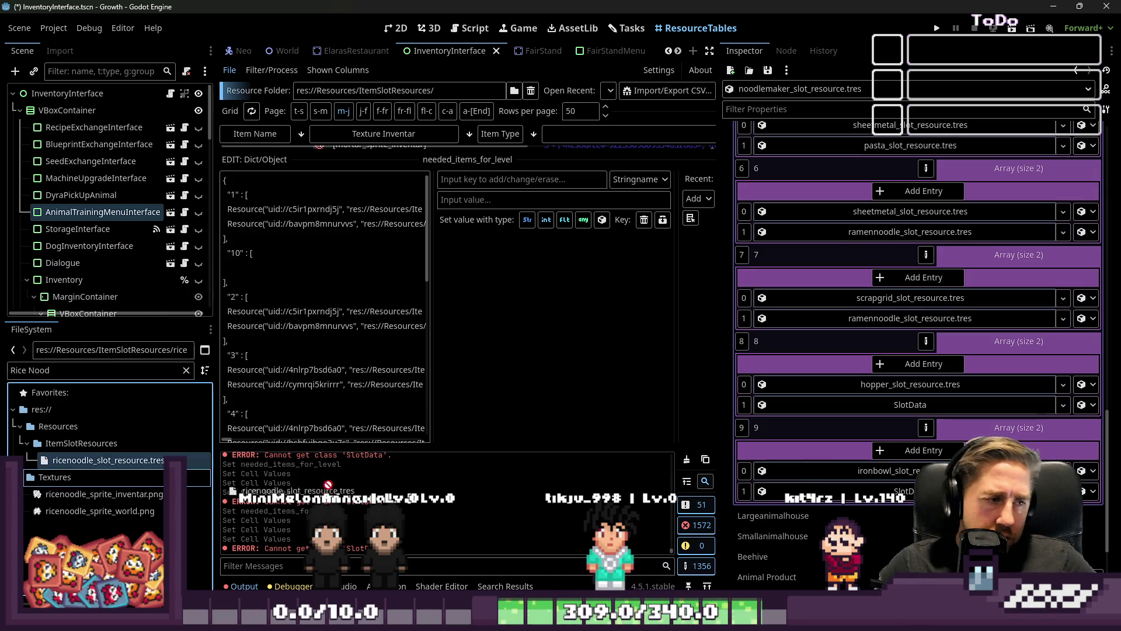
pyautogui.moveTo(839, 404); pyautogui.dragTo(840, 405)
pyautogui.moveTo(63, 464); pyautogui.dragTo(875, 491)
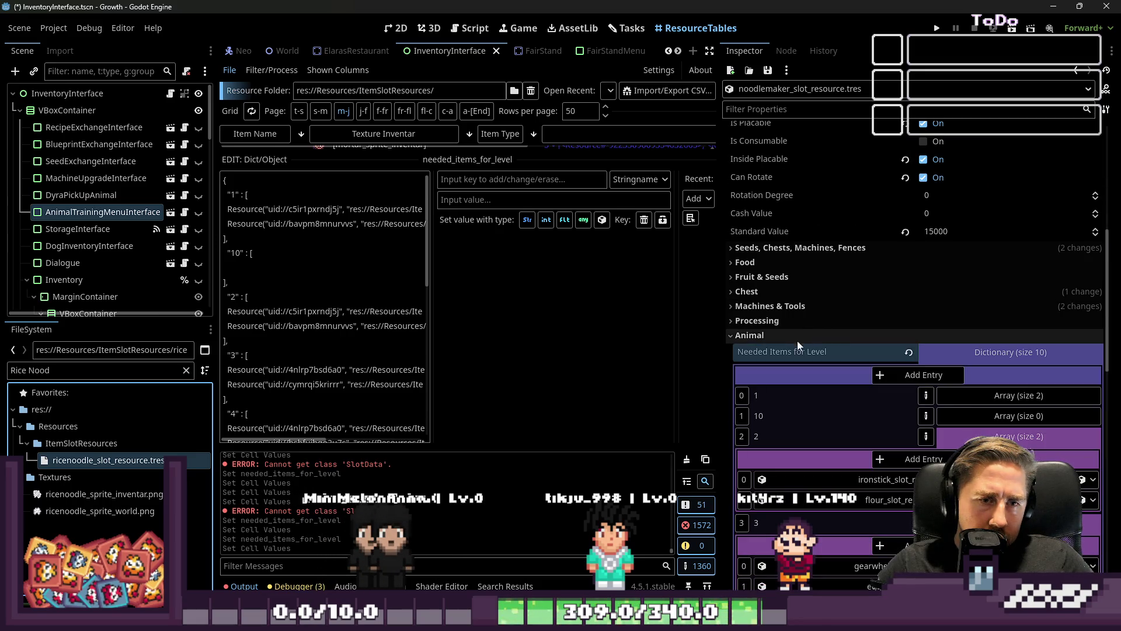
pyautogui.click(971, 351)
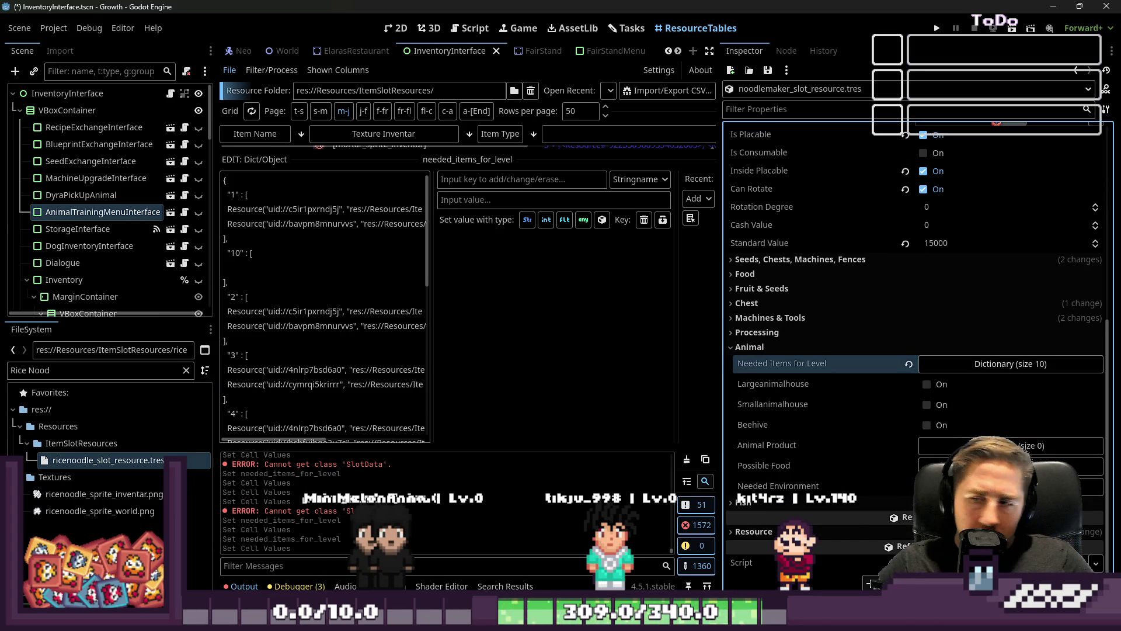
# Step: Save the scene and scroll through the resource table to review it
pyautogui.hotkey('ctrl', 's')
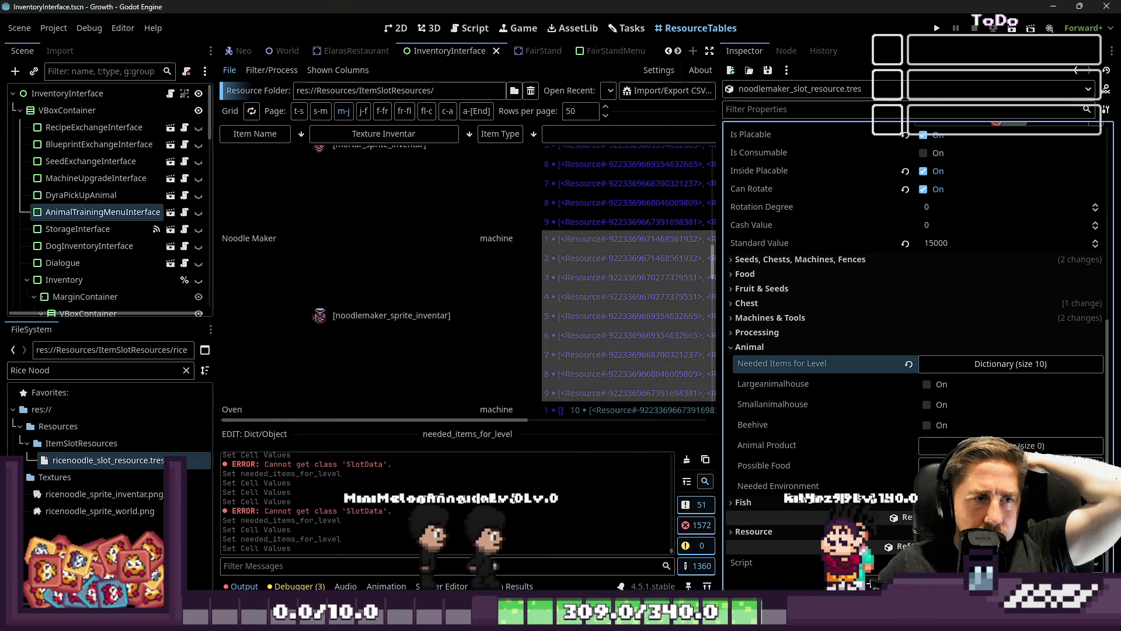
pyautogui.scroll(-10, 437, 301)
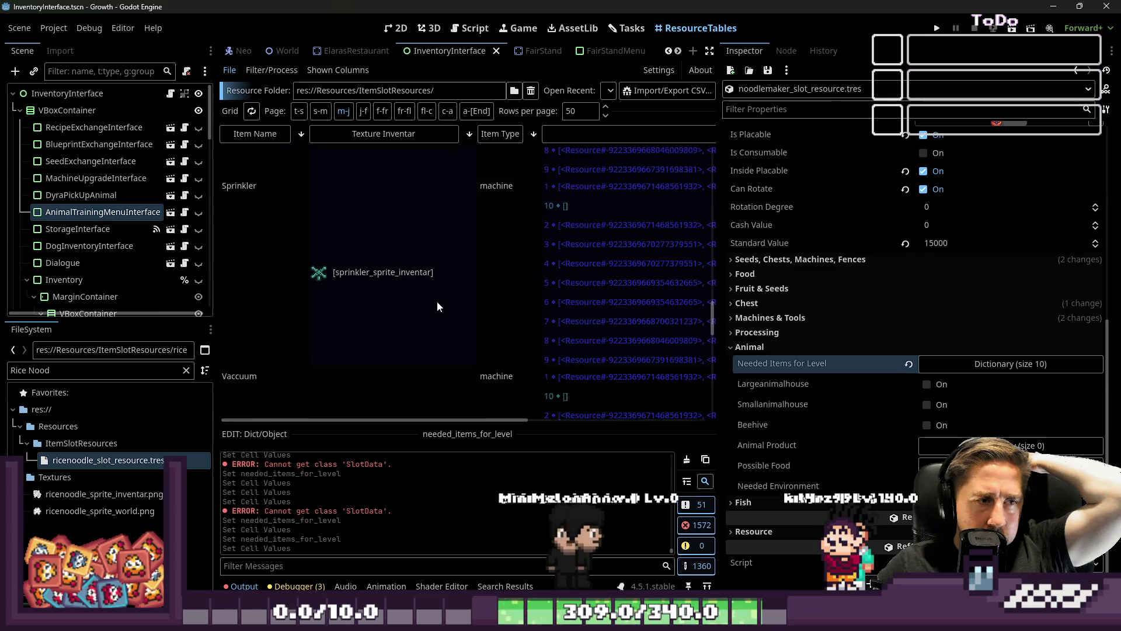
pyautogui.scroll(3, 437, 302)
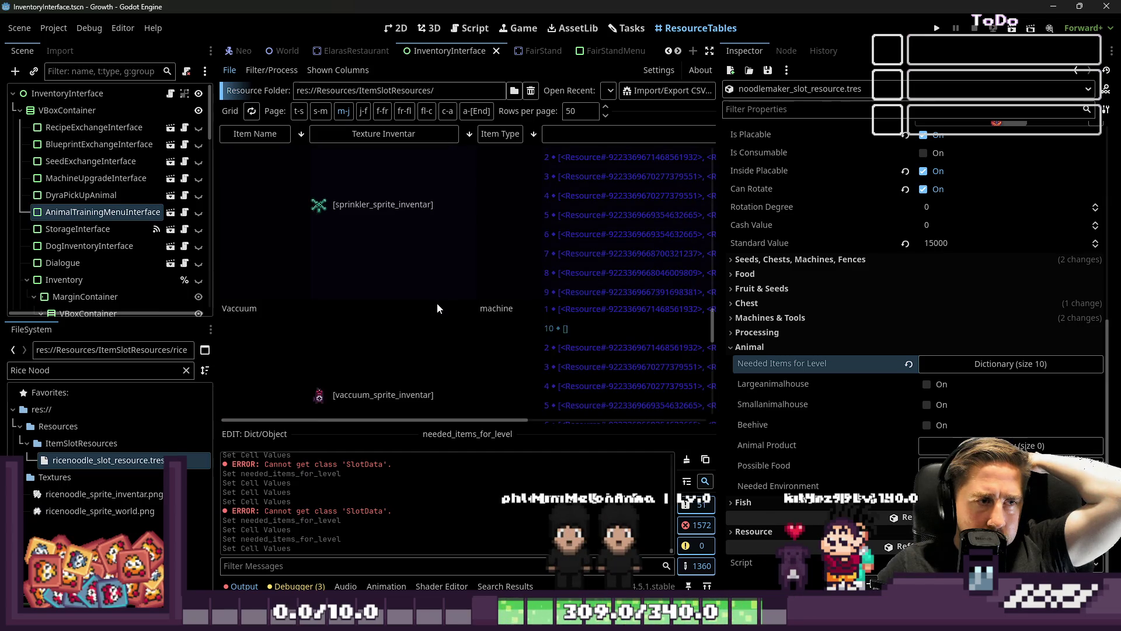
pyautogui.scroll(7, 436, 301)
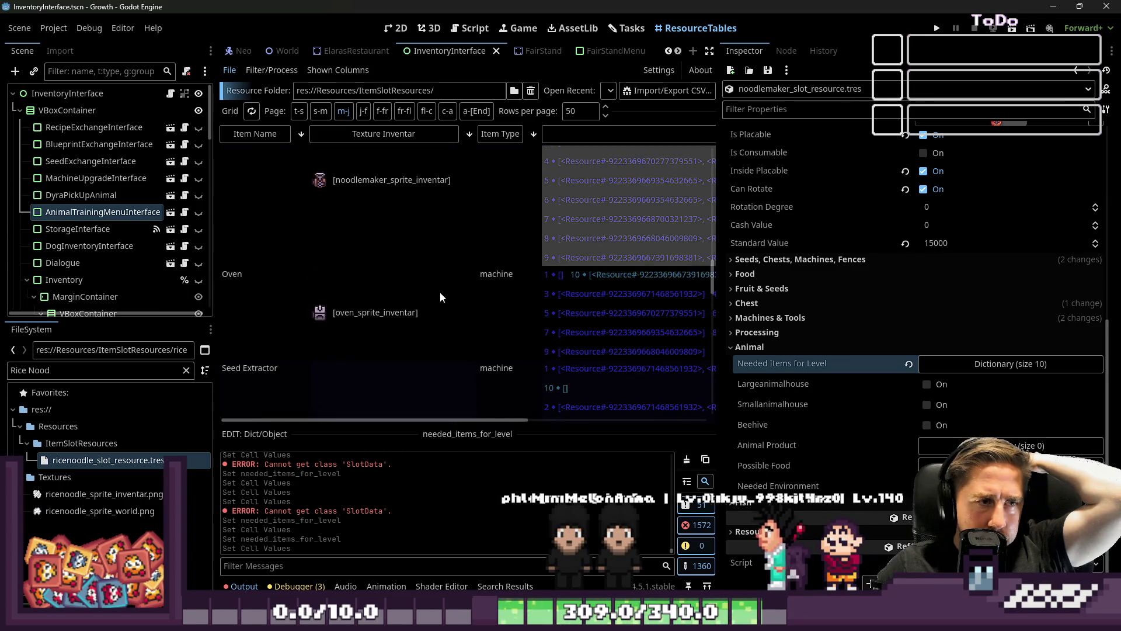
pyautogui.scroll(3, 439, 293)
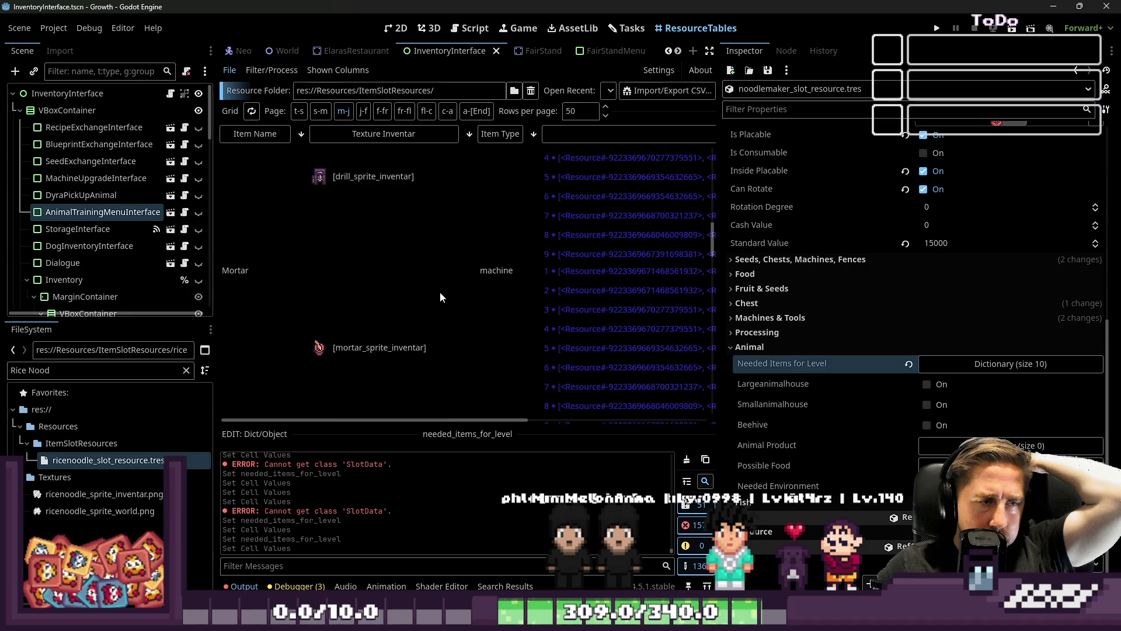
pyautogui.scroll(10, 440, 298)
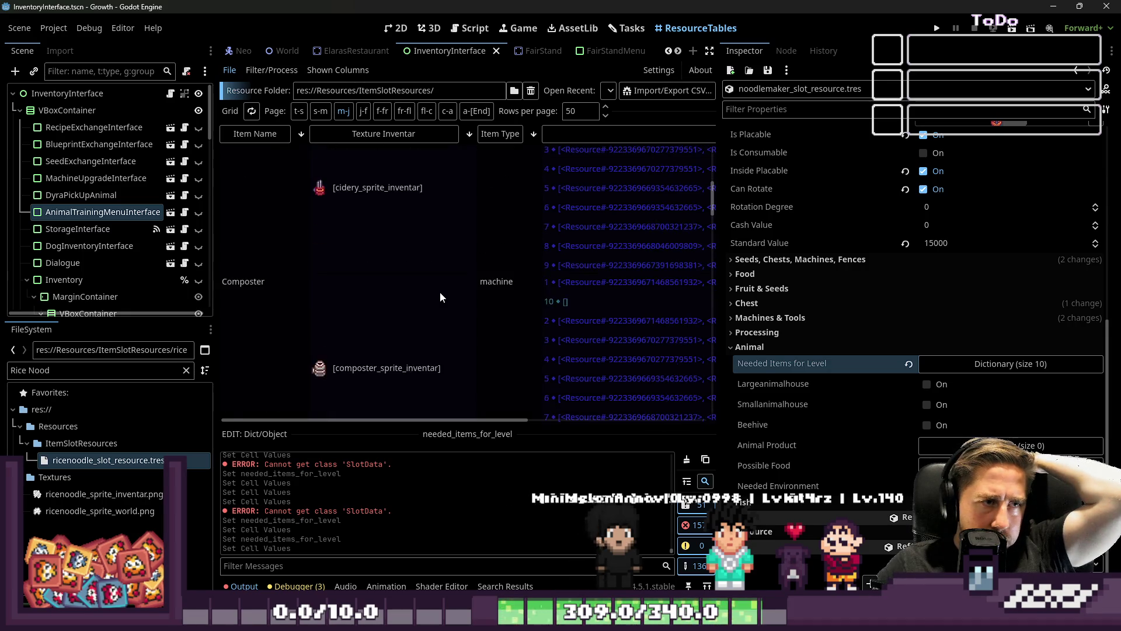
pyautogui.scroll(2, 440, 297)
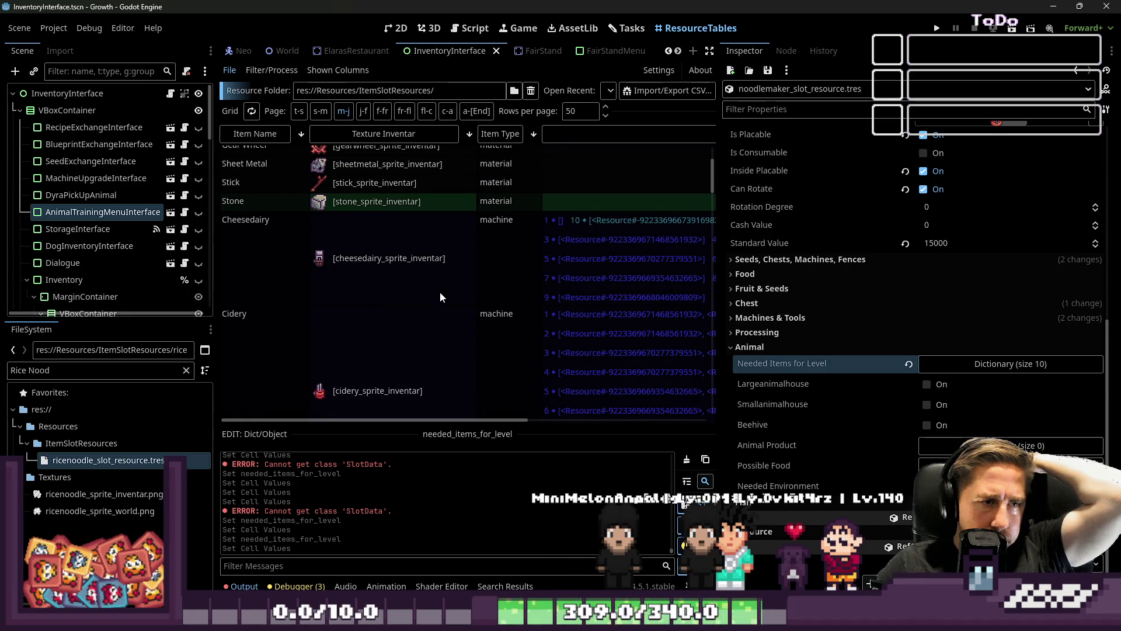
# Step: Widen the resource table so the needed-items column is fully visible
pyautogui.scroll(-10, 441, 294)
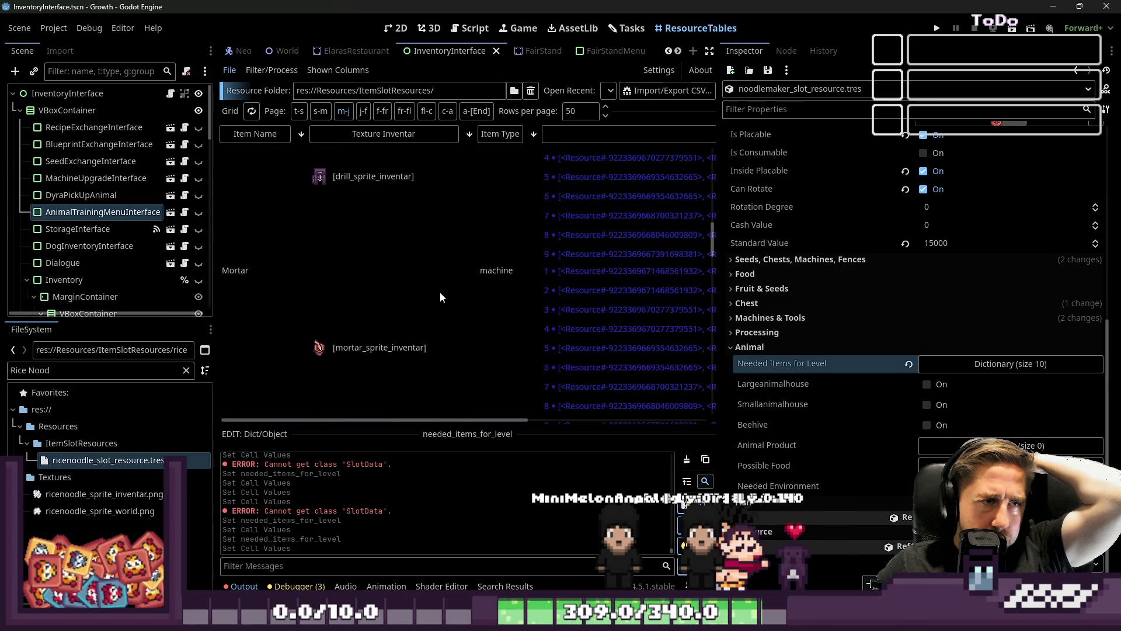
pyautogui.scroll(-4, 440, 298)
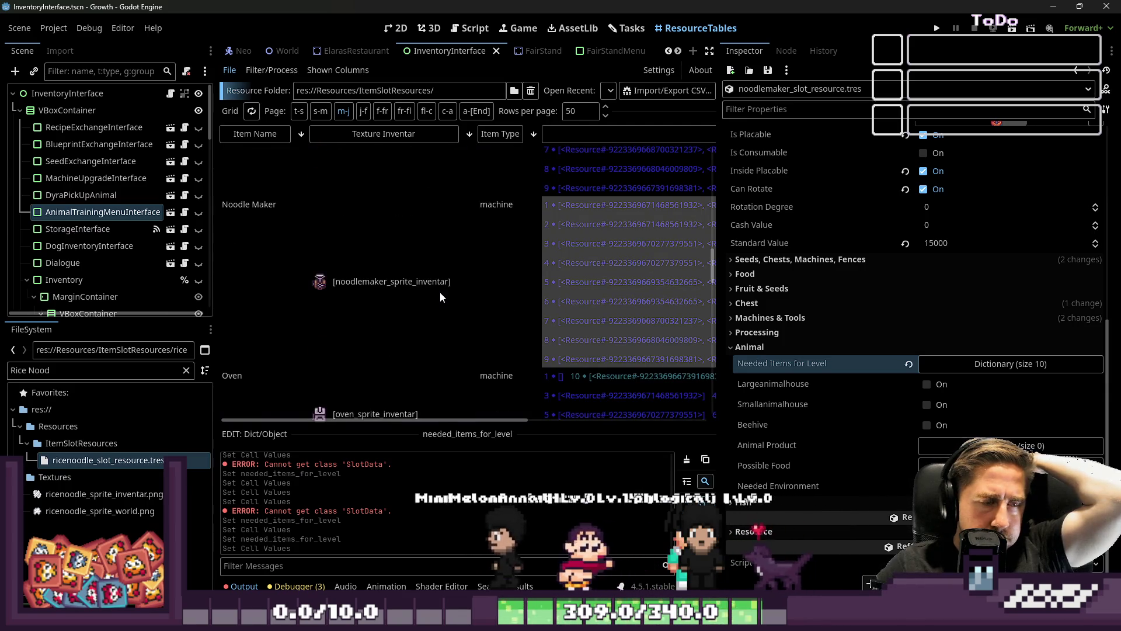
pyautogui.moveTo(717, 313); pyautogui.dragTo(978, 329)
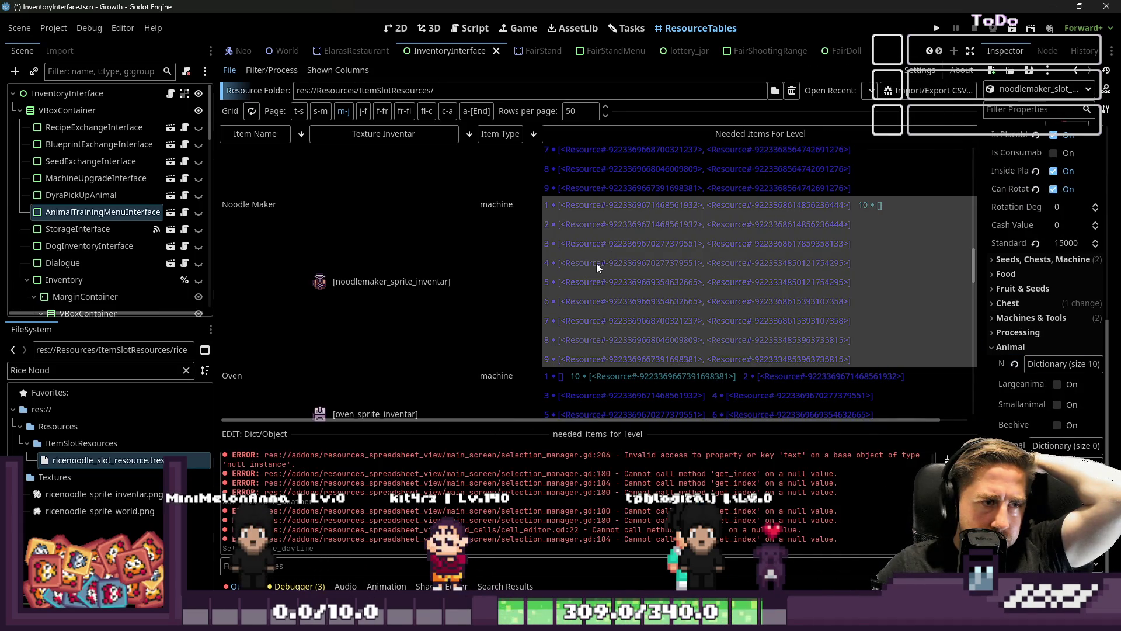
# Step: Select the Oven row to bring up its slot resource
pyautogui.scroll(-3, 604, 316)
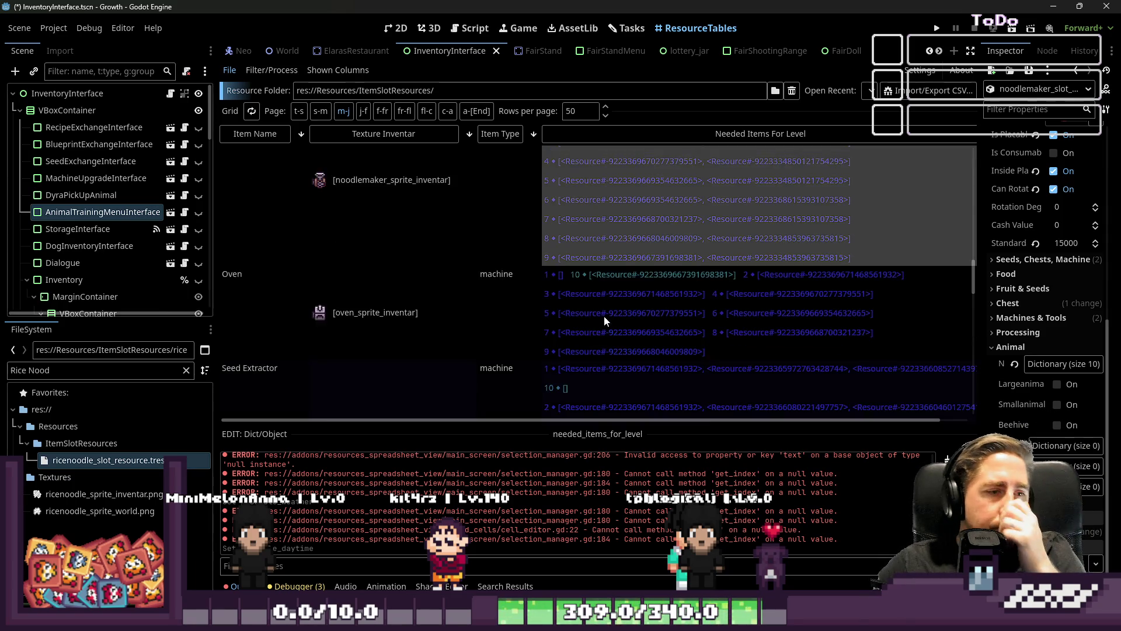
pyautogui.click(604, 315)
pyautogui.scroll(-2, 607, 260)
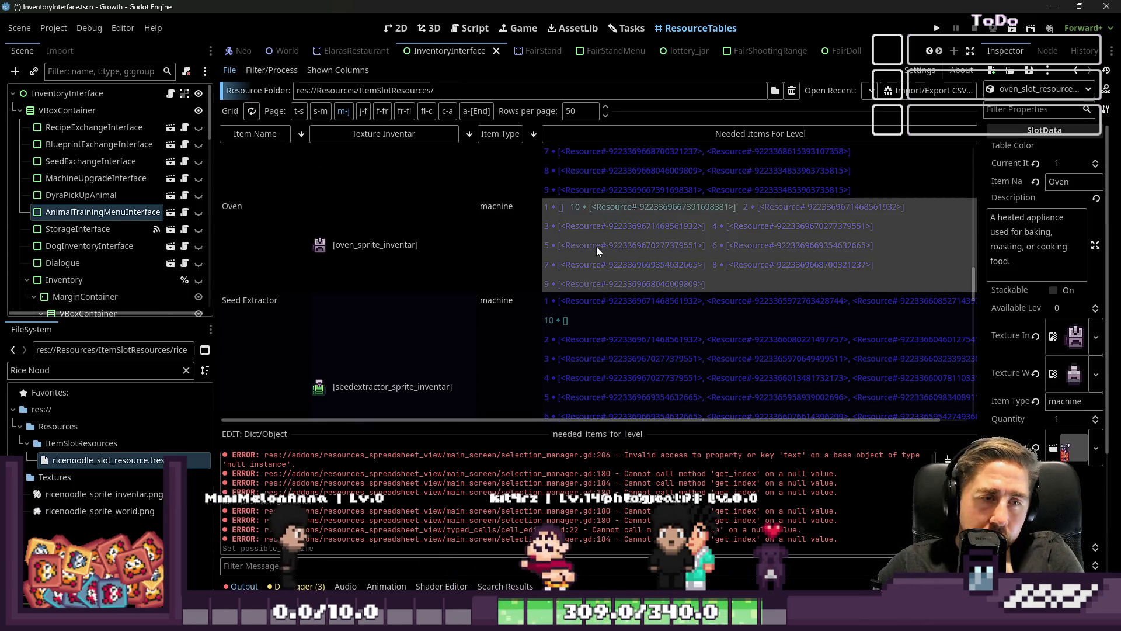